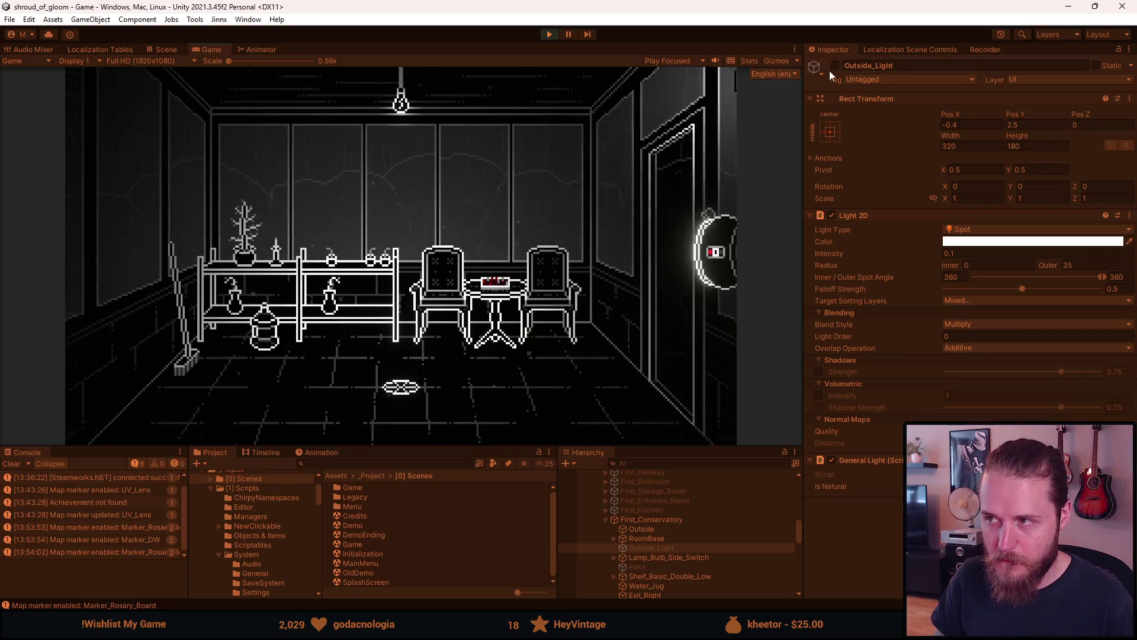
With the Game view maximized, walk out to the well and back, shine the flashlight, then stop.
{"action": "double_click", "coordinate": [211, 49]}
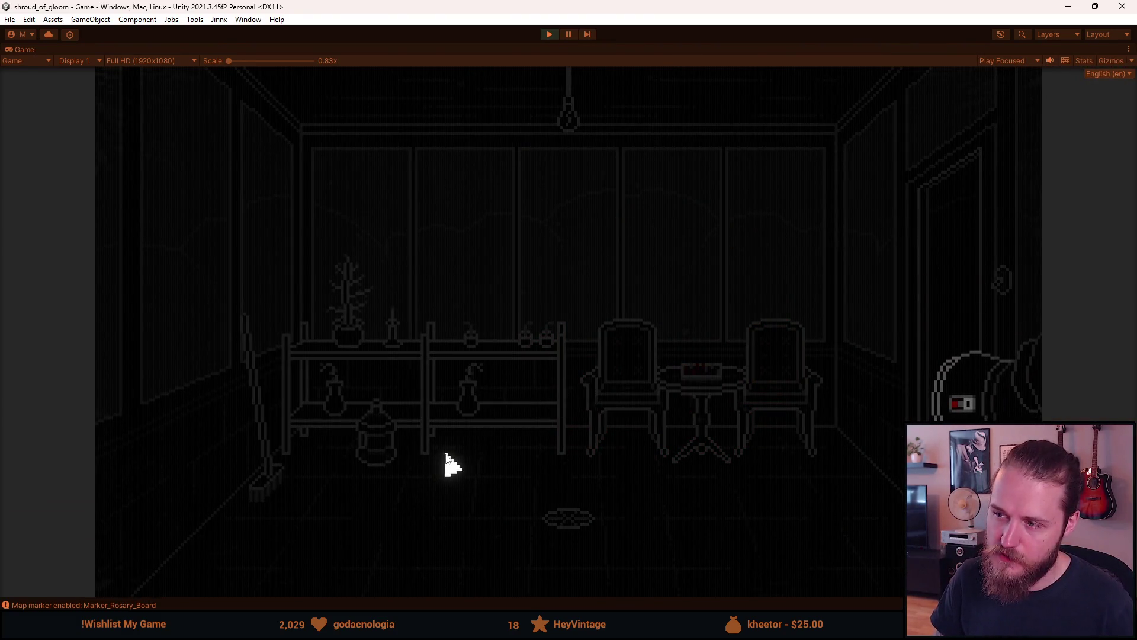
{"action": "left_click", "coordinate": [938, 306]}
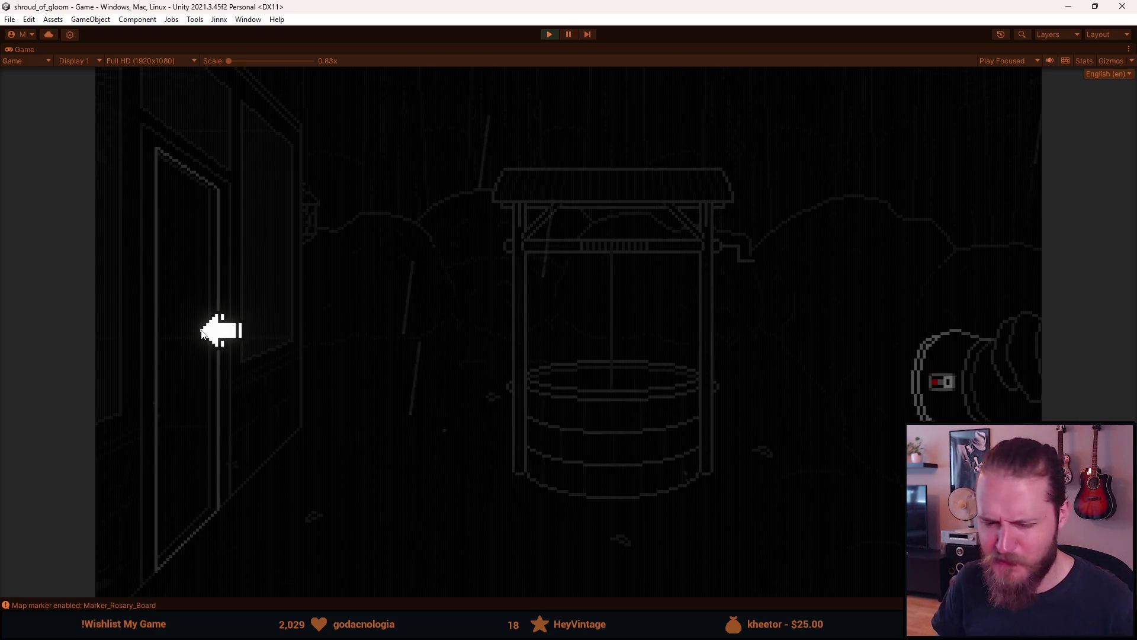
{"action": "left_click", "coordinate": [203, 334]}
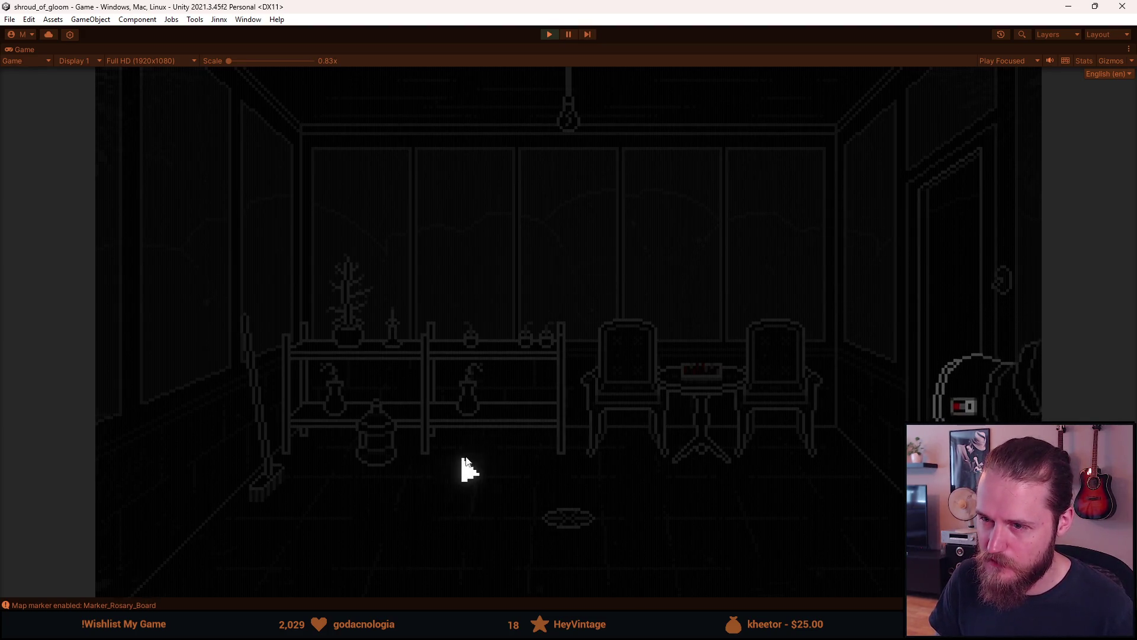
{"action": "left_click", "coordinate": [480, 444]}
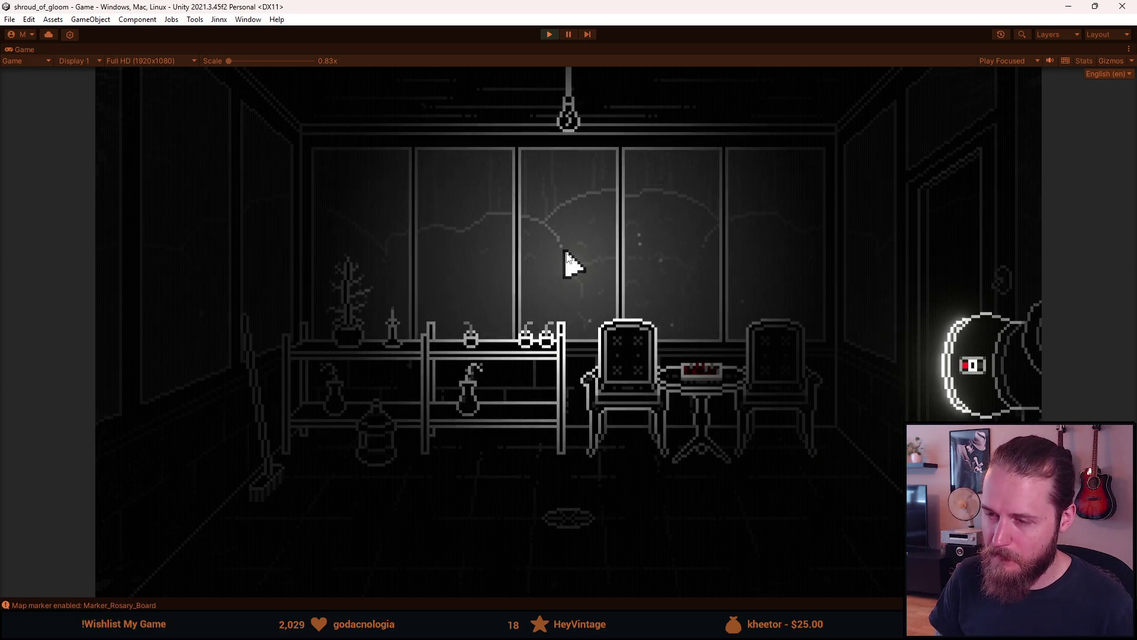
{"action": "left_click", "coordinate": [549, 34]}
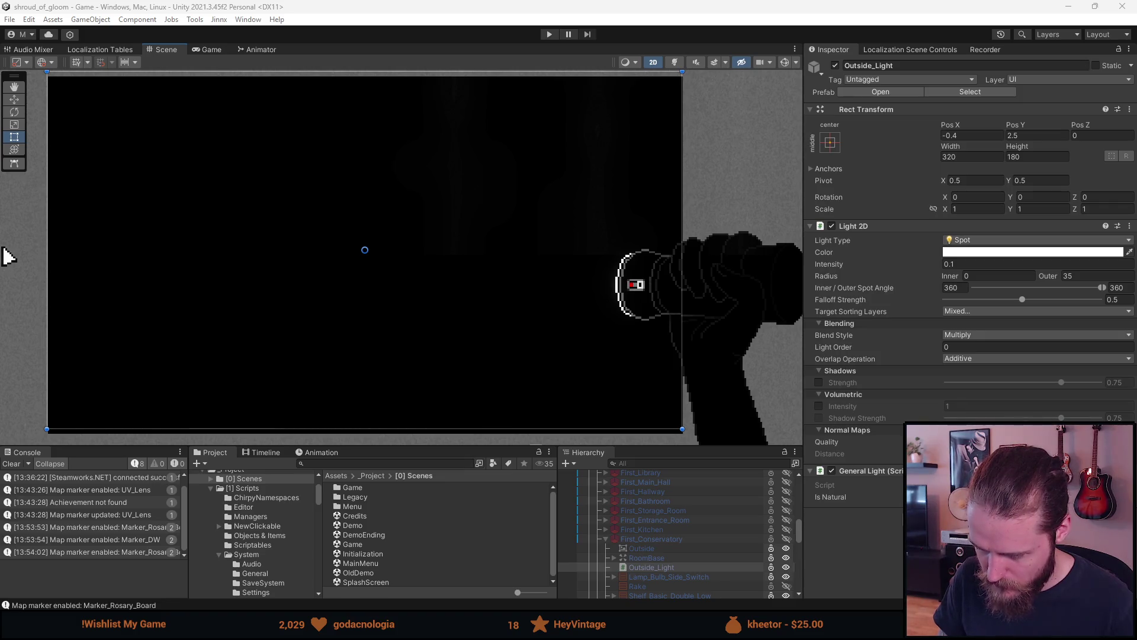
Select First_Conservatory and toggle RoomBase on and off with Alt+Shift+A, ending active.
{"action": "left_click", "coordinate": [653, 535]}
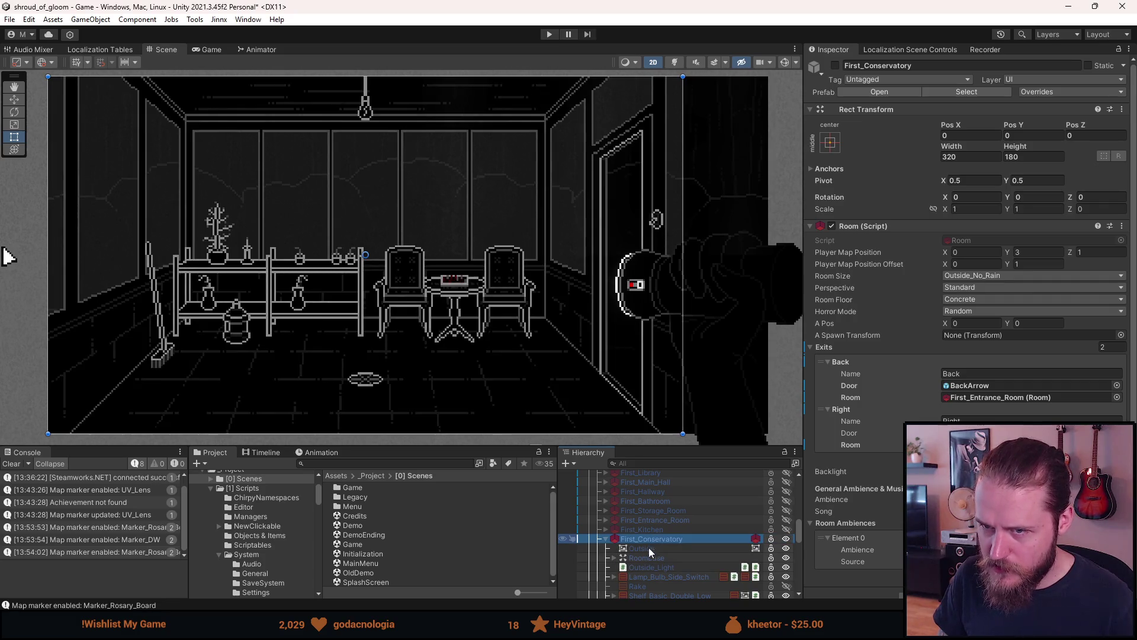
{"action": "scroll", "coordinate": [647, 564], "scroll_direction": "down", "scroll_amount": 2}
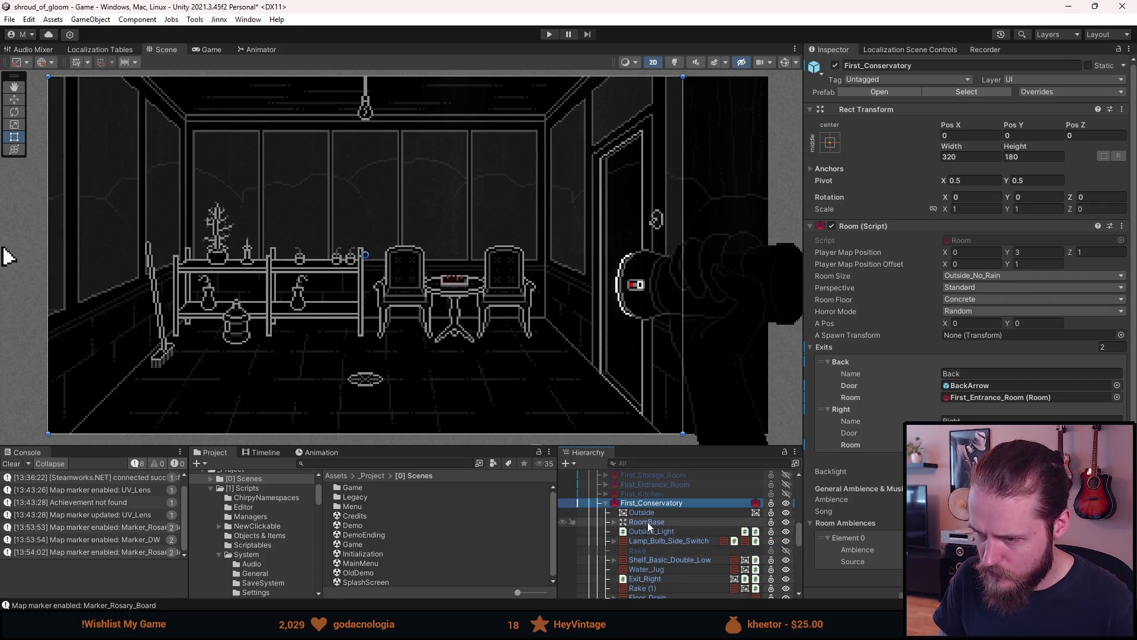
{"action": "key", "text": "shift+a"}
{"action": "key", "text": "alt+shift+a"}
{"action": "key", "text": "alt+shift+a"}
{"action": "key", "text": "alt+shift+a"}
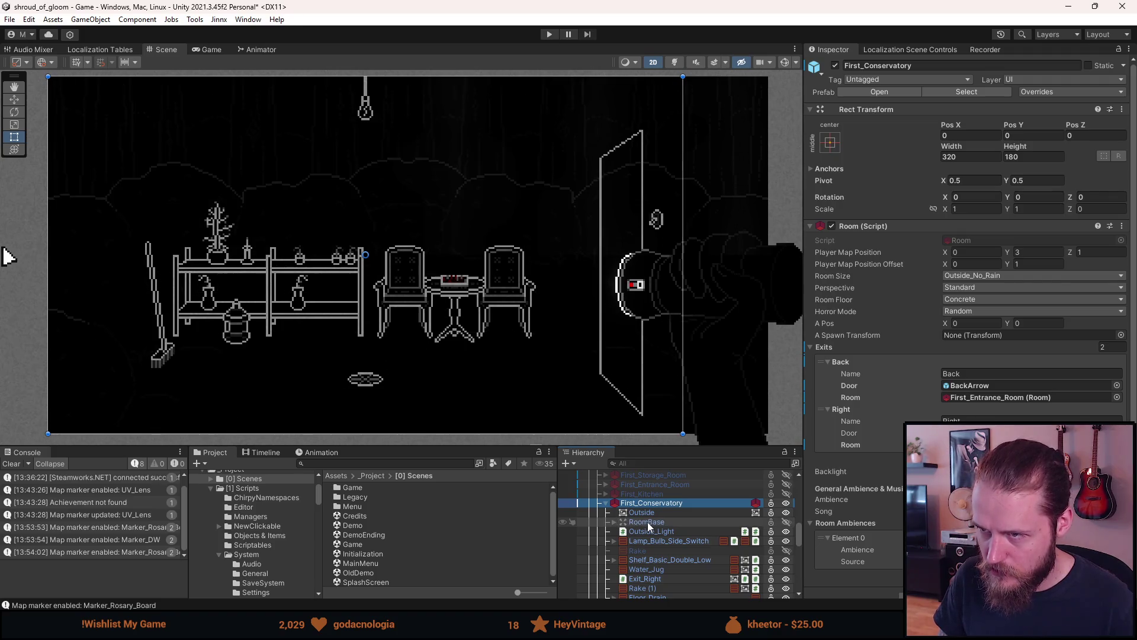
{"action": "key", "text": "alt+shift+a"}
{"action": "key", "text": "alt+shift+a"}
{"action": "key", "text": "alt+shift+a"}
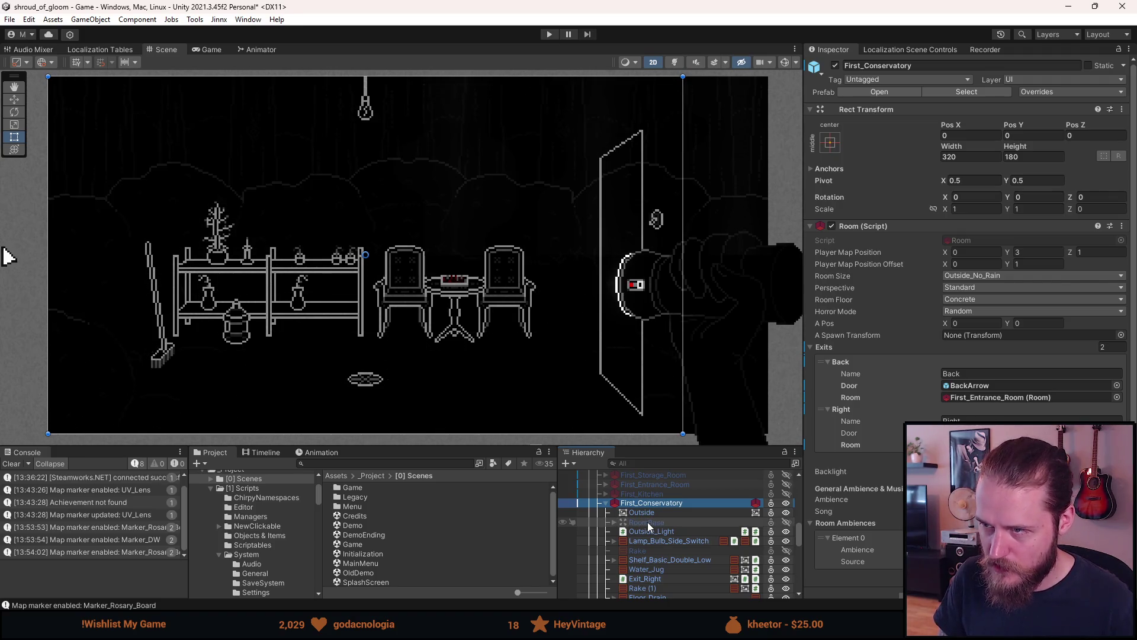
{"action": "key", "text": "alt+shift+a"}
{"action": "key", "text": "alt+shift+a"}
{"action": "key", "text": "alt+shift+a"}
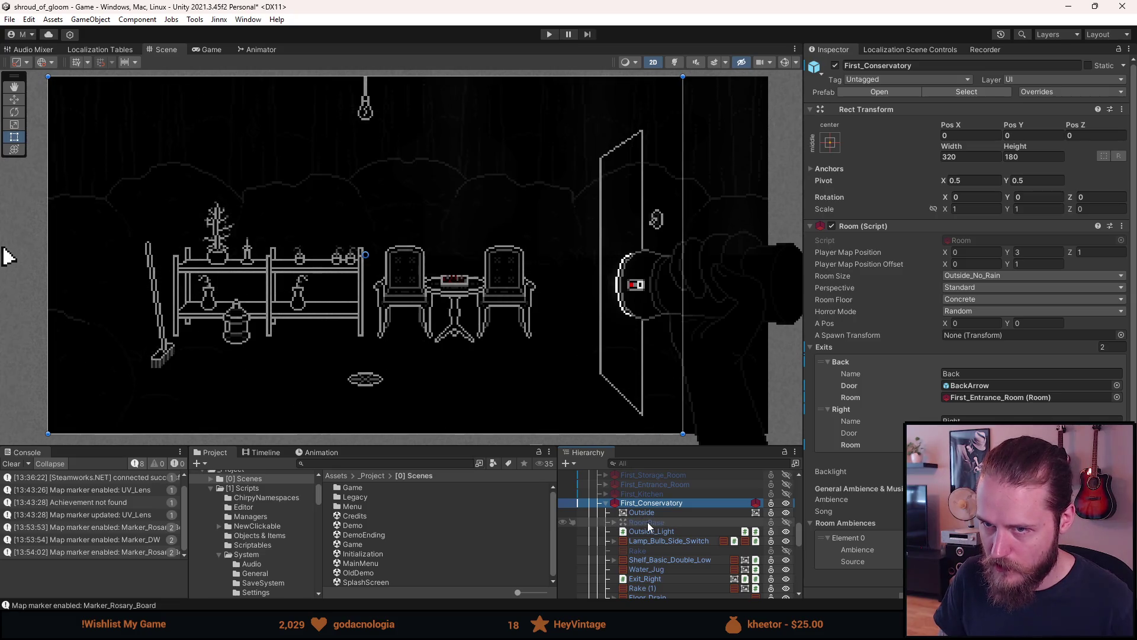
{"action": "key", "text": "alt+shift+a"}
{"action": "key", "text": "alt+shift+a"}
{"action": "key", "text": "alt+shift+a"}
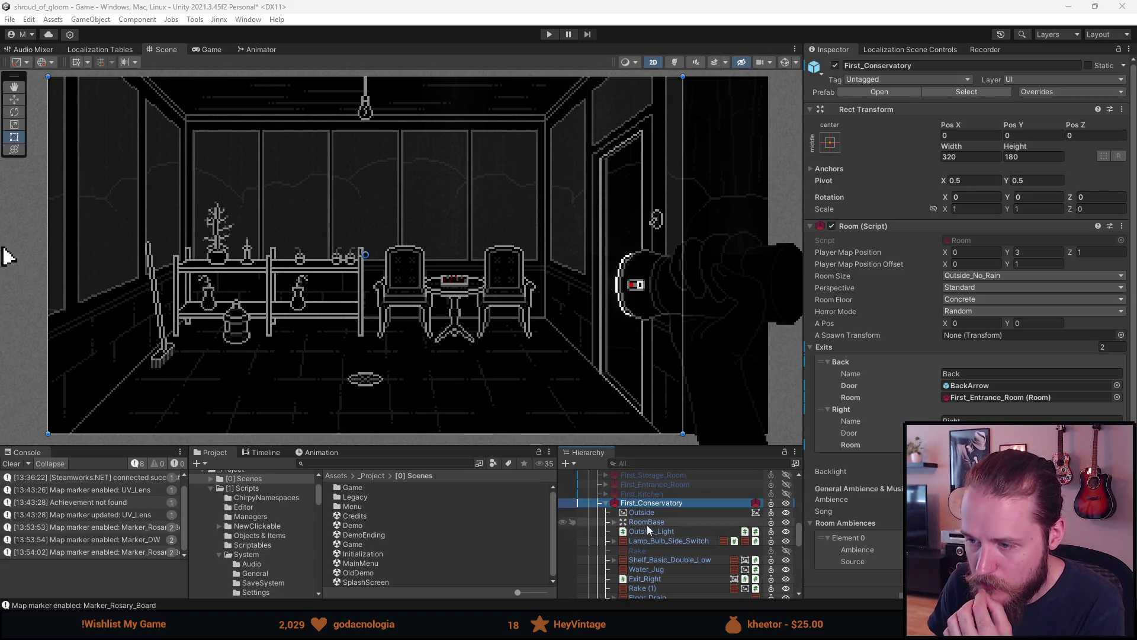
Expand RoomBase to list Floor, walls, Ceiling and Backlight, then hide and restore Wall_Front.
{"action": "left_click", "coordinate": [614, 522]}
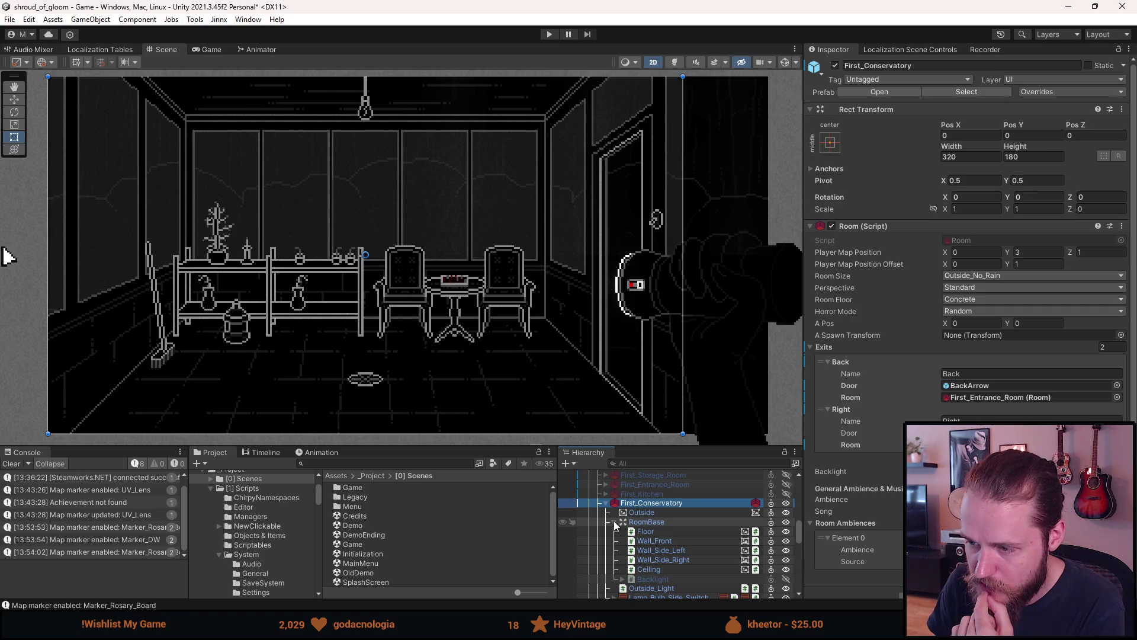
{"action": "key", "text": "a"}
{"action": "key", "text": "a"}
{"action": "key", "text": "a"}
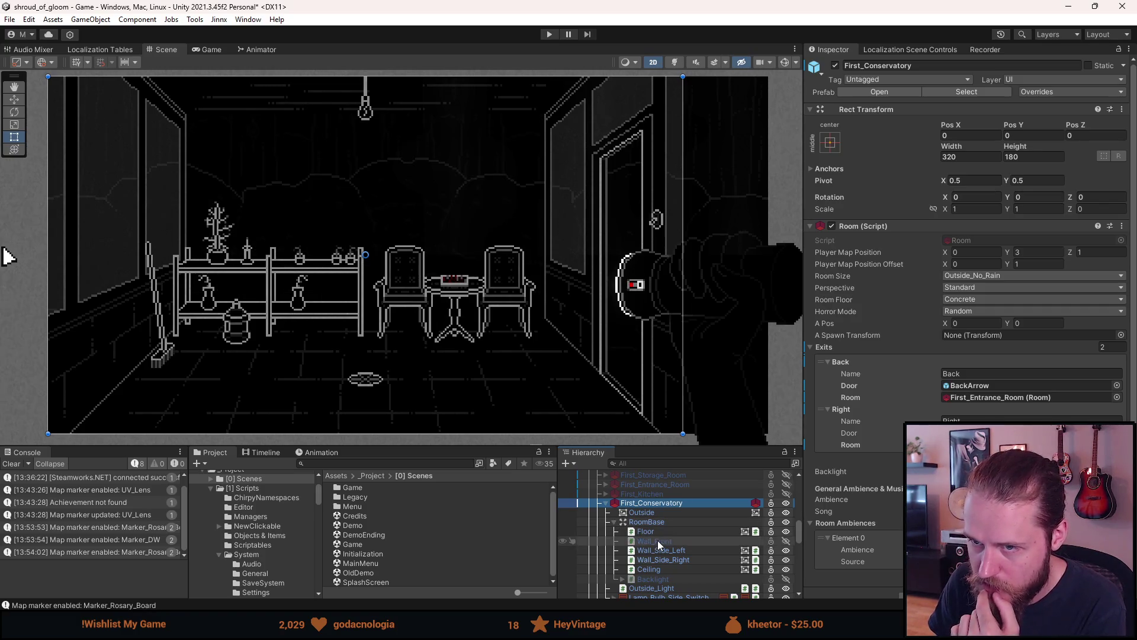
{"action": "key", "text": "a"}
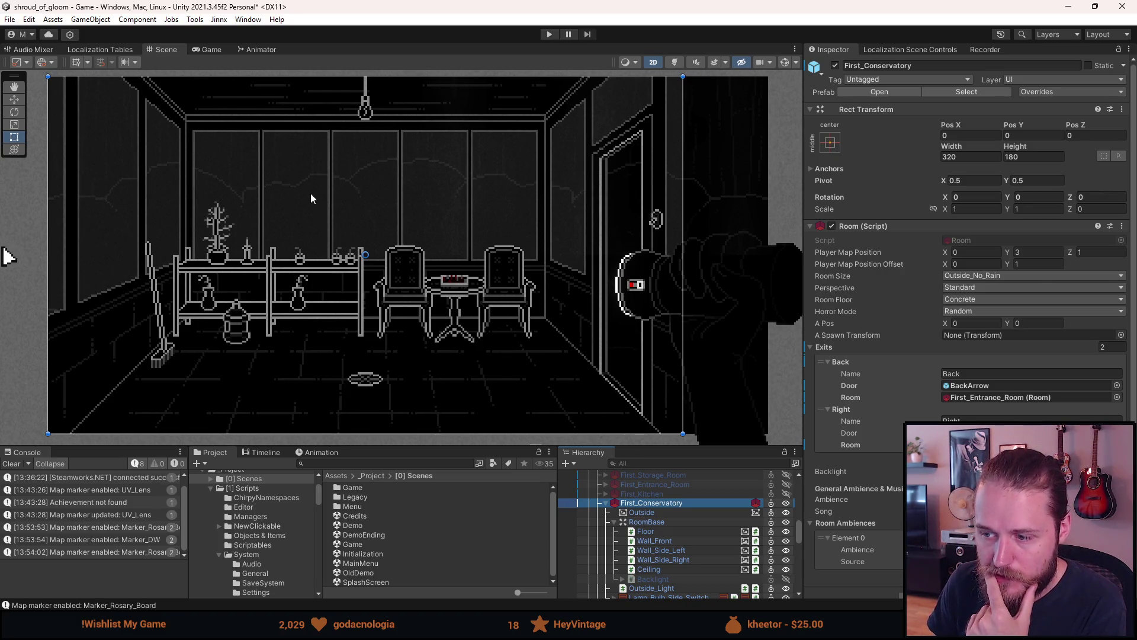
{"action": "scroll", "coordinate": [690, 553], "scroll_direction": "down", "scroll_amount": 3}
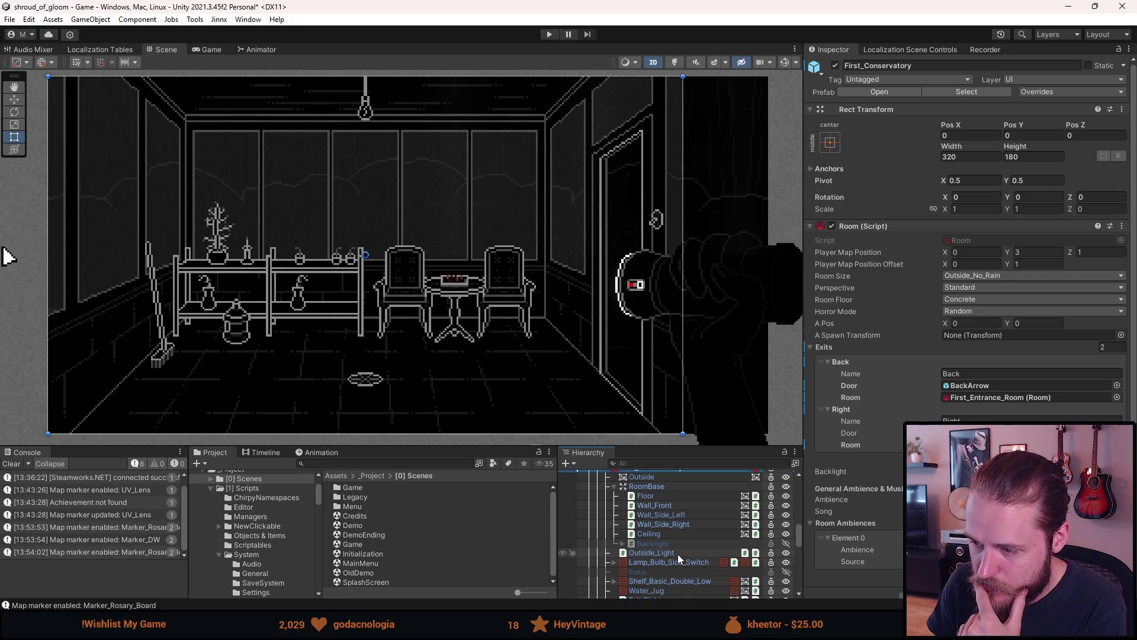
{"action": "scroll", "coordinate": [678, 553], "scroll_direction": "up", "scroll_amount": 3}
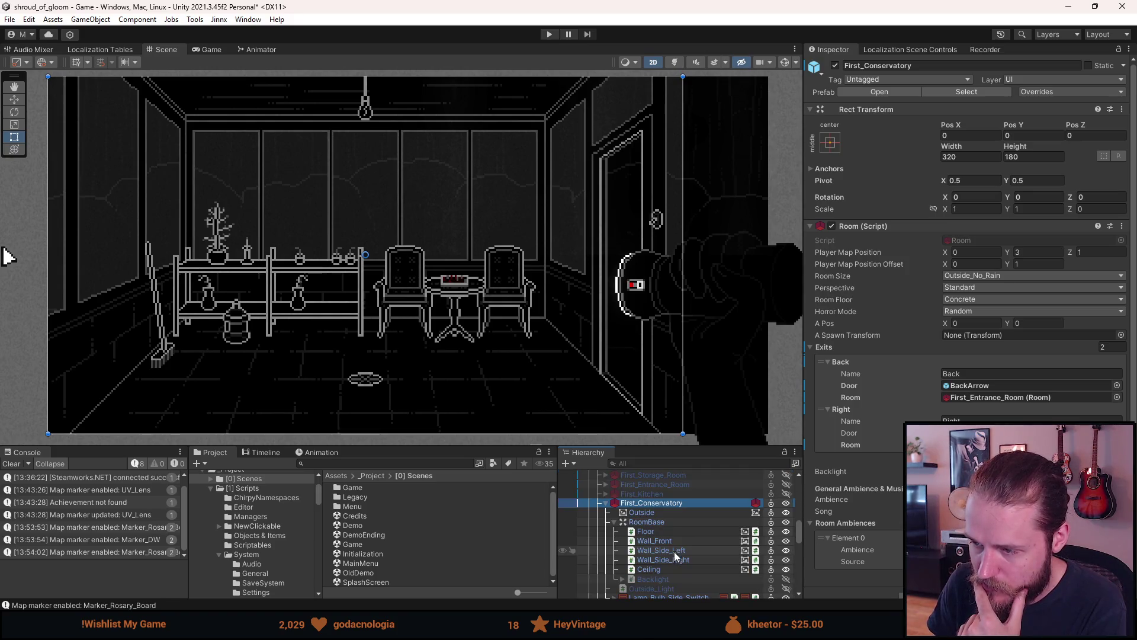
Duplicate the Outside backdrop and nest Outside (1) under the original.
{"action": "left_click", "coordinate": [633, 515]}
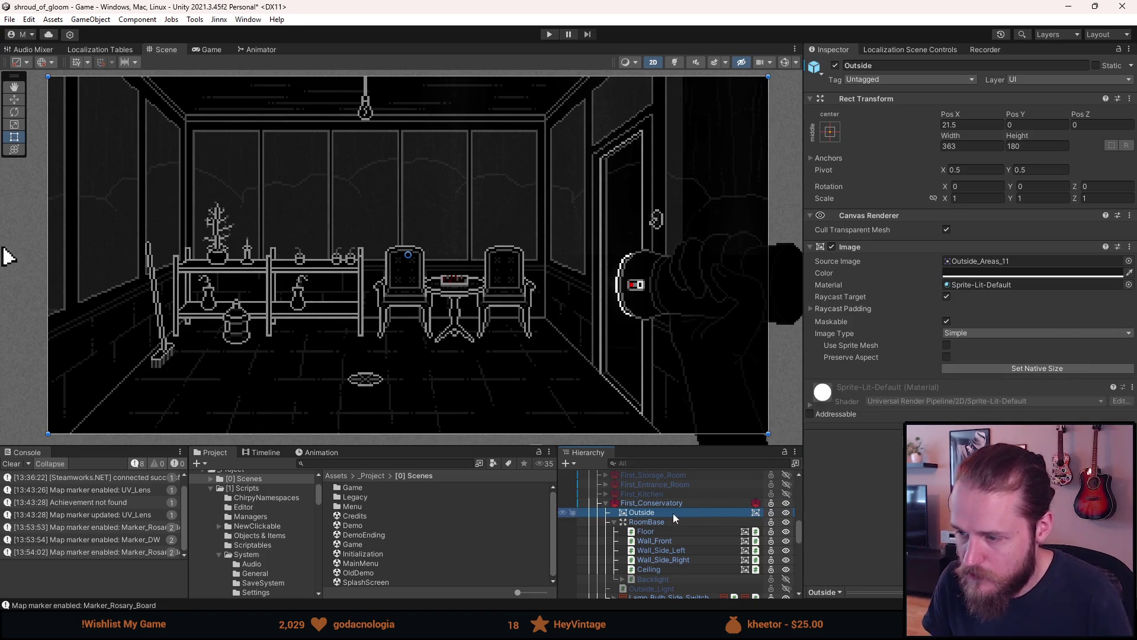
{"action": "key", "text": "ctrl+d"}
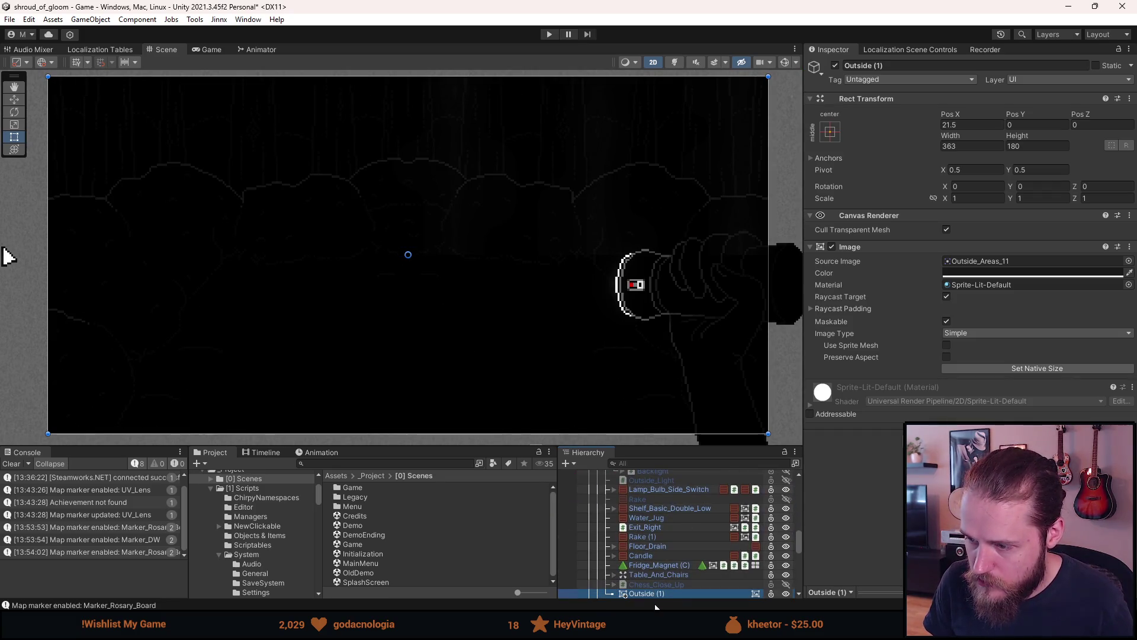
{"action": "mouse_move", "coordinate": [658, 591]}
{"action": "left_mouse_down"}
{"action": "mouse_move", "coordinate": [655, 470]}
{"action": "mouse_move", "coordinate": [656, 557]}
{"action": "left_mouse_up"}
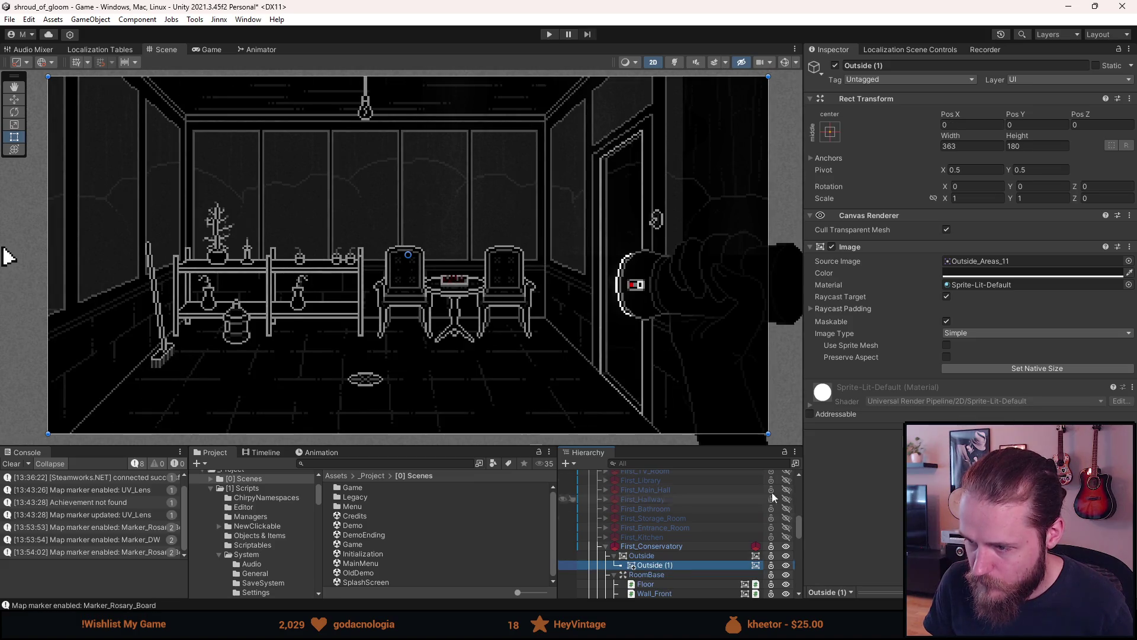
Set Outside (1)'s material to None, add a Non Lit Layer, and save the scene.
{"action": "left_click", "coordinate": [1000, 287]}
{"action": "key", "text": "Delete"}
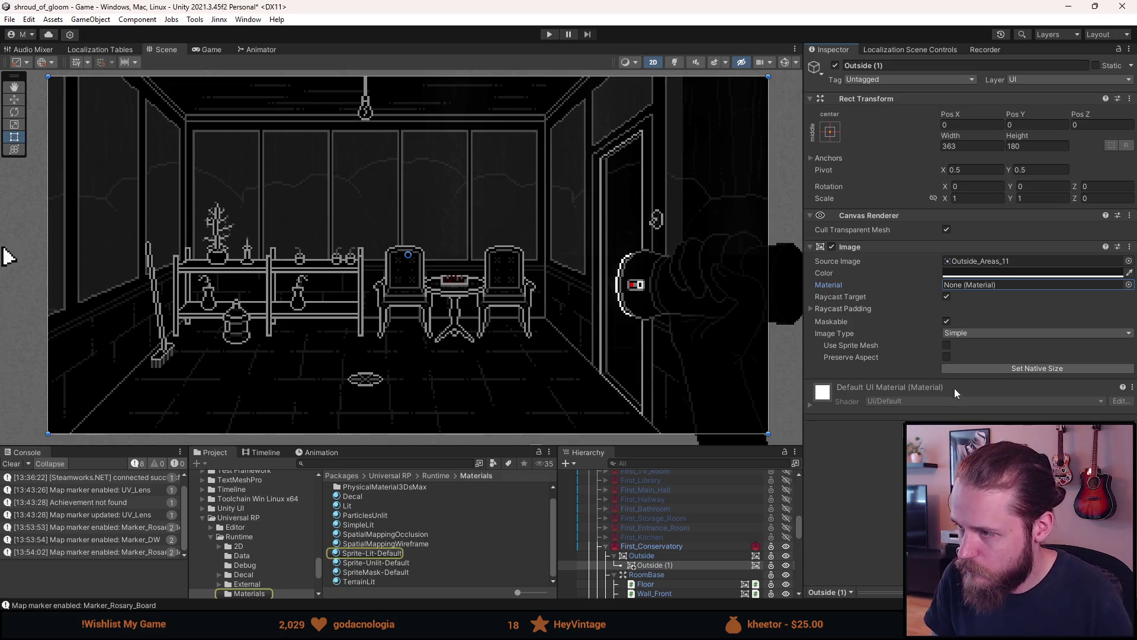
{"action": "key", "text": "alt+Tab"}
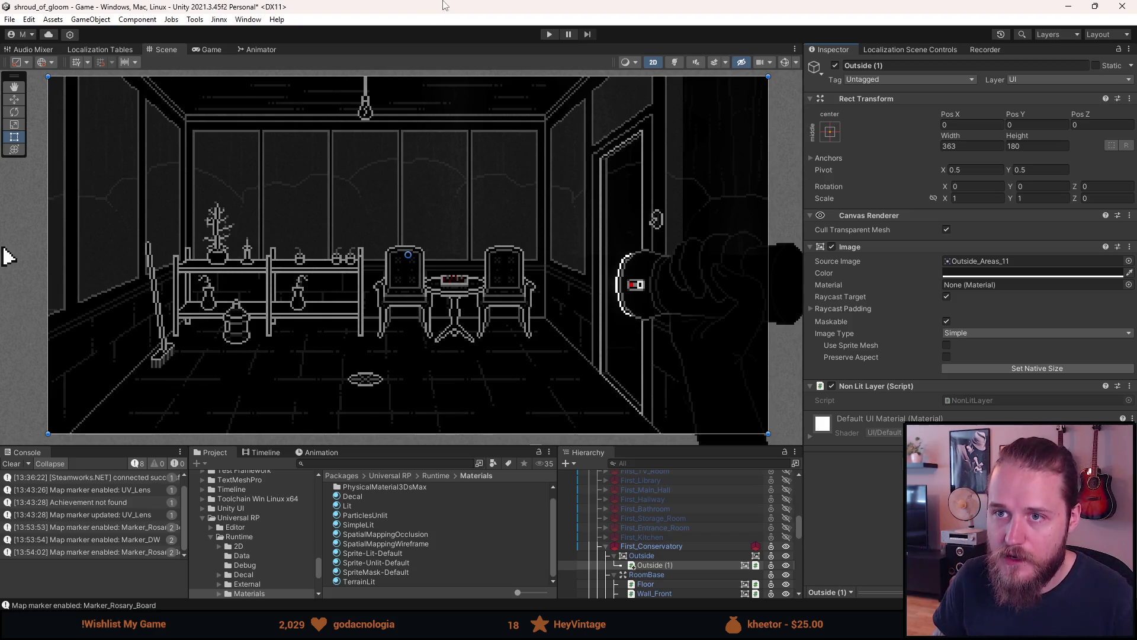
{"action": "key", "text": "ctrl+s"}
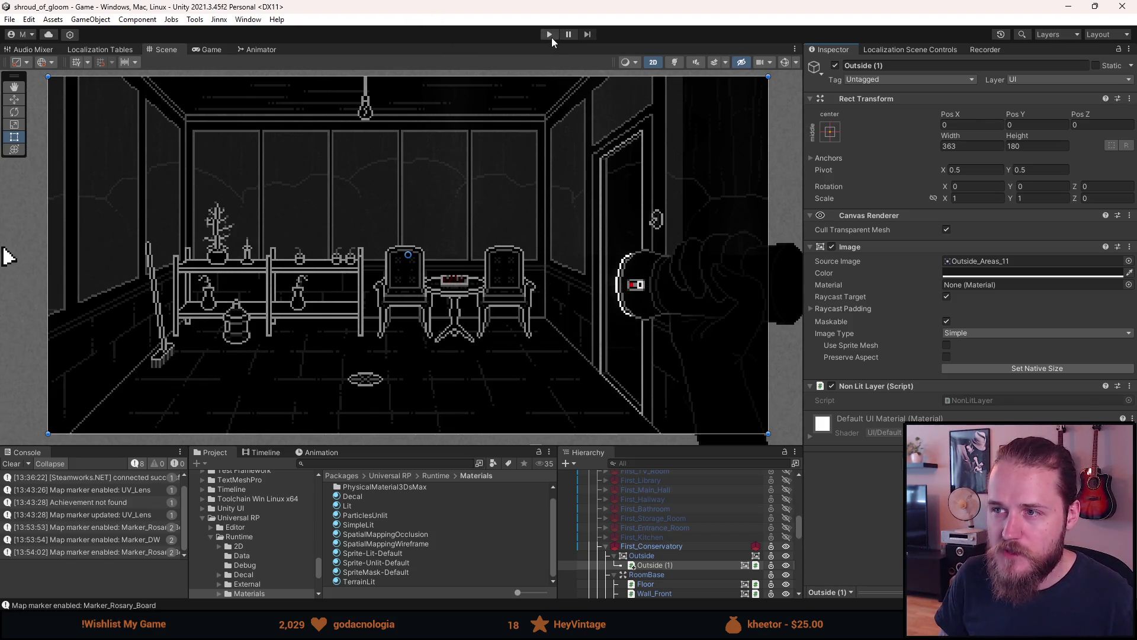
Play the scene to view the brighter window backdrop, pause, resume, then pause again.
{"action": "left_click", "coordinate": [550, 34]}
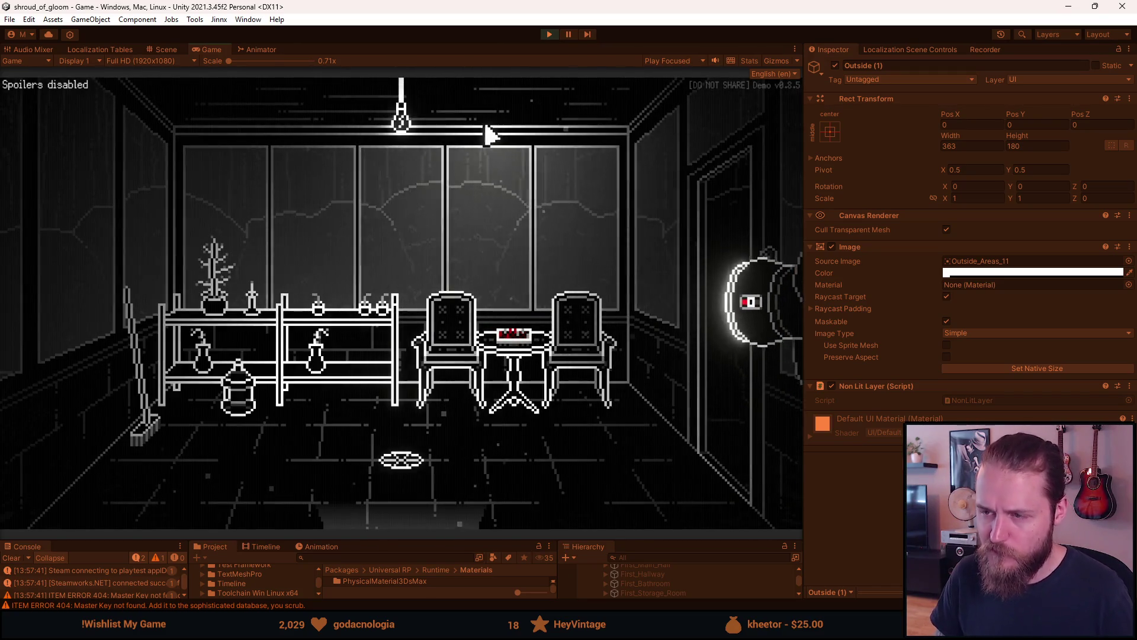
{"action": "key", "text": "Escape"}
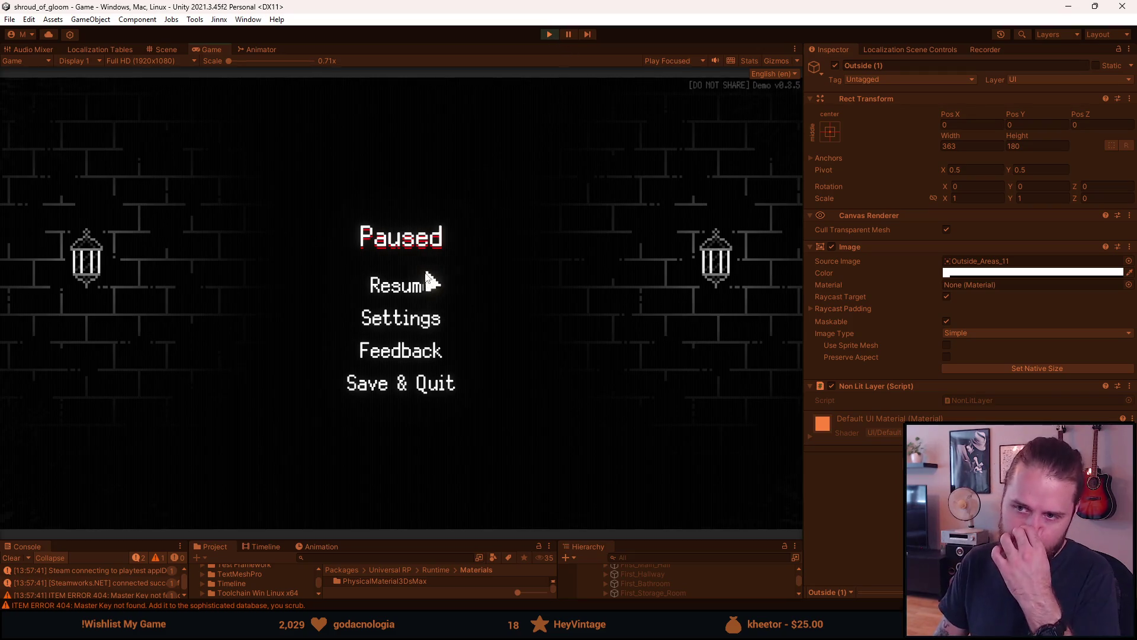
{"action": "left_click", "coordinate": [412, 295]}
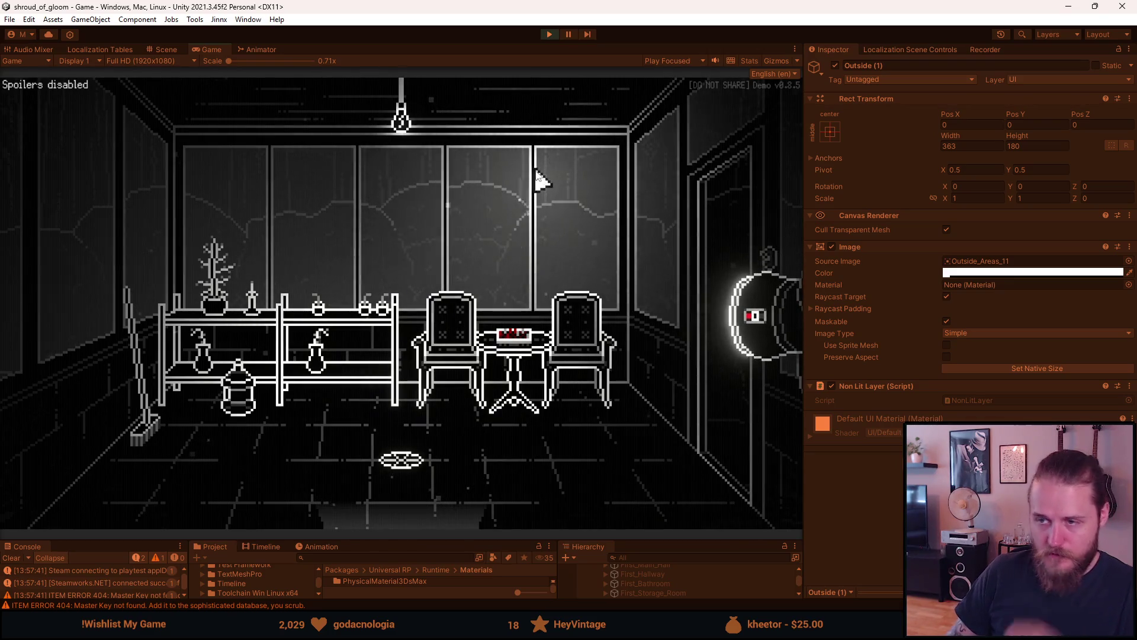
{"action": "key", "text": "Escape"}
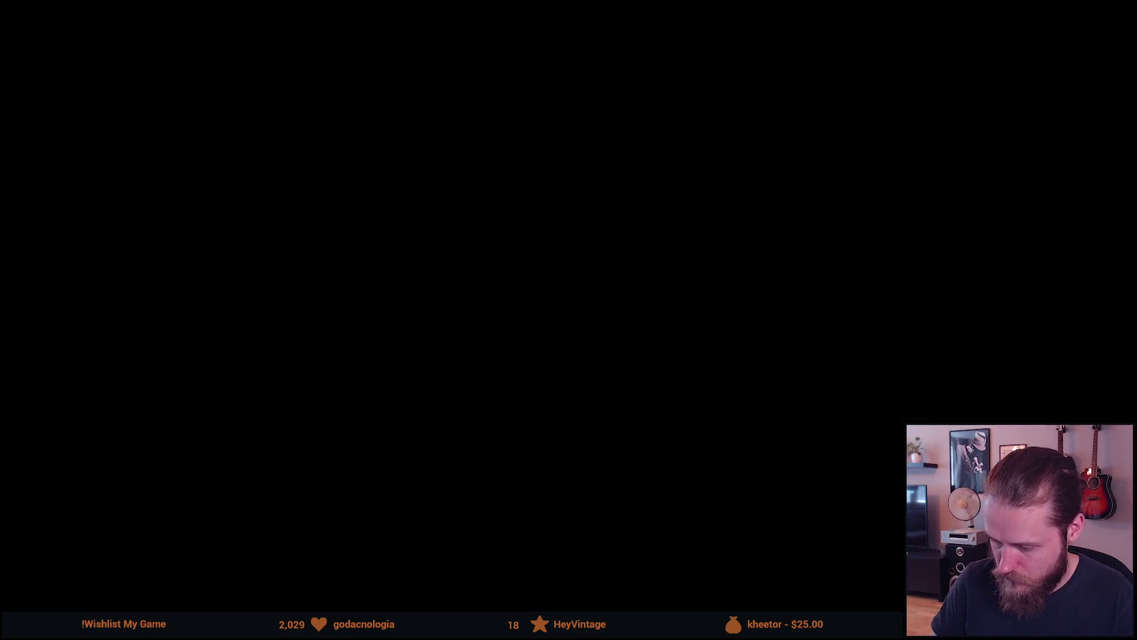
{"action": "scroll", "coordinate": [420, 226], "scroll_direction": "up", "scroll_amount": 3}
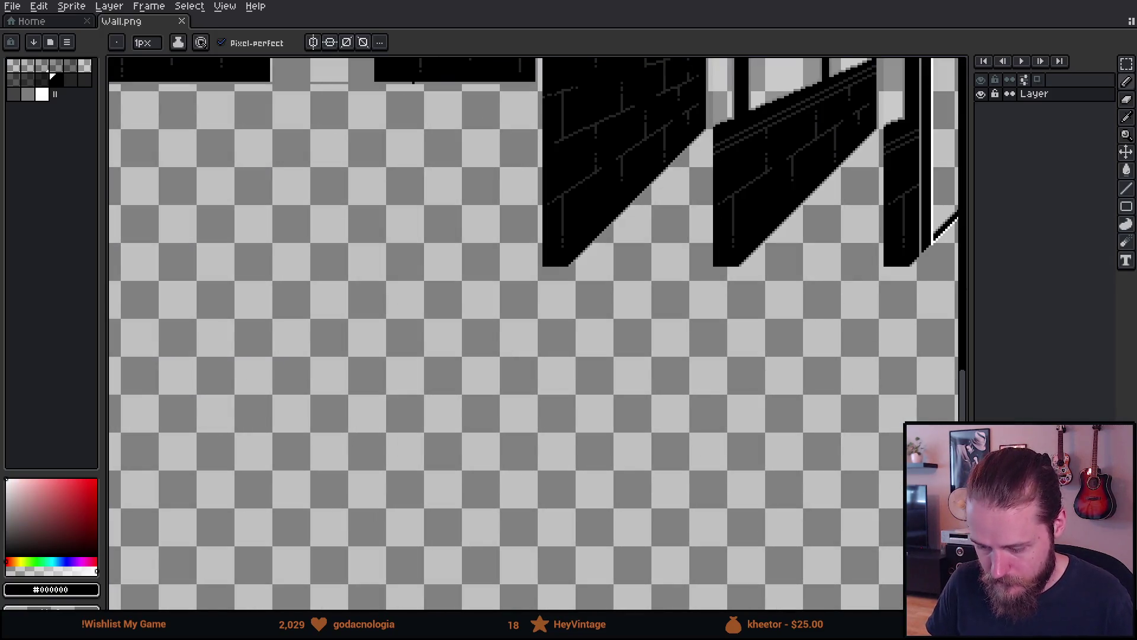
{"action": "scroll", "coordinate": [414, 83], "scroll_direction": "down", "scroll_amount": 3}
{"action": "scroll", "coordinate": [744, 223], "scroll_direction": "up", "scroll_amount": 3}
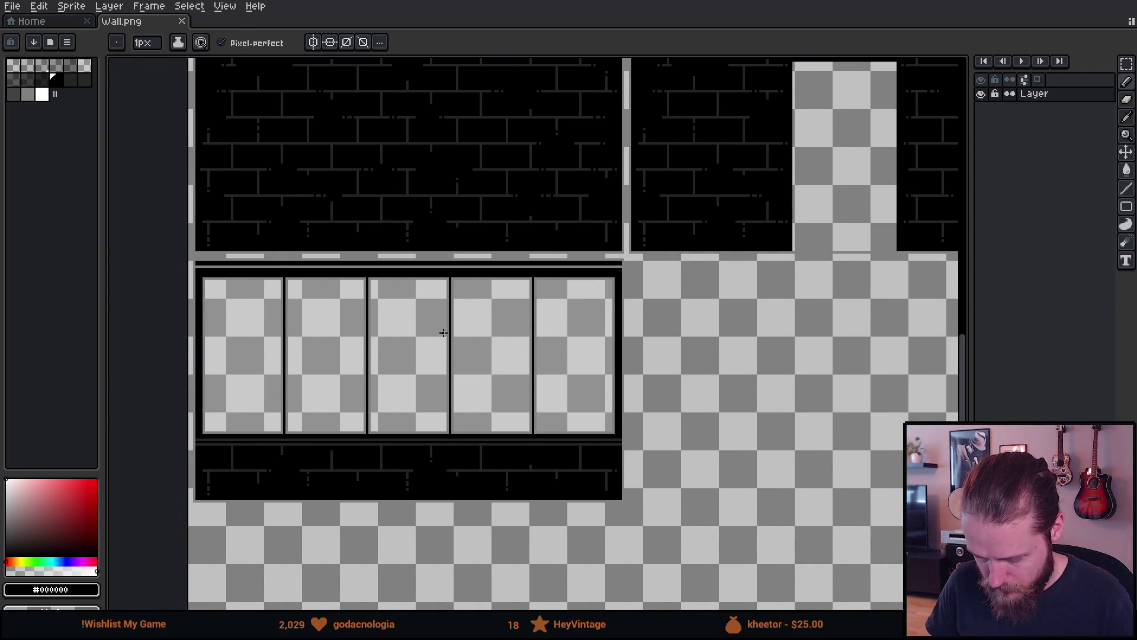
{"action": "key", "text": "alt"}
{"action": "left_click", "coordinate": [416, 331]}
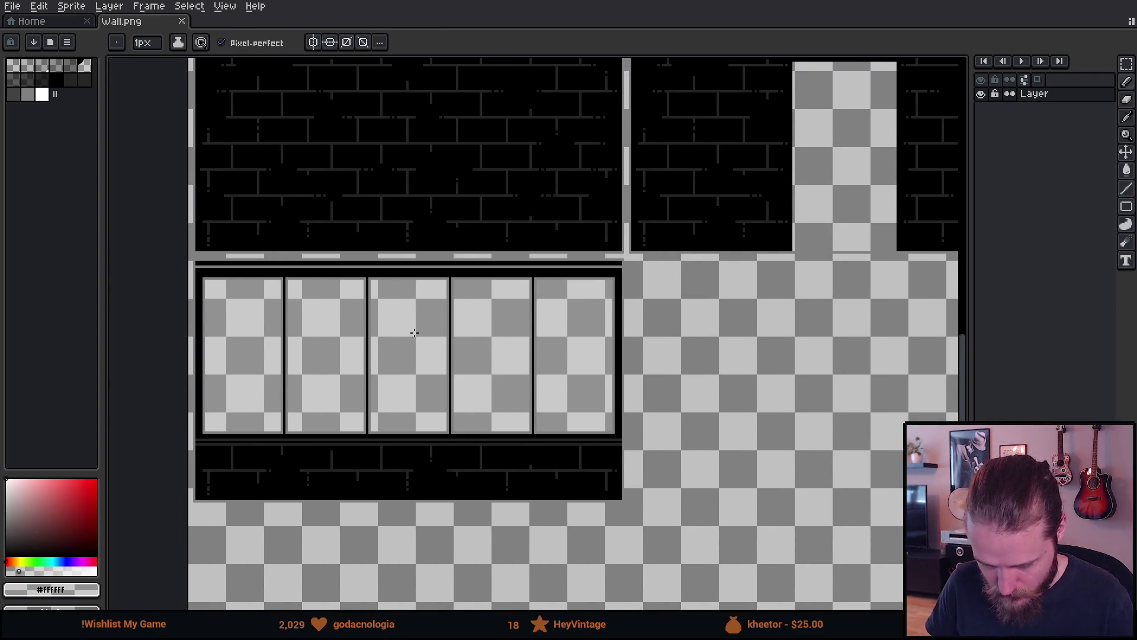
{"action": "scroll", "coordinate": [414, 333], "scroll_direction": "down", "scroll_amount": 1}
{"action": "scroll", "coordinate": [416, 329], "scroll_direction": "down", "scroll_amount": 2}
{"action": "scroll", "coordinate": [417, 330], "scroll_direction": "up", "scroll_amount": 2}
{"action": "mouse_move", "coordinate": [566, 363]}
{"action": "left_mouse_down"}
{"action": "mouse_move", "coordinate": [406, 357]}
{"action": "mouse_move", "coordinate": [371, 340]}
{"action": "mouse_move", "coordinate": [298, 352]}
{"action": "left_mouse_up"}
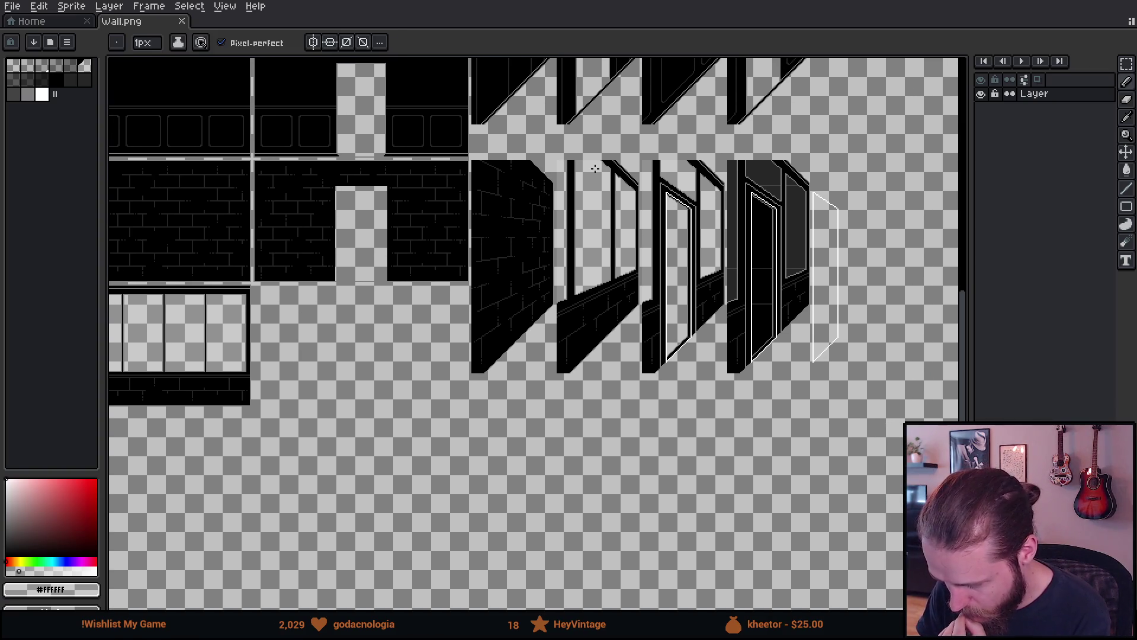
{"action": "scroll", "coordinate": [777, 221], "scroll_direction": "up", "scroll_amount": 3}
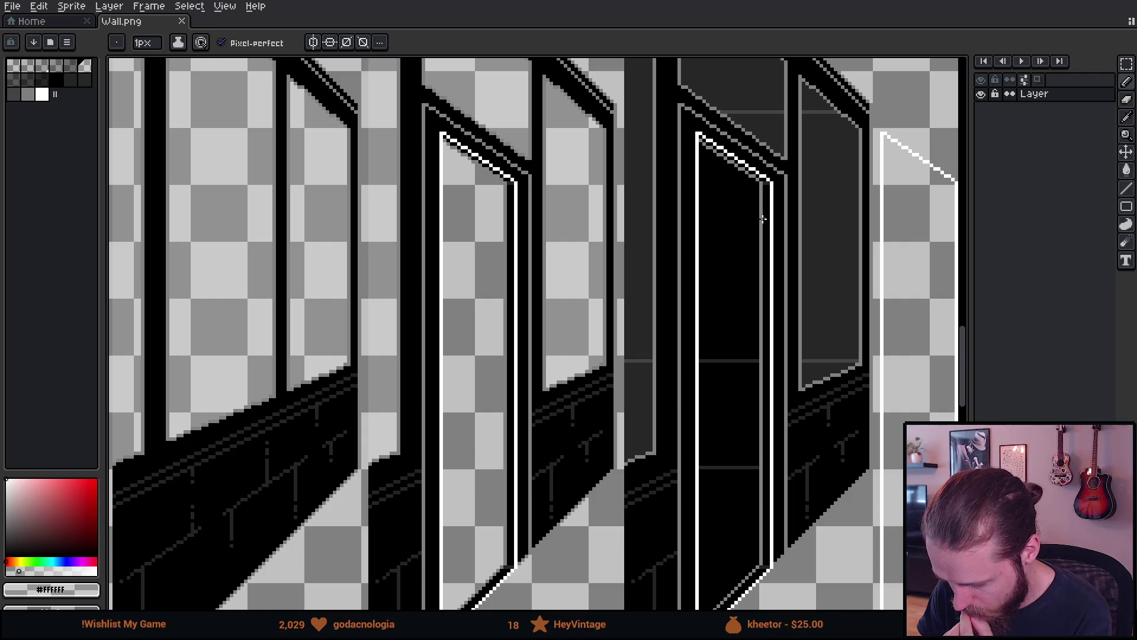
{"action": "scroll", "coordinate": [764, 216], "scroll_direction": "down", "scroll_amount": 1}
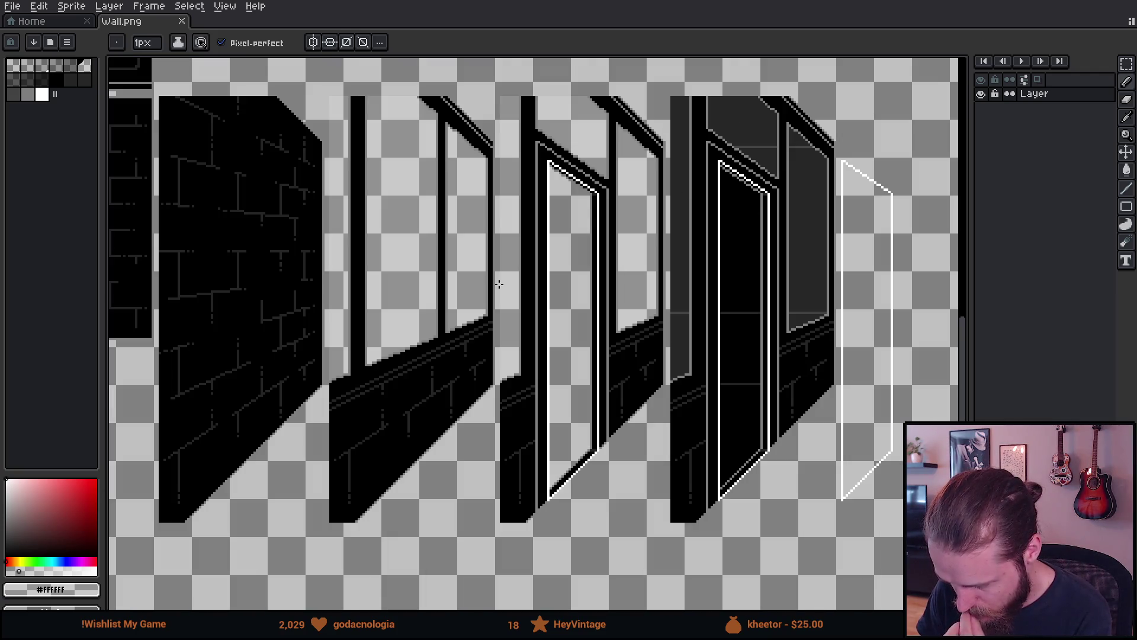
{"action": "scroll", "coordinate": [499, 284], "scroll_direction": "down", "scroll_amount": 2}
{"action": "left_click_drag", "start_coordinate": [446, 287], "coordinate": [733, 254]}
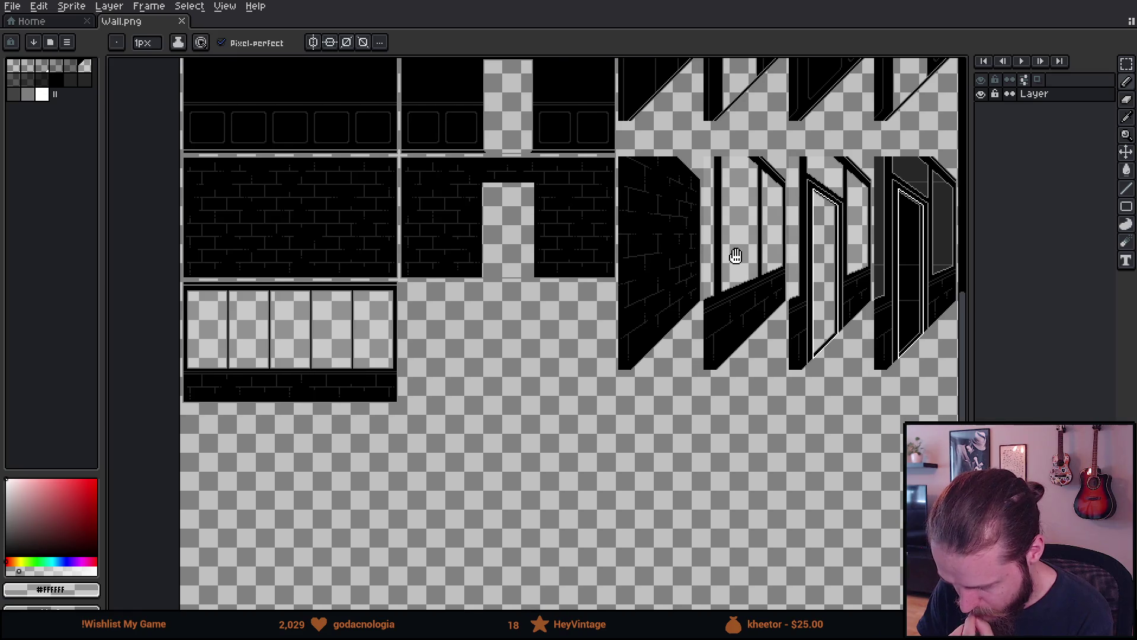
{"action": "key", "text": "shift+n"}
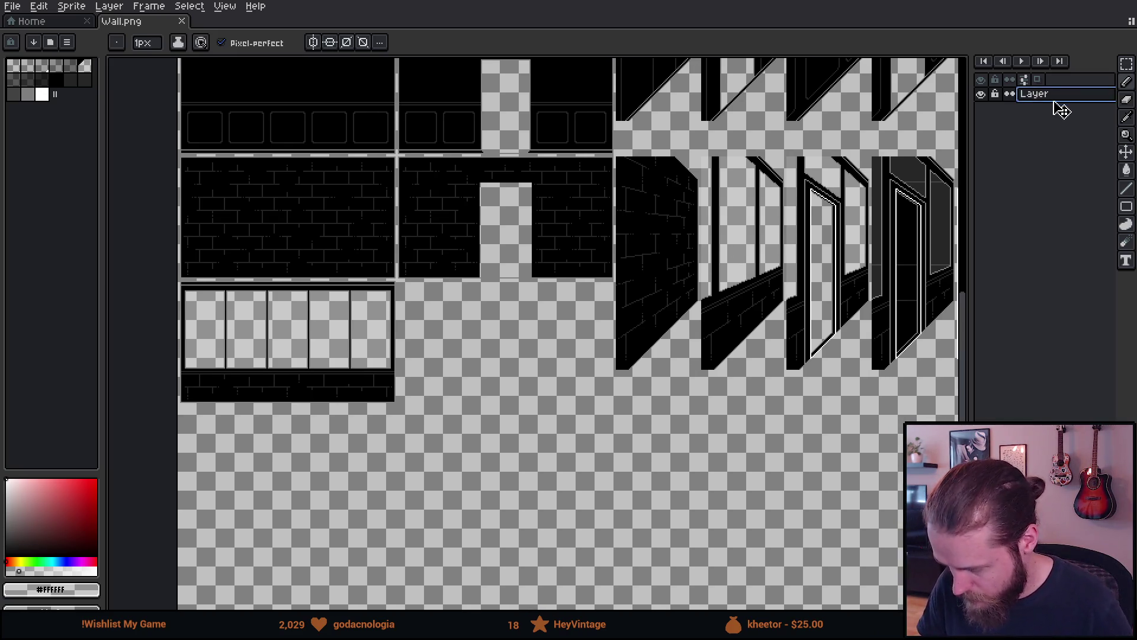
Put the new backdrop layer beneath the wall art and pick an opaque dark purple.
{"action": "double_click", "coordinate": [1067, 95]}
{"action": "left_click_drag", "start_coordinate": [1067, 97], "coordinate": [1066, 114]}
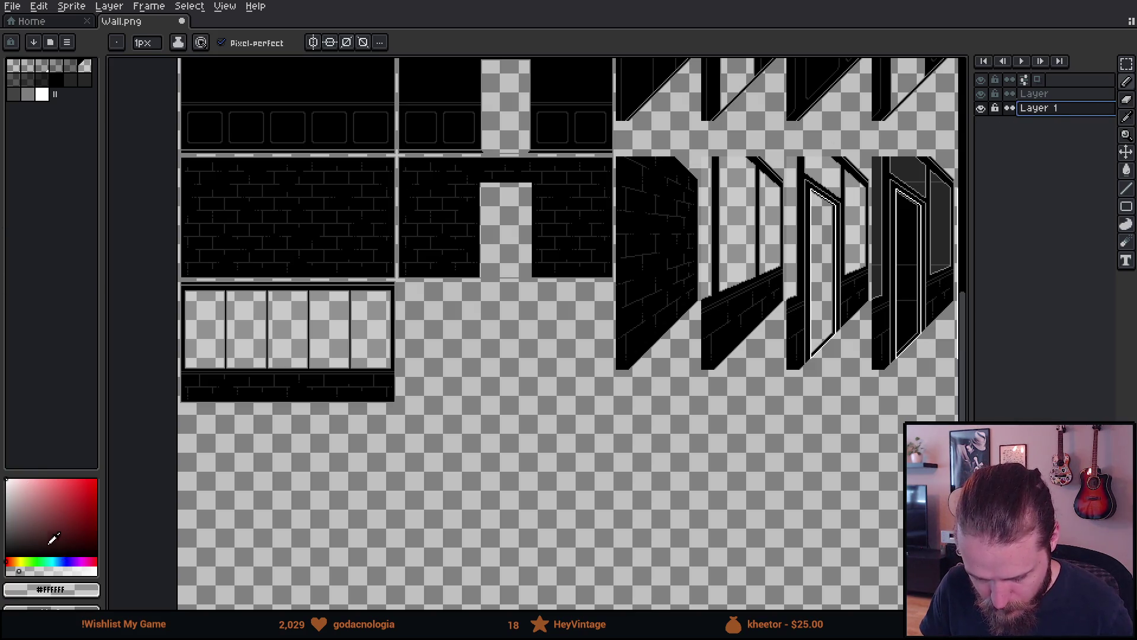
{"action": "left_click", "coordinate": [77, 545]}
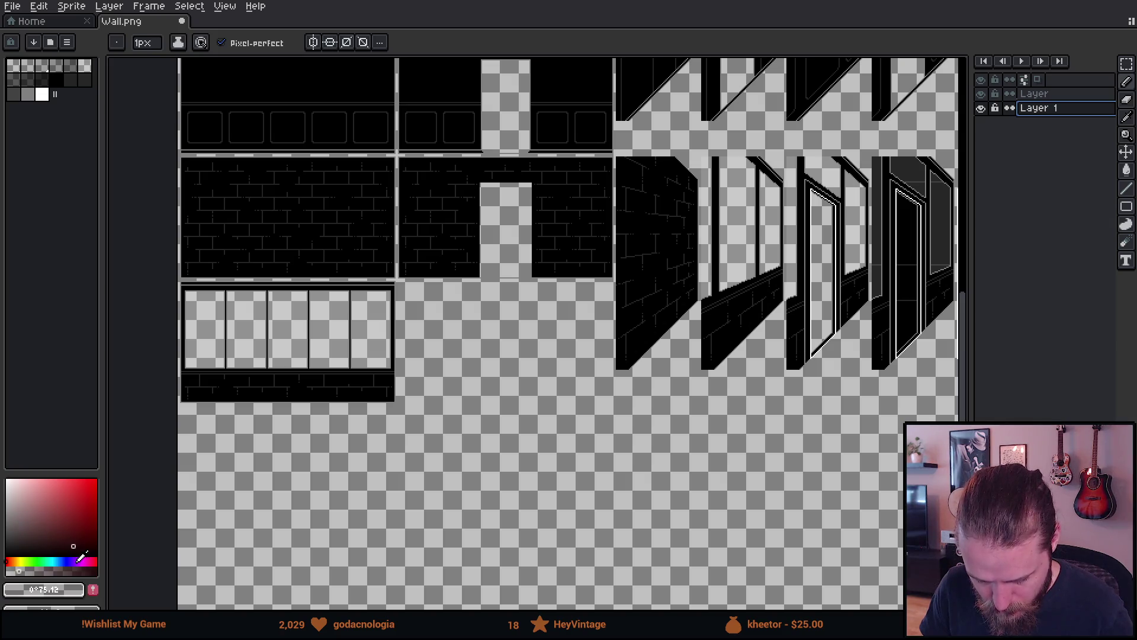
{"action": "left_click", "coordinate": [76, 561]}
{"action": "key", "text": "g"}
{"action": "left_click", "coordinate": [95, 570]}
{"action": "left_click", "coordinate": [75, 532]}
Paint Bucket the empty canvas area dark purple, then pan over to the window tile.
{"action": "left_click", "coordinate": [395, 489]}
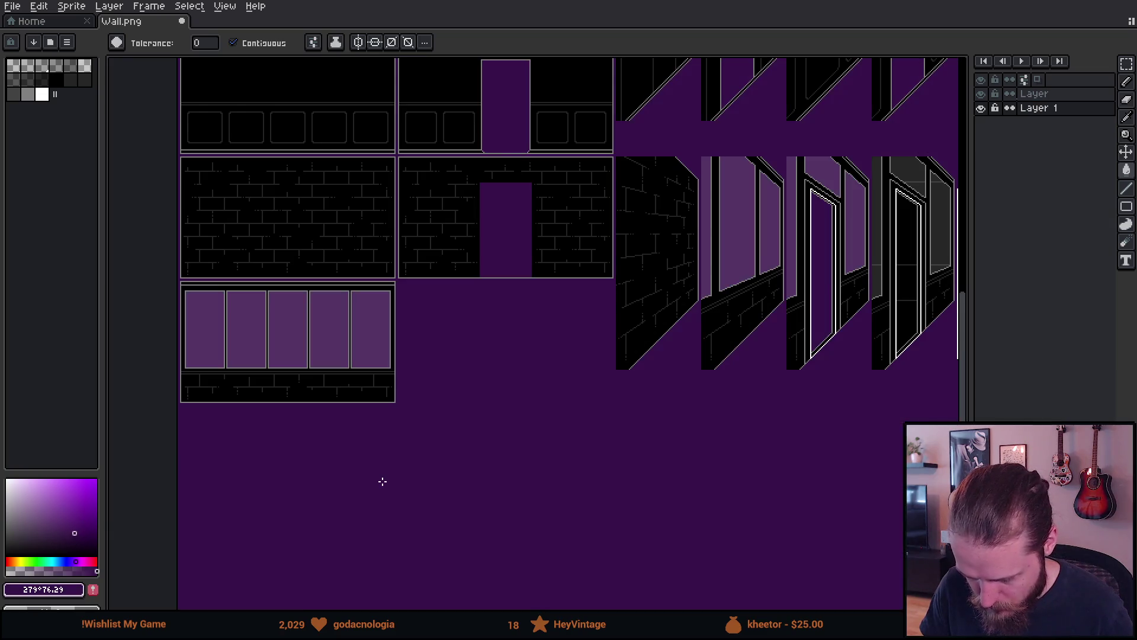
{"action": "scroll", "coordinate": [383, 481], "scroll_direction": "down", "scroll_amount": 2}
{"action": "scroll", "coordinate": [460, 440], "scroll_direction": "up", "scroll_amount": 2}
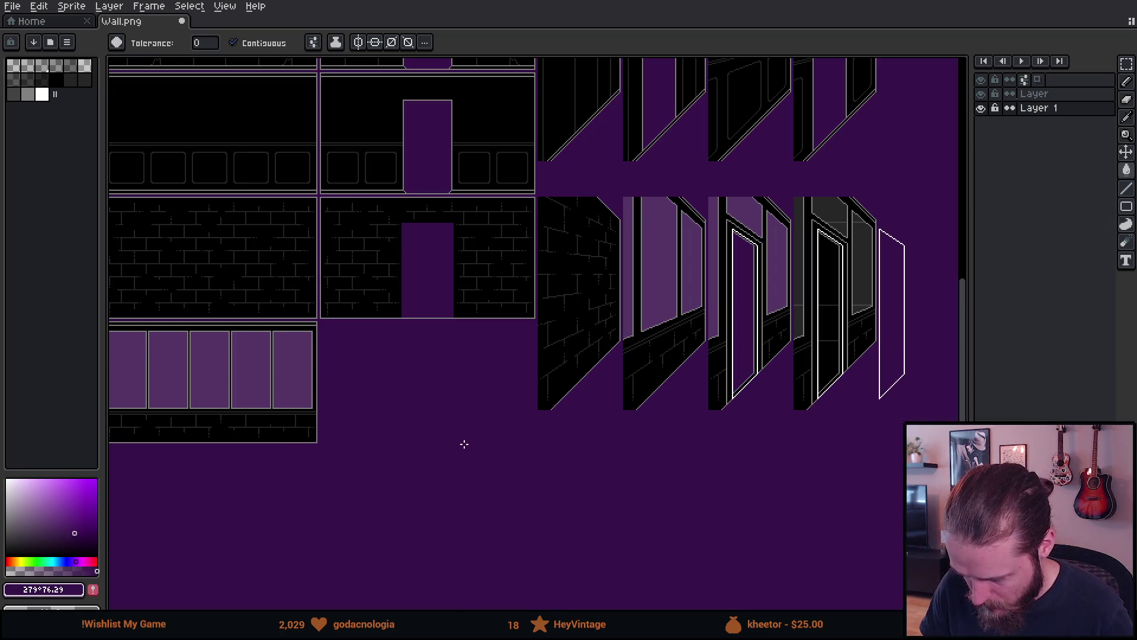
{"action": "scroll", "coordinate": [779, 267], "scroll_direction": "up", "scroll_amount": 2}
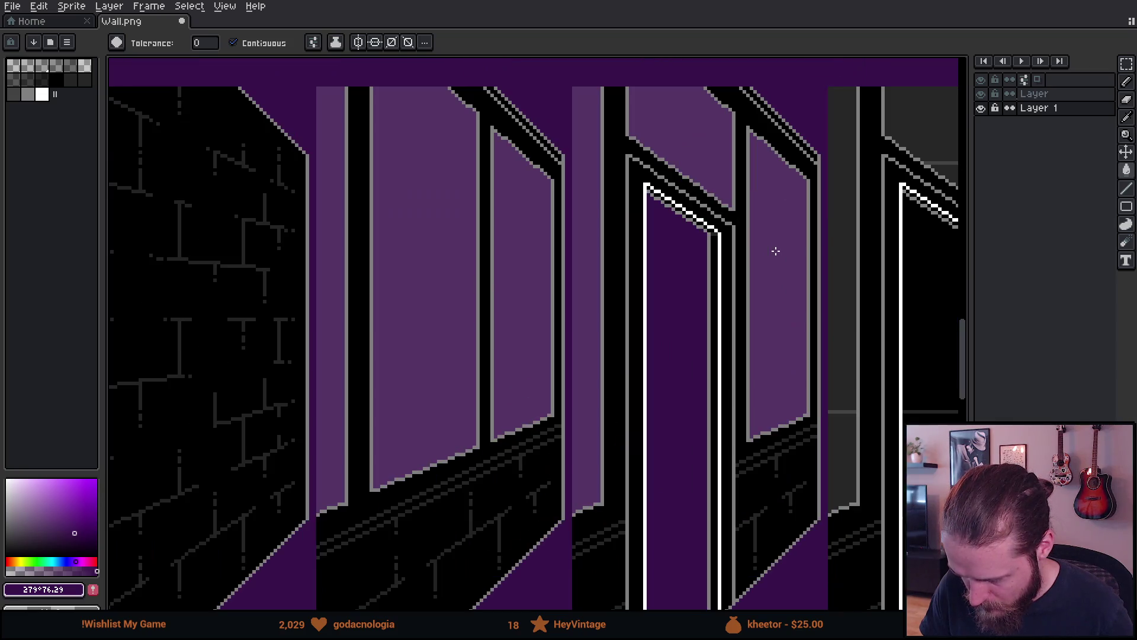
{"action": "scroll", "coordinate": [696, 245], "scroll_direction": "down", "scroll_amount": 1}
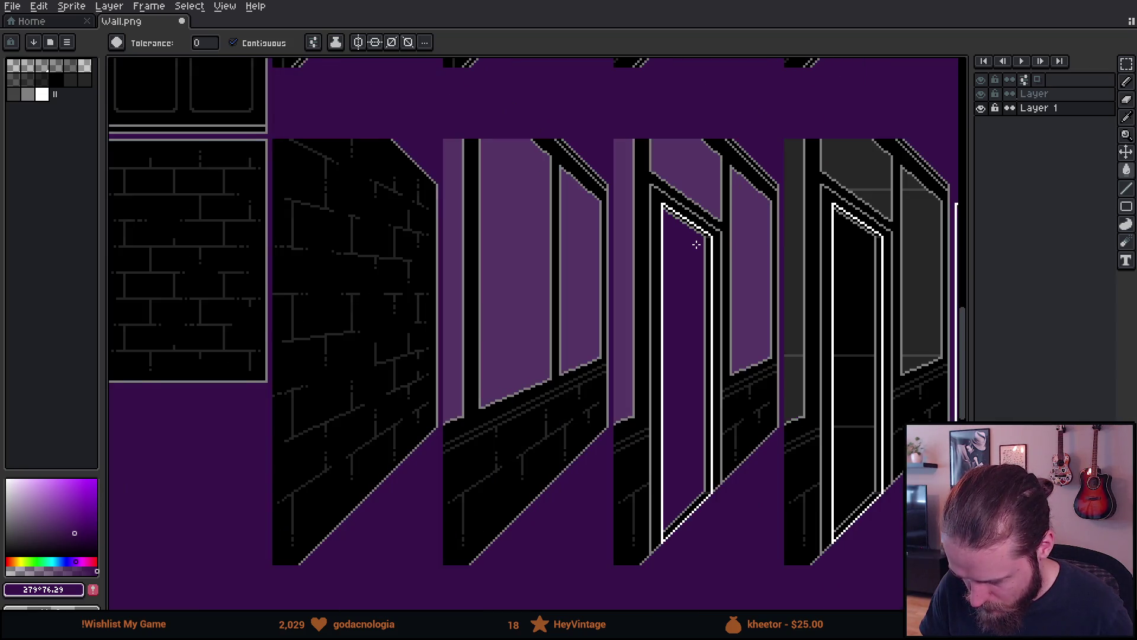
{"action": "scroll", "coordinate": [696, 245], "scroll_direction": "down", "scroll_amount": 2}
{"action": "mouse_move", "coordinate": [729, 306]}
{"action": "left_mouse_down"}
{"action": "mouse_move", "coordinate": [647, 334]}
{"action": "mouse_move", "coordinate": [663, 401]}
{"action": "mouse_move", "coordinate": [824, 316]}
{"action": "left_mouse_up"}
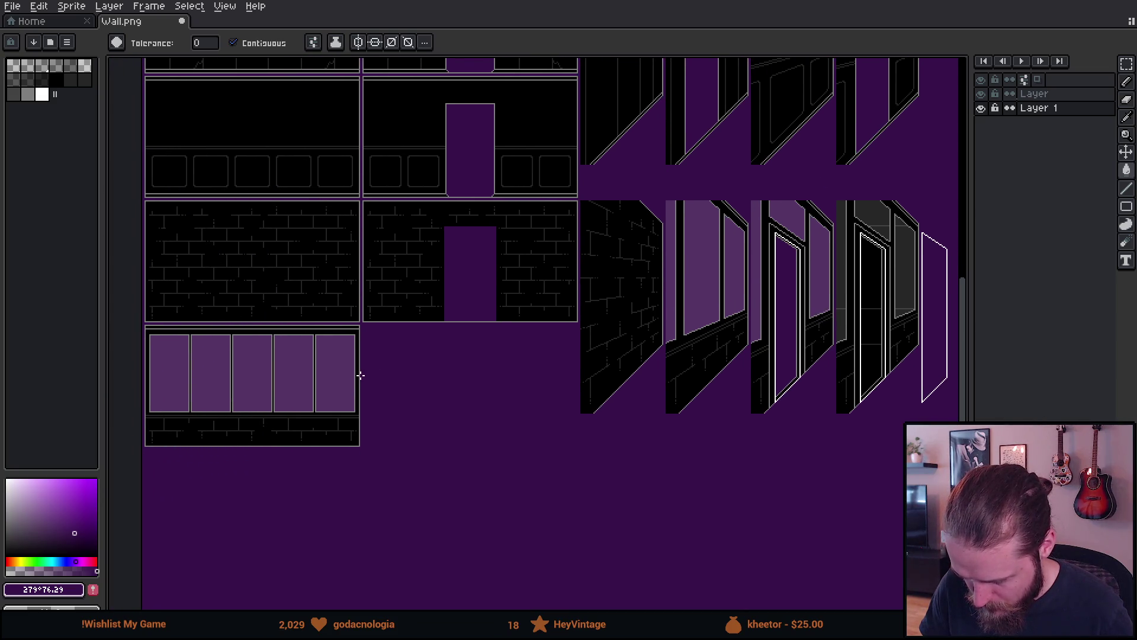
{"action": "scroll", "coordinate": [309, 335], "scroll_direction": "left", "scroll_amount": 2}
{"action": "scroll", "coordinate": [312, 336], "scroll_direction": "up", "scroll_amount": 2}
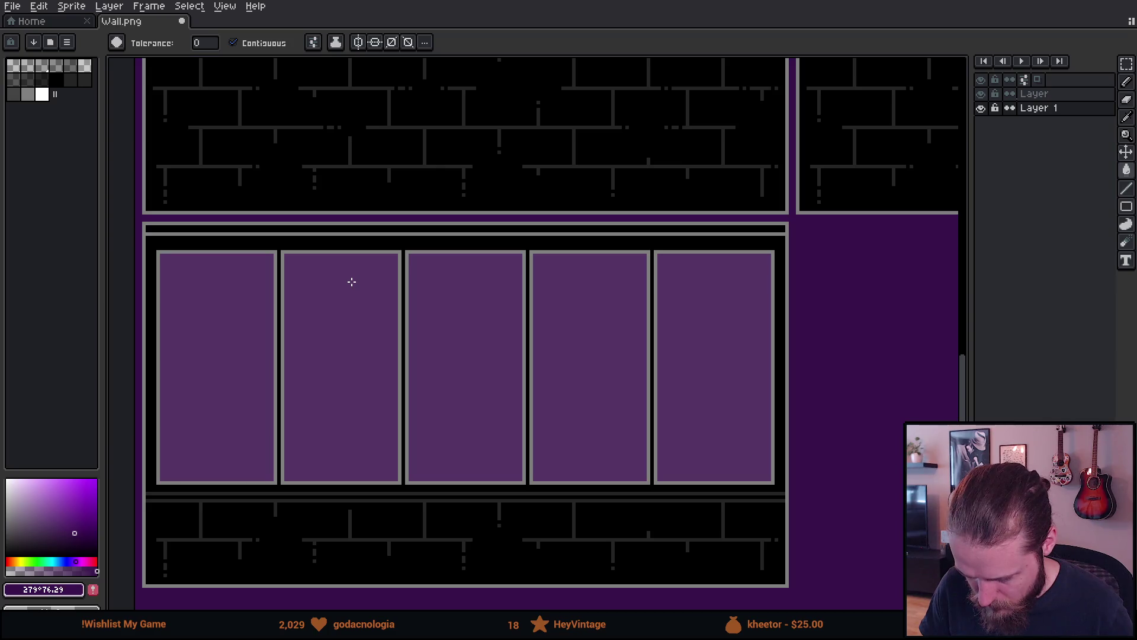
{"action": "left_click_drag", "start_coordinate": [302, 308], "coordinate": [290, 275]}
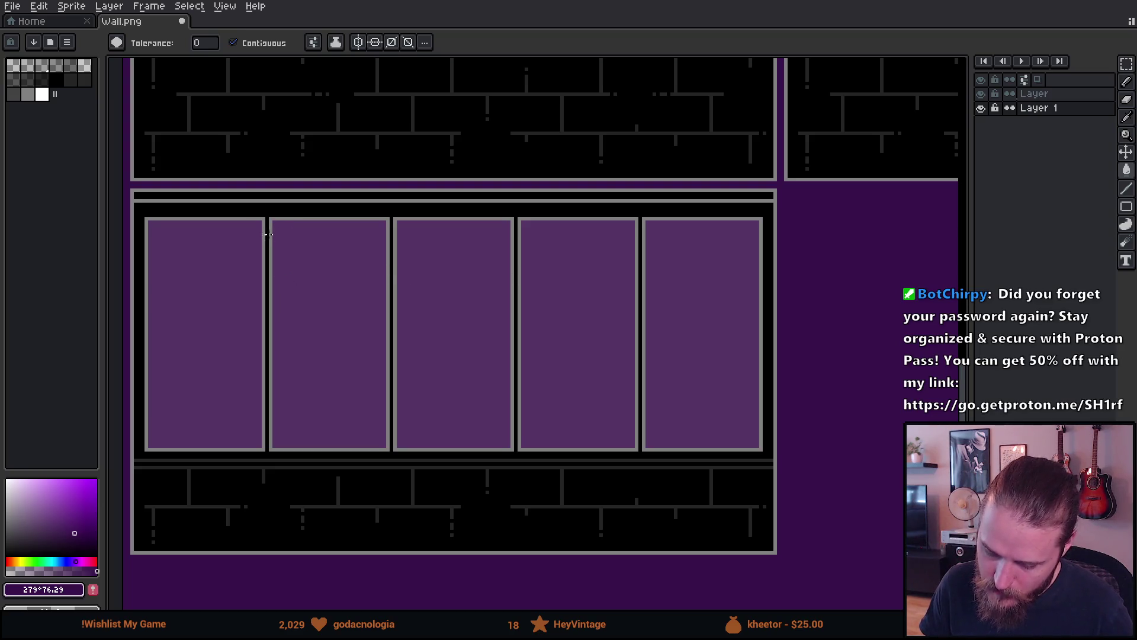
{"action": "scroll", "coordinate": [273, 394], "scroll_direction": "down", "scroll_amount": 3}
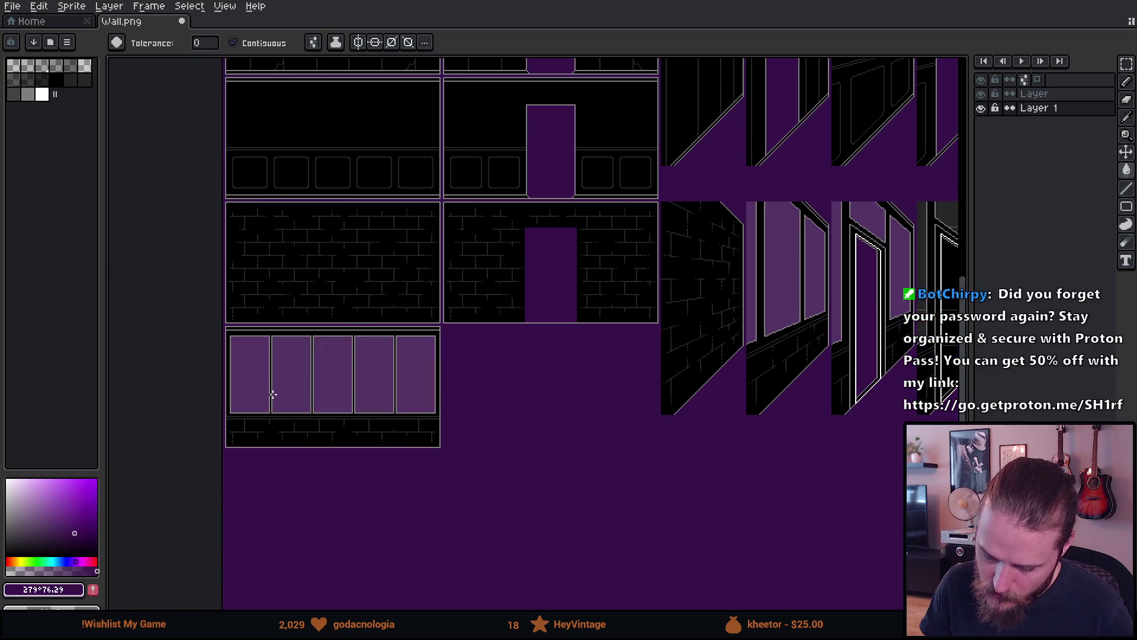
{"action": "scroll", "coordinate": [273, 394], "scroll_direction": "up", "scroll_amount": 2}
{"action": "left_click_drag", "start_coordinate": [295, 382], "coordinate": [272, 409]}
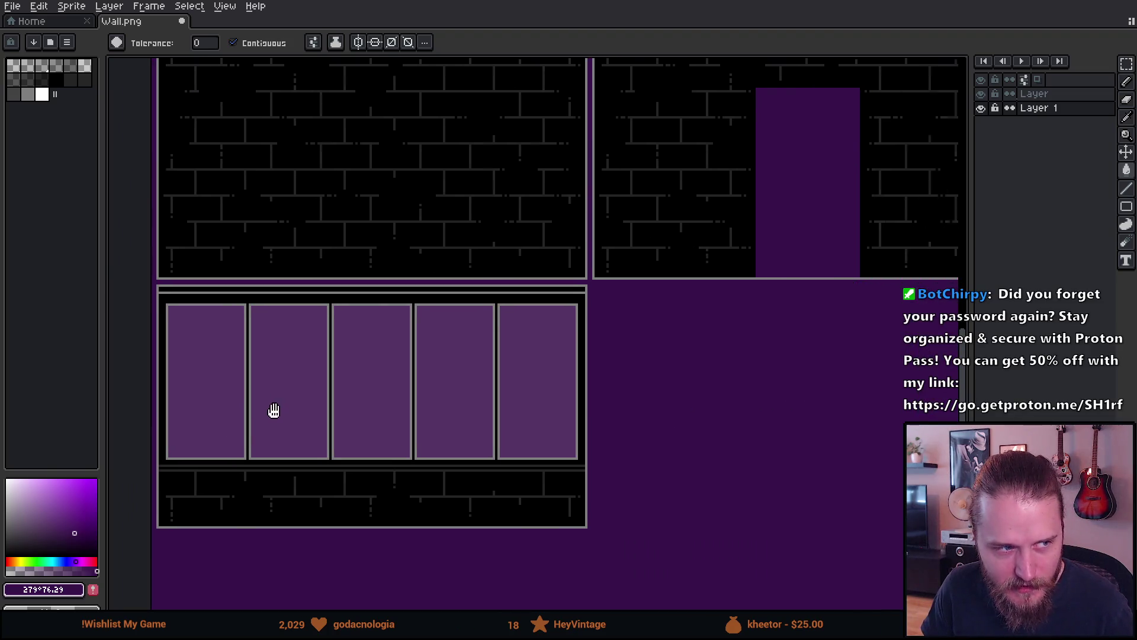
{"action": "scroll", "coordinate": [488, 349], "scroll_direction": "right", "scroll_amount": 3}
{"action": "mouse_move", "coordinate": [792, 327]}
{"action": "left_mouse_down"}
{"action": "mouse_move", "coordinate": [406, 435]}
{"action": "mouse_move", "coordinate": [294, 445]}
{"action": "mouse_move", "coordinate": [216, 399]}
{"action": "mouse_move", "coordinate": [405, 386]}
{"action": "mouse_move", "coordinate": [680, 315]}
{"action": "mouse_move", "coordinate": [885, 309]}
{"action": "left_mouse_up"}
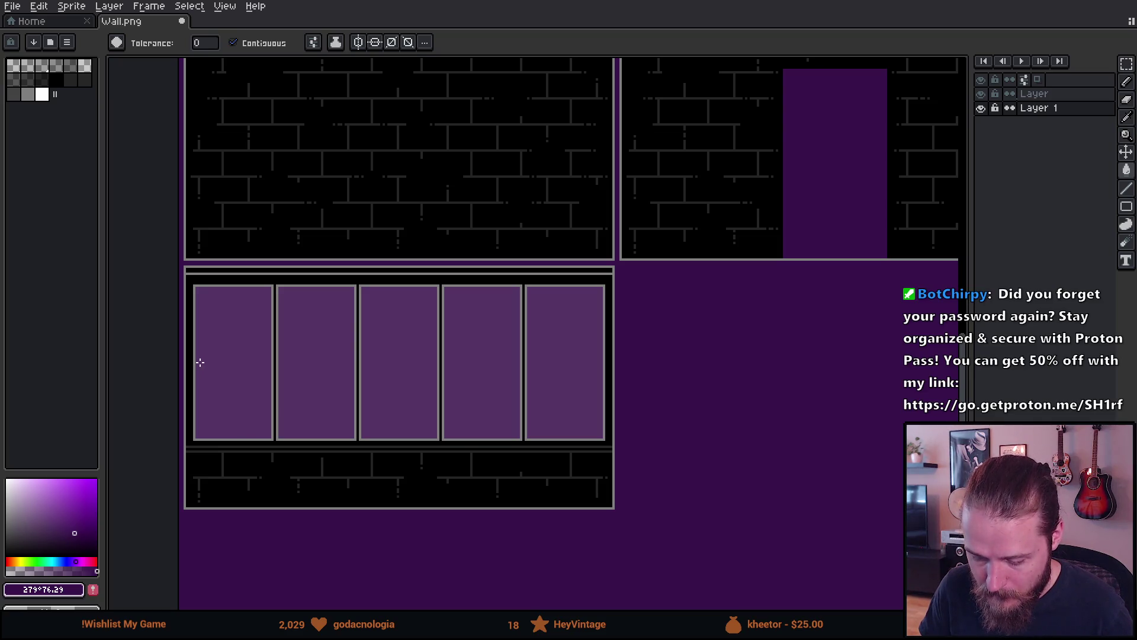
{"action": "scroll", "coordinate": [200, 362], "scroll_direction": "up", "scroll_amount": 1}
{"action": "key", "text": "m"}
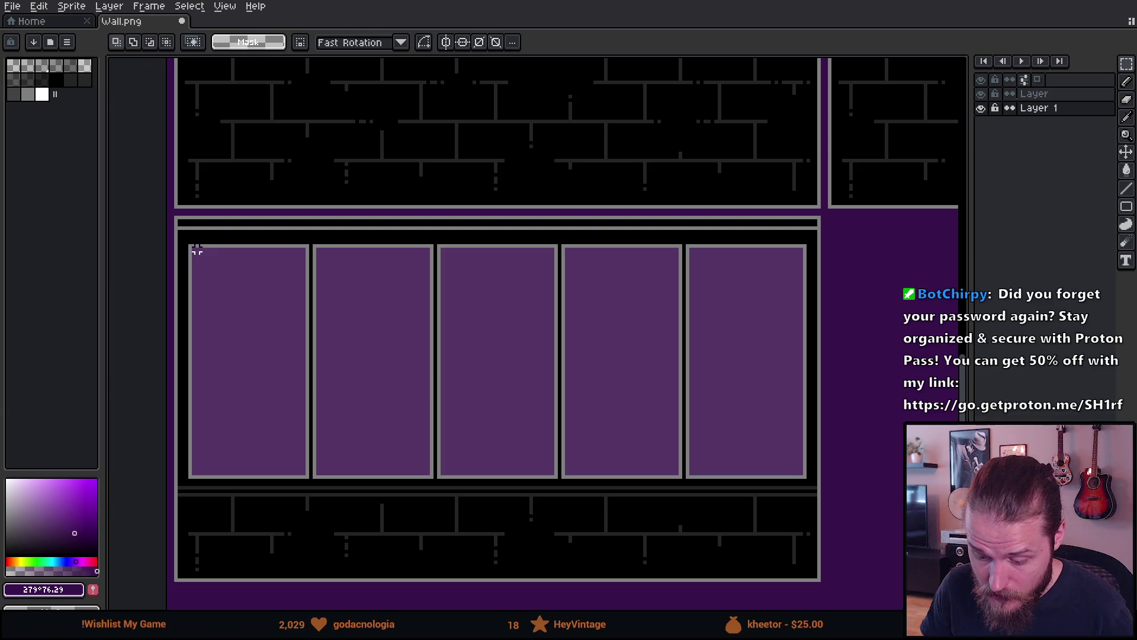
{"action": "mouse_move", "coordinate": [193, 249]}
{"action": "left_mouse_down"}
{"action": "mouse_move", "coordinate": [292, 419]}
{"action": "mouse_move", "coordinate": [304, 474]}
{"action": "left_mouse_up"}
{"action": "mouse_move", "coordinate": [318, 249]}
{"action": "left_mouse_down"}
{"action": "mouse_move", "coordinate": [432, 452]}
{"action": "mouse_move", "coordinate": [432, 476]}
{"action": "left_mouse_up"}
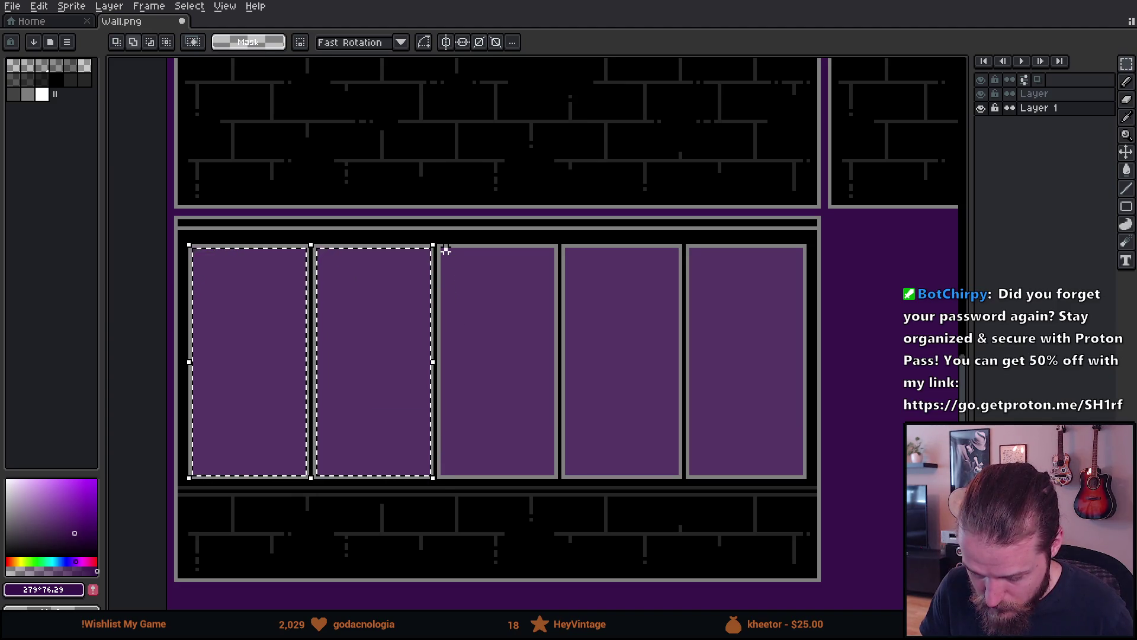
{"action": "key", "text": "ctrl+d"}
{"action": "scroll", "coordinate": [495, 313], "scroll_direction": "down", "scroll_amount": 1}
{"action": "scroll", "coordinate": [513, 313], "scroll_direction": "down", "scroll_amount": 3}
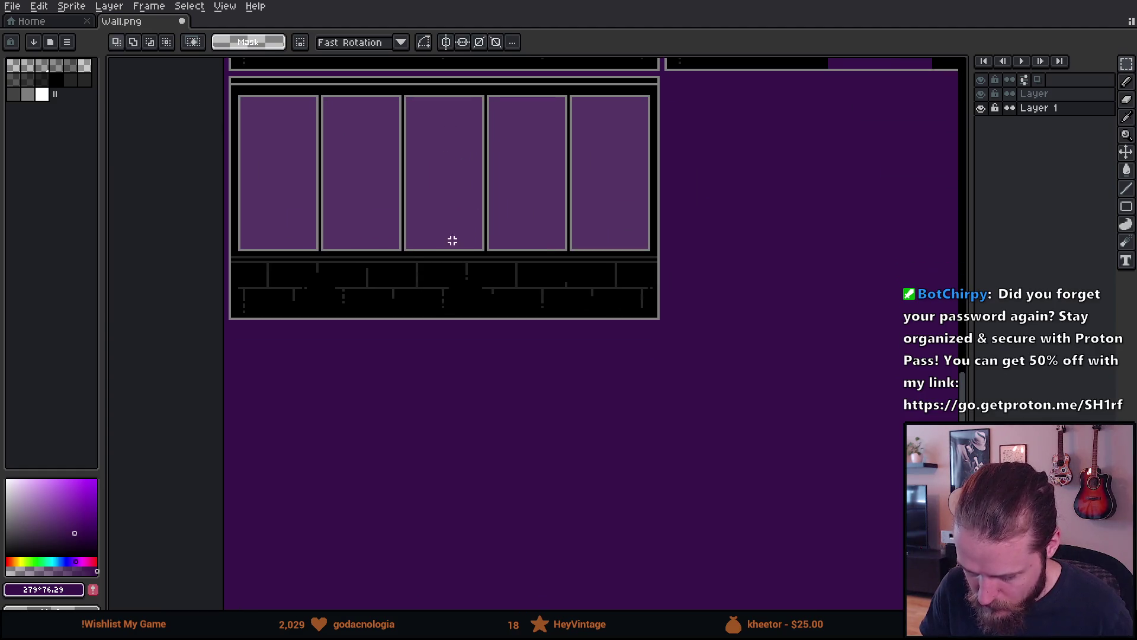
{"action": "left_click_drag", "start_coordinate": [479, 433], "coordinate": [593, 518]}
Fill the square below the window tile with sampled pane purple, then undo it.
{"action": "key", "text": "g"}
{"action": "left_click", "coordinate": [457, 145], "text": "alt"}
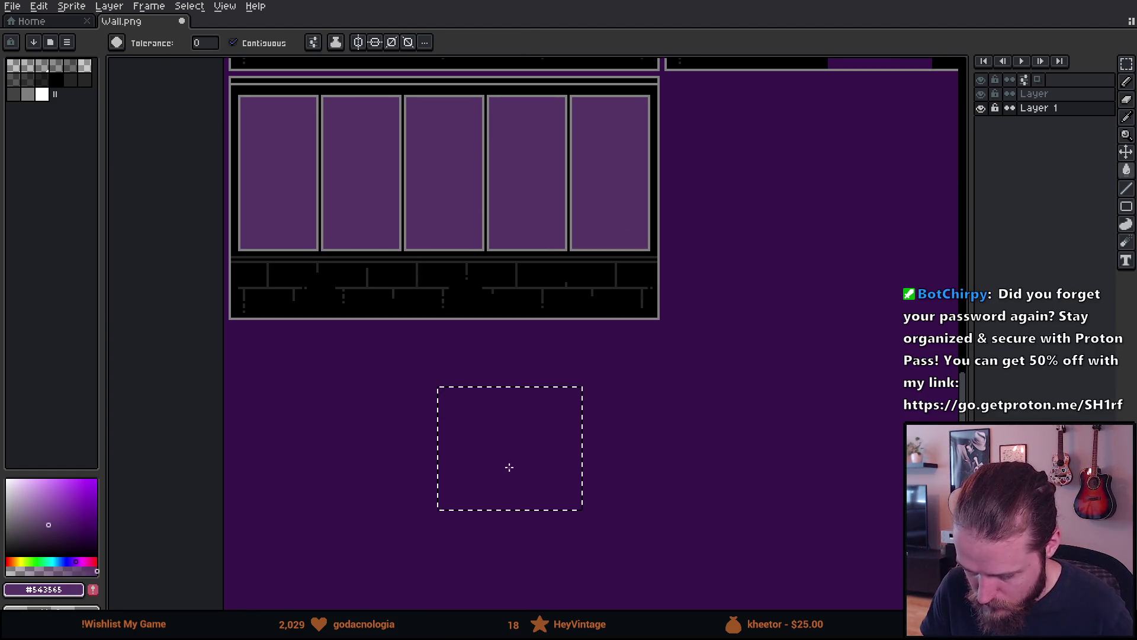
{"action": "left_click", "coordinate": [510, 466]}
{"action": "key", "text": "ctrl+z"}
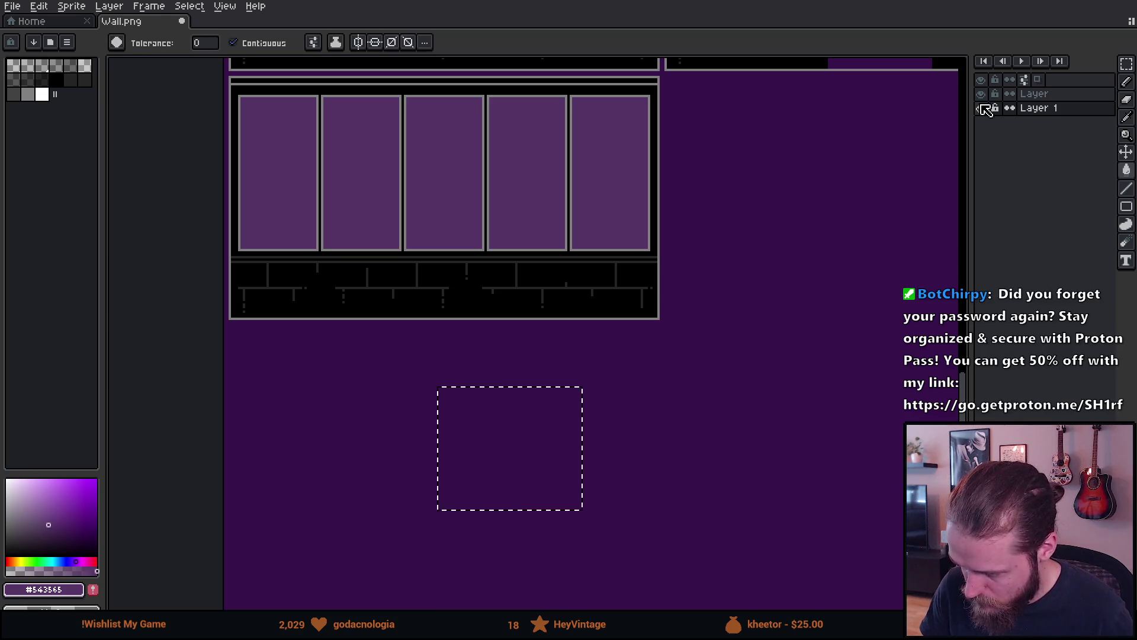
Fill the square on the wall layer with pane purple #543565 and deselect.
{"action": "left_click", "coordinate": [981, 109]}
{"action": "left_click", "coordinate": [1038, 95]}
{"action": "left_click", "coordinate": [432, 195], "text": "alt"}
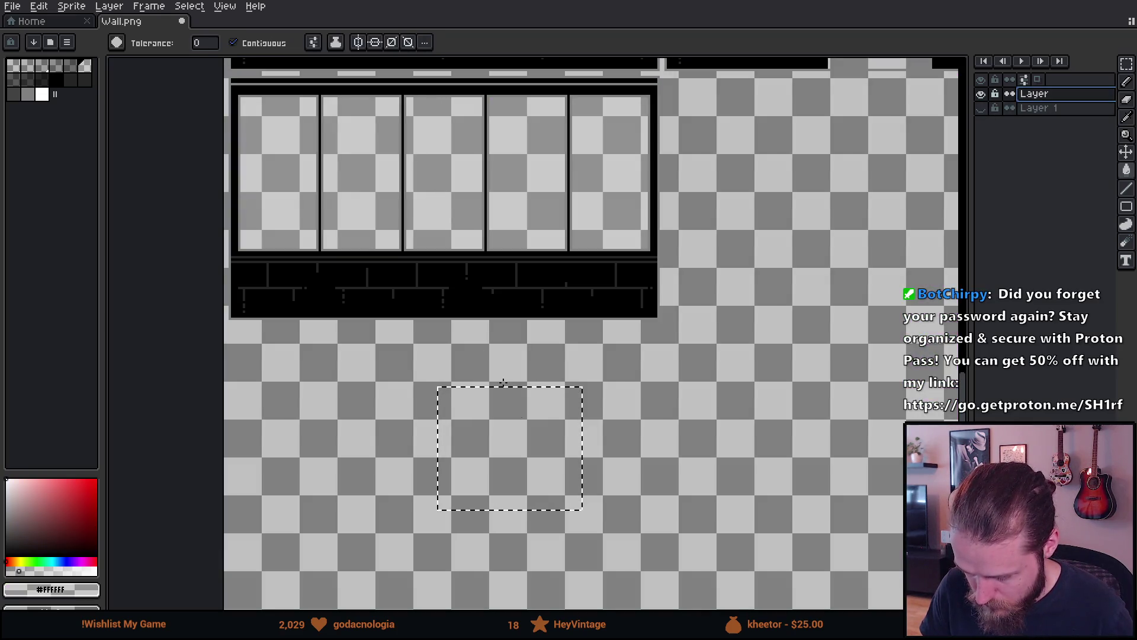
{"action": "left_click", "coordinate": [539, 453]}
{"action": "left_click", "coordinate": [981, 109]}
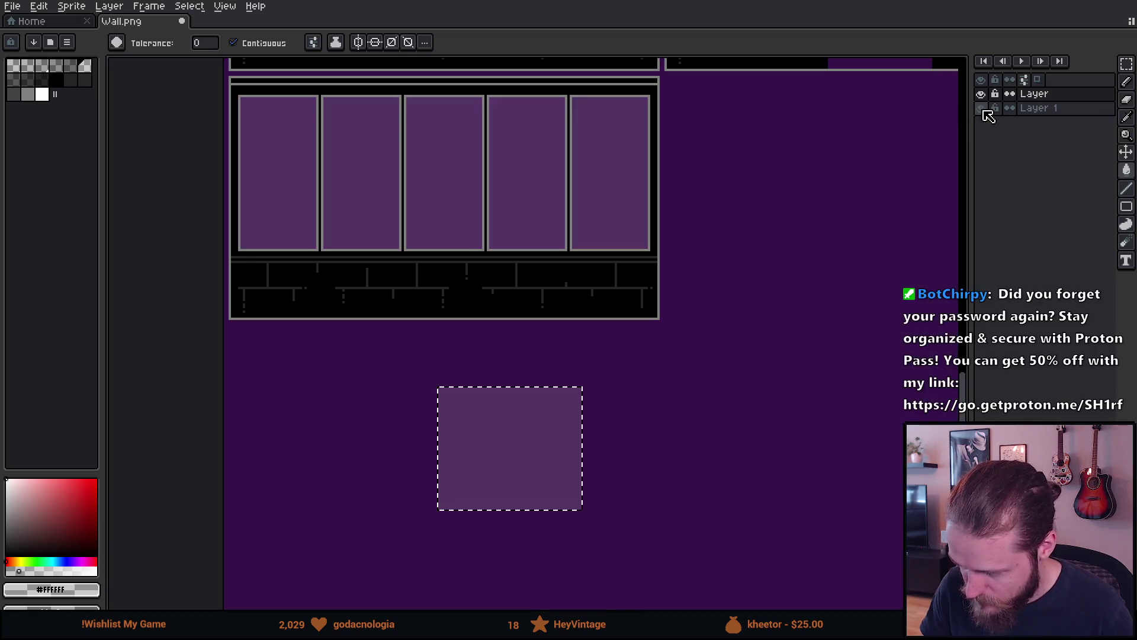
{"action": "key", "text": "m"}
{"action": "key", "text": "ctrl+d"}
Marquee-select the strip of window panes.
{"action": "scroll", "coordinate": [375, 228], "scroll_direction": "up", "scroll_amount": 2}
{"action": "scroll", "coordinate": [375, 228], "scroll_direction": "right", "scroll_amount": 1}
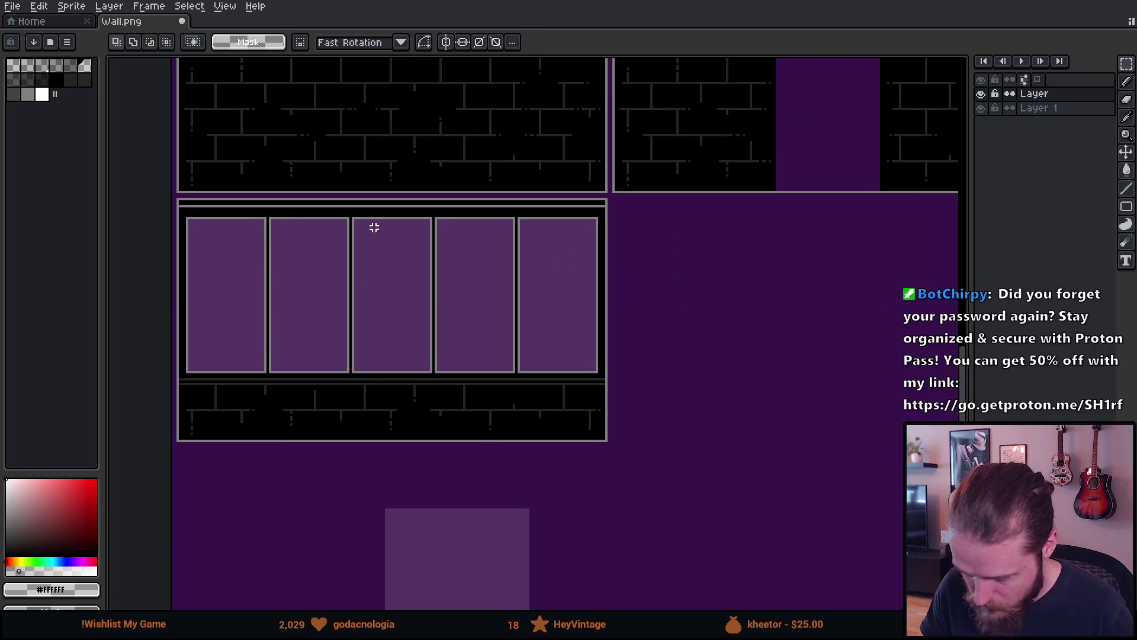
{"action": "mouse_move", "coordinate": [183, 208]}
{"action": "left_mouse_down"}
{"action": "mouse_move", "coordinate": [482, 292]}
{"action": "mouse_move", "coordinate": [667, 361]}
{"action": "mouse_move", "coordinate": [667, 402]}
{"action": "left_mouse_up"}
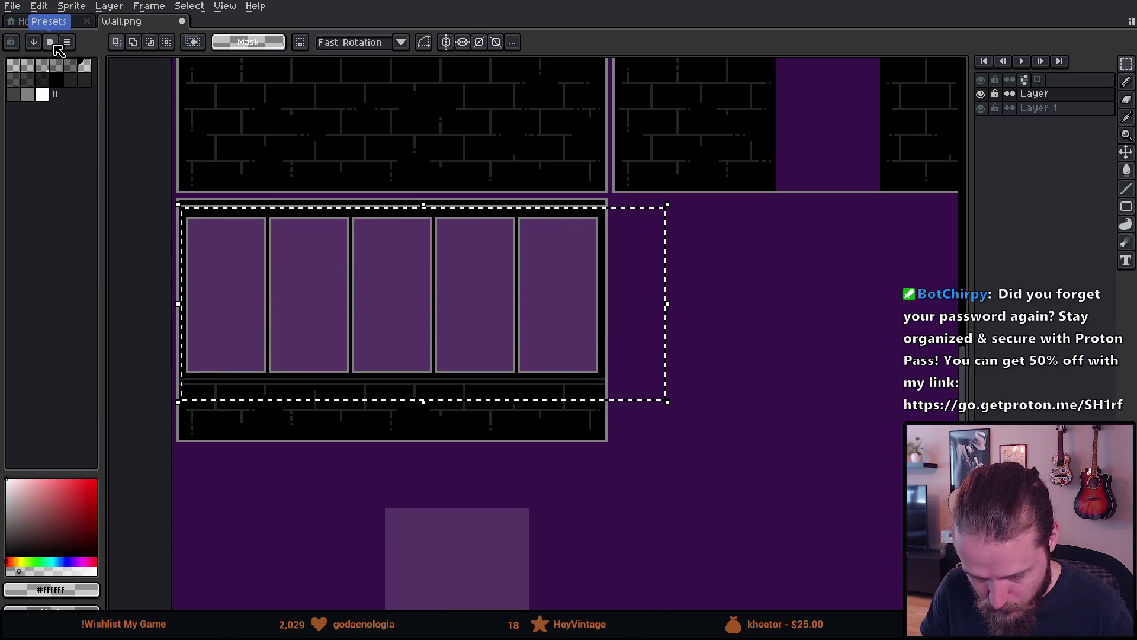
Search the palette presets for 'shroud' and load the shroud palette.
{"action": "left_click", "coordinate": [33, 42]}
{"action": "type", "text": "sh"}
{"action": "left_click", "coordinate": [111, 105]}
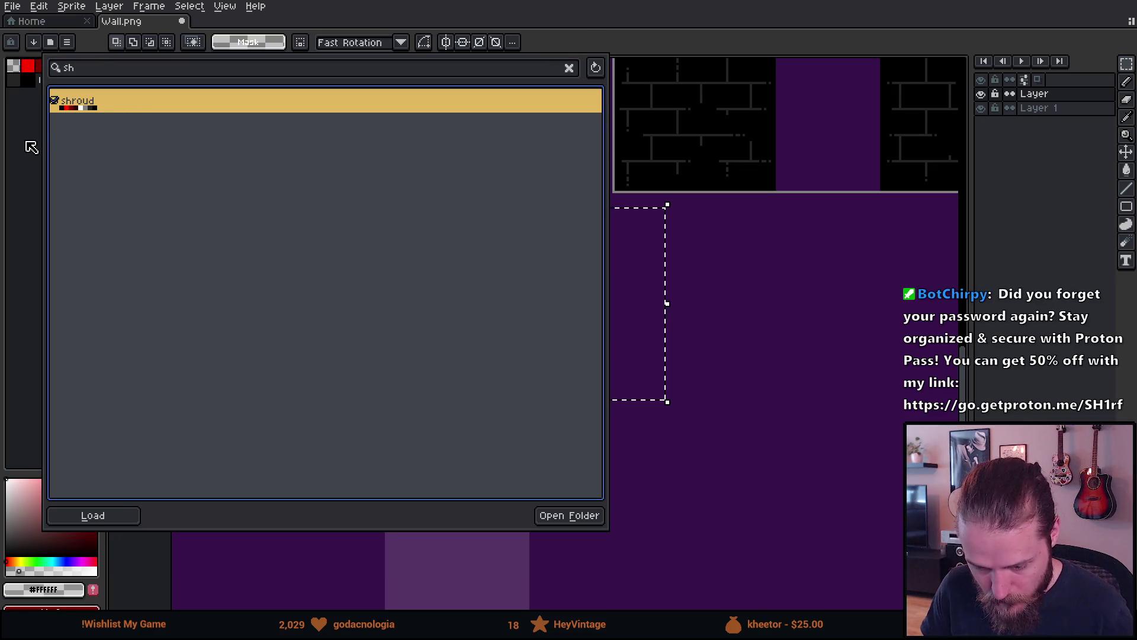
{"action": "left_click", "coordinate": [15, 68]}
Paint Bucket all five window panes dark purple, then deselect the pane strip.
{"action": "key", "text": "g"}
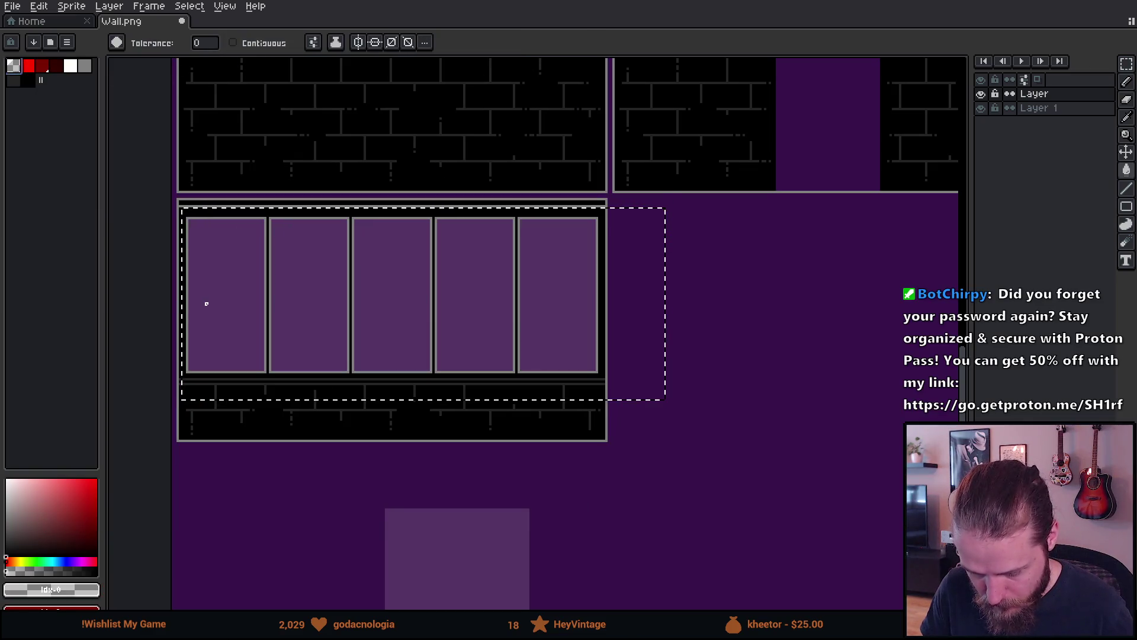
{"action": "left_click", "coordinate": [390, 346]}
{"action": "key", "text": "m"}
{"action": "key", "text": "ctrl+d"}
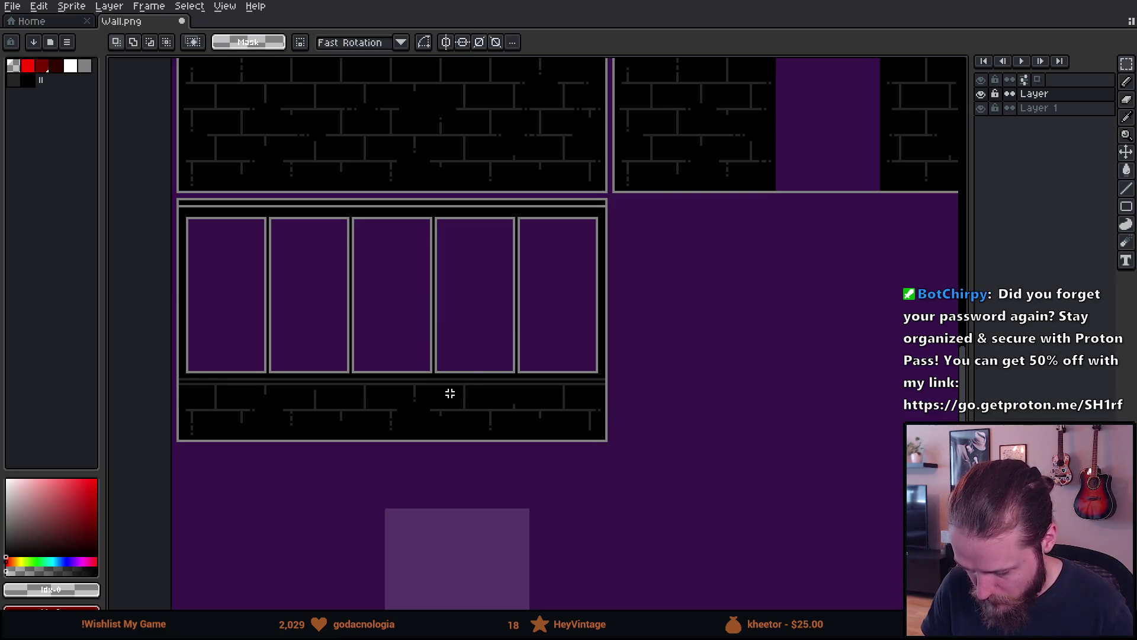
{"action": "scroll", "coordinate": [462, 383], "scroll_direction": "down", "scroll_amount": 2}
{"action": "scroll", "coordinate": [370, 359], "scroll_direction": "up", "scroll_amount": 4}
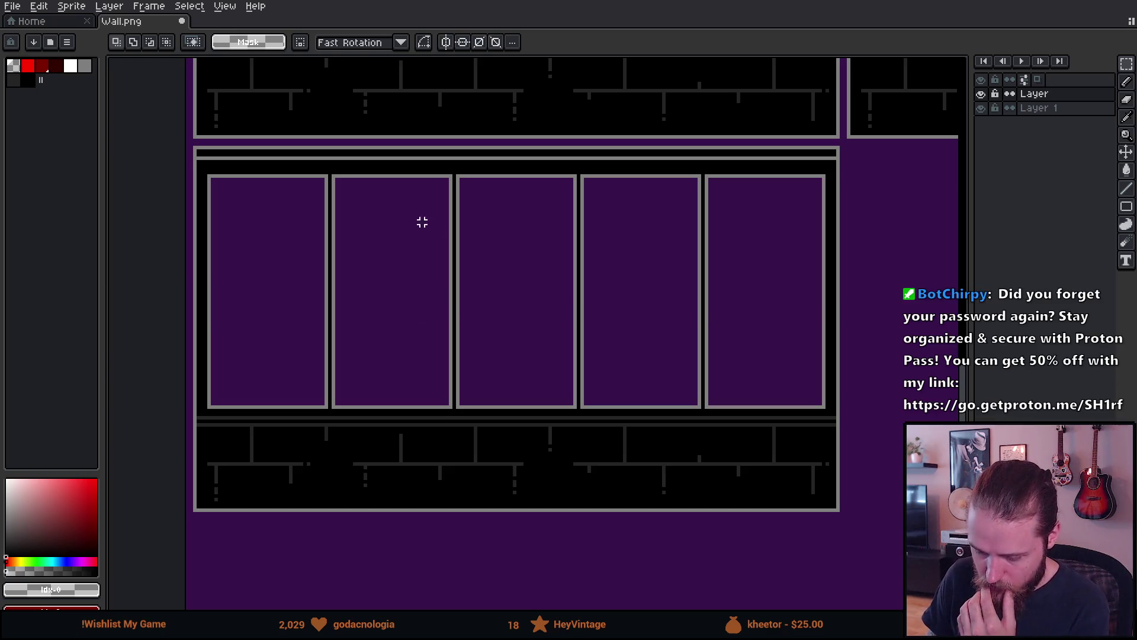
Shift strips along three pane dividers, then undo the divider moves.
{"action": "mouse_move", "coordinate": [318, 171]}
{"action": "left_mouse_down"}
{"action": "mouse_move", "coordinate": [317, 371]}
{"action": "mouse_move", "coordinate": [331, 416]}
{"action": "mouse_move", "coordinate": [325, 399]}
{"action": "left_mouse_up"}
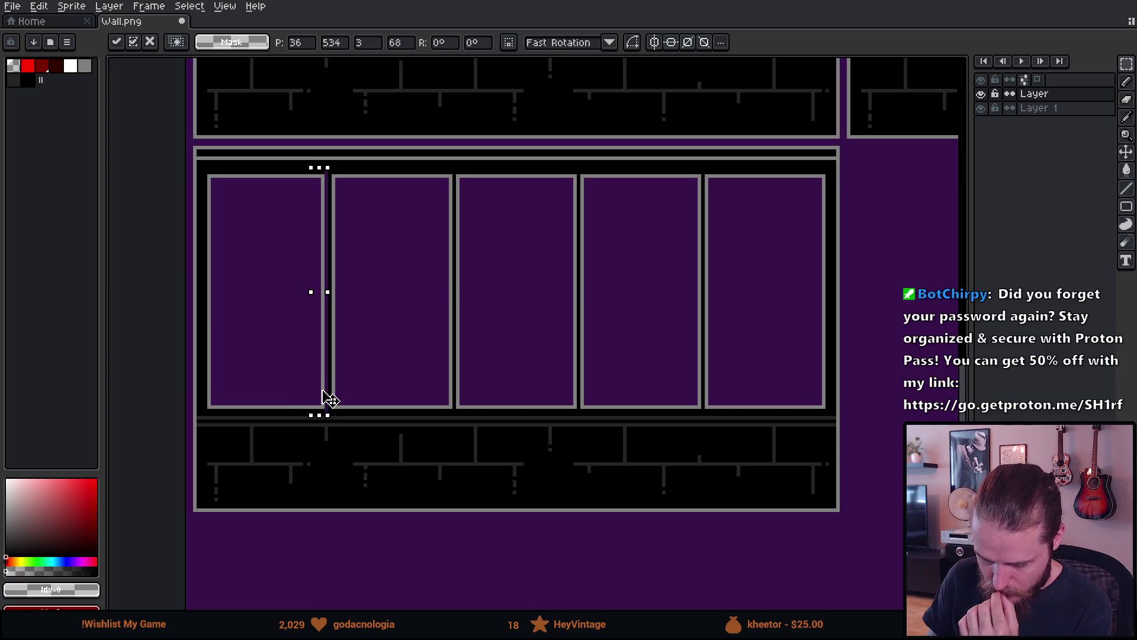
{"action": "left_click", "coordinate": [362, 328]}
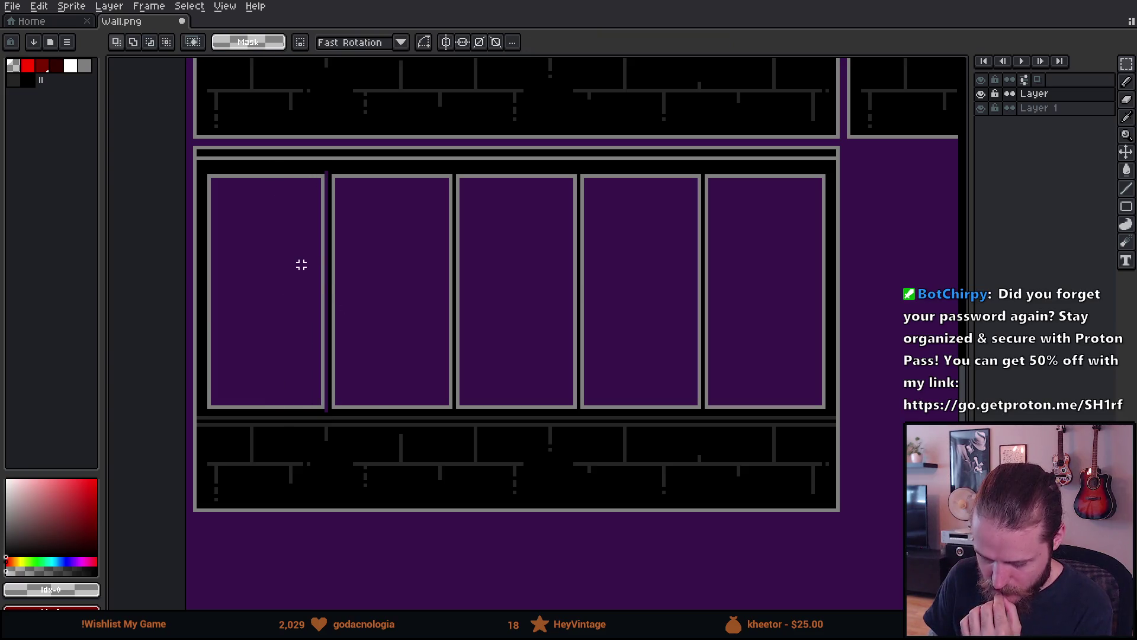
{"action": "mouse_move", "coordinate": [429, 171]}
{"action": "left_mouse_down"}
{"action": "mouse_move", "coordinate": [450, 411]}
{"action": "mouse_move", "coordinate": [447, 401]}
{"action": "left_mouse_up"}
{"action": "left_click", "coordinate": [606, 143]}
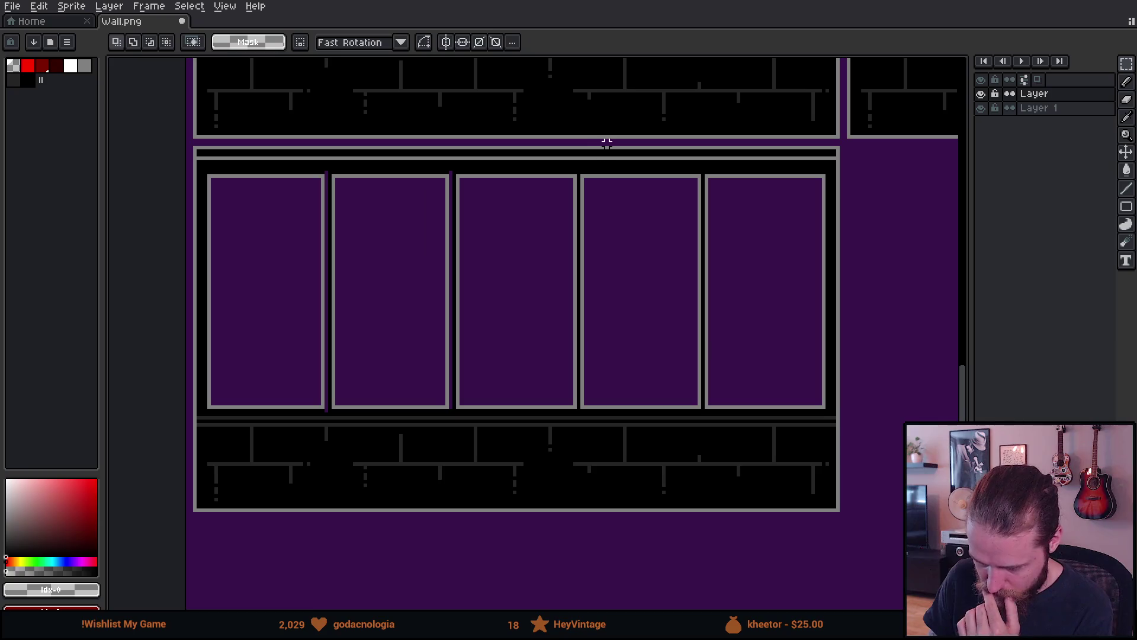
{"action": "mouse_move", "coordinate": [581, 171]}
{"action": "left_mouse_down"}
{"action": "mouse_move", "coordinate": [619, 300]}
{"action": "mouse_move", "coordinate": [589, 411]}
{"action": "mouse_move", "coordinate": [602, 408]}
{"action": "left_mouse_up"}
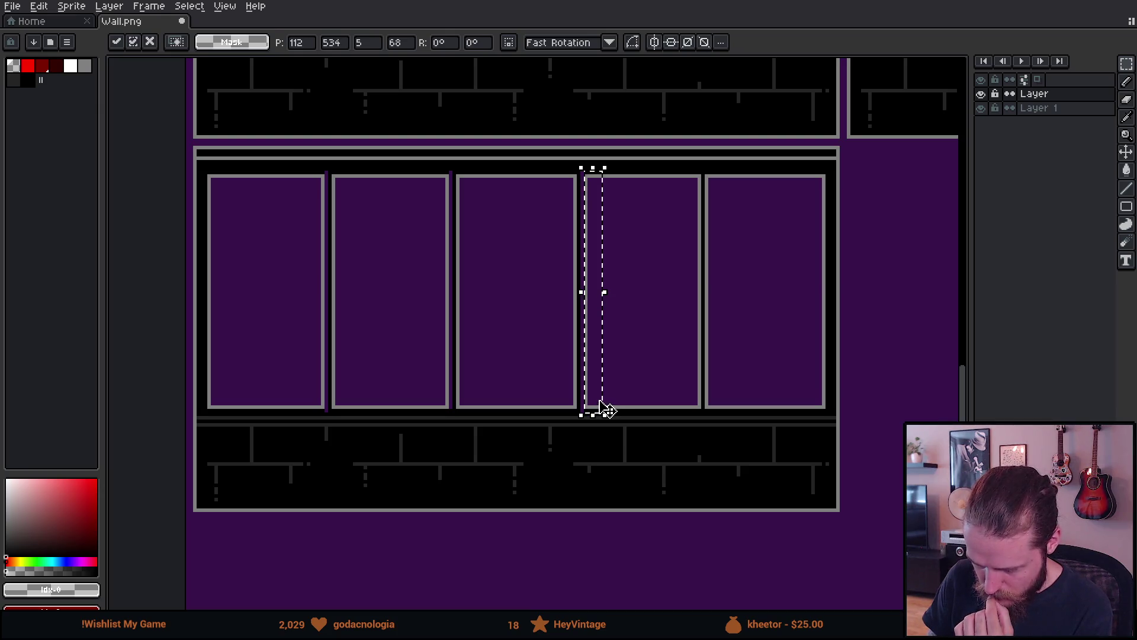
{"action": "left_click", "coordinate": [657, 314]}
{"action": "key", "text": "ctrl+z"}
{"action": "key", "text": "ctrl+z"}
{"action": "key", "text": "ctrl+z"}
{"action": "key", "text": "ctrl+z"}
Set up a red 32px brush, then return to rectangle selection.
{"action": "key", "text": "v"}
{"action": "left_click", "coordinate": [28, 66]}
{"action": "key", "text": "b"}
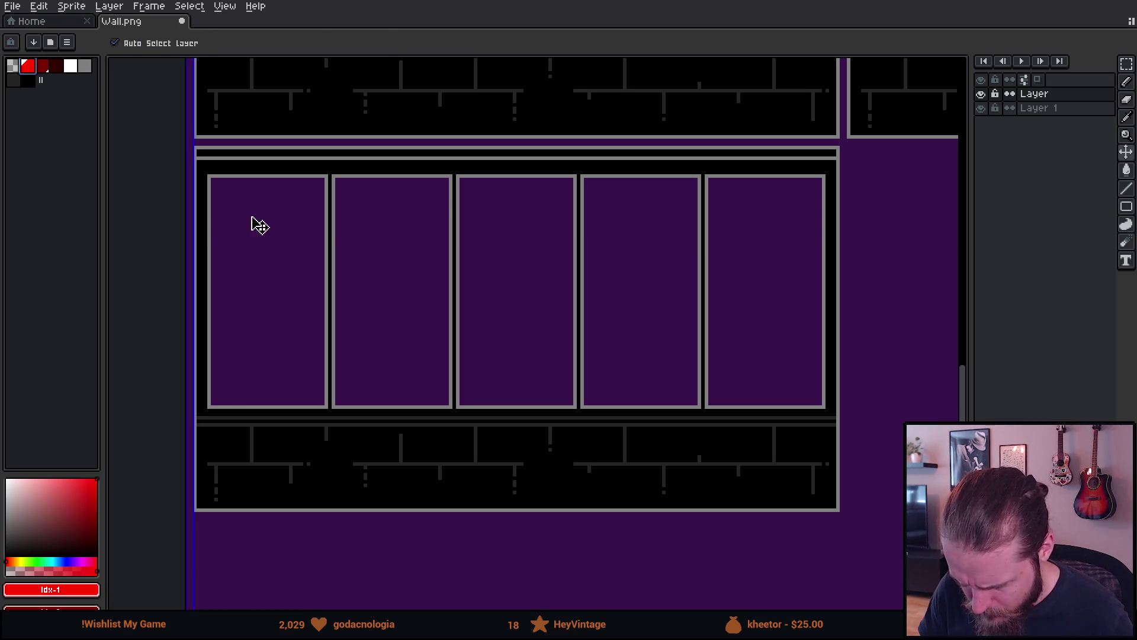
{"action": "key", "text": "b"}
{"action": "key", "text": "b"}
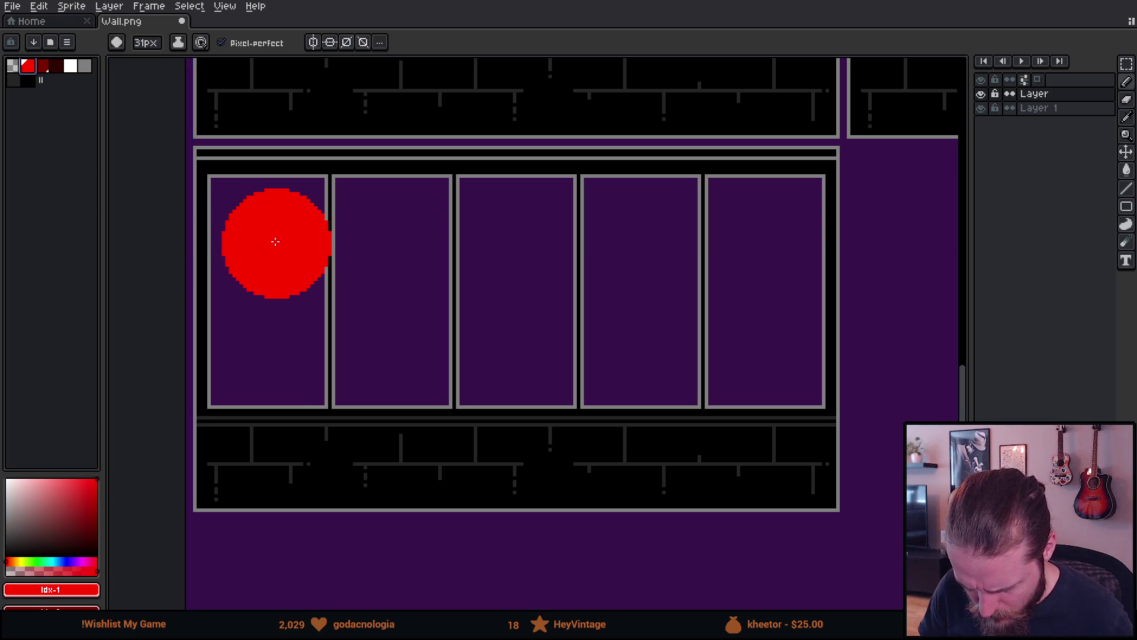
{"action": "key", "text": "v"}
{"action": "key", "text": "b"}
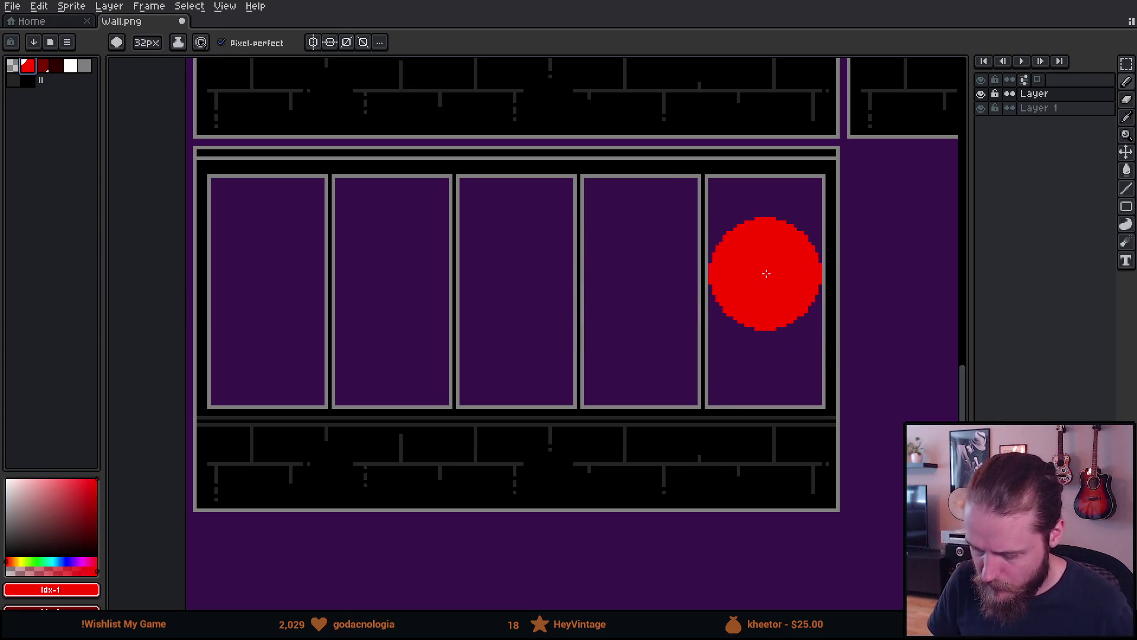
{"action": "key", "text": "m"}
{"action": "left_click_drag", "start_coordinate": [631, 322], "coordinate": [590, 305]}
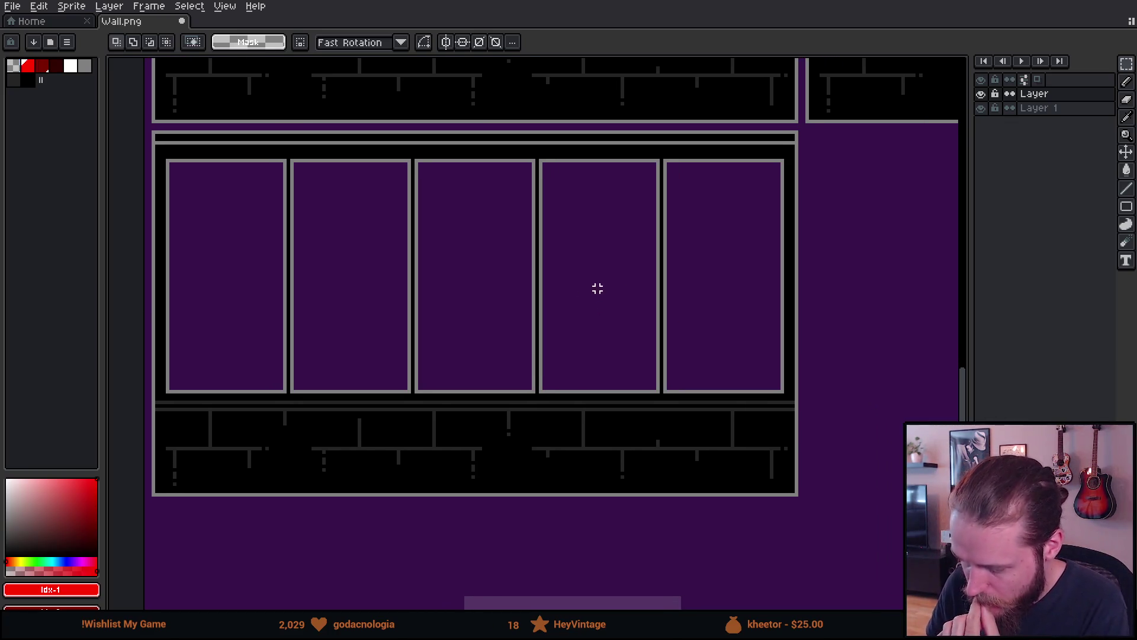
Try selecting the last and first pane dividers, then clear and recenter the wall.
{"action": "scroll", "coordinate": [823, 187], "scroll_direction": "up", "scroll_amount": 1}
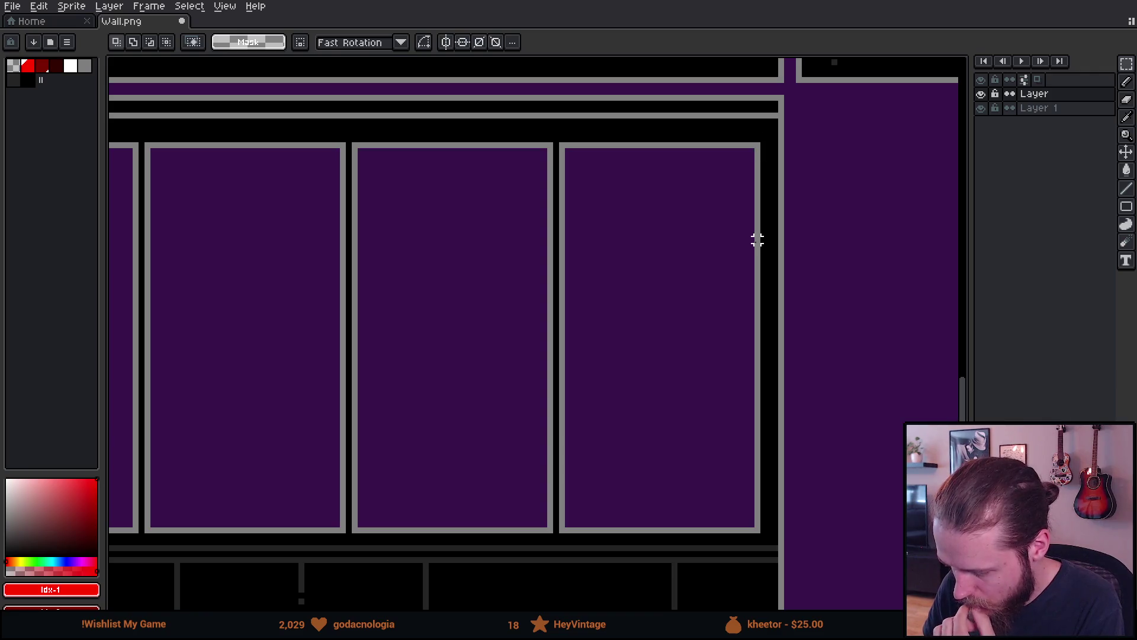
{"action": "scroll", "coordinate": [711, 254], "scroll_direction": "down", "scroll_amount": 3}
{"action": "scroll", "coordinate": [694, 255], "scroll_direction": "up", "scroll_amount": 1}
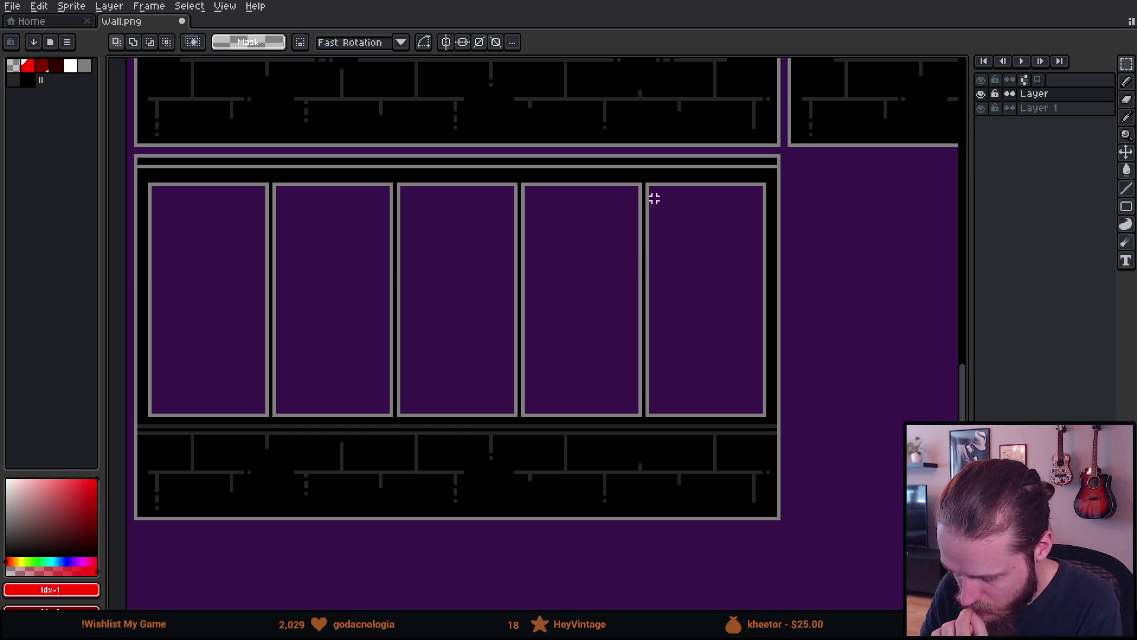
{"action": "mouse_move", "coordinate": [645, 189]}
{"action": "left_mouse_down"}
{"action": "mouse_move", "coordinate": [673, 330]}
{"action": "mouse_move", "coordinate": [651, 355]}
{"action": "left_mouse_up"}
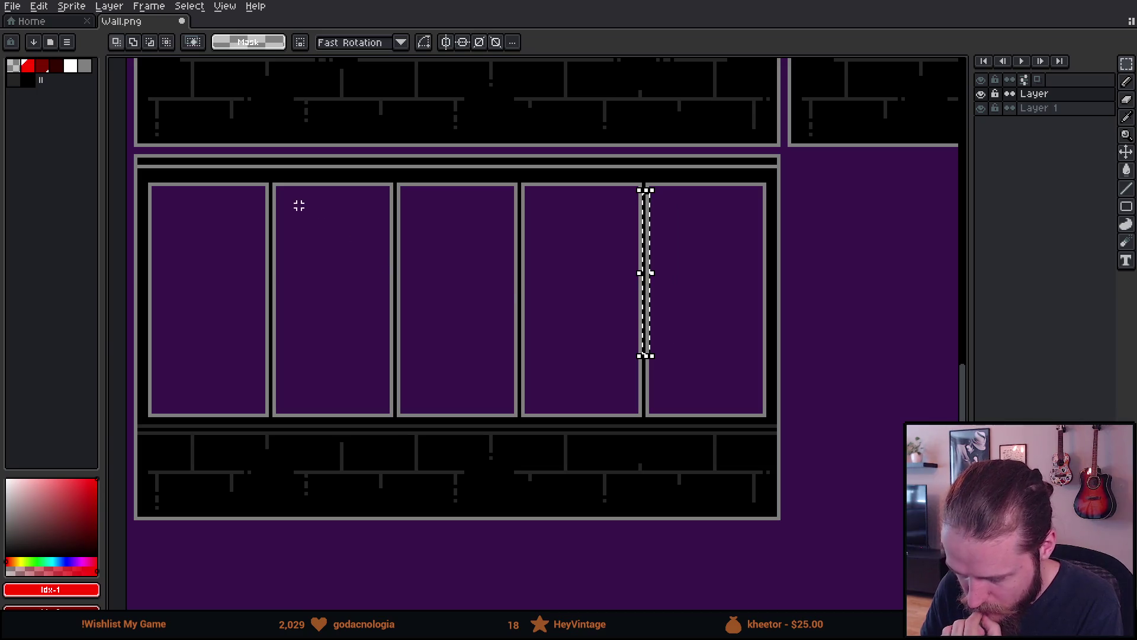
{"action": "left_click_drag", "start_coordinate": [270, 188], "coordinate": [259, 300]}
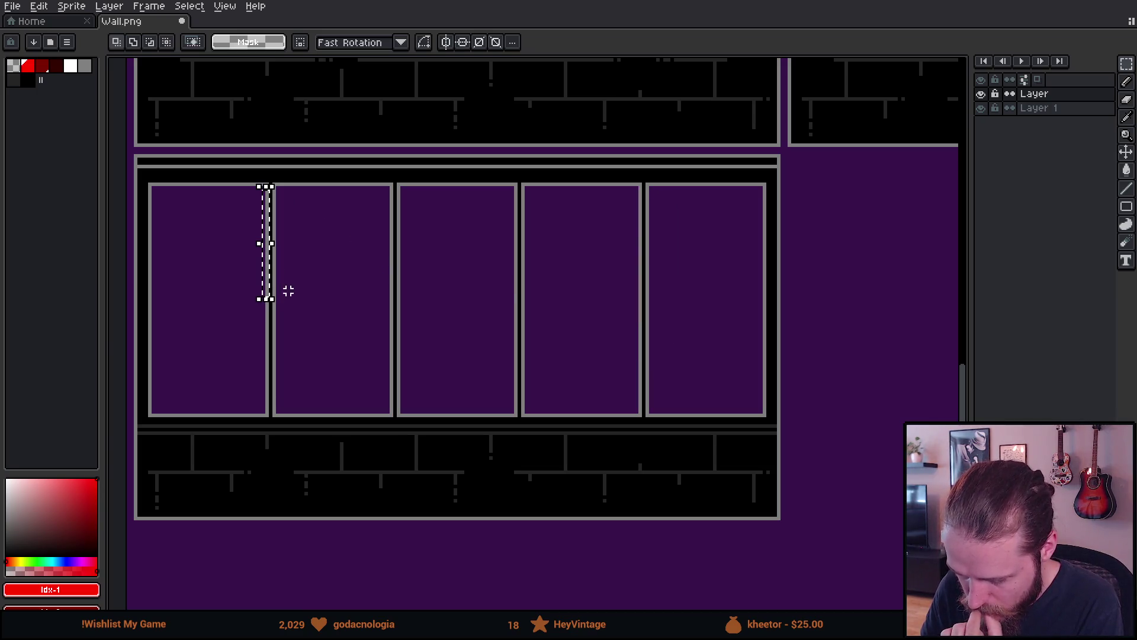
{"action": "key", "text": "ctrl+d"}
{"action": "left_click_drag", "start_coordinate": [349, 348], "coordinate": [381, 335]}
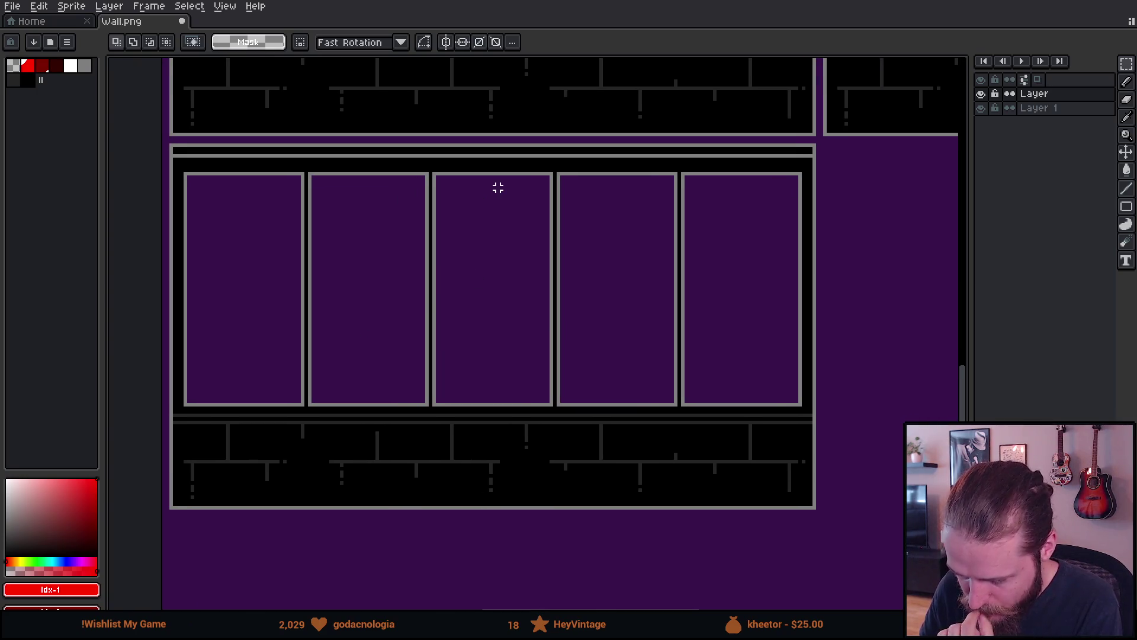
{"action": "scroll", "coordinate": [498, 188], "scroll_direction": "up", "scroll_amount": 1}
Select edge strips of the third and middle panes to push their borders inward.
{"action": "mouse_move", "coordinate": [410, 168]}
{"action": "left_mouse_down"}
{"action": "mouse_move", "coordinate": [439, 256]}
{"action": "mouse_move", "coordinate": [443, 471]}
{"action": "left_mouse_up"}
{"action": "key", "text": "ctrl+d"}
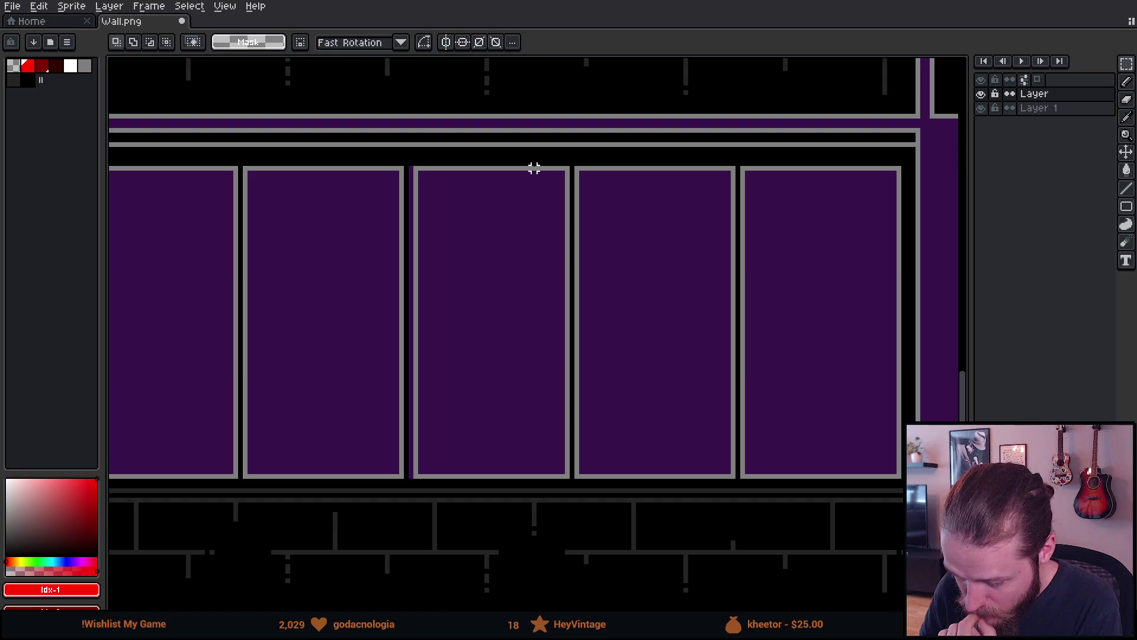
{"action": "mouse_move", "coordinate": [505, 132]}
{"action": "left_mouse_down"}
{"action": "mouse_move", "coordinate": [541, 297]}
{"action": "mouse_move", "coordinate": [577, 360]}
{"action": "left_mouse_up"}
{"action": "key", "text": "ctrl+d"}
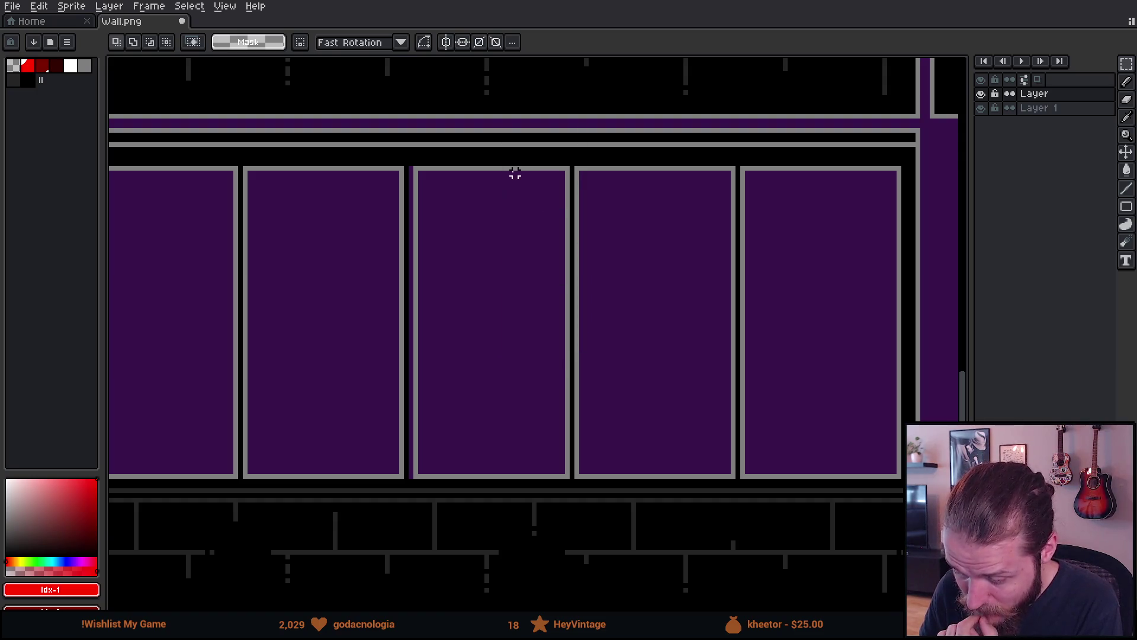
{"action": "mouse_move", "coordinate": [515, 169]}
{"action": "left_mouse_down"}
{"action": "mouse_move", "coordinate": [568, 477]}
{"action": "mouse_move", "coordinate": [539, 459]}
{"action": "mouse_move", "coordinate": [549, 460]}
{"action": "left_mouse_up"}
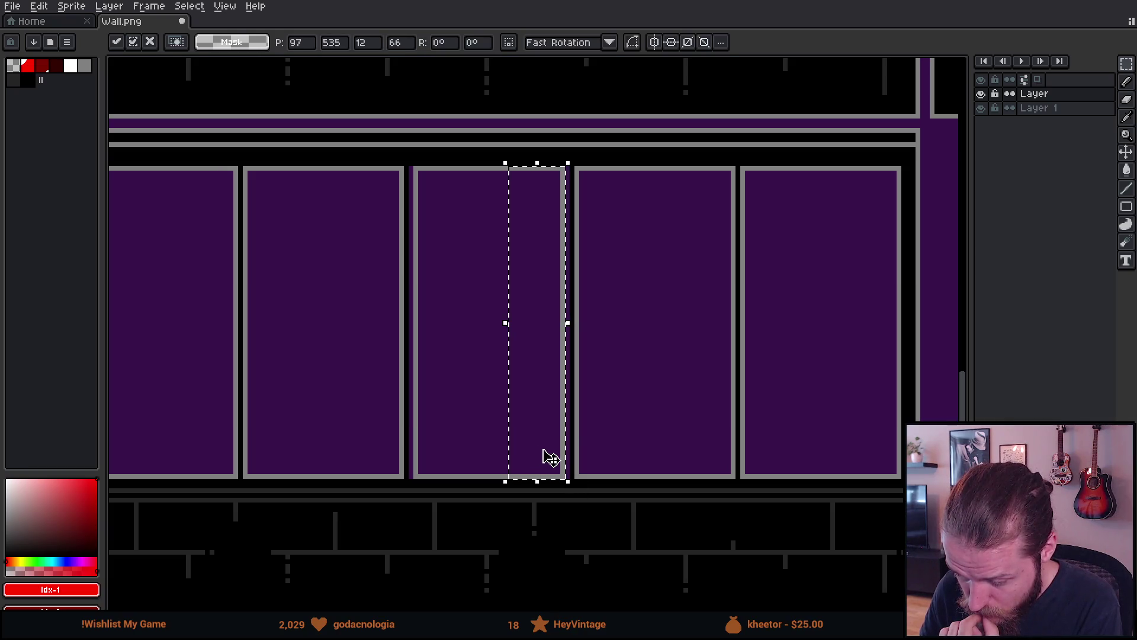
{"action": "key", "text": "ctrl+d"}
{"action": "scroll", "coordinate": [605, 438], "scroll_direction": "down", "scroll_amount": 2}
{"action": "scroll", "coordinate": [603, 437], "scroll_direction": "up", "scroll_amount": 1}
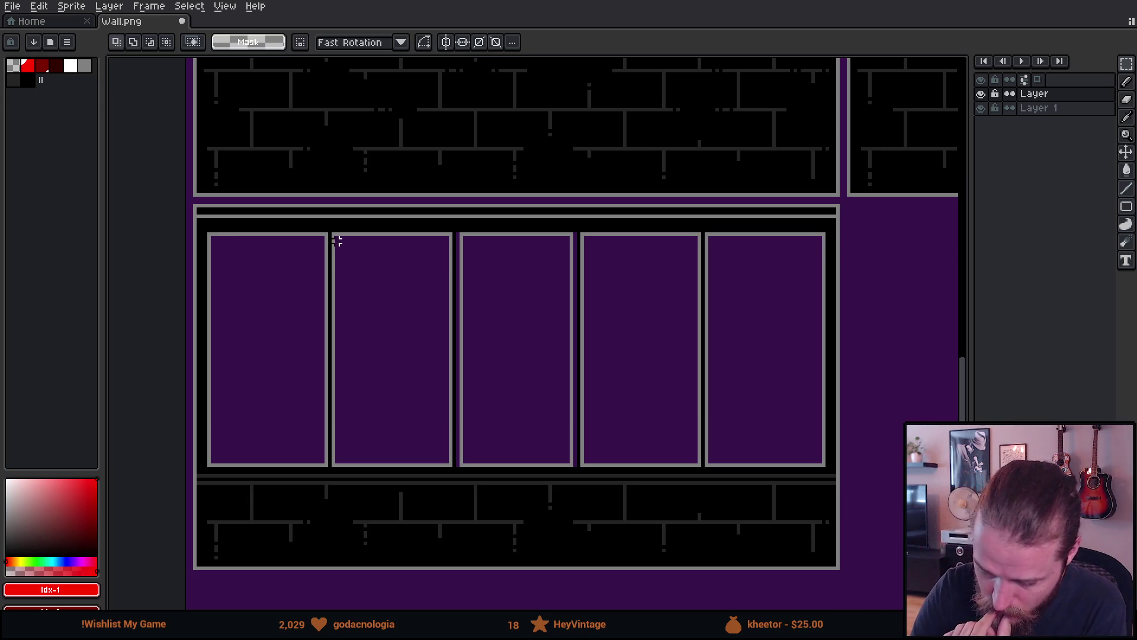
Nudge the second pane's left border right and pull the fourth pane's right border in.
{"action": "left_click_drag", "start_coordinate": [333, 233], "coordinate": [391, 470]}
{"action": "key", "text": "Right"}
{"action": "key", "text": "Right"}
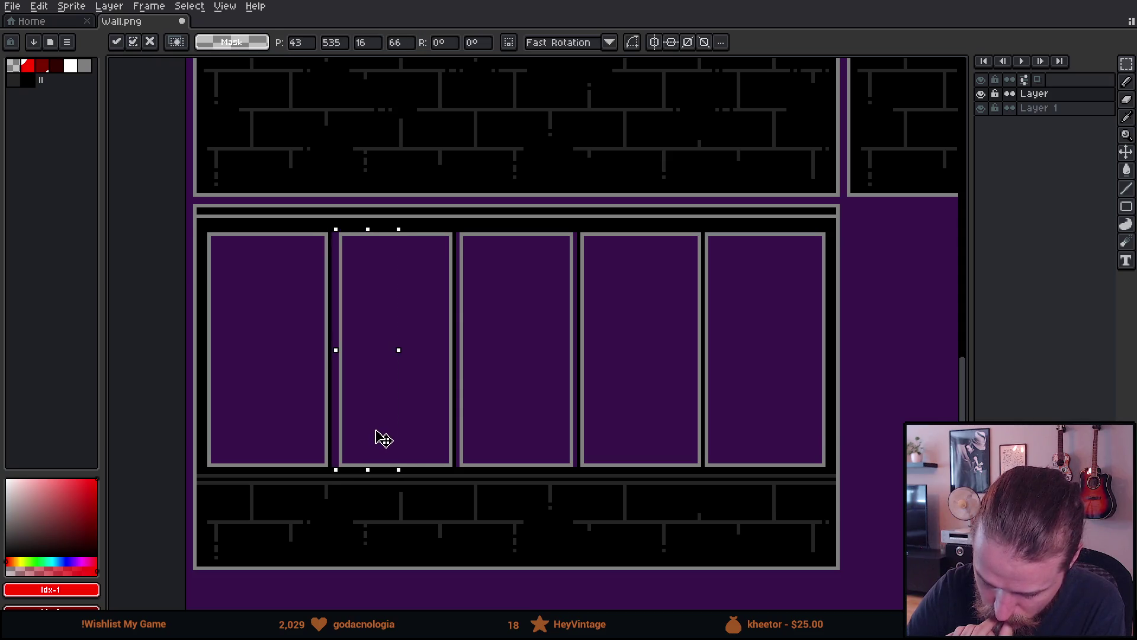
{"action": "left_click", "coordinate": [561, 384]}
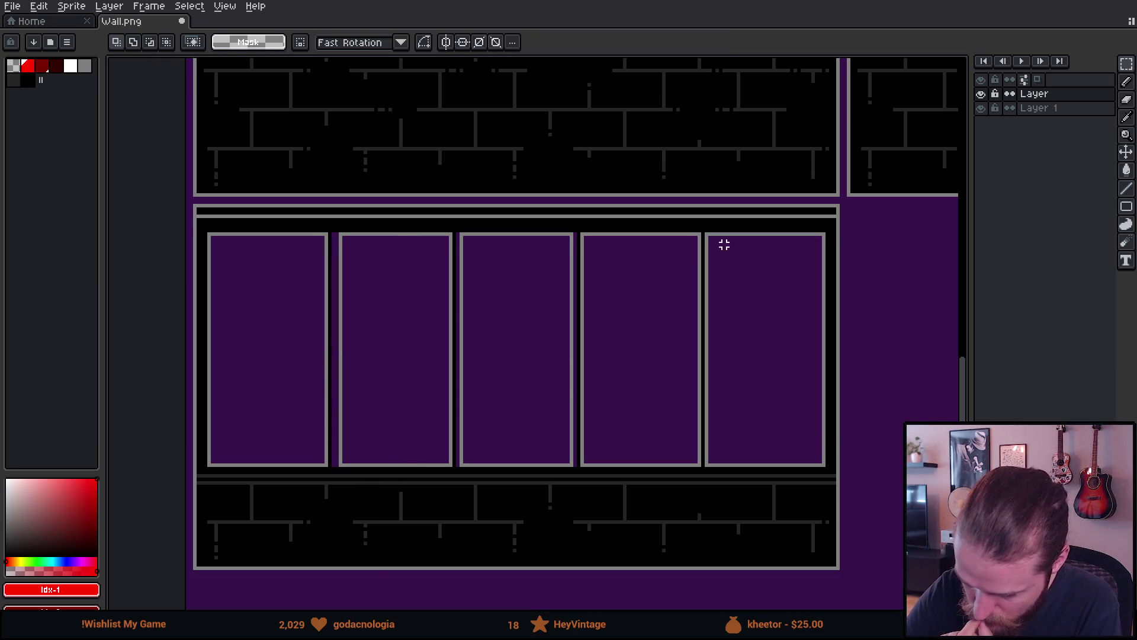
{"action": "mouse_move", "coordinate": [699, 234]}
{"action": "left_mouse_down"}
{"action": "mouse_move", "coordinate": [666, 343]}
{"action": "mouse_move", "coordinate": [663, 465]}
{"action": "mouse_move", "coordinate": [684, 437]}
{"action": "left_mouse_up"}
{"action": "left_click", "coordinate": [682, 439]}
{"action": "left_click", "coordinate": [696, 416]}
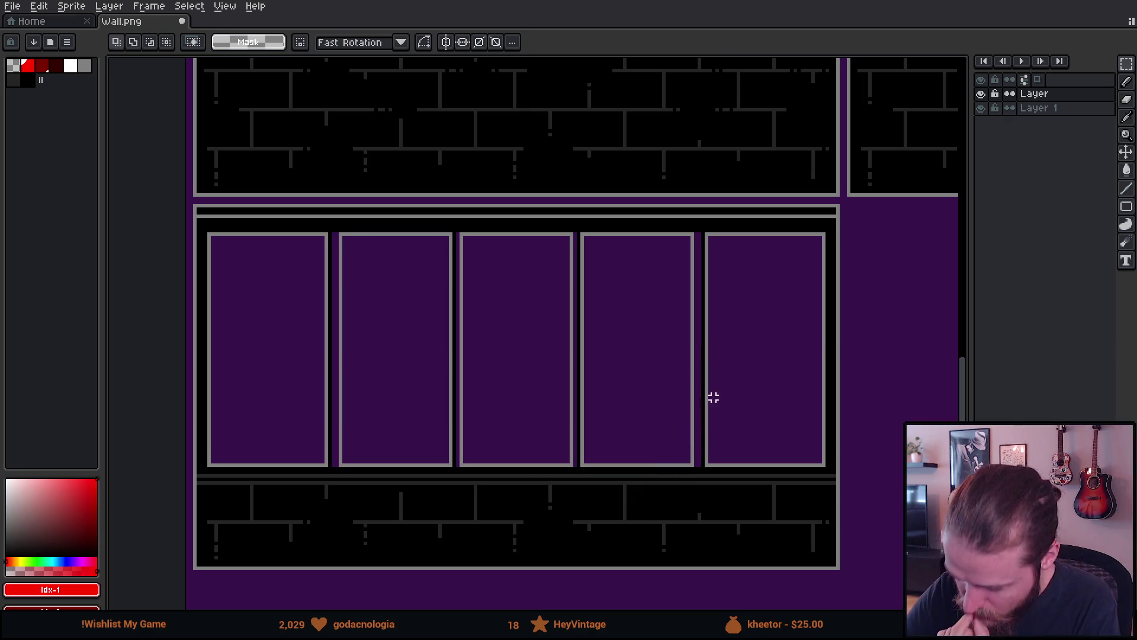
Outline the fifth pane with a grey border and shift its right edge one pixel left.
{"action": "left_click_drag", "start_coordinate": [706, 234], "coordinate": [824, 464]}
{"action": "key", "text": "shift+s"}
{"action": "key", "text": "ctrl+d"}
{"action": "mouse_move", "coordinate": [706, 237]}
{"action": "left_mouse_down"}
{"action": "mouse_move", "coordinate": [754, 307]}
{"action": "mouse_move", "coordinate": [826, 468]}
{"action": "left_mouse_up"}
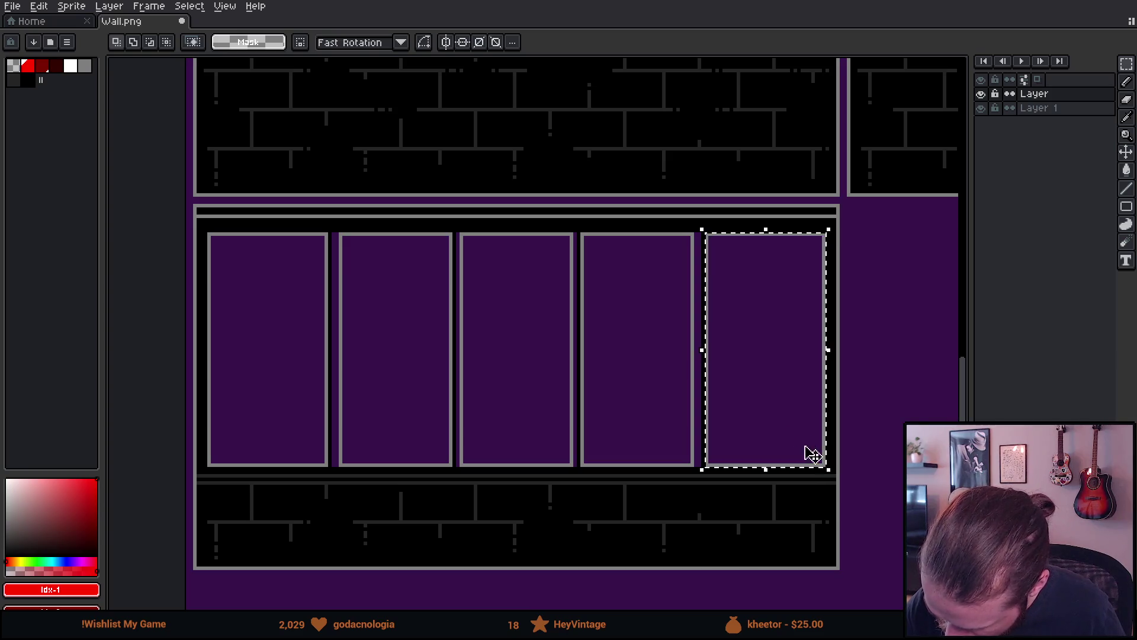
{"action": "key", "text": "shift+s"}
{"action": "key", "text": "ctrl+d"}
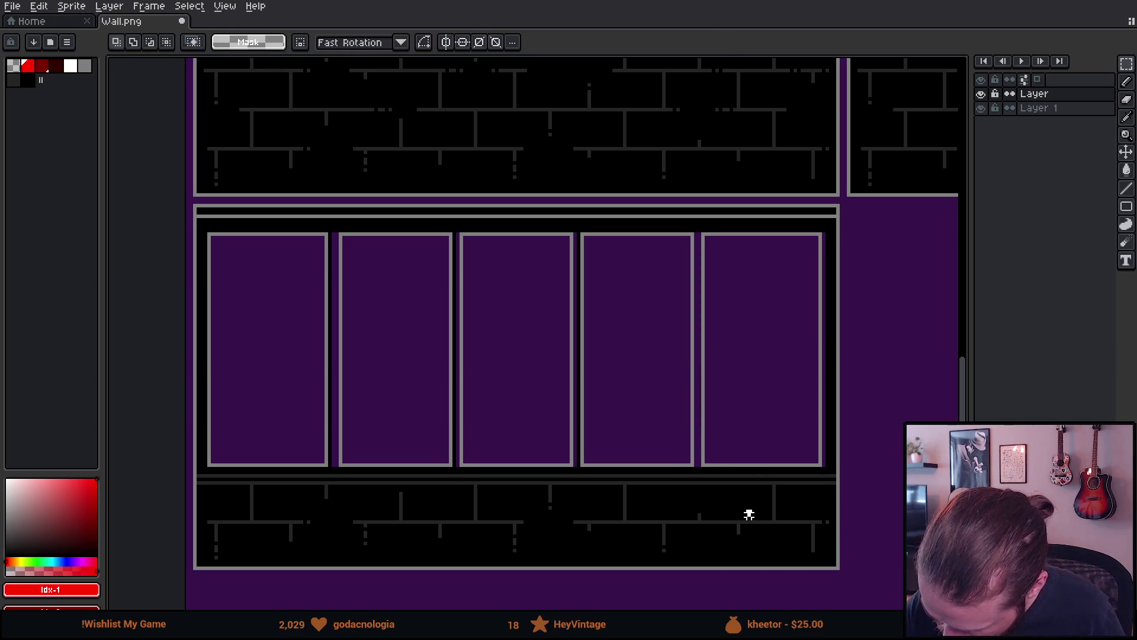
{"action": "left_click_drag", "start_coordinate": [783, 235], "coordinate": [823, 468]}
{"action": "mouse_move", "coordinate": [777, 230]}
{"action": "left_mouse_down"}
{"action": "mouse_move", "coordinate": [802, 304]}
{"action": "mouse_move", "coordinate": [826, 469]}
{"action": "left_mouse_up"}
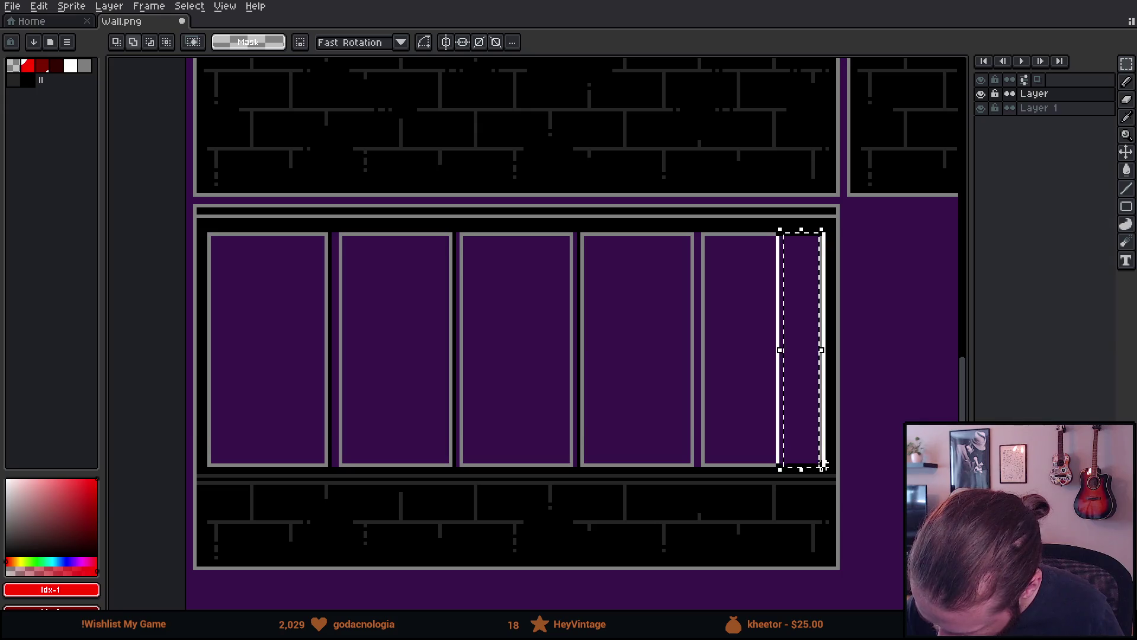
{"action": "left_click", "coordinate": [815, 416]}
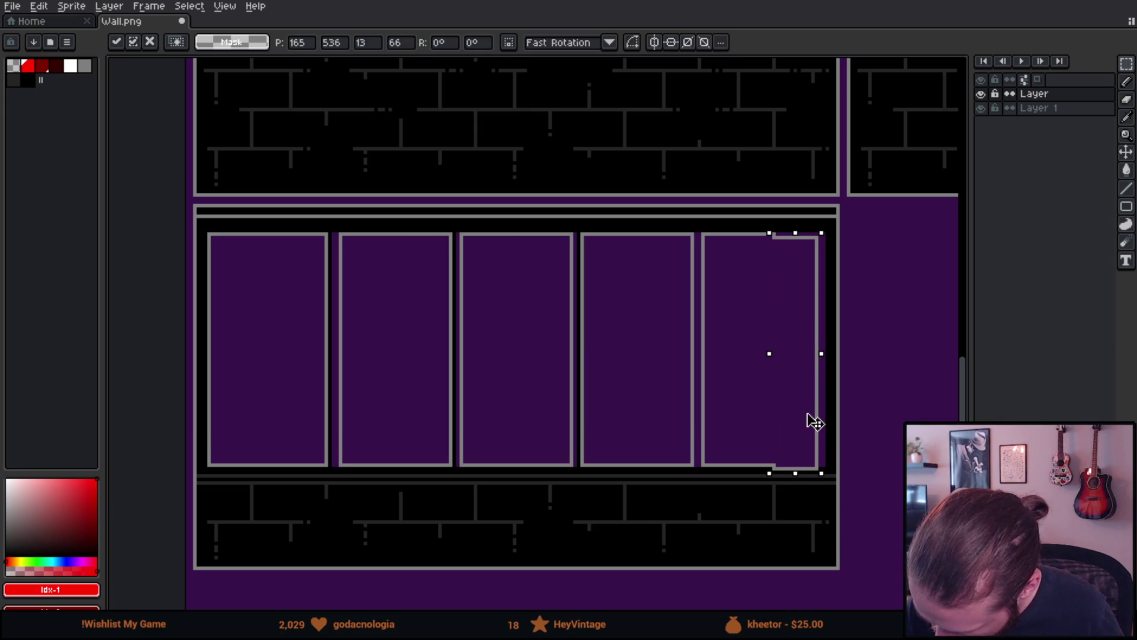
{"action": "left_click_drag", "start_coordinate": [812, 411], "coordinate": [804, 411]}
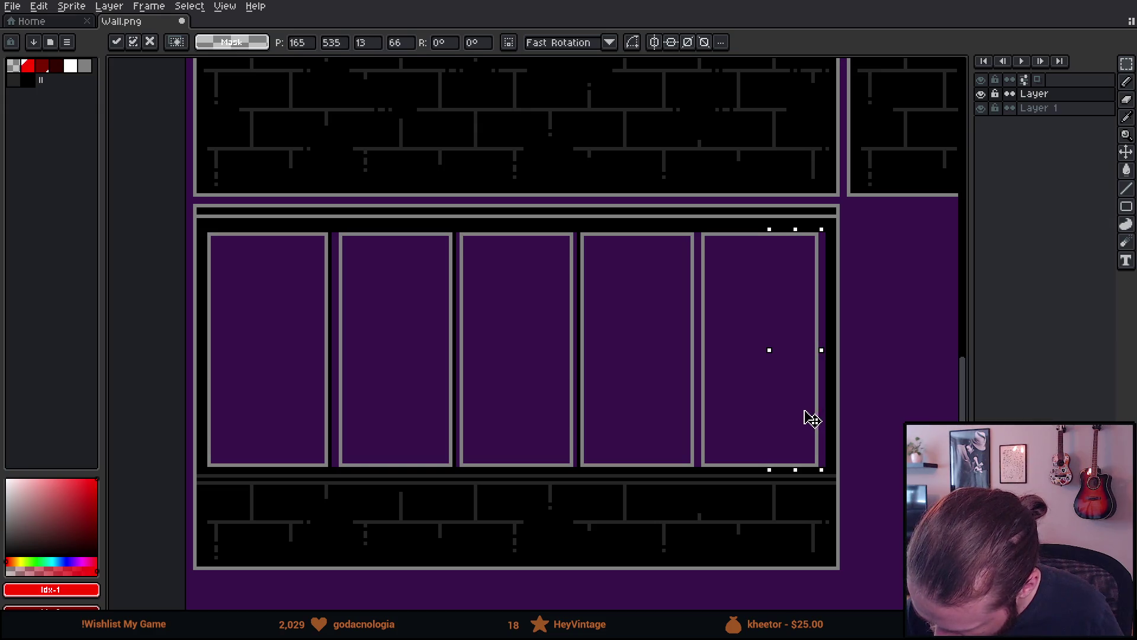
{"action": "left_click", "coordinate": [852, 376]}
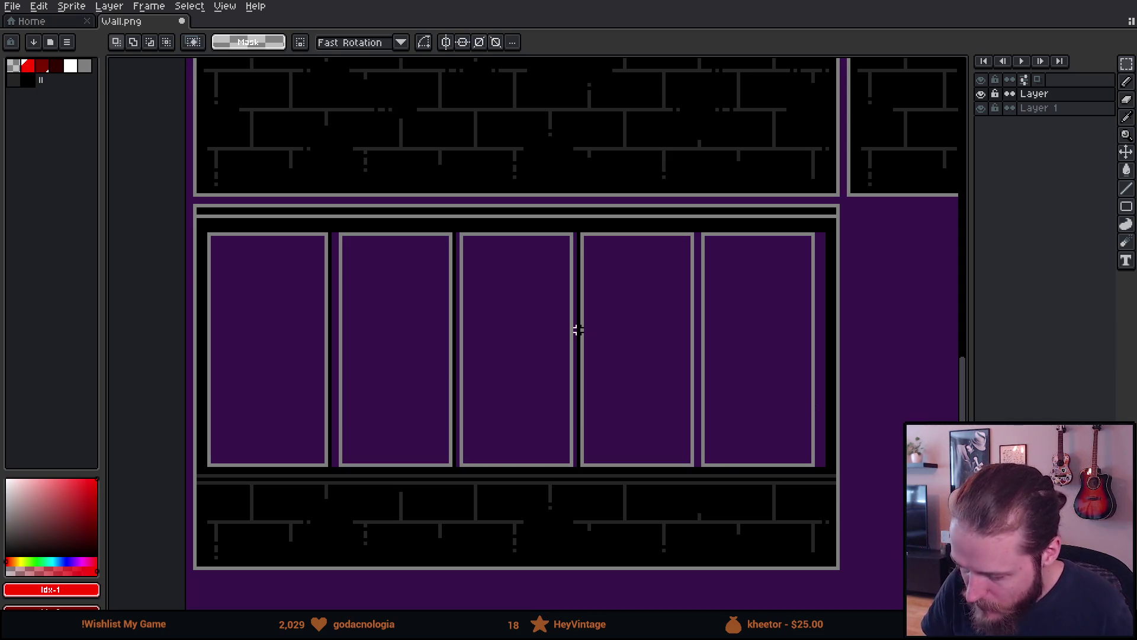
Shift the whole first window pane one pixel to the right.
{"action": "left_click_drag", "start_coordinate": [253, 306], "coordinate": [307, 290]}
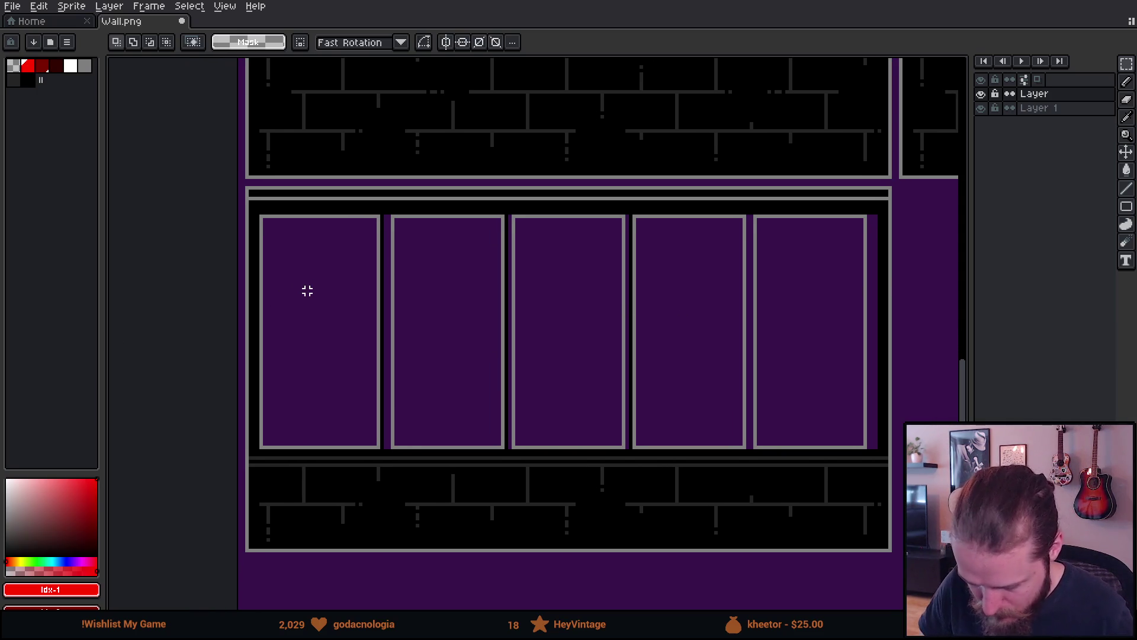
{"action": "mouse_move", "coordinate": [260, 216]}
{"action": "left_mouse_down"}
{"action": "mouse_move", "coordinate": [330, 332]}
{"action": "mouse_move", "coordinate": [321, 448]}
{"action": "left_mouse_up"}
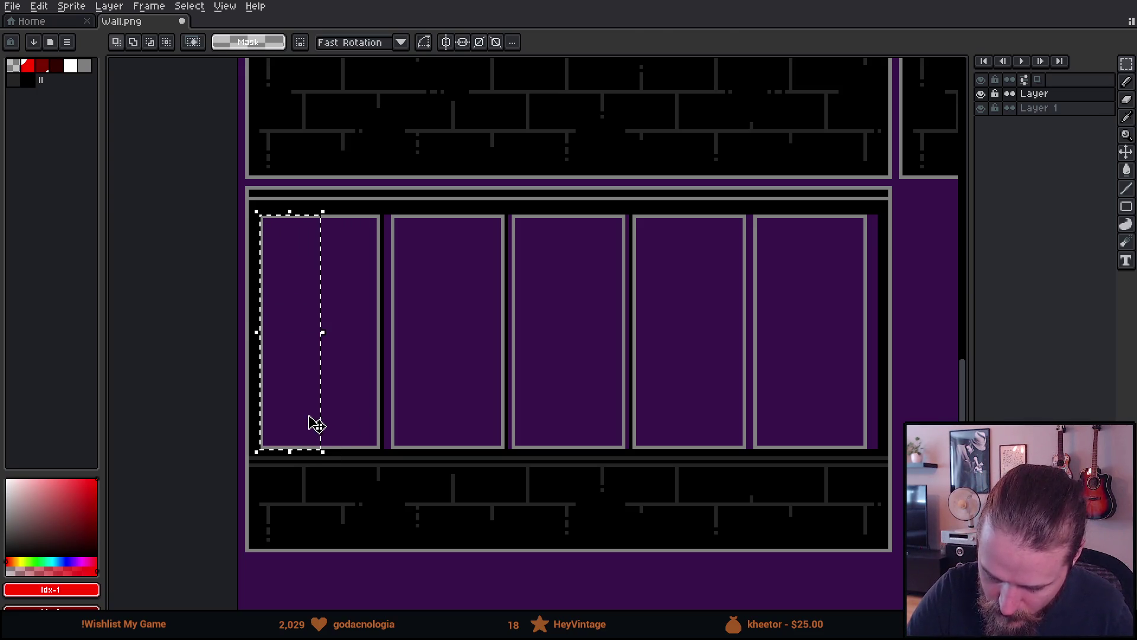
{"action": "key", "text": "Right"}
{"action": "key", "text": "Right"}
{"action": "key", "text": "Up"}
{"action": "key", "text": "Escape"}
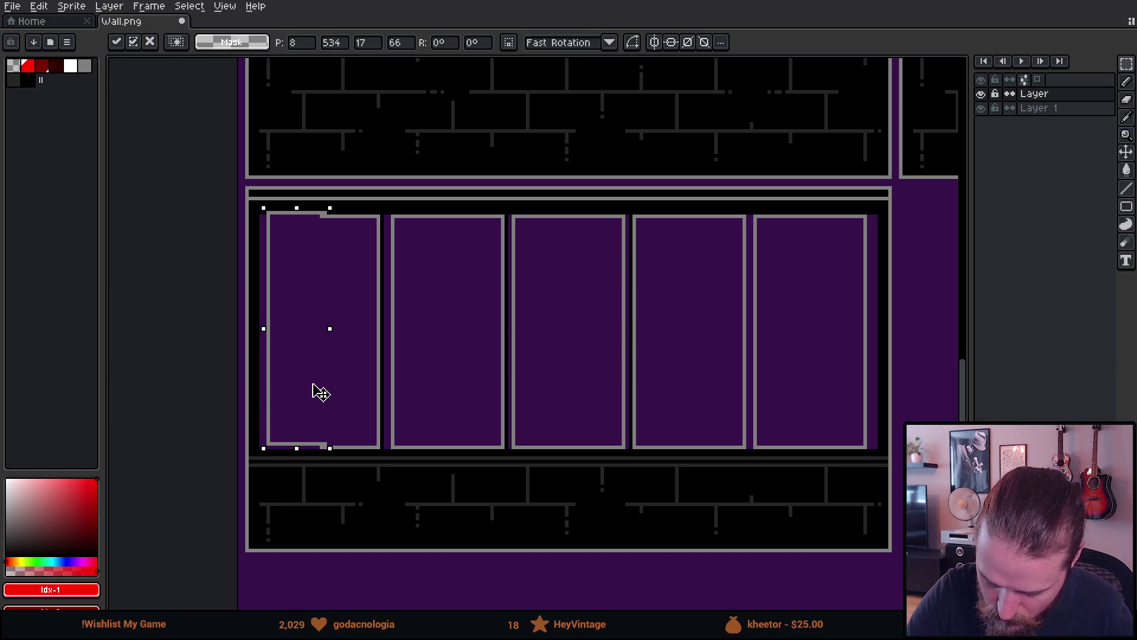
{"action": "key", "text": "ctrl+d"}
{"action": "left_click_drag", "start_coordinate": [268, 220], "coordinate": [383, 450]}
{"action": "key", "text": "Right"}
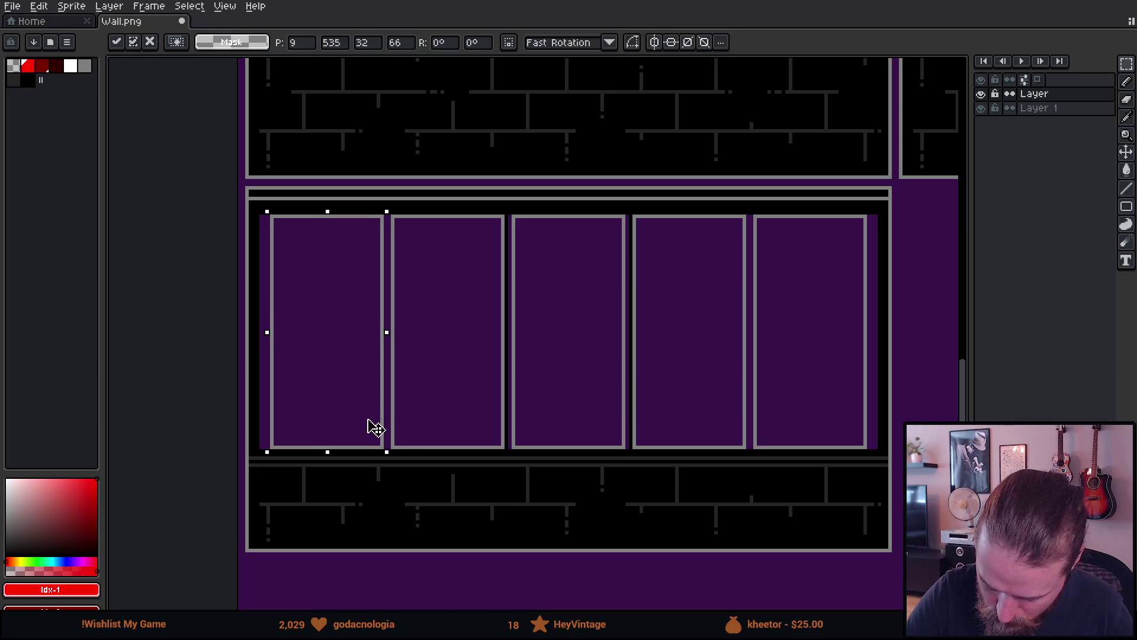
{"action": "key", "text": "ctrl+d"}
Eyedrop black and bucket-fill the six purple strips beside and between the five panes.
{"action": "key", "text": "i"}
{"action": "left_click", "coordinate": [333, 204]}
{"action": "key", "text": "g"}
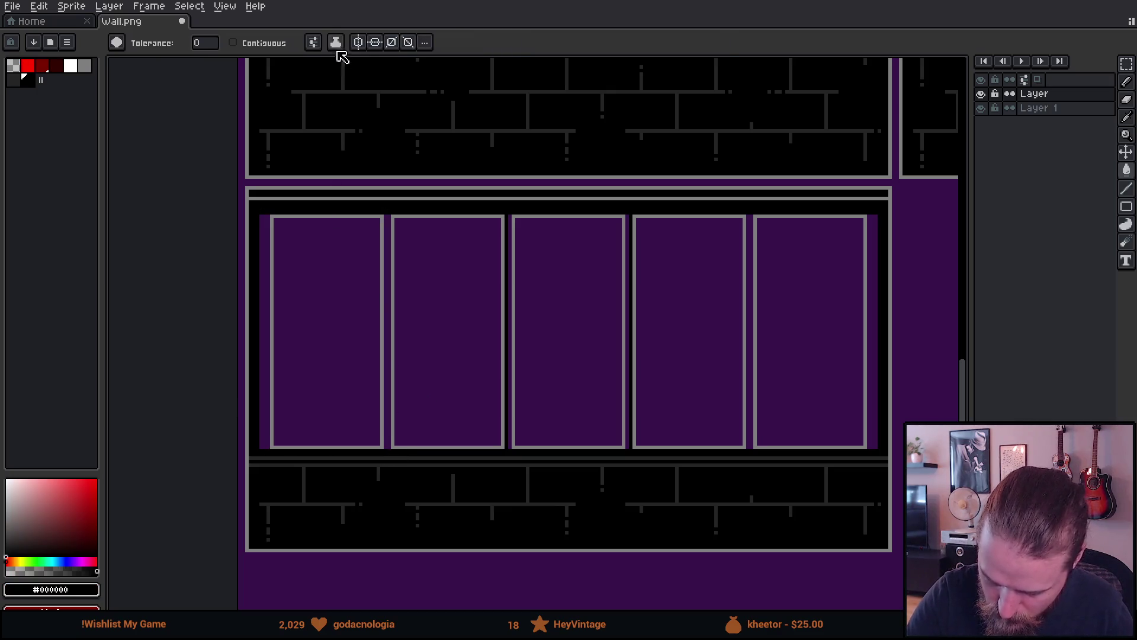
{"action": "left_click", "coordinate": [313, 42]}
{"action": "left_click", "coordinate": [261, 226]}
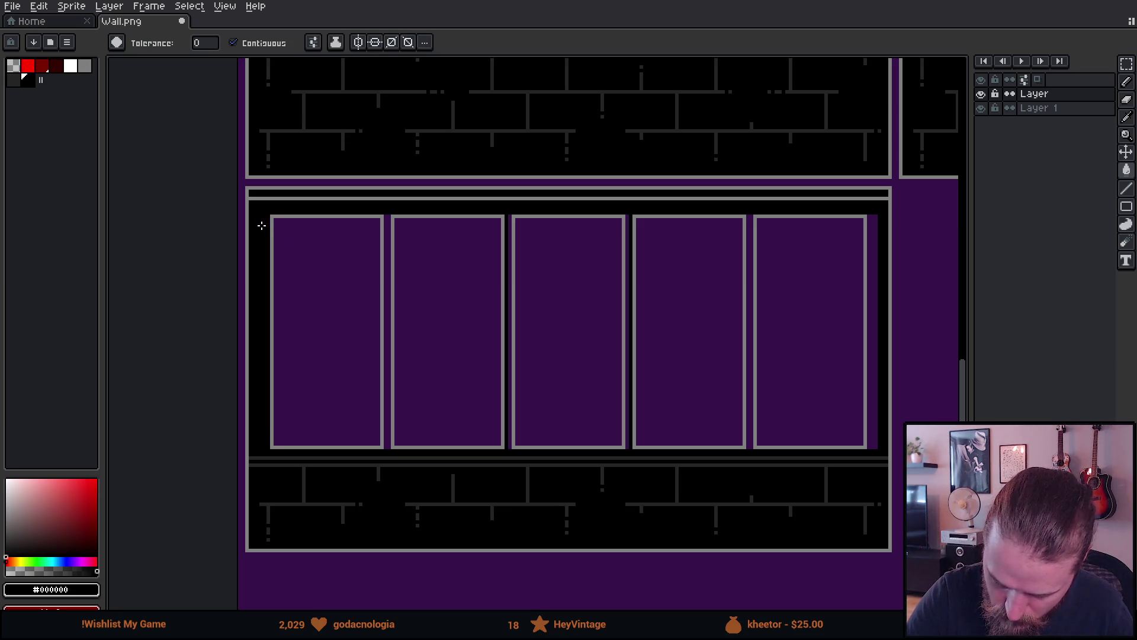
{"action": "left_click", "coordinate": [389, 245]}
{"action": "left_click", "coordinate": [510, 263]}
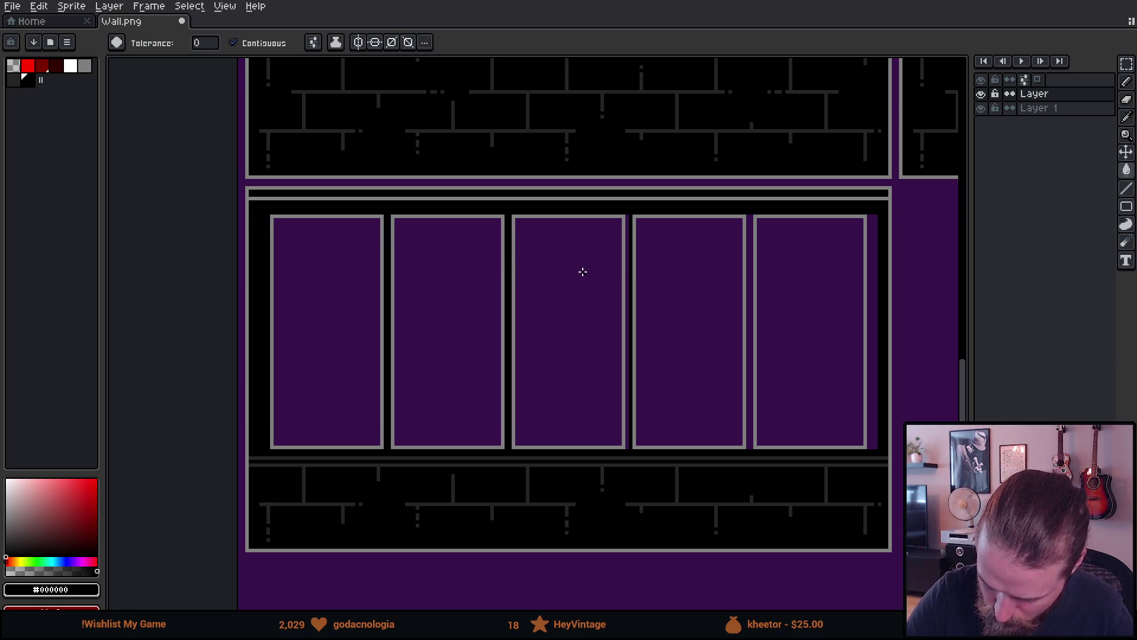
{"action": "left_click", "coordinate": [628, 259]}
{"action": "left_click", "coordinate": [751, 273]}
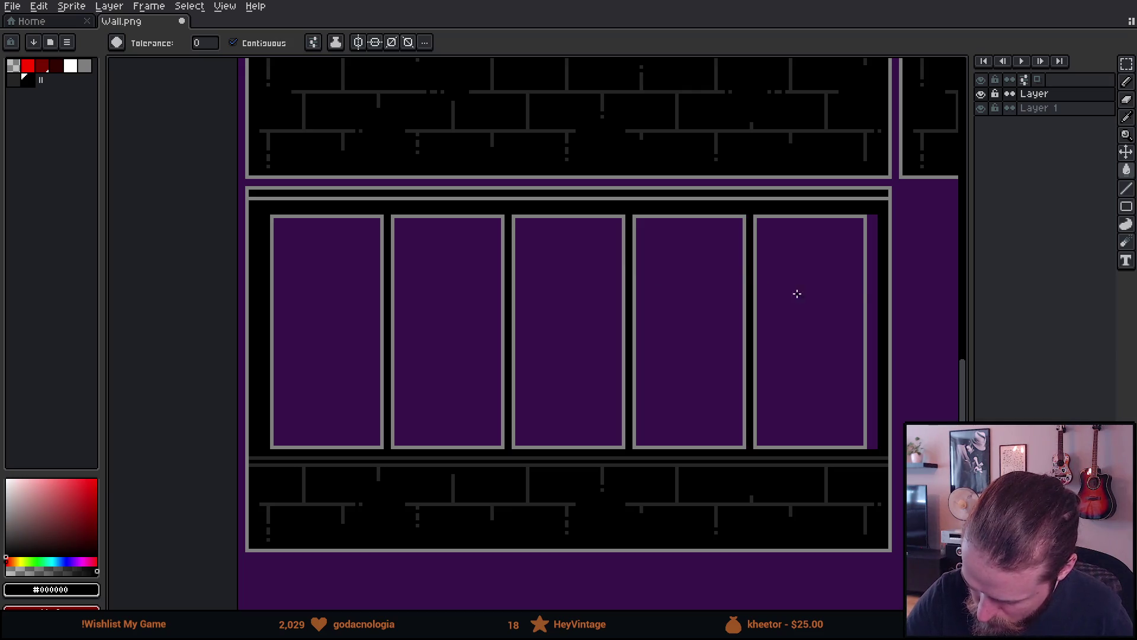
{"action": "left_click", "coordinate": [870, 261]}
{"action": "scroll", "coordinate": [889, 379], "scroll_direction": "down", "scroll_amount": 1}
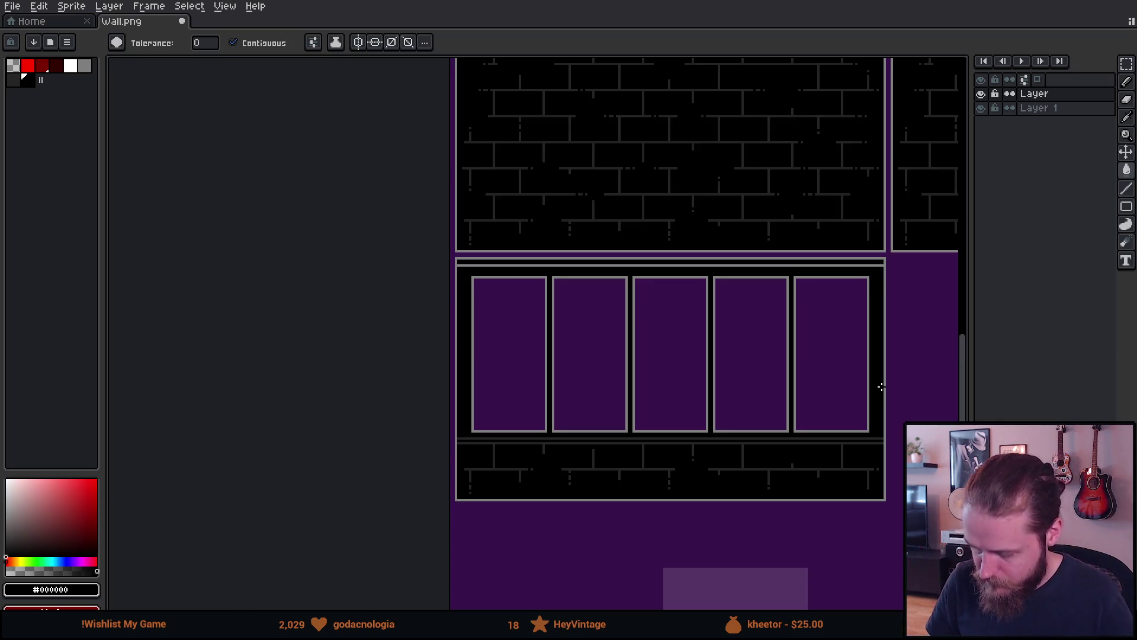
Sample the panes' dark purple #37124b from the canvas as the foreground colour.
{"action": "scroll", "coordinate": [920, 381], "scroll_direction": "down", "scroll_amount": 1}
{"action": "mouse_move", "coordinate": [919, 381]}
{"action": "left_mouse_down"}
{"action": "mouse_move", "coordinate": [825, 360]}
{"action": "mouse_move", "coordinate": [799, 321]}
{"action": "left_mouse_up"}
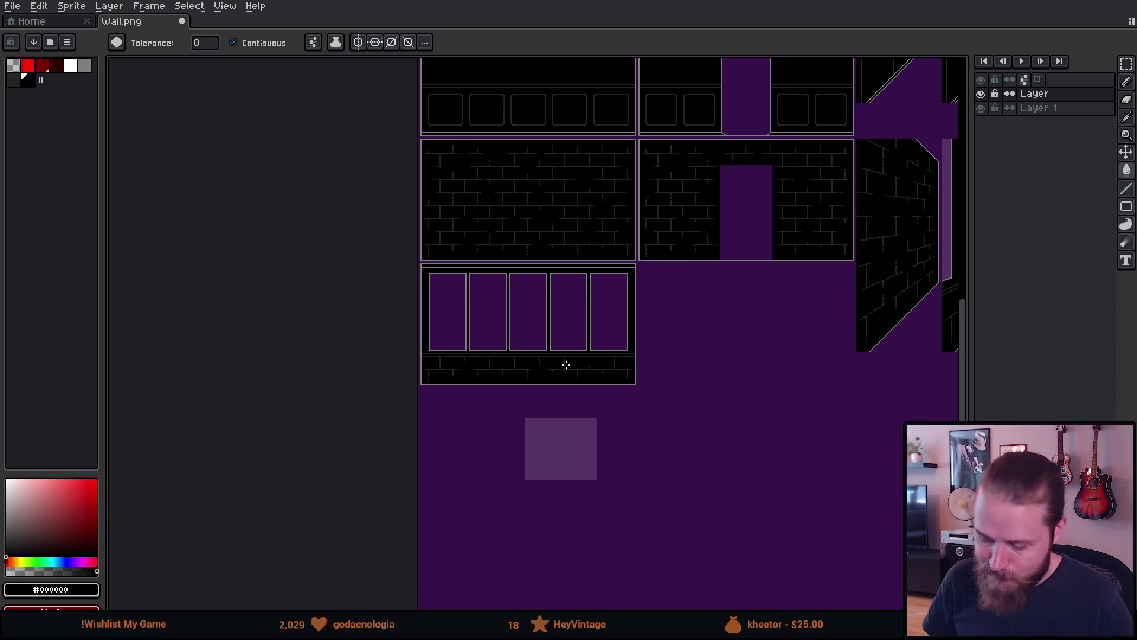
{"action": "scroll", "coordinate": [566, 364], "scroll_direction": "up", "scroll_amount": 1}
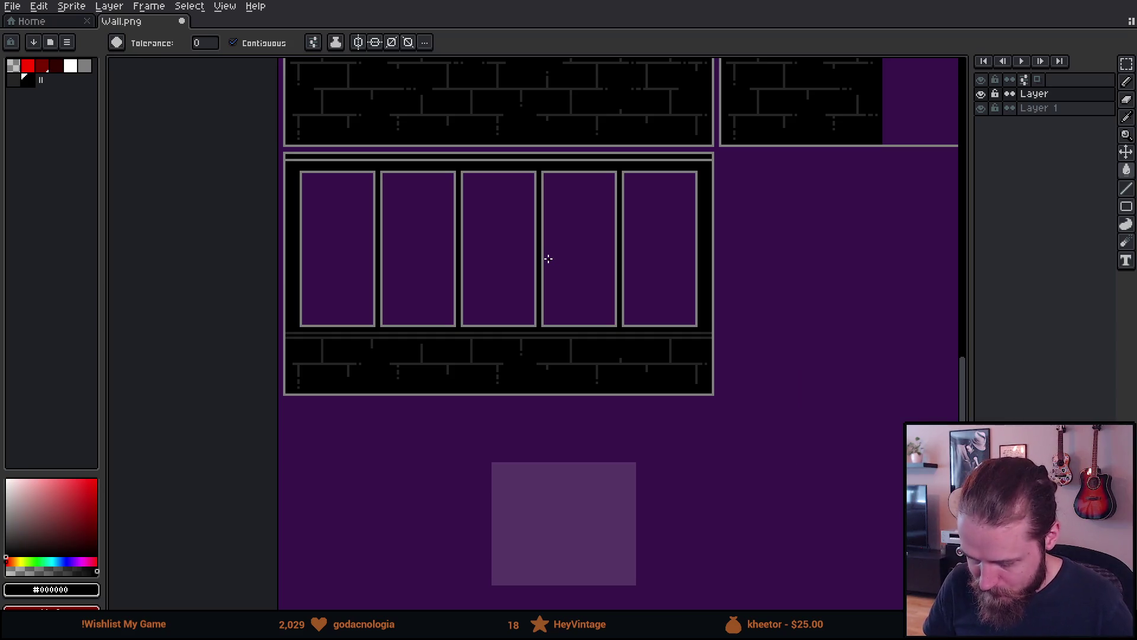
{"action": "scroll", "coordinate": [549, 259], "scroll_direction": "up", "scroll_amount": 1}
{"action": "mouse_move", "coordinate": [546, 256]}
{"action": "left_mouse_down"}
{"action": "mouse_move", "coordinate": [566, 259]}
{"action": "mouse_move", "coordinate": [561, 281]}
{"action": "mouse_move", "coordinate": [577, 284]}
{"action": "left_mouse_up"}
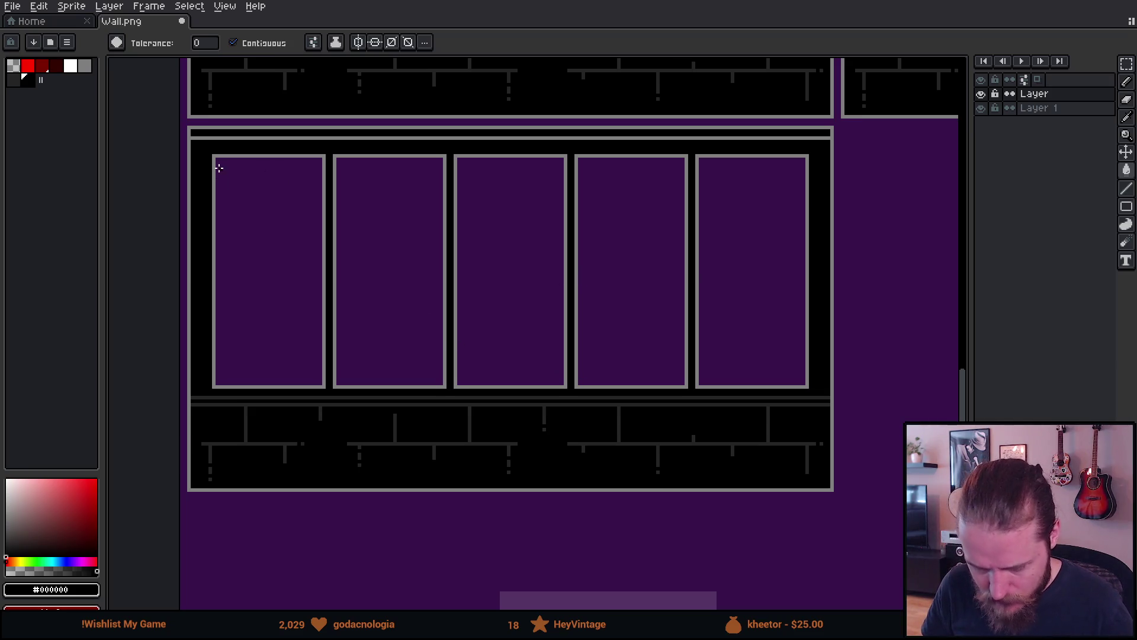
{"action": "scroll", "coordinate": [204, 161], "scroll_direction": "up", "scroll_amount": 3}
{"action": "left_click", "coordinate": [128, 195], "text": "alt"}
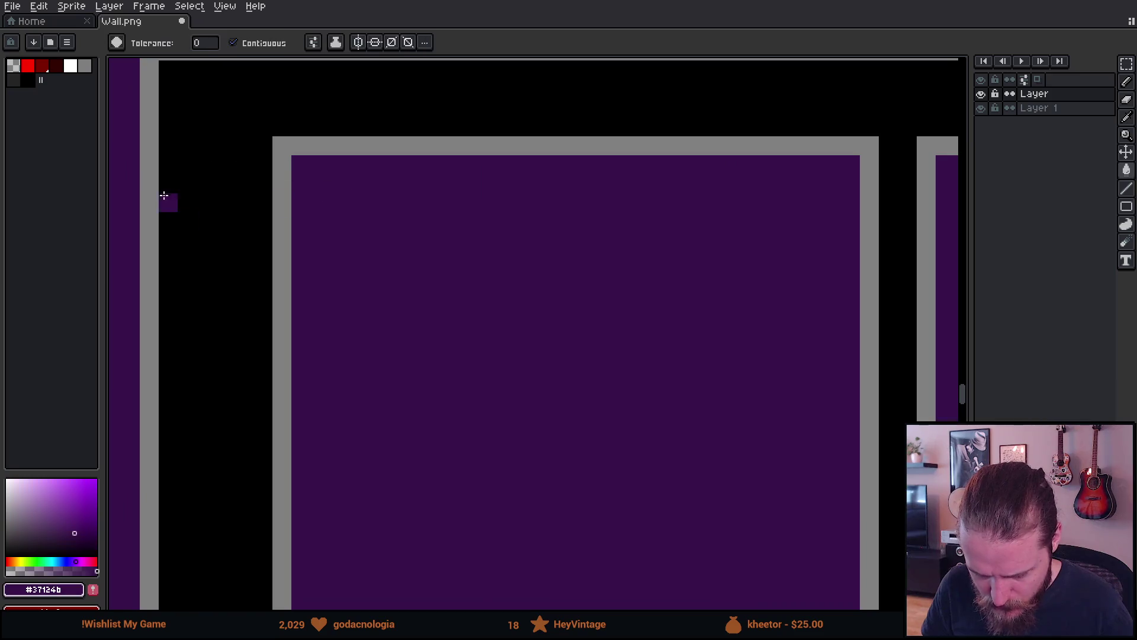
{"action": "scroll", "coordinate": [218, 194], "scroll_direction": "down", "scroll_amount": 3}
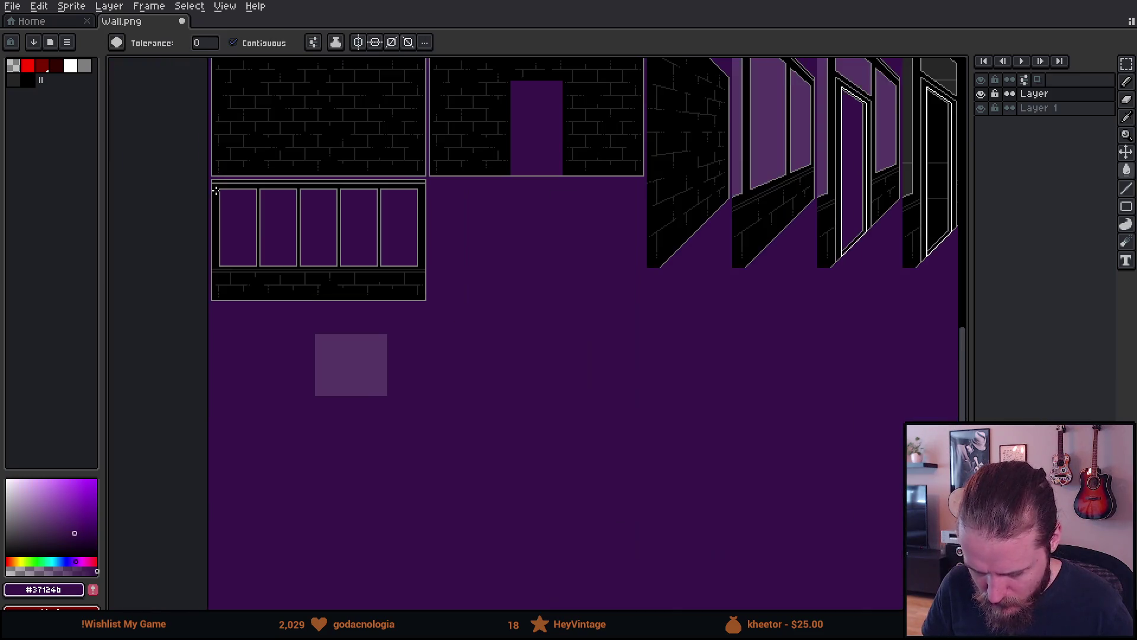
{"action": "left_click_drag", "start_coordinate": [328, 284], "coordinate": [322, 280]}
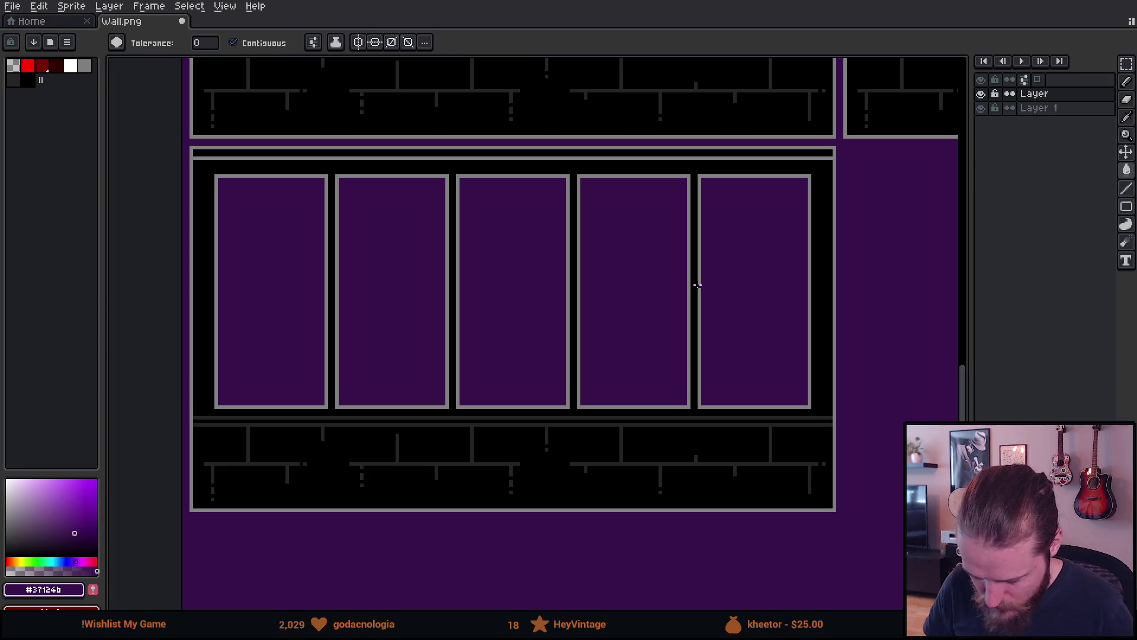
Nudge the two right panes one pixel right, then the rightmost pane one more.
{"action": "key", "text": "m"}
{"action": "mouse_move", "coordinate": [578, 175]}
{"action": "left_mouse_down"}
{"action": "mouse_move", "coordinate": [782, 340]}
{"action": "mouse_move", "coordinate": [813, 410]}
{"action": "left_mouse_up"}
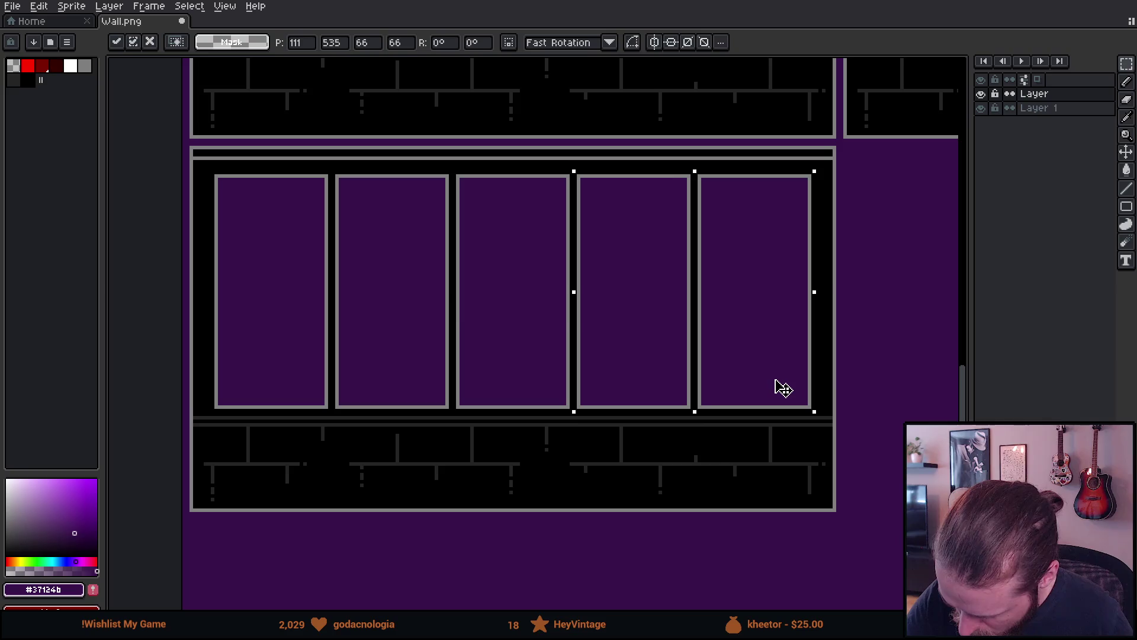
{"action": "key", "text": "Right"}
{"action": "key", "text": "ctrl+d"}
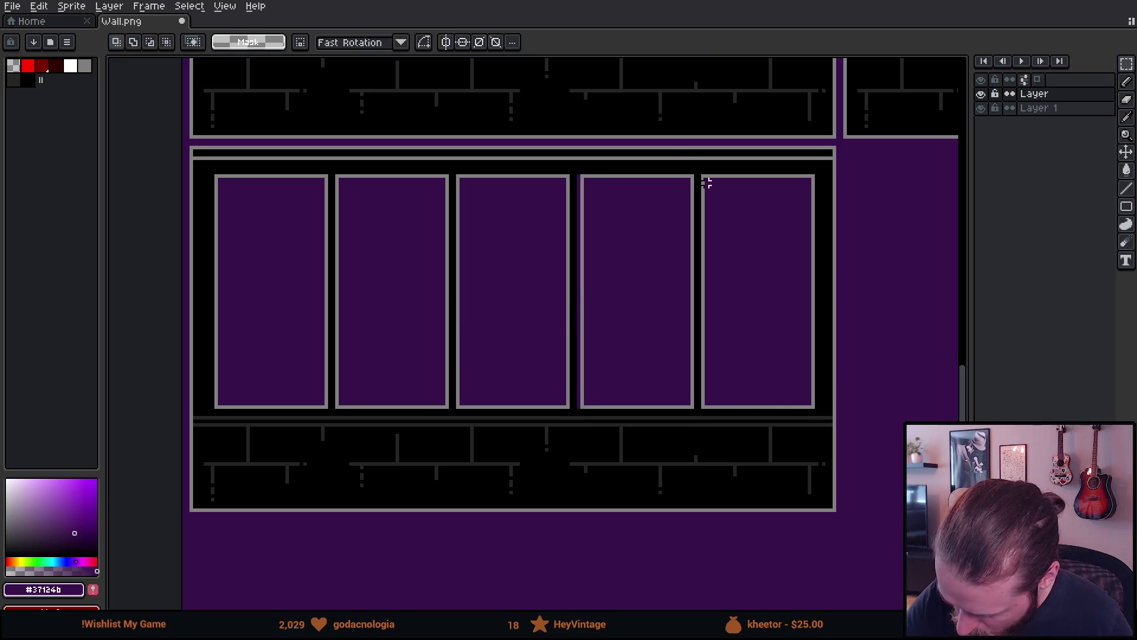
{"action": "mouse_move", "coordinate": [706, 176]}
{"action": "left_mouse_down"}
{"action": "mouse_move", "coordinate": [795, 330]}
{"action": "mouse_move", "coordinate": [816, 408]}
{"action": "left_mouse_up"}
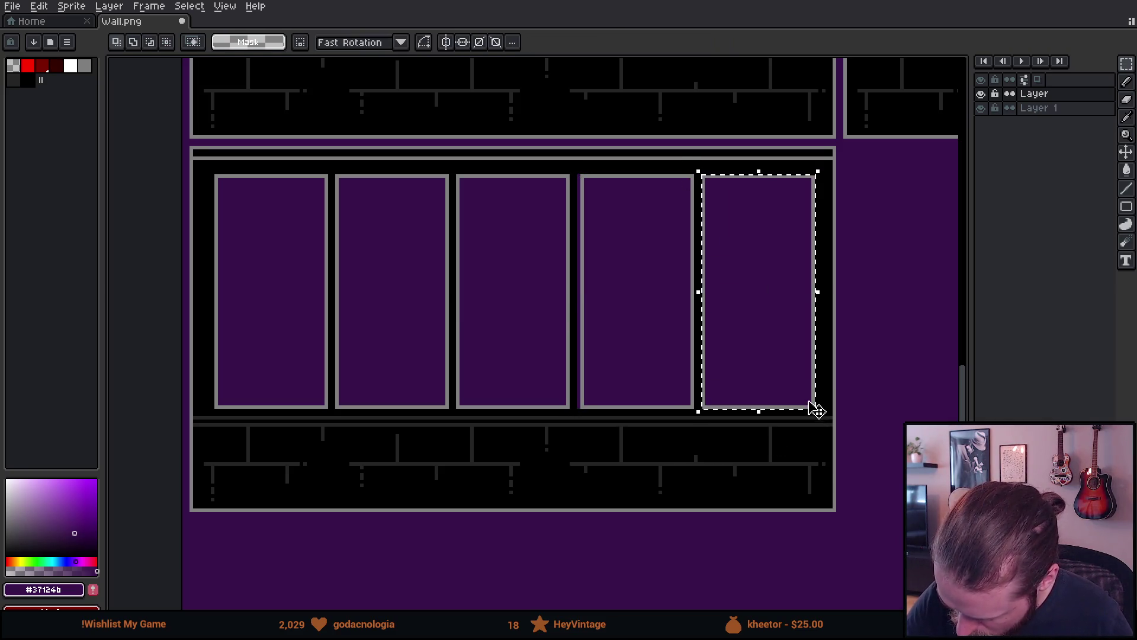
{"action": "key", "text": "Right"}
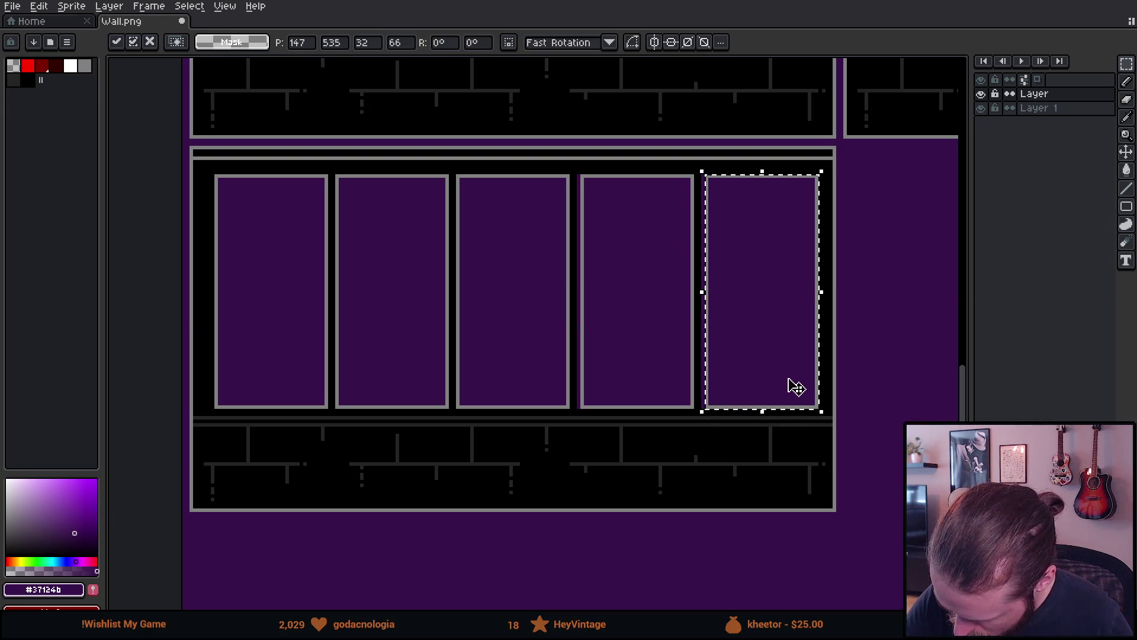
{"action": "key", "text": "ctrl+d"}
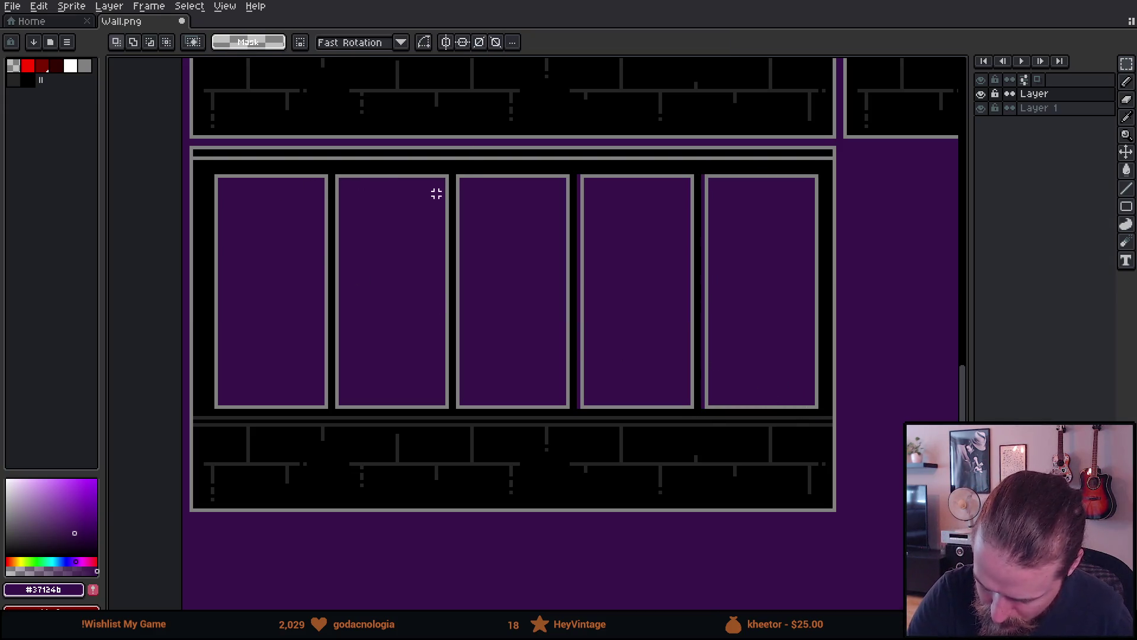
Nudge the two left panes one pixel left, then the leftmost pane one more.
{"action": "mouse_move", "coordinate": [448, 179]}
{"action": "left_mouse_down"}
{"action": "mouse_move", "coordinate": [414, 246]}
{"action": "mouse_move", "coordinate": [215, 410]}
{"action": "left_mouse_up"}
{"action": "key", "text": "Left"}
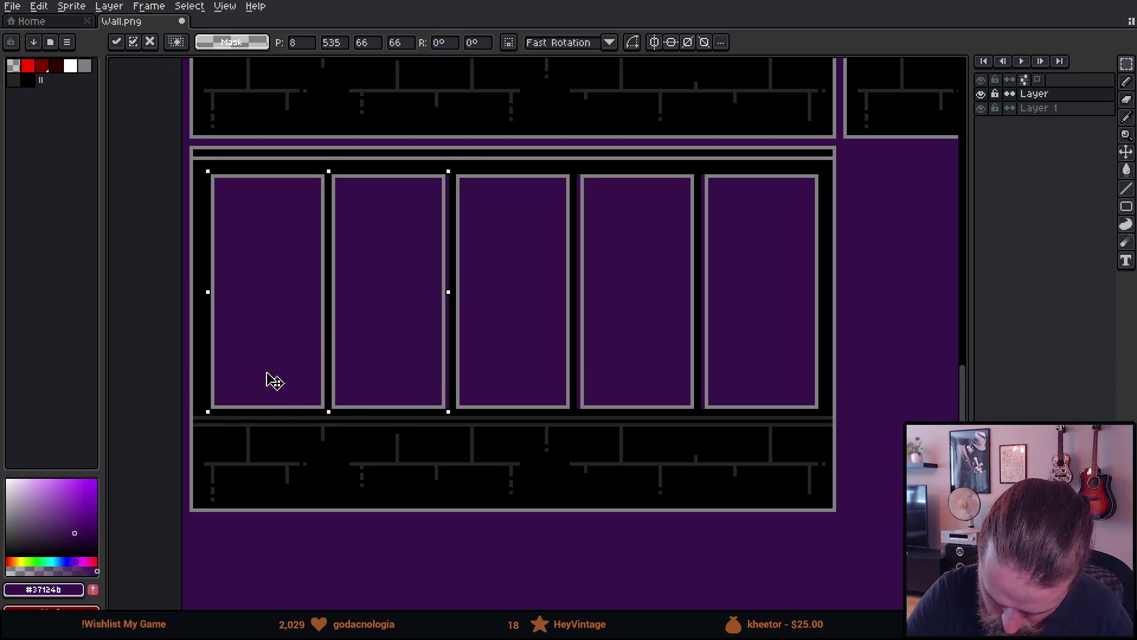
{"action": "key", "text": "ctrl+d"}
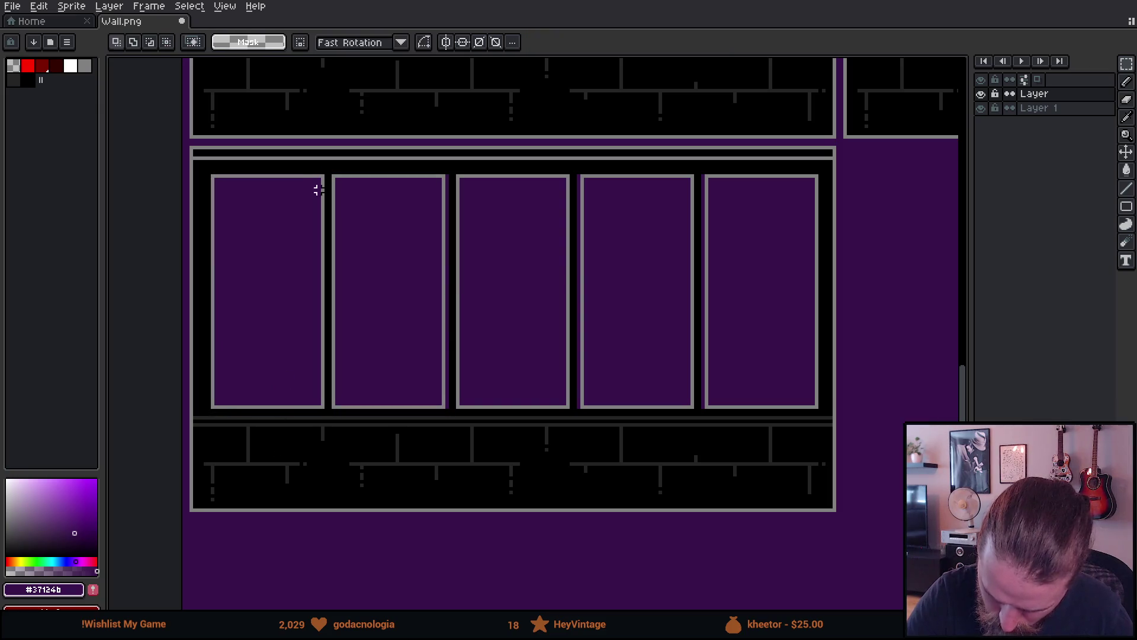
{"action": "left_click_drag", "start_coordinate": [323, 176], "coordinate": [208, 410]}
{"action": "key", "text": "Left"}
{"action": "key", "text": "ctrl+d"}
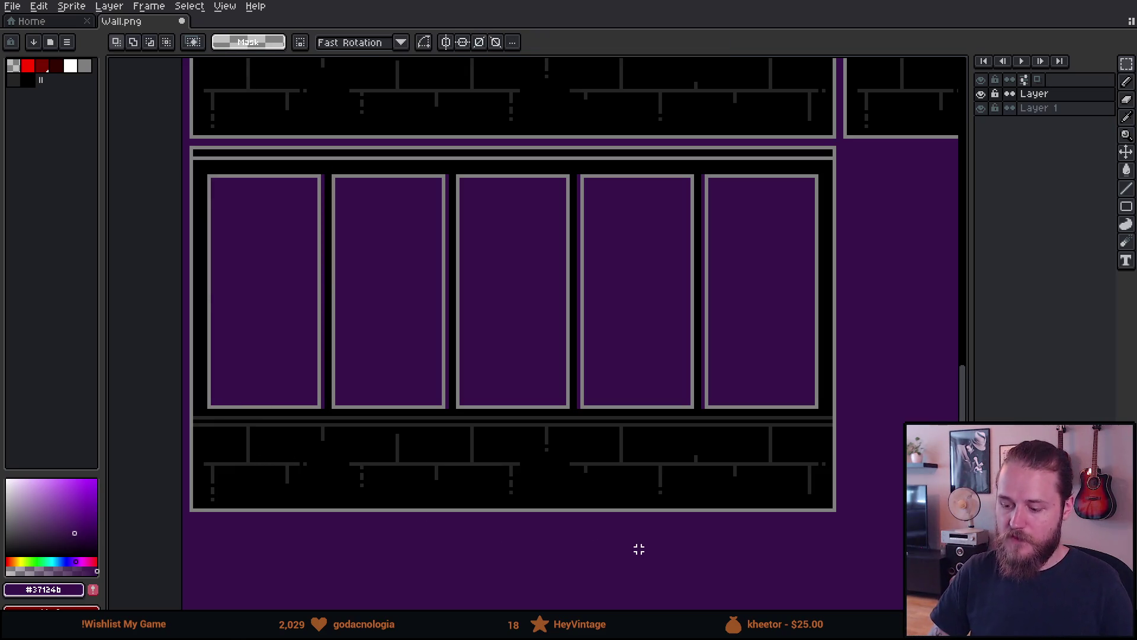
Eyedrop black and bucket-fill the four widened gaps between the panes.
{"action": "left_click", "coordinate": [328, 162], "text": "alt"}
{"action": "key", "text": "g"}
{"action": "left_click", "coordinate": [323, 186]}
{"action": "left_click", "coordinate": [447, 188]}
{"action": "left_click", "coordinate": [578, 199]}
{"action": "left_click", "coordinate": [703, 208]}
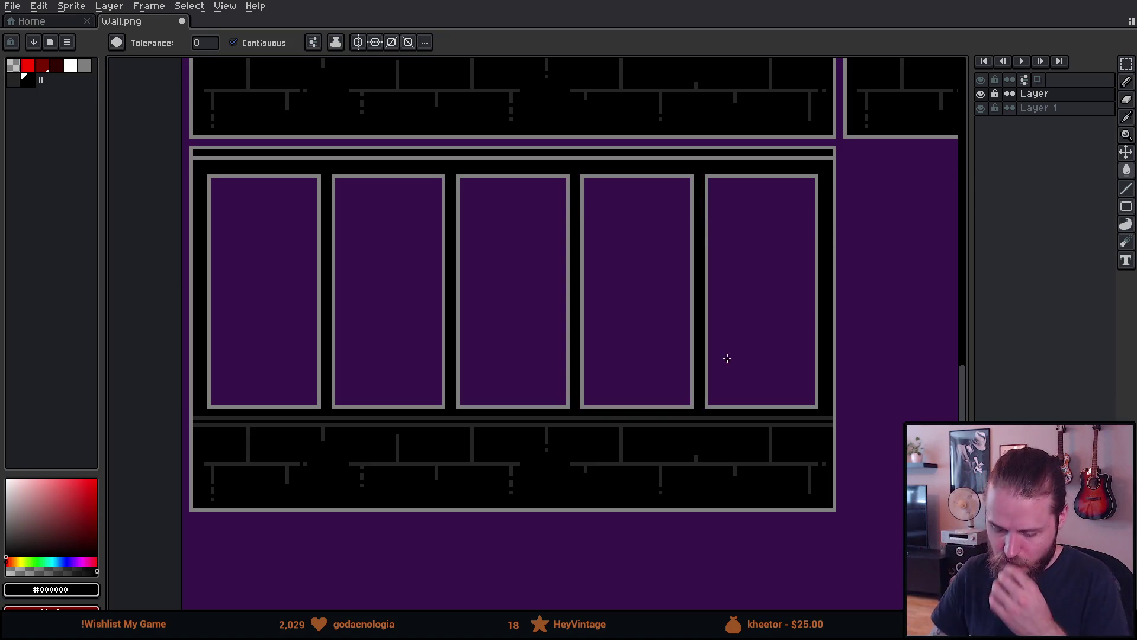
{"action": "scroll", "coordinate": [686, 356], "scroll_direction": "down", "scroll_amount": 1}
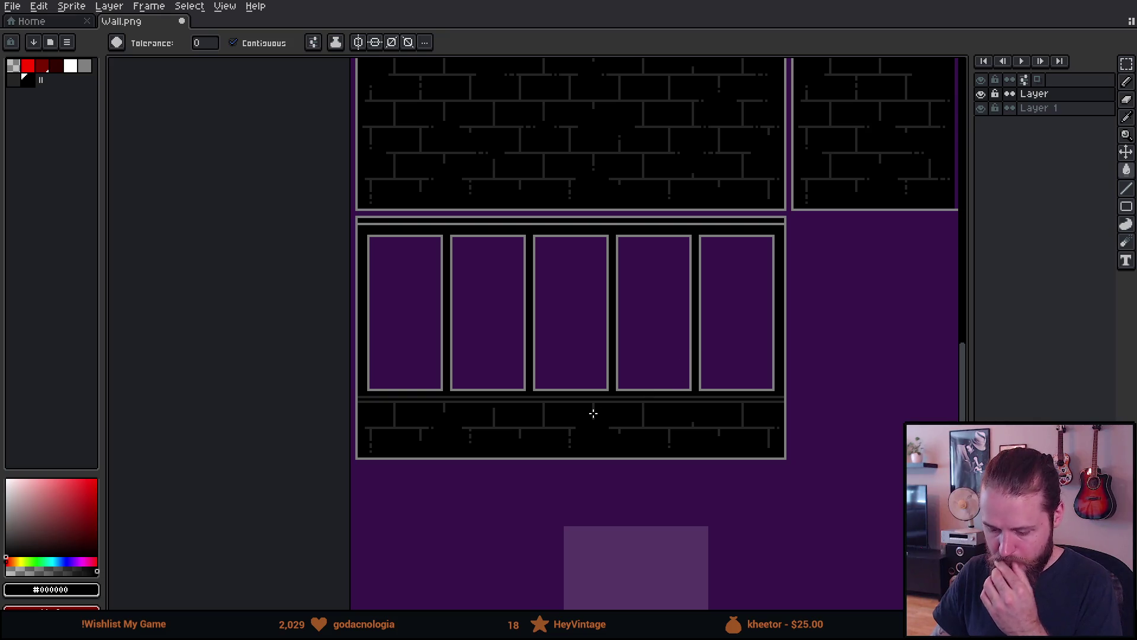
{"action": "scroll", "coordinate": [533, 426], "scroll_direction": "up", "scroll_amount": 1}
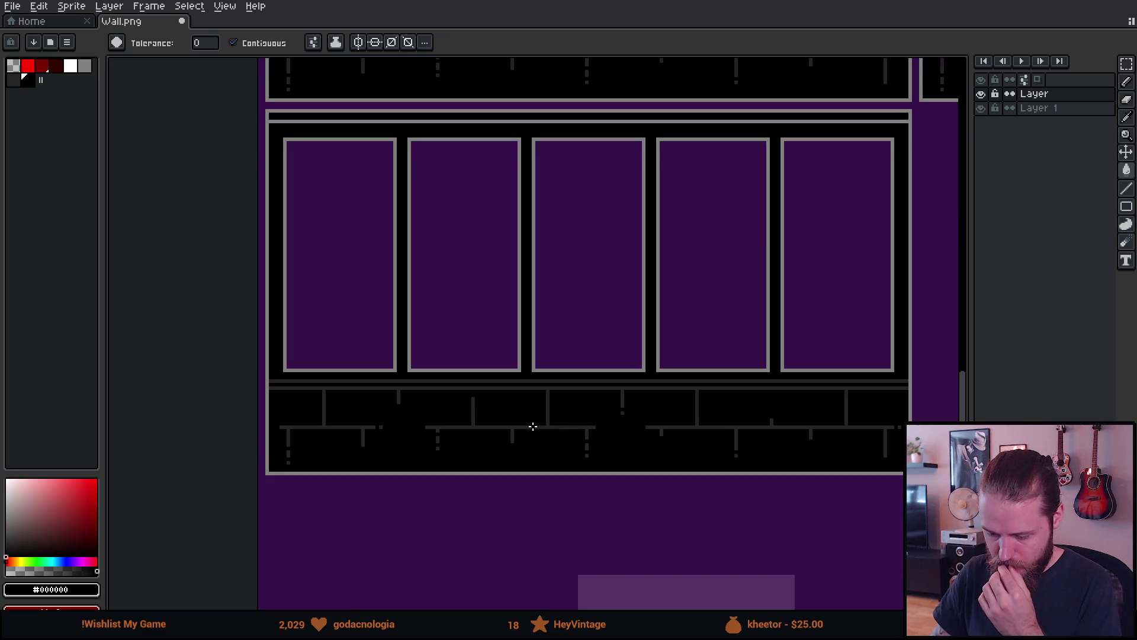
{"action": "mouse_move", "coordinate": [499, 416]}
{"action": "left_mouse_down"}
{"action": "mouse_move", "coordinate": [541, 426]}
{"action": "mouse_move", "coordinate": [541, 457]}
{"action": "left_mouse_up"}
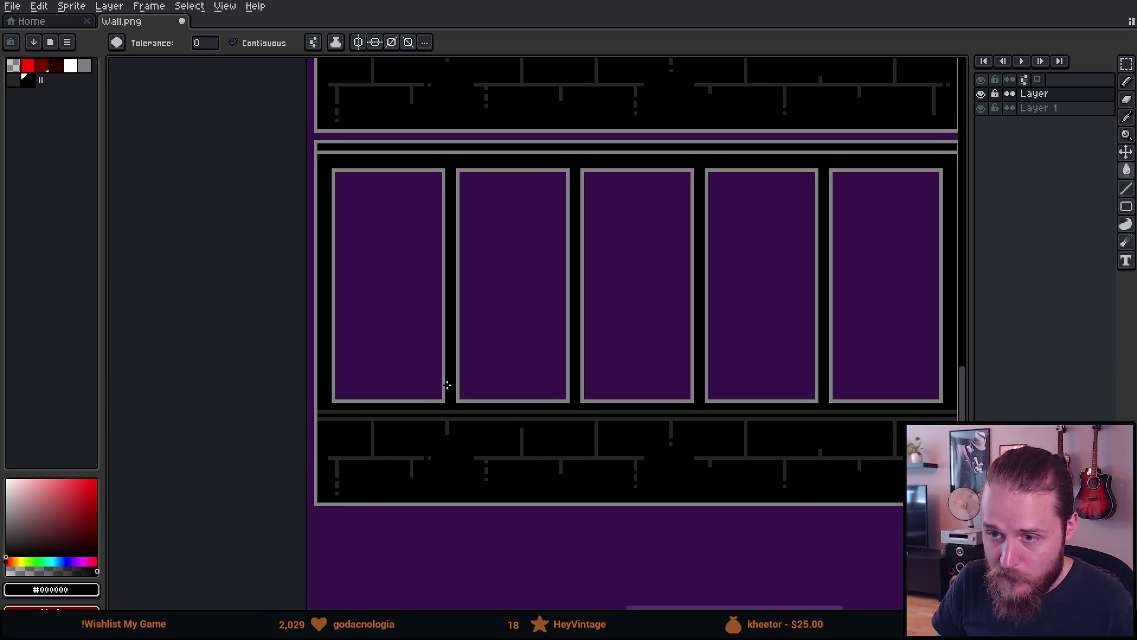
{"action": "left_click", "coordinate": [27, 80]}
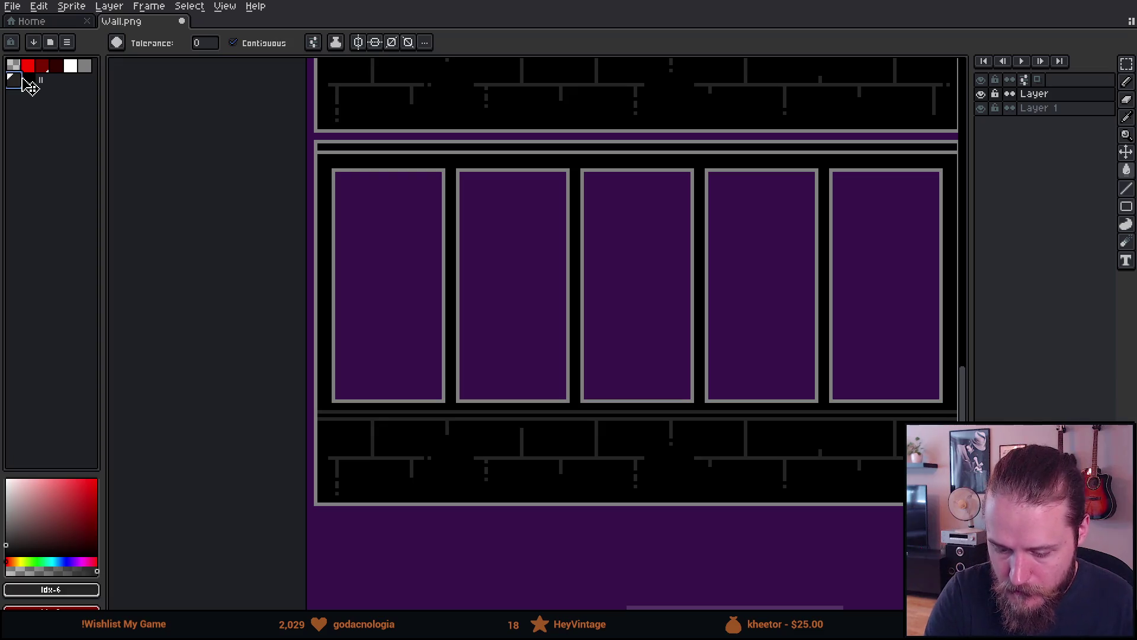
{"action": "left_click_drag", "start_coordinate": [440, 308], "coordinate": [440, 330]}
{"action": "scroll", "coordinate": [441, 330], "scroll_direction": "up", "scroll_amount": 3}
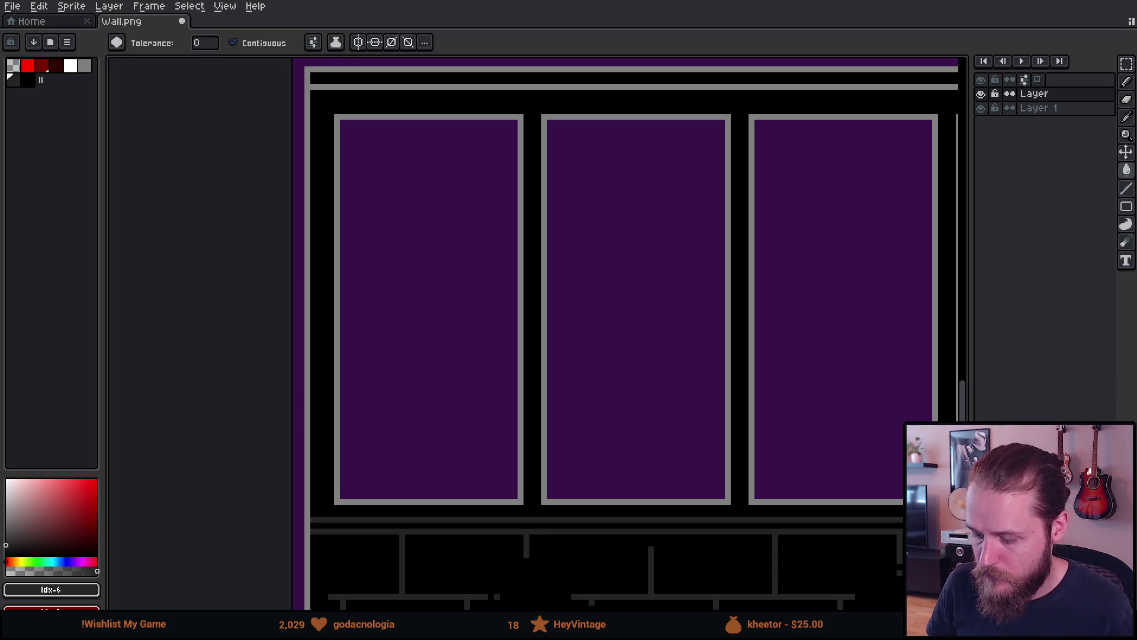
{"action": "scroll", "coordinate": [456, 175], "scroll_direction": "down", "scroll_amount": 3}
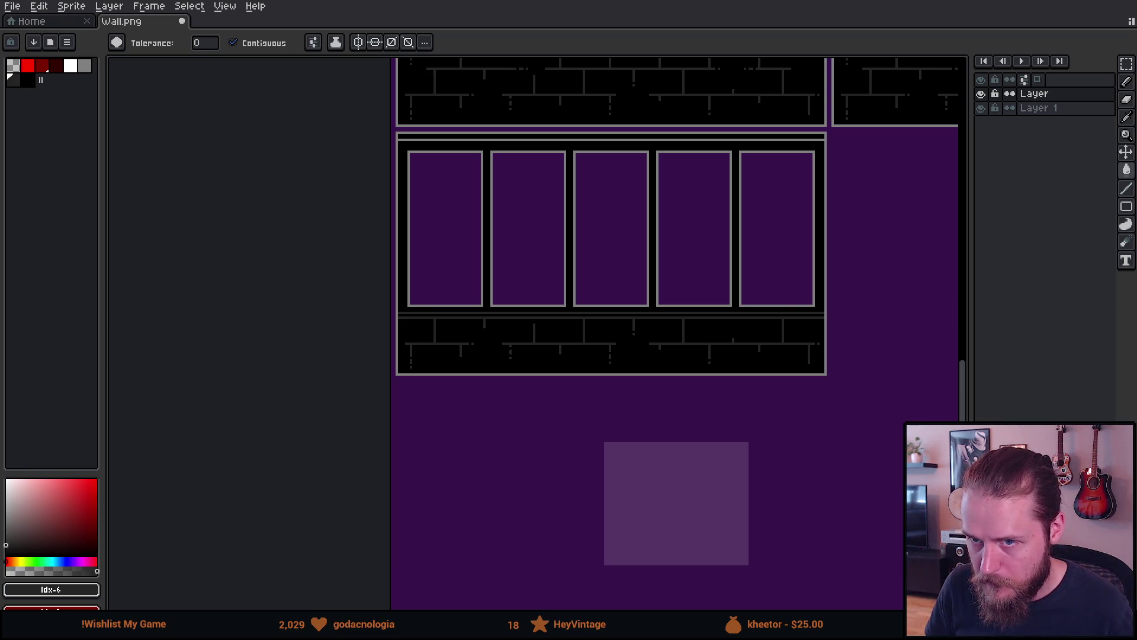
{"action": "scroll", "coordinate": [416, 293], "scroll_direction": "up", "scroll_amount": 3}
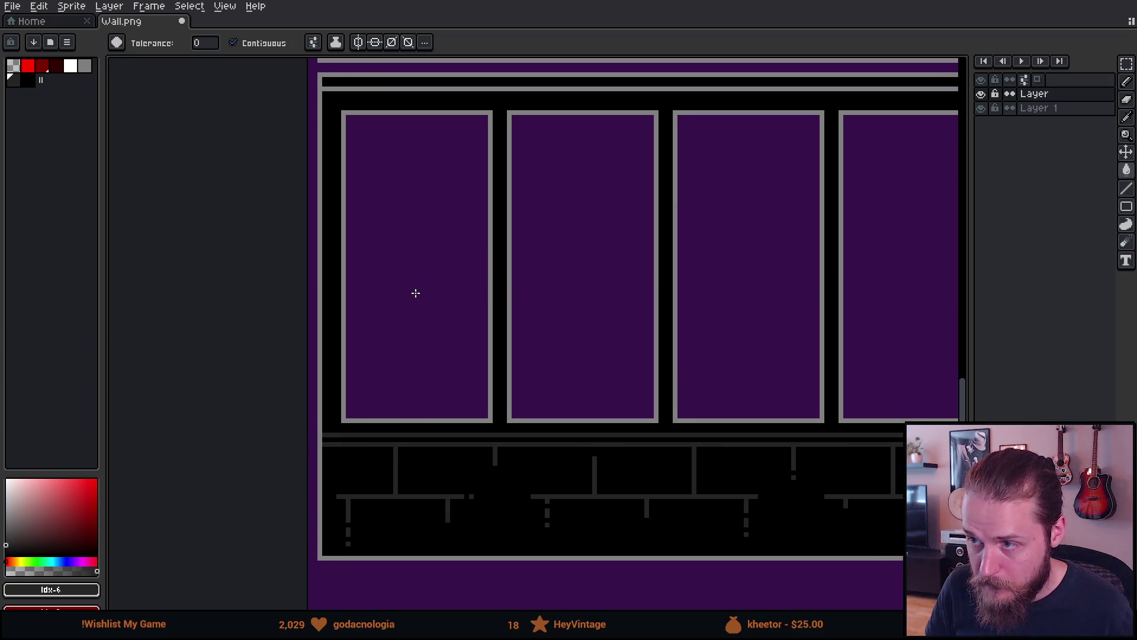
{"action": "scroll", "coordinate": [416, 293], "scroll_direction": "up", "scroll_amount": 1}
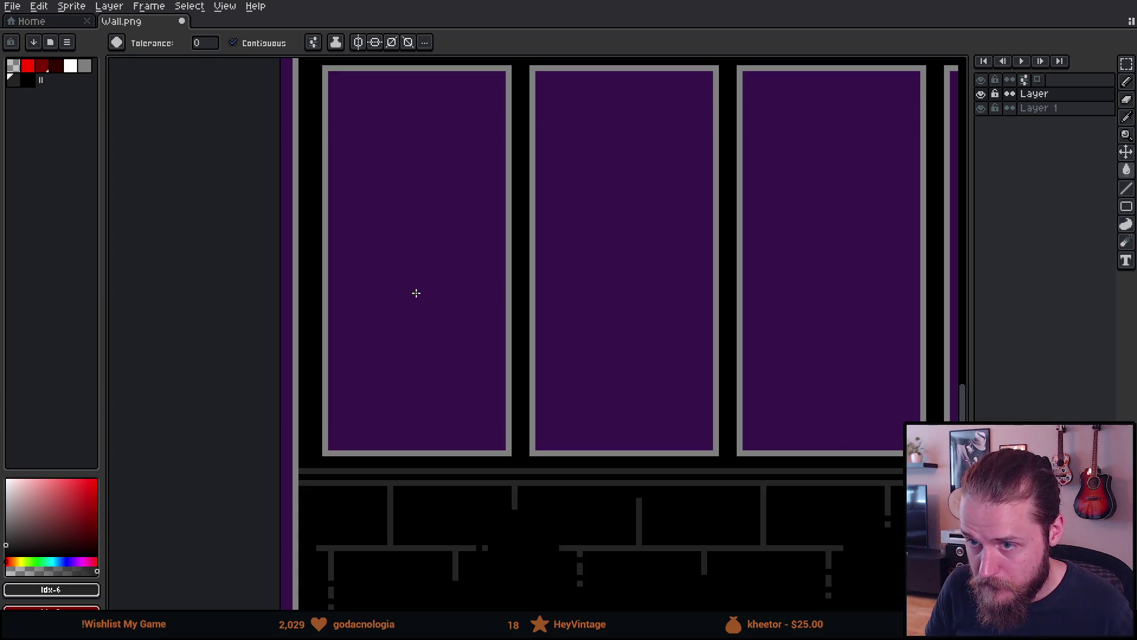
{"action": "left_click_drag", "start_coordinate": [416, 293], "coordinate": [407, 316]}
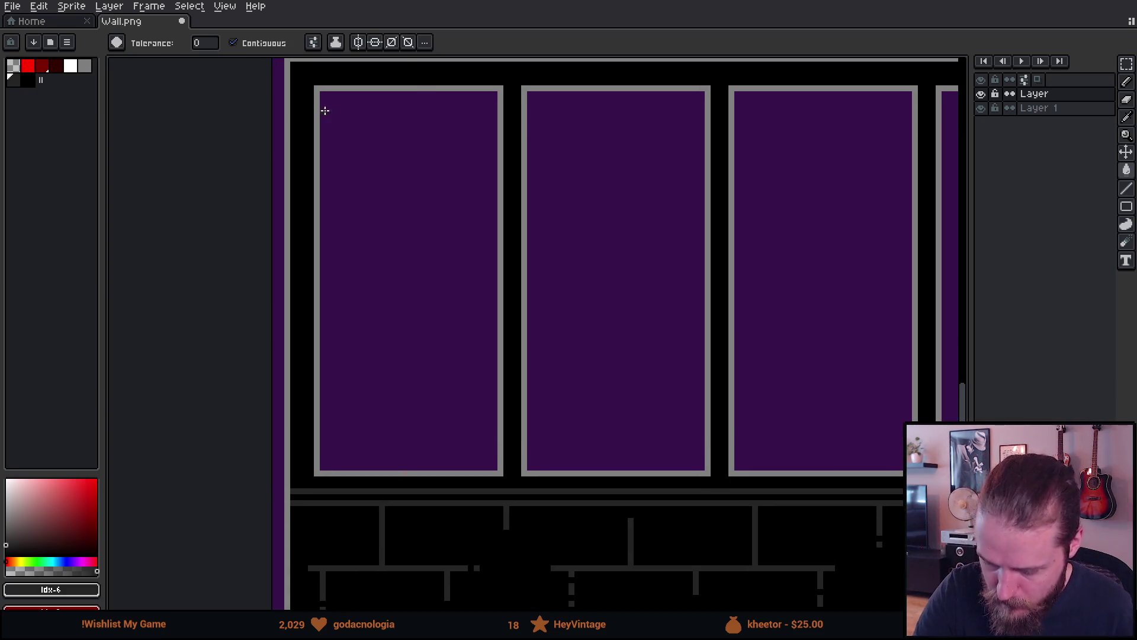
{"action": "key", "text": "b"}
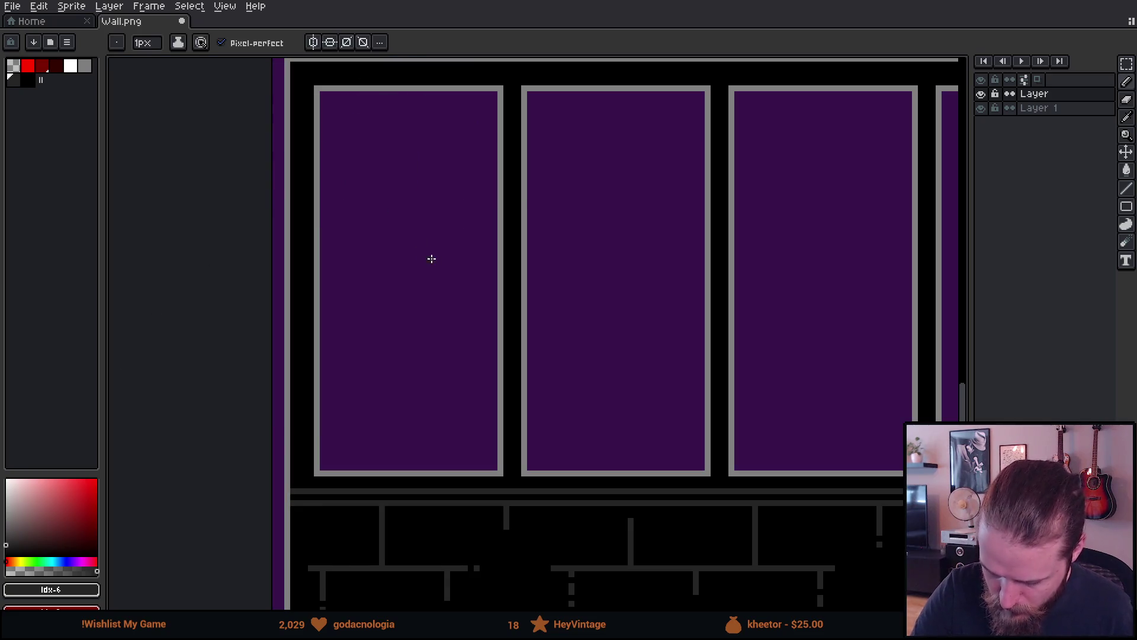
Draw a black inner-frame outline inside the left window and sample its dark grey.
{"action": "key", "text": "l"}
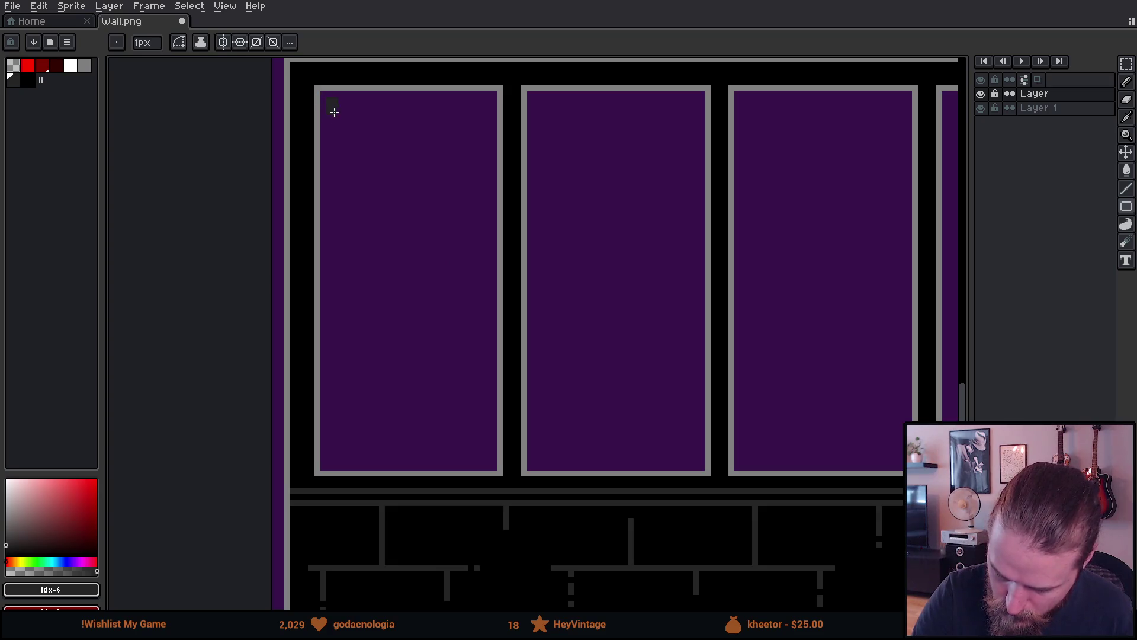
{"action": "left_click_drag", "start_coordinate": [423, 301], "coordinate": [473, 419]}
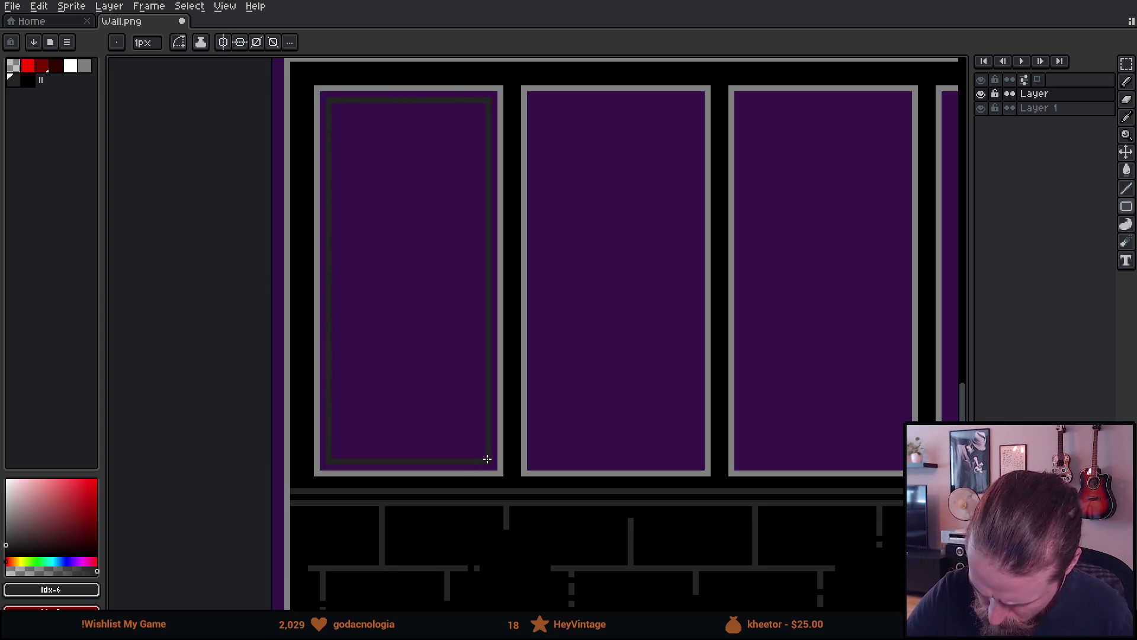
{"action": "left_click", "coordinate": [519, 447], "text": "alt"}
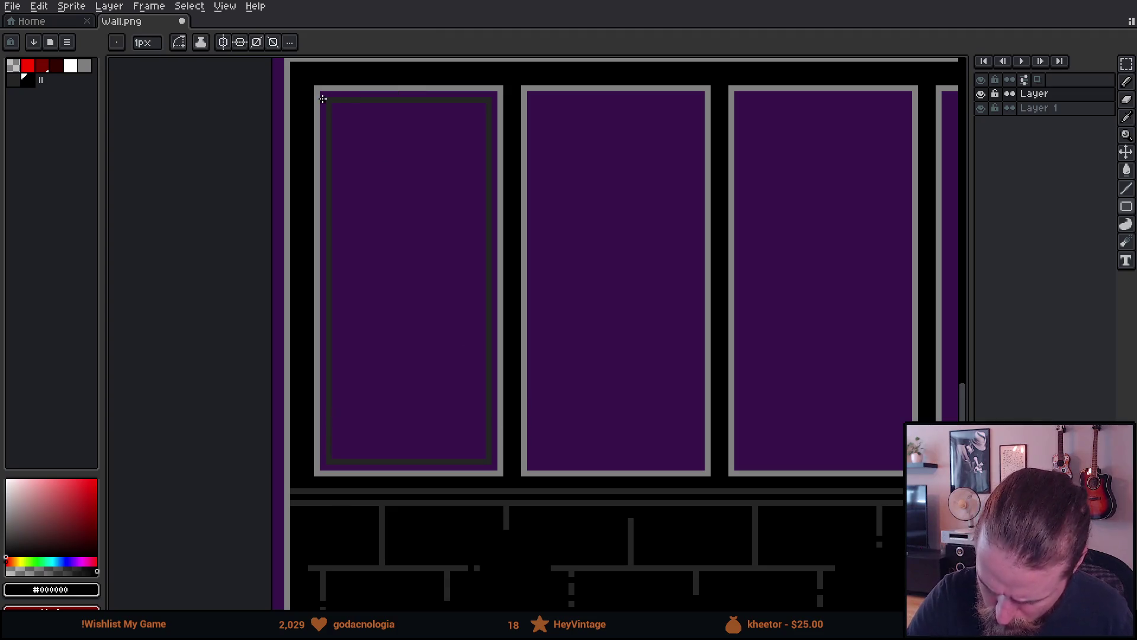
{"action": "mouse_move", "coordinate": [324, 95]}
{"action": "left_mouse_down"}
{"action": "mouse_move", "coordinate": [470, 337]}
{"action": "mouse_move", "coordinate": [510, 439]}
{"action": "mouse_move", "coordinate": [494, 468]}
{"action": "left_mouse_up"}
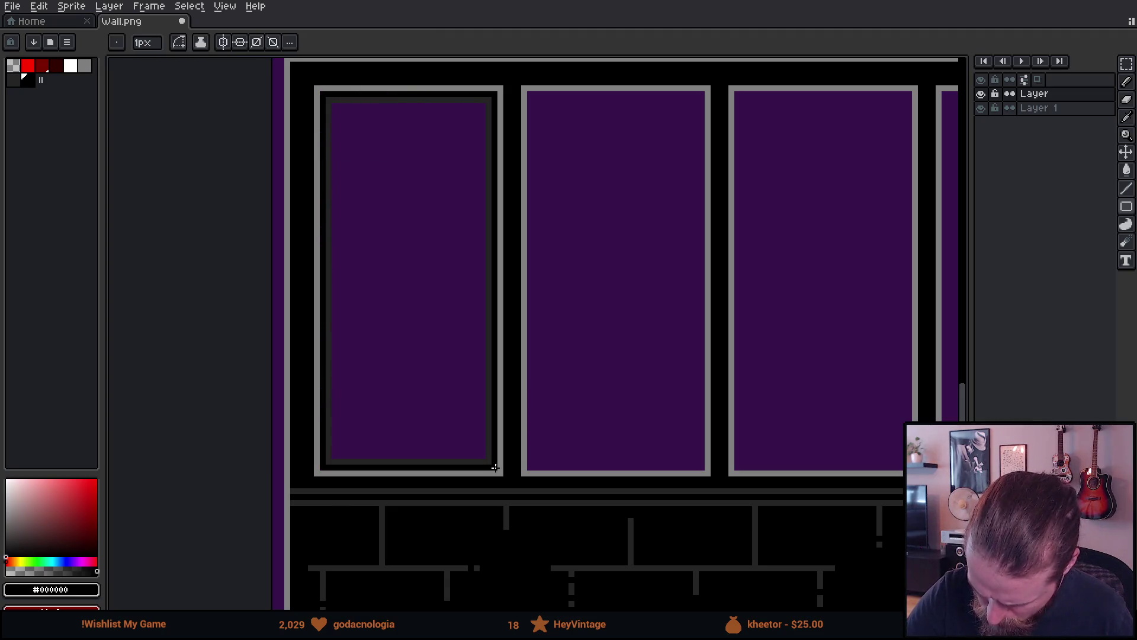
{"action": "left_click", "coordinate": [492, 97], "text": "alt"}
{"action": "key", "text": "b"}
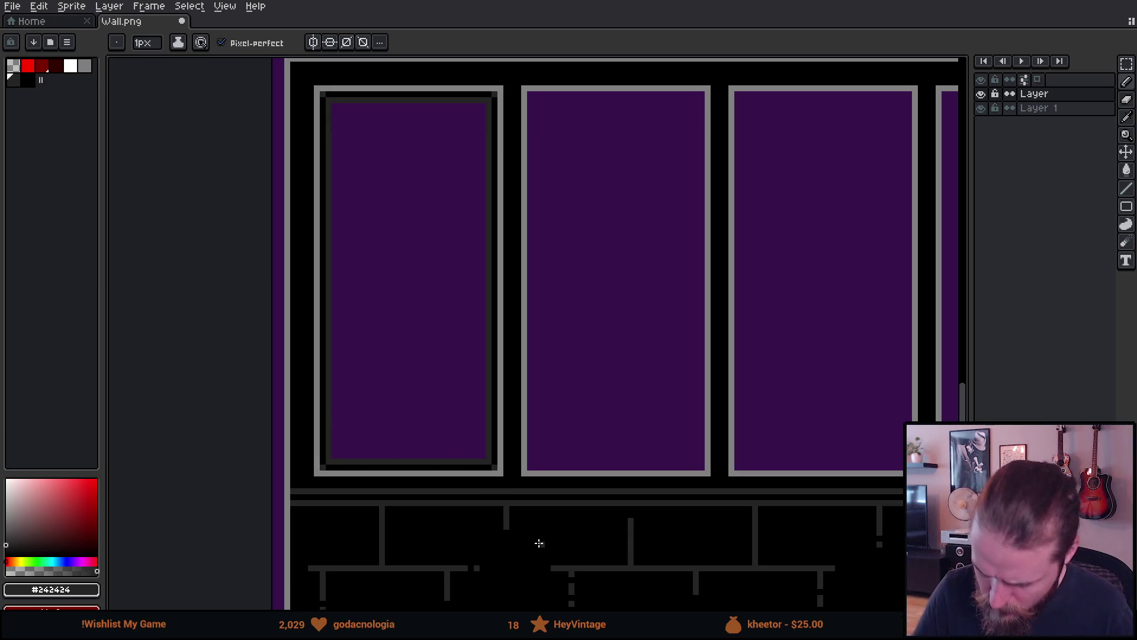
Shift the bottom frame rows up one pixel and paint the leftover purple bottom strip black.
{"action": "scroll", "coordinate": [524, 518], "scroll_direction": "down", "scroll_amount": 2}
{"action": "left_click_drag", "start_coordinate": [526, 518], "coordinate": [375, 449]}
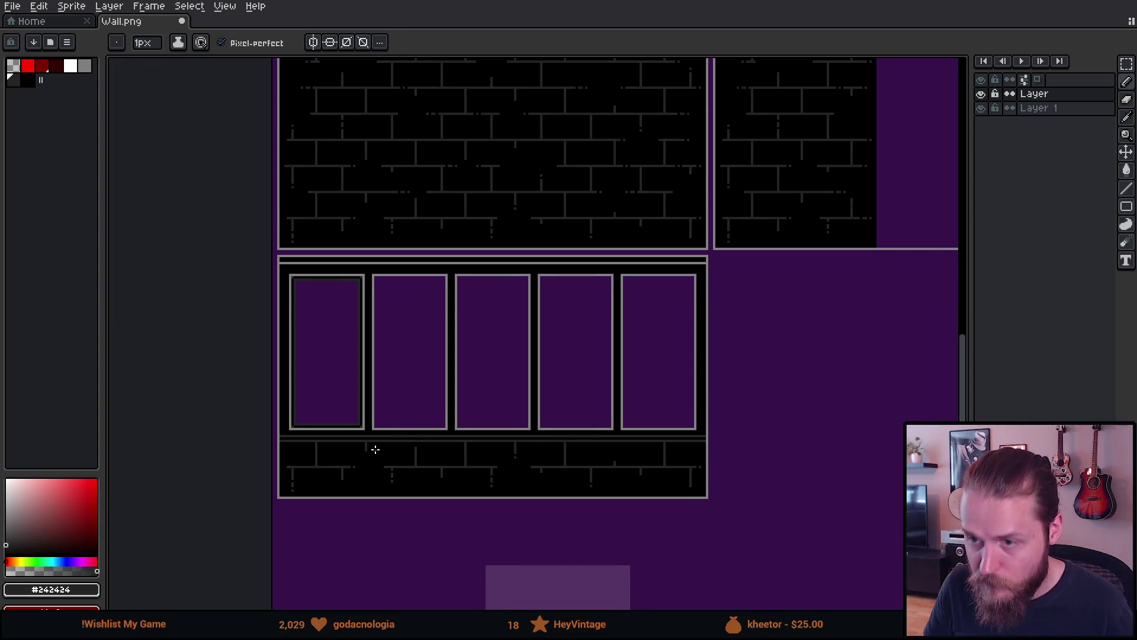
{"action": "scroll", "coordinate": [317, 454], "scroll_direction": "up", "scroll_amount": 3}
{"action": "key", "text": "m"}
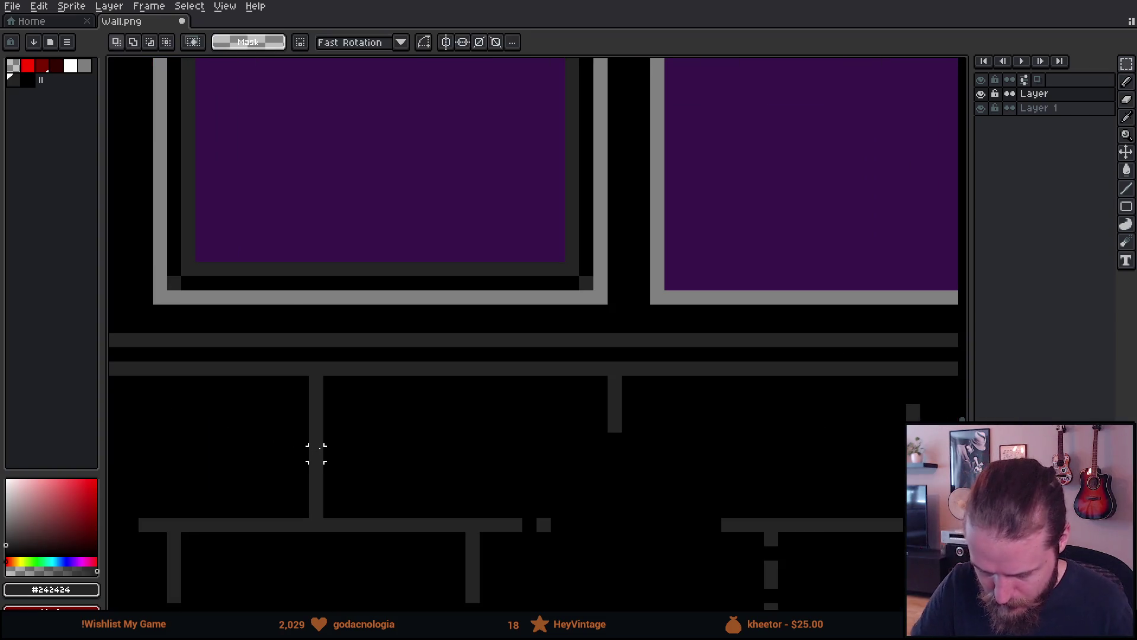
{"action": "mouse_move", "coordinate": [174, 240]}
{"action": "left_mouse_down"}
{"action": "mouse_move", "coordinate": [573, 265]}
{"action": "mouse_move", "coordinate": [581, 275]}
{"action": "mouse_move", "coordinate": [584, 263]}
{"action": "left_mouse_up"}
{"action": "key", "text": "b"}
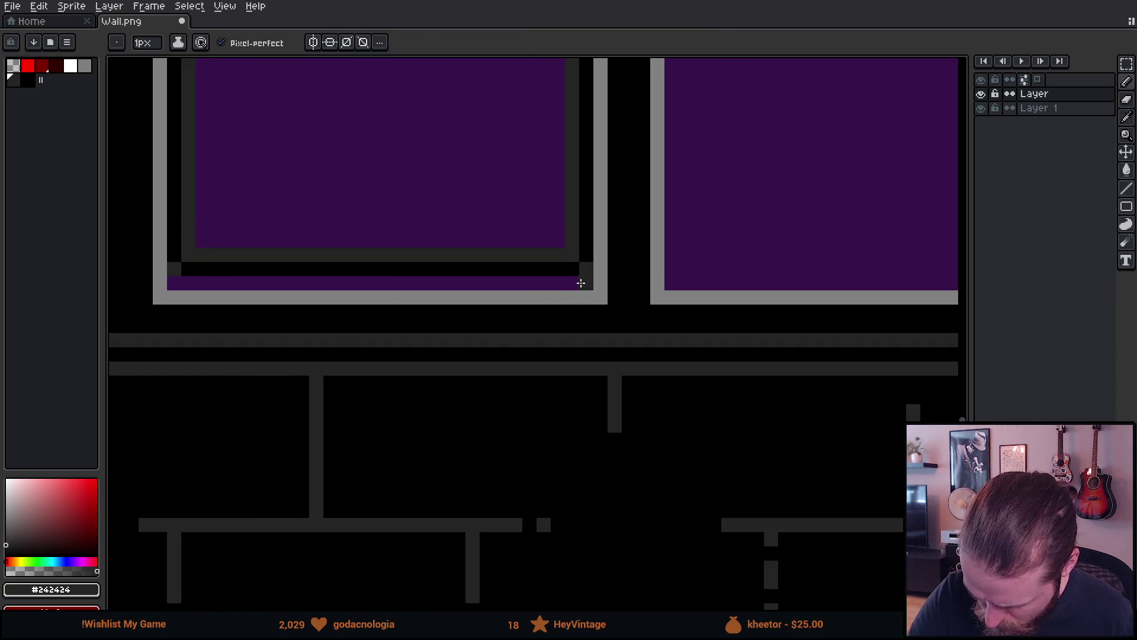
{"action": "left_click", "coordinate": [573, 278], "text": "alt"}
{"action": "left_click", "coordinate": [188, 283], "text": "shift"}
{"action": "left_click", "coordinate": [174, 268], "text": "alt"}
{"action": "left_click", "coordinate": [175, 282]}
Sample the light purple swatch and check the sprite with the background layer hidden.
{"action": "scroll", "coordinate": [429, 397], "scroll_direction": "down", "scroll_amount": 5}
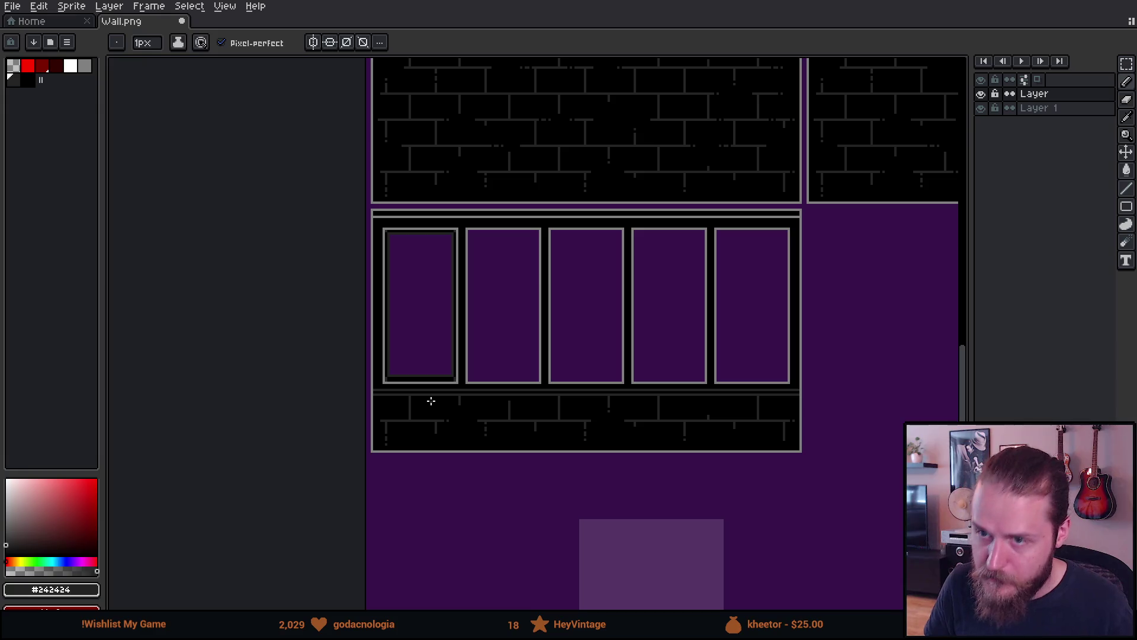
{"action": "scroll", "coordinate": [443, 366], "scroll_direction": "up", "scroll_amount": 1}
{"action": "scroll", "coordinate": [472, 382], "scroll_direction": "down", "scroll_amount": 1}
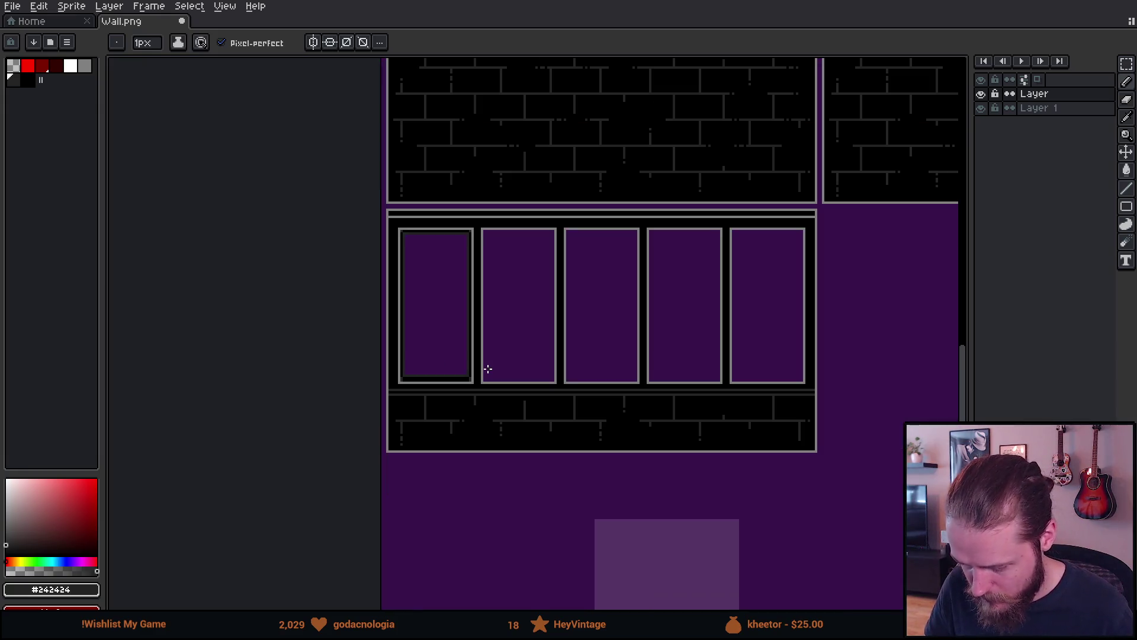
{"action": "left_click_drag", "start_coordinate": [487, 371], "coordinate": [399, 295]}
{"action": "left_click", "coordinate": [553, 467], "text": "alt"}
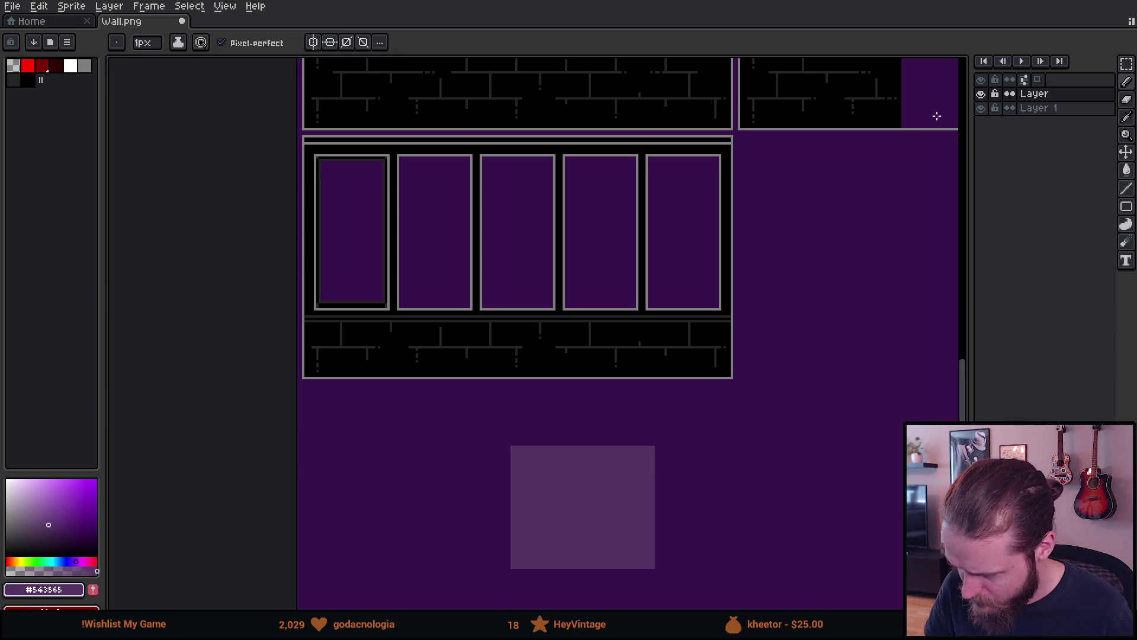
{"action": "left_click", "coordinate": [981, 108]}
{"action": "left_click", "coordinate": [574, 508], "text": "alt"}
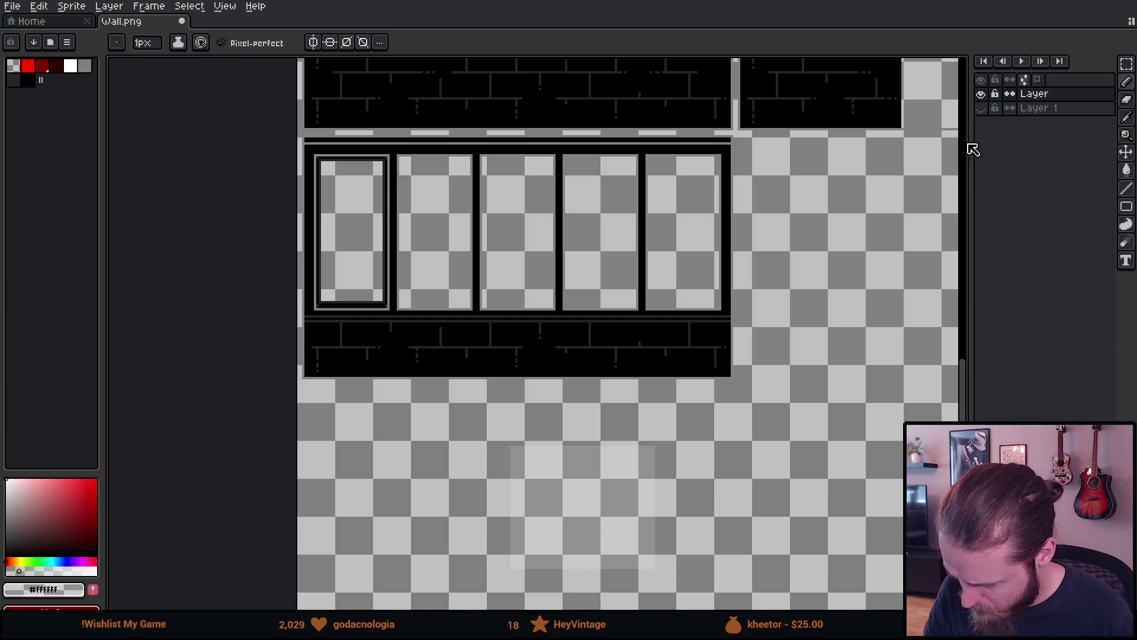
{"action": "left_click", "coordinate": [981, 108]}
{"action": "scroll", "coordinate": [317, 213], "scroll_direction": "up", "scroll_amount": 2}
Marquee-select the left window panel and switch to a large round brush.
{"action": "key", "text": "m"}
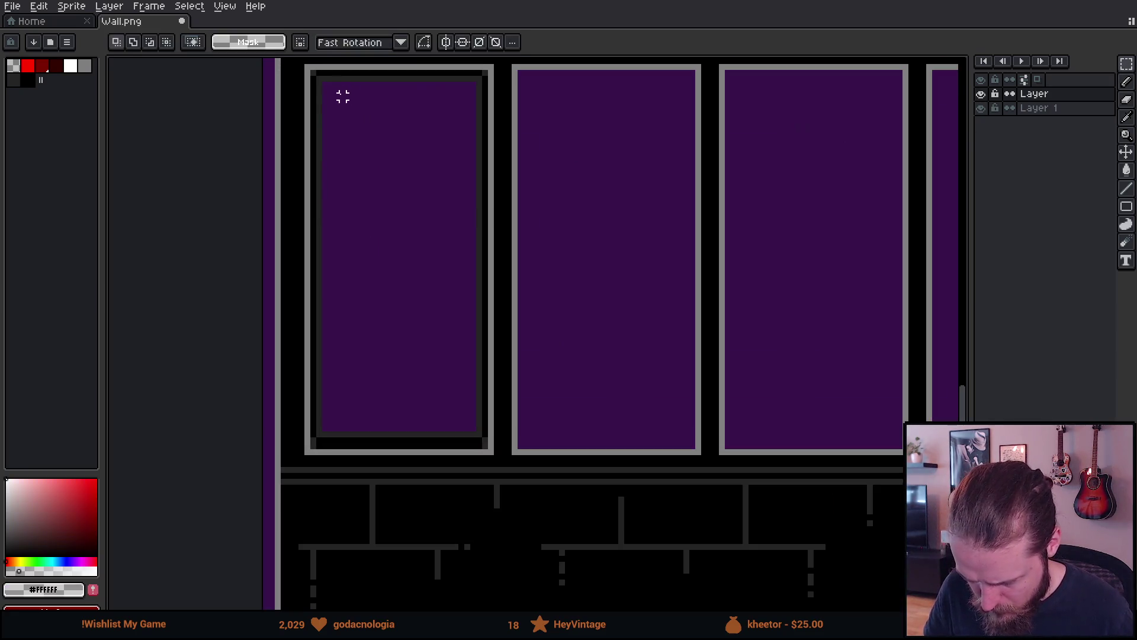
{"action": "mouse_move", "coordinate": [313, 71]}
{"action": "left_mouse_down"}
{"action": "mouse_move", "coordinate": [373, 253]}
{"action": "mouse_move", "coordinate": [491, 452]}
{"action": "left_mouse_up"}
{"action": "key", "text": "g"}
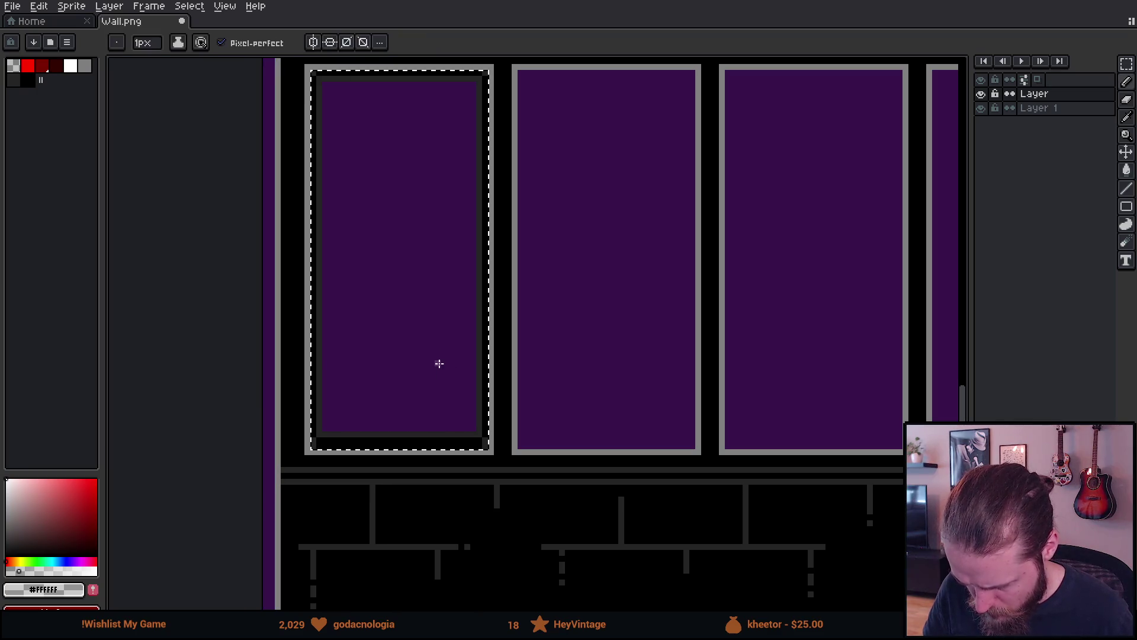
{"action": "key", "text": "i"}
{"action": "key", "text": "b"}
{"action": "scroll", "coordinate": [450, 349], "scroll_direction": "up", "scroll_amount": 5}
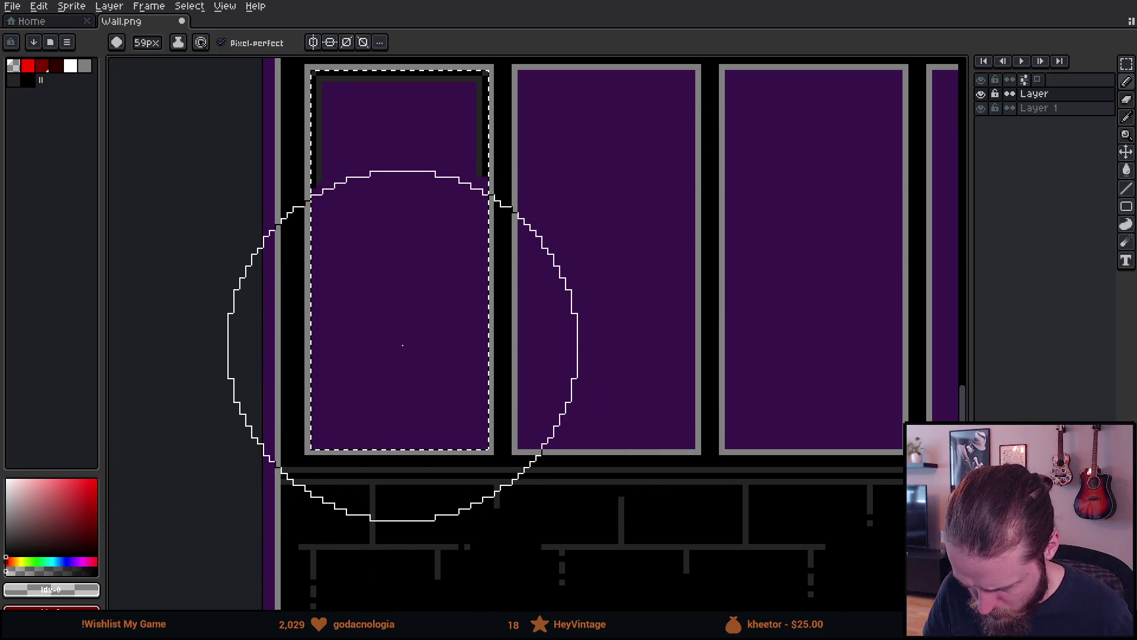
{"action": "scroll", "coordinate": [432, 444], "scroll_direction": "down", "scroll_amount": 1}
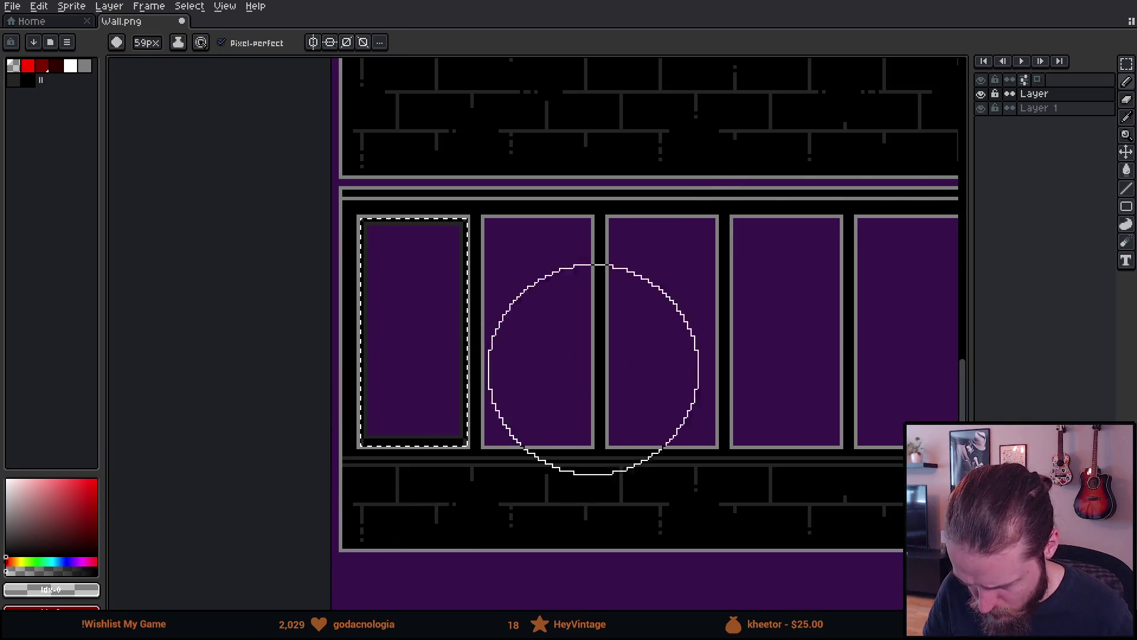
{"action": "mouse_move", "coordinate": [686, 452]}
{"action": "left_mouse_down"}
{"action": "mouse_move", "coordinate": [563, 256]}
{"action": "mouse_move", "coordinate": [581, 246]}
{"action": "left_mouse_up"}
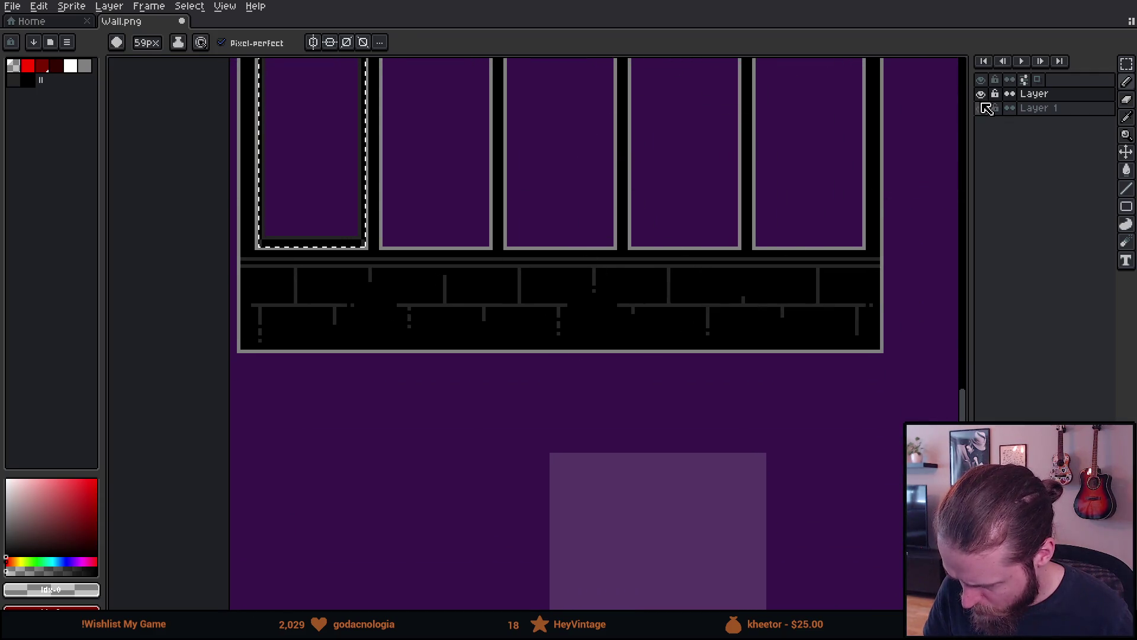
Brush the selected left window's glass a lighter purple (about #543565), then deselect.
{"action": "left_click", "coordinate": [981, 108]}
{"action": "key", "text": "i"}
{"action": "left_click", "coordinate": [713, 477]}
{"action": "key", "text": "b"}
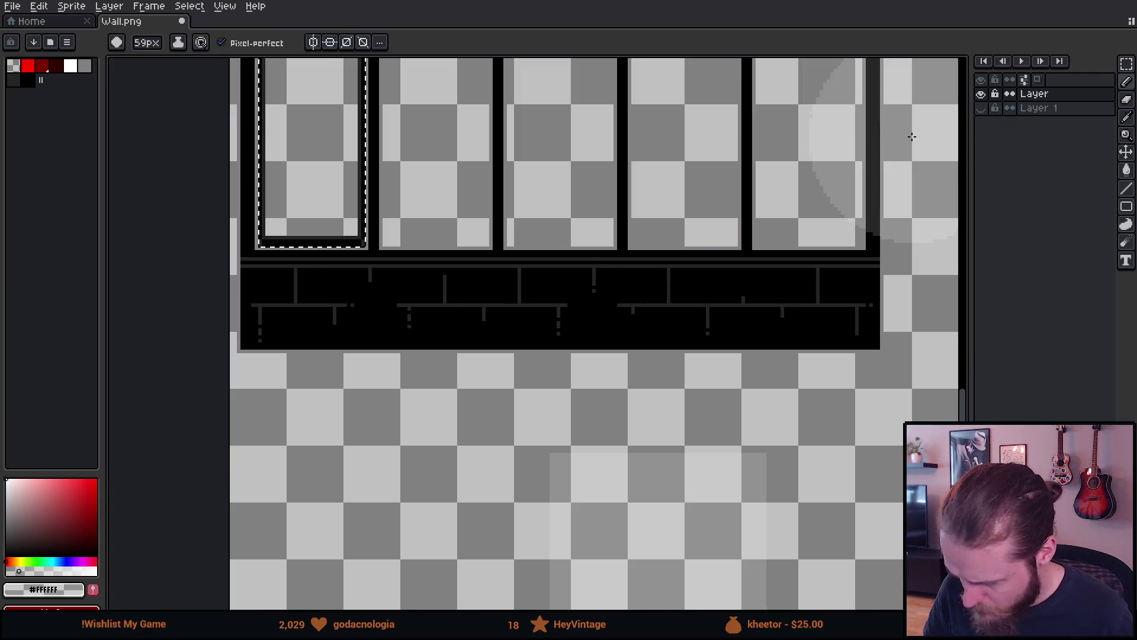
{"action": "left_click", "coordinate": [981, 108]}
{"action": "left_click_drag", "start_coordinate": [512, 216], "coordinate": [573, 321]}
{"action": "mouse_move", "coordinate": [370, 367]}
{"action": "left_mouse_down"}
{"action": "mouse_move", "coordinate": [376, 381]}
{"action": "mouse_move", "coordinate": [361, 139]}
{"action": "left_mouse_up"}
{"action": "key", "text": "m"}
{"action": "key", "text": "ctrl+d"}
{"action": "scroll", "coordinate": [510, 262], "scroll_direction": "down", "scroll_amount": 1}
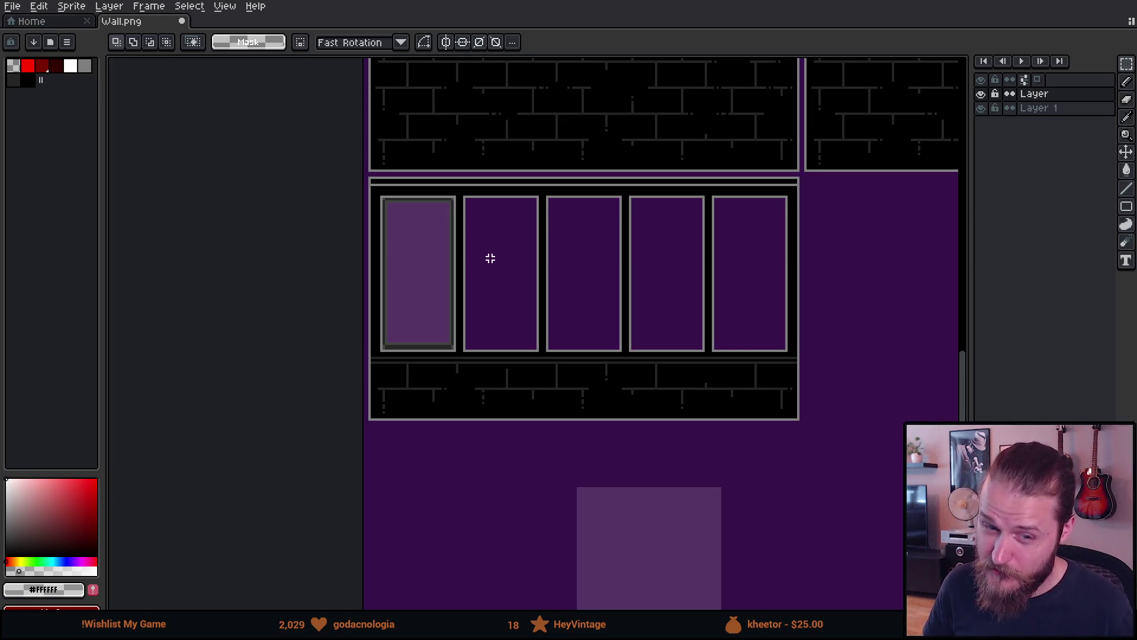
Bring Wall.png's left windows into view, then Alt+Tab over to Unity.
{"action": "scroll", "coordinate": [531, 302], "scroll_direction": "up", "scroll_amount": 2}
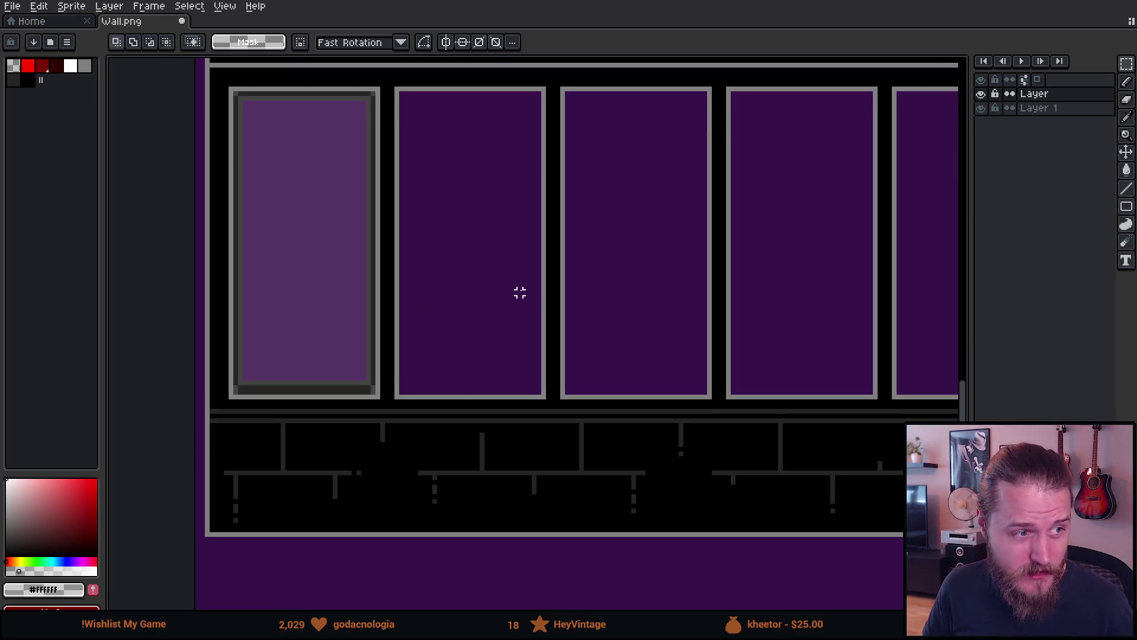
{"action": "left_click_drag", "start_coordinate": [518, 292], "coordinate": [584, 292]}
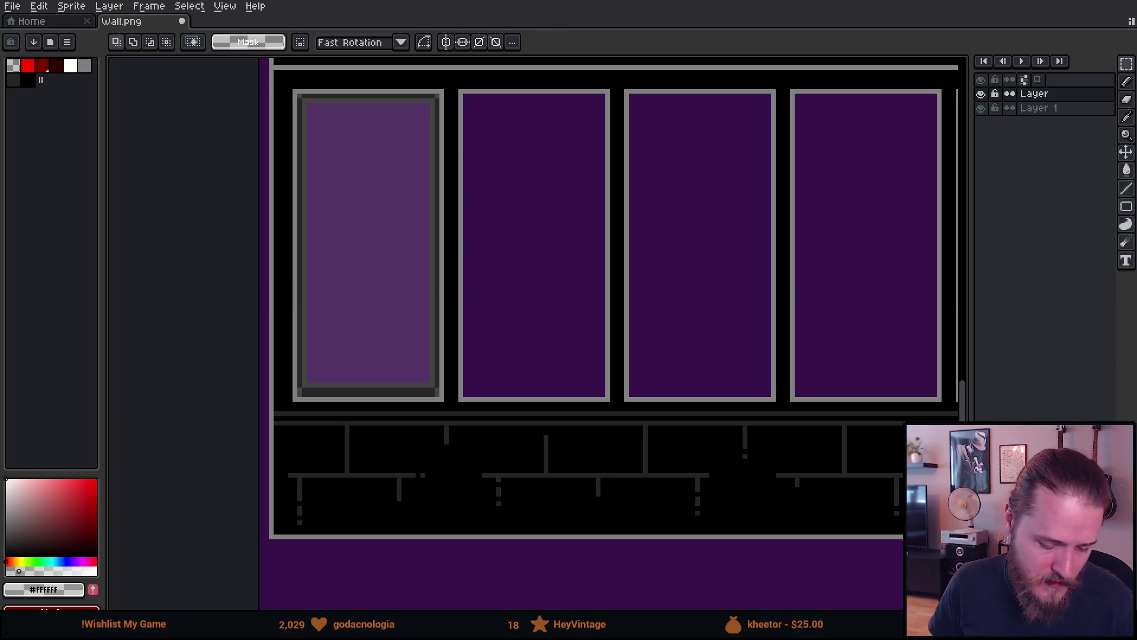
{"action": "key", "text": "alt+Tab"}
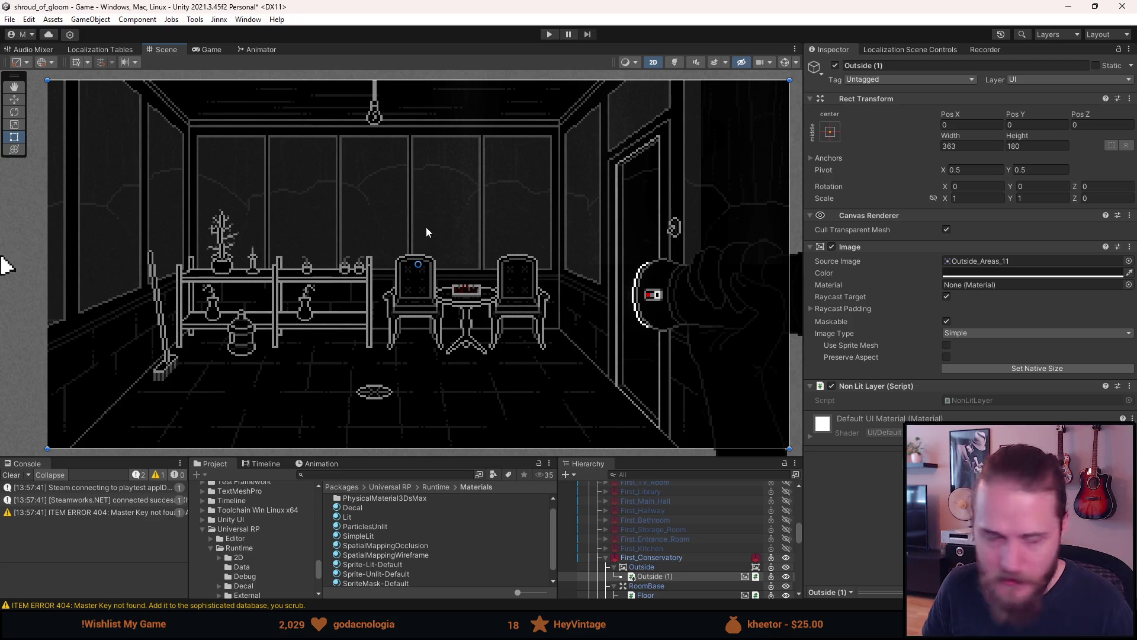
Zoom, pan and reframe (F) the Scene view on the room's windows, then Alt+Tab back.
{"action": "scroll", "coordinate": [672, 231], "scroll_direction": "up", "scroll_amount": 5}
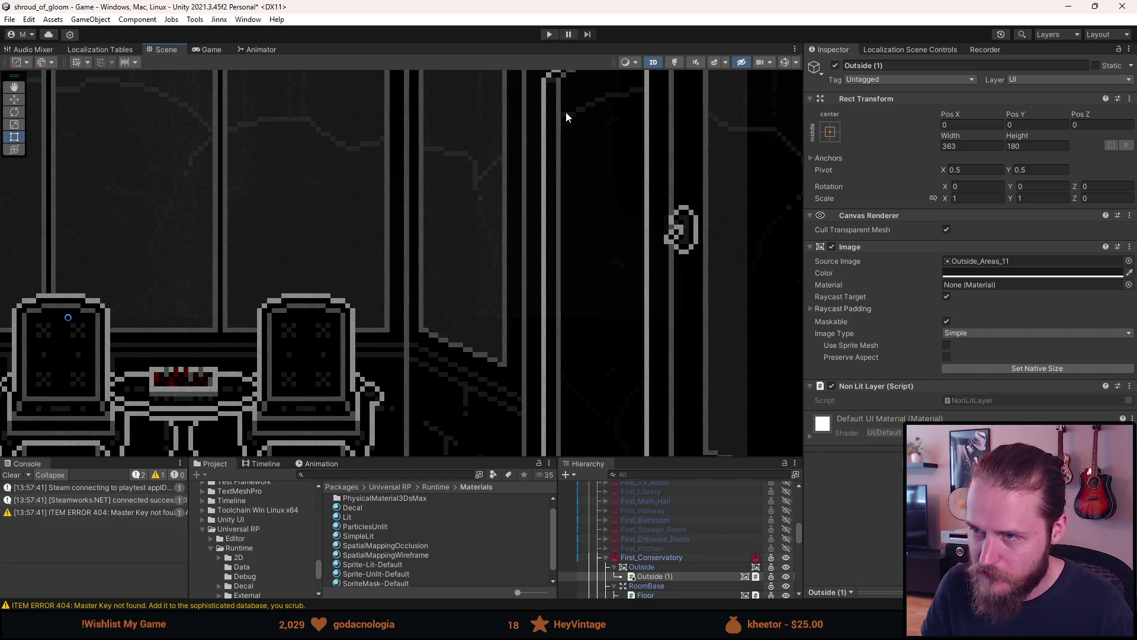
{"action": "scroll", "coordinate": [565, 117], "scroll_direction": "down", "scroll_amount": 8}
{"action": "mouse_move", "coordinate": [326, 185]}
{"action": "left_mouse_down"}
{"action": "mouse_move", "coordinate": [379, 214]}
{"action": "mouse_move", "coordinate": [499, 234]}
{"action": "mouse_move", "coordinate": [473, 248]}
{"action": "left_mouse_up"}
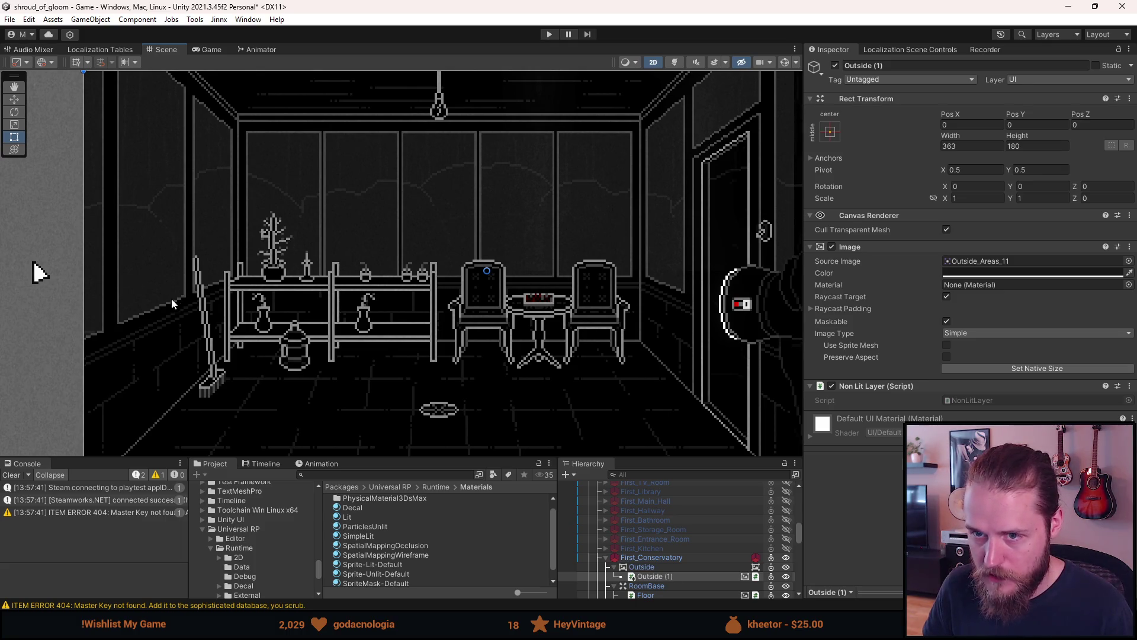
{"action": "scroll", "coordinate": [714, 158], "scroll_direction": "up", "scroll_amount": 3}
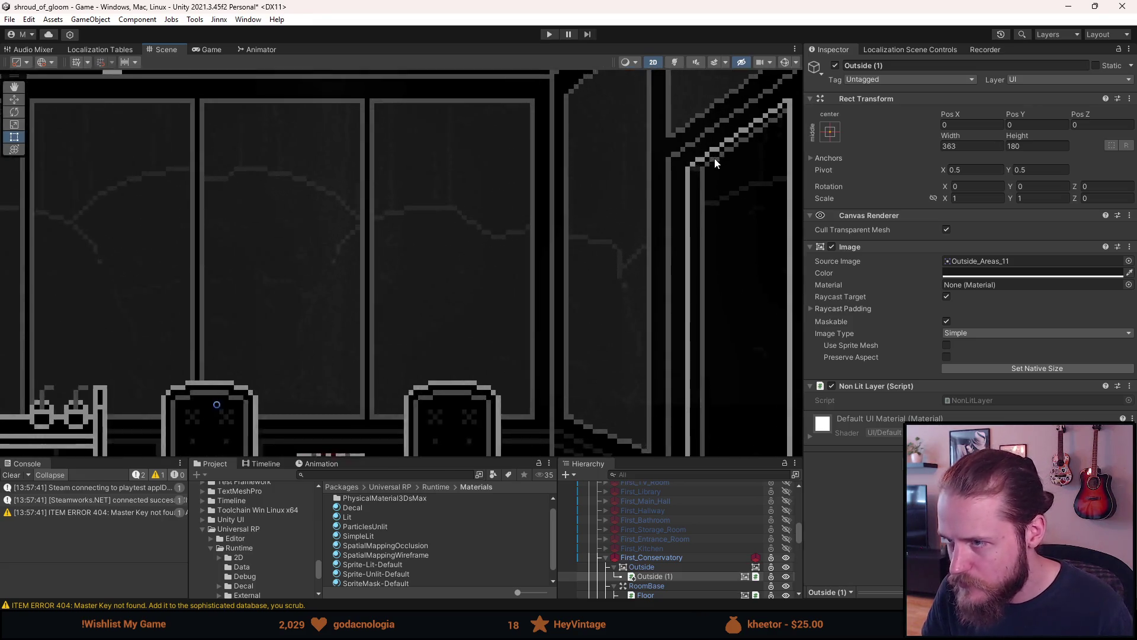
{"action": "scroll", "coordinate": [767, 154], "scroll_direction": "down", "scroll_amount": 2}
{"action": "key", "text": "f"}
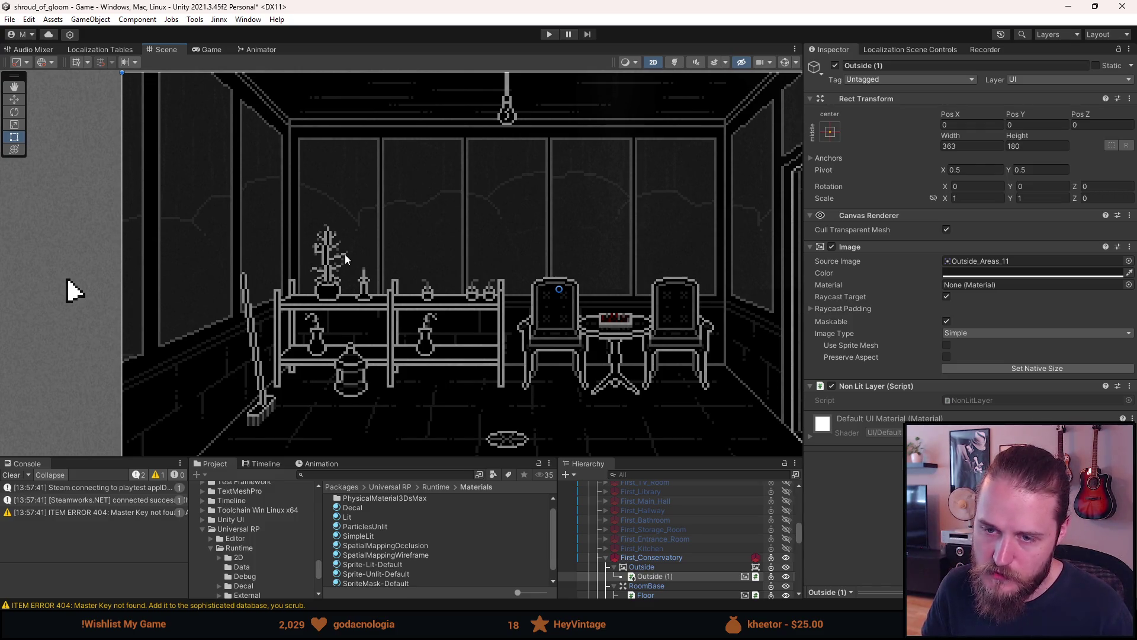
{"action": "scroll", "coordinate": [353, 251], "scroll_direction": "down", "scroll_amount": 2}
{"action": "mouse_move", "coordinate": [433, 268]}
{"action": "left_mouse_down"}
{"action": "mouse_move", "coordinate": [391, 279]}
{"action": "mouse_move", "coordinate": [382, 255]}
{"action": "left_mouse_up"}
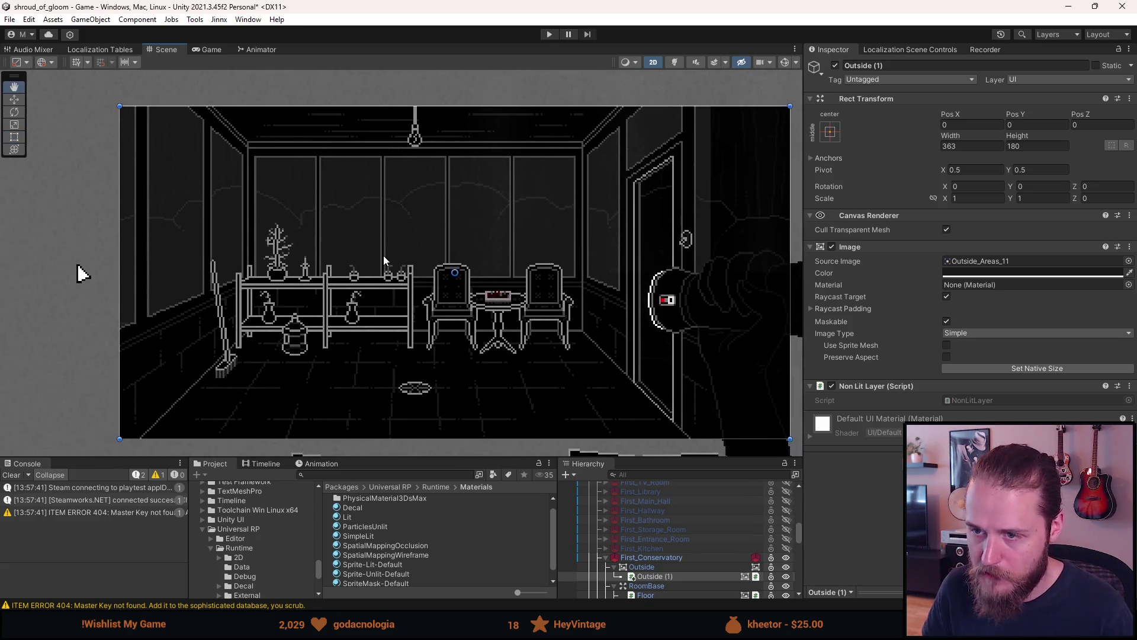
{"action": "scroll", "coordinate": [375, 258], "scroll_direction": "up", "scroll_amount": 1}
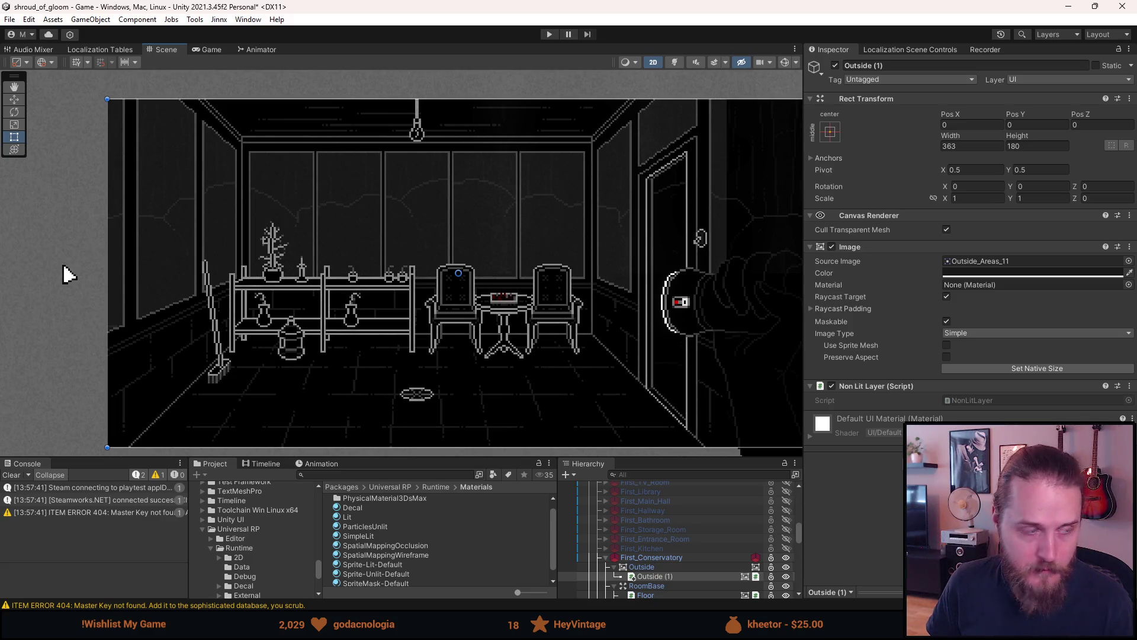
{"action": "key", "text": "alt+Tab"}
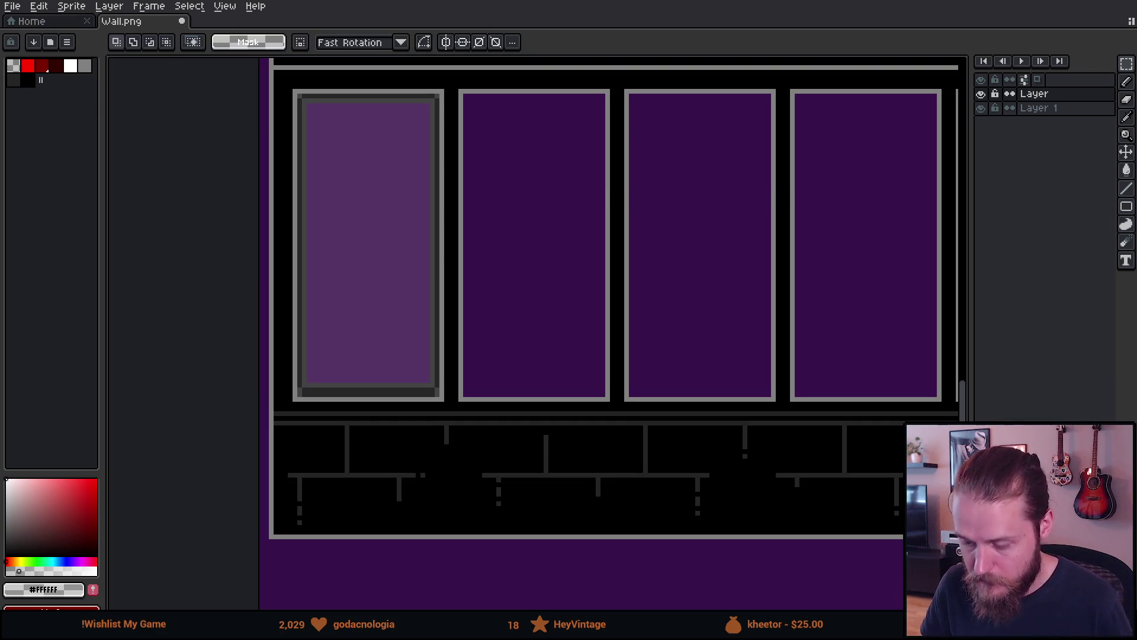
Delete the light purple tint from the first window's glass and deselect it.
{"action": "left_click", "coordinate": [367, 243]}
{"action": "key", "text": "Delete"}
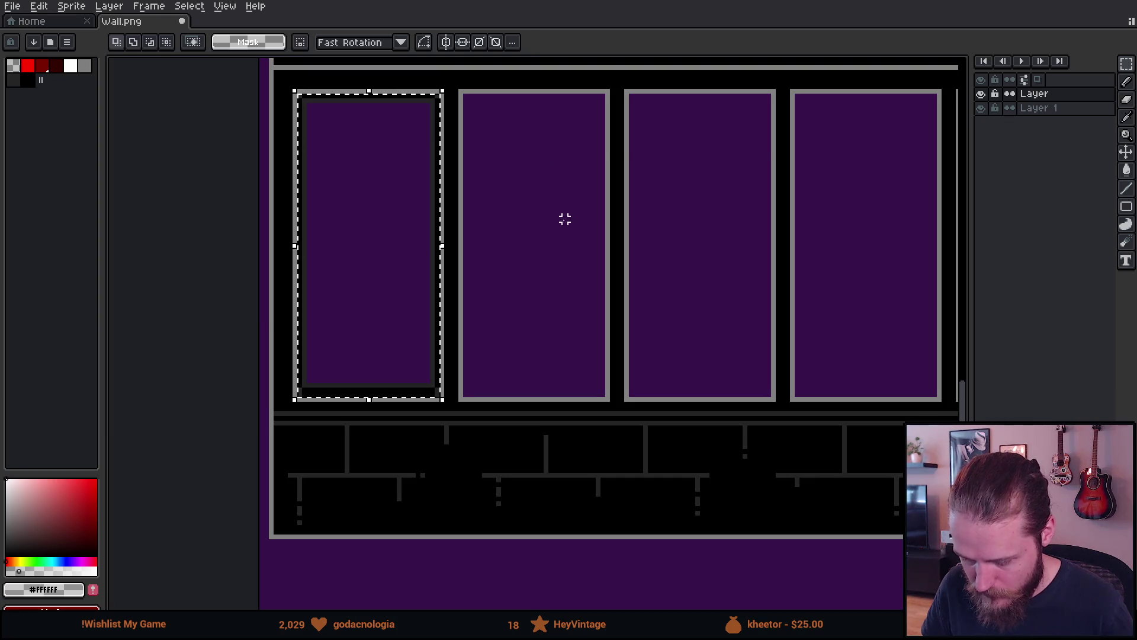
{"action": "key", "text": "ctrl+d"}
{"action": "mouse_move", "coordinate": [564, 270]}
{"action": "left_mouse_down"}
{"action": "mouse_move", "coordinate": [470, 287]}
{"action": "mouse_move", "coordinate": [455, 252]}
{"action": "left_mouse_up"}
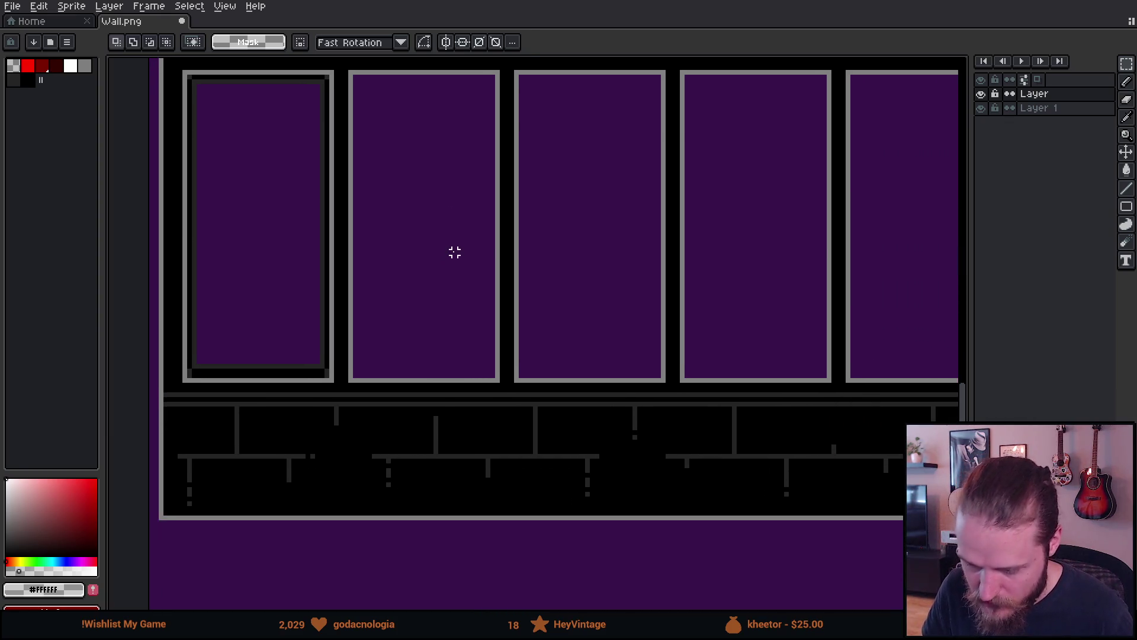
{"action": "scroll", "coordinate": [455, 252], "scroll_direction": "down", "scroll_amount": 2}
{"action": "scroll", "coordinate": [443, 252], "scroll_direction": "up", "scroll_amount": 1}
{"action": "scroll", "coordinate": [443, 252], "scroll_direction": "up", "scroll_amount": 1}
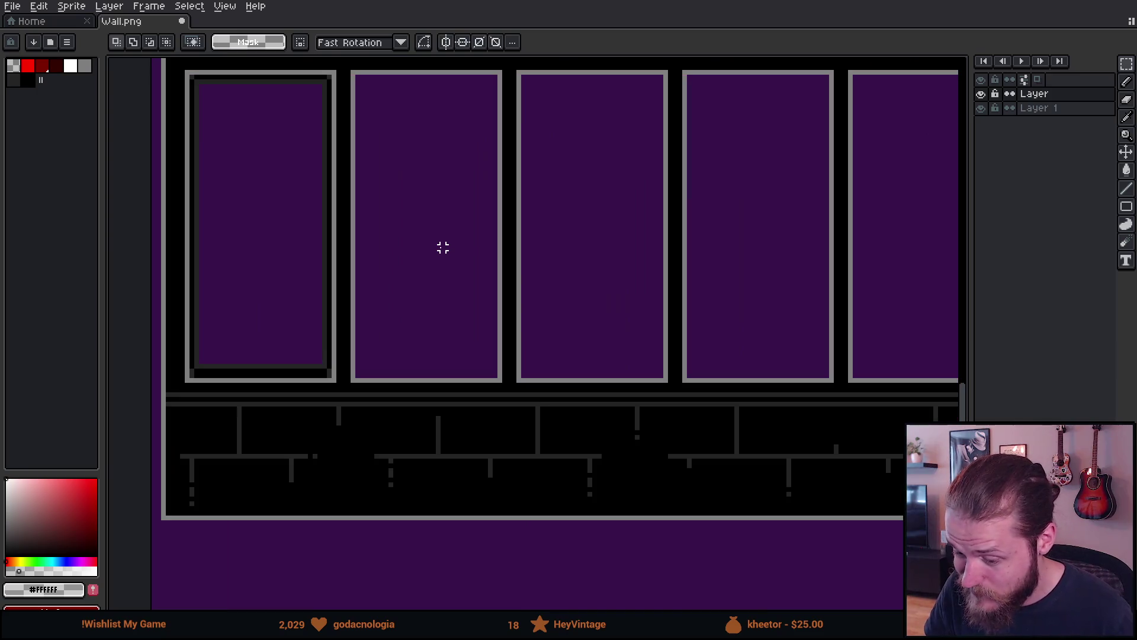
{"action": "mouse_move", "coordinate": [443, 247]}
{"action": "left_mouse_down"}
{"action": "mouse_move", "coordinate": [421, 271]}
{"action": "mouse_move", "coordinate": [431, 313]}
{"action": "left_mouse_up"}
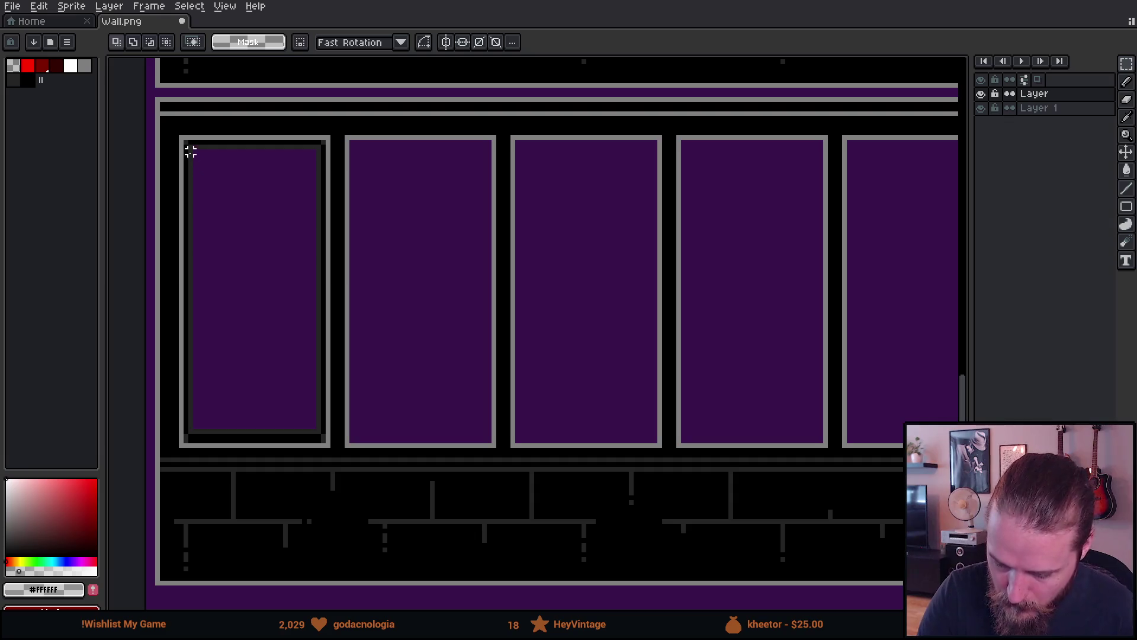
Copy the first panel's shaded frame onto panel two, then both onto panels three to five.
{"action": "left_click_drag", "start_coordinate": [184, 141], "coordinate": [325, 443]}
{"action": "left_click", "coordinate": [265, 306]}
{"action": "mouse_move", "coordinate": [265, 306]}
{"action": "left_mouse_down"}
{"action": "mouse_move", "coordinate": [421, 319]}
{"action": "mouse_move", "coordinate": [421, 307]}
{"action": "left_mouse_up"}
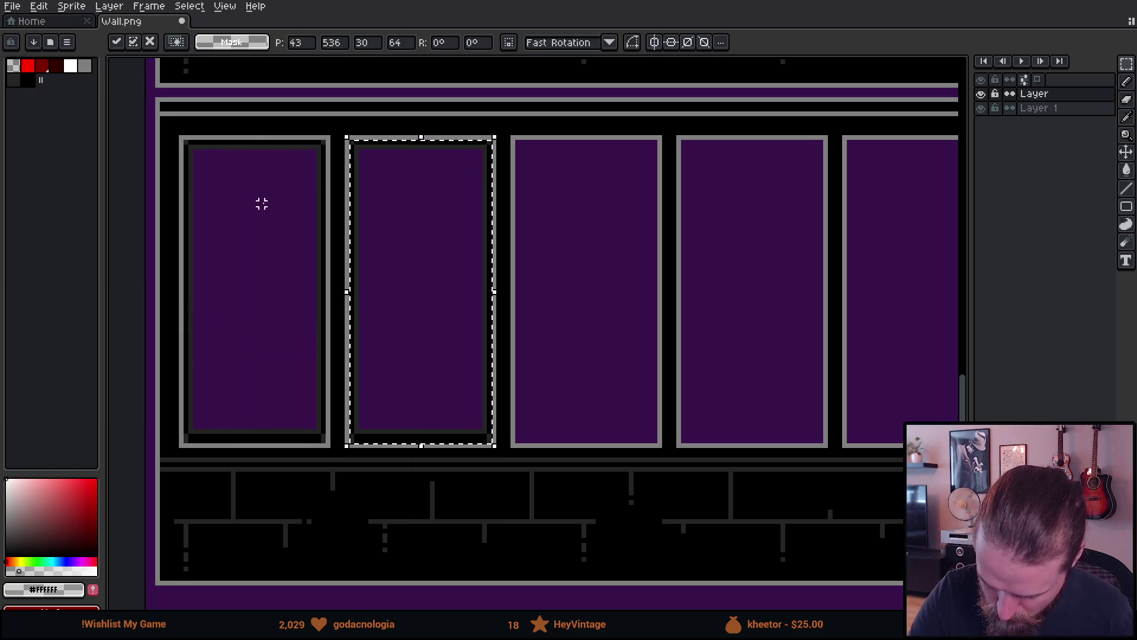
{"action": "mouse_move", "coordinate": [185, 142]}
{"action": "left_mouse_down"}
{"action": "mouse_move", "coordinate": [242, 239]}
{"action": "mouse_move", "coordinate": [328, 445]}
{"action": "left_mouse_up"}
{"action": "mouse_move", "coordinate": [465, 327]}
{"action": "left_mouse_down"}
{"action": "mouse_move", "coordinate": [523, 376]}
{"action": "mouse_move", "coordinate": [754, 307]}
{"action": "left_mouse_up"}
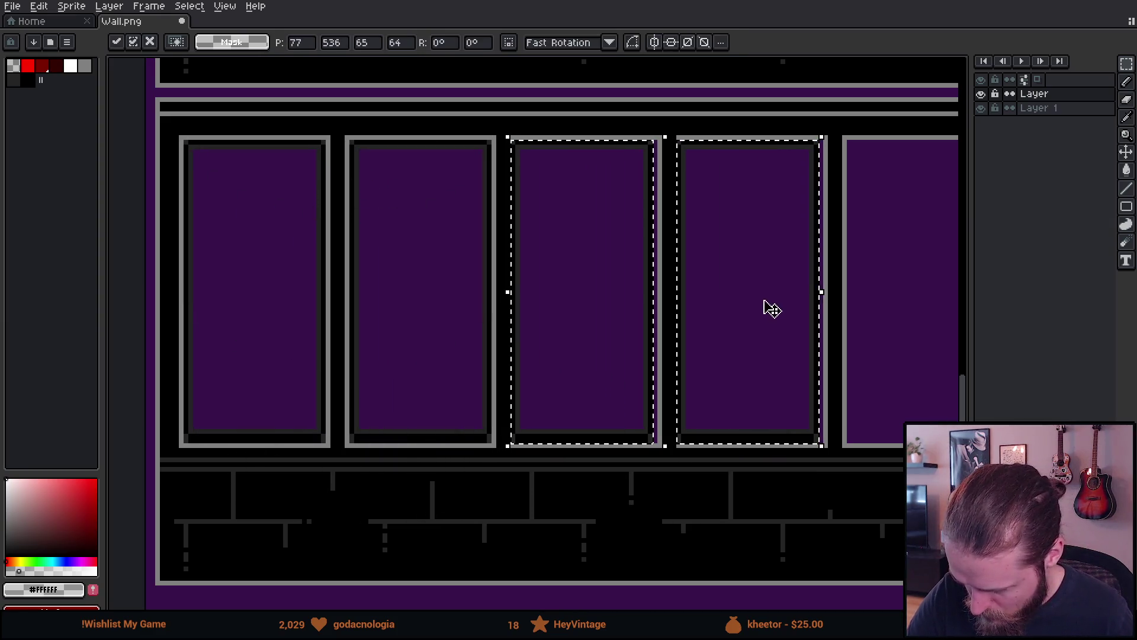
{"action": "key", "text": "Right"}
{"action": "mouse_move", "coordinate": [811, 324]}
{"action": "left_mouse_down"}
{"action": "mouse_move", "coordinate": [426, 297]}
{"action": "mouse_move", "coordinate": [381, 363]}
{"action": "mouse_move", "coordinate": [607, 347]}
{"action": "mouse_move", "coordinate": [485, 313]}
{"action": "left_mouse_up"}
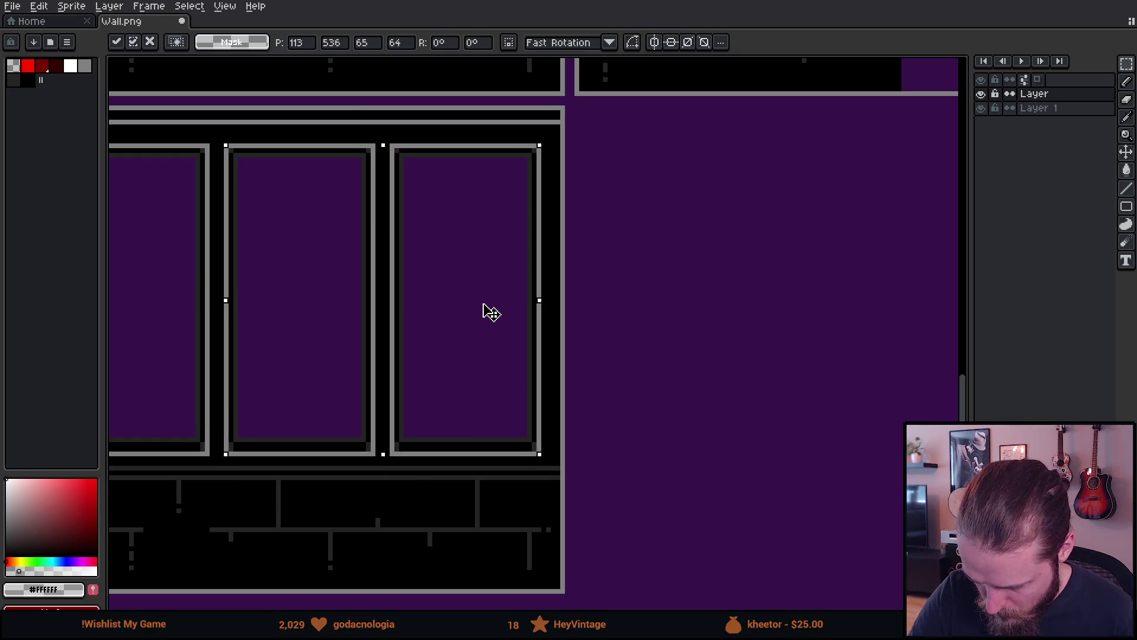
{"action": "left_click", "coordinate": [615, 278]}
{"action": "left_click_drag", "start_coordinate": [599, 282], "coordinate": [805, 299]}
{"action": "scroll", "coordinate": [770, 372], "scroll_direction": "down", "scroll_amount": 2}
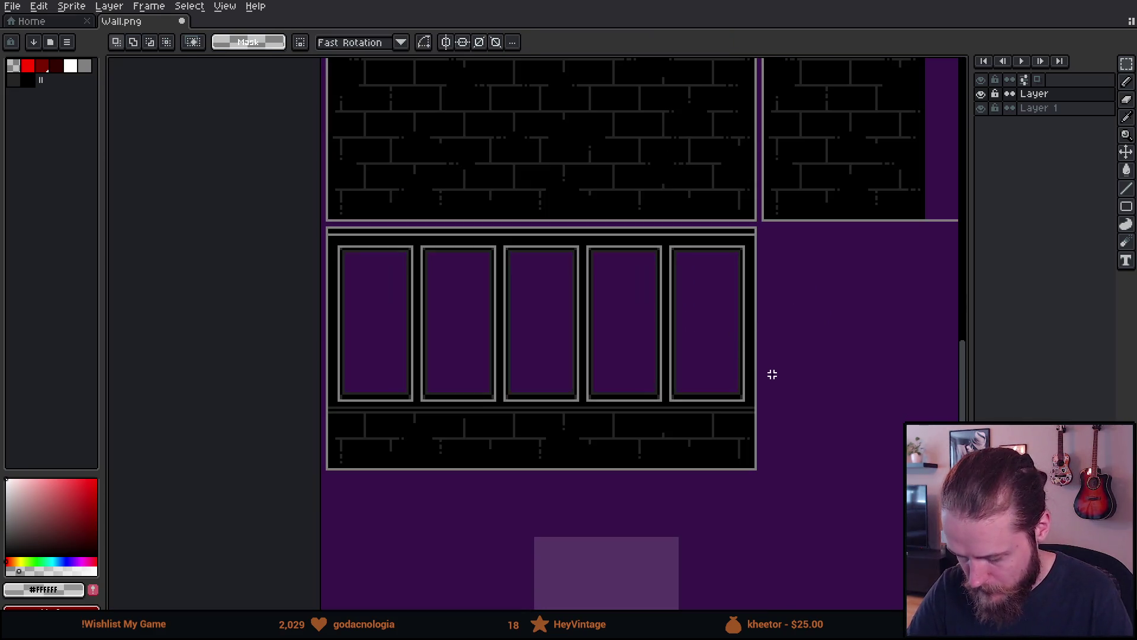
Pan to the angled perspective wall pieces and box-select the two middle window pieces.
{"action": "left_click_drag", "start_coordinate": [761, 408], "coordinate": [721, 389]}
{"action": "scroll", "coordinate": [760, 409], "scroll_direction": "down", "scroll_amount": 2}
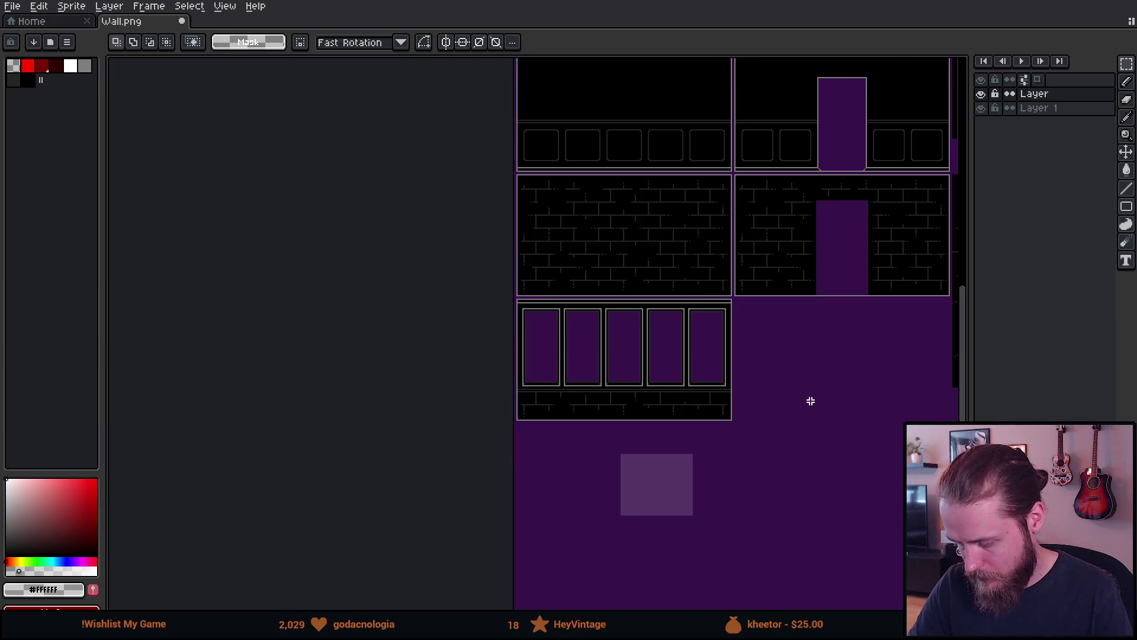
{"action": "scroll", "coordinate": [810, 409], "scroll_direction": "up", "scroll_amount": 2}
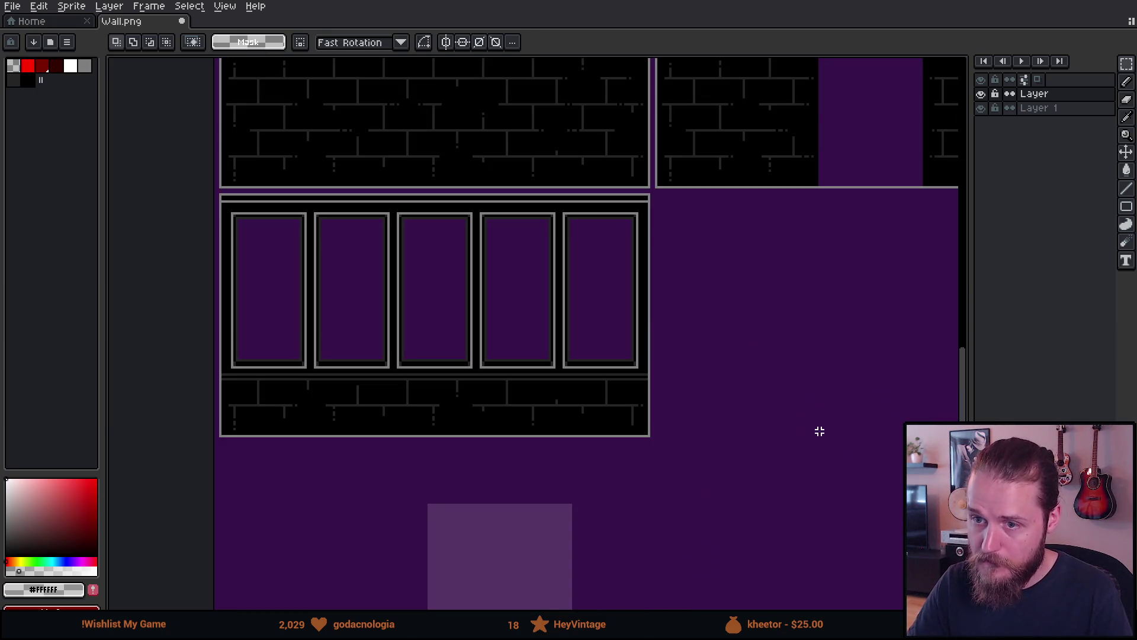
{"action": "mouse_move", "coordinate": [815, 434]}
{"action": "left_mouse_down"}
{"action": "mouse_move", "coordinate": [711, 419]}
{"action": "mouse_move", "coordinate": [444, 505]}
{"action": "mouse_move", "coordinate": [485, 523]}
{"action": "mouse_move", "coordinate": [238, 588]}
{"action": "left_mouse_up"}
{"action": "left_click_drag", "start_coordinate": [722, 425], "coordinate": [419, 457]}
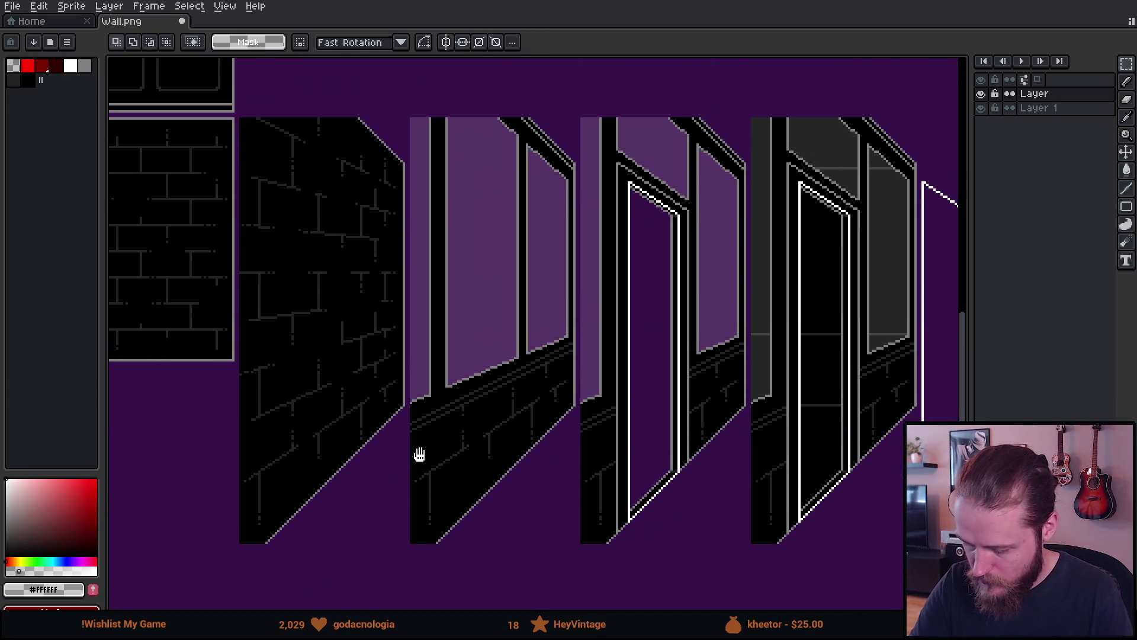
{"action": "left_click_drag", "start_coordinate": [683, 520], "coordinate": [620, 507]}
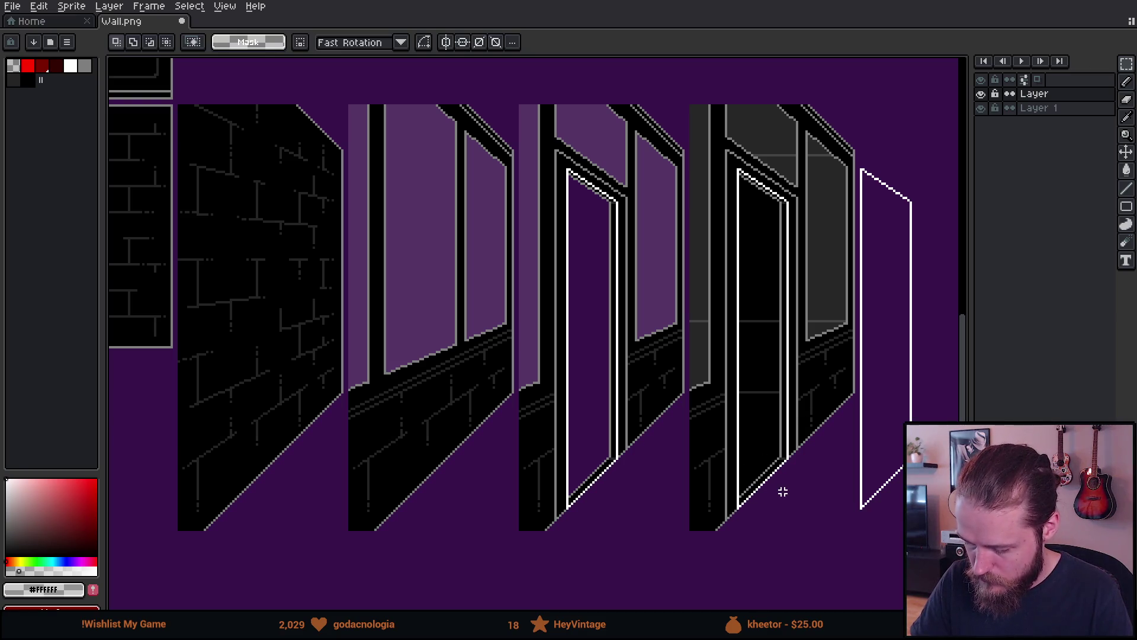
{"action": "scroll", "coordinate": [782, 492], "scroll_direction": "down", "scroll_amount": 2}
{"action": "scroll", "coordinate": [837, 452], "scroll_direction": "up", "scroll_amount": 2}
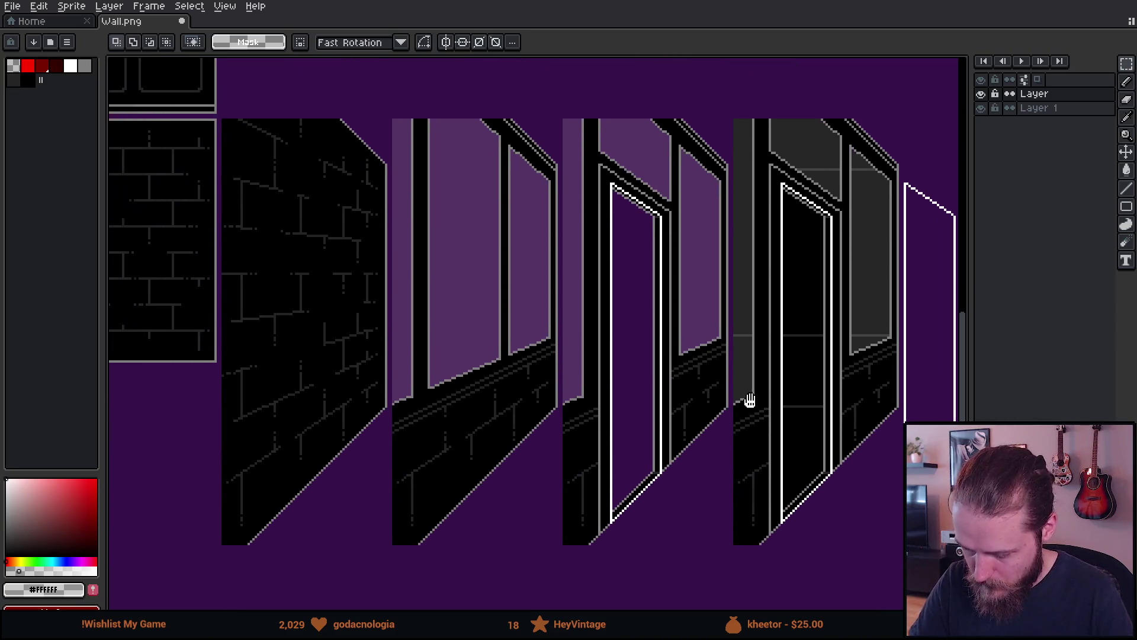
{"action": "mouse_move", "coordinate": [396, 128]}
{"action": "left_mouse_down"}
{"action": "mouse_move", "coordinate": [553, 436]}
{"action": "mouse_move", "coordinate": [633, 500]}
{"action": "mouse_move", "coordinate": [733, 498]}
{"action": "left_mouse_up"}
Paint-bucket the angled windows' light-purple glass with dark palette colour 0, then deselect.
{"action": "key", "text": "g"}
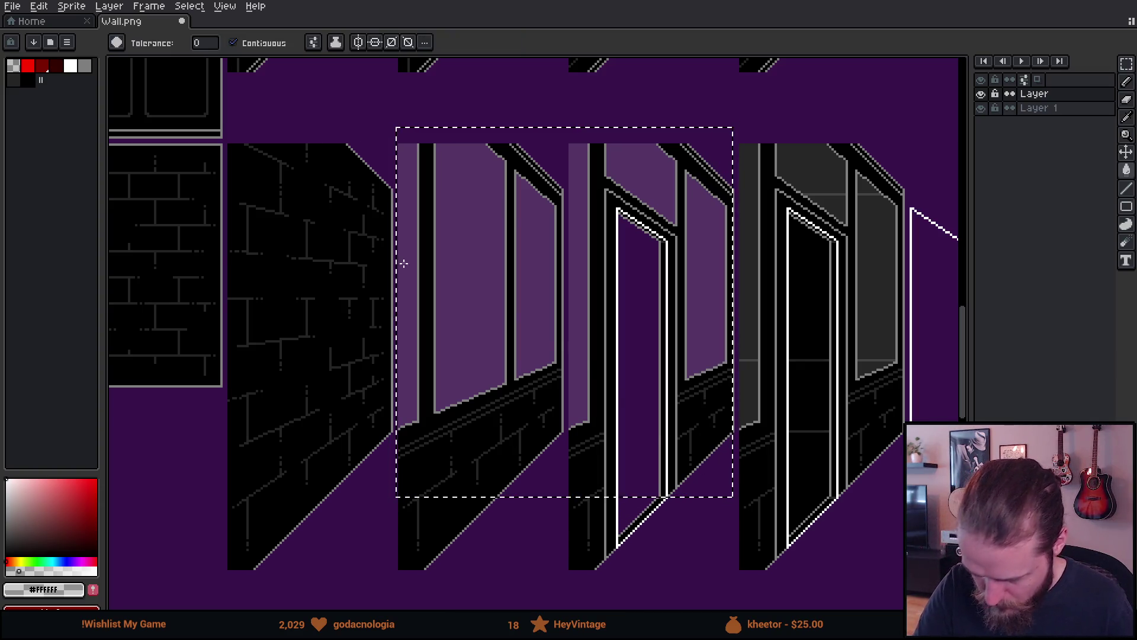
{"action": "left_click", "coordinate": [13, 65]}
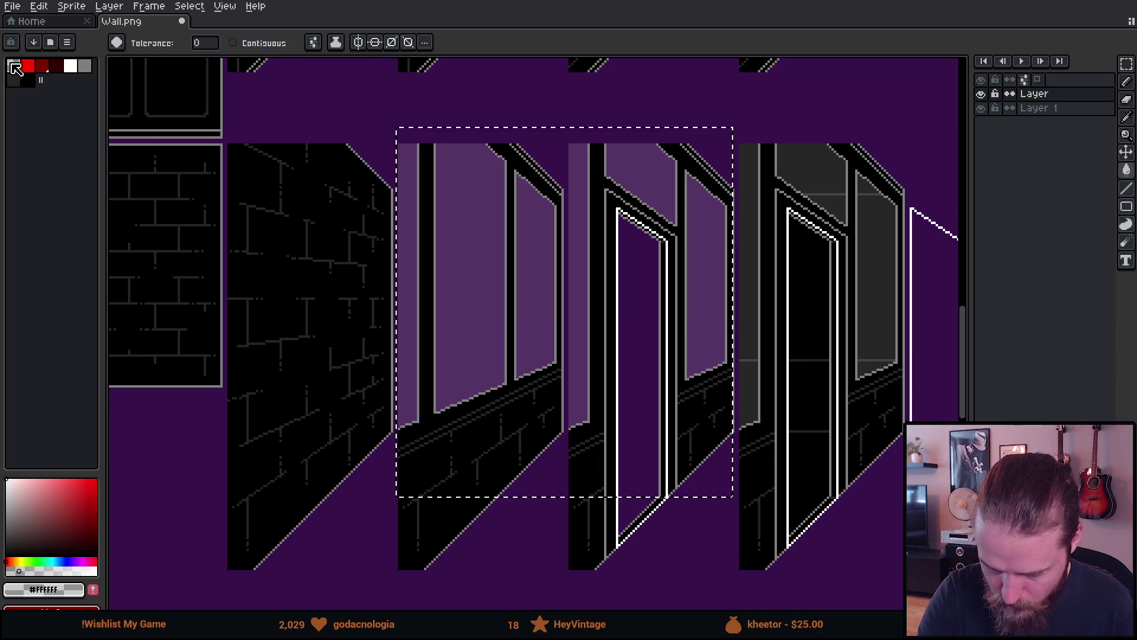
{"action": "left_click", "coordinate": [464, 247]}
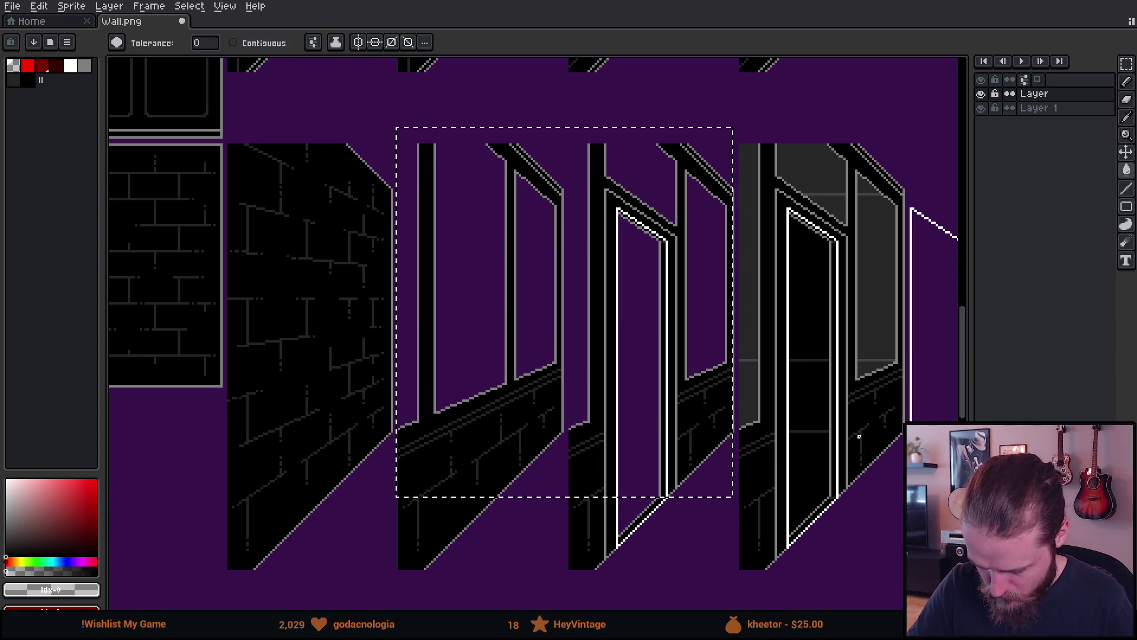
{"action": "key", "text": "m"}
{"action": "key", "text": "ctrl+d"}
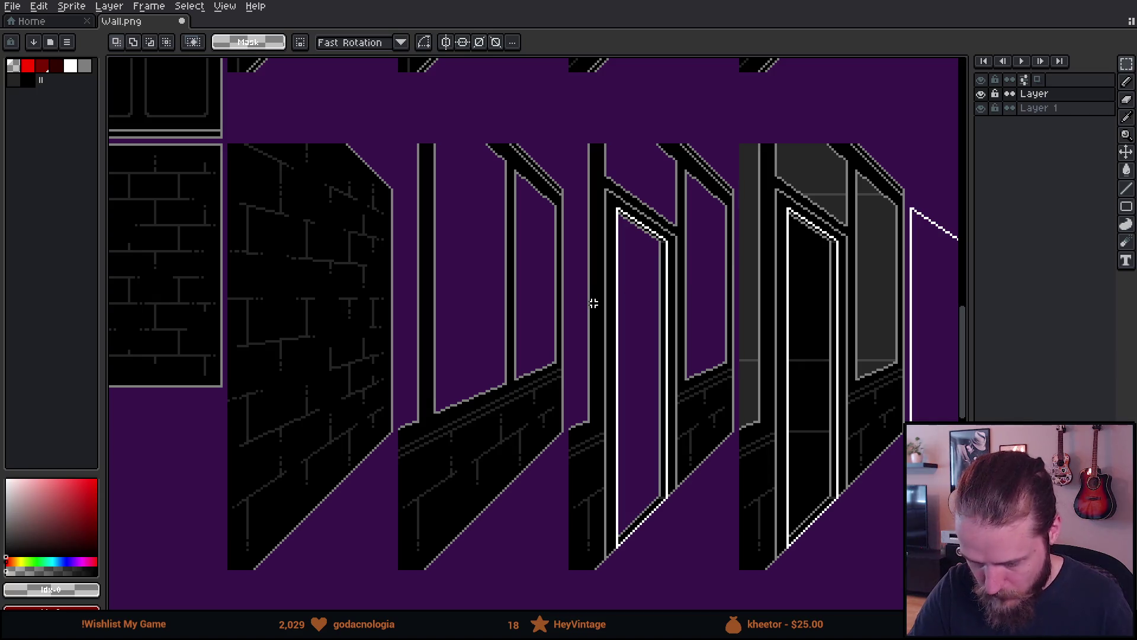
Sample the dark grey #242424 shading colour from the angled window frames.
{"action": "scroll", "coordinate": [594, 302], "scroll_direction": "up", "scroll_amount": 3}
{"action": "mouse_move", "coordinate": [610, 318]}
{"action": "left_mouse_down"}
{"action": "mouse_move", "coordinate": [631, 410]}
{"action": "mouse_move", "coordinate": [636, 386]}
{"action": "left_mouse_up"}
{"action": "left_click", "coordinate": [629, 432], "text": "alt"}
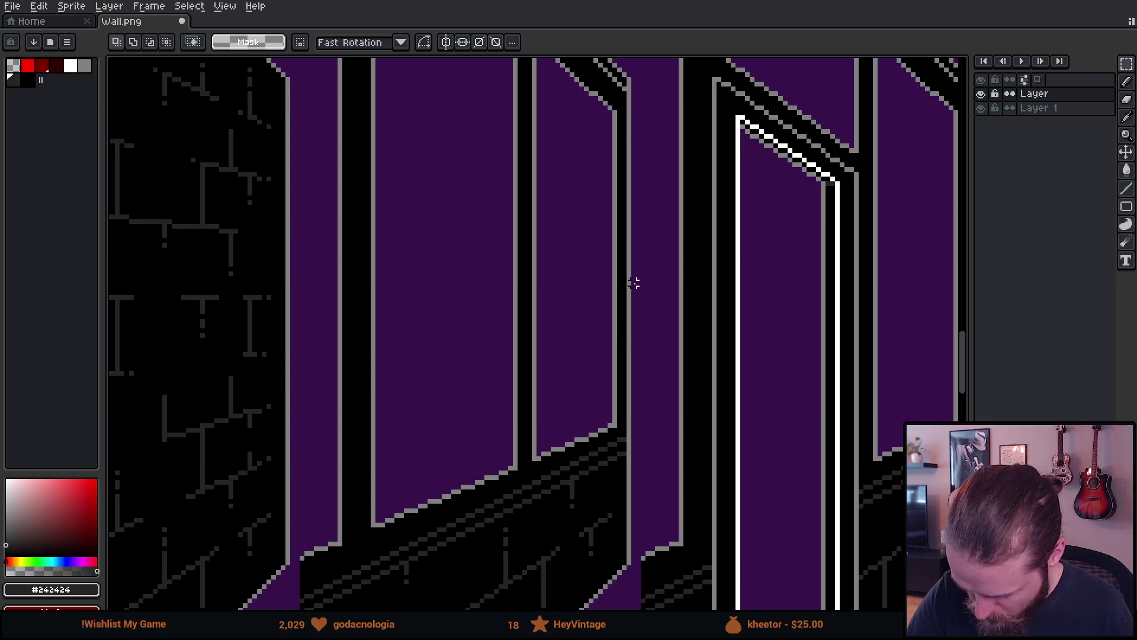
{"action": "left_click_drag", "start_coordinate": [634, 283], "coordinate": [634, 409]}
{"action": "scroll", "coordinate": [620, 284], "scroll_direction": "up", "scroll_amount": 2}
{"action": "left_click_drag", "start_coordinate": [619, 284], "coordinate": [618, 365]}
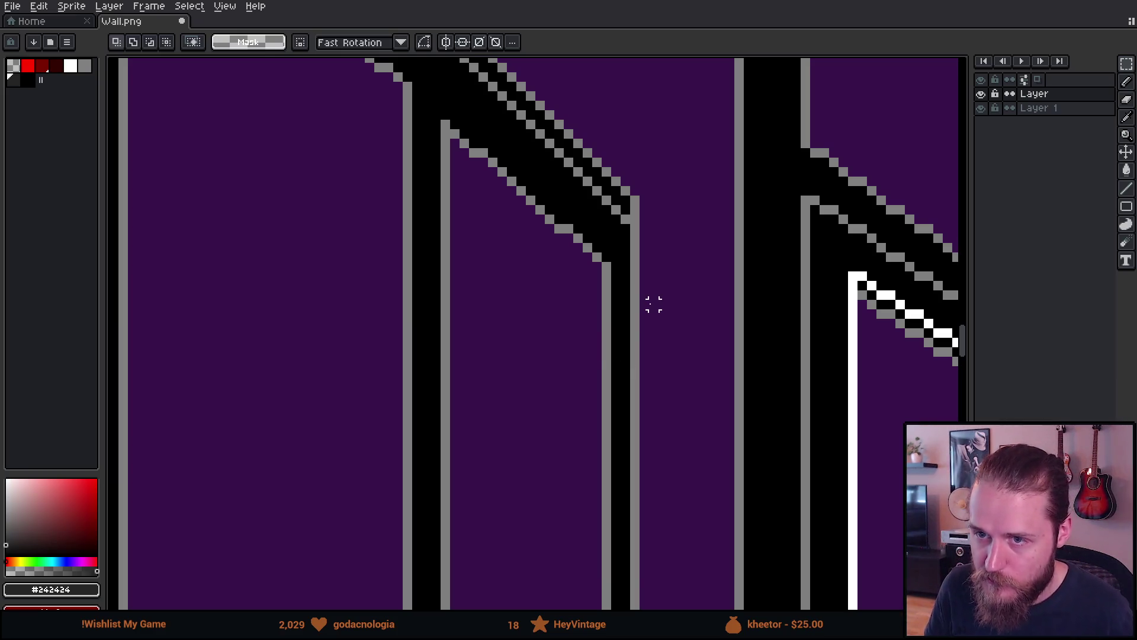
{"action": "scroll", "coordinate": [606, 323], "scroll_direction": "down", "scroll_amount": 6}
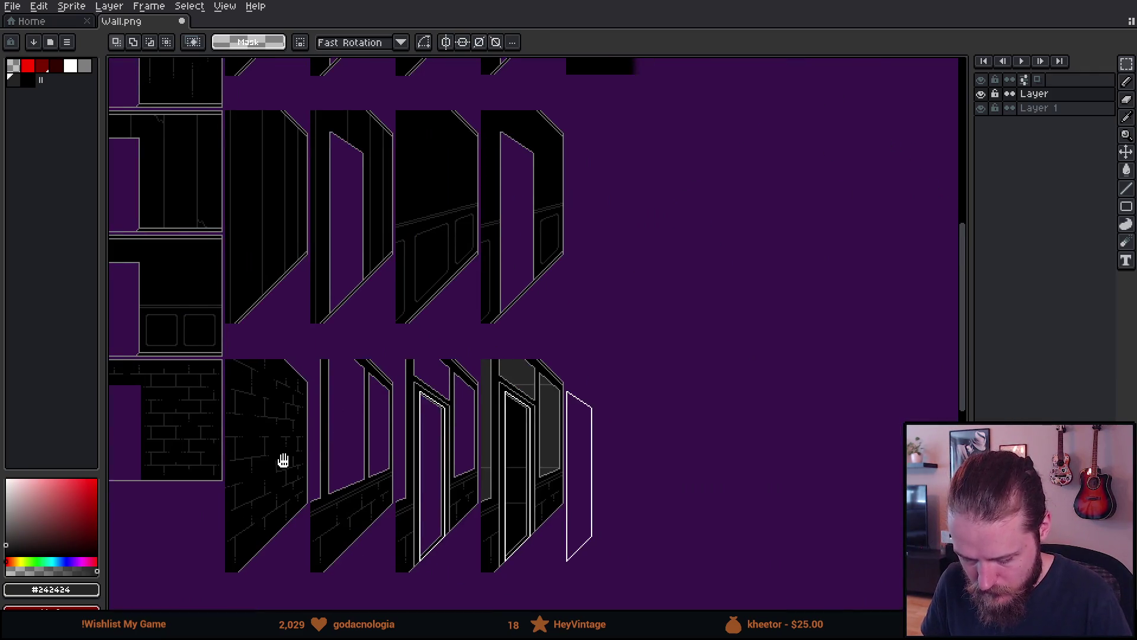
{"action": "left_click_drag", "start_coordinate": [283, 461], "coordinate": [843, 274]}
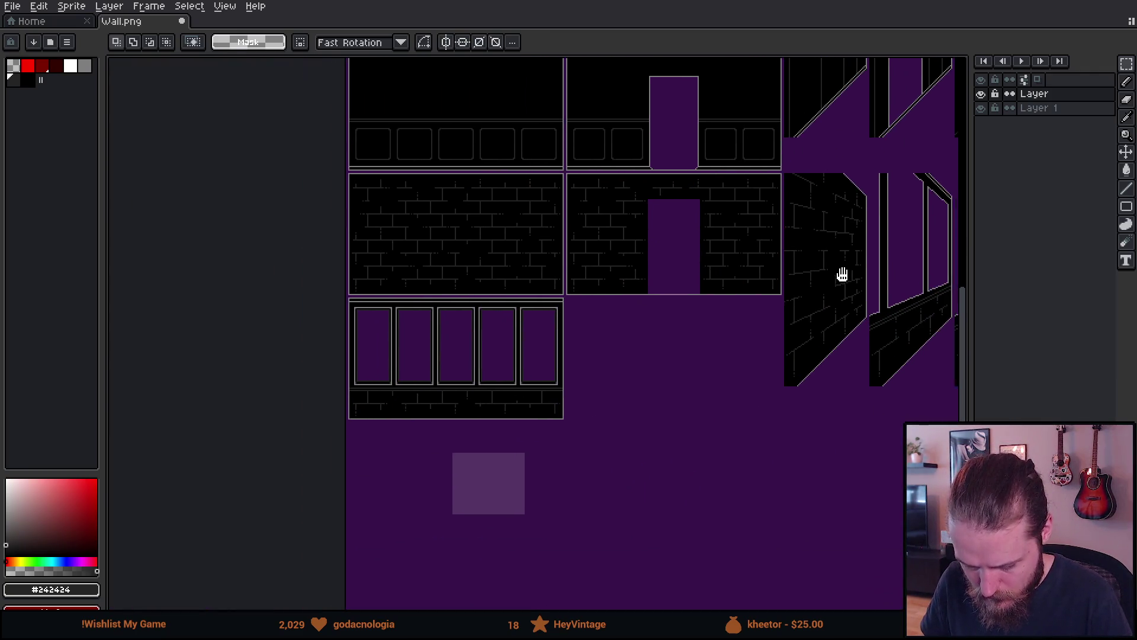
Select a band across all five window frame tops and move it upward.
{"action": "scroll", "coordinate": [496, 325], "scroll_direction": "down", "scroll_amount": 2}
{"action": "scroll", "coordinate": [496, 354], "scroll_direction": "up", "scroll_amount": 2}
{"action": "scroll", "coordinate": [495, 354], "scroll_direction": "up", "scroll_amount": 2}
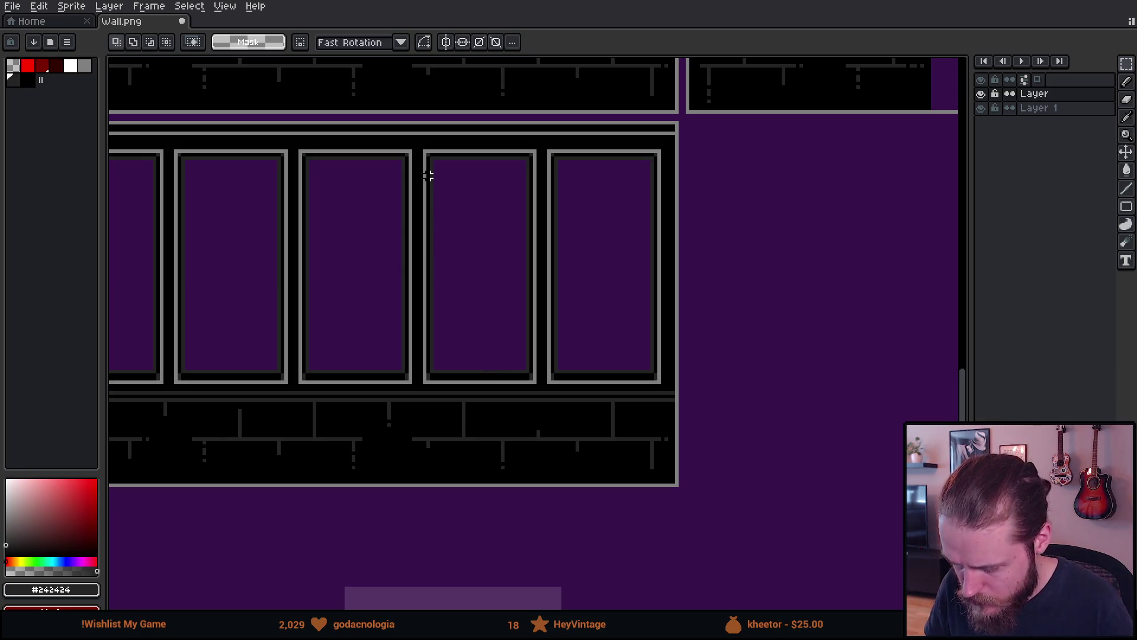
{"action": "scroll", "coordinate": [396, 314], "scroll_direction": "left", "scroll_amount": 5}
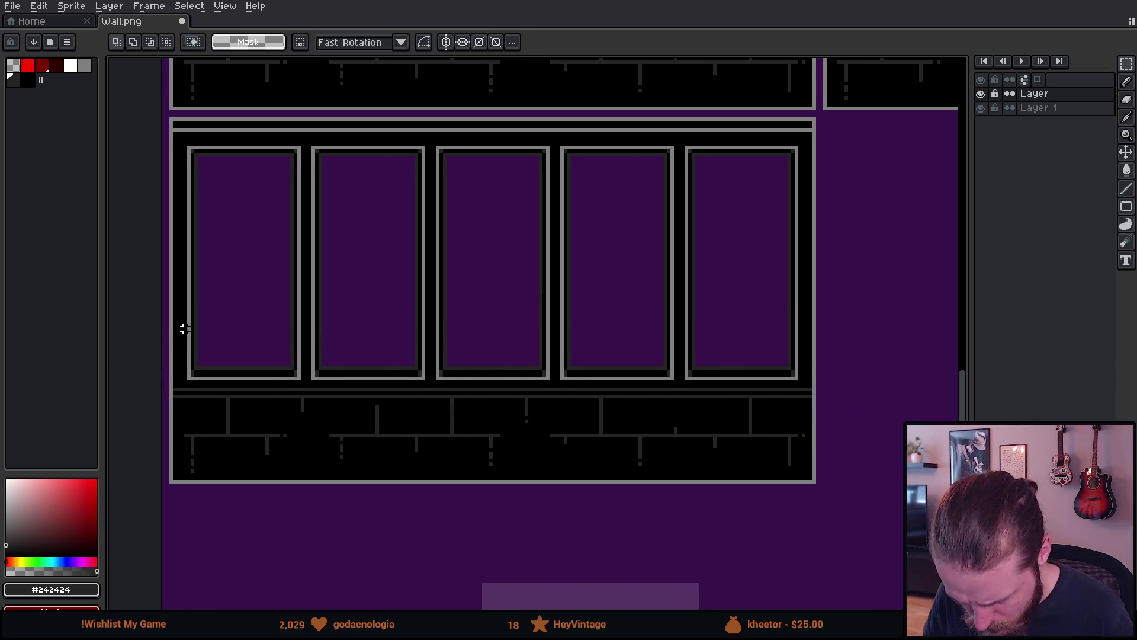
{"action": "mouse_move", "coordinate": [188, 325]}
{"action": "left_mouse_down"}
{"action": "mouse_move", "coordinate": [258, 351]}
{"action": "mouse_move", "coordinate": [794, 376]}
{"action": "left_mouse_up"}
{"action": "mouse_move", "coordinate": [713, 358]}
{"action": "left_mouse_down"}
{"action": "mouse_move", "coordinate": [693, 368]}
{"action": "mouse_move", "coordinate": [712, 294]}
{"action": "mouse_move", "coordinate": [695, 261]}
{"action": "left_mouse_up"}
{"action": "mouse_move", "coordinate": [694, 261]}
{"action": "left_mouse_down"}
{"action": "mouse_move", "coordinate": [681, 275]}
{"action": "mouse_move", "coordinate": [617, 221]}
{"action": "mouse_move", "coordinate": [617, 190]}
{"action": "left_mouse_up"}
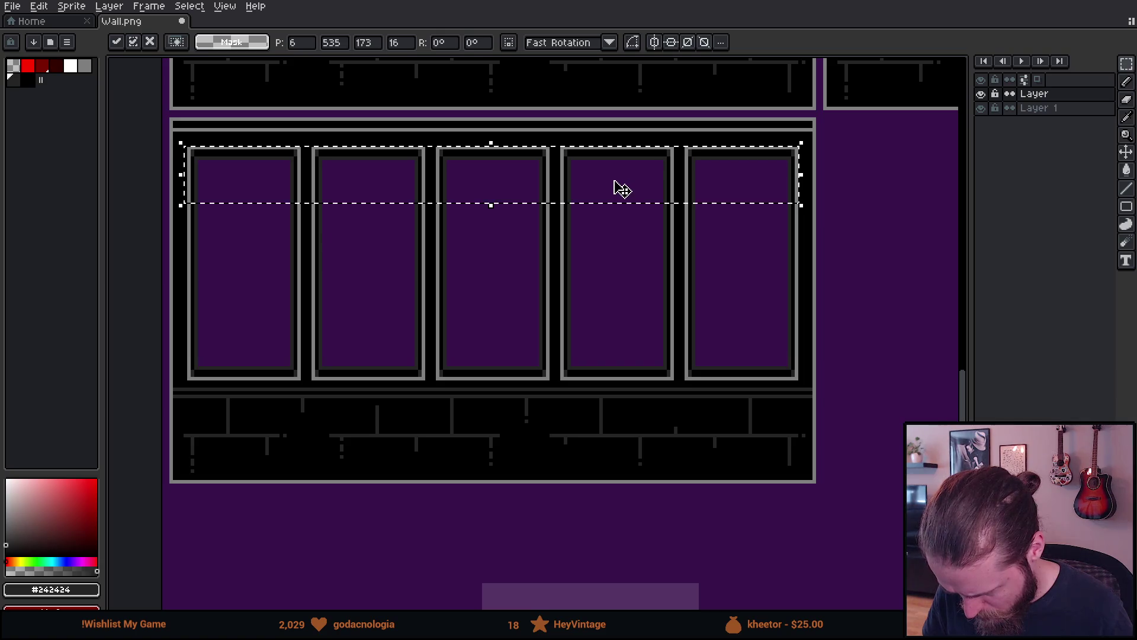
{"action": "key", "text": "Return"}
Select the first window's left frame edge and nudge it one pixel right.
{"action": "scroll", "coordinate": [605, 264], "scroll_direction": "down", "scroll_amount": 2}
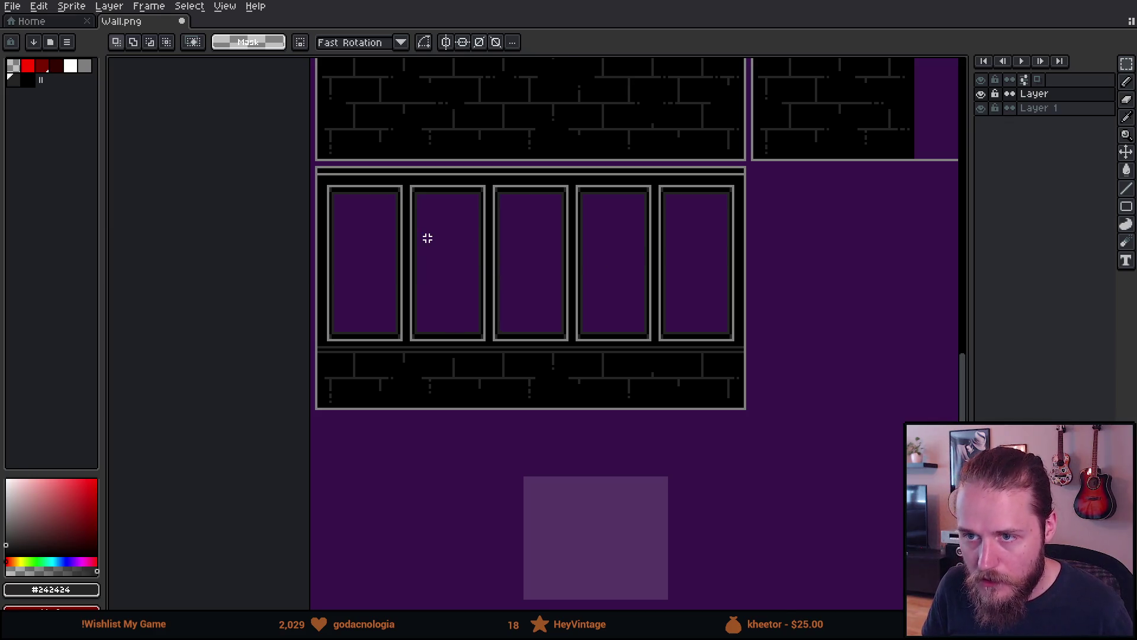
{"action": "scroll", "coordinate": [430, 238], "scroll_direction": "up", "scroll_amount": 2}
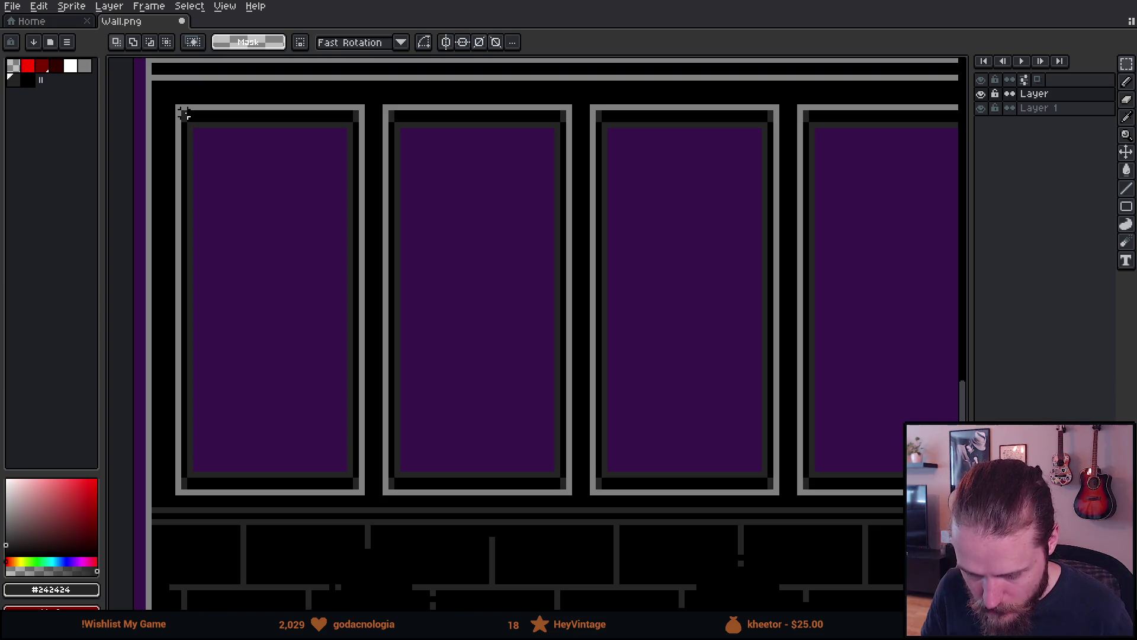
{"action": "mouse_move", "coordinate": [184, 113]}
{"action": "left_mouse_down"}
{"action": "mouse_move", "coordinate": [225, 492]}
{"action": "mouse_move", "coordinate": [223, 475]}
{"action": "left_mouse_up"}
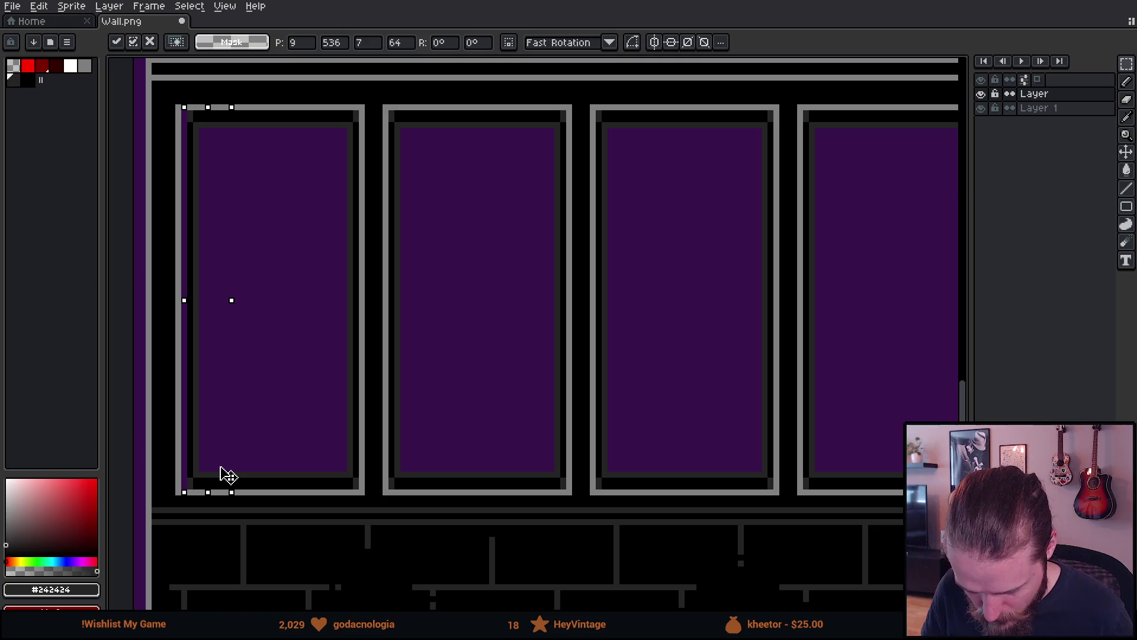
{"action": "key", "text": "ctrl+d"}
{"action": "scroll", "coordinate": [243, 286], "scroll_direction": "left", "scroll_amount": 5}
With a 1-pixel black pencil, paint the first panel's purple left column black, then sample #242424.
{"action": "key", "text": "b"}
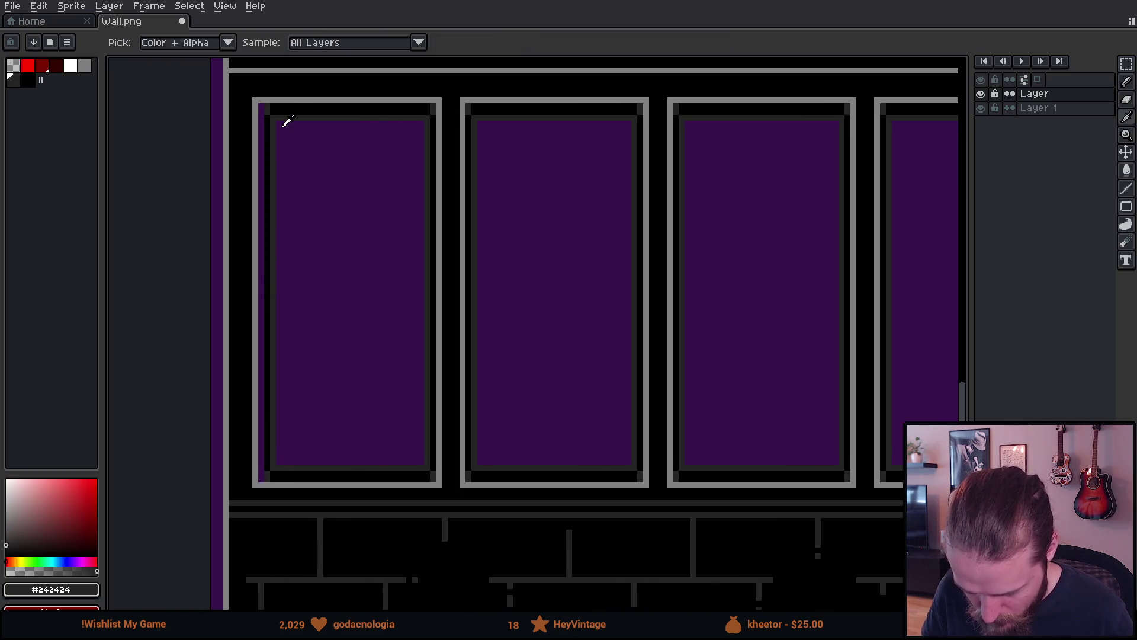
{"action": "left_click", "coordinate": [284, 113], "text": "alt"}
{"action": "left_click", "coordinate": [279, 109]}
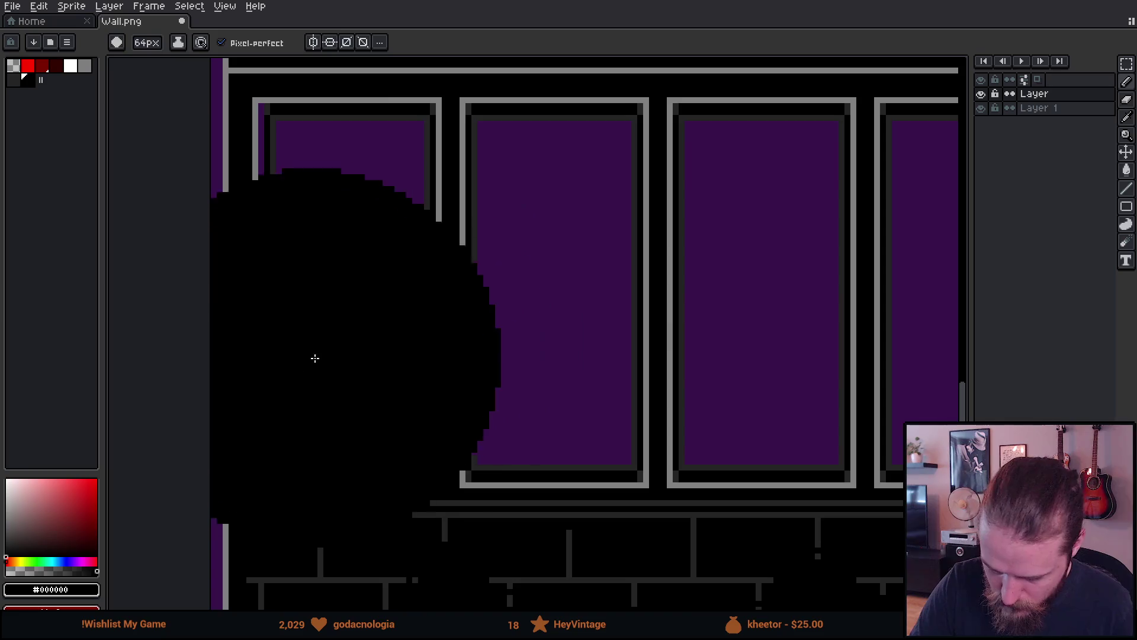
{"action": "key", "text": "minus"}
{"action": "left_click_drag", "start_coordinate": [262, 107], "coordinate": [263, 465]}
{"action": "left_click", "coordinate": [279, 470], "text": "alt"}
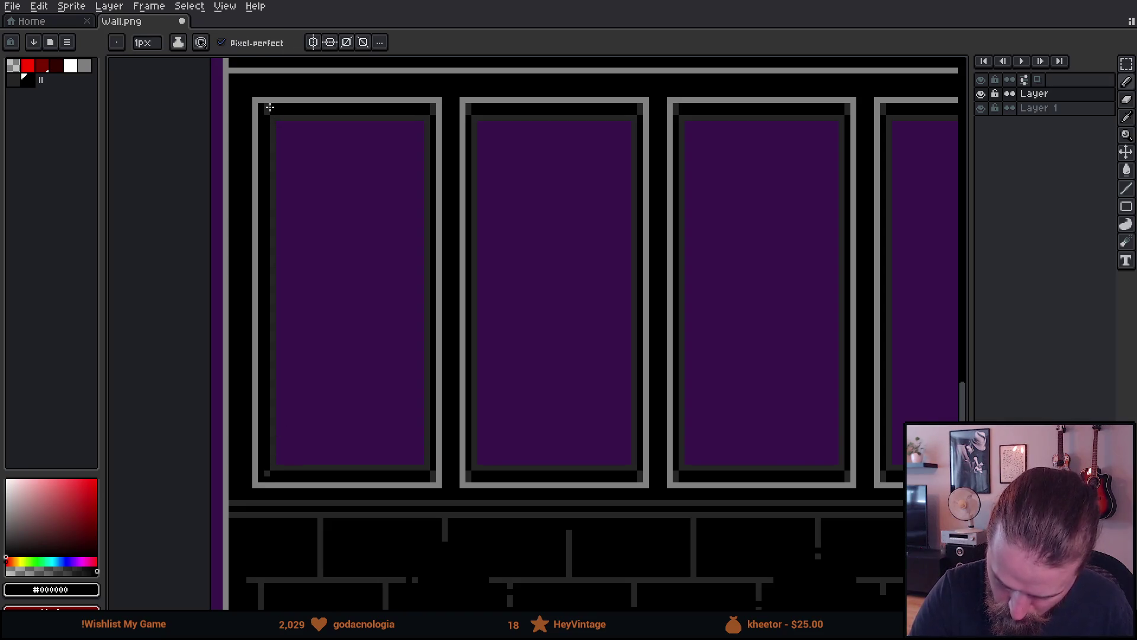
{"action": "left_click", "coordinate": [265, 110], "text": "alt"}
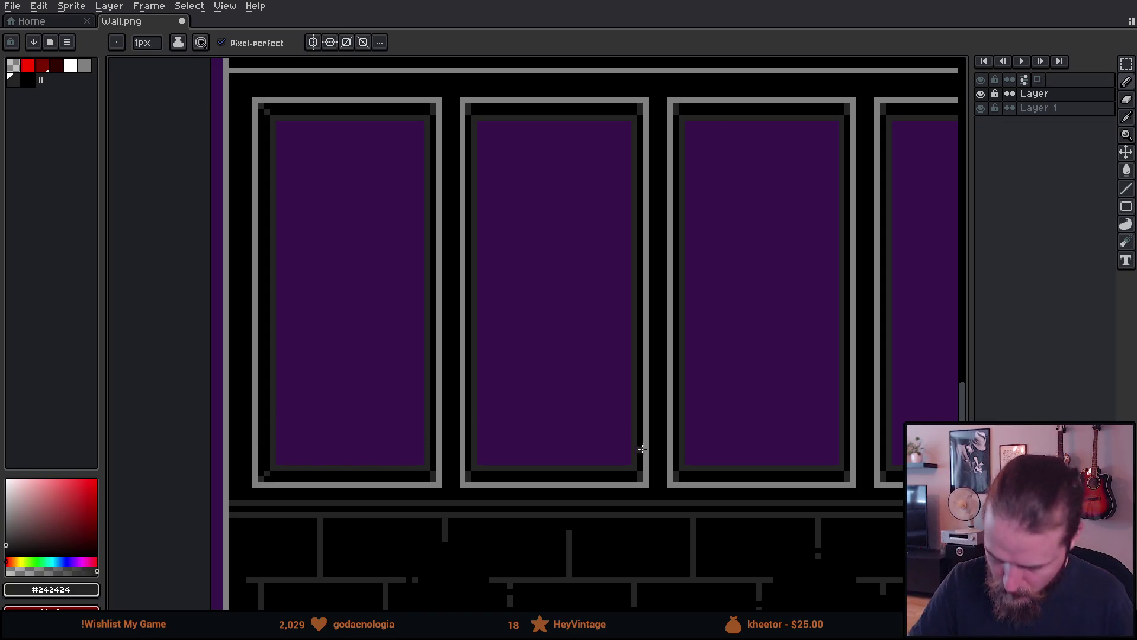
{"action": "scroll", "coordinate": [662, 430], "scroll_direction": "up", "scroll_amount": 2}
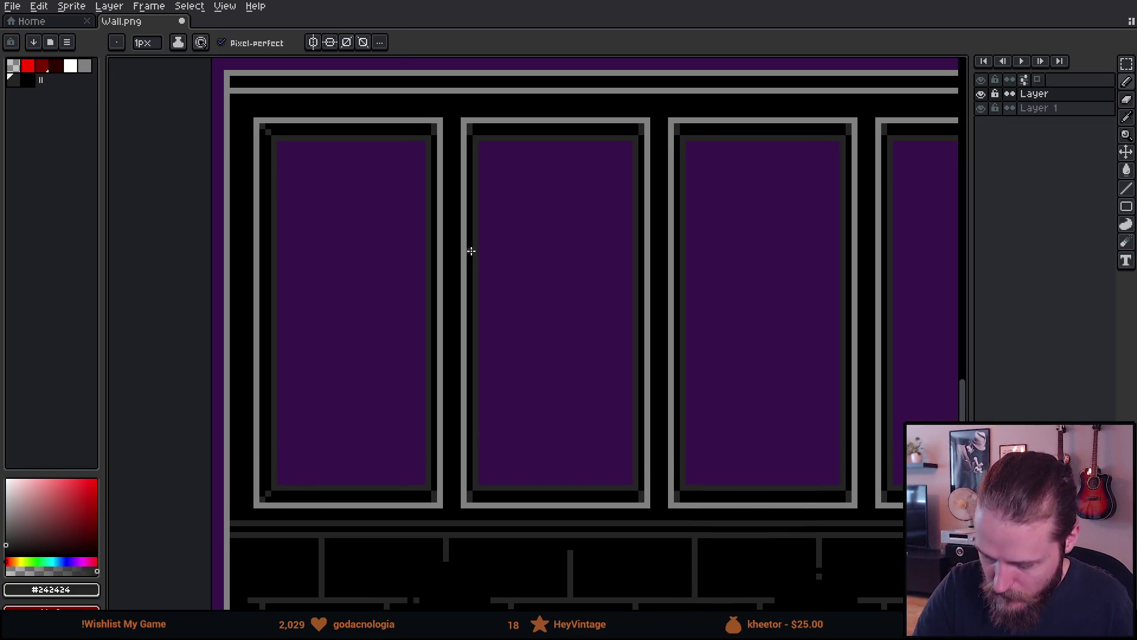
Stretch the first pane's right part out to its frame, keeping the right edge purple.
{"action": "key", "text": "m"}
{"action": "left_click_drag", "start_coordinate": [380, 127], "coordinate": [422, 503]}
{"action": "left_click_drag", "start_coordinate": [424, 312], "coordinate": [444, 317]}
{"action": "left_click", "coordinate": [475, 256]}
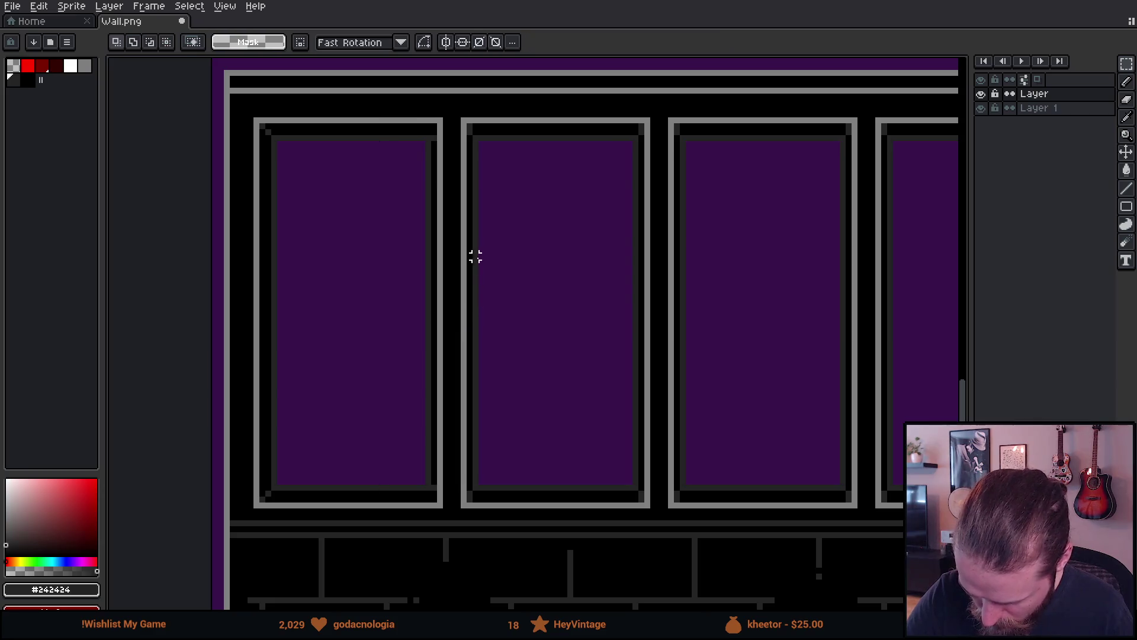
{"action": "key", "text": "b"}
{"action": "left_click", "coordinate": [434, 144]}
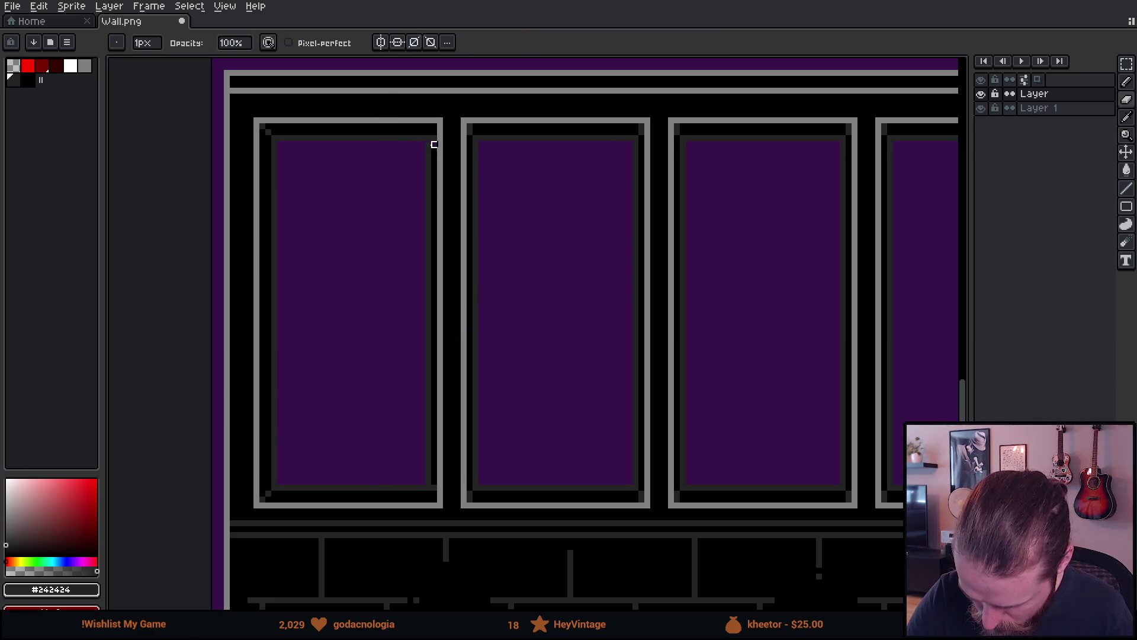
{"action": "left_click", "coordinate": [435, 481], "text": "shift"}
{"action": "key", "text": "ctrl+z"}
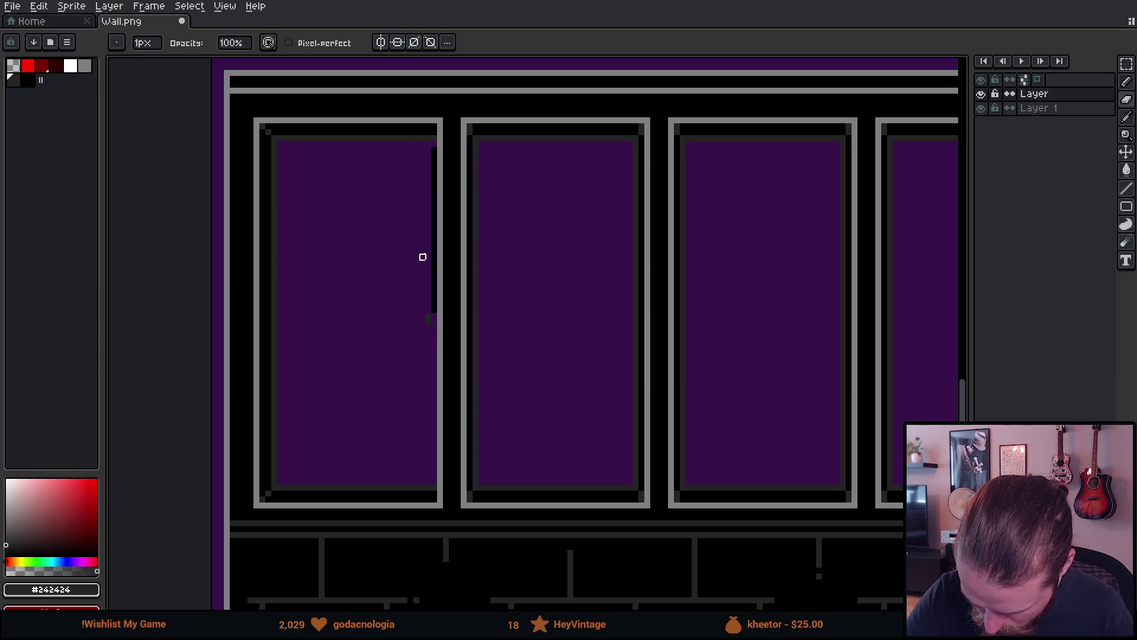
{"action": "left_click_drag", "start_coordinate": [429, 320], "coordinate": [434, 149]}
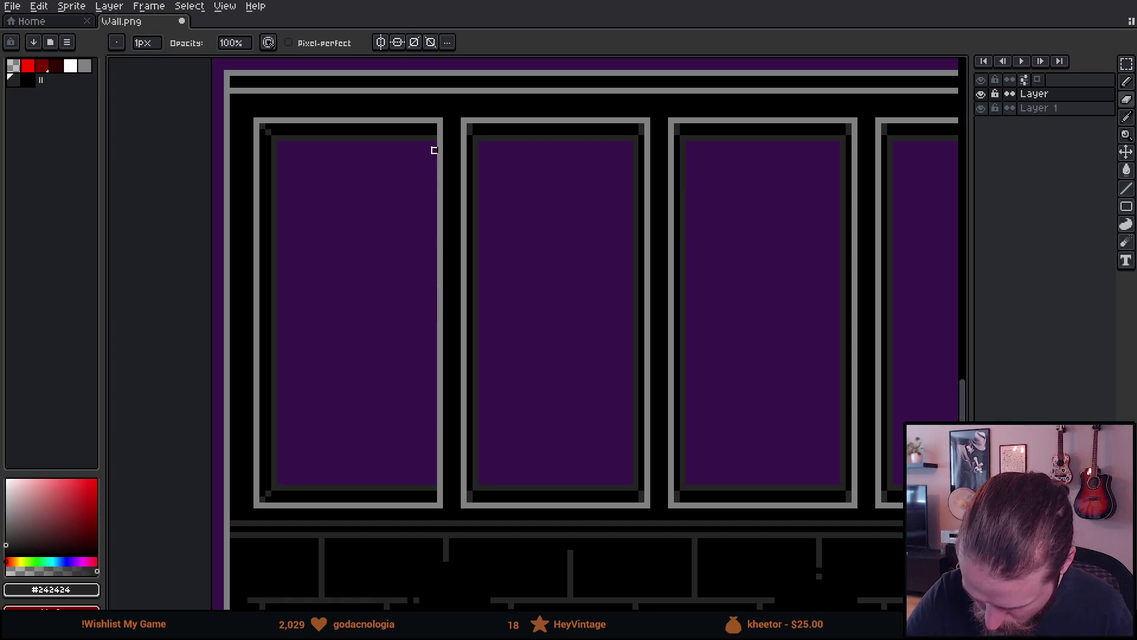
{"action": "scroll", "coordinate": [463, 244], "scroll_direction": "down", "scroll_amount": 3}
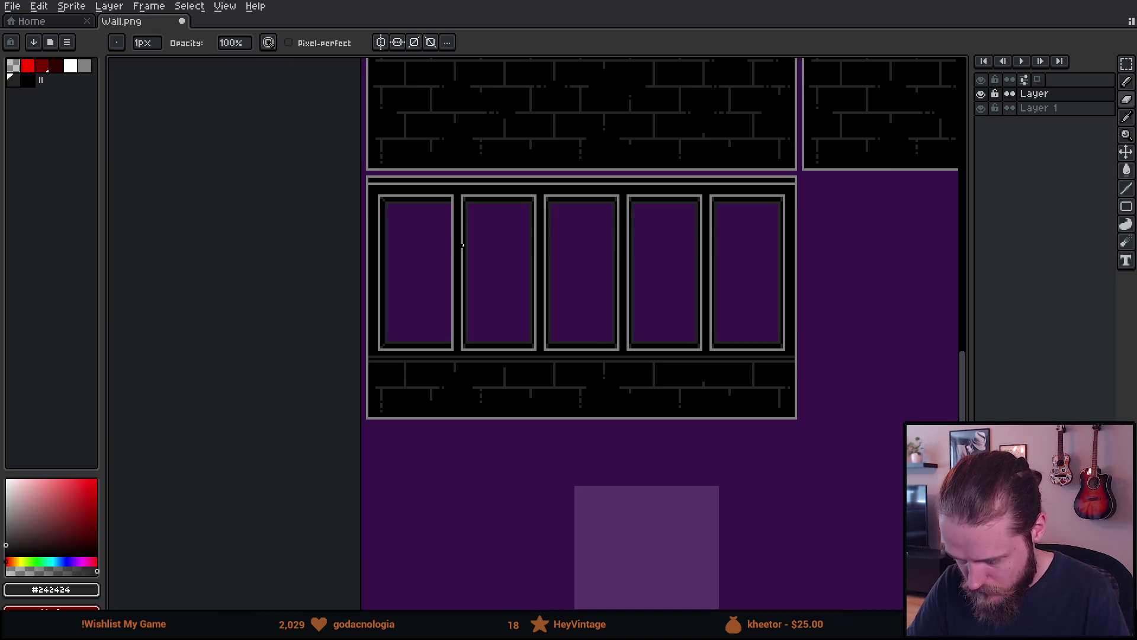
Select the second panel's purple pane and stretch it right until it meets the grey frame.
{"action": "scroll", "coordinate": [462, 245], "scroll_direction": "up", "scroll_amount": 2}
{"action": "left_click_drag", "start_coordinate": [598, 426], "coordinate": [596, 425]}
{"action": "left_click_drag", "start_coordinate": [464, 287], "coordinate": [483, 301]}
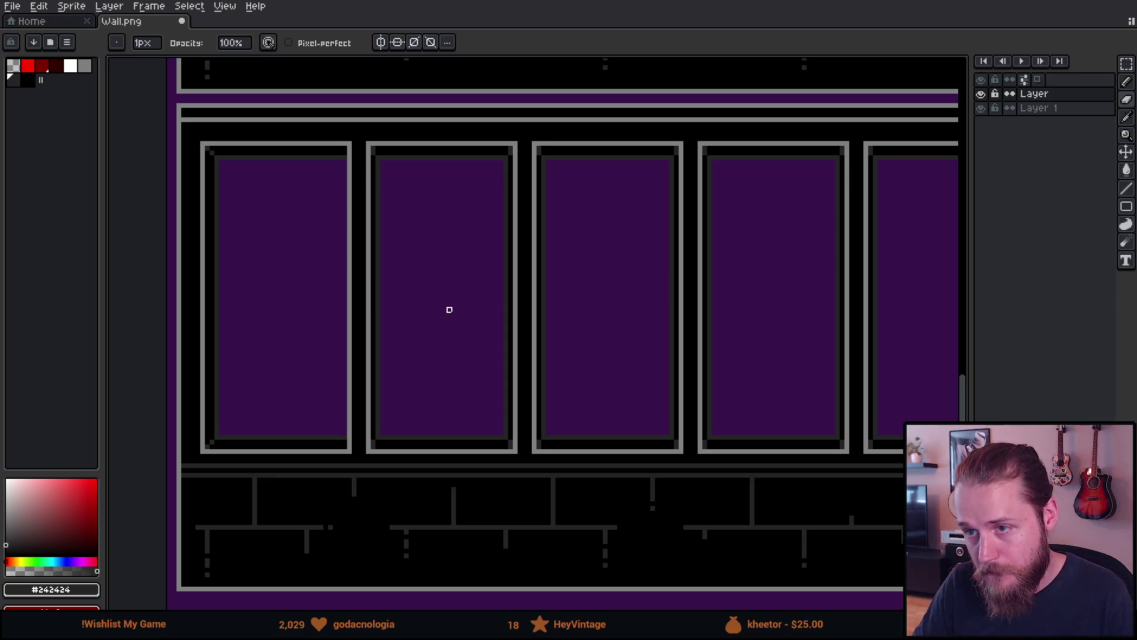
{"action": "left_click_drag", "start_coordinate": [777, 424], "coordinate": [727, 413]}
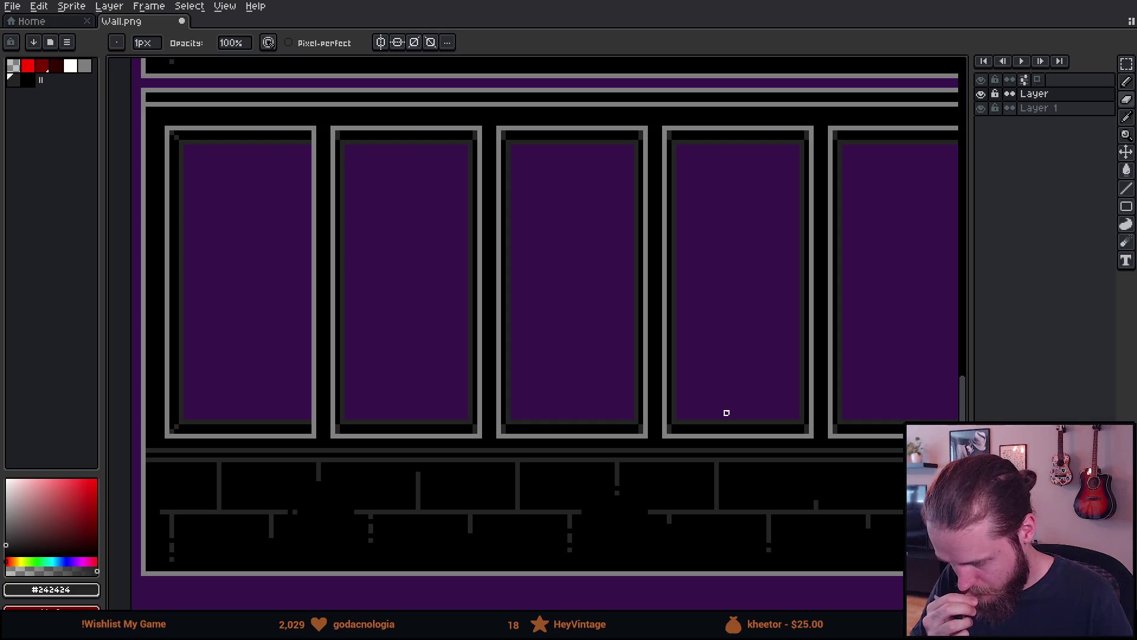
{"action": "key", "text": "m"}
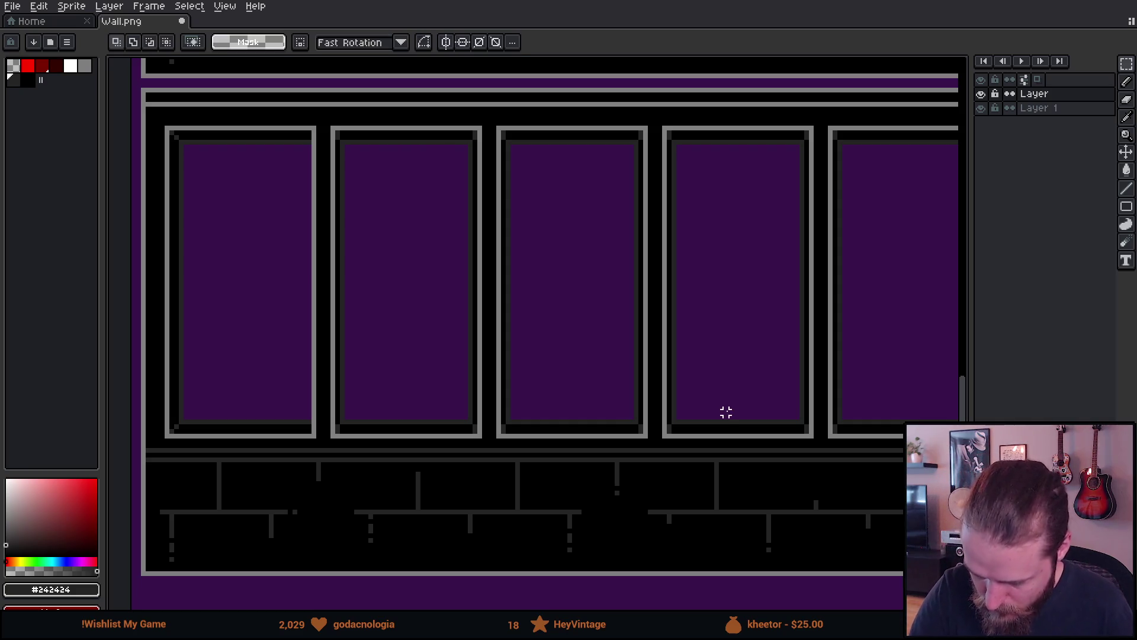
{"action": "mouse_move", "coordinate": [477, 145]}
{"action": "left_mouse_down"}
{"action": "mouse_move", "coordinate": [452, 231]}
{"action": "mouse_move", "coordinate": [442, 417]}
{"action": "left_mouse_up"}
{"action": "left_click", "coordinate": [488, 318]}
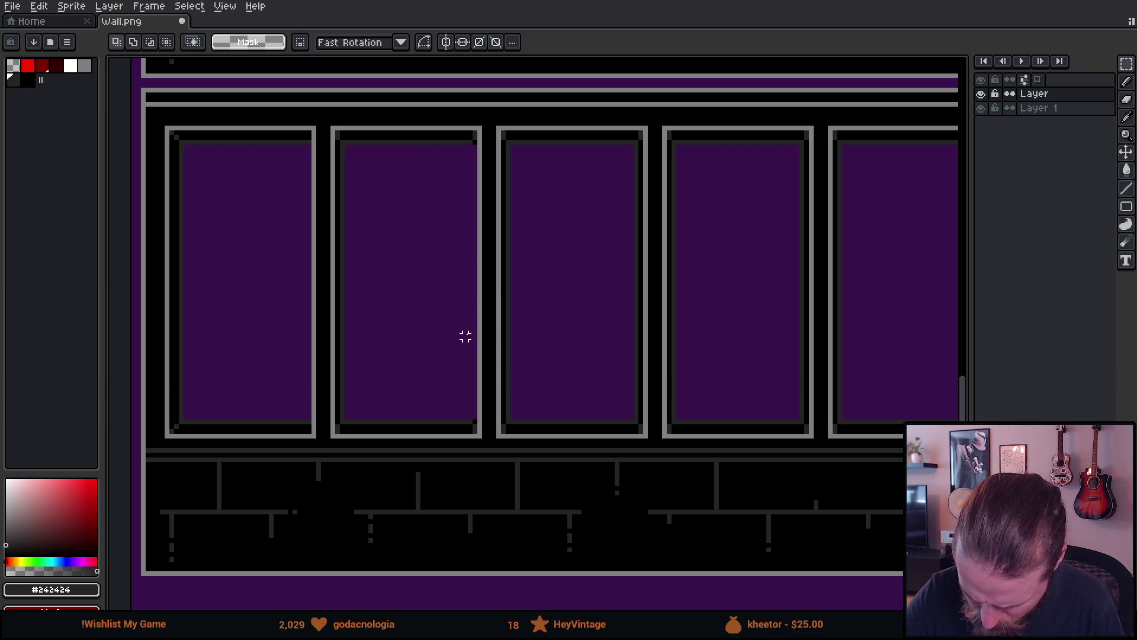
{"action": "left_click_drag", "start_coordinate": [404, 134], "coordinate": [437, 437]}
{"action": "left_click_drag", "start_coordinate": [437, 282], "coordinate": [481, 290]}
{"action": "left_click", "coordinate": [521, 279]}
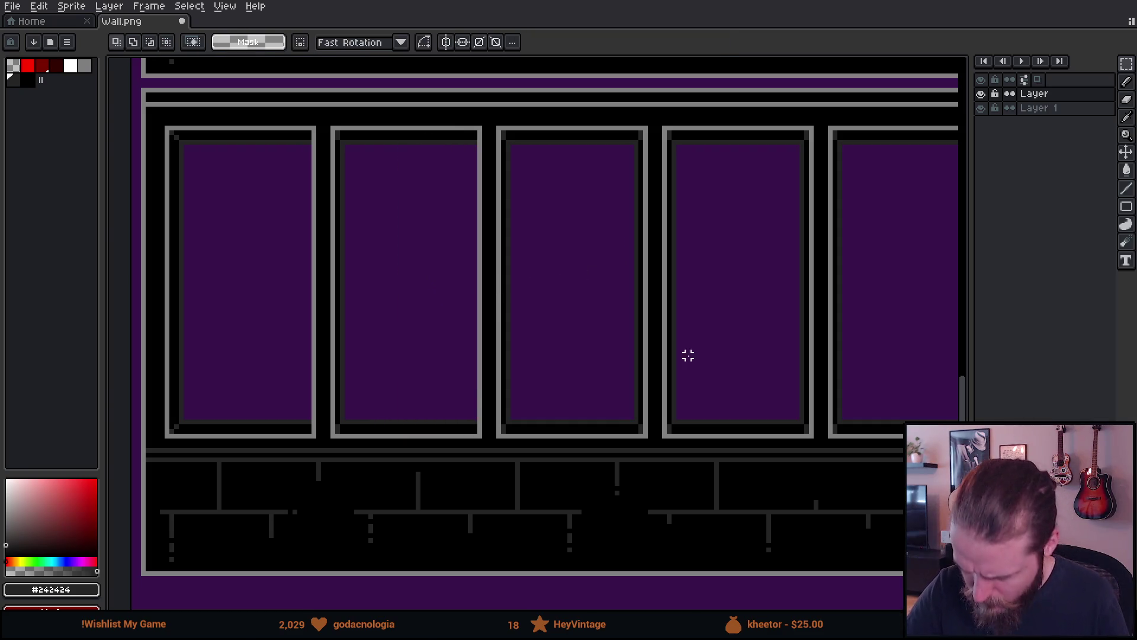
{"action": "scroll", "coordinate": [731, 403], "scroll_direction": "down", "scroll_amount": 3}
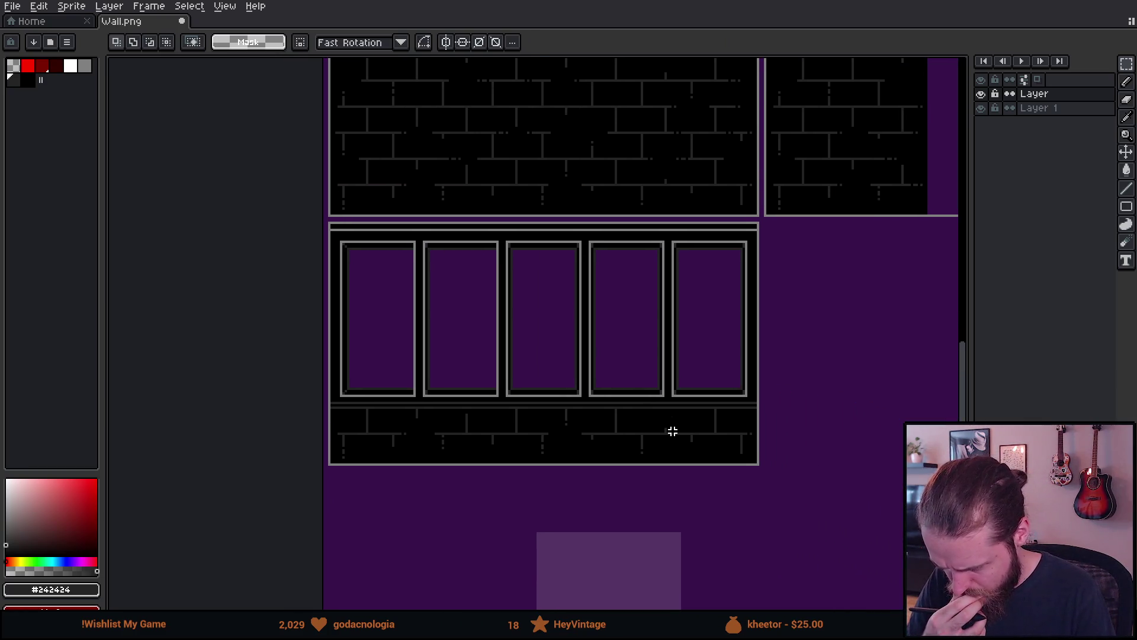
Copy the whole first panel onto the second, nudging it one pixel left into place.
{"action": "scroll", "coordinate": [673, 431], "scroll_direction": "up", "scroll_amount": 1}
{"action": "scroll", "coordinate": [449, 297], "scroll_direction": "up", "scroll_amount": 1}
{"action": "scroll", "coordinate": [586, 403], "scroll_direction": "up", "scroll_amount": 2}
{"action": "key", "text": "ctrl+shift+d"}
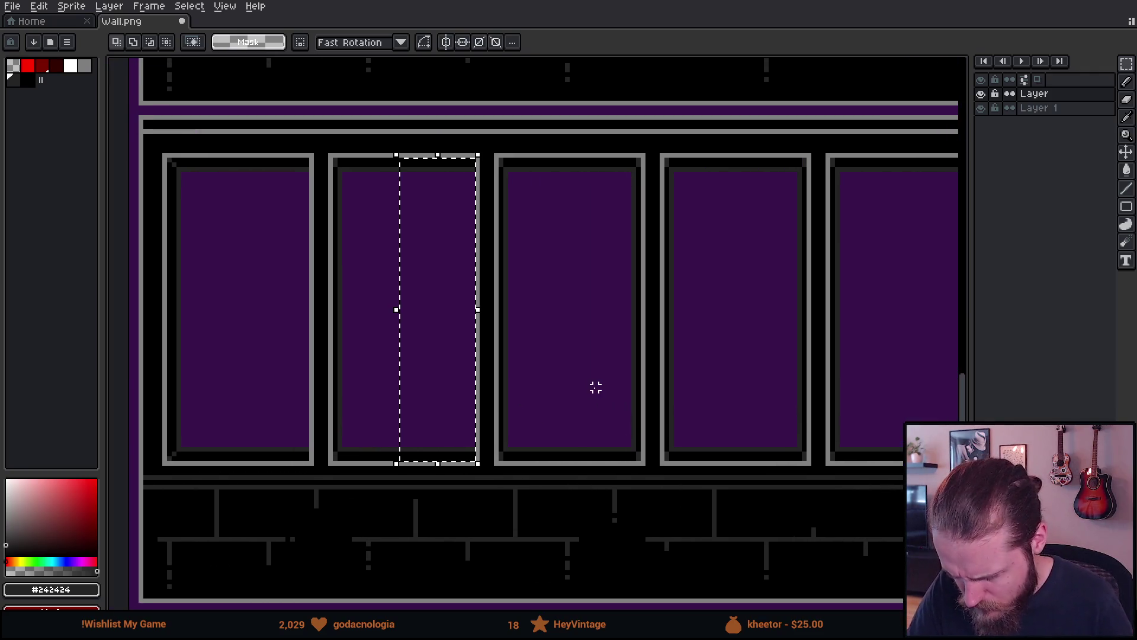
{"action": "key", "text": "ctrl+d"}
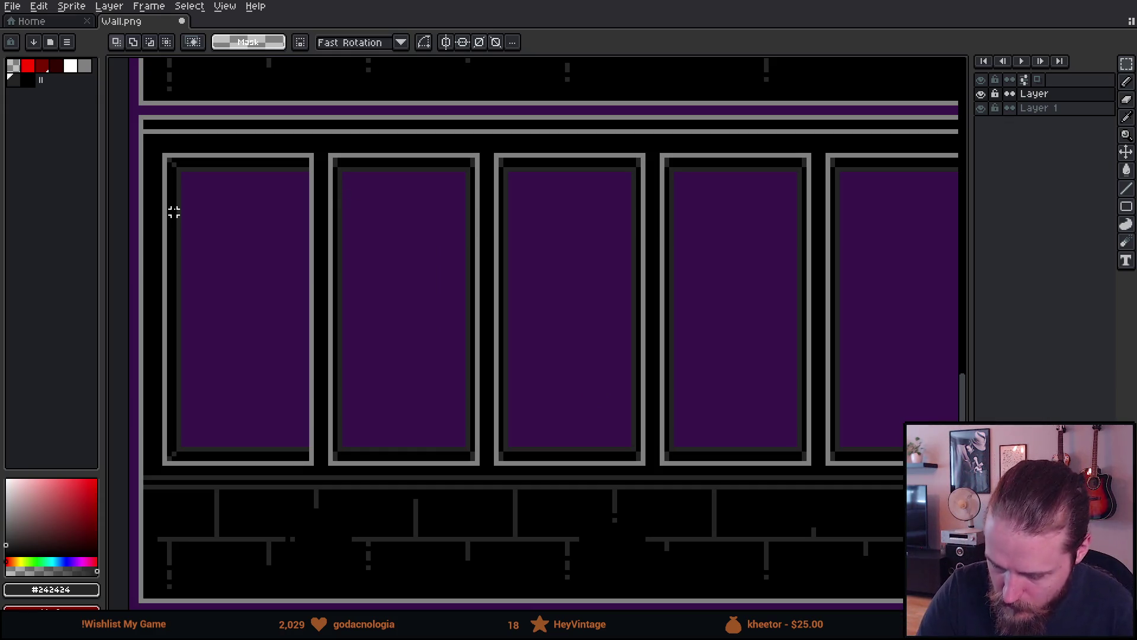
{"action": "mouse_move", "coordinate": [172, 160]}
{"action": "left_mouse_down"}
{"action": "mouse_move", "coordinate": [225, 418]}
{"action": "mouse_move", "coordinate": [221, 453]}
{"action": "left_mouse_up"}
{"action": "left_click", "coordinate": [174, 160]}
{"action": "mouse_move", "coordinate": [174, 160]}
{"action": "left_mouse_down"}
{"action": "mouse_move", "coordinate": [231, 391]}
{"action": "mouse_move", "coordinate": [235, 458]}
{"action": "left_mouse_up"}
{"action": "mouse_move", "coordinate": [208, 358]}
{"action": "left_mouse_down"}
{"action": "mouse_move", "coordinate": [389, 353]}
{"action": "mouse_move", "coordinate": [379, 354]}
{"action": "left_mouse_up"}
{"action": "key", "text": "Left"}
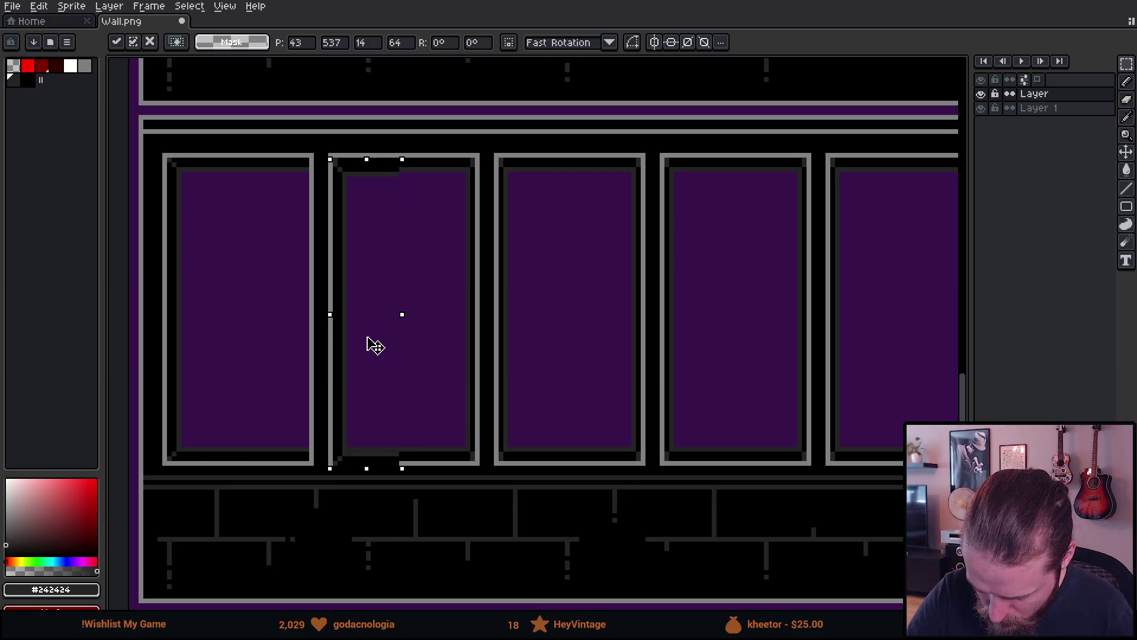
{"action": "key", "text": "ctrl+d"}
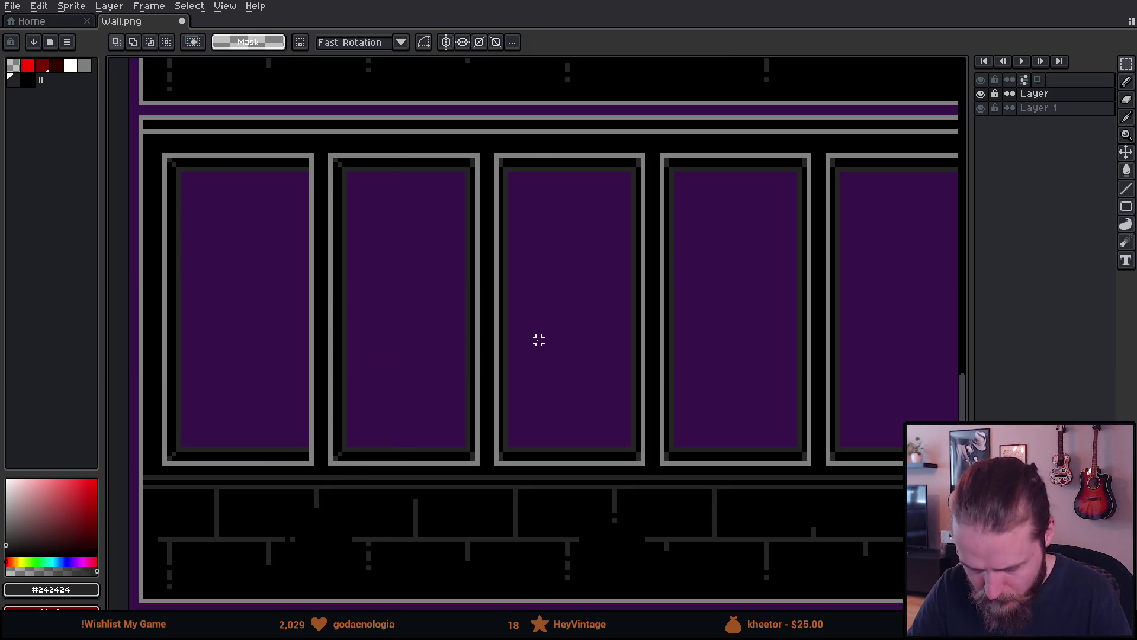
Copy-paste the first two panels over the last panels and nudge them into alignment.
{"action": "scroll", "coordinate": [767, 394], "scroll_direction": "down", "scroll_amount": 1}
{"action": "scroll", "coordinate": [652, 423], "scroll_direction": "down", "scroll_amount": 1}
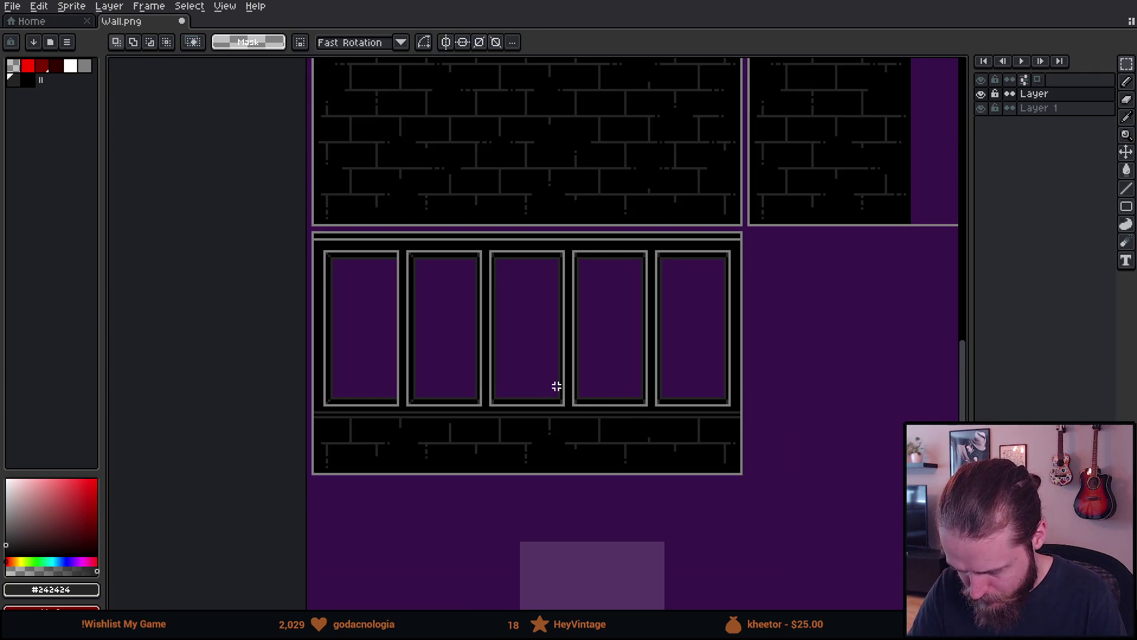
{"action": "scroll", "coordinate": [557, 386], "scroll_direction": "up", "scroll_amount": 1}
{"action": "left_click_drag", "start_coordinate": [606, 401], "coordinate": [666, 438]}
{"action": "left_click_drag", "start_coordinate": [254, 200], "coordinate": [501, 431]}
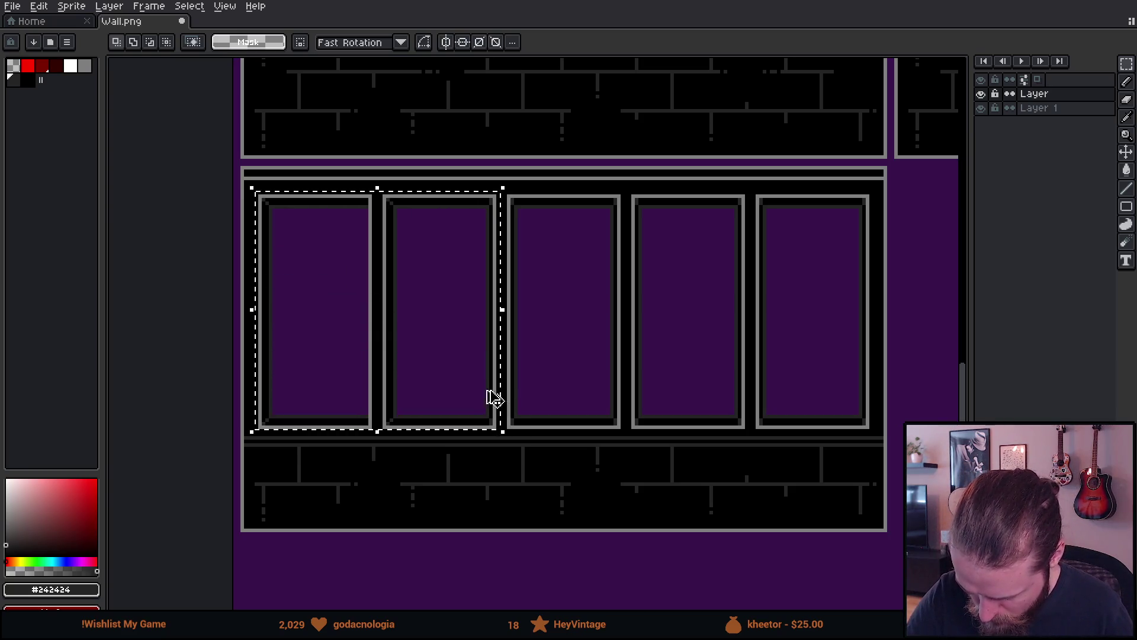
{"action": "key", "text": "ctrl+c"}
{"action": "key", "text": "ctrl+v"}
{"action": "mouse_move", "coordinate": [452, 386]}
{"action": "left_mouse_down"}
{"action": "mouse_move", "coordinate": [640, 415]}
{"action": "mouse_move", "coordinate": [718, 340]}
{"action": "mouse_move", "coordinate": [813, 340]}
{"action": "left_mouse_up"}
{"action": "key", "text": "Left"}
{"action": "key", "text": "Up"}
{"action": "key", "text": "Up"}
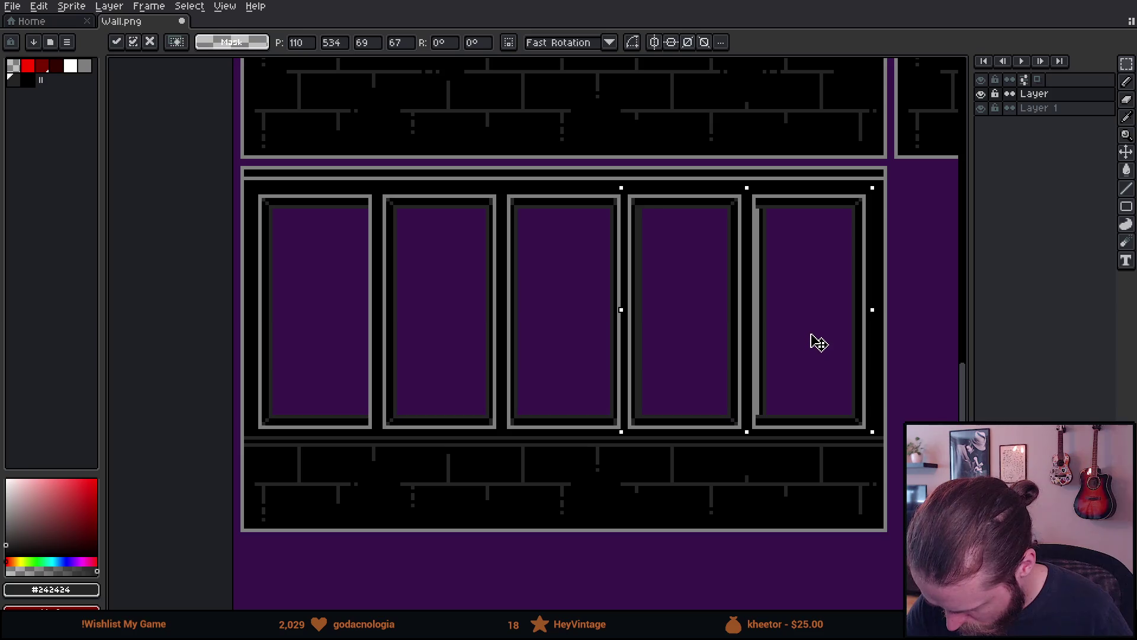
{"action": "key", "text": "Right"}
{"action": "key", "text": "ctrl+d"}
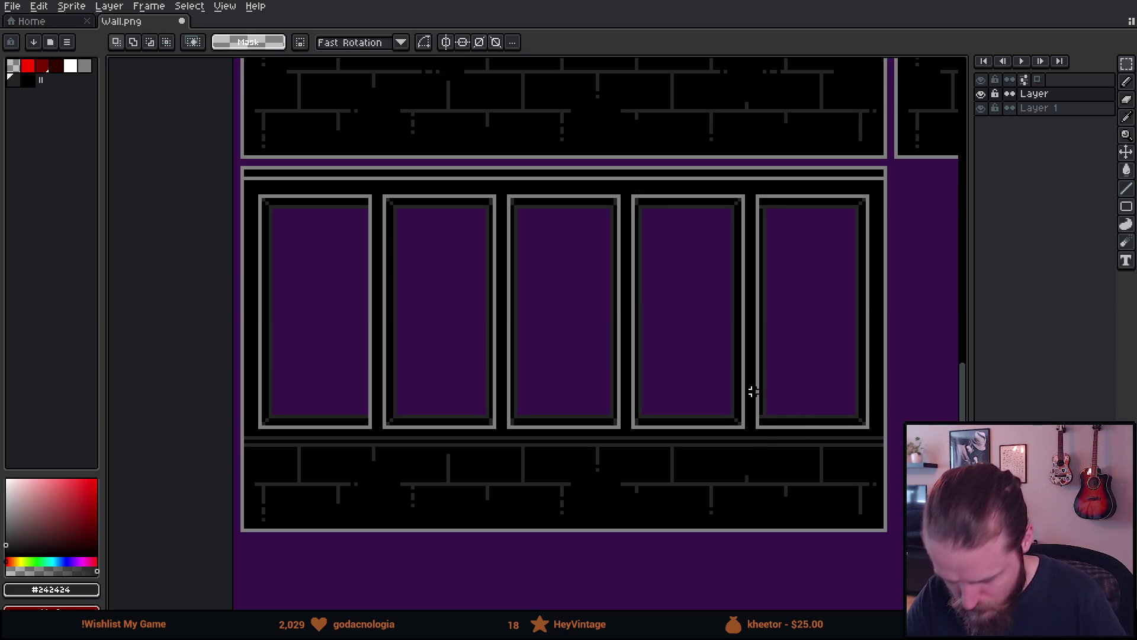
{"action": "scroll", "coordinate": [753, 391], "scroll_direction": "down", "scroll_amount": 1}
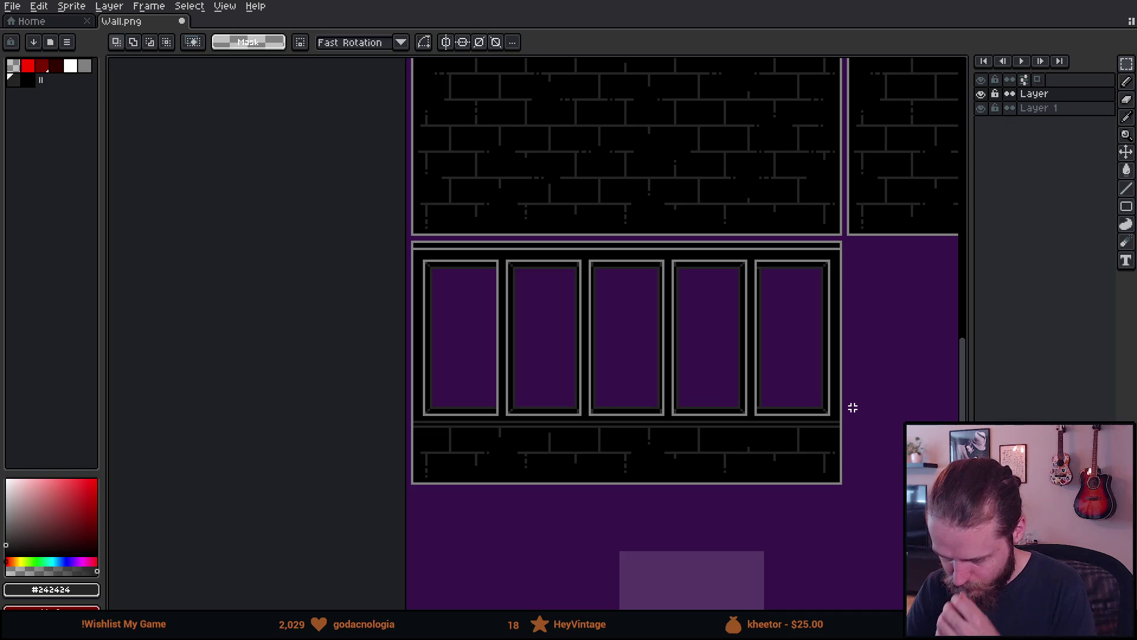
Pan across the wall sprite to the perspective wall and door tiles.
{"action": "left_click_drag", "start_coordinate": [855, 467], "coordinate": [784, 460]}
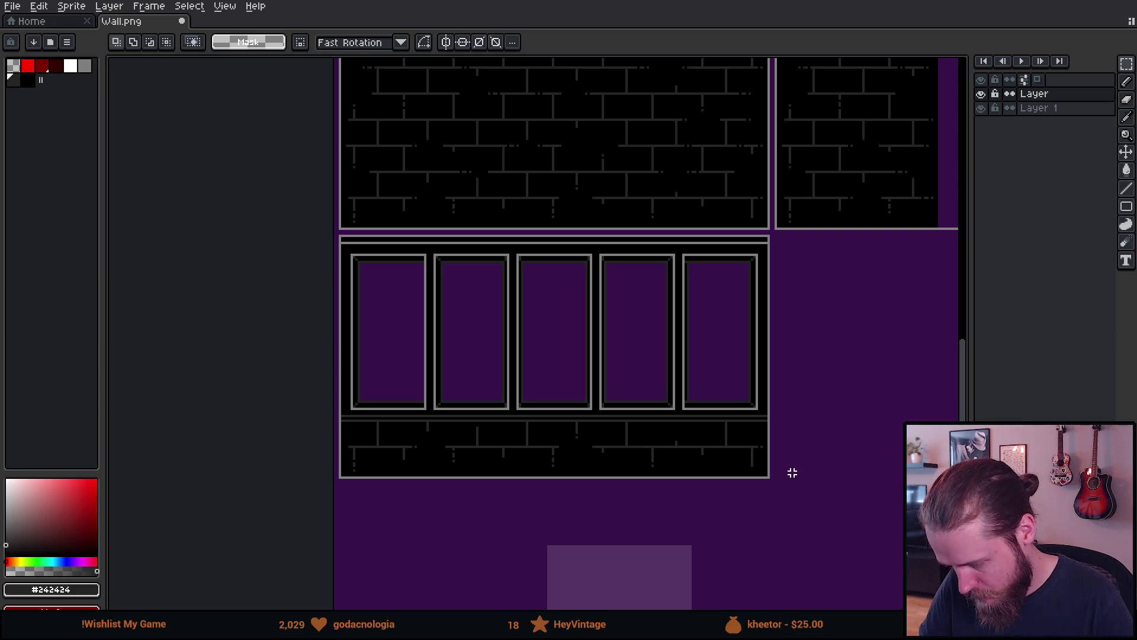
{"action": "mouse_move", "coordinate": [873, 357]}
{"action": "left_mouse_down"}
{"action": "mouse_move", "coordinate": [673, 363]}
{"action": "mouse_move", "coordinate": [231, 455]}
{"action": "mouse_move", "coordinate": [633, 361]}
{"action": "mouse_move", "coordinate": [617, 363]}
{"action": "mouse_move", "coordinate": [620, 396]}
{"action": "mouse_move", "coordinate": [600, 382]}
{"action": "left_mouse_up"}
{"action": "left_click_drag", "start_coordinate": [619, 442], "coordinate": [743, 391]}
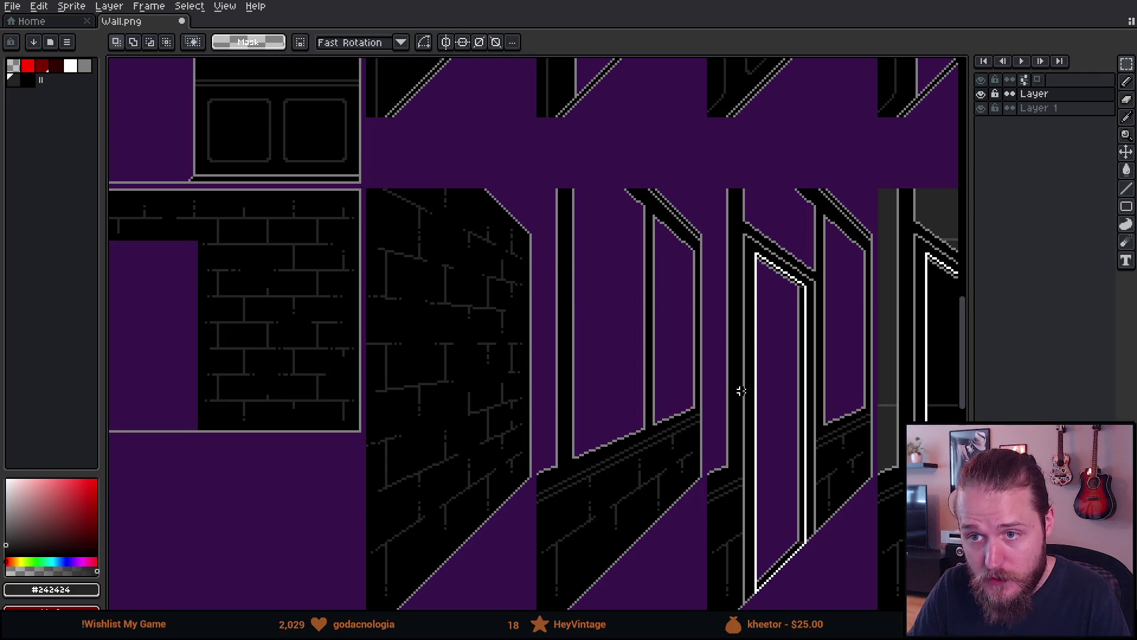
Add a new layer above the existing ones.
{"action": "scroll", "coordinate": [741, 391], "scroll_direction": "up", "scroll_amount": 1}
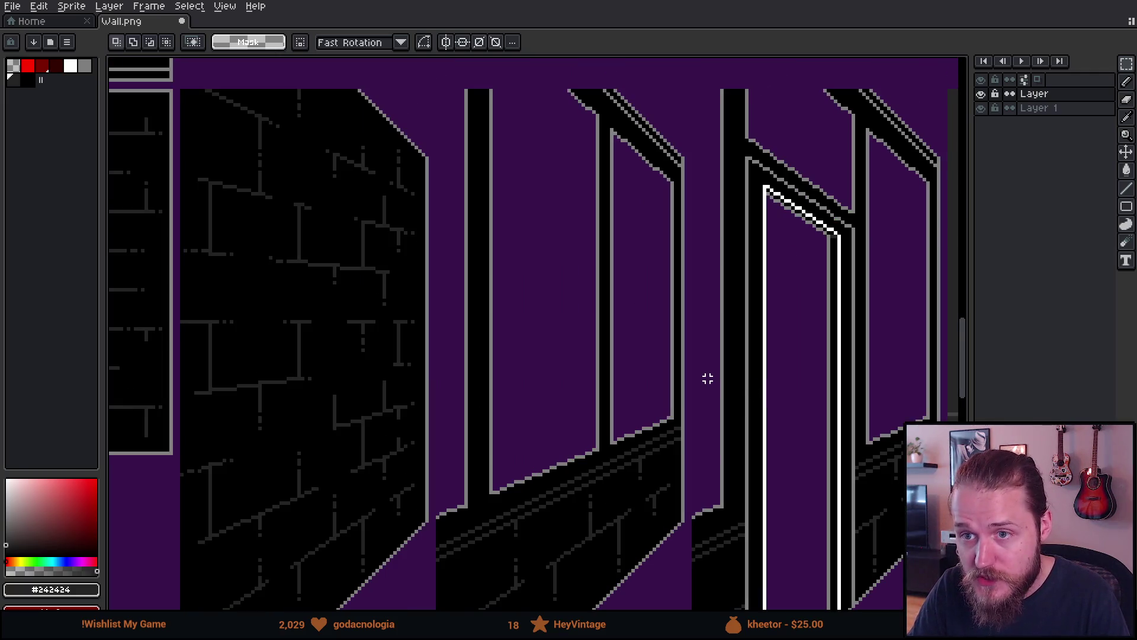
{"action": "scroll", "coordinate": [670, 503], "scroll_direction": "down", "scroll_amount": 2}
{"action": "scroll", "coordinate": [670, 503], "scroll_direction": "up", "scroll_amount": 4}
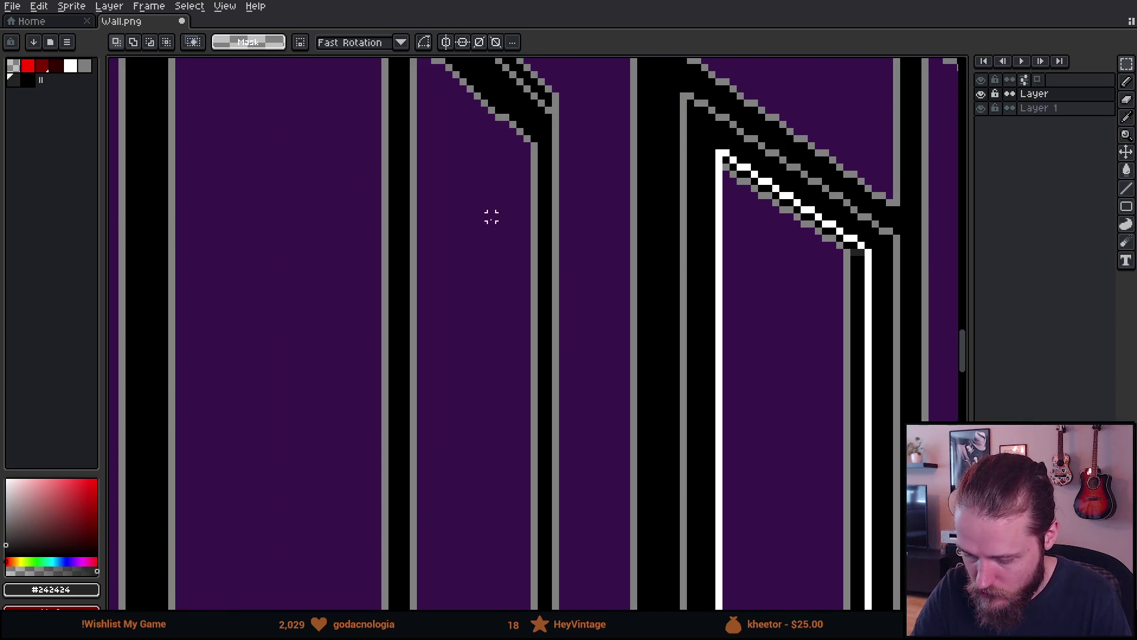
{"action": "key", "text": "shift+n"}
{"action": "scroll", "coordinate": [605, 373], "scroll_direction": "up", "scroll_amount": 2}
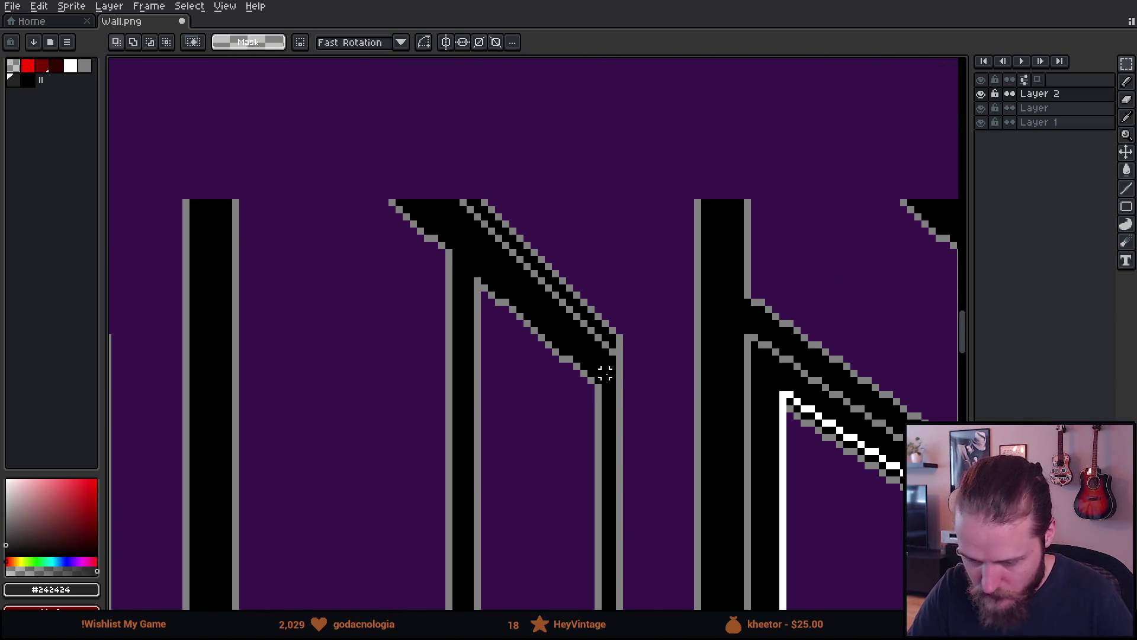
Pencil dark shading pixels along the slanted frame diagonal near the door corner.
{"action": "key", "text": "b"}
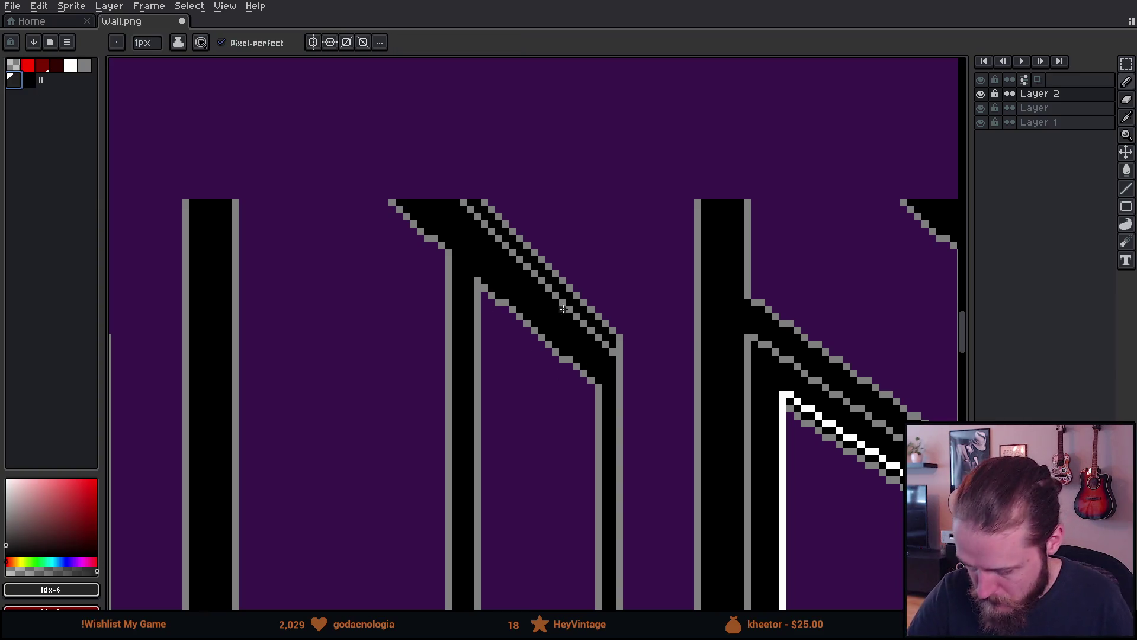
{"action": "left_click_drag", "start_coordinate": [560, 317], "coordinate": [526, 313]}
{"action": "scroll", "coordinate": [525, 312], "scroll_direction": "up", "scroll_amount": 5}
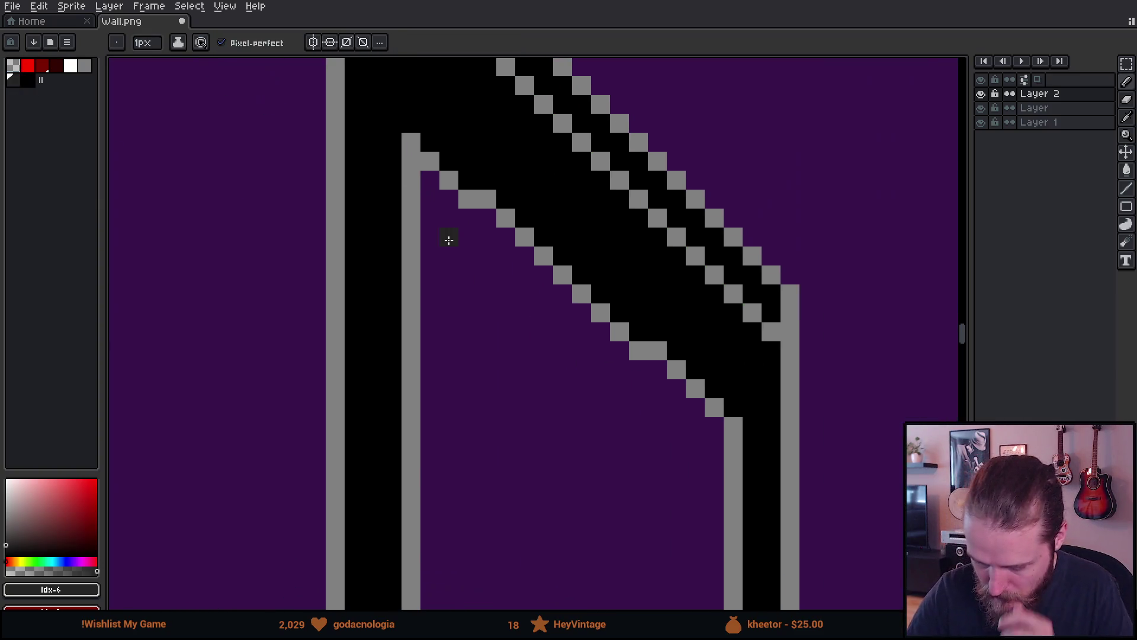
{"action": "mouse_move", "coordinate": [696, 398]}
{"action": "left_mouse_down"}
{"action": "mouse_move", "coordinate": [630, 183]}
{"action": "mouse_move", "coordinate": [698, 330]}
{"action": "mouse_move", "coordinate": [698, 380]}
{"action": "mouse_move", "coordinate": [712, 404]}
{"action": "left_mouse_up"}
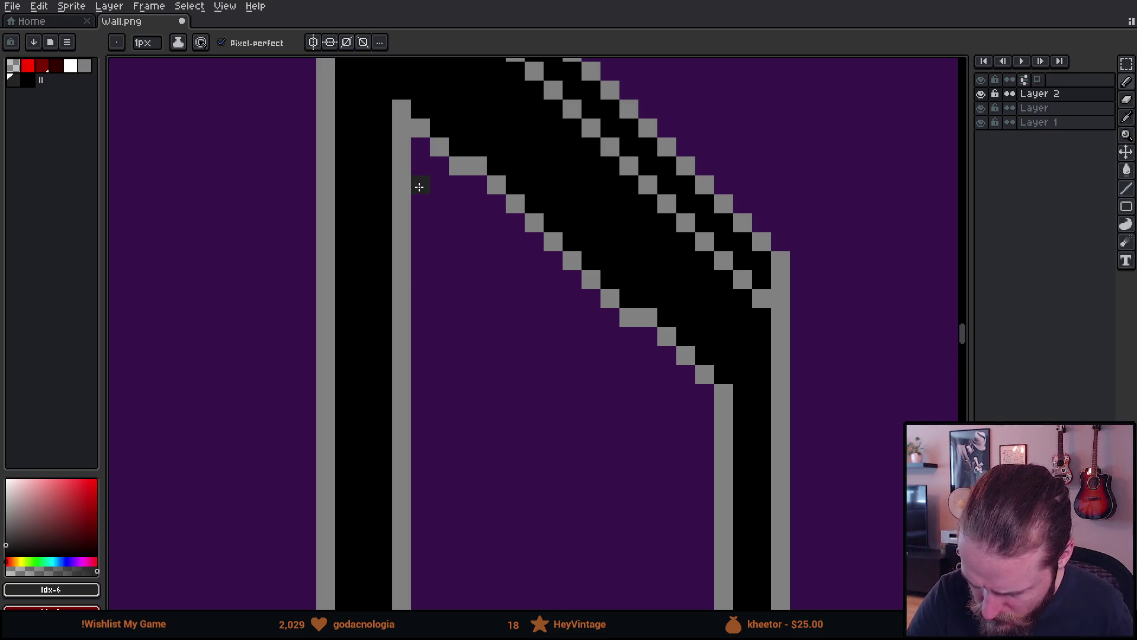
{"action": "left_click", "coordinate": [477, 223]}
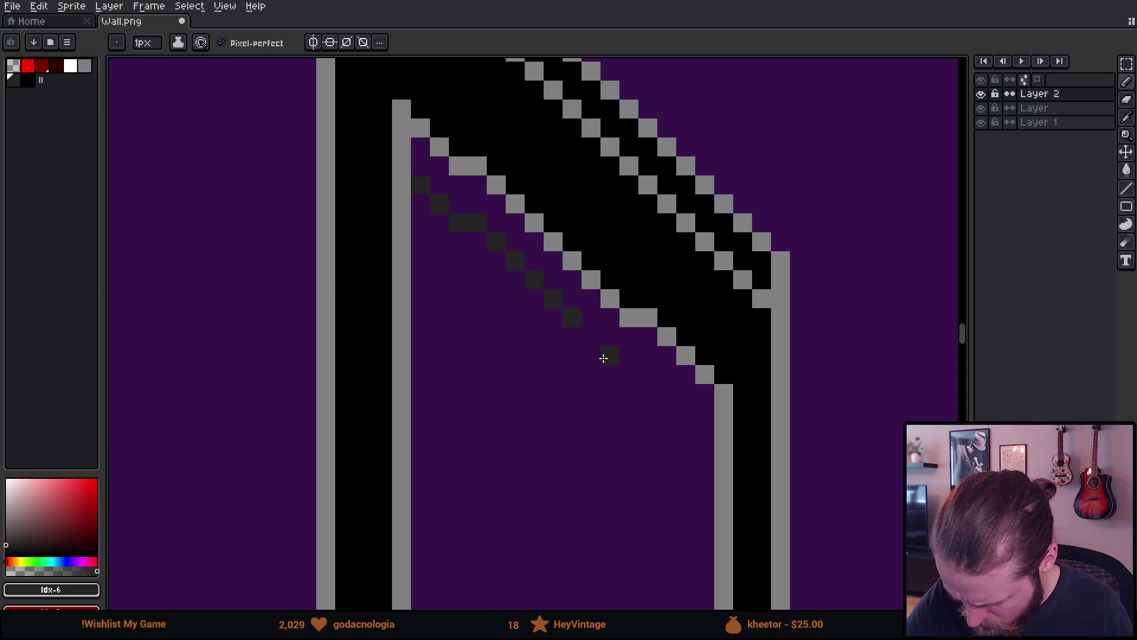
{"action": "left_click", "coordinate": [595, 339]}
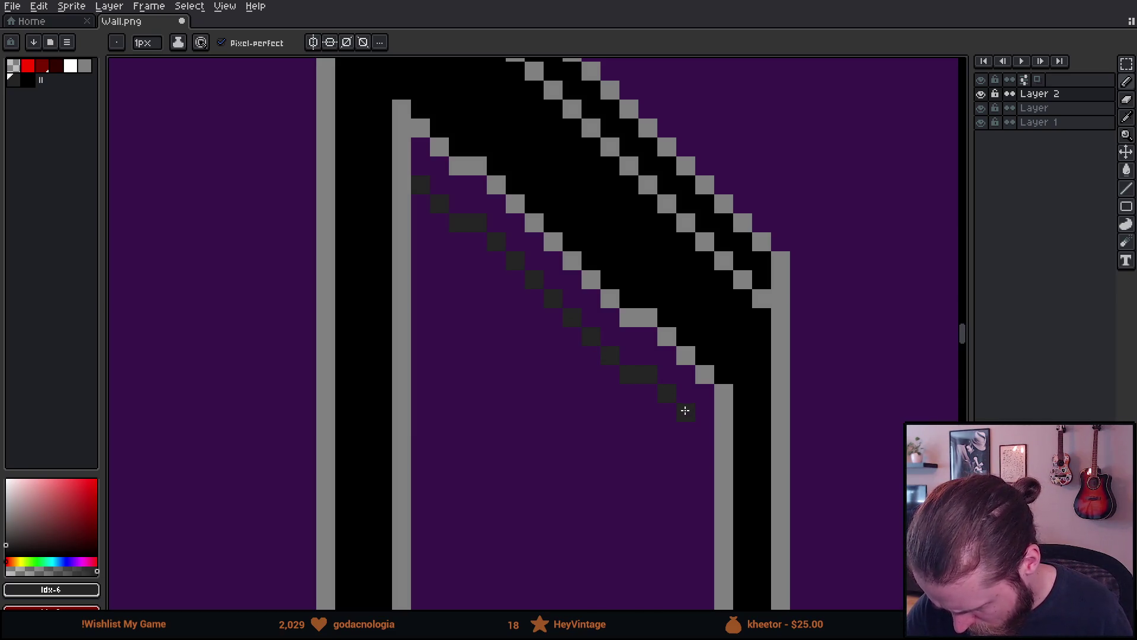
{"action": "left_click_drag", "start_coordinate": [702, 430], "coordinate": [656, 254]}
{"action": "key", "text": "ctrl+z"}
{"action": "left_click", "coordinate": [635, 240]}
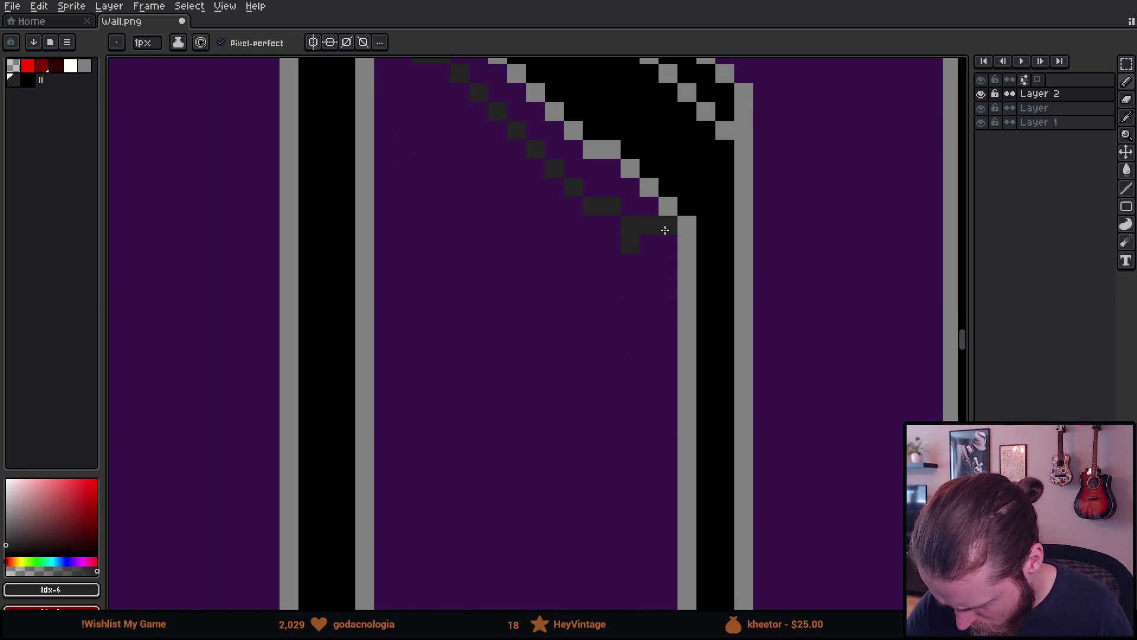
Add dark shading pixels below another window's slanted top, correcting misplaced pixels.
{"action": "left_click_drag", "start_coordinate": [645, 358], "coordinate": [609, 102]}
{"action": "left_click_drag", "start_coordinate": [620, 528], "coordinate": [586, 208]}
{"action": "scroll", "coordinate": [574, 333], "scroll_direction": "down", "scroll_amount": 5}
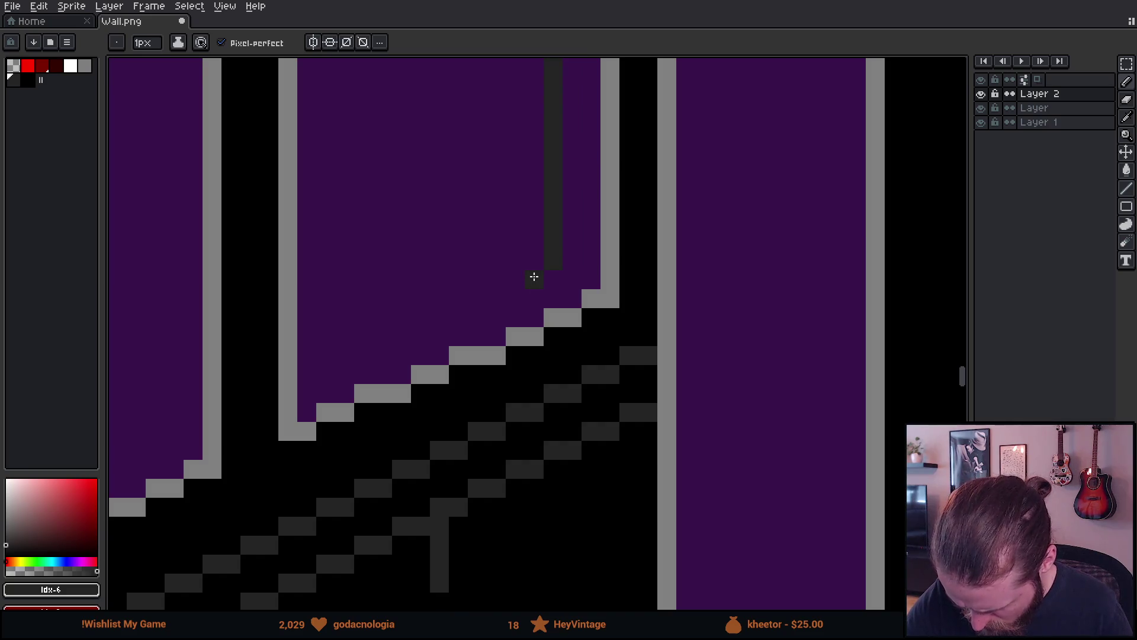
{"action": "left_click", "coordinate": [481, 299]}
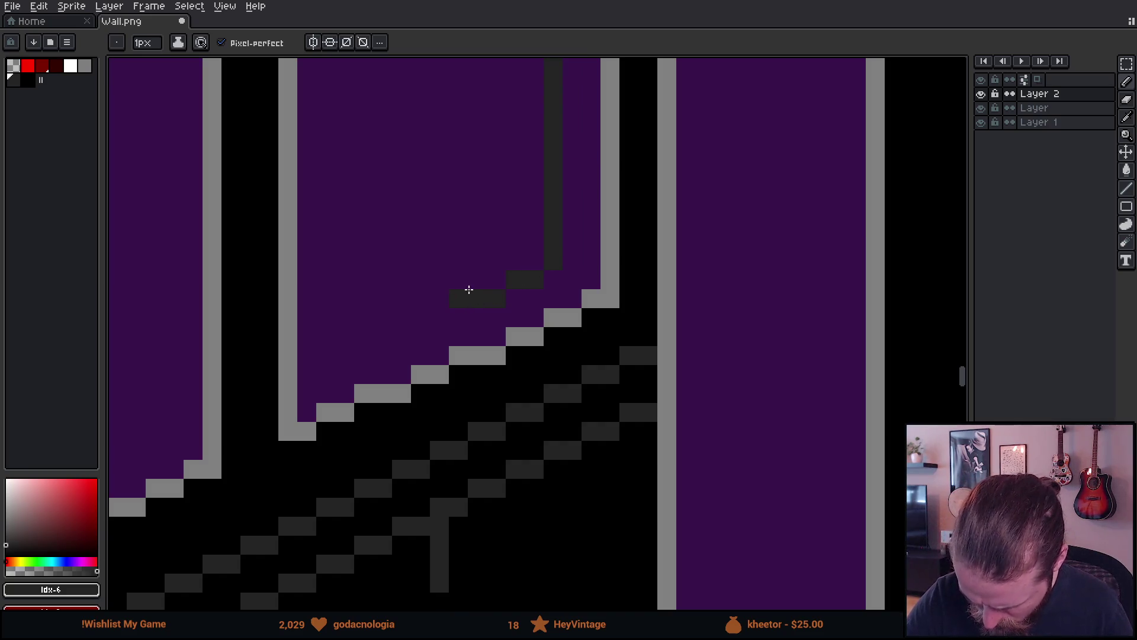
{"action": "left_click", "coordinate": [338, 357]}
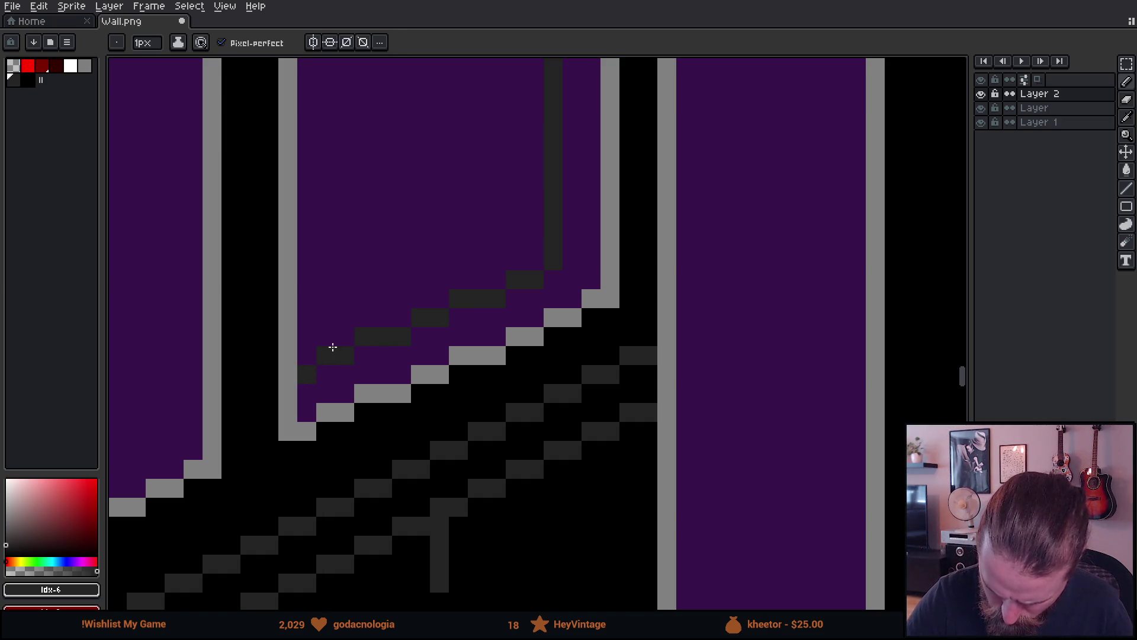
{"action": "scroll", "coordinate": [333, 346], "scroll_direction": "down", "scroll_amount": 2}
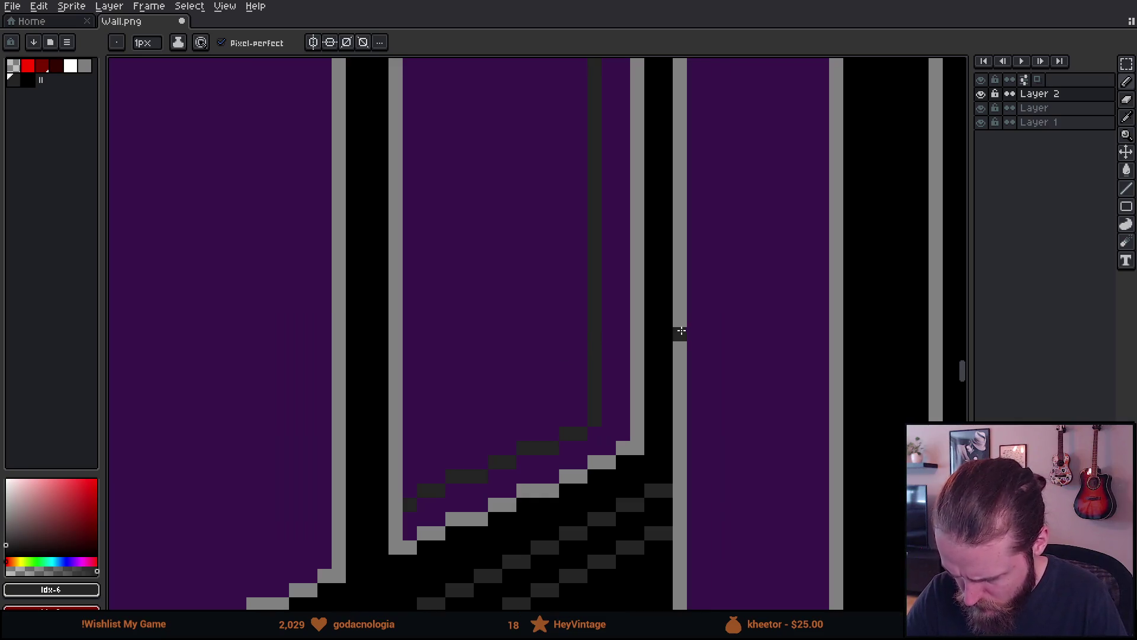
{"action": "scroll", "coordinate": [678, 329], "scroll_direction": "down", "scroll_amount": 1}
{"action": "scroll", "coordinate": [670, 439], "scroll_direction": "down", "scroll_amount": 2}
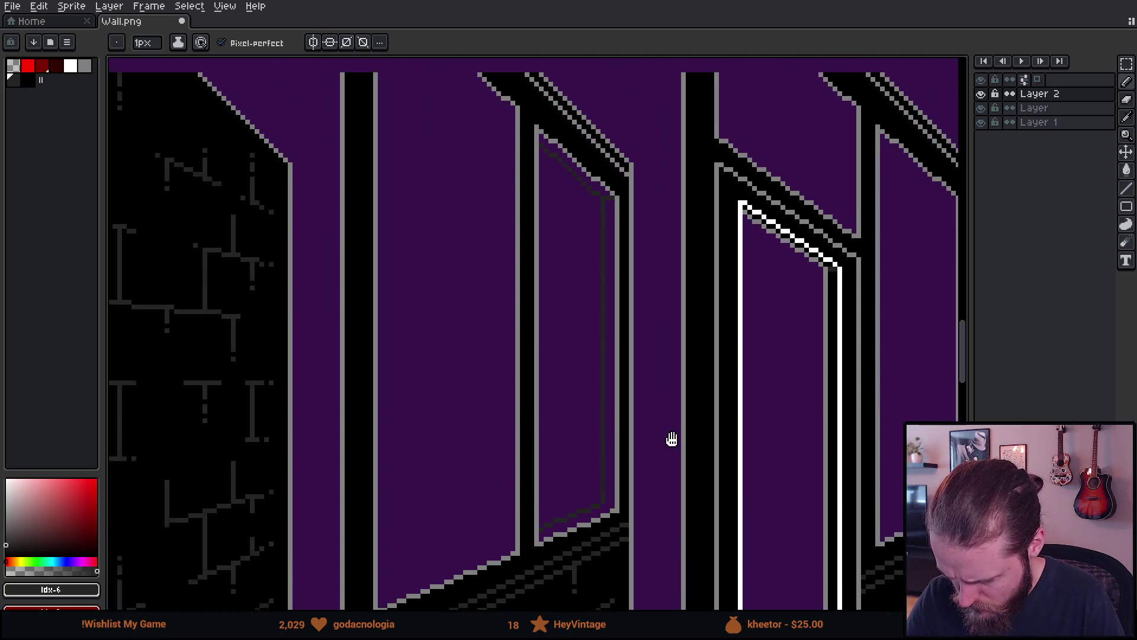
{"action": "scroll", "coordinate": [668, 425], "scroll_direction": "up", "scroll_amount": 2}
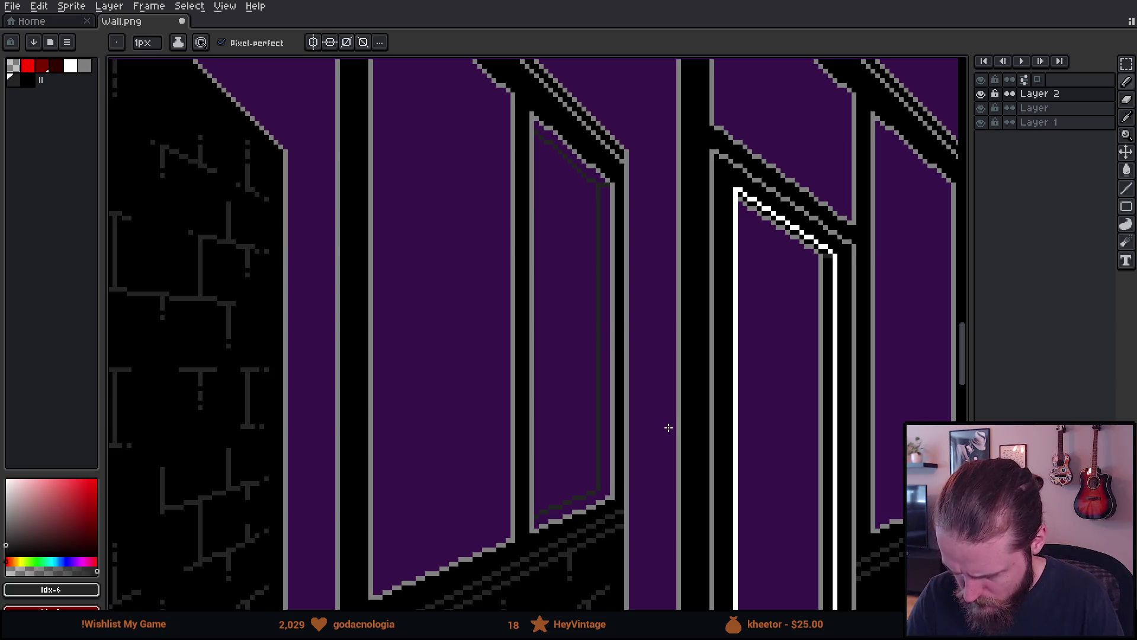
{"action": "scroll", "coordinate": [669, 430], "scroll_direction": "down", "scroll_amount": 3}
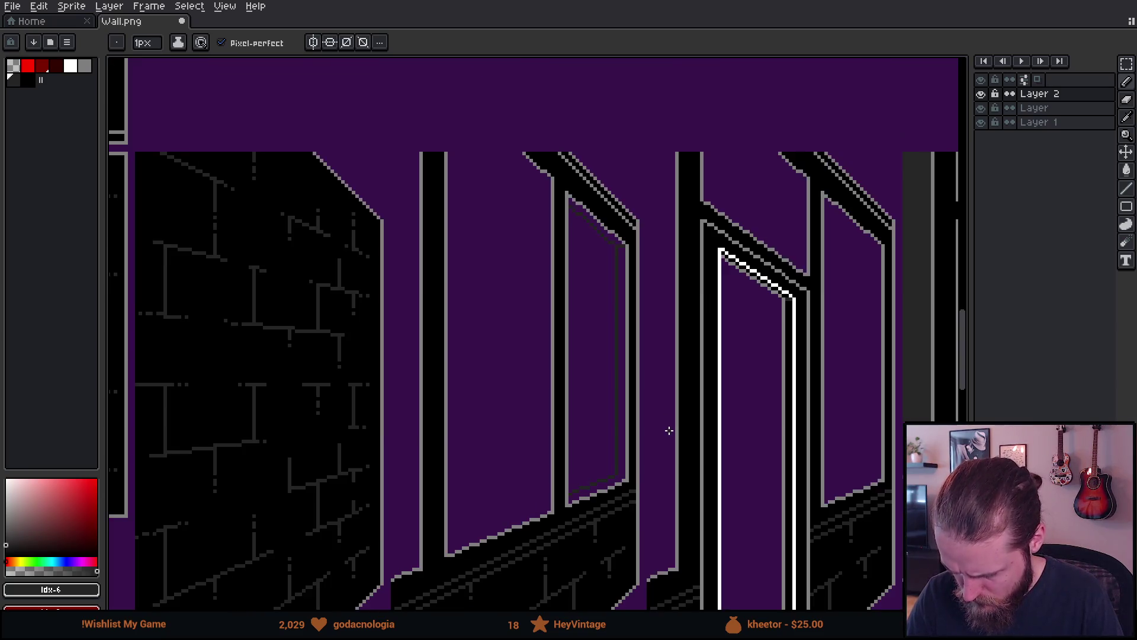
{"action": "scroll", "coordinate": [668, 429], "scroll_direction": "up", "scroll_amount": 2}
{"action": "scroll", "coordinate": [670, 427], "scroll_direction": "up", "scroll_amount": 4}
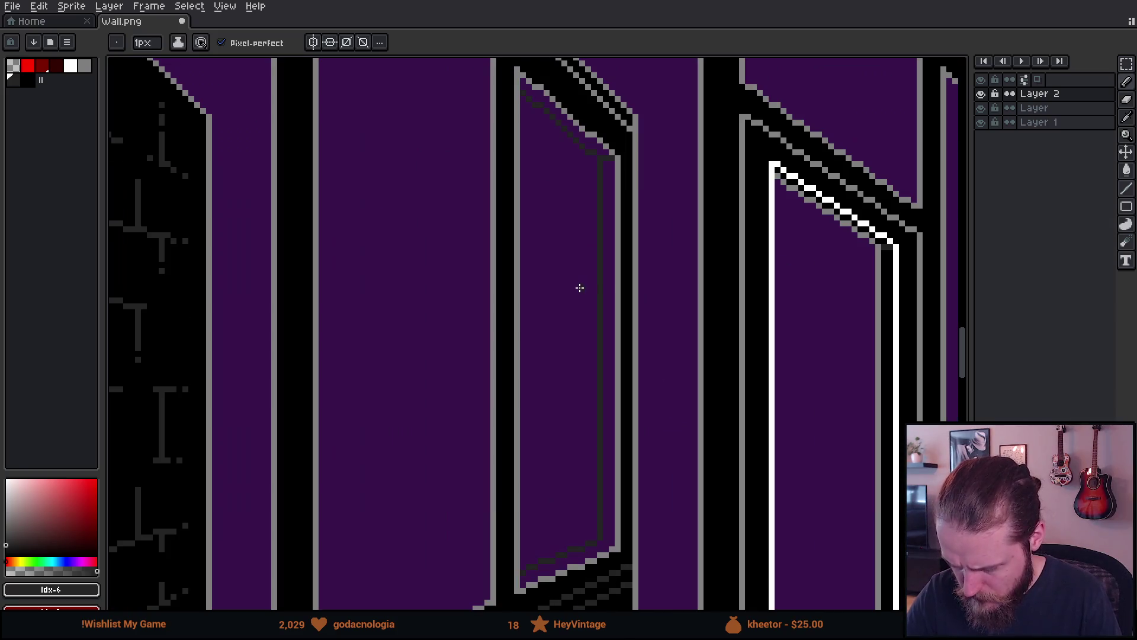
{"action": "scroll", "coordinate": [649, 388], "scroll_direction": "up", "scroll_amount": 3}
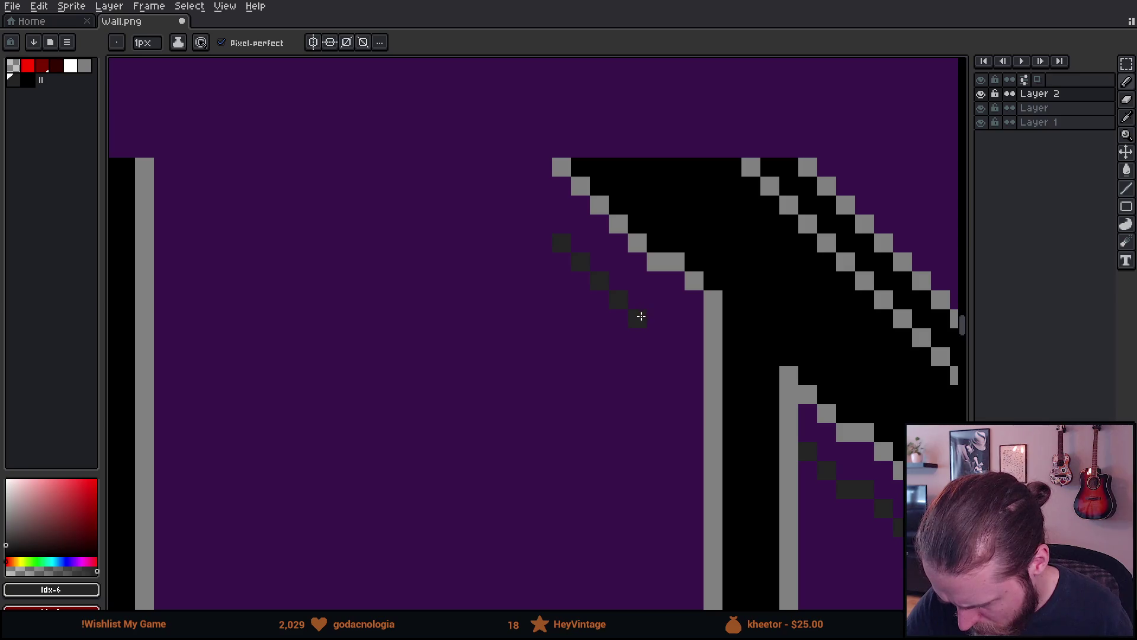
{"action": "left_click", "coordinate": [660, 324]}
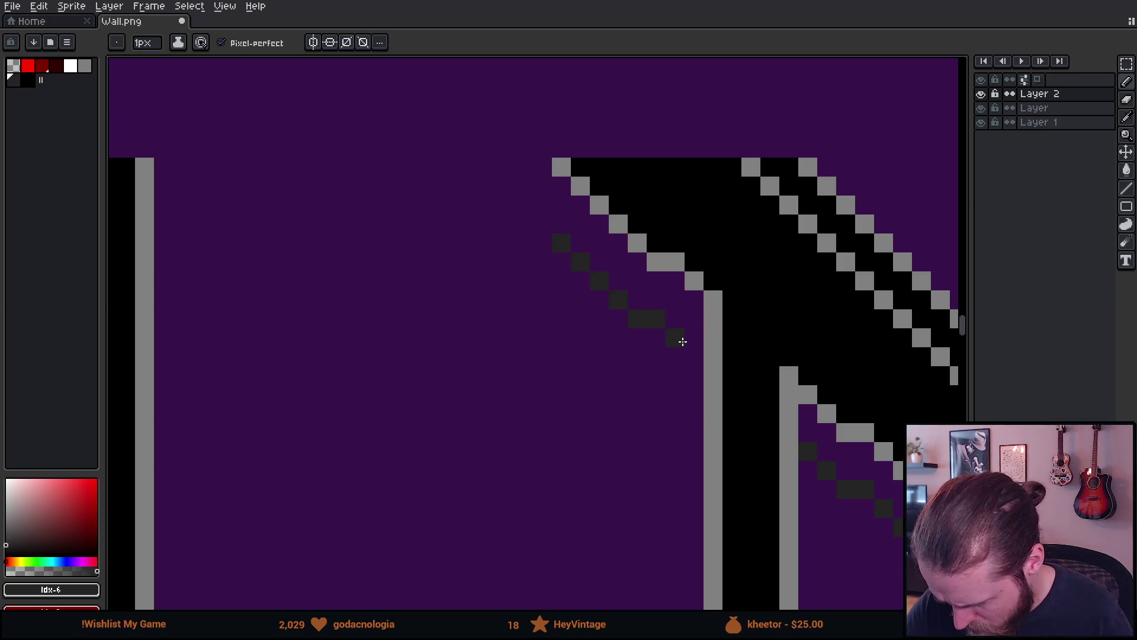
{"action": "key", "text": "ctrl+z"}
{"action": "key", "text": "ctrl+z"}
{"action": "left_click", "coordinate": [648, 349]}
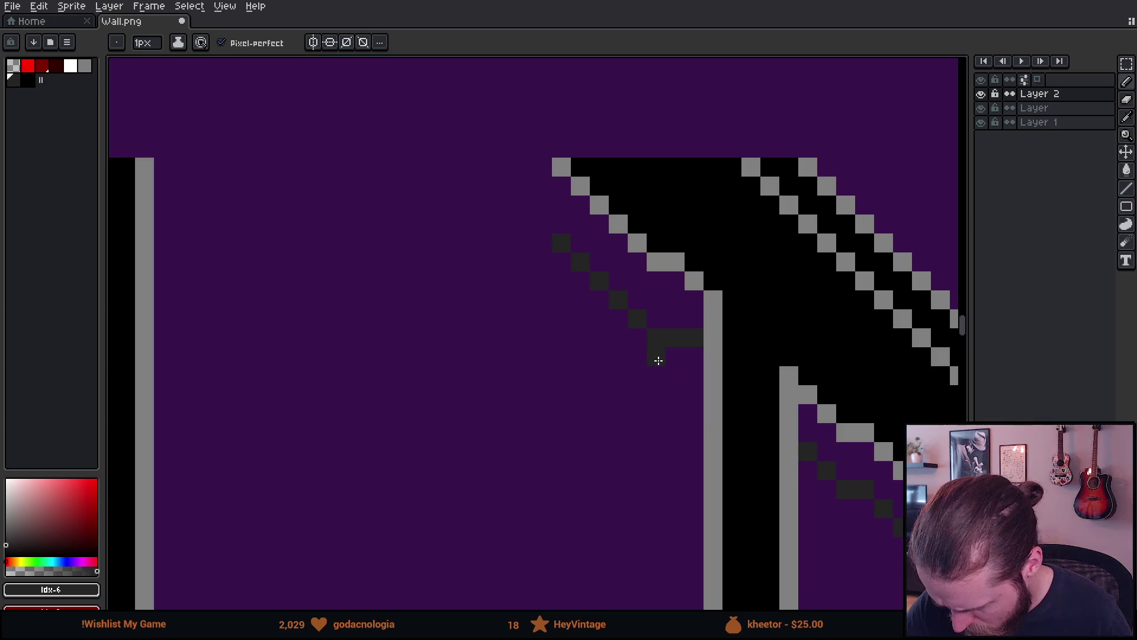
Try grey wall-edge pixels and a grey diagonal along the black beam, discard them, and add Layer 3.
{"action": "scroll", "coordinate": [746, 462], "scroll_direction": "down", "scroll_amount": 2}
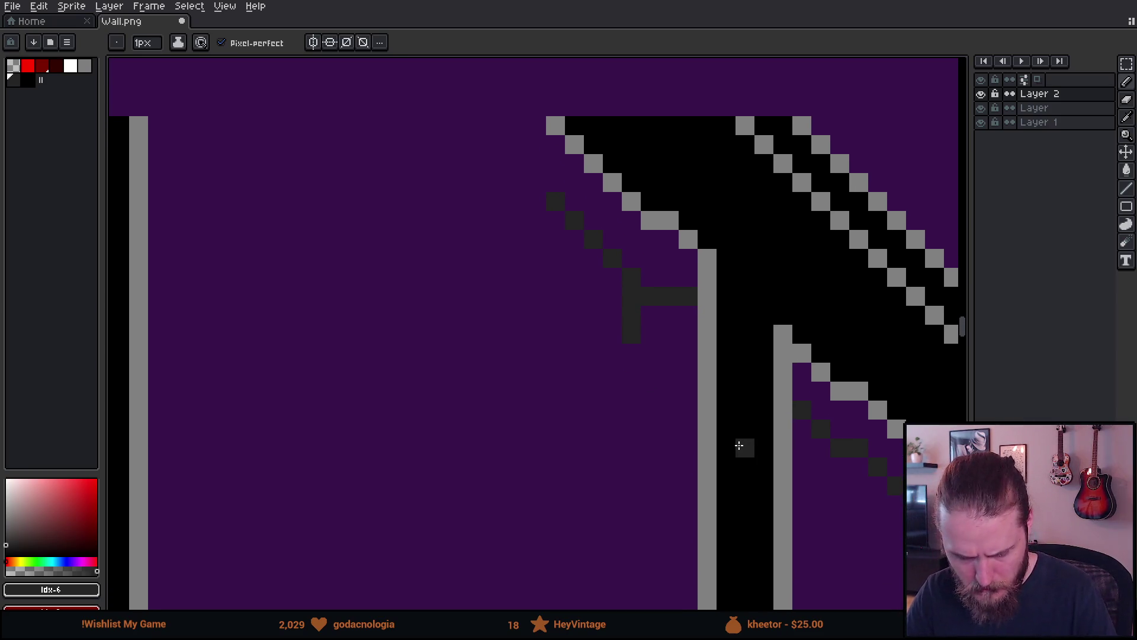
{"action": "scroll", "coordinate": [740, 453], "scroll_direction": "down", "scroll_amount": 5}
{"action": "scroll", "coordinate": [683, 157], "scroll_direction": "down", "scroll_amount": 3}
{"action": "scroll", "coordinate": [668, 318], "scroll_direction": "up", "scroll_amount": 3}
{"action": "scroll", "coordinate": [658, 333], "scroll_direction": "up", "scroll_amount": 5}
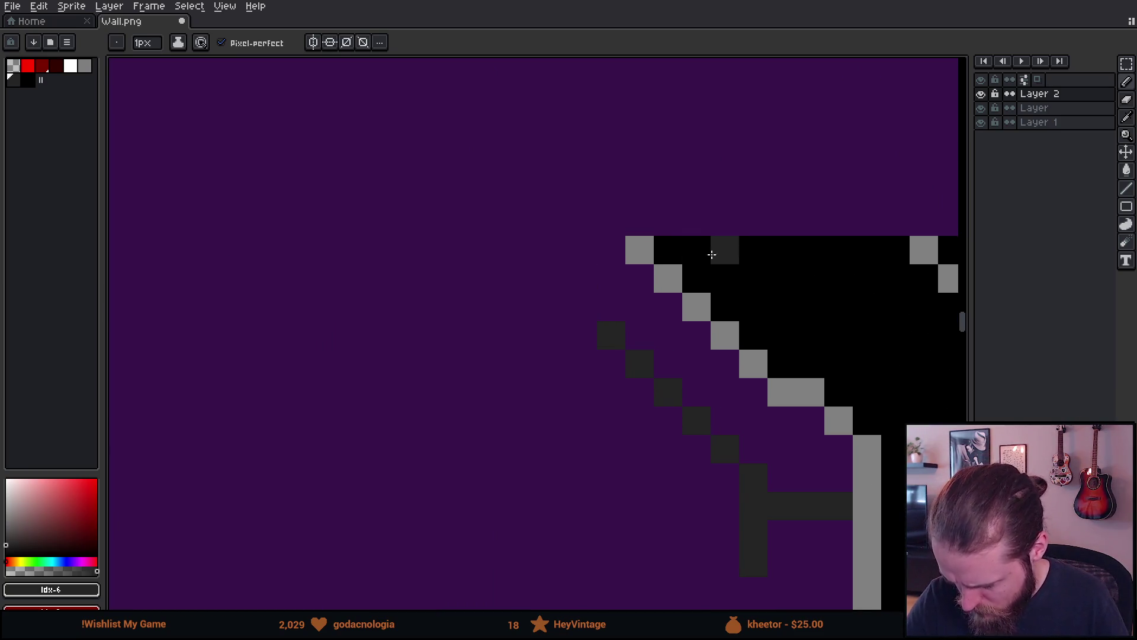
{"action": "left_click", "coordinate": [840, 421], "text": "alt"}
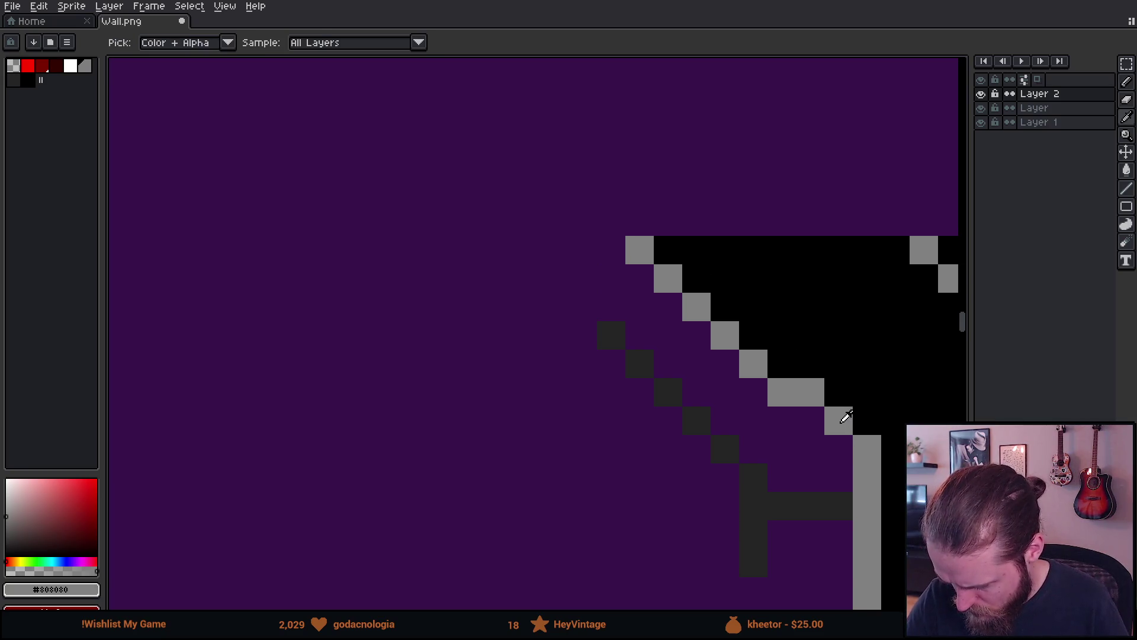
{"action": "left_click", "coordinate": [839, 386]}
{"action": "key", "text": "ctrl+z"}
{"action": "mouse_move", "coordinate": [812, 395]}
{"action": "left_mouse_down"}
{"action": "mouse_move", "coordinate": [456, 145]}
{"action": "mouse_move", "coordinate": [490, 140]}
{"action": "mouse_move", "coordinate": [409, 102]}
{"action": "mouse_move", "coordinate": [402, 84]}
{"action": "mouse_move", "coordinate": [325, 76]}
{"action": "left_mouse_up"}
{"action": "scroll", "coordinate": [325, 76], "scroll_direction": "down", "scroll_amount": 5}
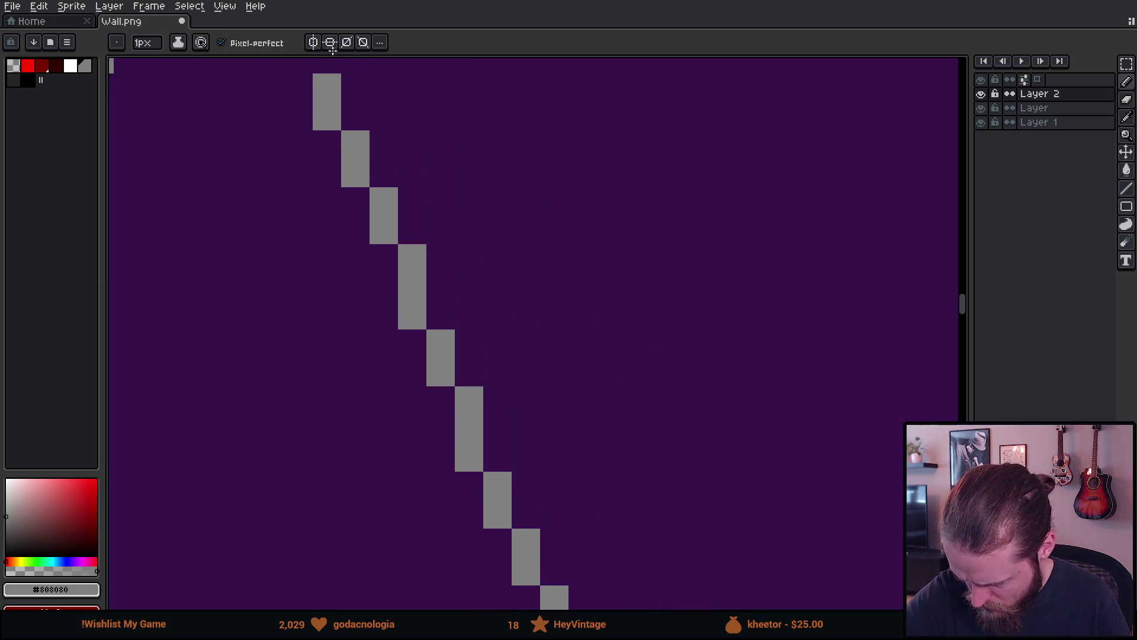
{"action": "scroll", "coordinate": [541, 231], "scroll_direction": "down", "scroll_amount": 4}
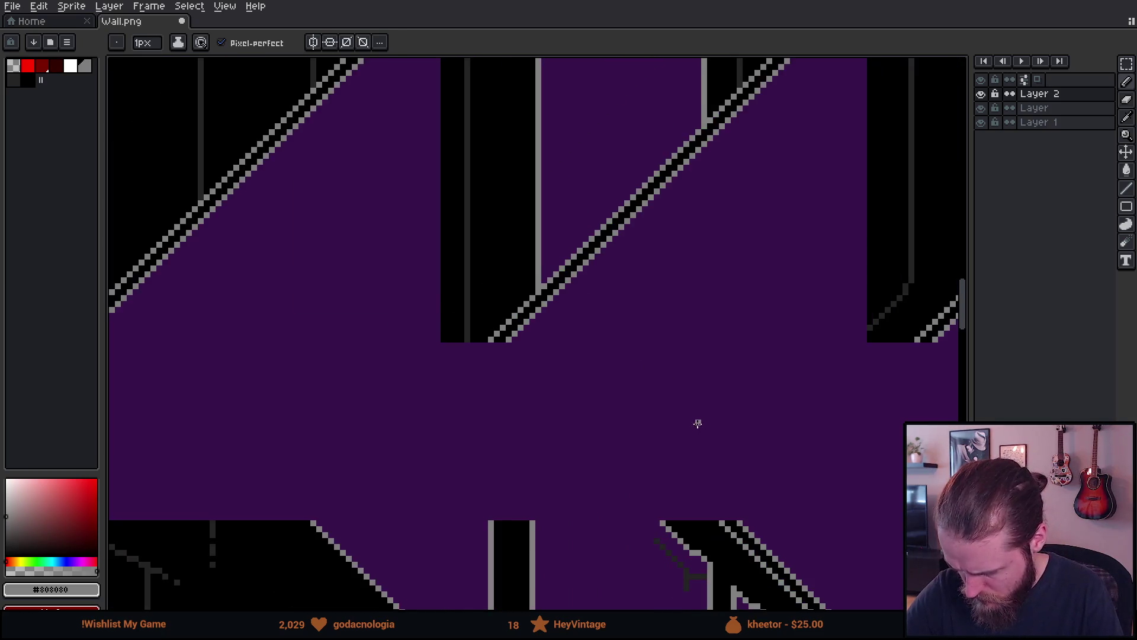
{"action": "mouse_move", "coordinate": [469, 226]}
{"action": "left_mouse_down"}
{"action": "mouse_move", "coordinate": [445, 230]}
{"action": "mouse_move", "coordinate": [419, 211]}
{"action": "mouse_move", "coordinate": [401, 174]}
{"action": "mouse_move", "coordinate": [391, 197]}
{"action": "mouse_move", "coordinate": [346, 179]}
{"action": "mouse_move", "coordinate": [337, 141]}
{"action": "mouse_move", "coordinate": [273, 104]}
{"action": "mouse_move", "coordinate": [329, 156]}
{"action": "left_mouse_up"}
{"action": "key", "text": "Escape"}
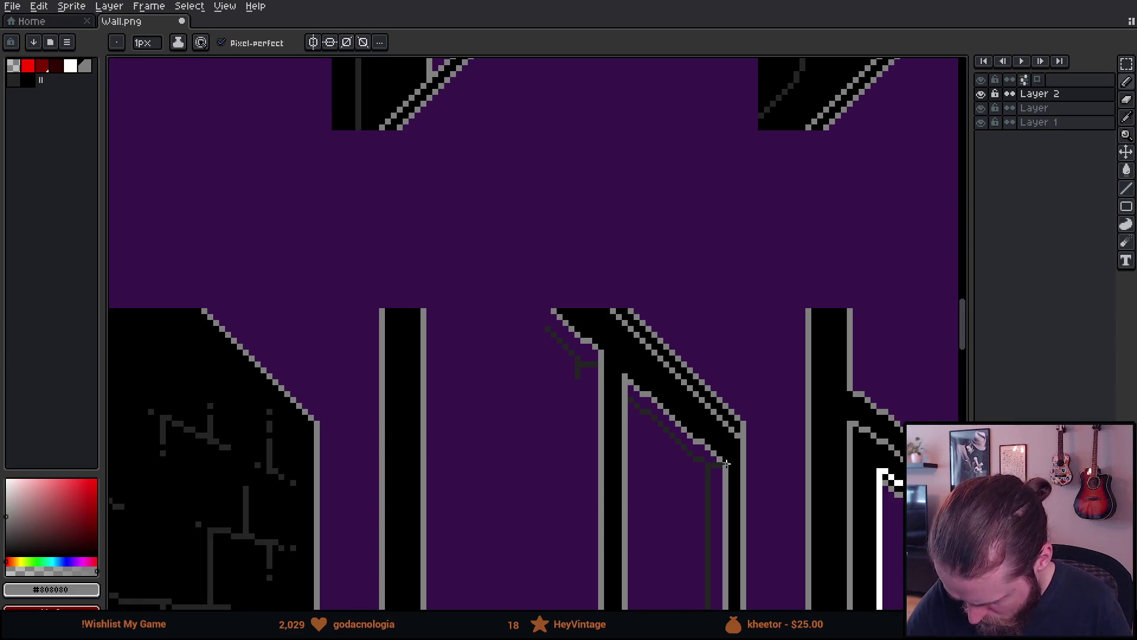
{"action": "key", "text": "shift+n"}
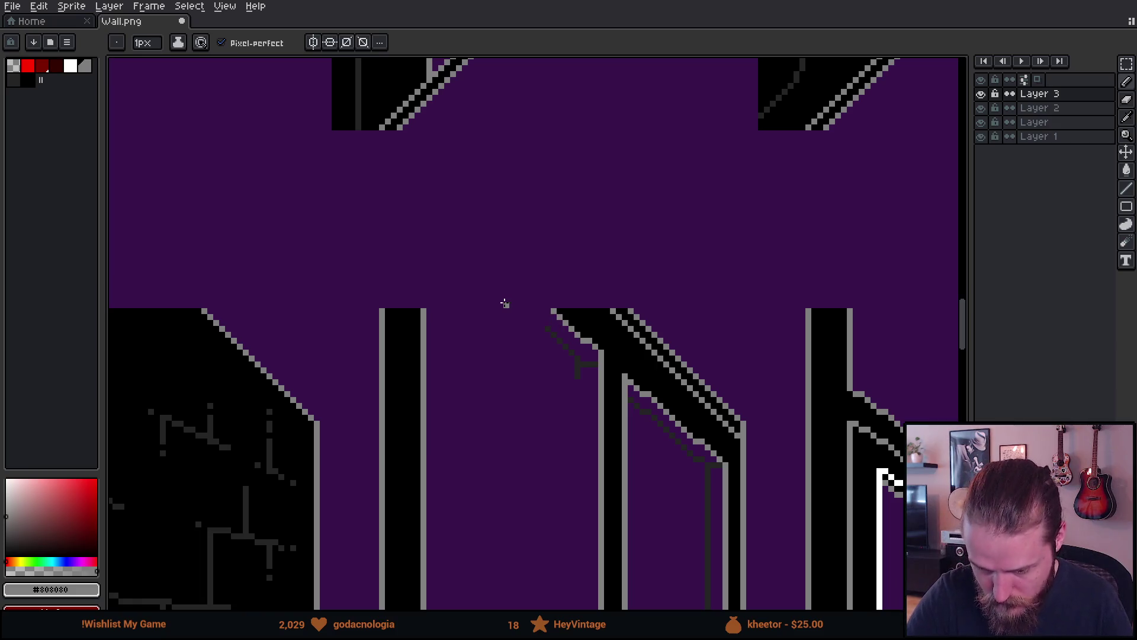
Draw a straight red guide line along the beam diagonal on Layer 3.
{"action": "left_click", "coordinate": [28, 65]}
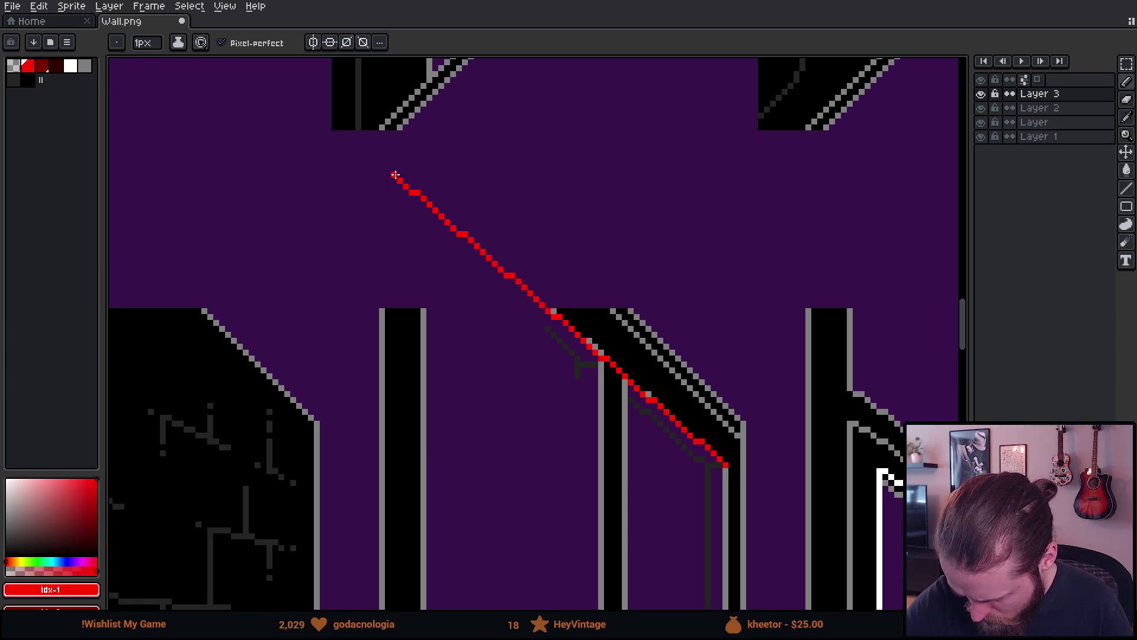
{"action": "left_click", "coordinate": [406, 179], "text": "shift"}
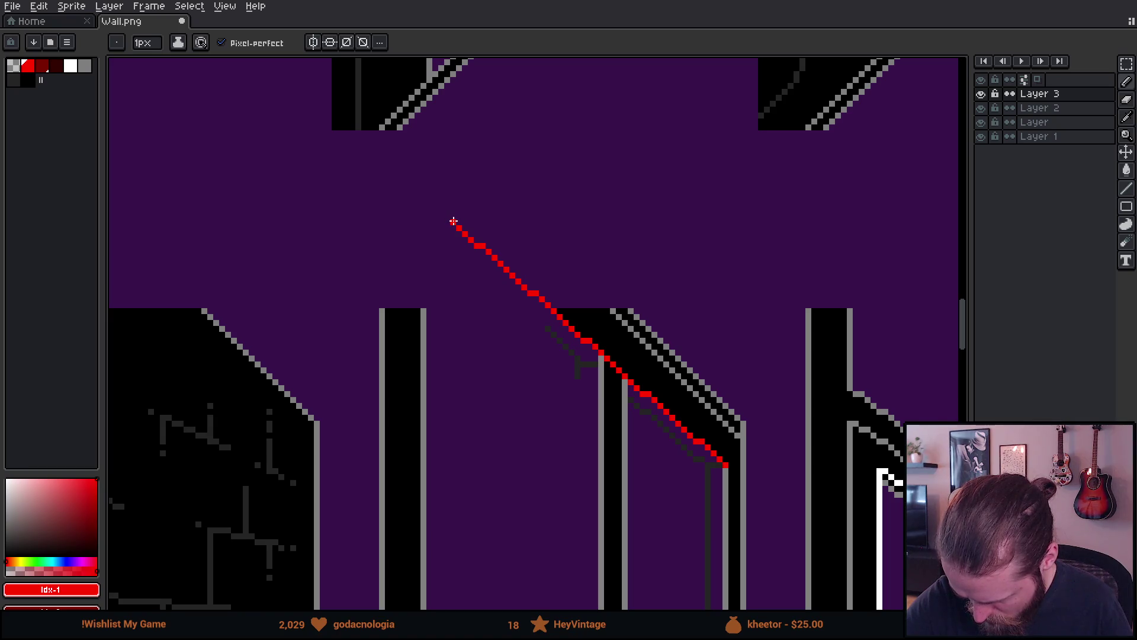
{"action": "left_click", "coordinate": [453, 229], "text": "shift"}
{"action": "left_click_drag", "start_coordinate": [731, 386], "coordinate": [701, 368]}
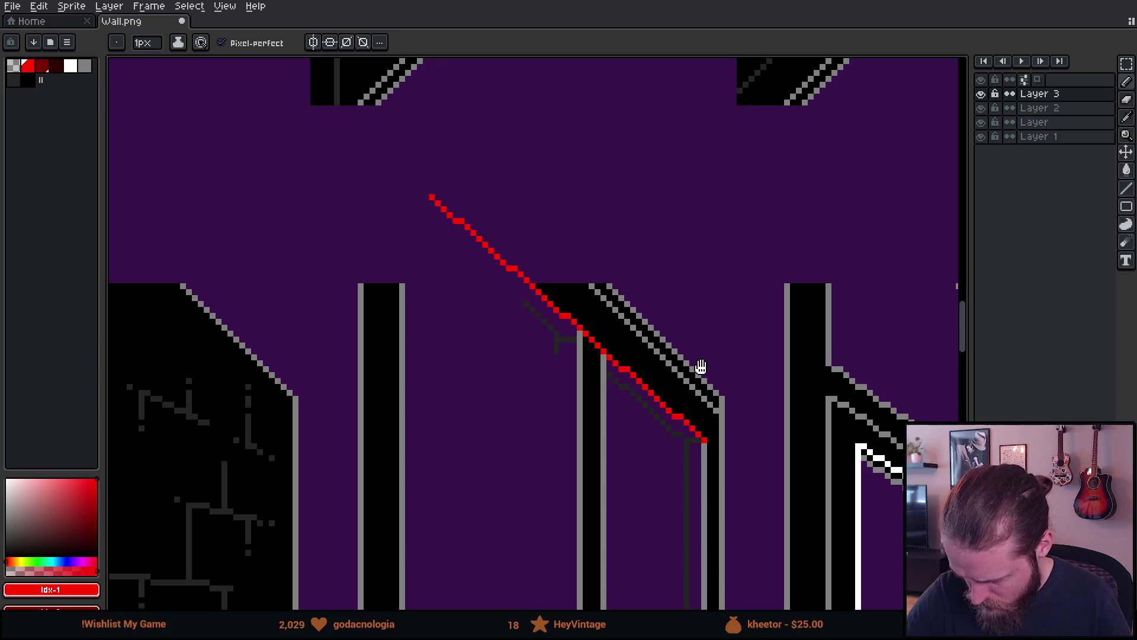
{"action": "scroll", "coordinate": [563, 353], "scroll_direction": "up", "scroll_amount": 2}
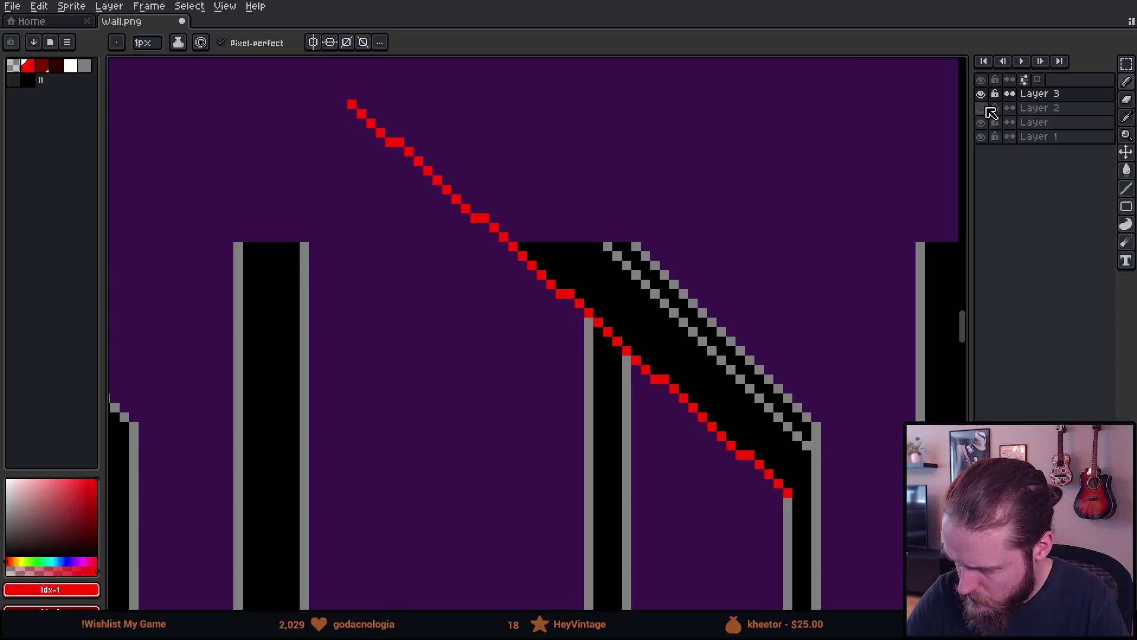
On Layer 2, add dark grey shading pixels beneath the window's slanted top.
{"action": "left_click", "coordinate": [1048, 108]}
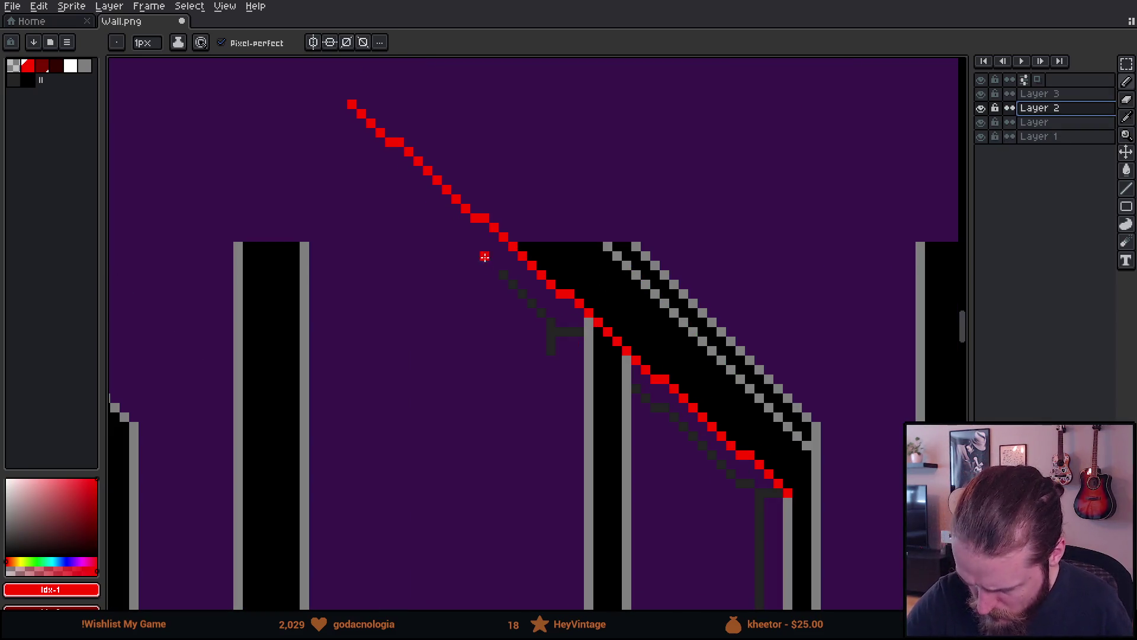
{"action": "left_click", "coordinate": [507, 273], "text": "alt"}
{"action": "scroll", "coordinate": [492, 235], "scroll_direction": "up", "scroll_amount": 5}
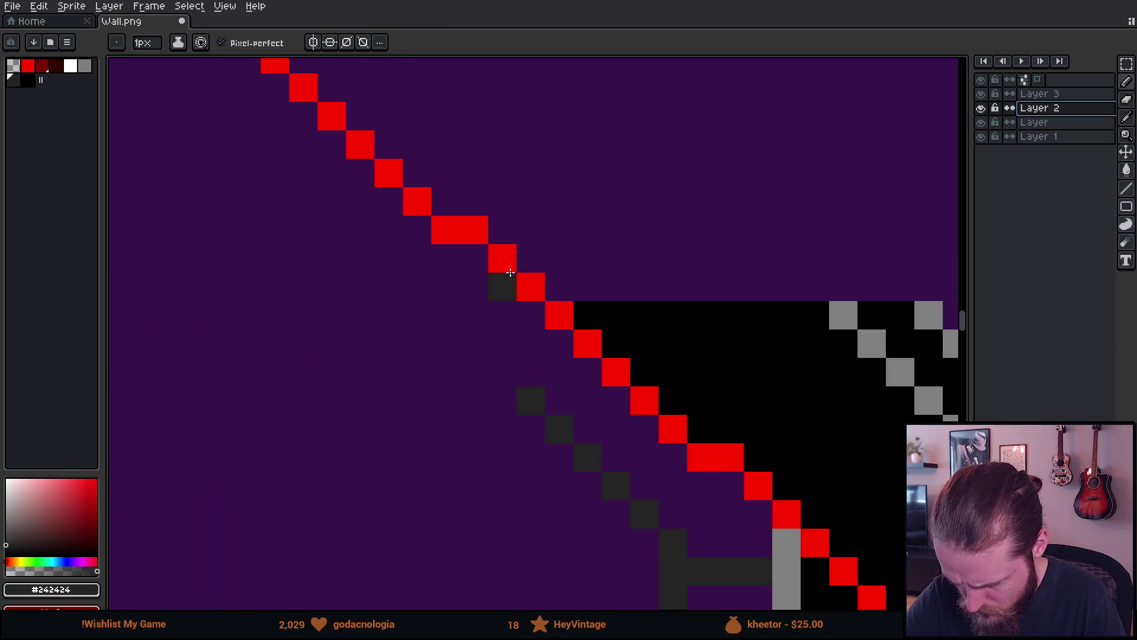
{"action": "left_click_drag", "start_coordinate": [480, 288], "coordinate": [487, 255]}
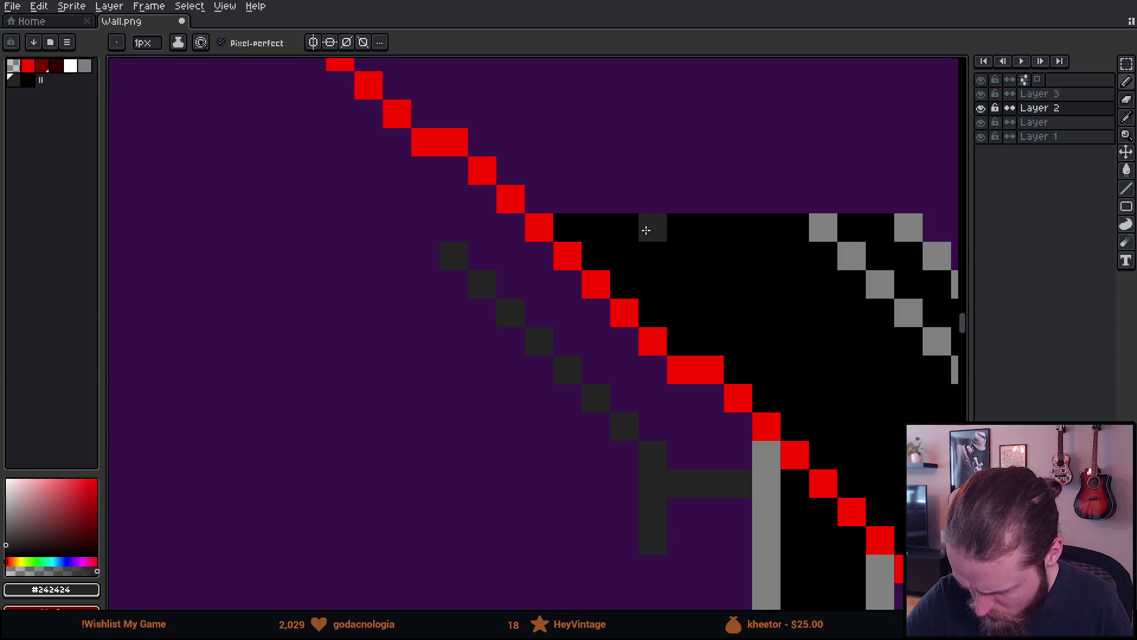
{"action": "left_click", "coordinate": [437, 261]}
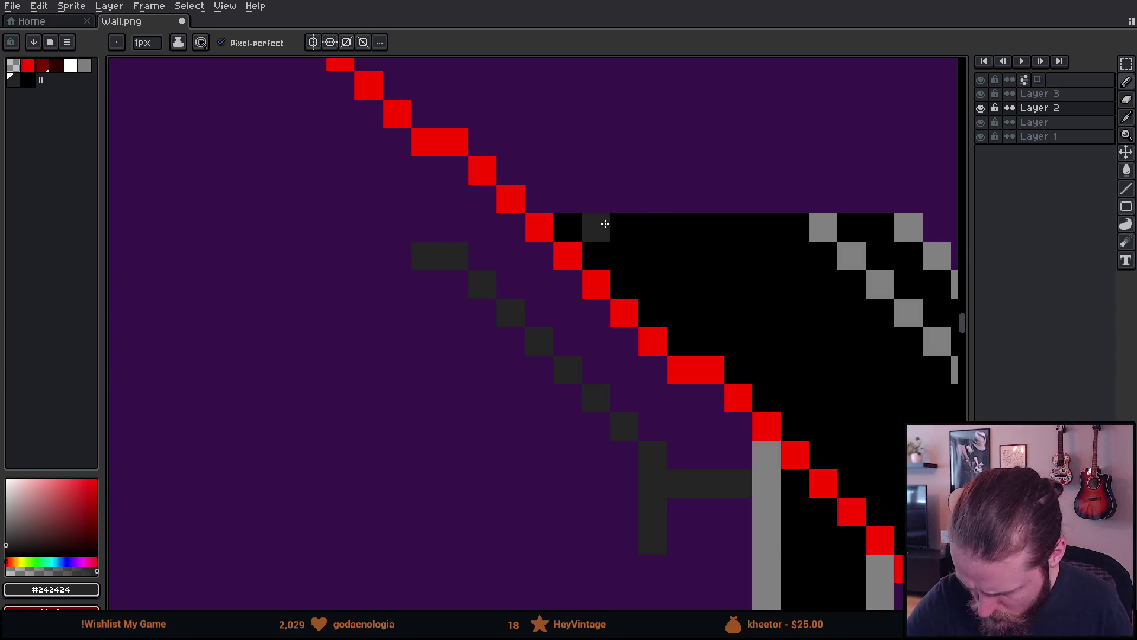
{"action": "left_click", "coordinate": [398, 228]}
{"action": "scroll", "coordinate": [674, 361], "scroll_direction": "down", "scroll_amount": 5}
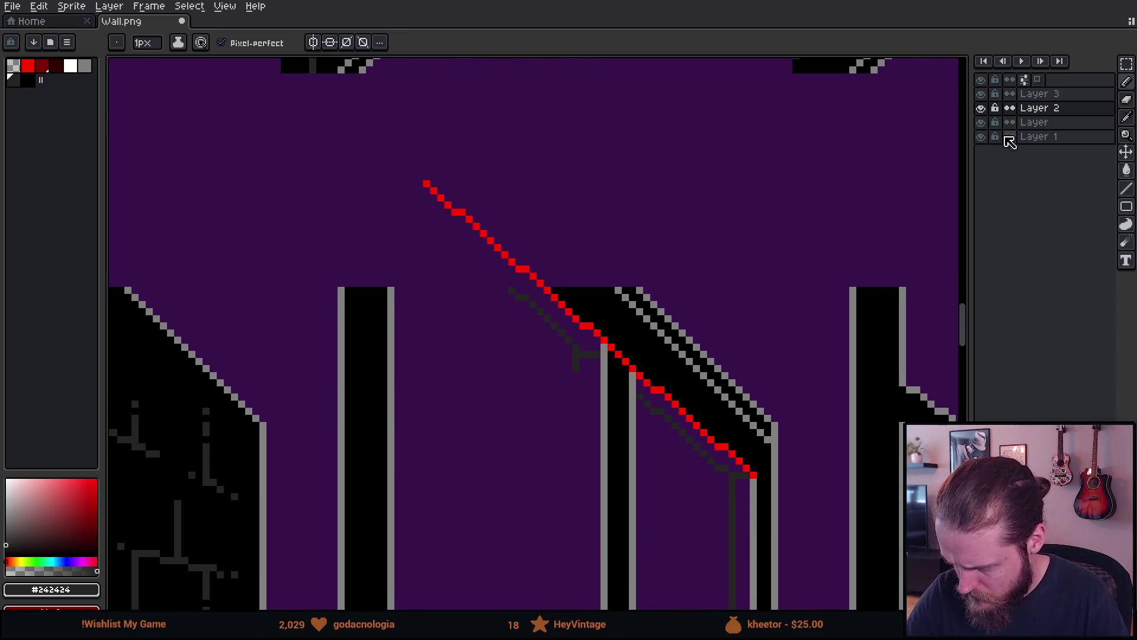
{"action": "left_click", "coordinate": [1039, 94]}
Delete the red guide layer and pan across the wall to the purple window panes.
{"action": "key", "text": "Delete"}
{"action": "mouse_move", "coordinate": [805, 376]}
{"action": "left_mouse_down"}
{"action": "mouse_move", "coordinate": [770, 368]}
{"action": "mouse_move", "coordinate": [732, 238]}
{"action": "left_mouse_up"}
{"action": "left_click_drag", "start_coordinate": [725, 375], "coordinate": [741, 283]}
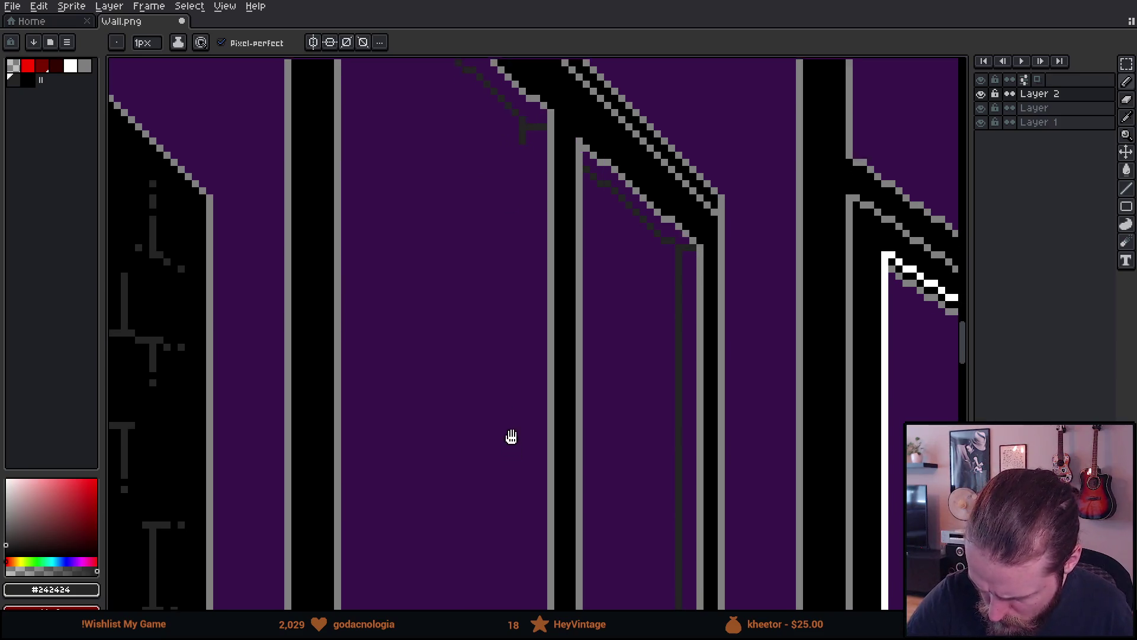
{"action": "left_click_drag", "start_coordinate": [510, 437], "coordinate": [511, 251]}
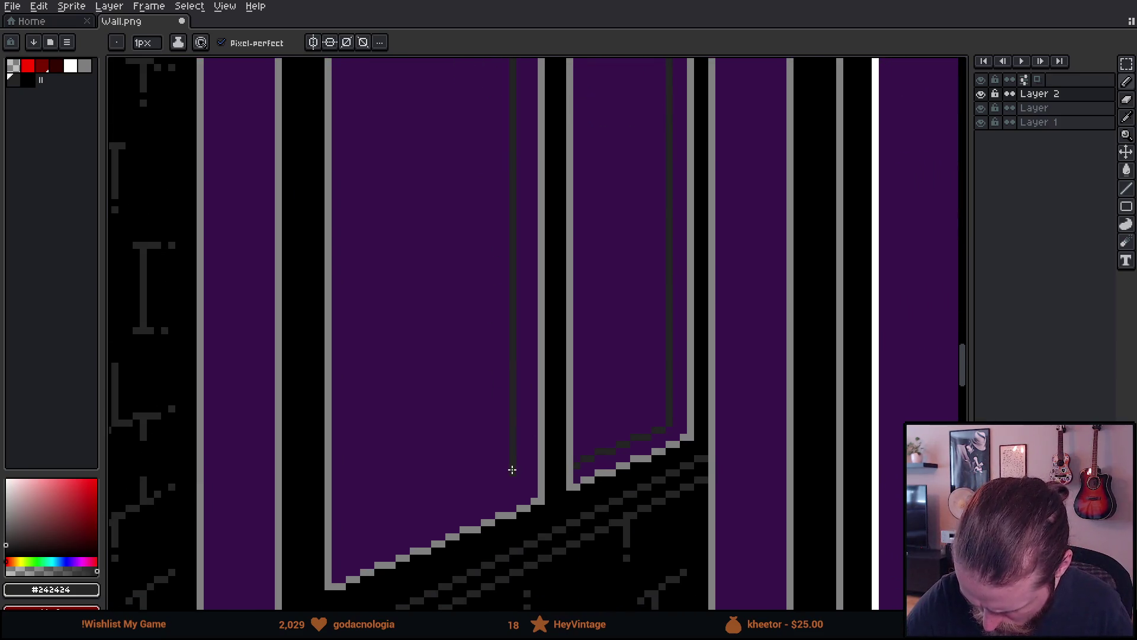
{"action": "mouse_move", "coordinate": [552, 290]}
{"action": "left_mouse_down"}
{"action": "mouse_move", "coordinate": [541, 574]}
{"action": "mouse_move", "coordinate": [561, 381]}
{"action": "mouse_move", "coordinate": [617, 228]}
{"action": "mouse_move", "coordinate": [617, 486]}
{"action": "mouse_move", "coordinate": [723, 190]}
{"action": "left_mouse_up"}
{"action": "scroll", "coordinate": [617, 486], "scroll_direction": "up", "scroll_amount": 1}
{"action": "scroll", "coordinate": [640, 419], "scroll_direction": "up", "scroll_amount": 1}
{"action": "scroll", "coordinate": [681, 310], "scroll_direction": "up", "scroll_amount": 1}
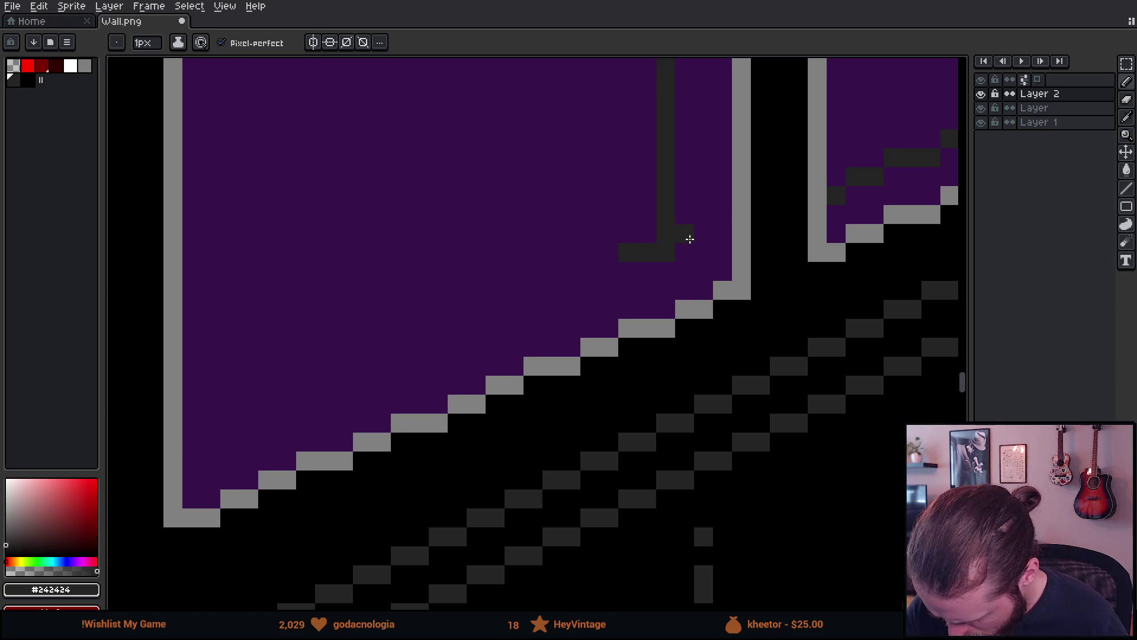
Zoom in on the stair-stepped sloping sill at the tall pane's lower edge.
{"action": "mouse_move", "coordinate": [802, 193]}
{"action": "left_mouse_down"}
{"action": "mouse_move", "coordinate": [780, 259]}
{"action": "mouse_move", "coordinate": [782, 399]}
{"action": "mouse_move", "coordinate": [764, 220]}
{"action": "left_mouse_up"}
{"action": "scroll", "coordinate": [781, 279], "scroll_direction": "down", "scroll_amount": 3}
{"action": "scroll", "coordinate": [836, 195], "scroll_direction": "up", "scroll_amount": 1}
{"action": "scroll", "coordinate": [765, 220], "scroll_direction": "up", "scroll_amount": 4}
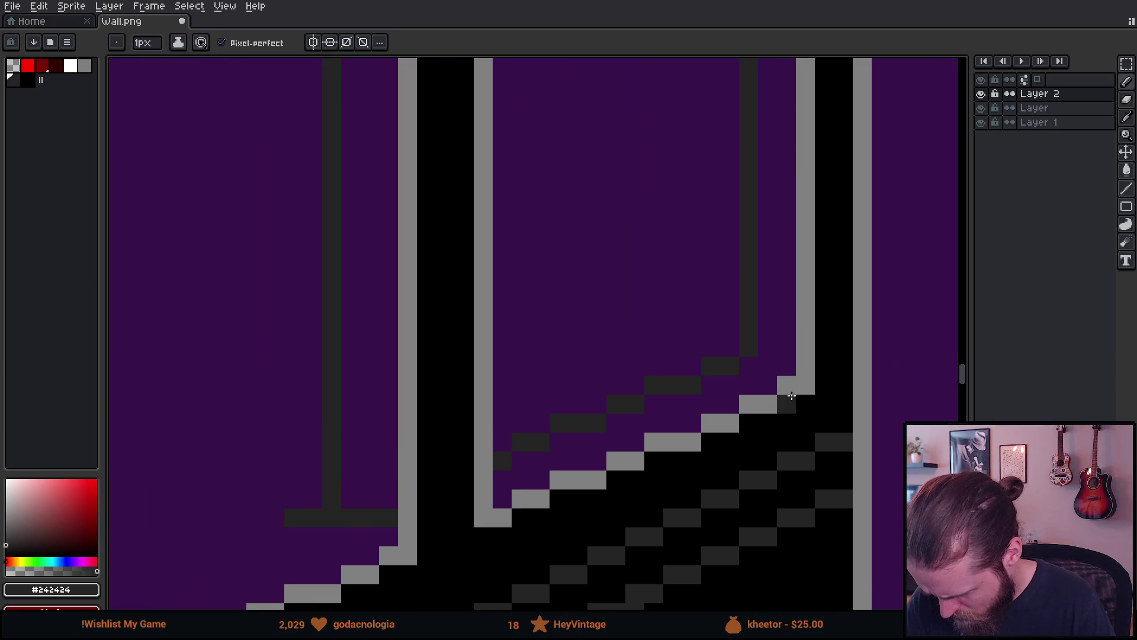
{"action": "scroll", "coordinate": [789, 352], "scroll_direction": "down", "scroll_amount": 5}
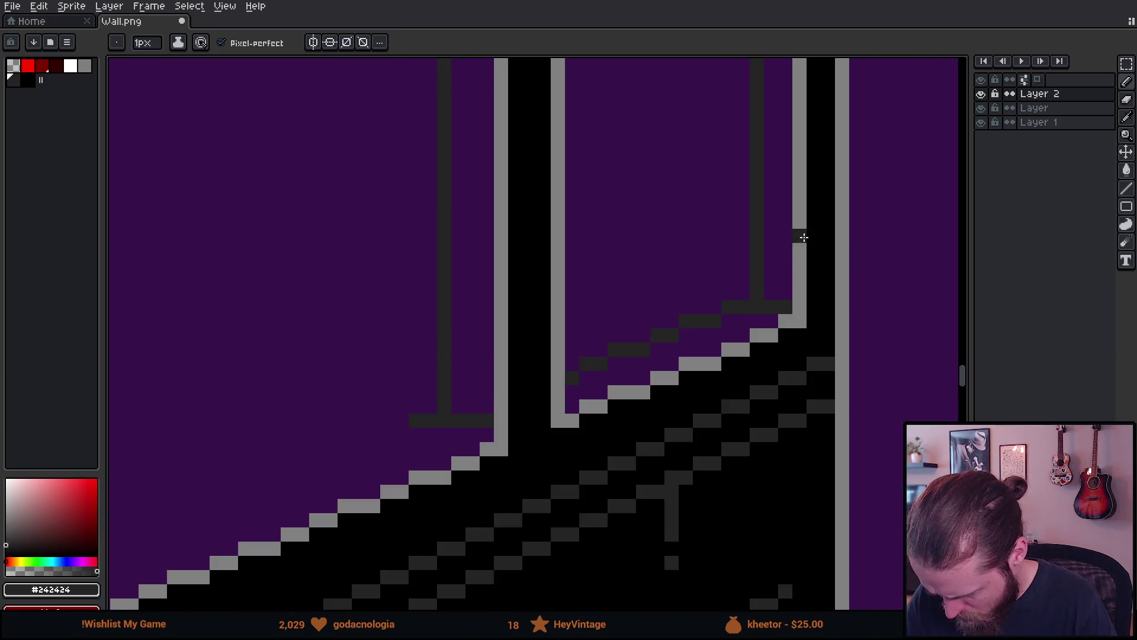
{"action": "left_click_drag", "start_coordinate": [804, 318], "coordinate": [814, 413]}
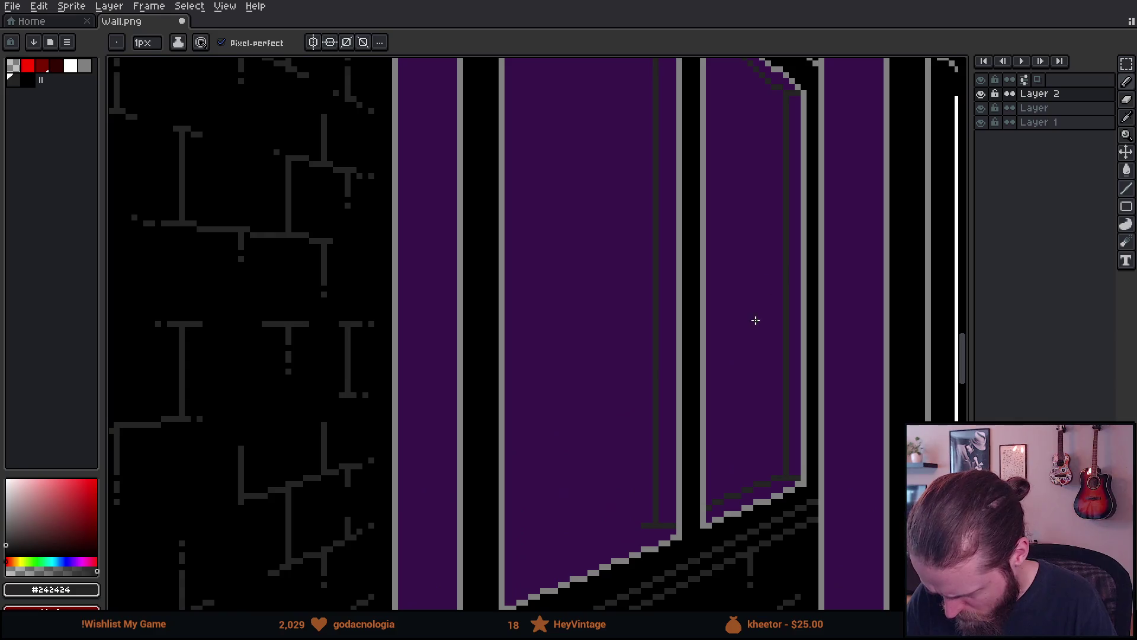
{"action": "left_click_drag", "start_coordinate": [756, 319], "coordinate": [798, 185]}
{"action": "scroll", "coordinate": [751, 345], "scroll_direction": "up", "scroll_amount": 3}
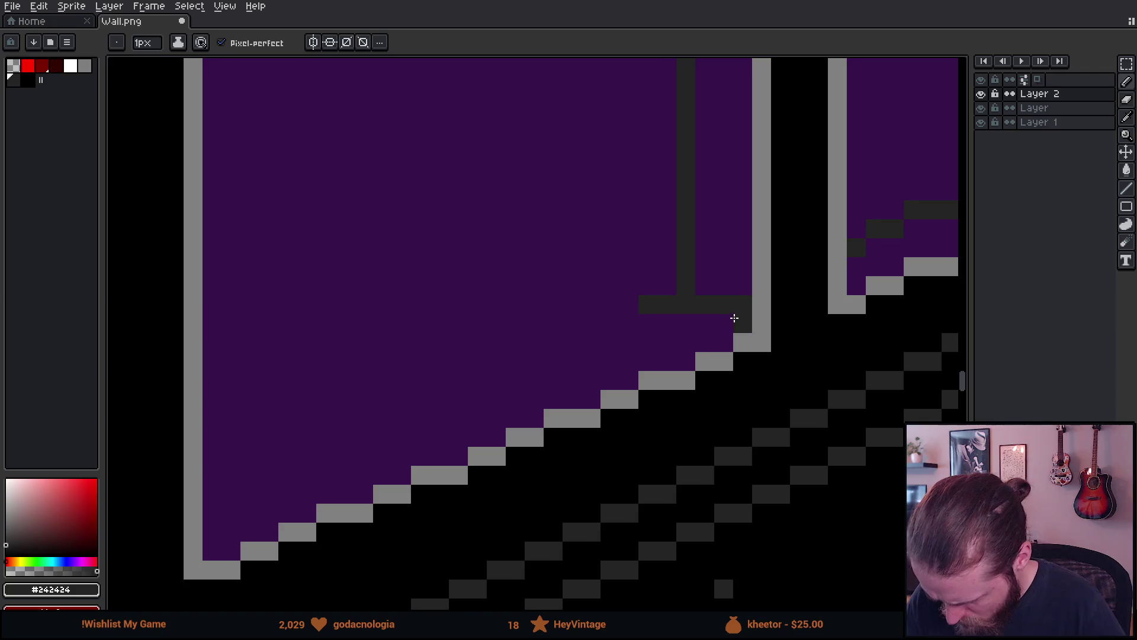
Trim the dark #242424 bar by erasing its top row, leftmost pixel and stray lower pixels.
{"action": "key", "text": "e"}
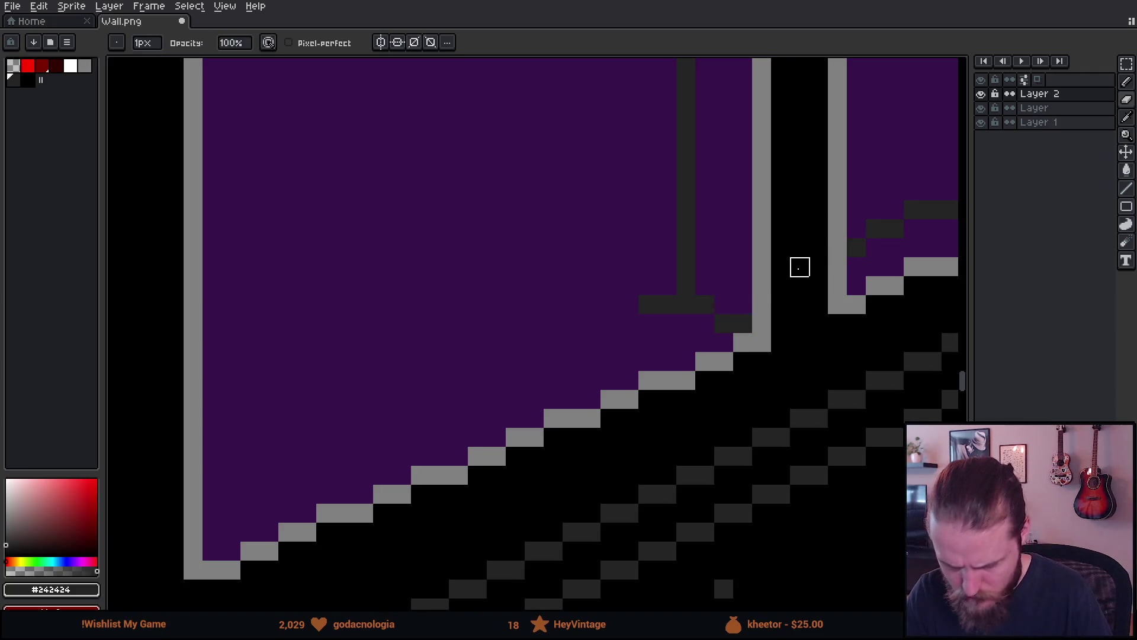
{"action": "scroll", "coordinate": [798, 268], "scroll_direction": "down", "scroll_amount": 2}
{"action": "scroll", "coordinate": [798, 269], "scroll_direction": "up", "scroll_amount": 2}
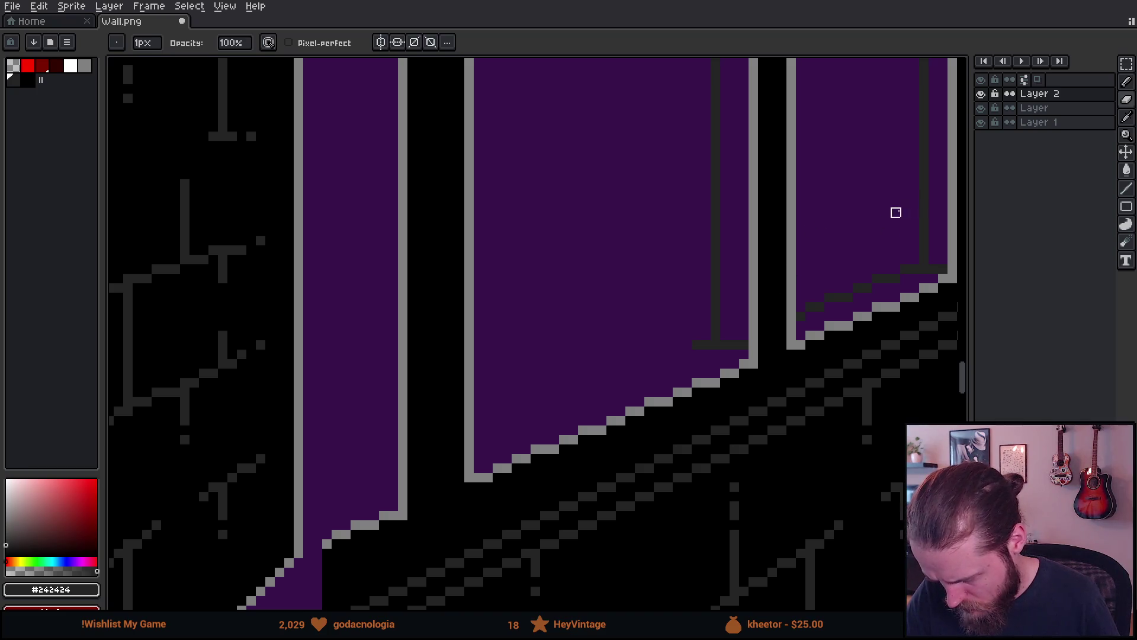
{"action": "scroll", "coordinate": [734, 335], "scroll_direction": "up", "scroll_amount": 1}
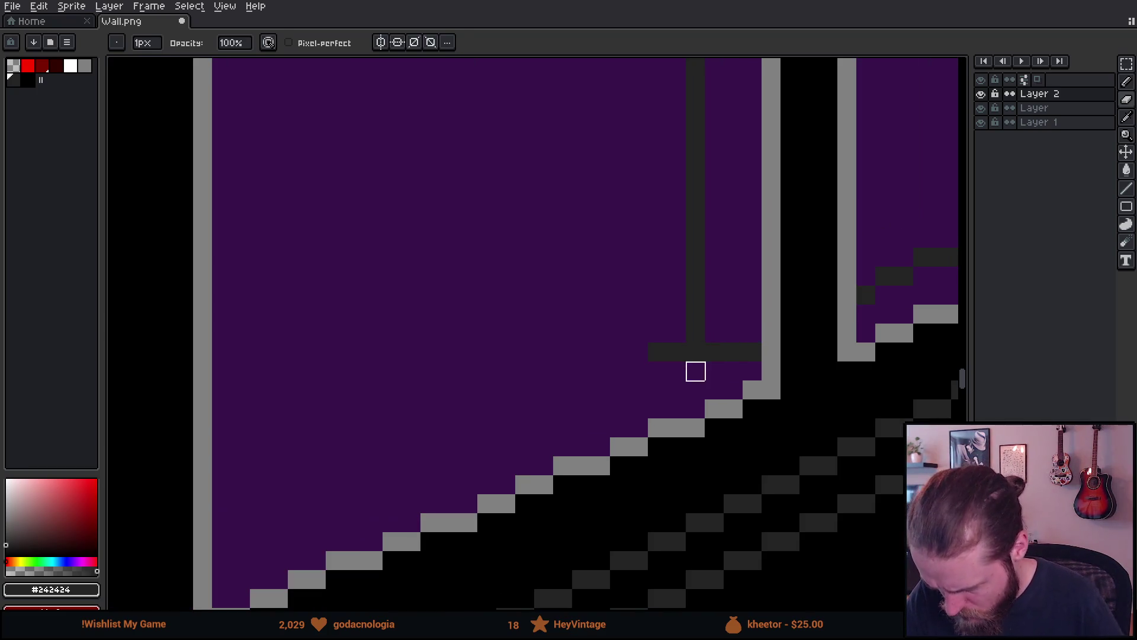
{"action": "key", "text": "b"}
{"action": "key", "text": "e"}
{"action": "mouse_move", "coordinate": [752, 350]}
{"action": "left_mouse_down"}
{"action": "mouse_move", "coordinate": [734, 333]}
{"action": "mouse_move", "coordinate": [658, 352]}
{"action": "left_mouse_up"}
{"action": "left_click_drag", "start_coordinate": [753, 277], "coordinate": [807, 241]}
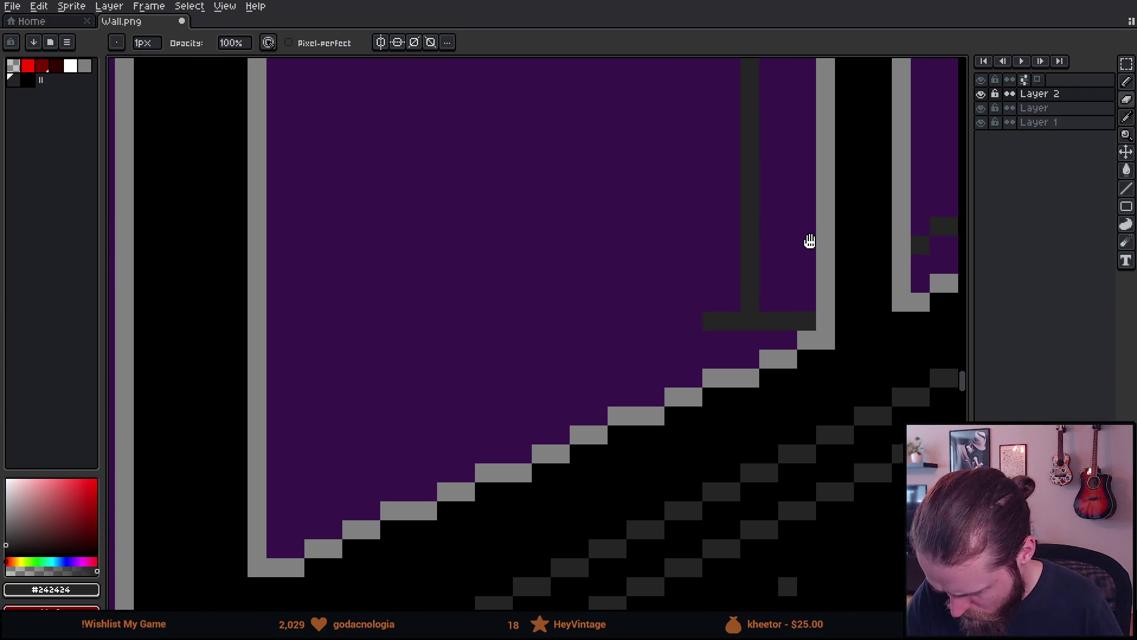
{"action": "left_click", "coordinate": [714, 320]}
{"action": "key", "text": "b"}
{"action": "key", "text": "e"}
{"action": "left_click", "coordinate": [714, 323]}
{"action": "left_click", "coordinate": [751, 320]}
Extend the dark shading leftward along the sill as stair-stepped pixels following its slope.
{"action": "mouse_move", "coordinate": [845, 244]}
{"action": "left_mouse_down"}
{"action": "mouse_move", "coordinate": [817, 356]}
{"action": "mouse_move", "coordinate": [885, 214]}
{"action": "left_mouse_up"}
{"action": "key", "text": "b"}
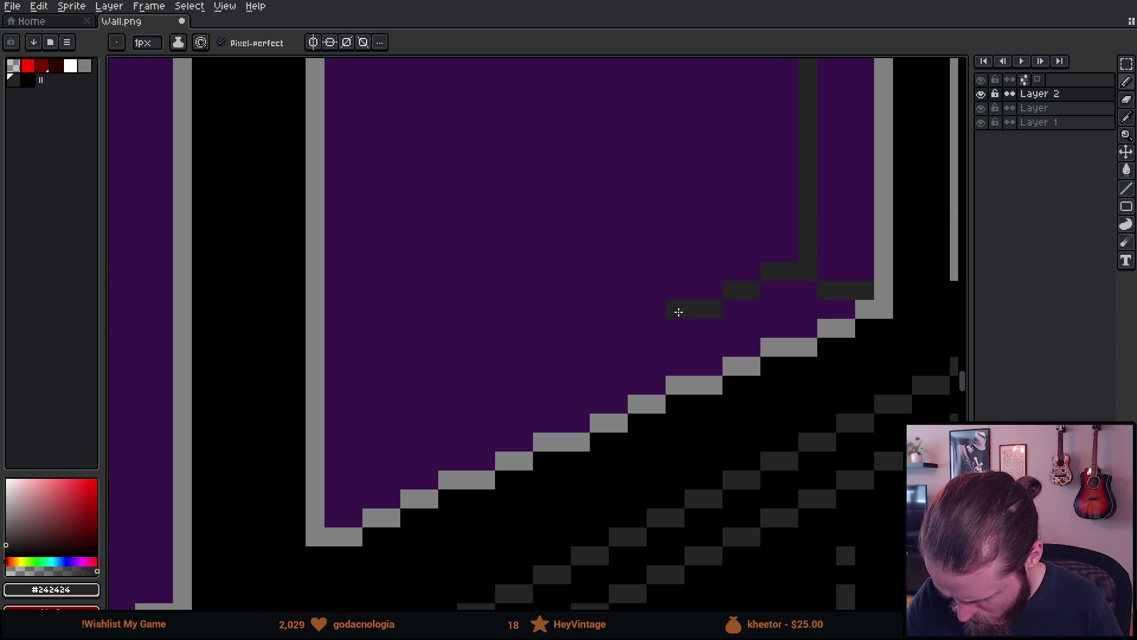
{"action": "left_click_drag", "start_coordinate": [657, 327], "coordinate": [635, 328]}
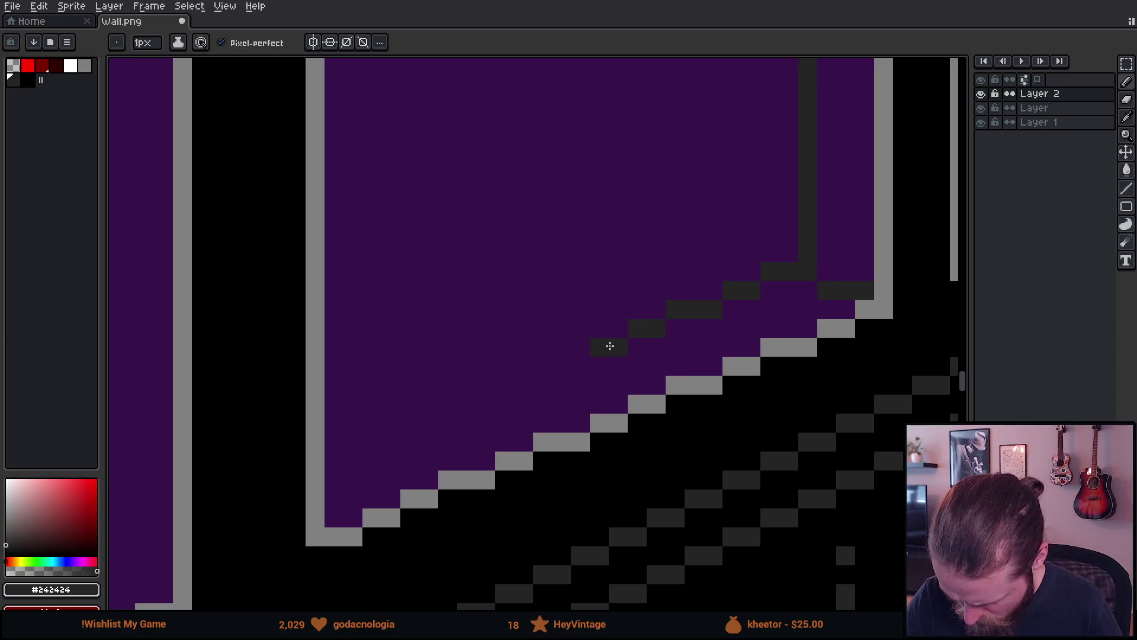
{"action": "mouse_move", "coordinate": [485, 404]}
{"action": "left_mouse_down"}
{"action": "mouse_move", "coordinate": [422, 411]}
{"action": "mouse_move", "coordinate": [350, 457]}
{"action": "left_mouse_up"}
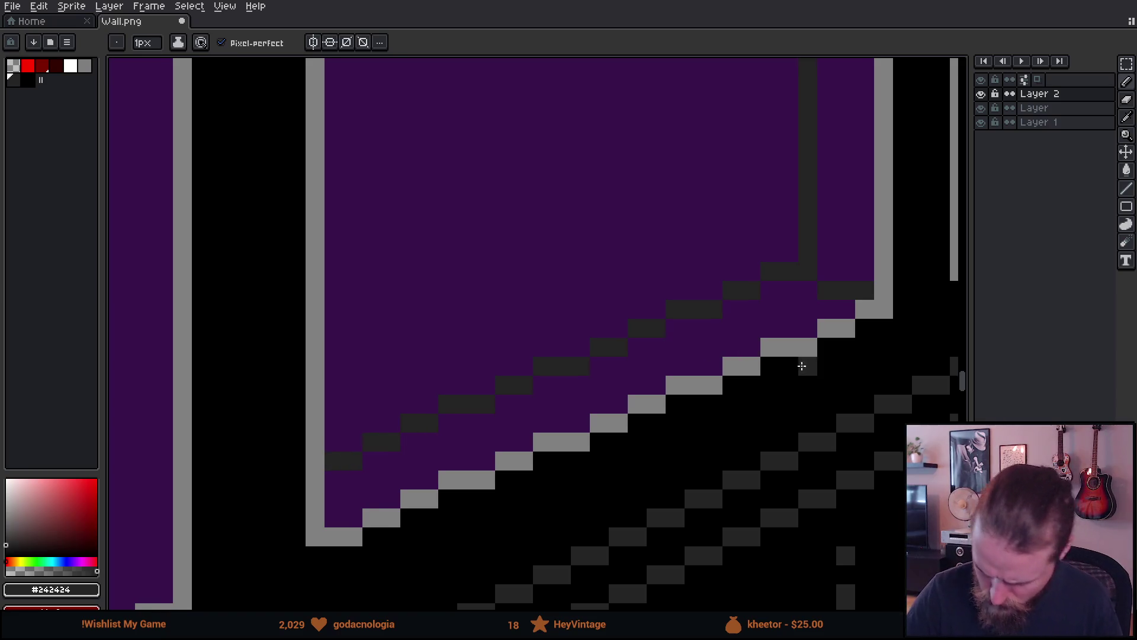
{"action": "left_click_drag", "start_coordinate": [805, 363], "coordinate": [790, 406]}
{"action": "scroll", "coordinate": [791, 406], "scroll_direction": "down", "scroll_amount": 5}
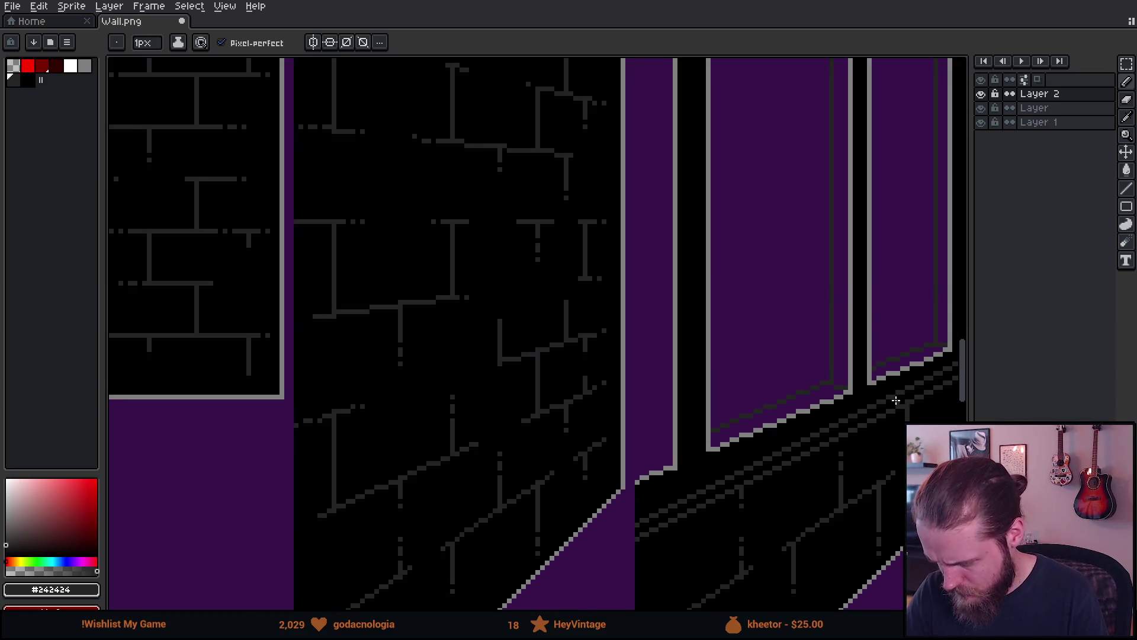
{"action": "scroll", "coordinate": [896, 401], "scroll_direction": "up", "scroll_amount": 5}
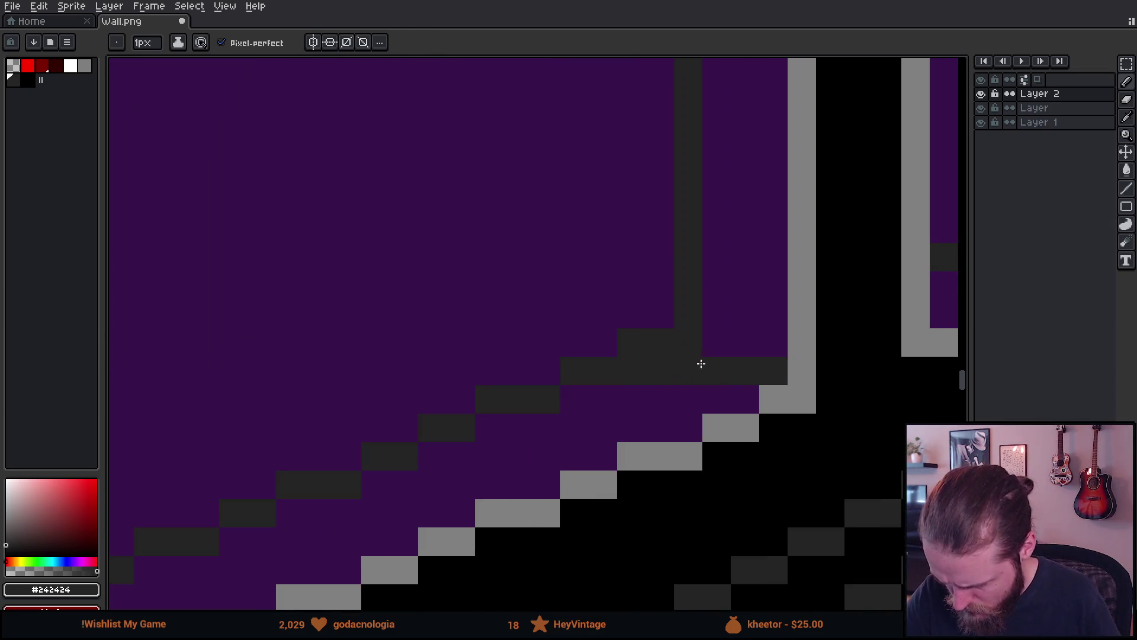
Erase stray dark pixels near the sill corner.
{"action": "key", "text": "e"}
{"action": "left_click_drag", "start_coordinate": [629, 340], "coordinate": [660, 342]}
{"action": "scroll", "coordinate": [829, 426], "scroll_direction": "down", "scroll_amount": 2}
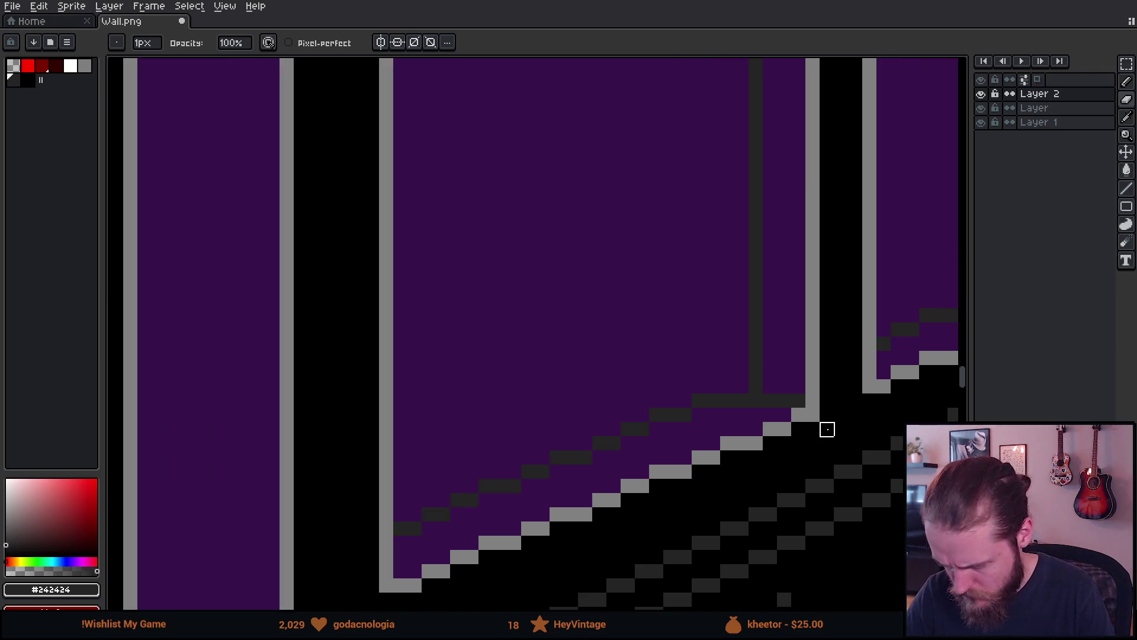
{"action": "scroll", "coordinate": [827, 429], "scroll_direction": "down", "scroll_amount": 2}
{"action": "scroll", "coordinate": [881, 439], "scroll_direction": "up", "scroll_amount": 4}
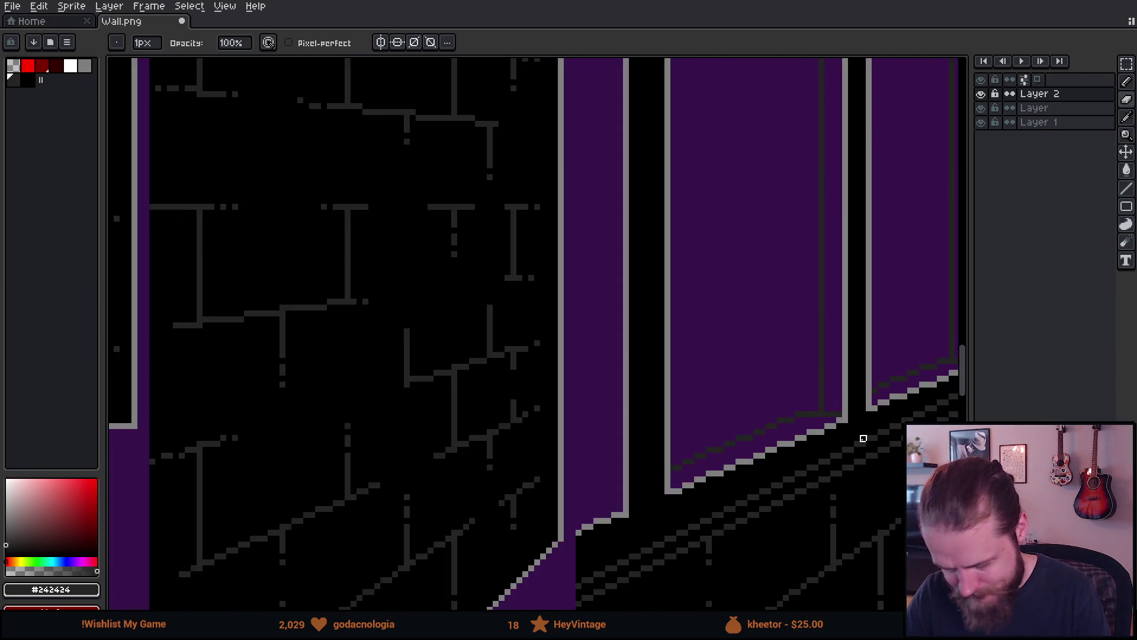
{"action": "scroll", "coordinate": [865, 414], "scroll_direction": "down", "scroll_amount": 3}
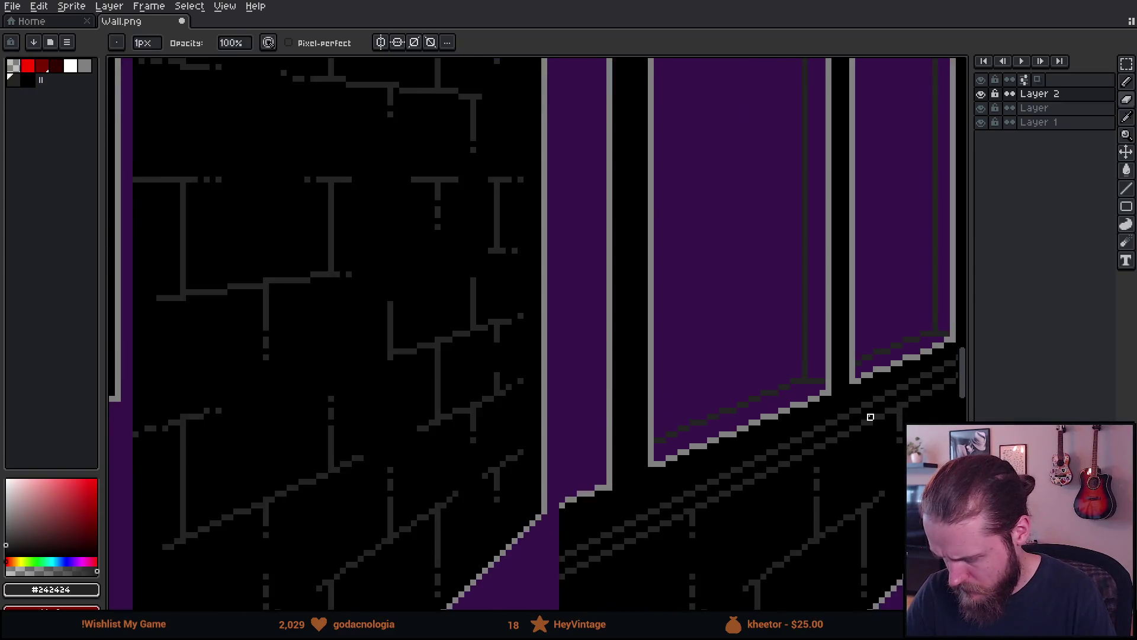
{"action": "scroll", "coordinate": [889, 409], "scroll_direction": "up", "scroll_amount": 1}
Add a dark mark in the narrower panel's lower corner, undoing the extra L-shape pixels.
{"action": "mouse_move", "coordinate": [865, 444]}
{"action": "left_mouse_down"}
{"action": "mouse_move", "coordinate": [808, 484]}
{"action": "mouse_move", "coordinate": [788, 482]}
{"action": "mouse_move", "coordinate": [798, 495]}
{"action": "left_mouse_up"}
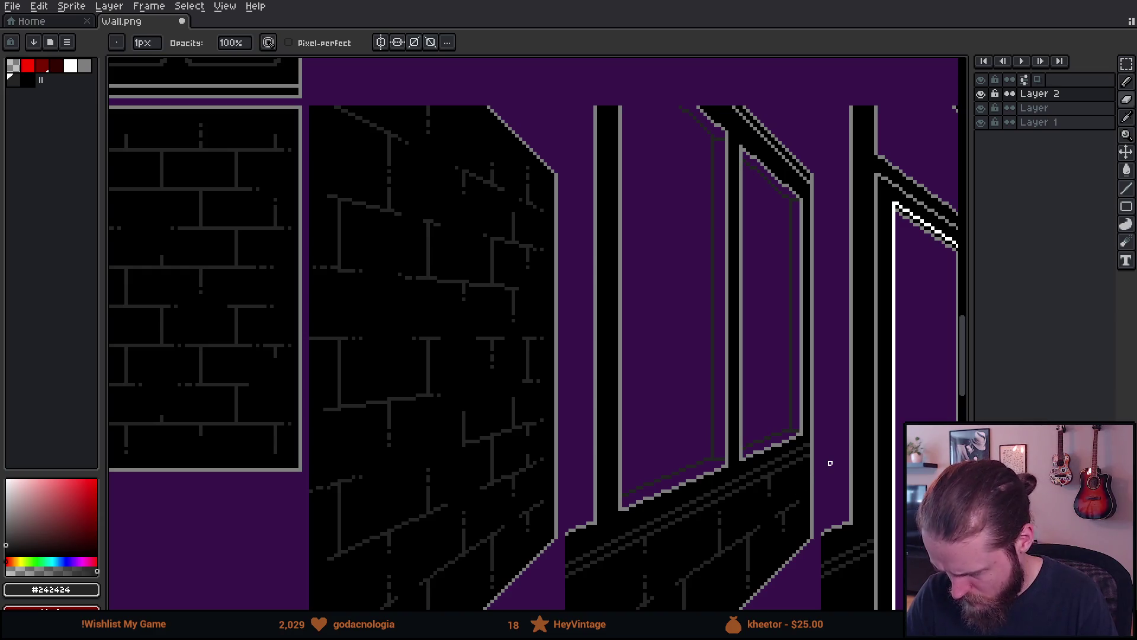
{"action": "mouse_move", "coordinate": [834, 445]}
{"action": "left_mouse_down"}
{"action": "mouse_move", "coordinate": [883, 399]}
{"action": "mouse_move", "coordinate": [789, 475]}
{"action": "mouse_move", "coordinate": [777, 472]}
{"action": "mouse_move", "coordinate": [871, 377]}
{"action": "left_mouse_up"}
{"action": "scroll", "coordinate": [660, 496], "scroll_direction": "up", "scroll_amount": 3}
{"action": "left_click_drag", "start_coordinate": [670, 464], "coordinate": [753, 406]}
{"action": "key", "text": "b"}
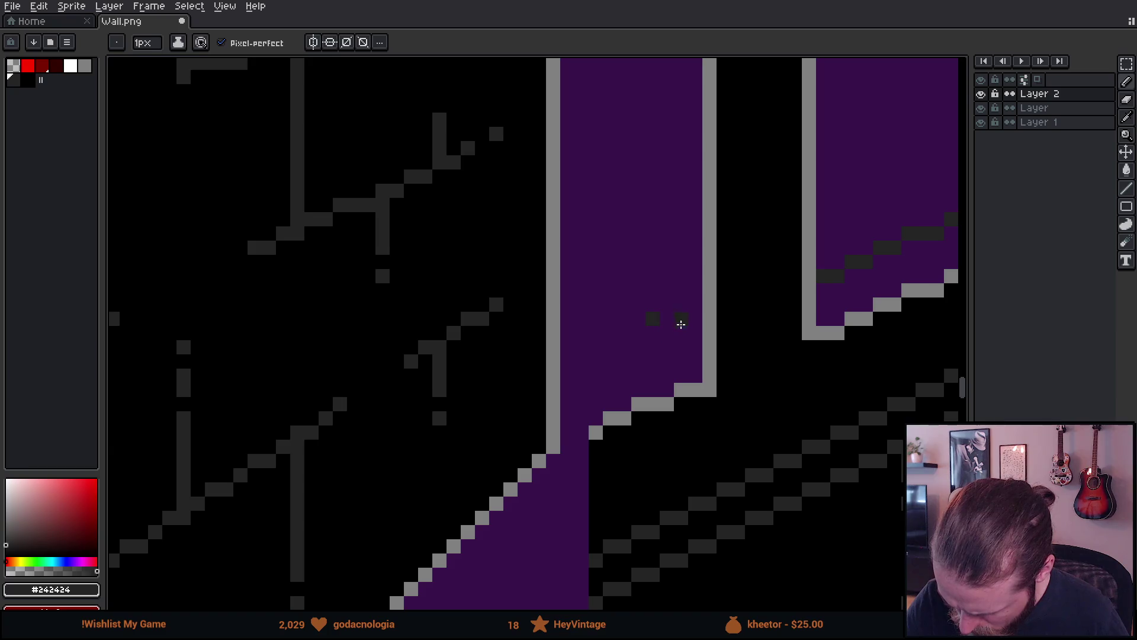
{"action": "key", "text": "ctrl+z"}
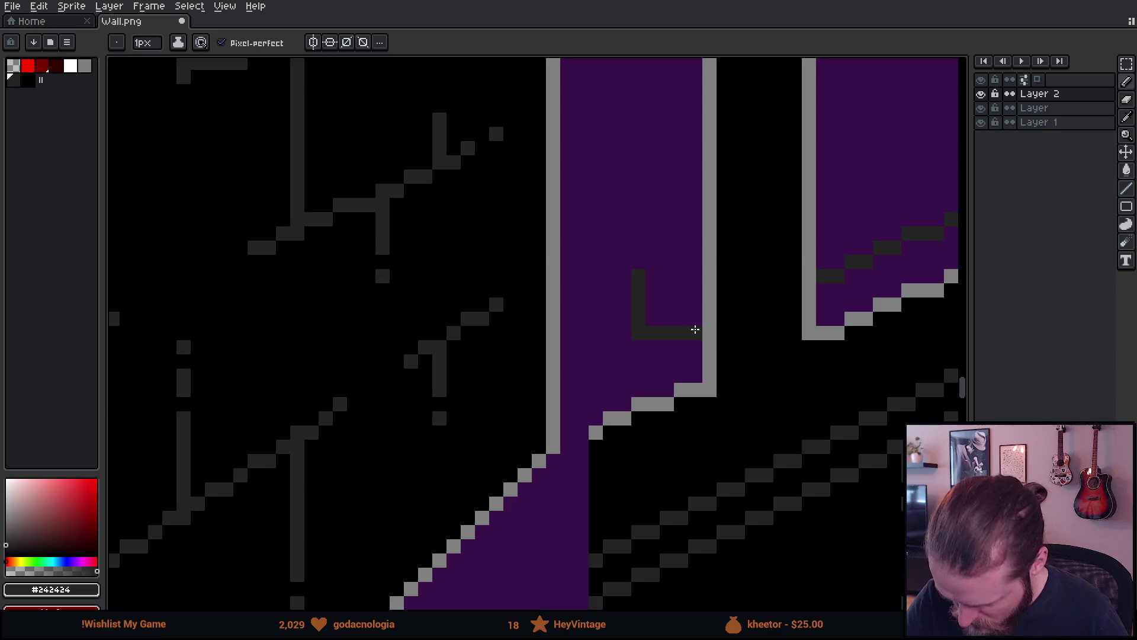
{"action": "scroll", "coordinate": [795, 335], "scroll_direction": "up", "scroll_amount": 3}
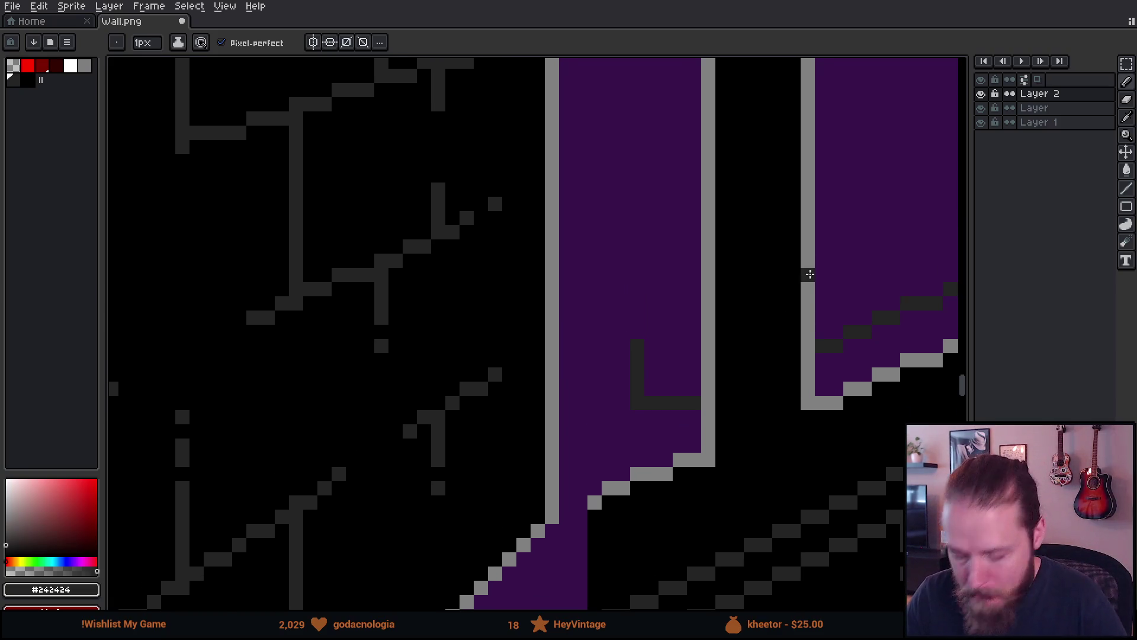
{"action": "key", "text": "ctrl+z"}
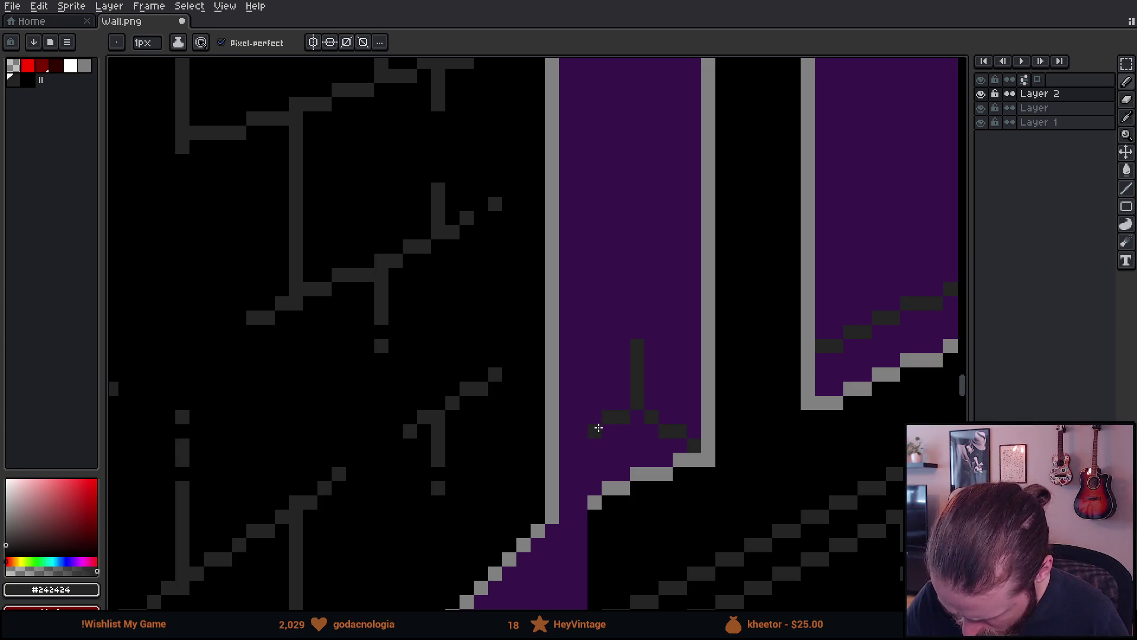
{"action": "scroll", "coordinate": [716, 367], "scroll_direction": "down", "scroll_amount": 2}
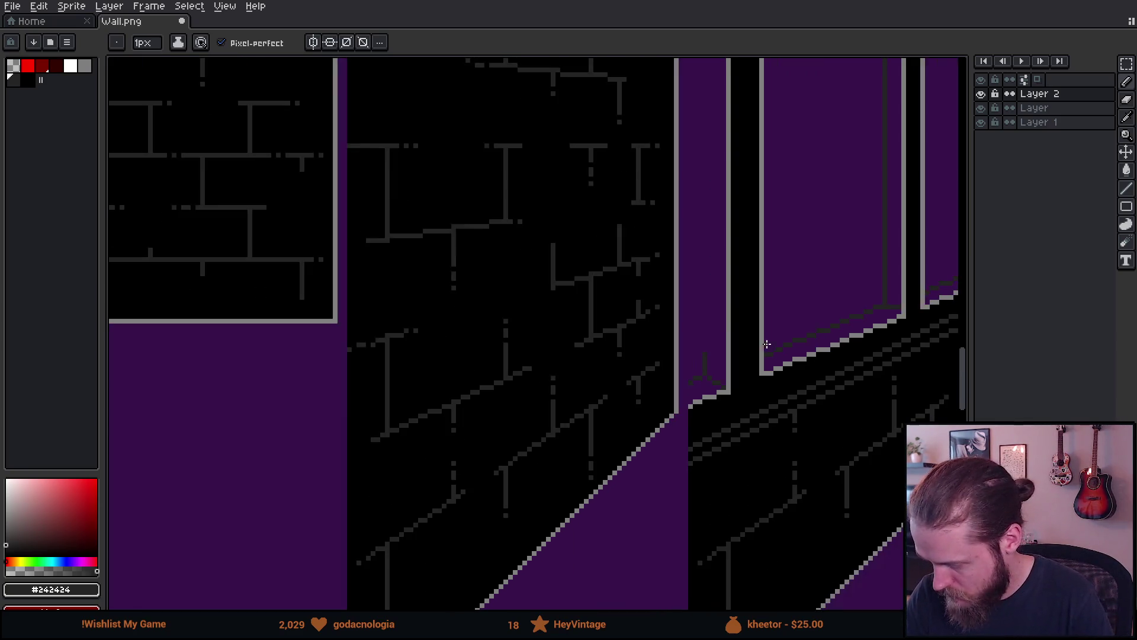
{"action": "scroll", "coordinate": [721, 371], "scroll_direction": "down", "scroll_amount": 3}
{"action": "scroll", "coordinate": [671, 386], "scroll_direction": "up", "scroll_amount": 2}
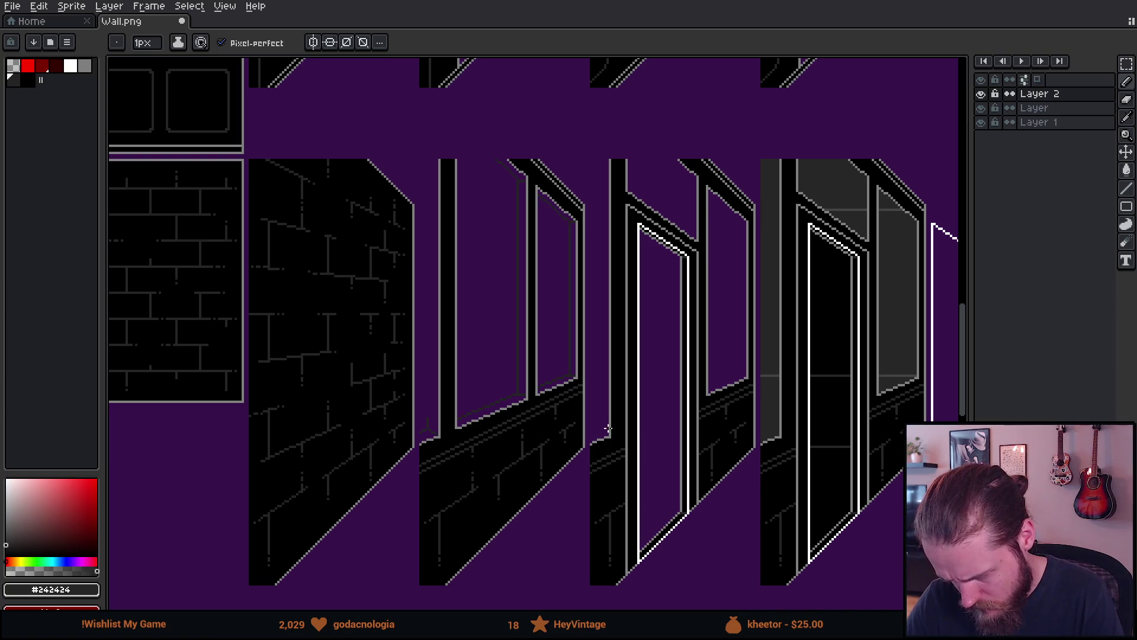
{"action": "left_click", "coordinate": [1054, 122]}
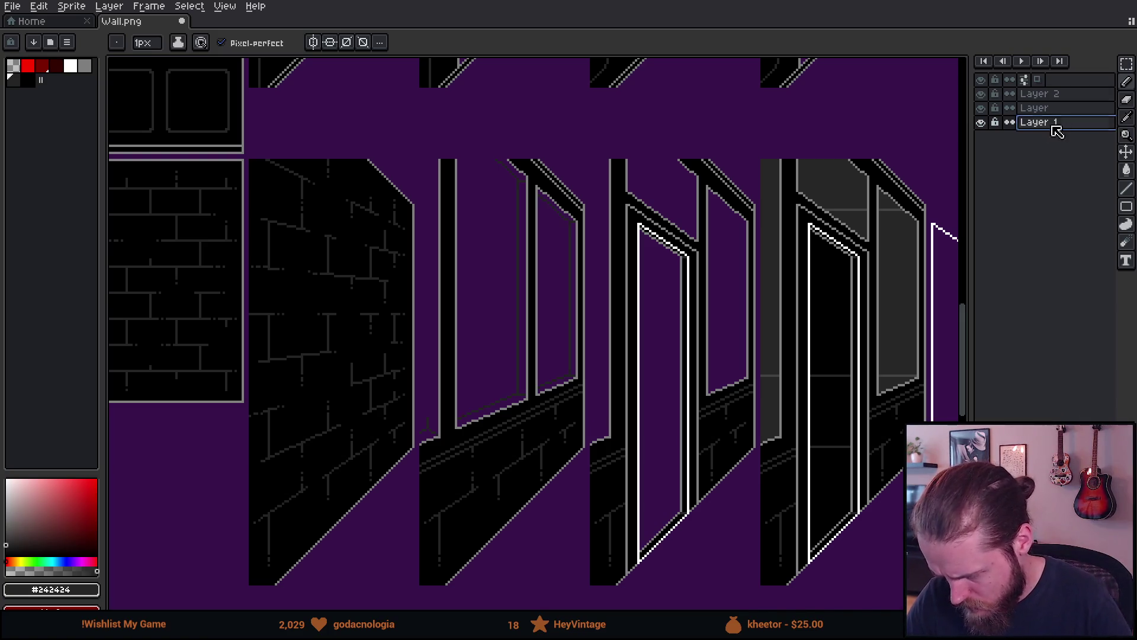
Fill the purple background on the base wall layer with black.
{"action": "left_click", "coordinate": [322, 319], "text": "alt"}
{"action": "key", "text": "g"}
{"action": "left_click", "coordinate": [425, 268]}
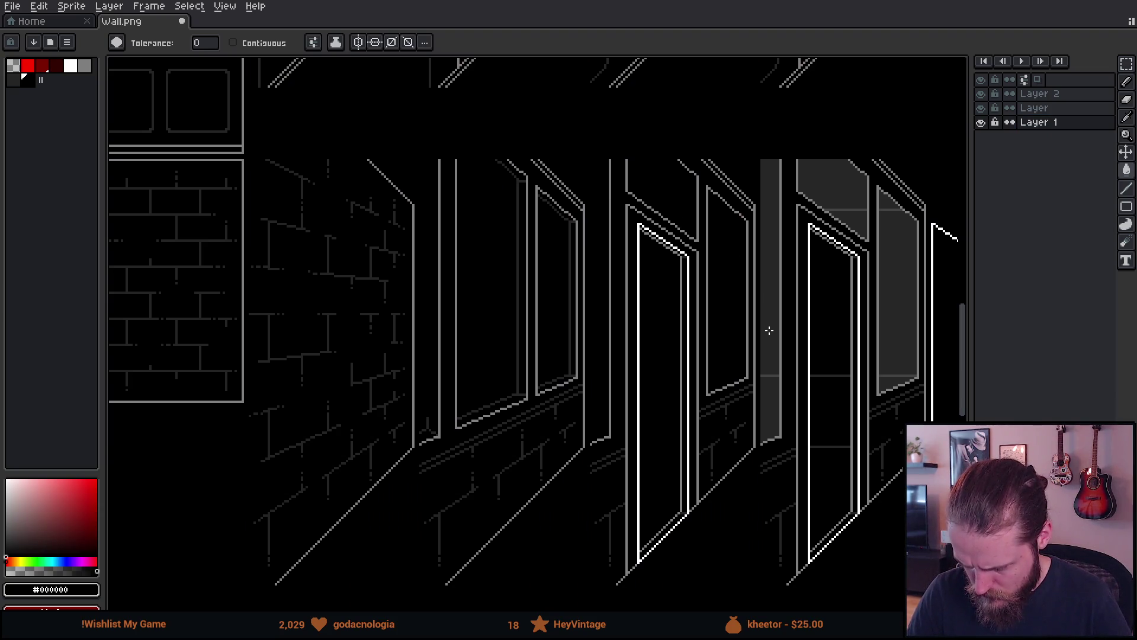
{"action": "scroll", "coordinate": [663, 373], "scroll_direction": "left", "scroll_amount": 5}
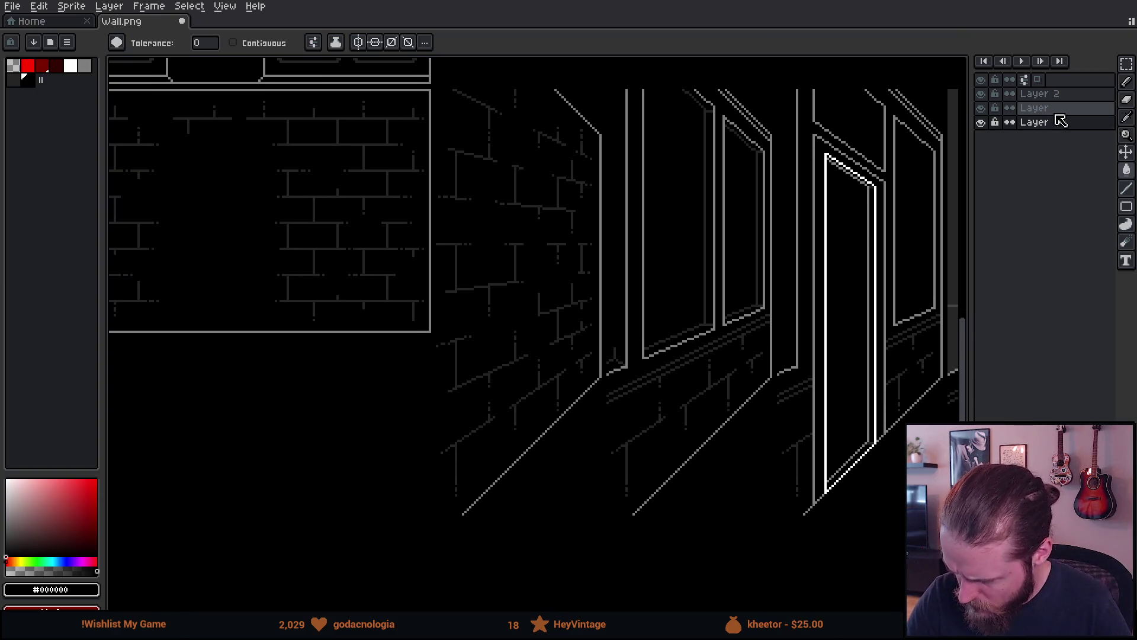
Back on Layer 2, paint over three stray stair pixels in black.
{"action": "left_click", "coordinate": [1058, 109]}
{"action": "left_click", "coordinate": [1051, 95]}
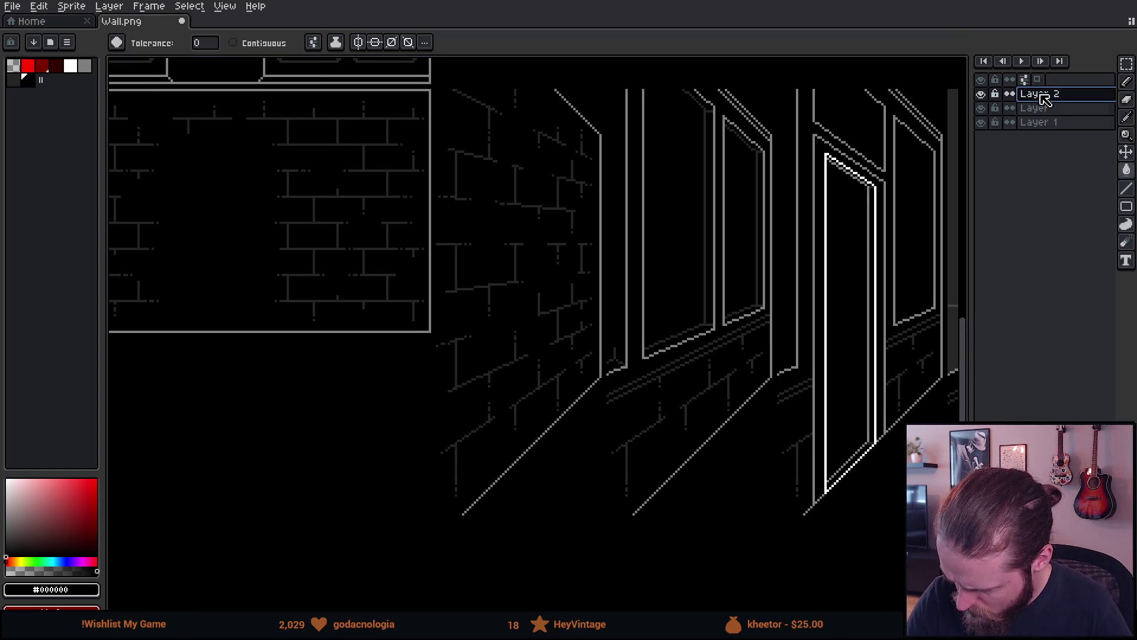
{"action": "scroll", "coordinate": [636, 309], "scroll_direction": "up", "scroll_amount": 5}
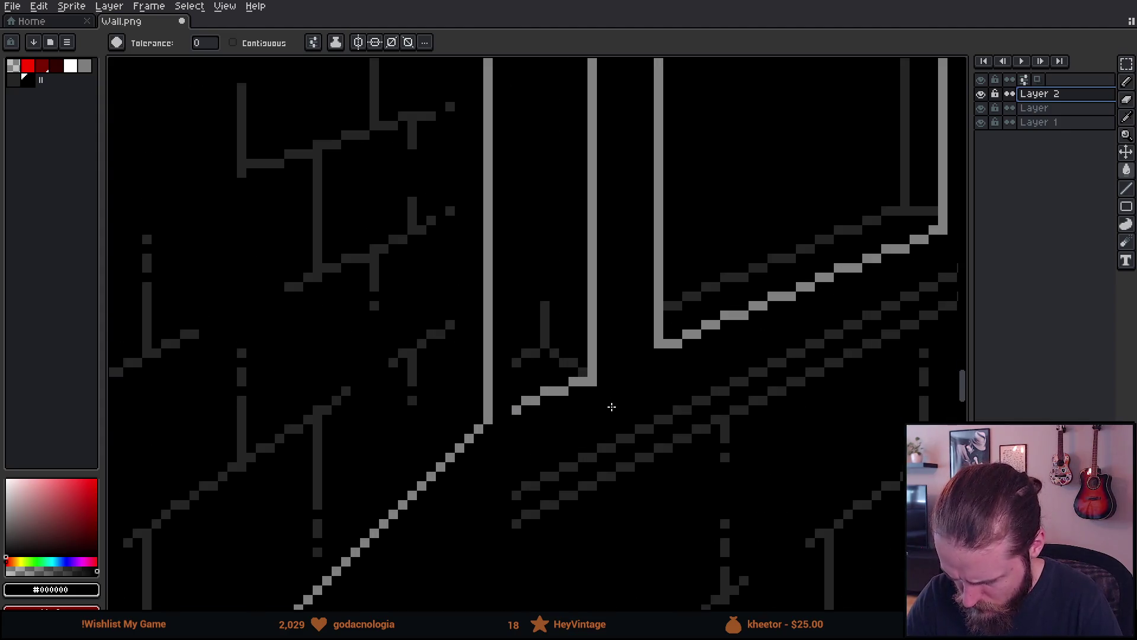
{"action": "key", "text": "b"}
{"action": "mouse_move", "coordinate": [527, 343]}
{"action": "left_mouse_down"}
{"action": "mouse_move", "coordinate": [527, 355]}
{"action": "mouse_move", "coordinate": [570, 372]}
{"action": "left_mouse_up"}
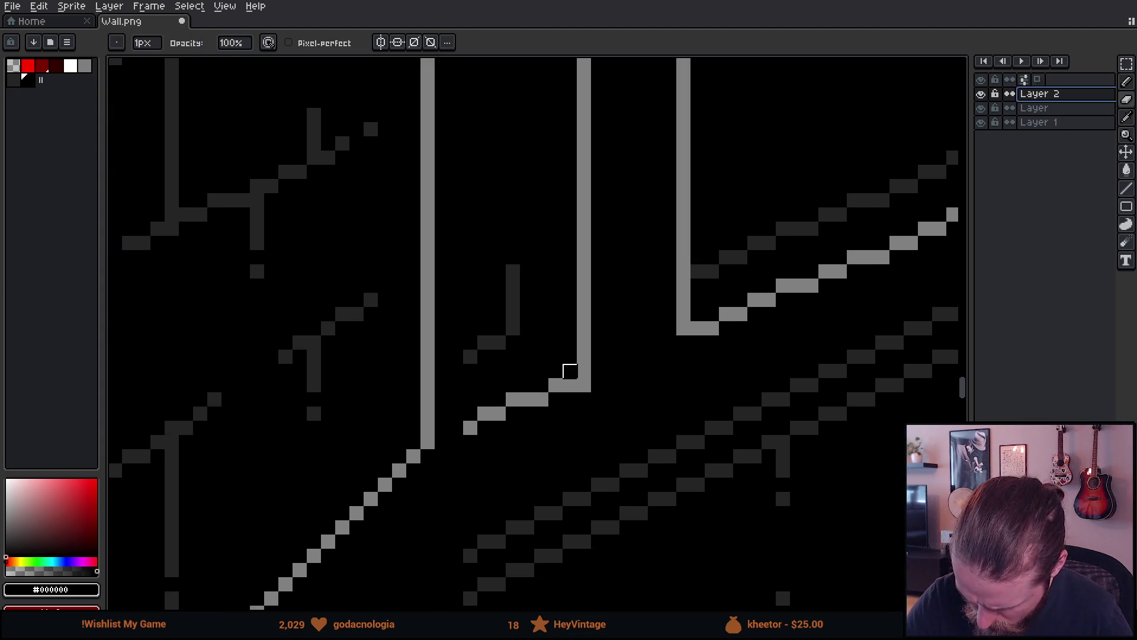
Draw a straight dark-grey #242424 shading line along the inside of the sill.
{"action": "left_click", "coordinate": [516, 312], "text": "alt"}
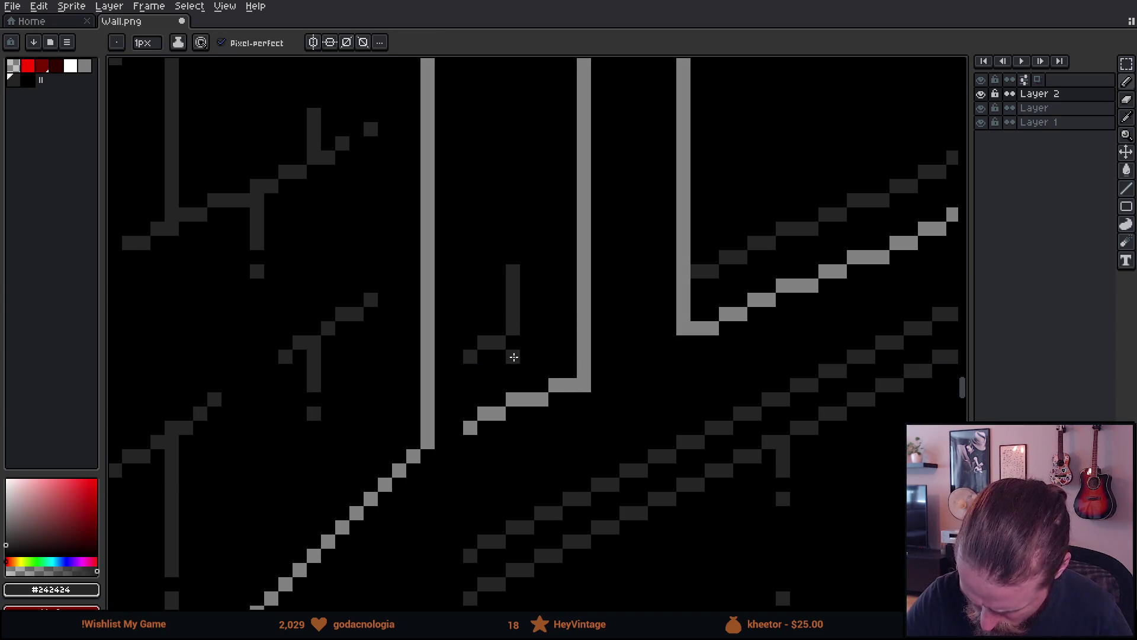
{"action": "left_click_drag", "start_coordinate": [470, 356], "coordinate": [570, 356]}
{"action": "key", "text": "e"}
{"action": "left_click", "coordinate": [491, 342]}
{"action": "key", "text": "b"}
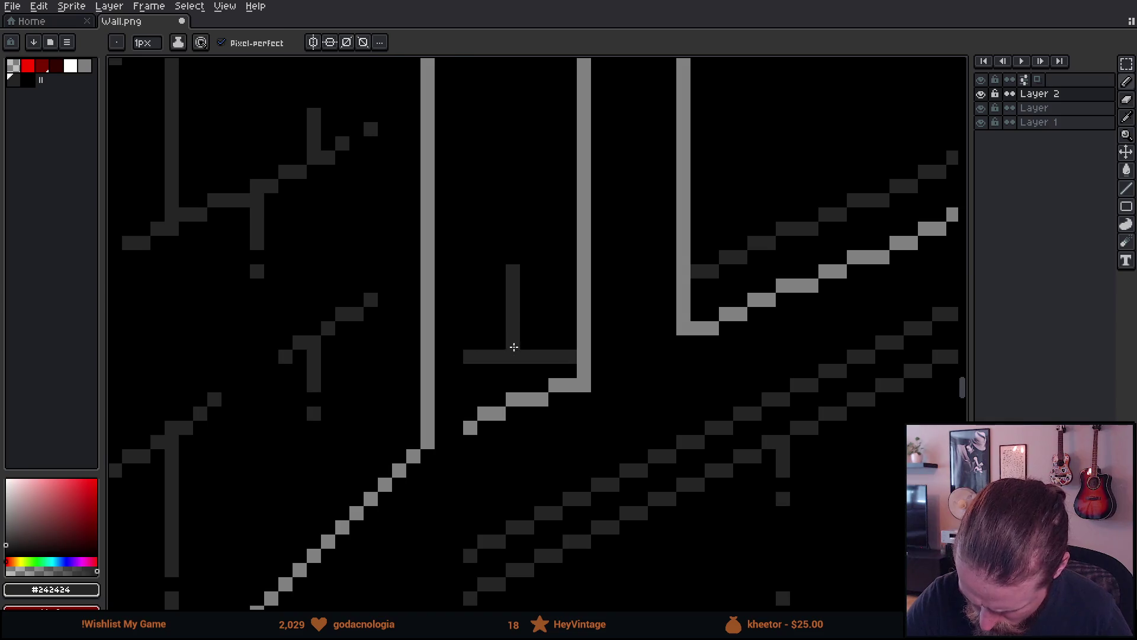
{"action": "scroll", "coordinate": [767, 332], "scroll_direction": "down", "scroll_amount": 5}
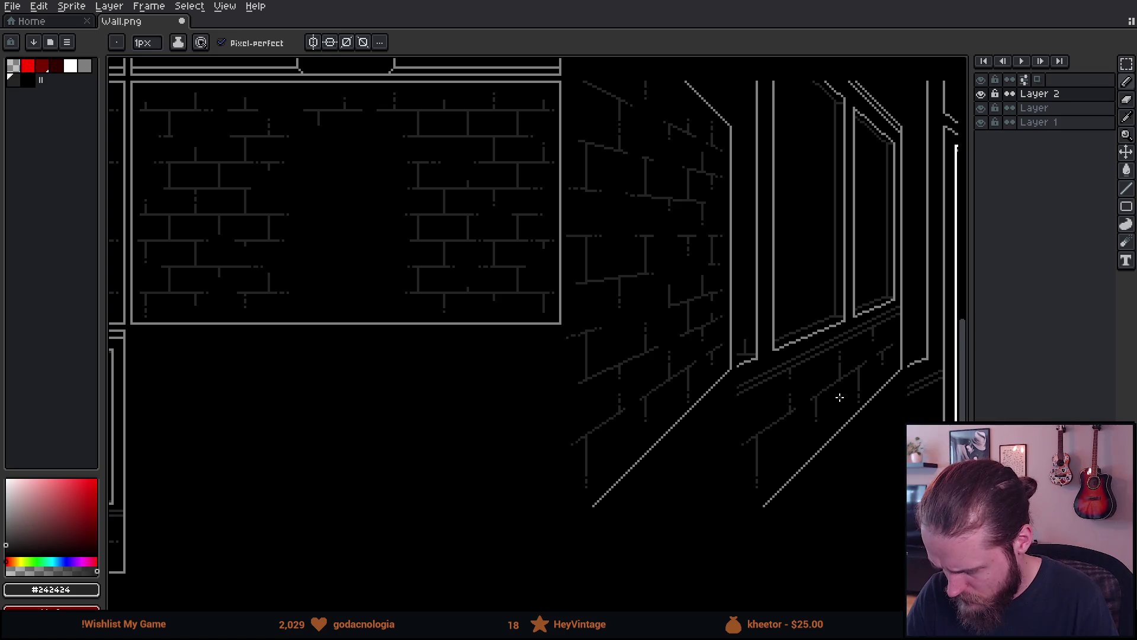
{"action": "scroll", "coordinate": [840, 397], "scroll_direction": "up", "scroll_amount": 5}
Touch up the sill line, dropping its left end one row and adding pixels above the right end.
{"action": "left_click", "coordinate": [653, 443]}
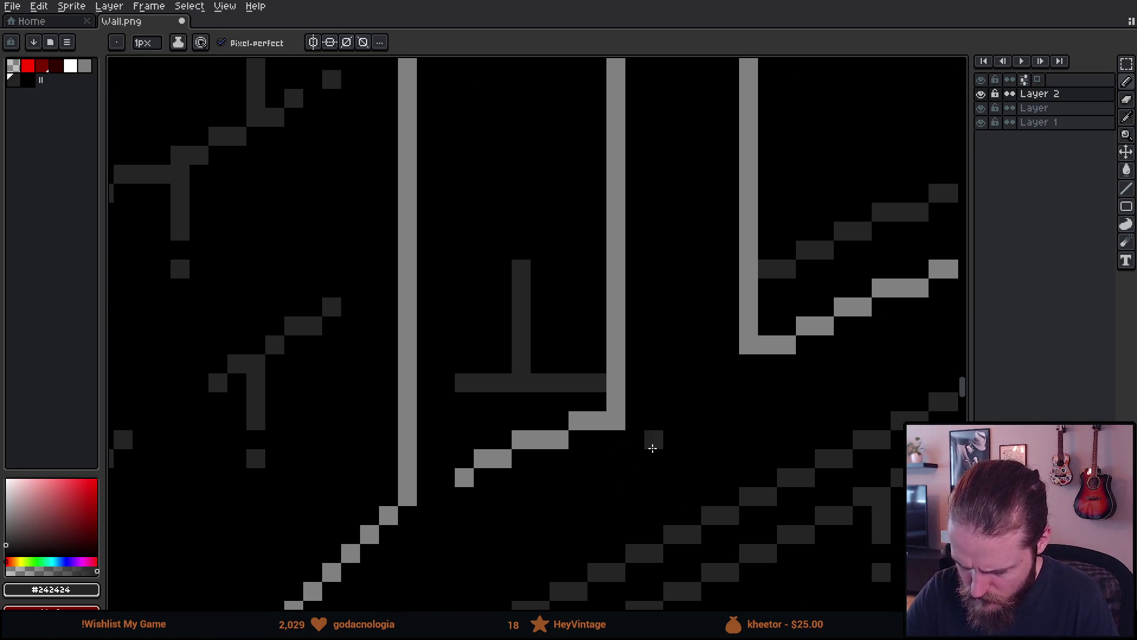
{"action": "scroll", "coordinate": [598, 379], "scroll_direction": "down", "scroll_amount": 2}
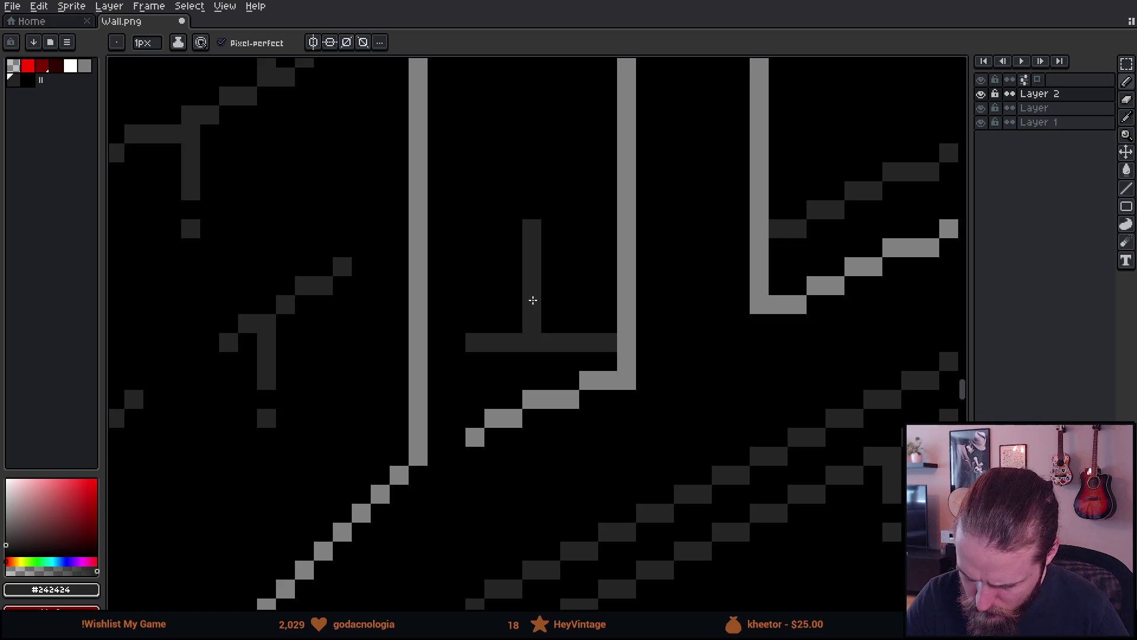
{"action": "key", "text": "e"}
{"action": "left_click", "coordinate": [475, 342]}
{"action": "key", "text": "b"}
{"action": "left_click", "coordinate": [475, 362]}
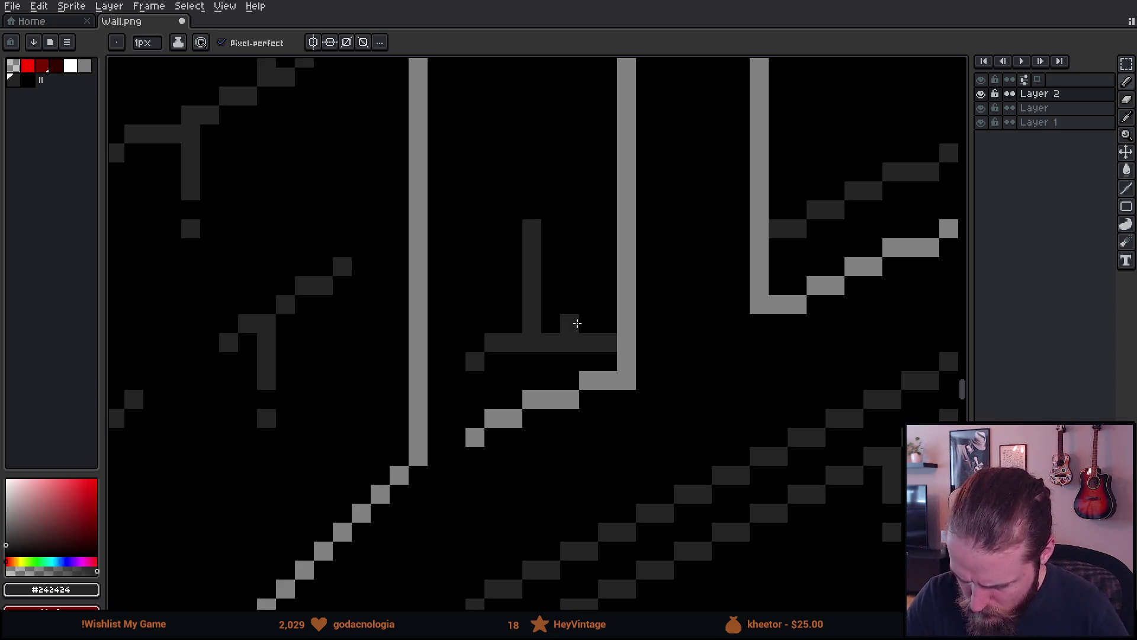
{"action": "key", "text": "e"}
{"action": "mouse_move", "coordinate": [591, 323]}
{"action": "left_mouse_down"}
{"action": "mouse_move", "coordinate": [608, 323]}
{"action": "mouse_move", "coordinate": [603, 346]}
{"action": "left_mouse_up"}
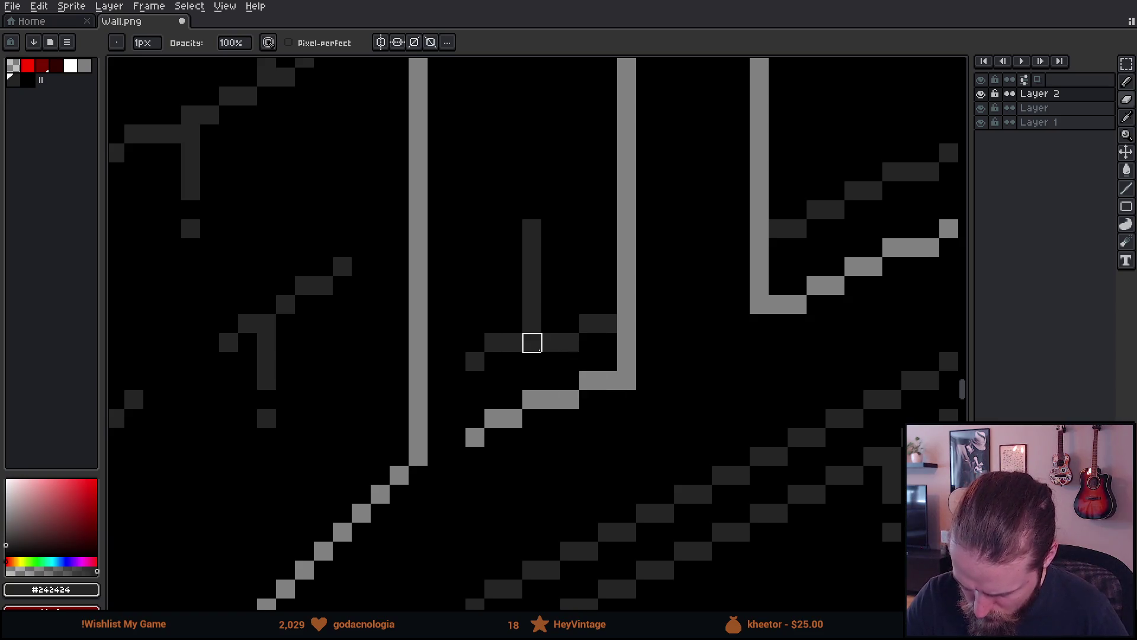
Select the dark shading bar and nudge it up one row.
{"action": "key", "text": "m"}
{"action": "mouse_move", "coordinate": [522, 295]}
{"action": "left_mouse_down"}
{"action": "mouse_move", "coordinate": [616, 354]}
{"action": "mouse_move", "coordinate": [597, 330]}
{"action": "left_mouse_up"}
{"action": "key", "text": "ctrl+d"}
{"action": "scroll", "coordinate": [683, 398], "scroll_direction": "down", "scroll_amount": 6}
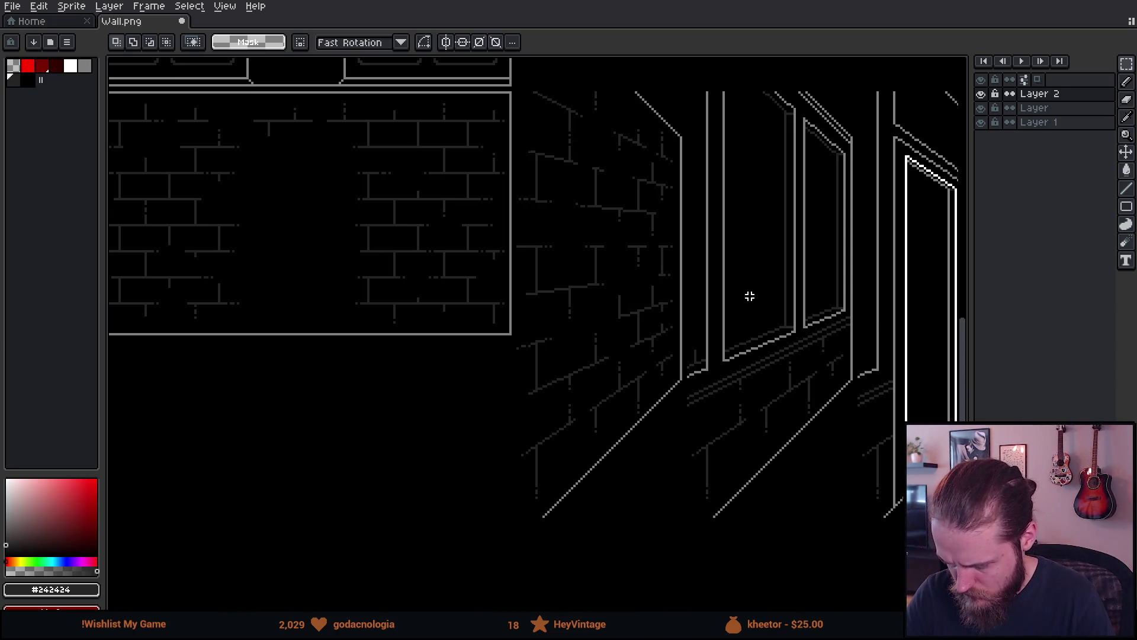
Paint out the stray dark pixels along the sill.
{"action": "scroll", "coordinate": [688, 414], "scroll_direction": "up", "scroll_amount": 6}
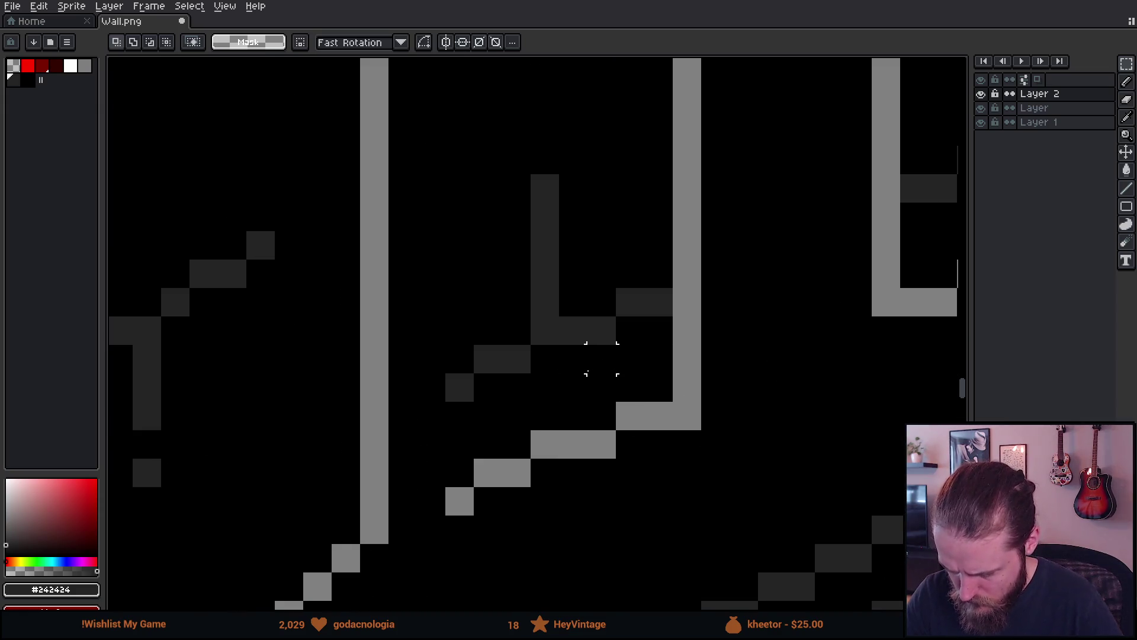
{"action": "key", "text": "e"}
{"action": "mouse_move", "coordinate": [574, 330]}
{"action": "left_mouse_down"}
{"action": "mouse_move", "coordinate": [602, 271]}
{"action": "mouse_move", "coordinate": [648, 388]}
{"action": "mouse_move", "coordinate": [571, 356]}
{"action": "left_mouse_up"}
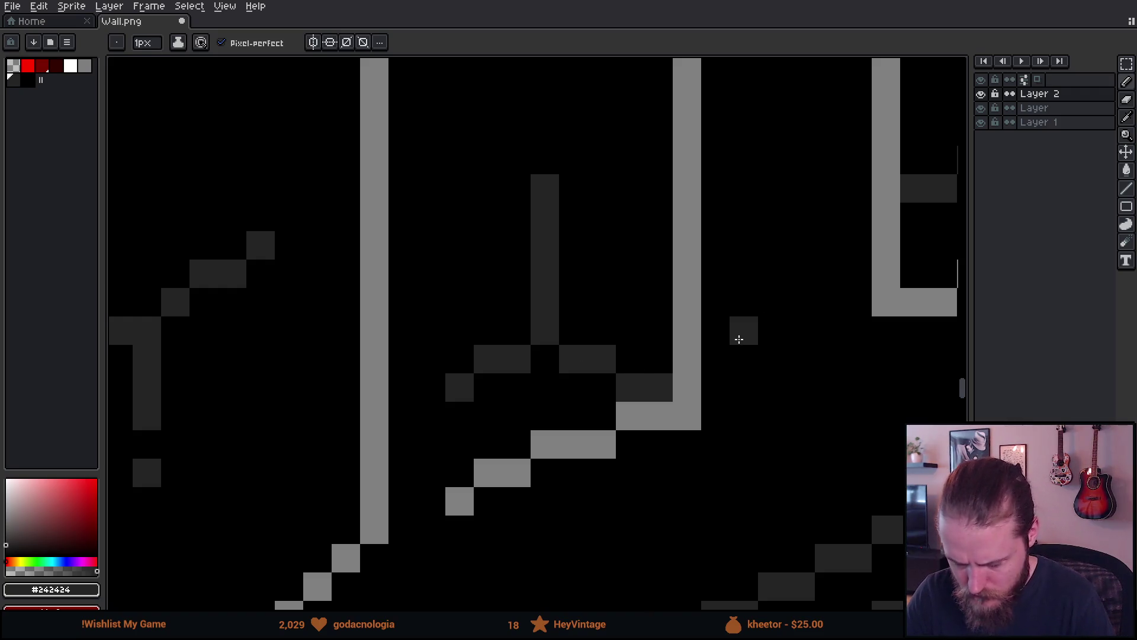
{"action": "scroll", "coordinate": [738, 336], "scroll_direction": "down", "scroll_amount": 8}
{"action": "scroll", "coordinate": [634, 324], "scroll_direction": "up", "scroll_amount": 3}
Draw a dark-grey vertical shading line down the inner edge of the door frame.
{"action": "left_click_drag", "start_coordinate": [634, 324], "coordinate": [735, 339]}
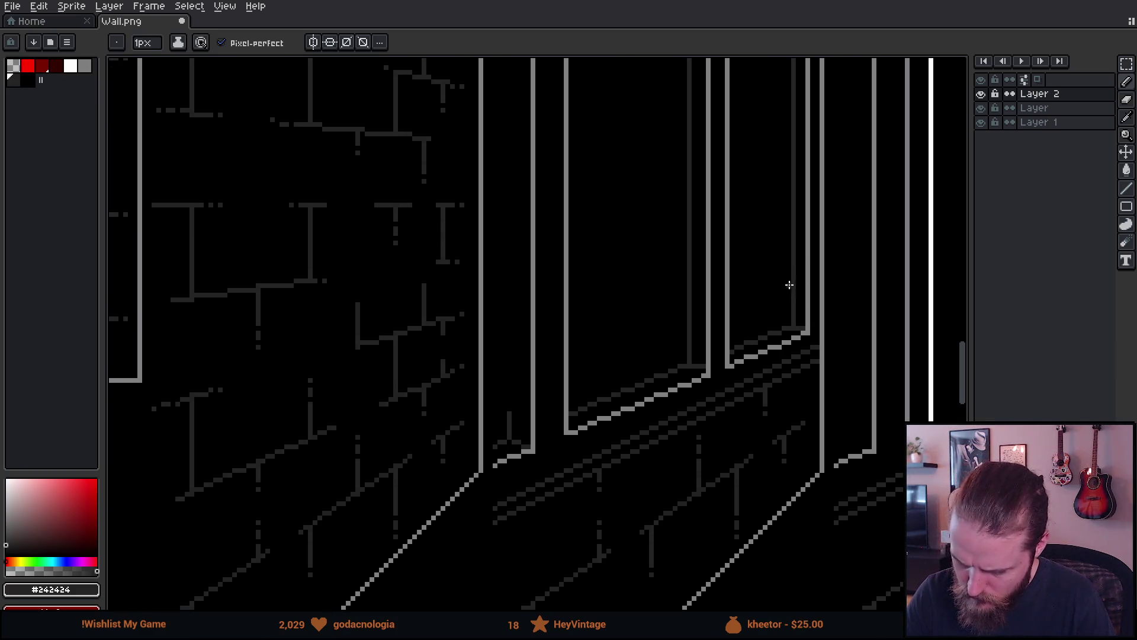
{"action": "scroll", "coordinate": [777, 296], "scroll_direction": "up", "scroll_amount": 4}
{"action": "scroll", "coordinate": [675, 408], "scroll_direction": "down", "scroll_amount": 3}
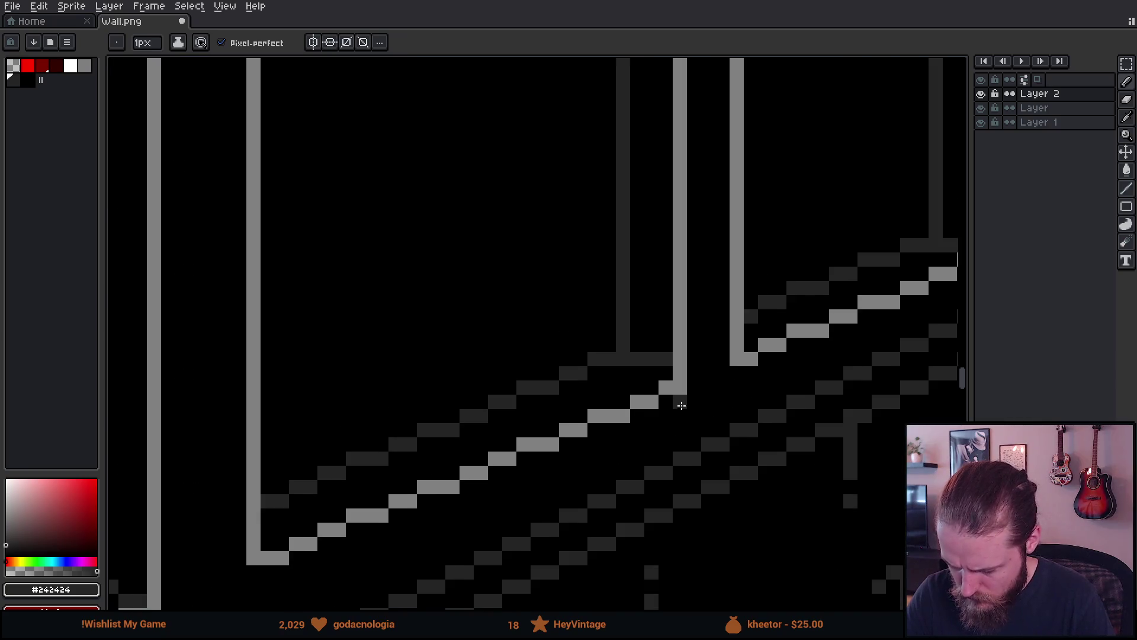
{"action": "scroll", "coordinate": [743, 362], "scroll_direction": "down", "scroll_amount": 3}
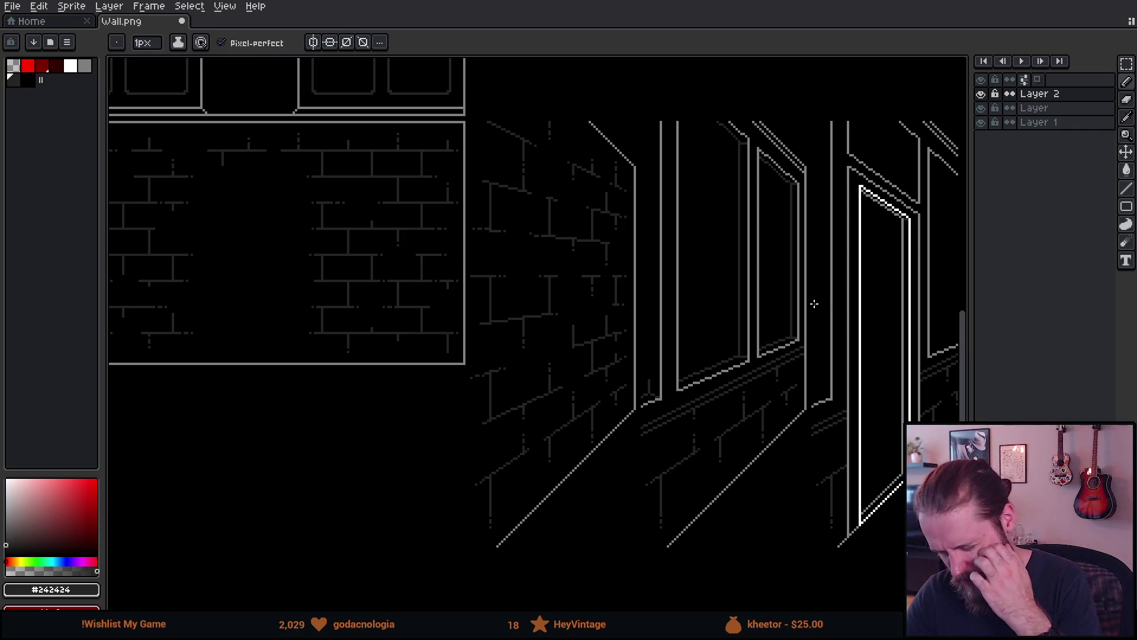
{"action": "scroll", "coordinate": [664, 342], "scroll_direction": "up", "scroll_amount": 5}
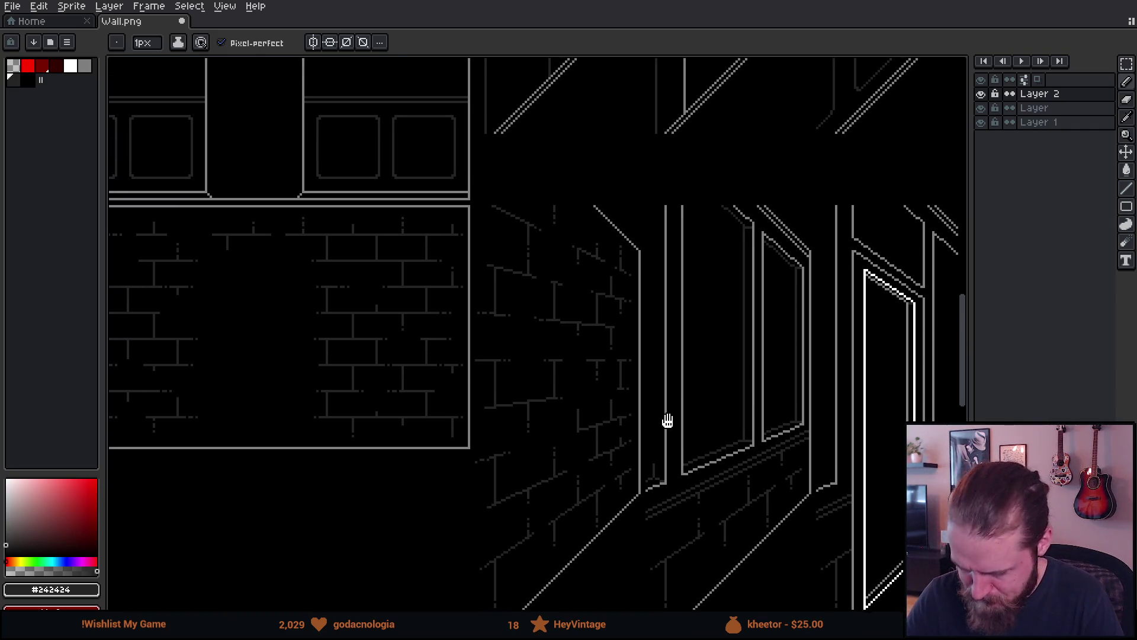
{"action": "left_click_drag", "start_coordinate": [671, 507], "coordinate": [663, 267]}
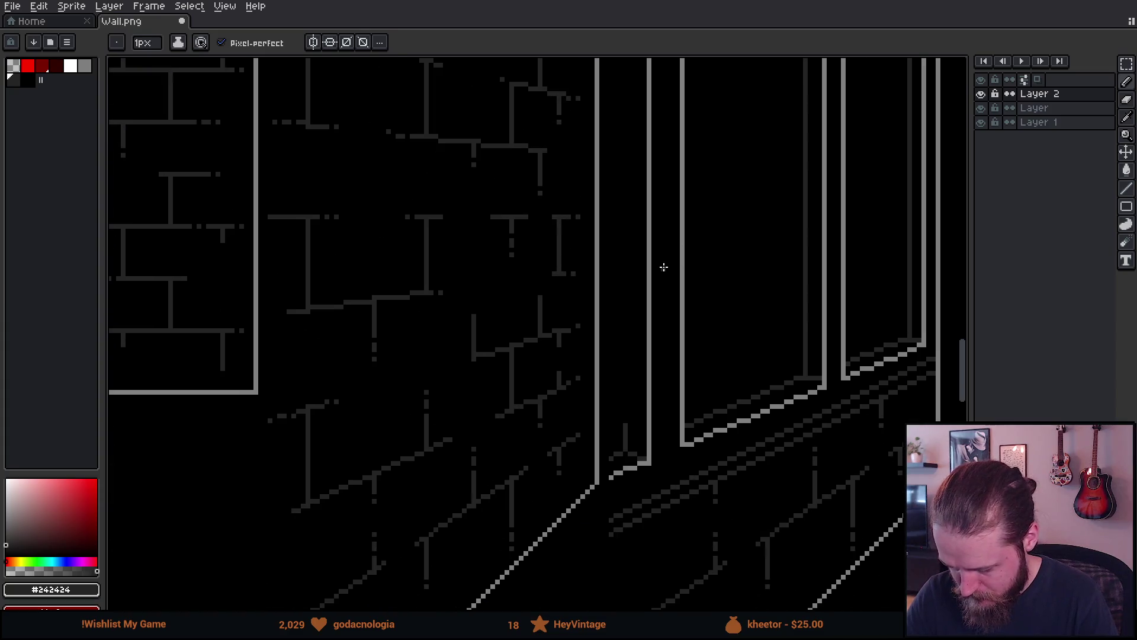
{"action": "scroll", "coordinate": [652, 368], "scroll_direction": "up", "scroll_amount": 3}
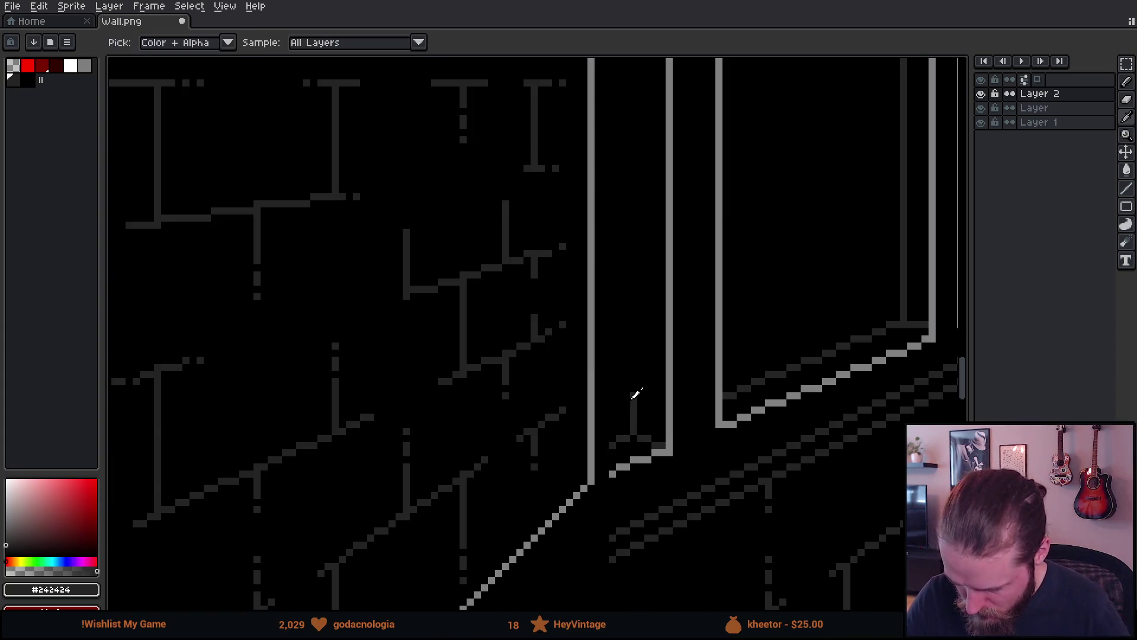
{"action": "scroll", "coordinate": [631, 386], "scroll_direction": "up", "scroll_amount": 8}
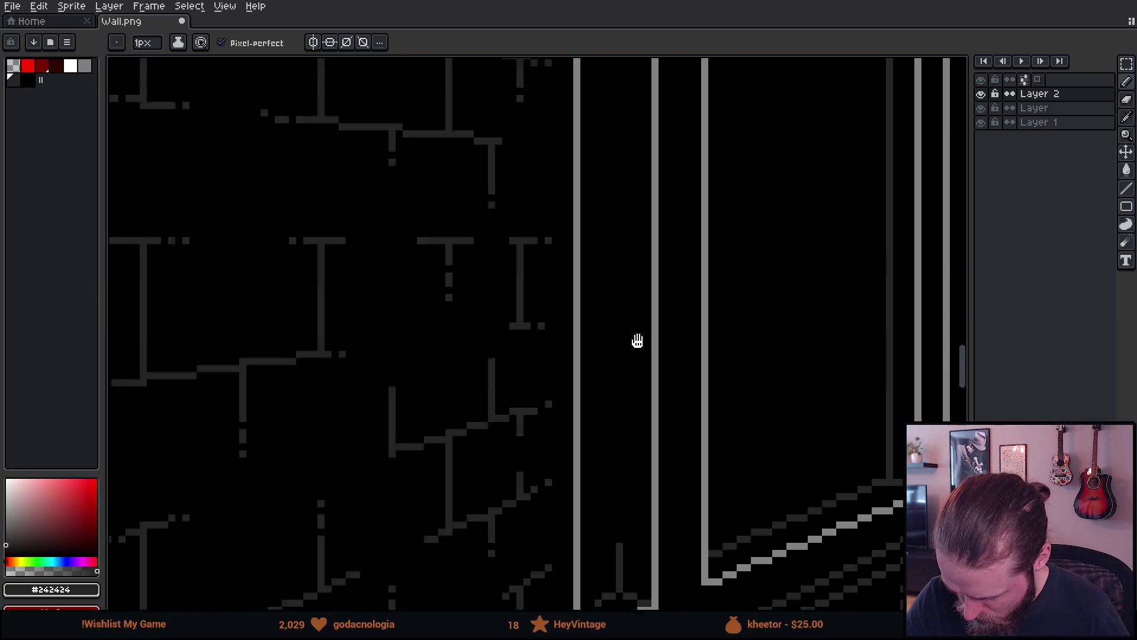
{"action": "scroll", "coordinate": [671, 192], "scroll_direction": "up", "scroll_amount": 5}
{"action": "left_click", "coordinate": [643, 249], "text": "shift"}
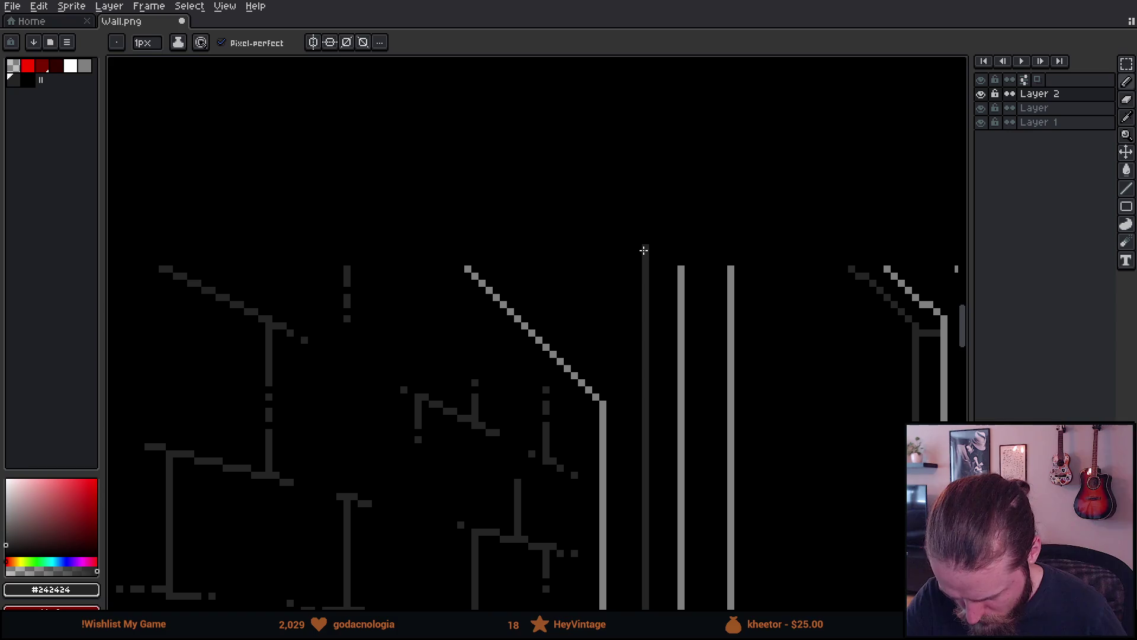
{"action": "key", "text": "e"}
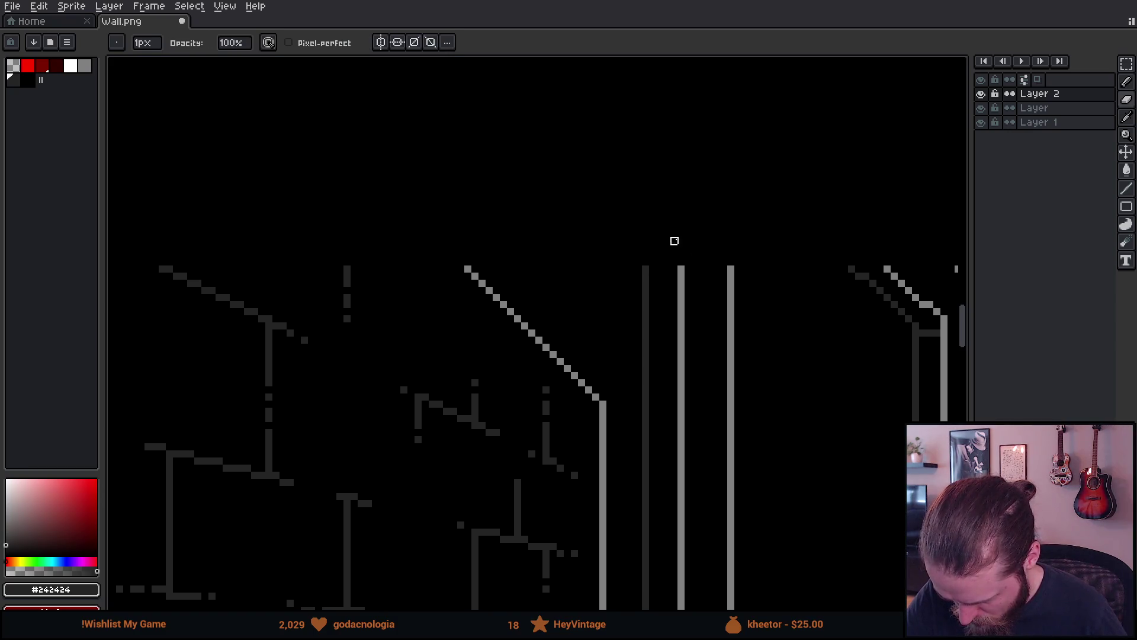
{"action": "scroll", "coordinate": [767, 440], "scroll_direction": "down", "scroll_amount": 4}
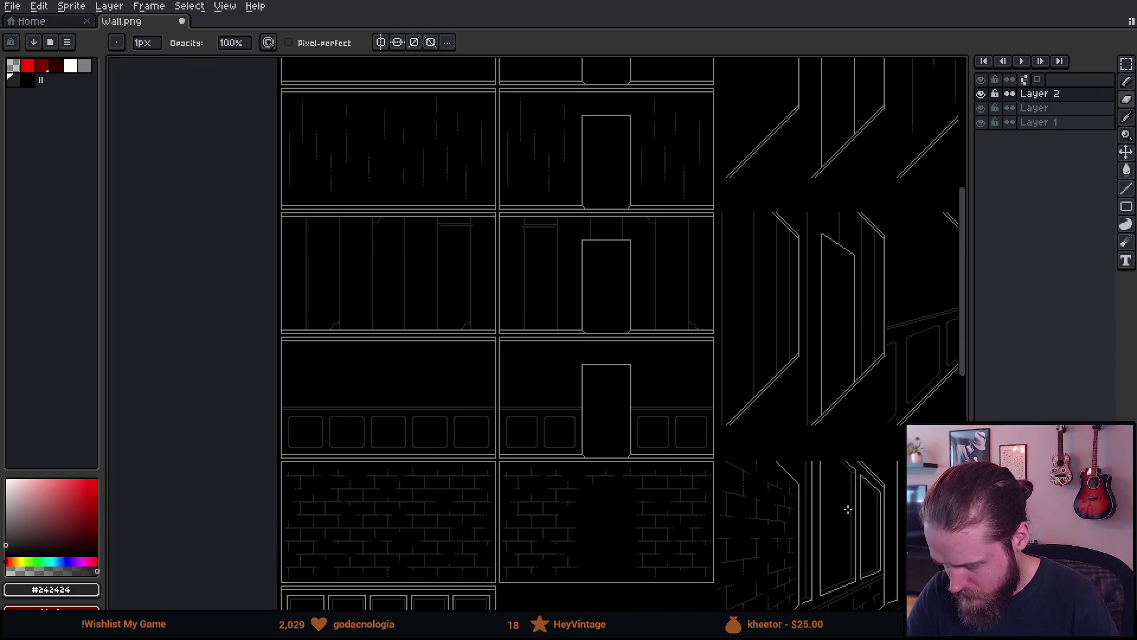
{"action": "left_click_drag", "start_coordinate": [643, 266], "coordinate": [643, 268]}
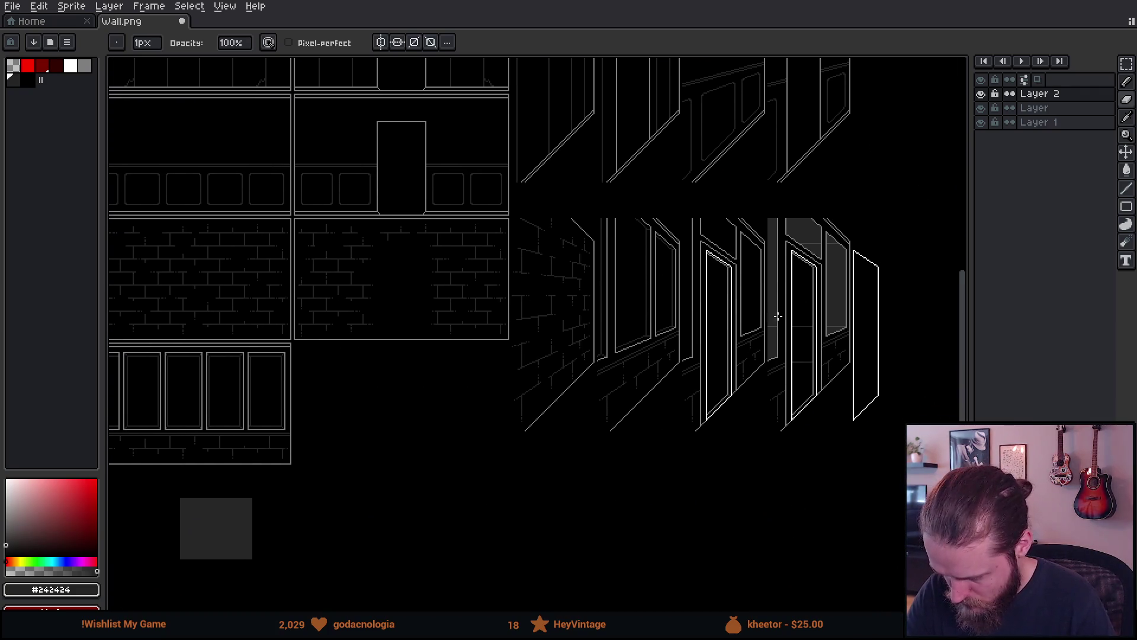
{"action": "scroll", "coordinate": [759, 347], "scroll_direction": "up", "scroll_amount": 2}
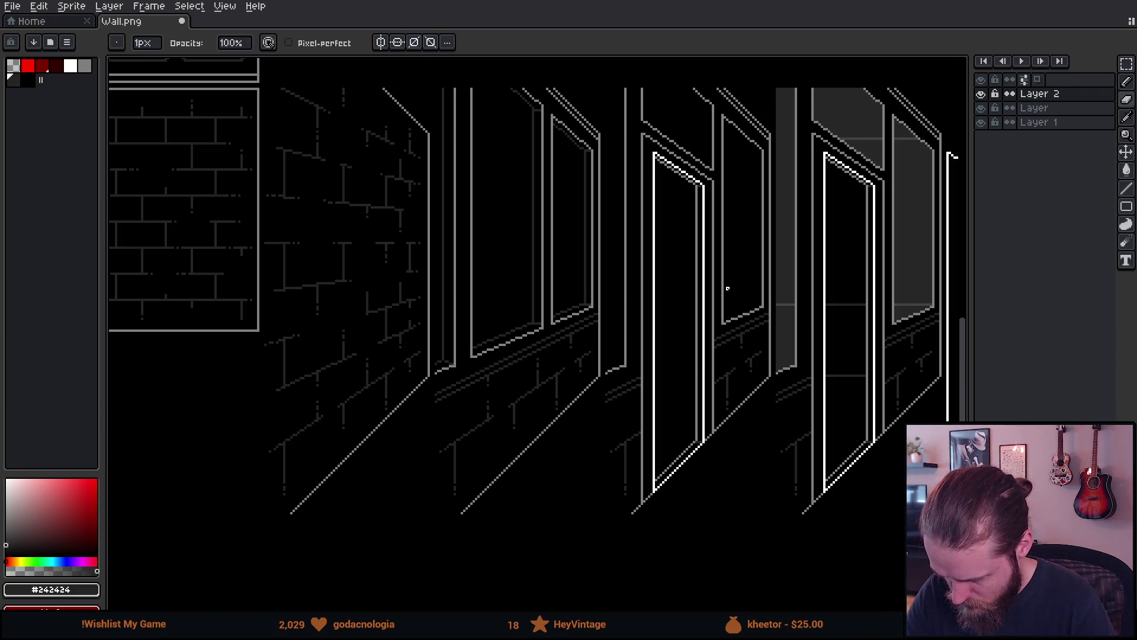
{"action": "scroll", "coordinate": [737, 363], "scroll_direction": "left", "scroll_amount": 5}
{"action": "scroll", "coordinate": [737, 363], "scroll_direction": "up", "scroll_amount": 1}
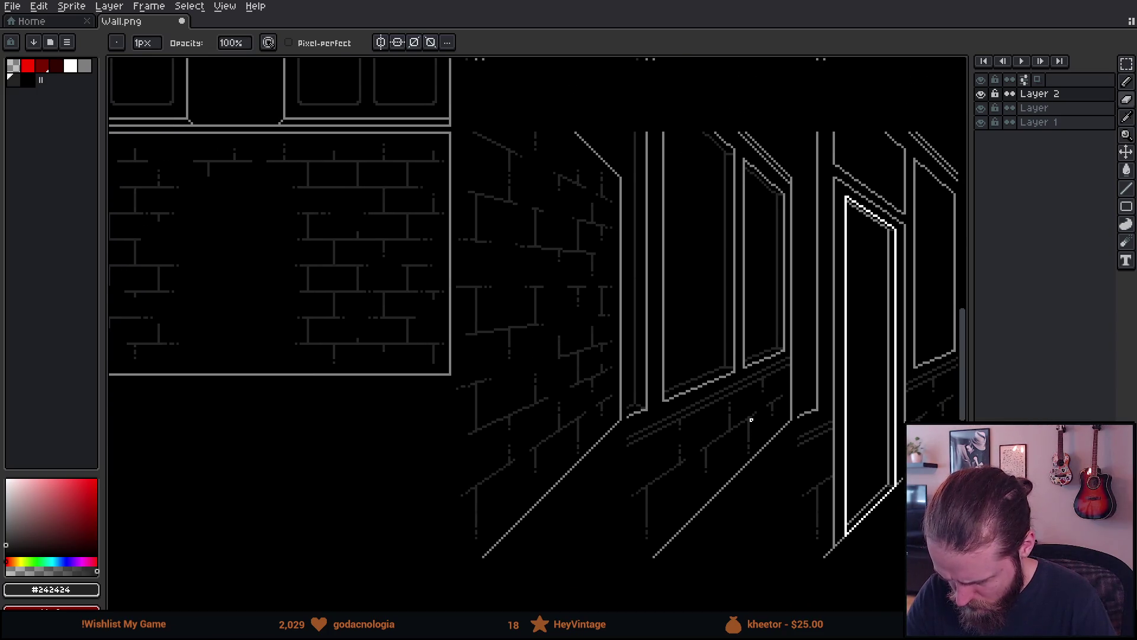
{"action": "scroll", "coordinate": [787, 354], "scroll_direction": "up", "scroll_amount": 2}
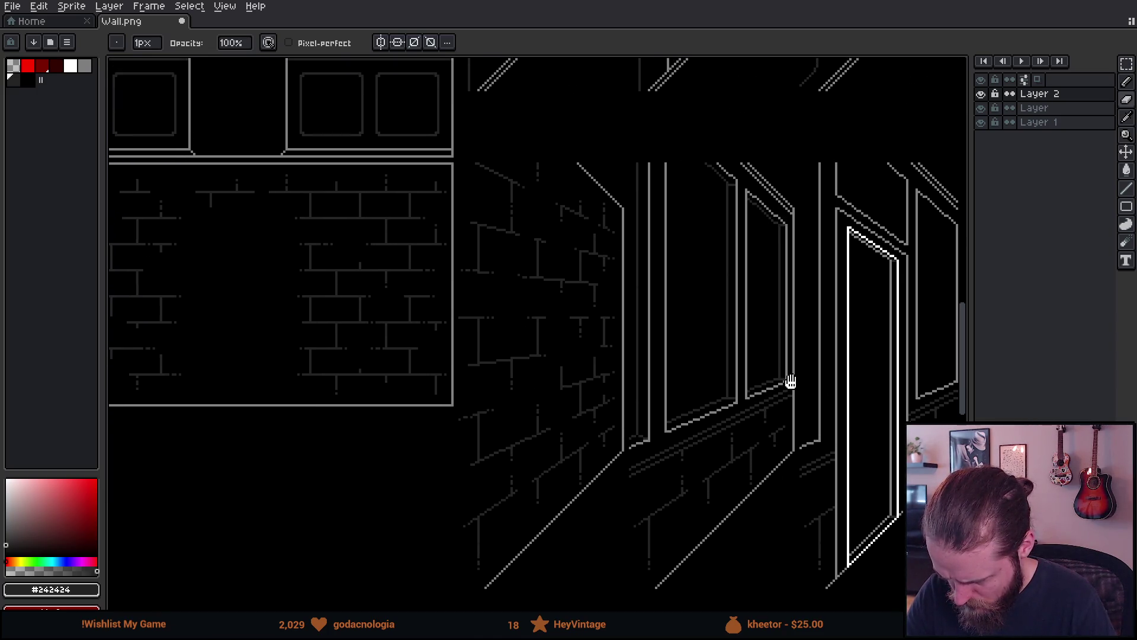
{"action": "left_click", "coordinate": [981, 122]}
{"action": "left_click", "coordinate": [981, 124]}
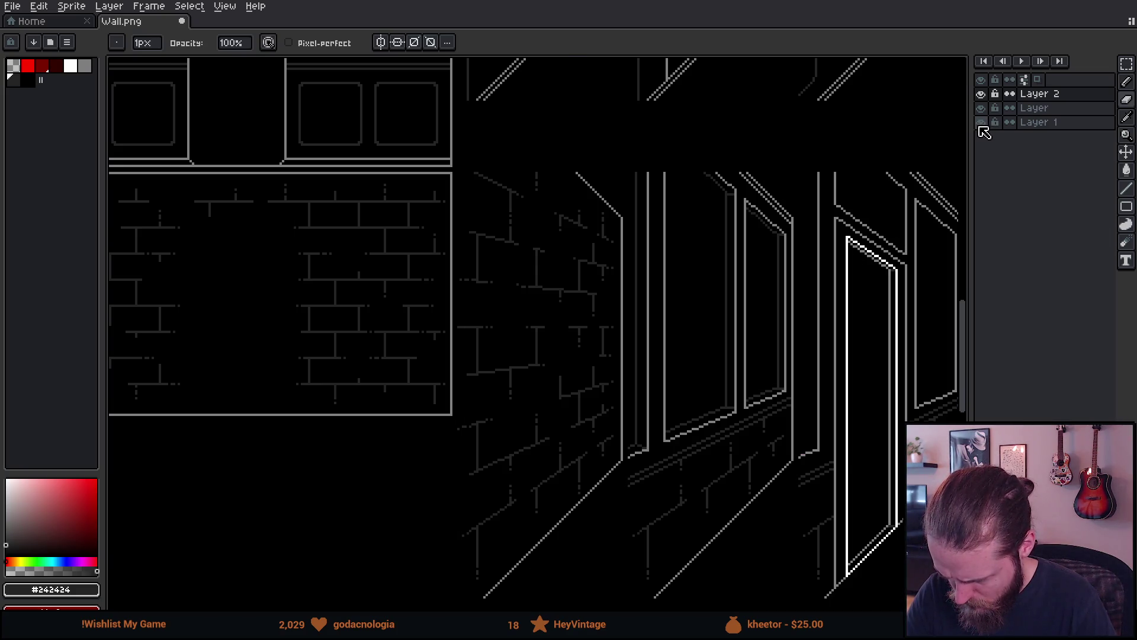
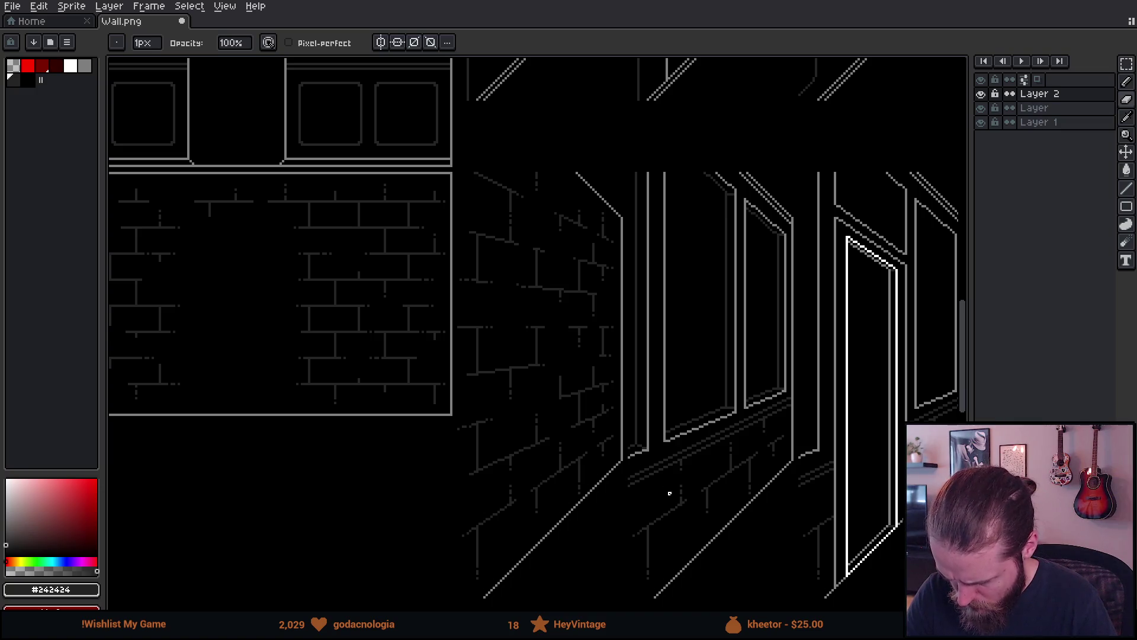
Draw a short pixel-perfect grey ledge line along the bottom of the window frame.
{"action": "scroll", "coordinate": [809, 449], "scroll_direction": "up", "scroll_amount": 5}
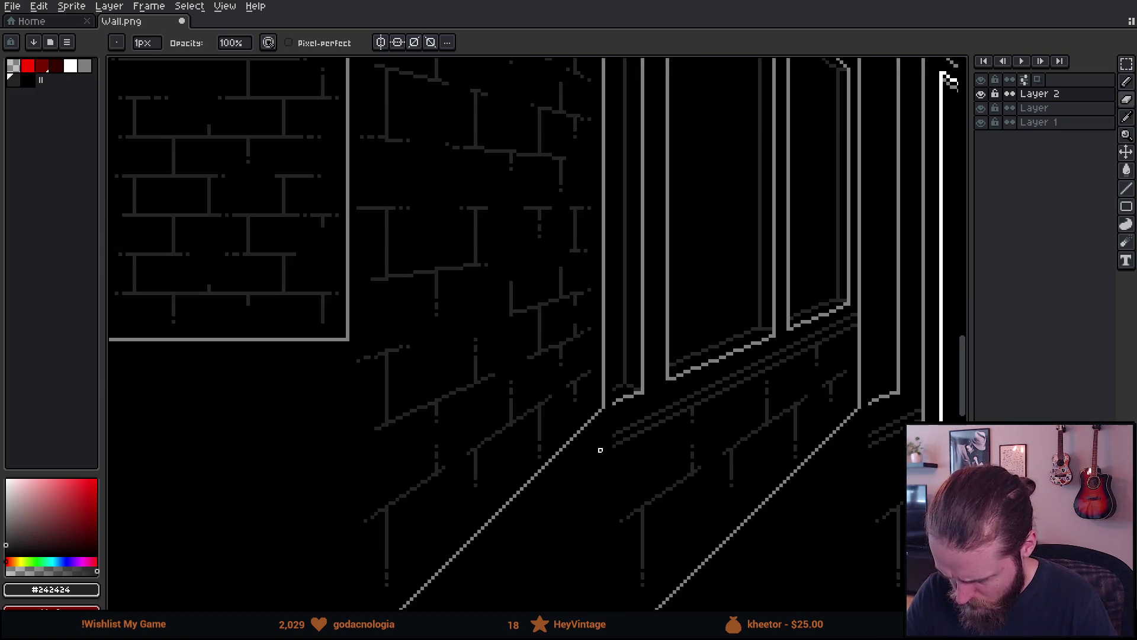
{"action": "scroll", "coordinate": [645, 391], "scroll_direction": "up", "scroll_amount": 2}
{"action": "scroll", "coordinate": [658, 391], "scroll_direction": "up", "scroll_amount": 2}
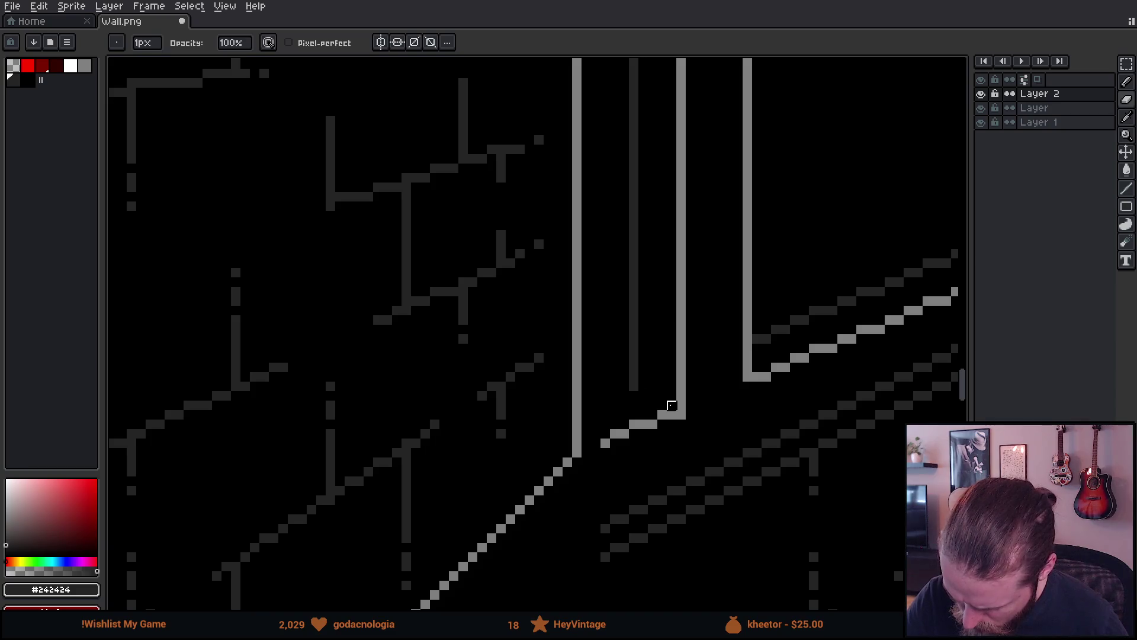
{"action": "key", "text": "b"}
{"action": "left_click_drag", "start_coordinate": [676, 396], "coordinate": [596, 396]}
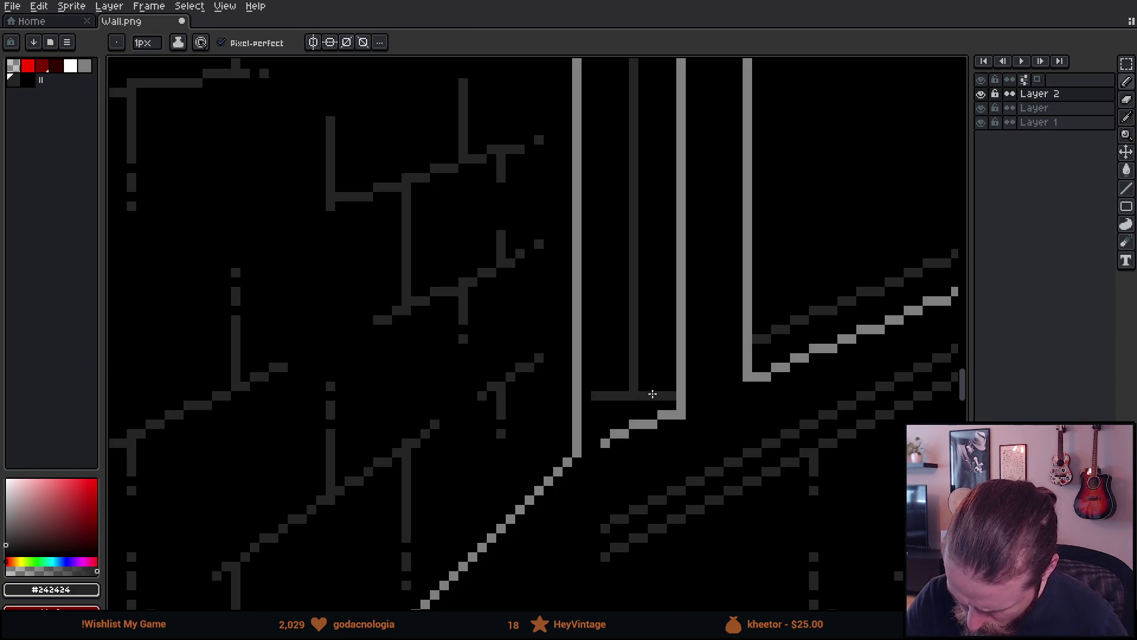
Select the small ledge piece, nudge it up one pixel, and erase its left end.
{"action": "scroll", "coordinate": [765, 380], "scroll_direction": "down", "scroll_amount": 5}
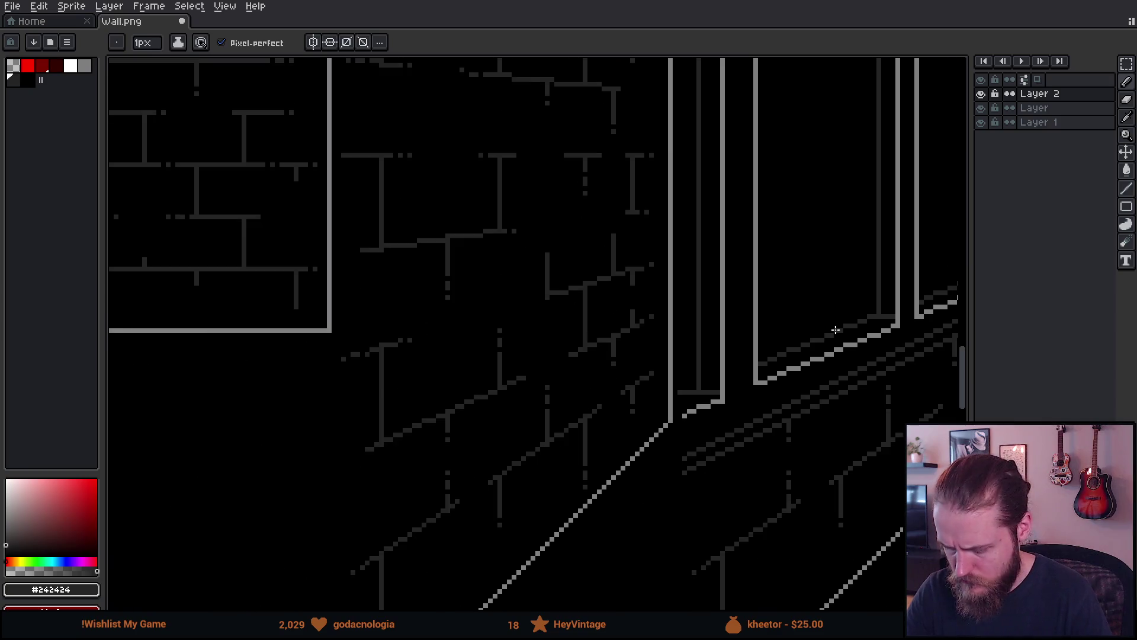
{"action": "scroll", "coordinate": [892, 338], "scroll_direction": "down", "scroll_amount": 2}
{"action": "scroll", "coordinate": [661, 382], "scroll_direction": "up", "scroll_amount": 5}
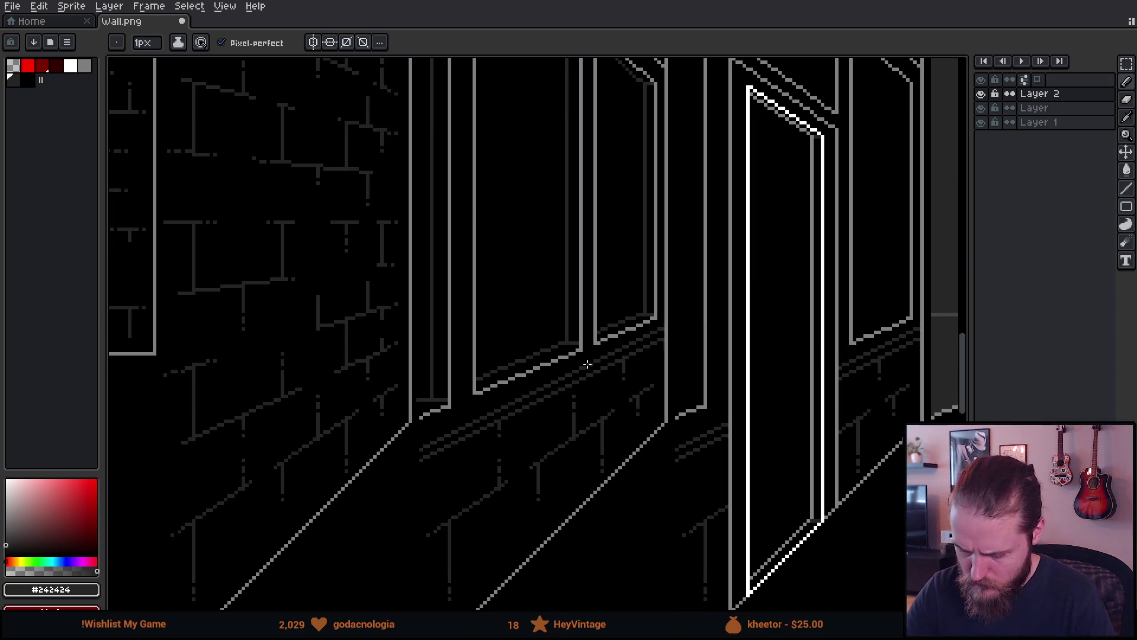
{"action": "mouse_move", "coordinate": [661, 383]}
{"action": "left_mouse_down"}
{"action": "mouse_move", "coordinate": [513, 398]}
{"action": "mouse_move", "coordinate": [437, 358]}
{"action": "left_mouse_up"}
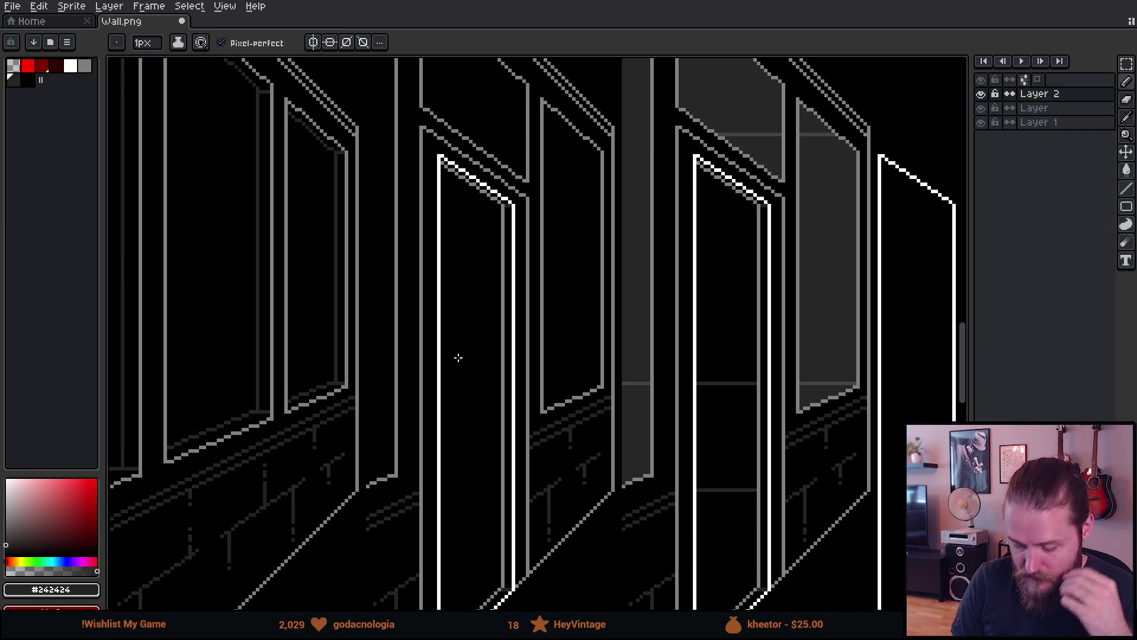
{"action": "left_click_drag", "start_coordinate": [340, 444], "coordinate": [592, 387]}
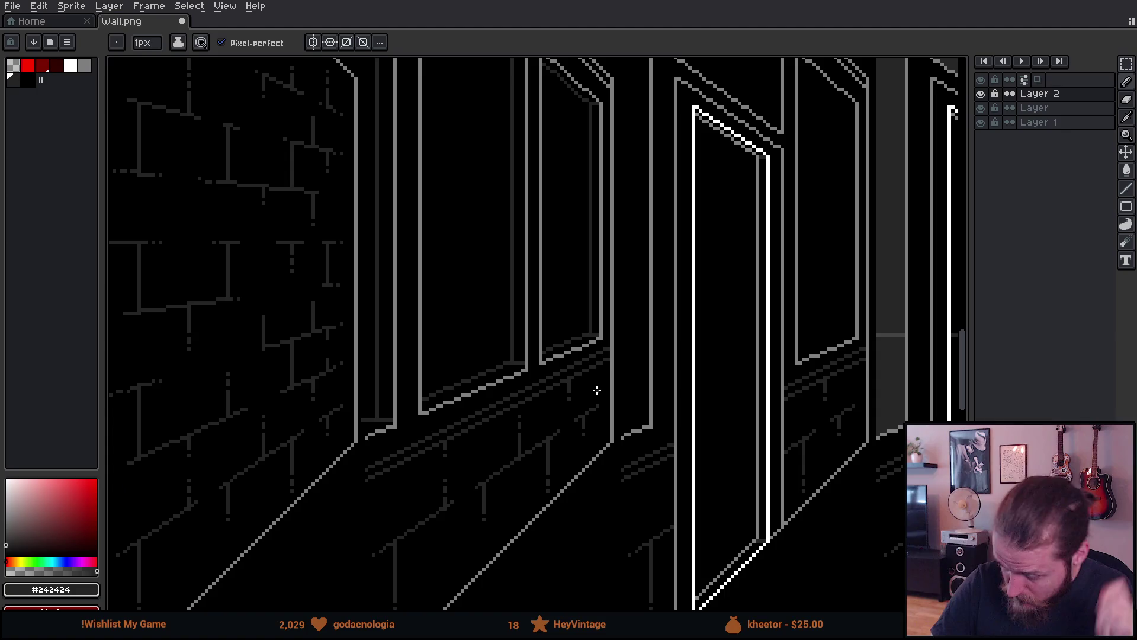
{"action": "scroll", "coordinate": [598, 391], "scroll_direction": "up", "scroll_amount": 3}
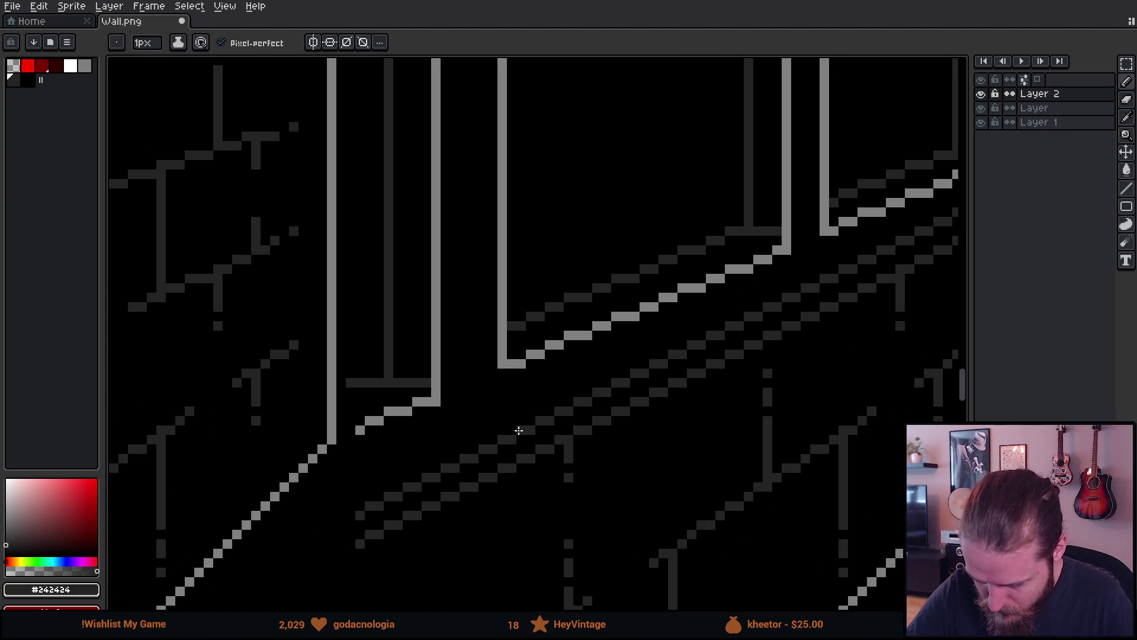
{"action": "key", "text": "m"}
{"action": "mouse_move", "coordinate": [344, 327]}
{"action": "left_mouse_down"}
{"action": "mouse_move", "coordinate": [363, 369]}
{"action": "mouse_move", "coordinate": [428, 385]}
{"action": "mouse_move", "coordinate": [425, 362]}
{"action": "mouse_move", "coordinate": [348, 373]}
{"action": "left_mouse_up"}
{"action": "left_click", "coordinate": [420, 375]}
{"action": "key", "text": "b"}
{"action": "key", "text": "e"}
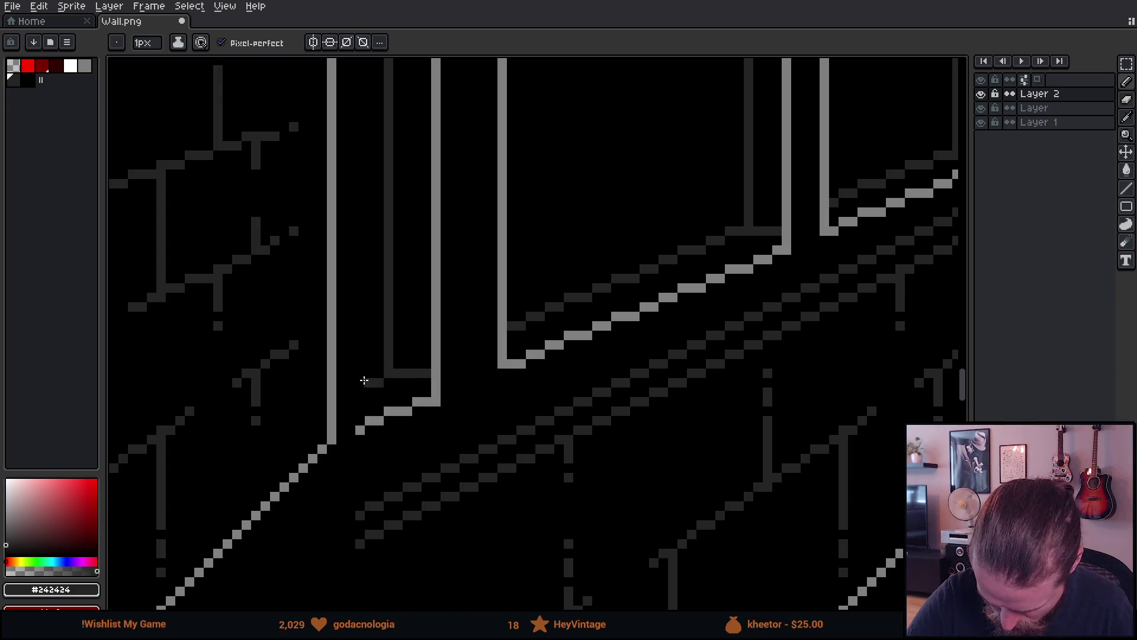
Pan and zoom across the doors and wall panels to frame the whole tile sheet.
{"action": "scroll", "coordinate": [543, 312], "scroll_direction": "down", "scroll_amount": 2}
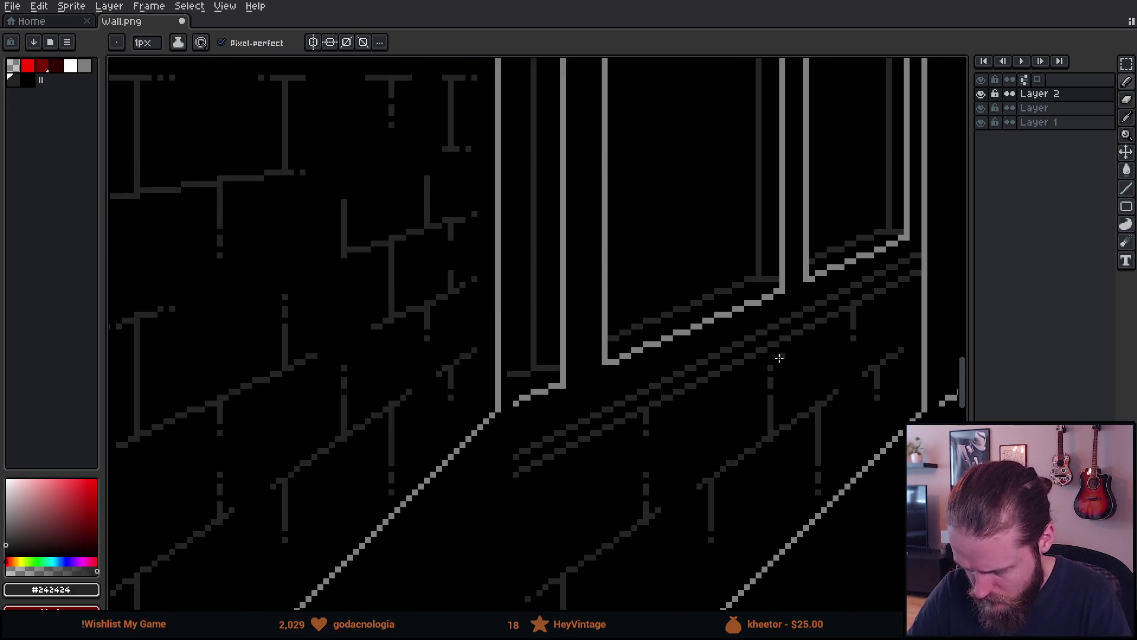
{"action": "left_click_drag", "start_coordinate": [767, 332], "coordinate": [500, 409]}
{"action": "scroll", "coordinate": [500, 409], "scroll_direction": "down", "scroll_amount": 1}
{"action": "mouse_move", "coordinate": [683, 358]}
{"action": "left_mouse_down"}
{"action": "mouse_move", "coordinate": [508, 319]}
{"action": "mouse_move", "coordinate": [546, 318]}
{"action": "mouse_move", "coordinate": [533, 314]}
{"action": "left_mouse_up"}
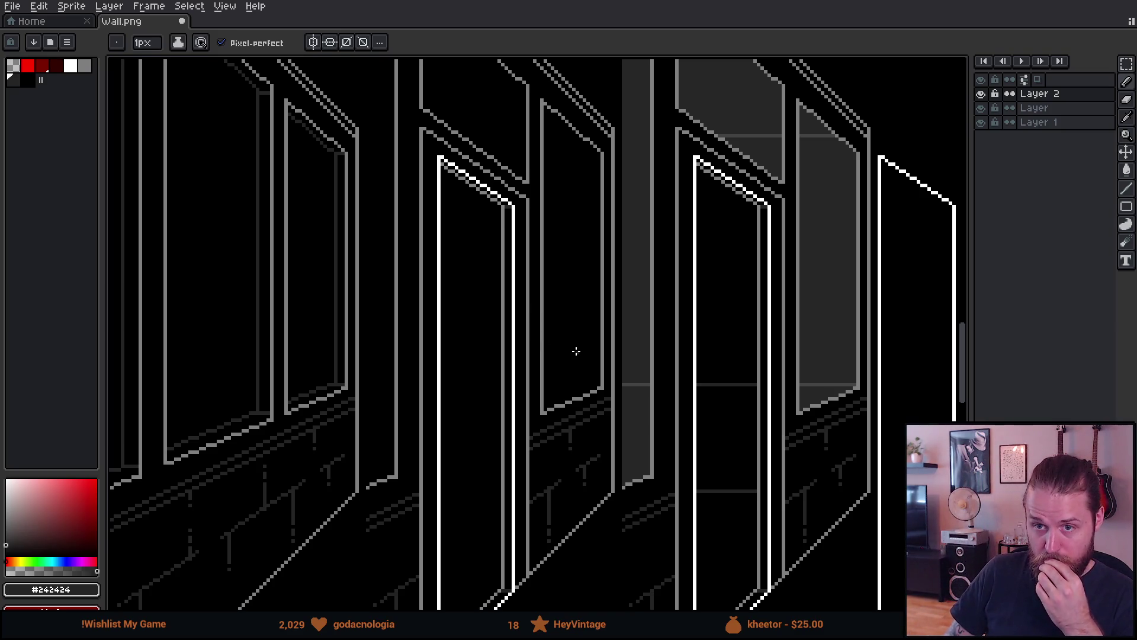
{"action": "mouse_move", "coordinate": [576, 351]}
{"action": "left_mouse_down"}
{"action": "mouse_move", "coordinate": [401, 412]}
{"action": "mouse_move", "coordinate": [460, 373]}
{"action": "left_mouse_up"}
{"action": "scroll", "coordinate": [515, 348], "scroll_direction": "up", "scroll_amount": 1}
{"action": "scroll", "coordinate": [365, 459], "scroll_direction": "up", "scroll_amount": 1}
{"action": "scroll", "coordinate": [366, 460], "scroll_direction": "up", "scroll_amount": 2}
{"action": "scroll", "coordinate": [437, 472], "scroll_direction": "up", "scroll_amount": 1}
{"action": "key", "text": "e"}
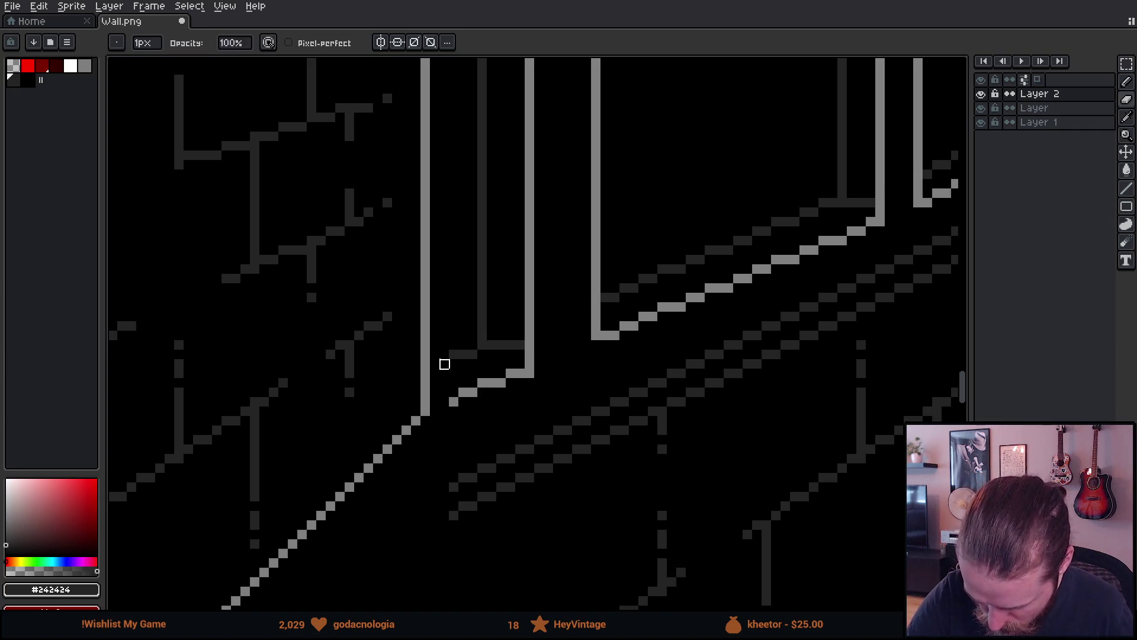
{"action": "scroll", "coordinate": [719, 391], "scroll_direction": "down", "scroll_amount": 3}
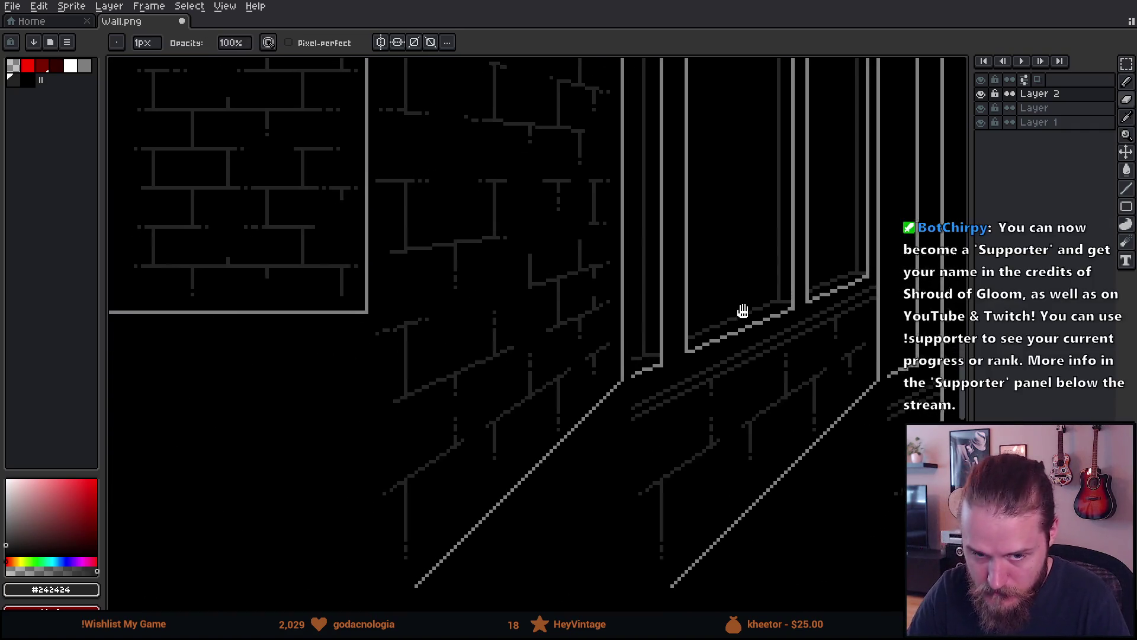
{"action": "scroll", "coordinate": [505, 452], "scroll_direction": "up", "scroll_amount": 1}
{"action": "scroll", "coordinate": [728, 457], "scroll_direction": "down", "scroll_amount": 2}
{"action": "scroll", "coordinate": [673, 383], "scroll_direction": "down", "scroll_amount": 1}
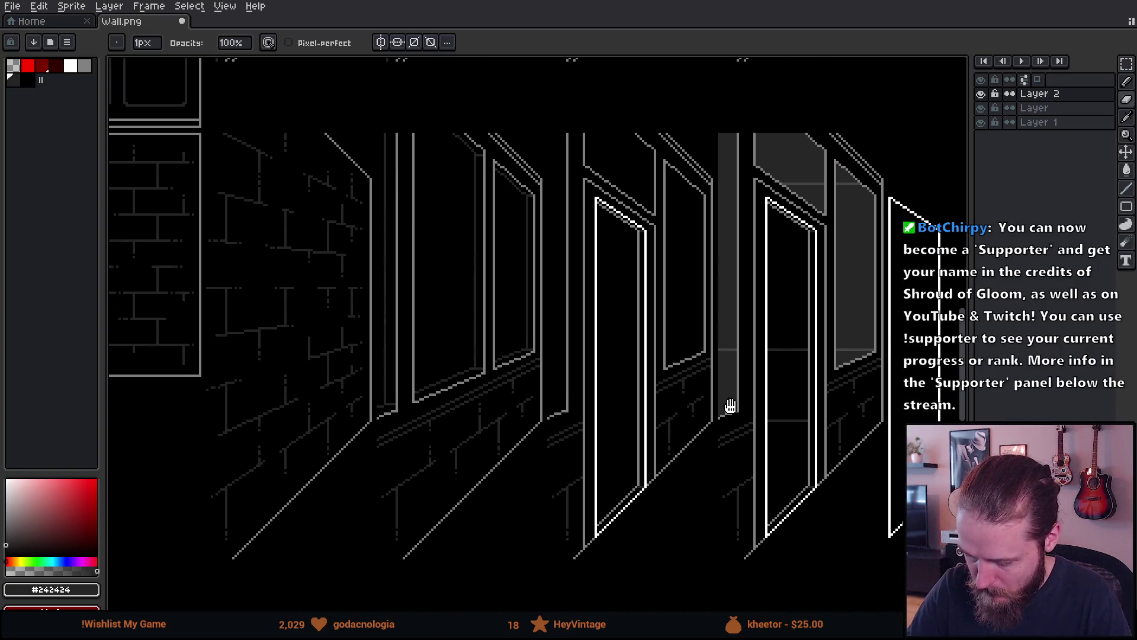
{"action": "left_click_drag", "start_coordinate": [760, 415], "coordinate": [728, 386]}
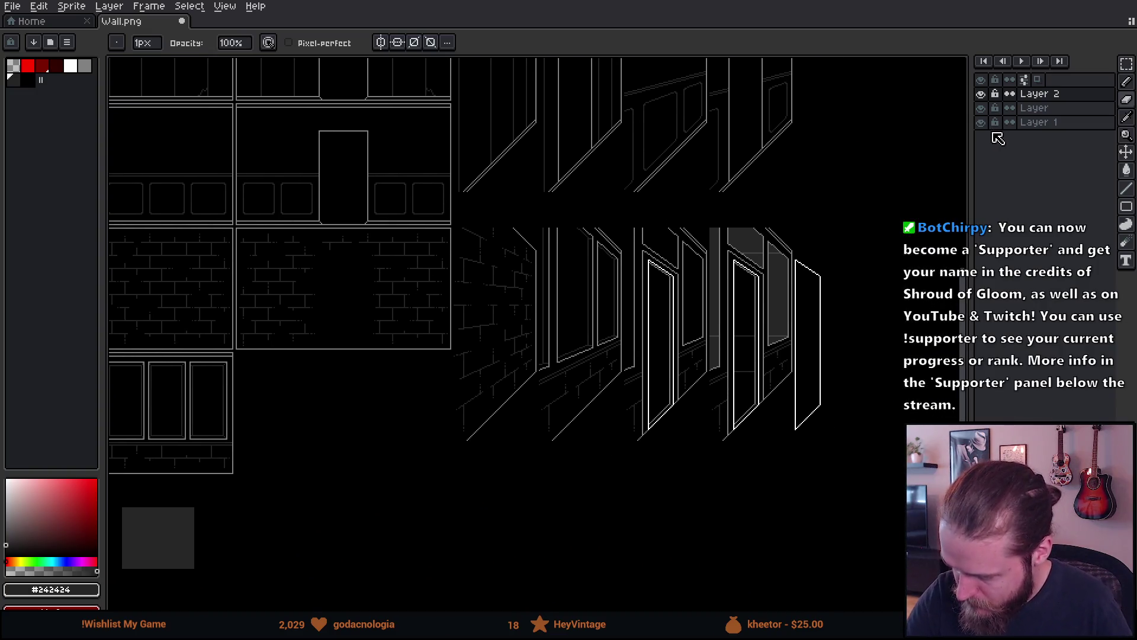
Fill the tileset background on Layer 1 with dark purple and check it under the line art.
{"action": "left_click", "coordinate": [1040, 124]}
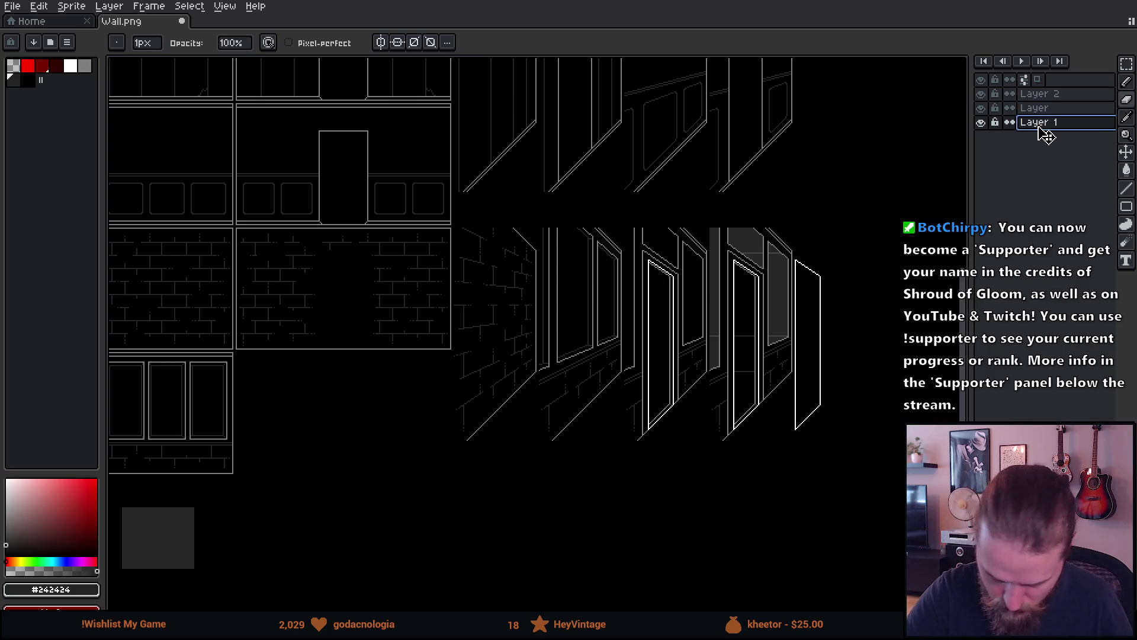
{"action": "left_click", "coordinate": [76, 561]}
{"action": "left_click", "coordinate": [67, 537]}
{"action": "key", "text": "g"}
{"action": "left_click", "coordinate": [452, 525]}
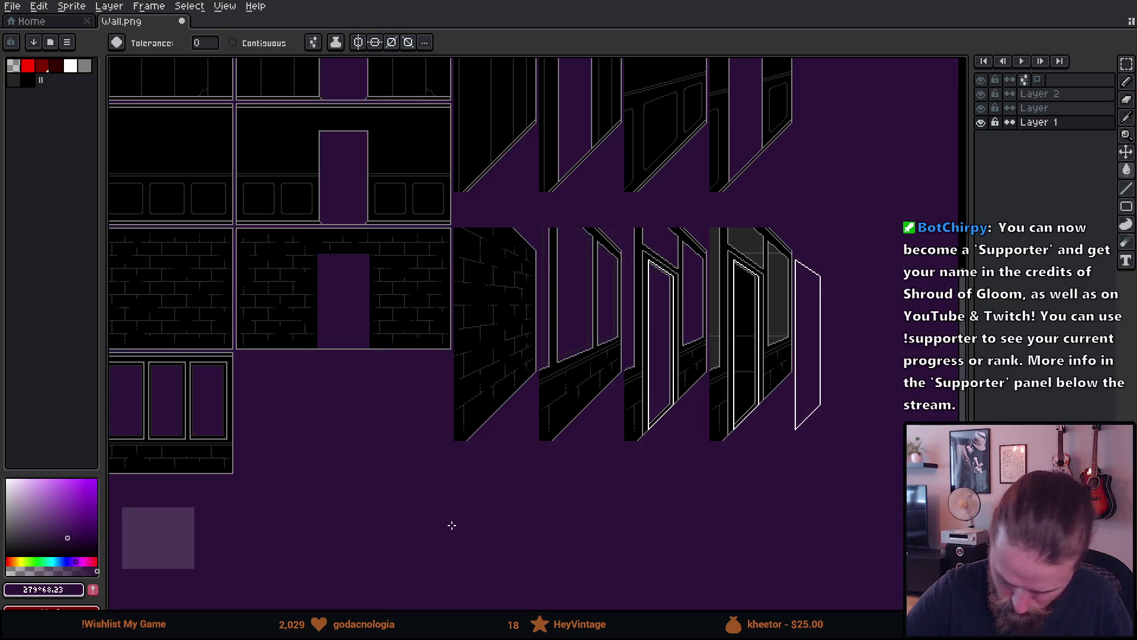
{"action": "left_click", "coordinate": [1033, 108]}
{"action": "left_click", "coordinate": [982, 108]}
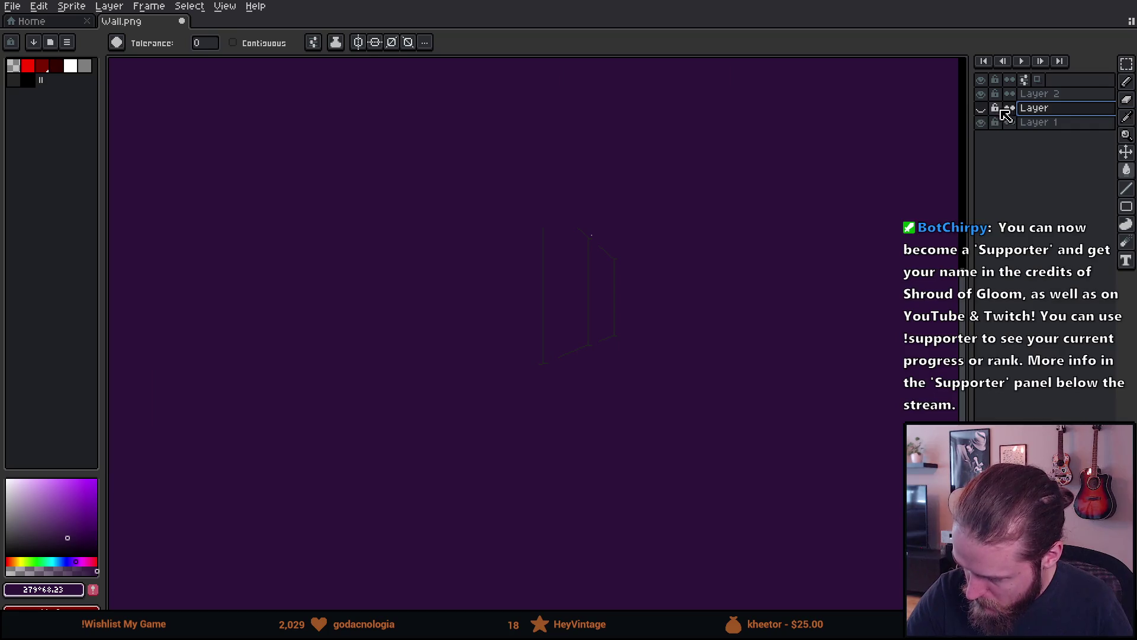
{"action": "left_click", "coordinate": [981, 108]}
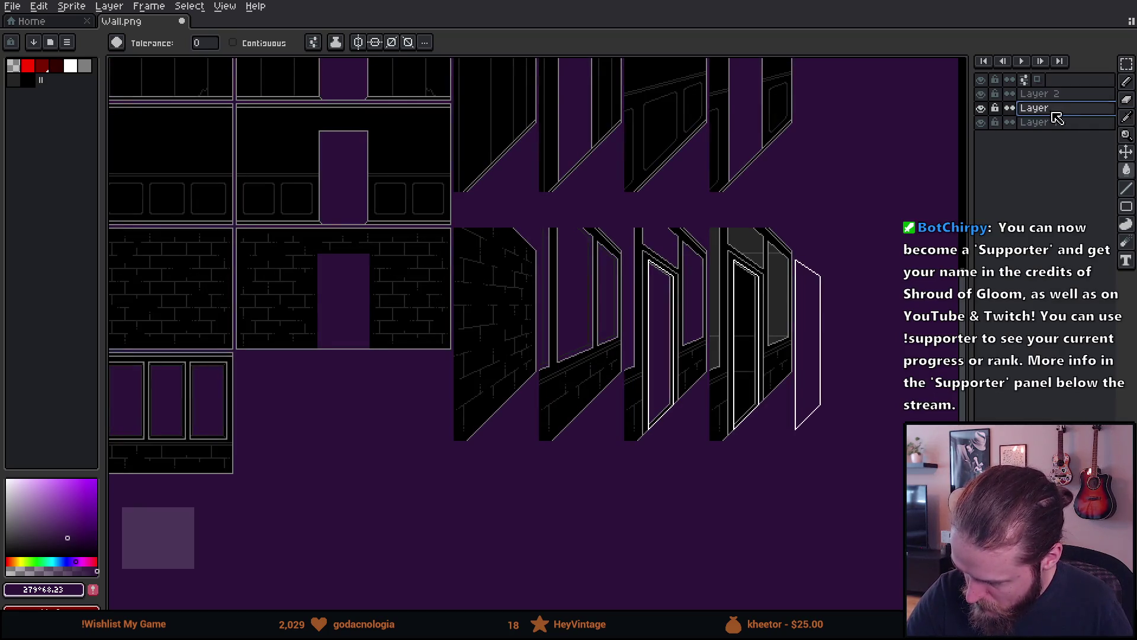
Add a new empty layer above Layer and sample black from the door frame.
{"action": "key", "text": "shift+n"}
{"action": "scroll", "coordinate": [739, 392], "scroll_direction": "up", "scroll_amount": 4}
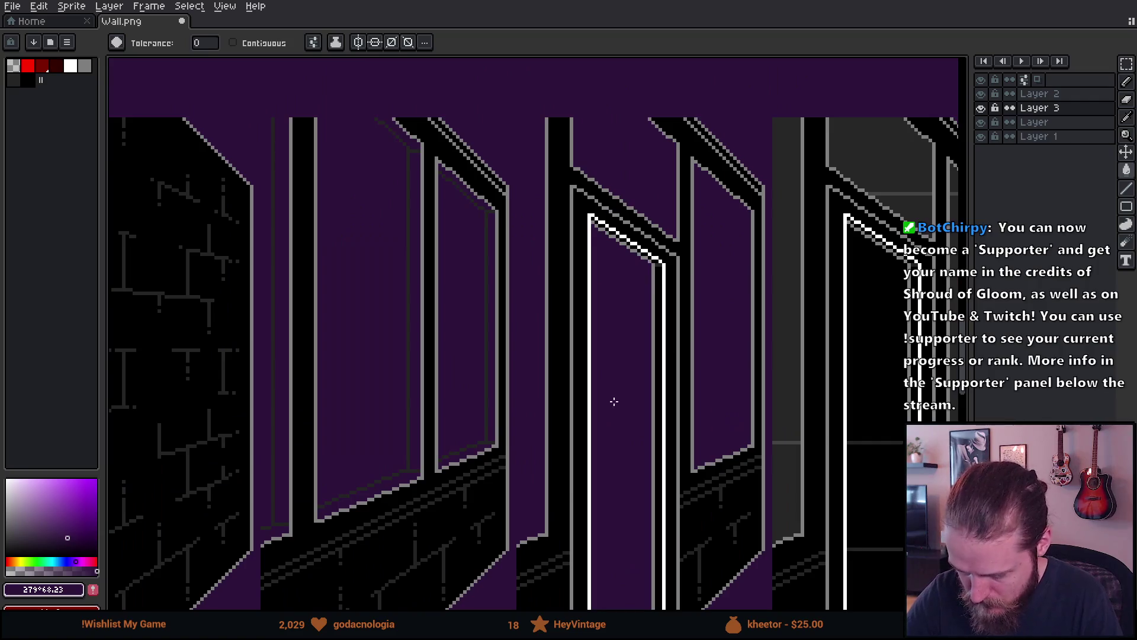
{"action": "scroll", "coordinate": [740, 391], "scroll_direction": "up", "scroll_amount": 3}
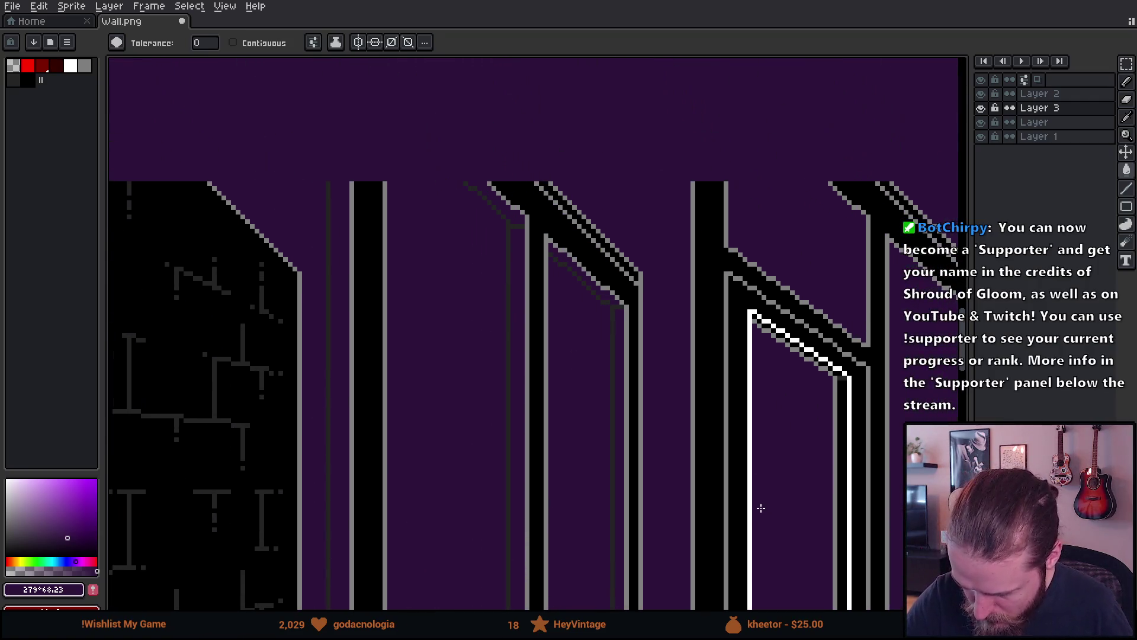
{"action": "left_click", "coordinate": [521, 185], "text": "alt"}
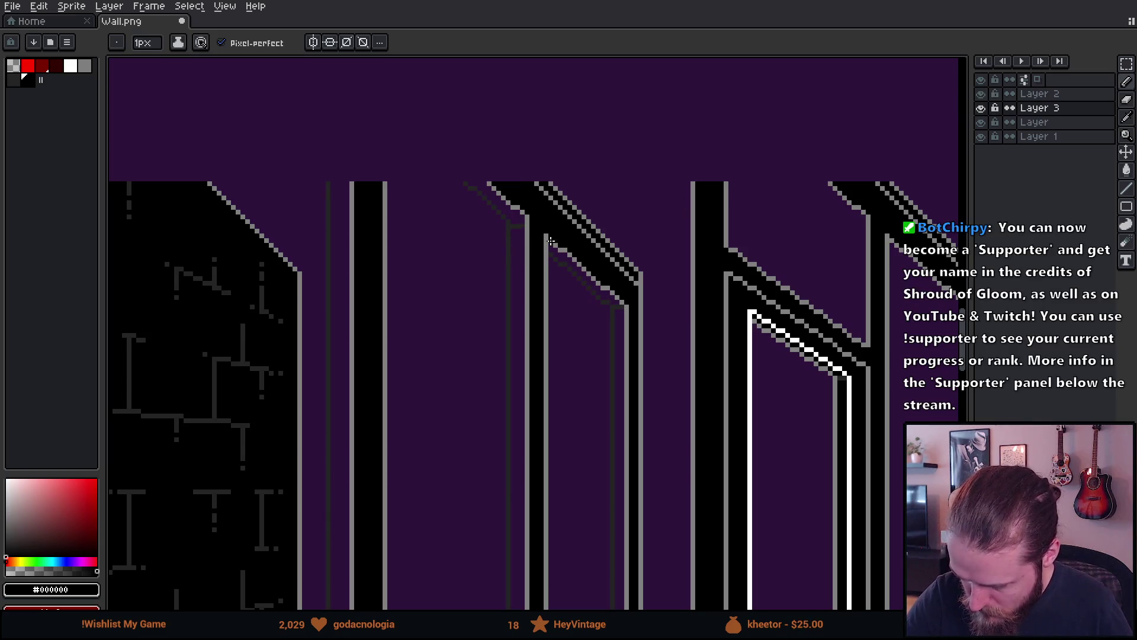
Try painting black along the band's top-left edge with a 2px brush, then undo it.
{"action": "scroll", "coordinate": [550, 240], "scroll_direction": "up", "scroll_amount": 3}
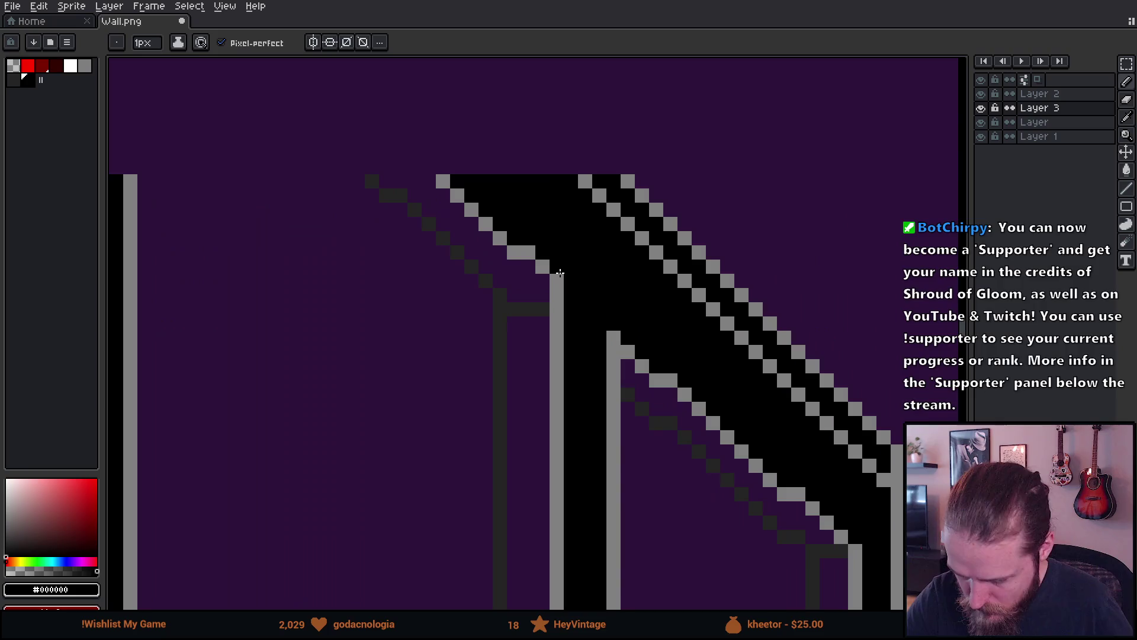
{"action": "key", "text": "plus"}
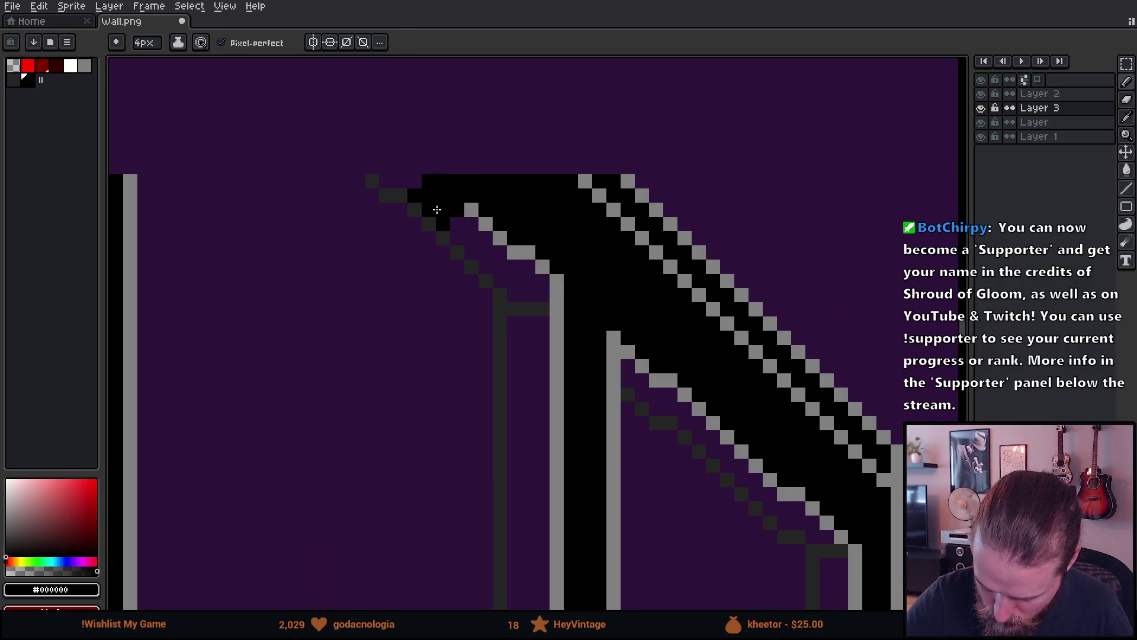
{"action": "mouse_move", "coordinate": [441, 205]}
{"action": "left_mouse_down"}
{"action": "mouse_move", "coordinate": [383, 180]}
{"action": "mouse_move", "coordinate": [471, 208]}
{"action": "left_mouse_up"}
{"action": "key", "text": "v"}
{"action": "key", "text": "ctrl+z"}
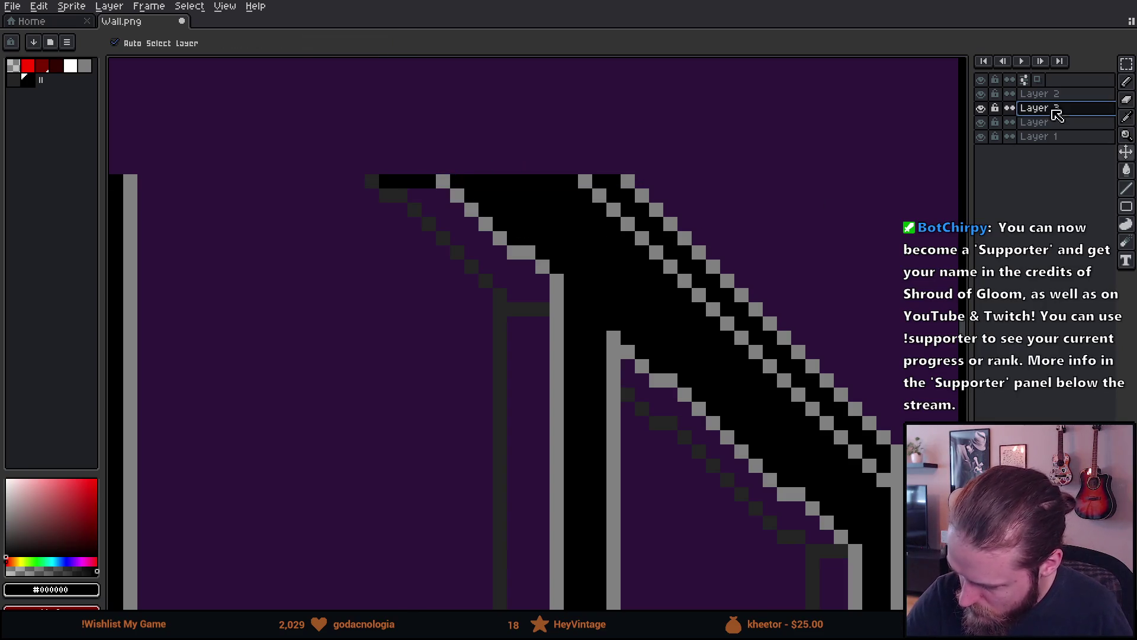
Move Layer 3 below the Layer line art, then try and undo two black edge pixels.
{"action": "mouse_move", "coordinate": [1067, 112]}
{"action": "left_mouse_down"}
{"action": "mouse_move", "coordinate": [1075, 134]}
{"action": "mouse_move", "coordinate": [1055, 152]}
{"action": "left_mouse_up"}
{"action": "key", "text": "b"}
{"action": "left_click_drag", "start_coordinate": [444, 208], "coordinate": [439, 192]}
{"action": "key", "text": "ctrl+z"}
{"action": "key", "text": "ctrl+z"}
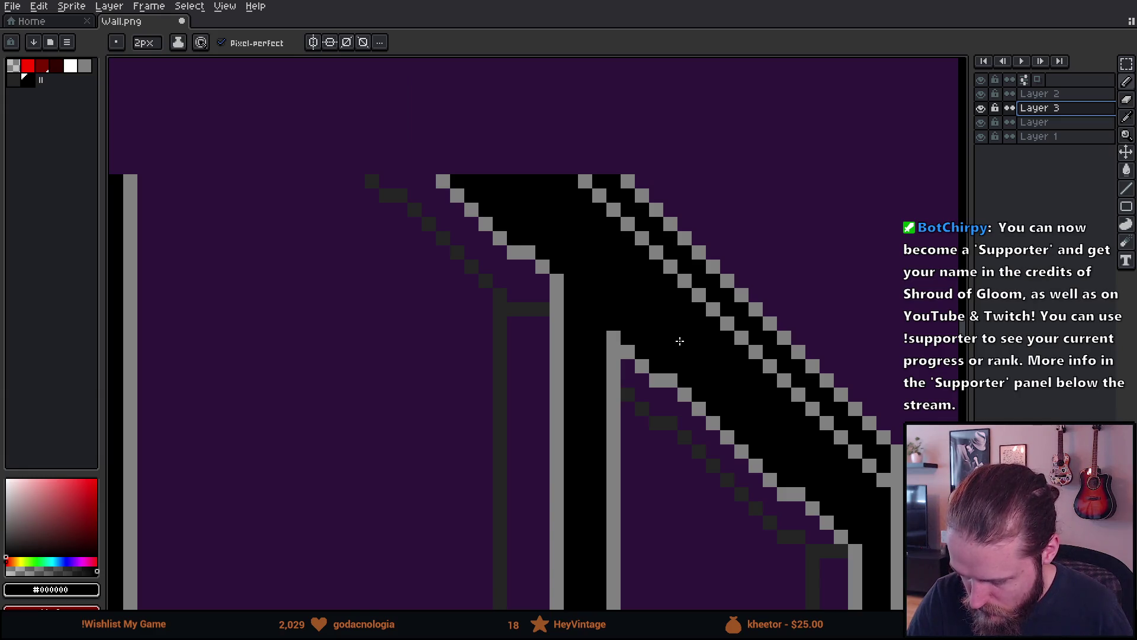
Hide Layer 2 to check its contents over the brick wall, then make it the active layer.
{"action": "mouse_move", "coordinate": [667, 285]}
{"action": "left_mouse_down"}
{"action": "mouse_move", "coordinate": [705, 228]}
{"action": "mouse_move", "coordinate": [751, 238]}
{"action": "mouse_move", "coordinate": [743, 311]}
{"action": "mouse_move", "coordinate": [790, 325]}
{"action": "mouse_move", "coordinate": [746, 251]}
{"action": "mouse_move", "coordinate": [741, 213]}
{"action": "mouse_move", "coordinate": [754, 198]}
{"action": "mouse_move", "coordinate": [721, 322]}
{"action": "mouse_move", "coordinate": [693, 357]}
{"action": "mouse_move", "coordinate": [693, 343]}
{"action": "left_mouse_up"}
{"action": "scroll", "coordinate": [785, 331], "scroll_direction": "down", "scroll_amount": 1}
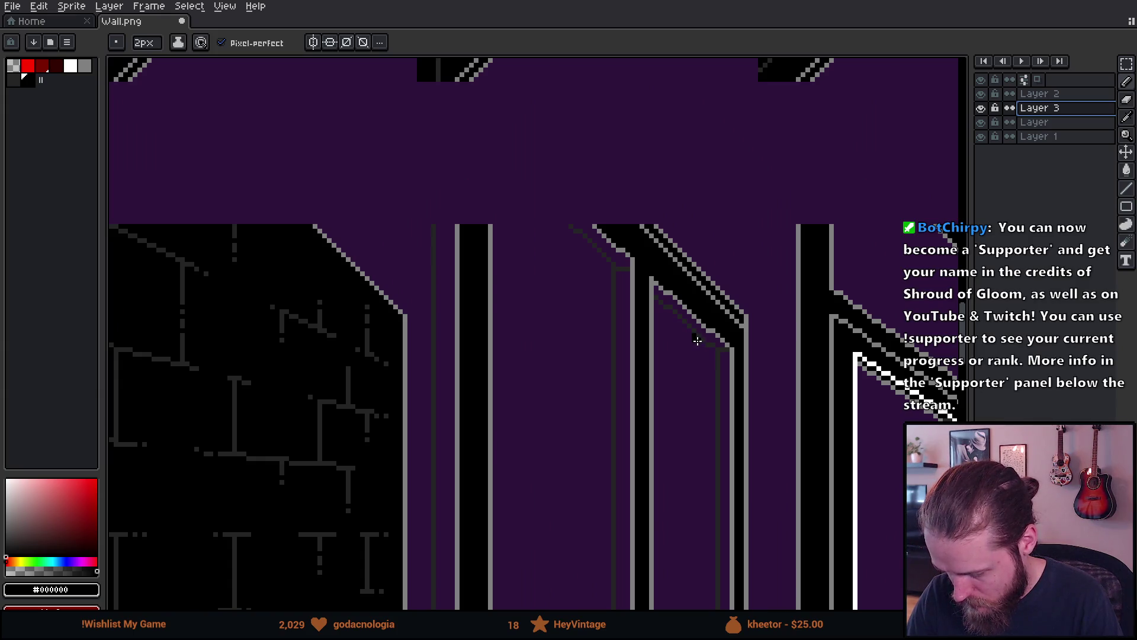
{"action": "left_click", "coordinate": [986, 96]}
{"action": "left_click", "coordinate": [1042, 94]}
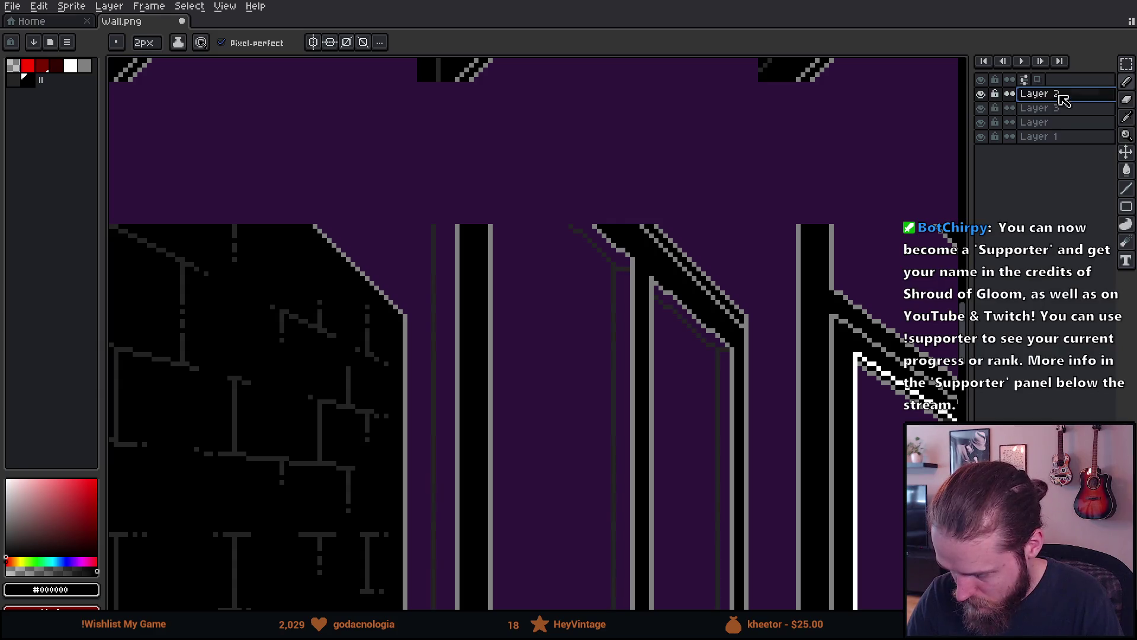
With a 1px brush, paint black along the band's top edge and beside the grey frame line.
{"action": "scroll", "coordinate": [618, 278], "scroll_direction": "up", "scroll_amount": 1}
{"action": "scroll", "coordinate": [618, 278], "scroll_direction": "up", "scroll_amount": 1}
{"action": "left_click_drag", "start_coordinate": [558, 330], "coordinate": [660, 325]}
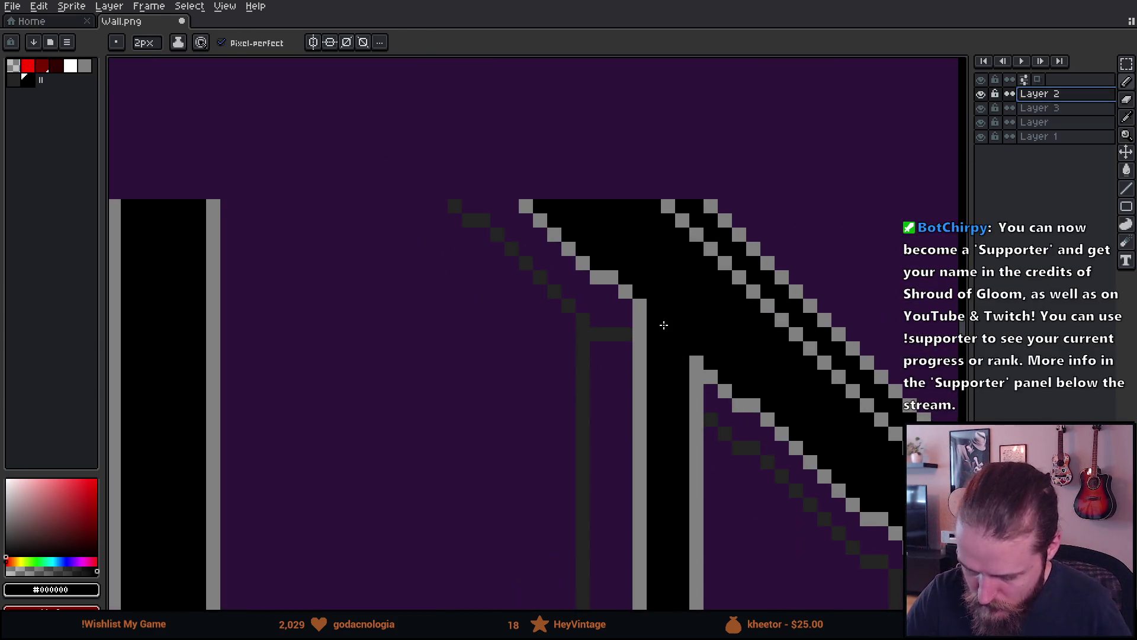
{"action": "key", "text": "minus"}
{"action": "mouse_move", "coordinate": [483, 206]}
{"action": "left_mouse_down"}
{"action": "mouse_move", "coordinate": [512, 206]}
{"action": "mouse_move", "coordinate": [629, 309]}
{"action": "left_mouse_up"}
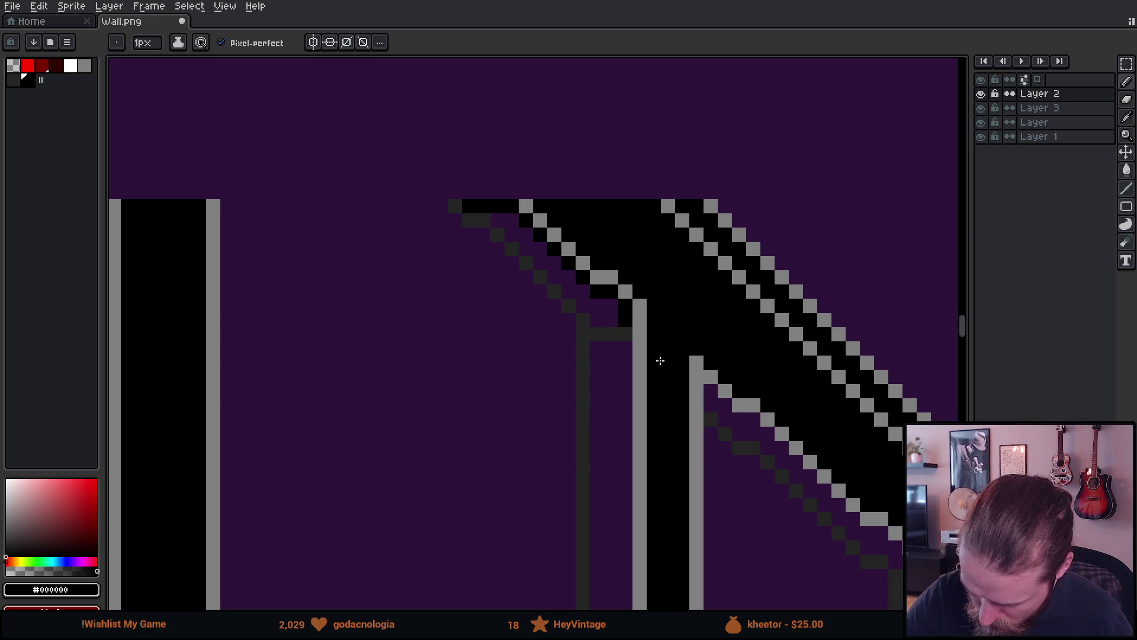
{"action": "left_click_drag", "start_coordinate": [660, 360], "coordinate": [686, 201]}
{"action": "left_click_drag", "start_coordinate": [653, 415], "coordinate": [655, 82]}
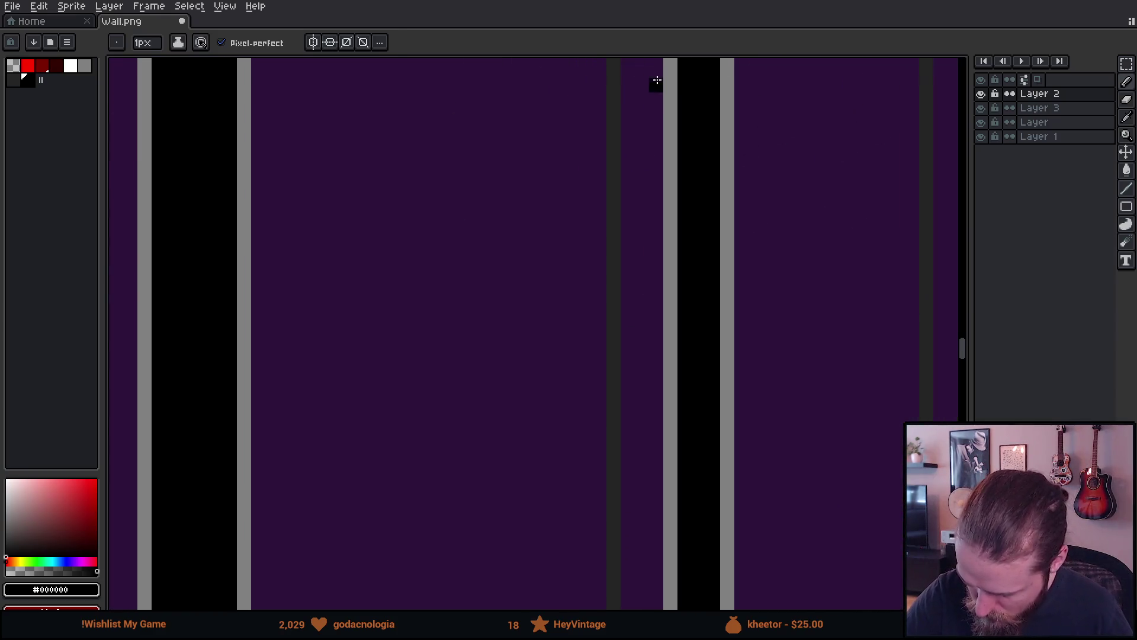
{"action": "mouse_move", "coordinate": [630, 389]}
{"action": "left_mouse_down"}
{"action": "mouse_move", "coordinate": [616, 294]}
{"action": "mouse_move", "coordinate": [647, 160]}
{"action": "left_mouse_up"}
{"action": "mouse_move", "coordinate": [677, 287]}
{"action": "left_mouse_down"}
{"action": "mouse_move", "coordinate": [678, 269]}
{"action": "mouse_move", "coordinate": [666, 307]}
{"action": "left_mouse_up"}
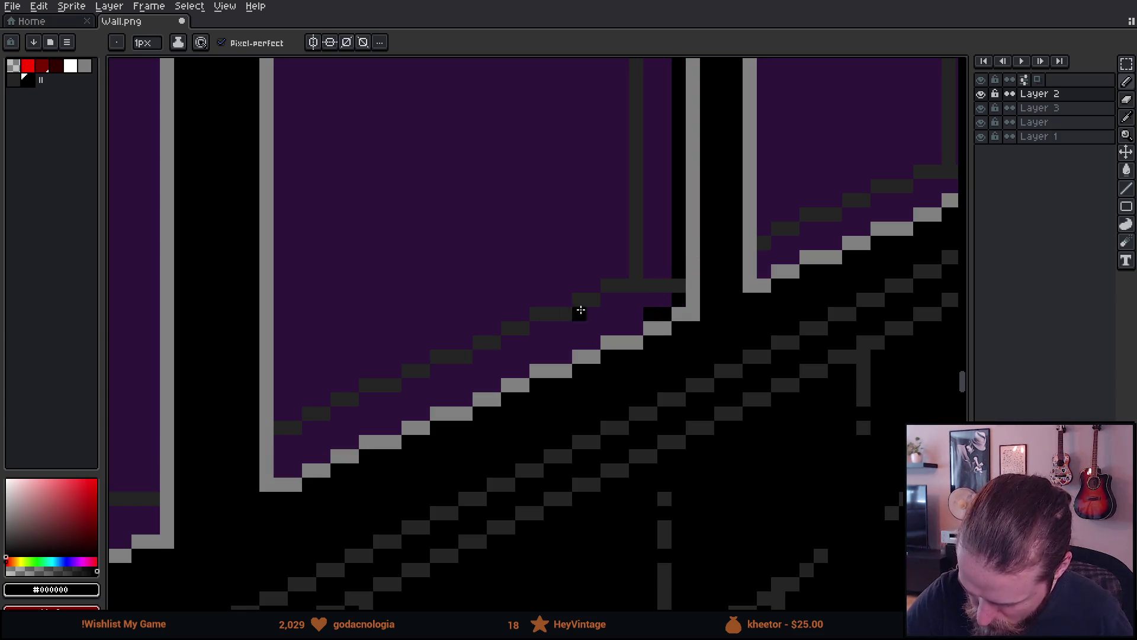
{"action": "left_click", "coordinate": [601, 330], "text": "shift"}
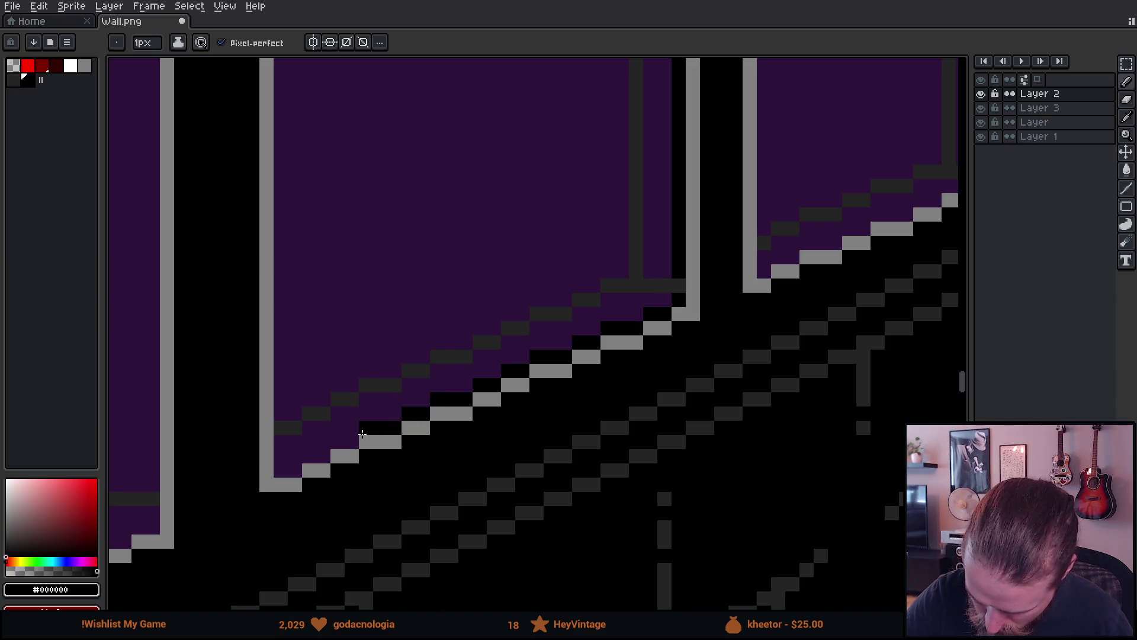
Blacken the purple gaps along the inner edge and the diagonal, redoing one stroke.
{"action": "left_click_drag", "start_coordinate": [292, 472], "coordinate": [284, 441]}
{"action": "scroll", "coordinate": [629, 447], "scroll_direction": "down", "scroll_amount": 3}
{"action": "scroll", "coordinate": [505, 483], "scroll_direction": "up", "scroll_amount": 3}
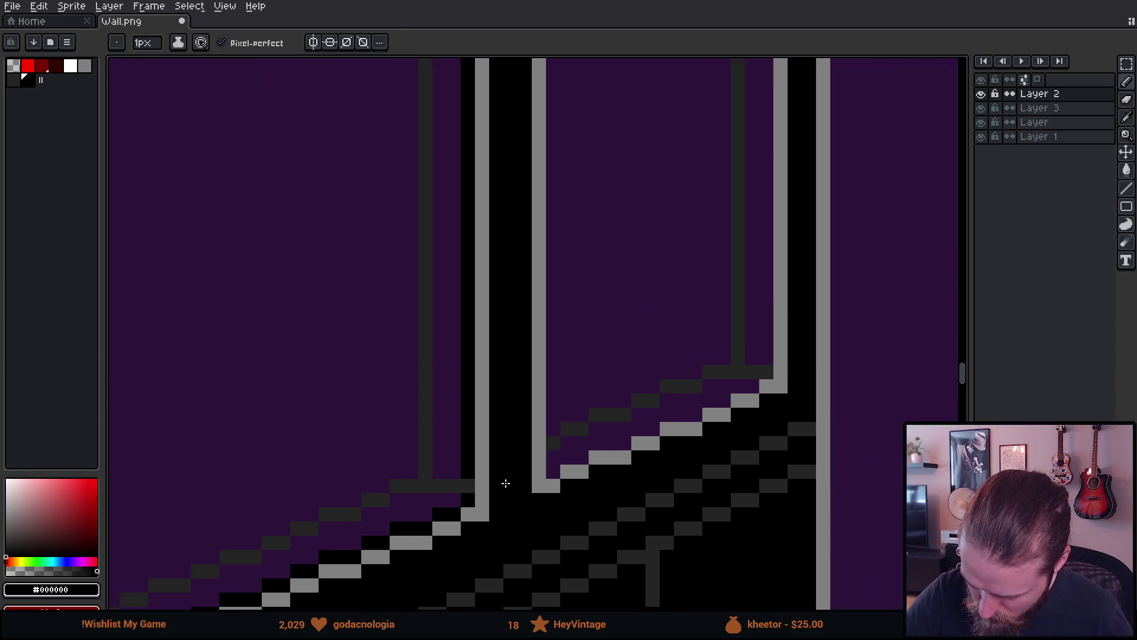
{"action": "left_click_drag", "start_coordinate": [551, 474], "coordinate": [636, 431]}
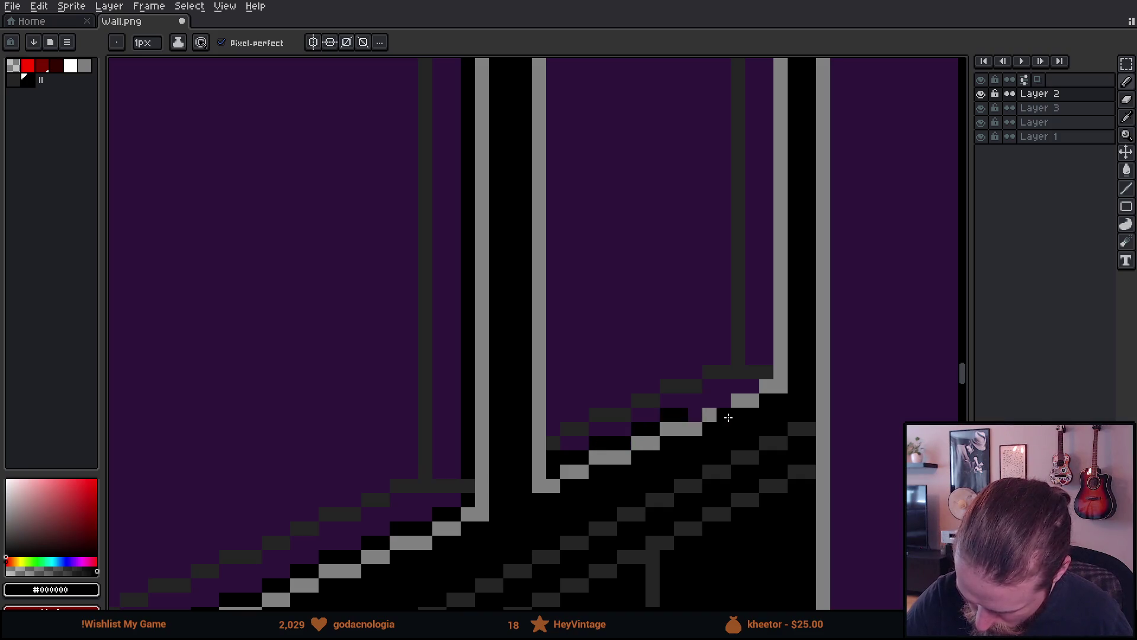
{"action": "key", "text": "ctrl+z"}
{"action": "mouse_move", "coordinate": [672, 415]}
{"action": "left_mouse_down"}
{"action": "mouse_move", "coordinate": [665, 401]}
{"action": "mouse_move", "coordinate": [722, 391]}
{"action": "left_mouse_up"}
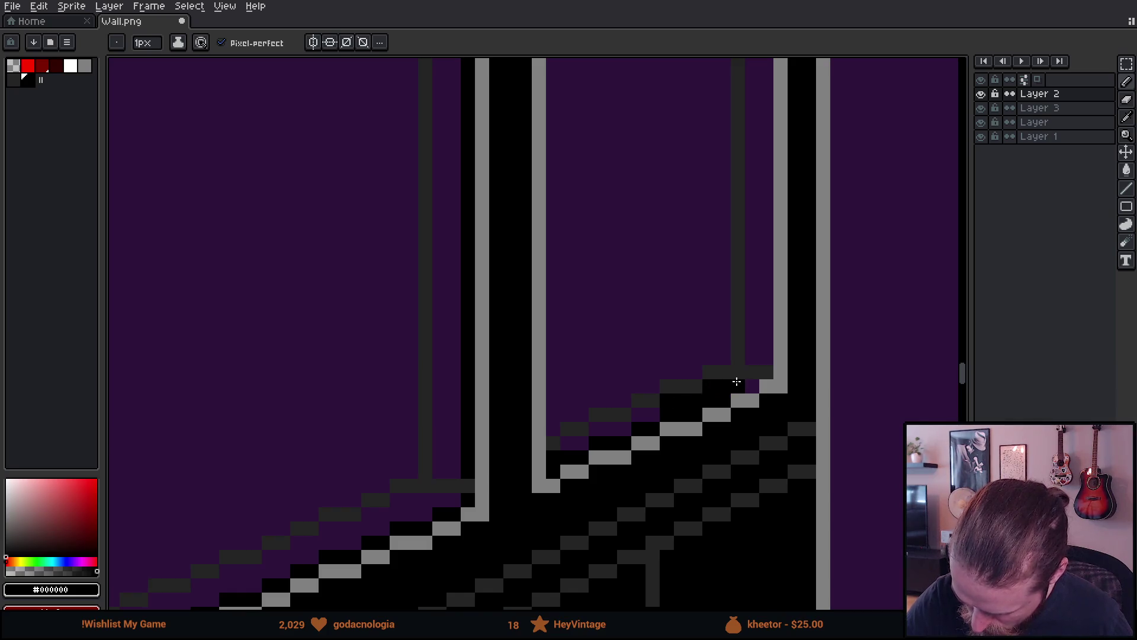
{"action": "left_click_drag", "start_coordinate": [624, 429], "coordinate": [568, 438]}
{"action": "left_click_drag", "start_coordinate": [762, 253], "coordinate": [674, 443]}
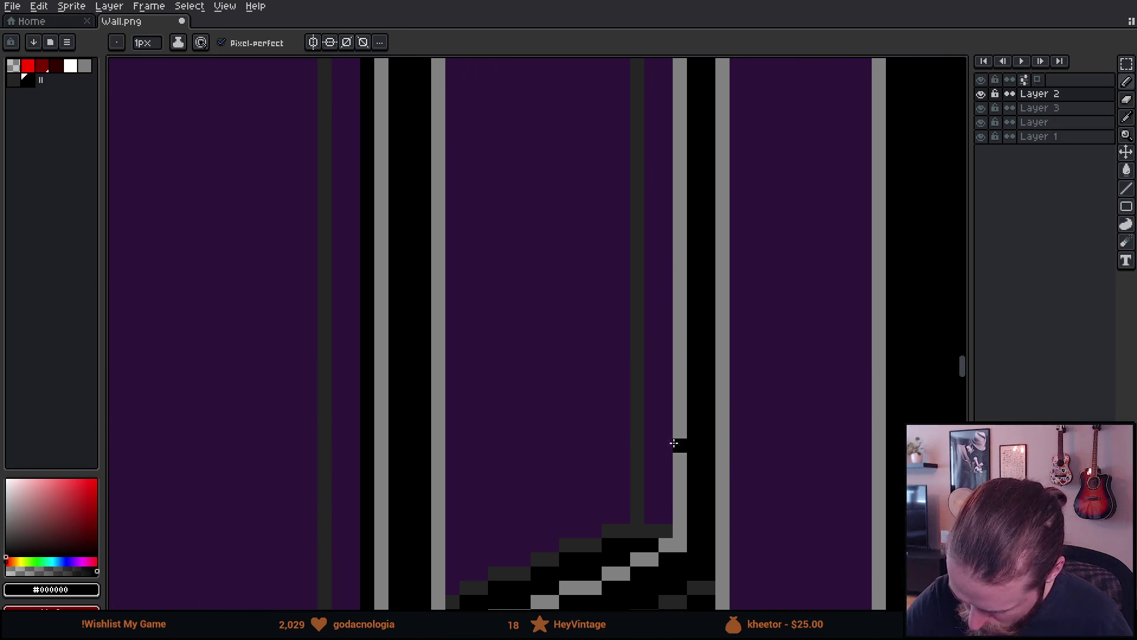
{"action": "mouse_move", "coordinate": [681, 142]}
{"action": "left_mouse_down"}
{"action": "mouse_move", "coordinate": [673, 609]}
{"action": "mouse_move", "coordinate": [673, 218]}
{"action": "mouse_move", "coordinate": [648, 220]}
{"action": "left_mouse_up"}
{"action": "mouse_move", "coordinate": [614, 274]}
{"action": "left_mouse_down"}
{"action": "mouse_move", "coordinate": [556, 283]}
{"action": "mouse_move", "coordinate": [559, 368]}
{"action": "left_mouse_up"}
{"action": "left_click_drag", "start_coordinate": [420, 215], "coordinate": [448, 214]}
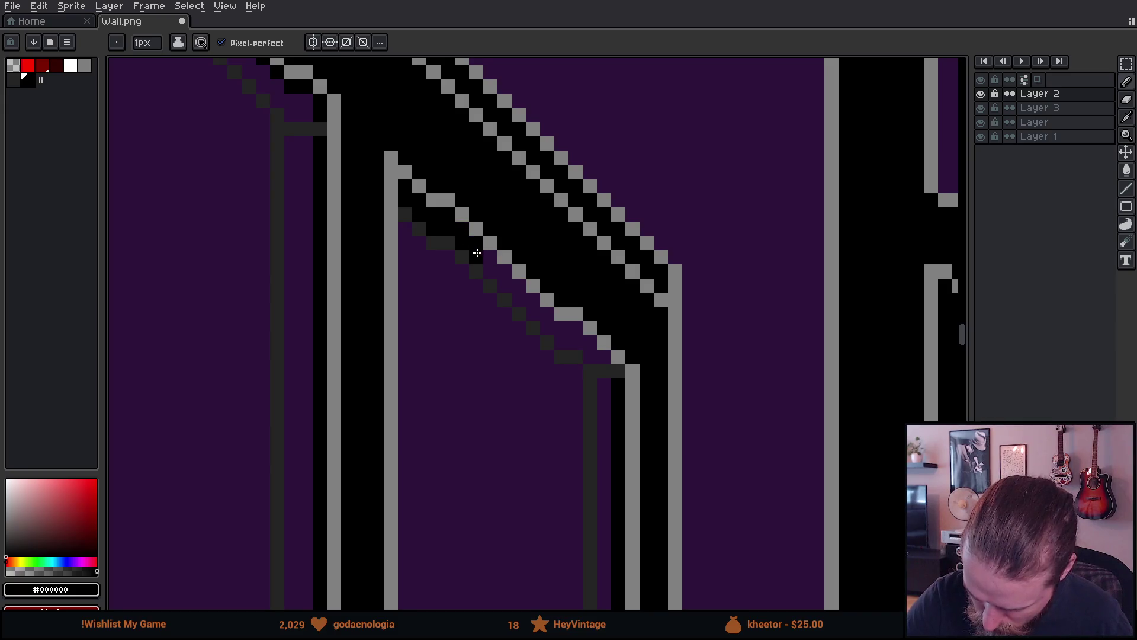
{"action": "left_click_drag", "start_coordinate": [512, 282], "coordinate": [585, 340]}
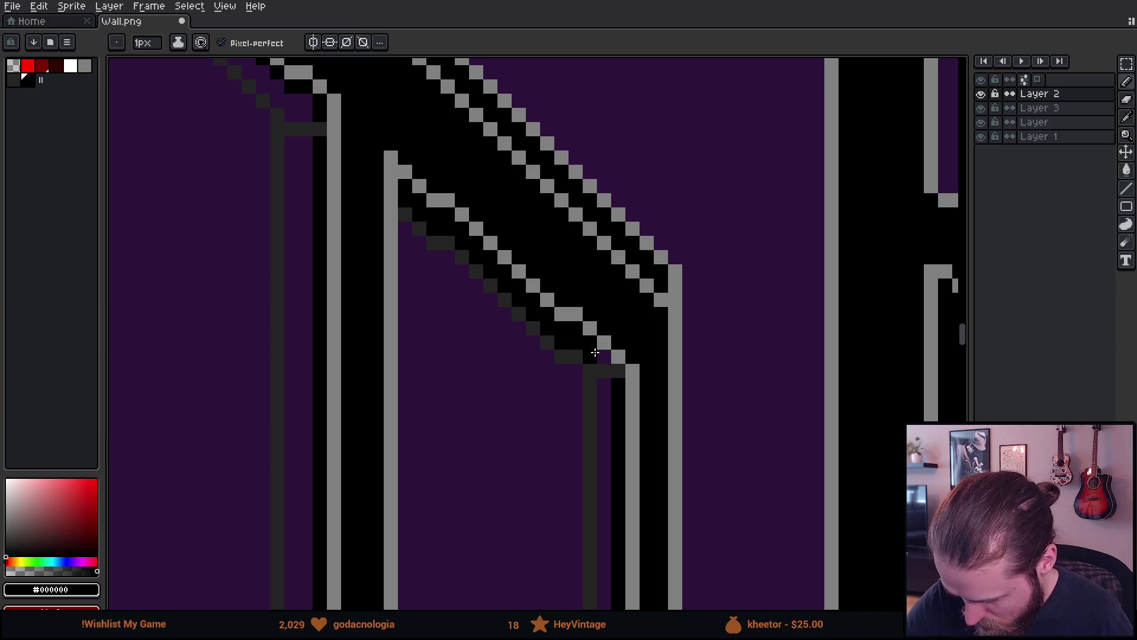
Add a short black stroke at the frame top and a dark line down the pillar's purple strip.
{"action": "scroll", "coordinate": [723, 368], "scroll_direction": "down", "scroll_amount": 4}
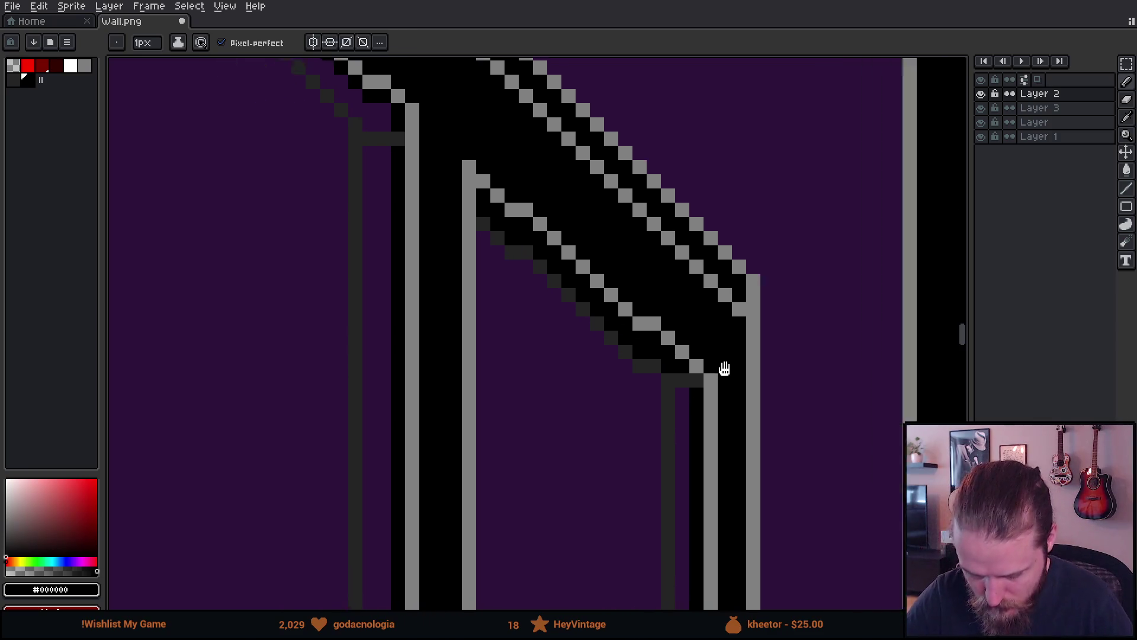
{"action": "mouse_move", "coordinate": [703, 394]}
{"action": "left_mouse_down"}
{"action": "mouse_move", "coordinate": [744, 470]}
{"action": "mouse_move", "coordinate": [752, 263]}
{"action": "mouse_move", "coordinate": [853, 385]}
{"action": "left_mouse_up"}
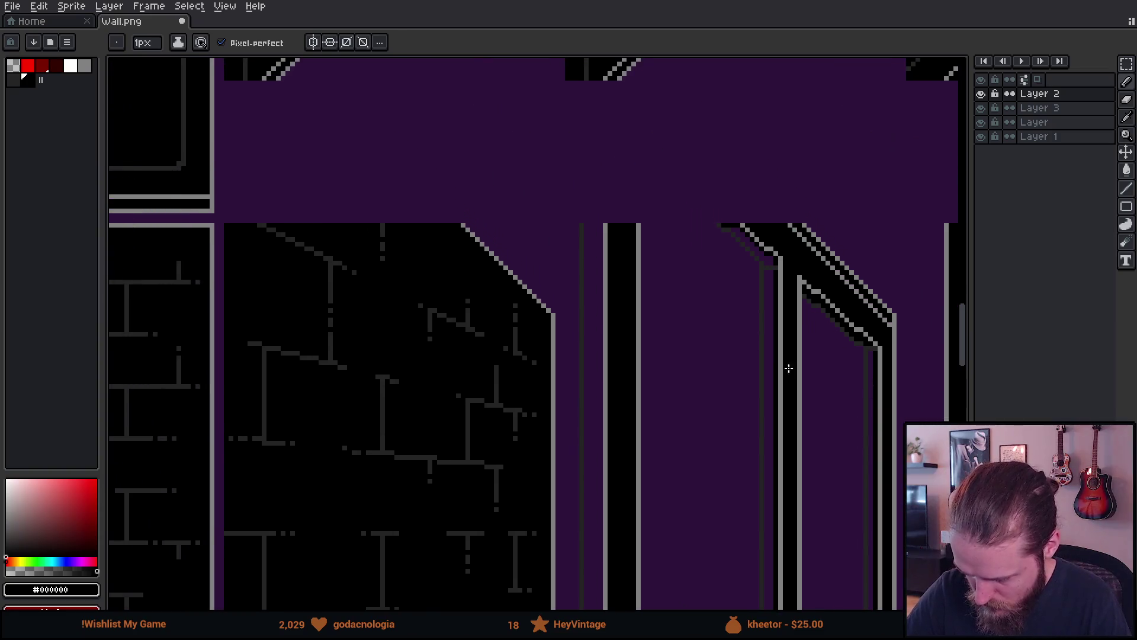
{"action": "scroll", "coordinate": [561, 216], "scroll_direction": "up", "scroll_amount": 4}
{"action": "left_click_drag", "start_coordinate": [560, 213], "coordinate": [595, 215]}
{"action": "scroll", "coordinate": [596, 215], "scroll_direction": "down", "scroll_amount": 3}
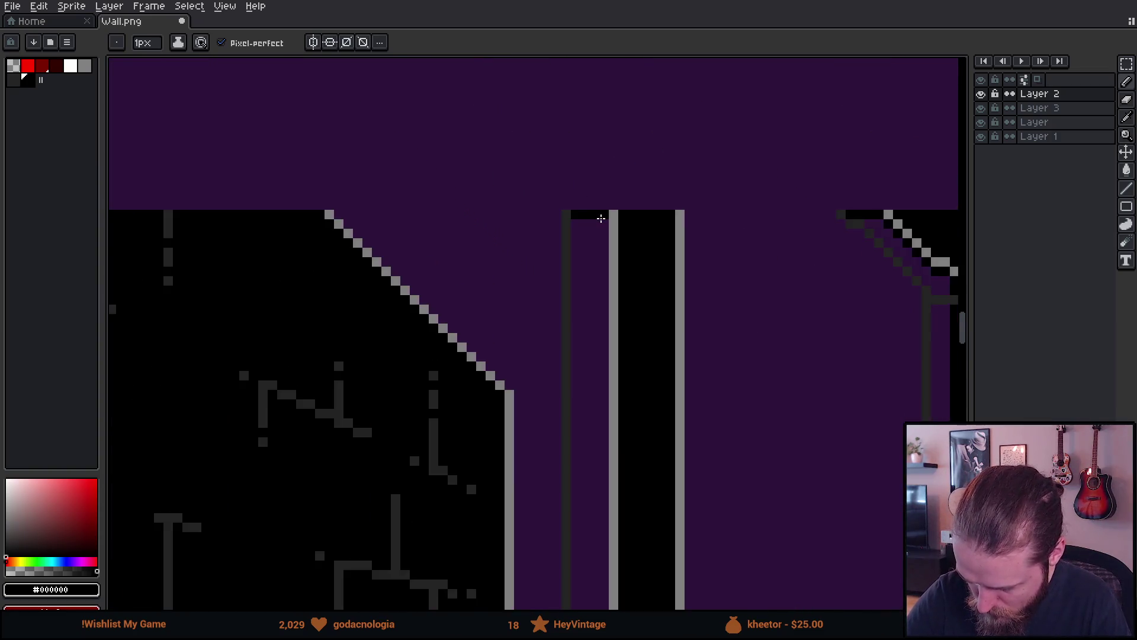
{"action": "mouse_move", "coordinate": [691, 412]}
{"action": "left_mouse_down"}
{"action": "mouse_move", "coordinate": [660, 269]}
{"action": "mouse_move", "coordinate": [627, 508]}
{"action": "mouse_move", "coordinate": [612, 234]}
{"action": "mouse_move", "coordinate": [620, 397]}
{"action": "mouse_move", "coordinate": [630, 308]}
{"action": "mouse_move", "coordinate": [610, 402]}
{"action": "left_mouse_up"}
{"action": "left_click", "coordinate": [617, 402], "text": "shift"}
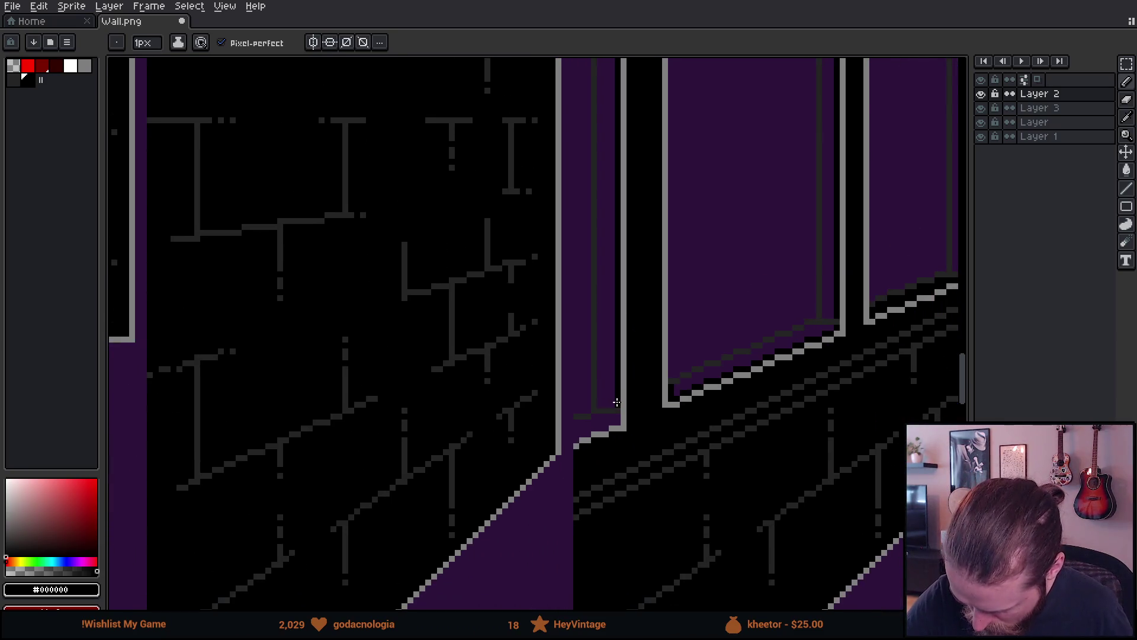
{"action": "mouse_move", "coordinate": [629, 262]}
{"action": "left_mouse_down"}
{"action": "mouse_move", "coordinate": [589, 460]}
{"action": "mouse_move", "coordinate": [602, 559]}
{"action": "mouse_move", "coordinate": [688, 132]}
{"action": "left_mouse_up"}
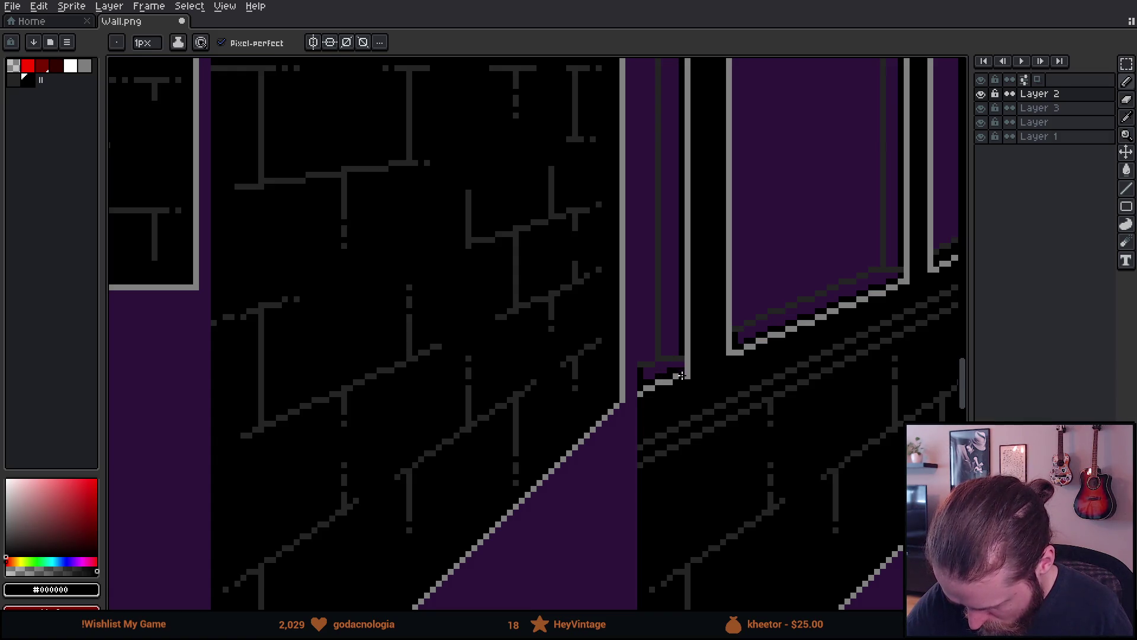
Bucket-fill the purple pillar column and a small purple patch black, undoing an overflowing fill.
{"action": "key", "text": "g"}
{"action": "left_click", "coordinate": [315, 41]}
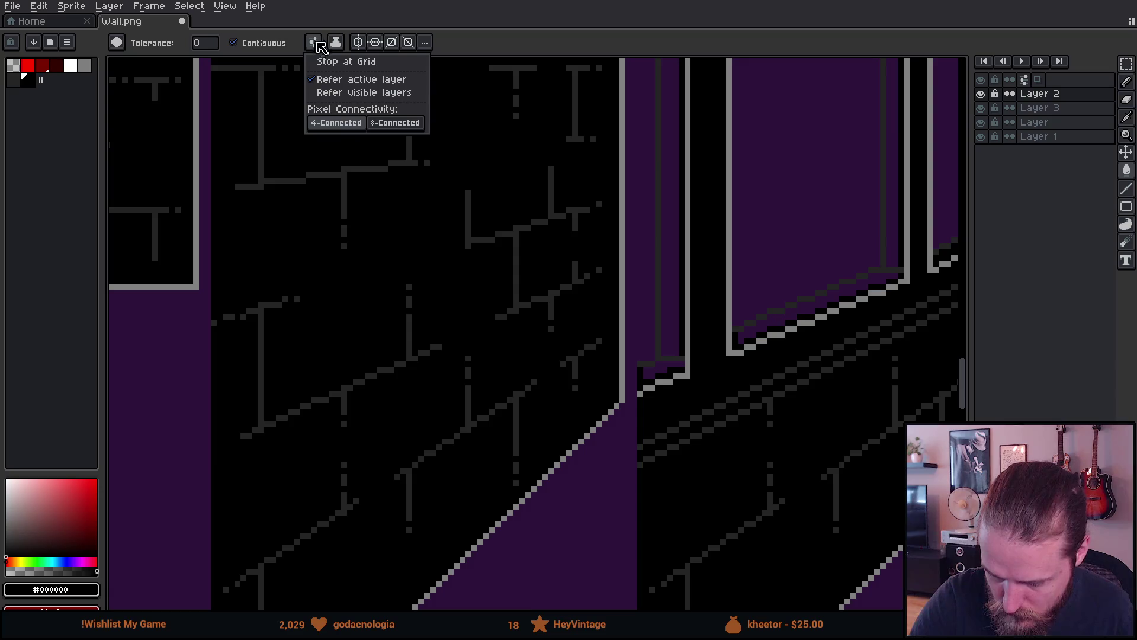
{"action": "left_click", "coordinate": [671, 239]}
{"action": "left_click", "coordinate": [671, 239]}
{"action": "left_click", "coordinate": [660, 368]}
{"action": "key", "text": "ctrl+z"}
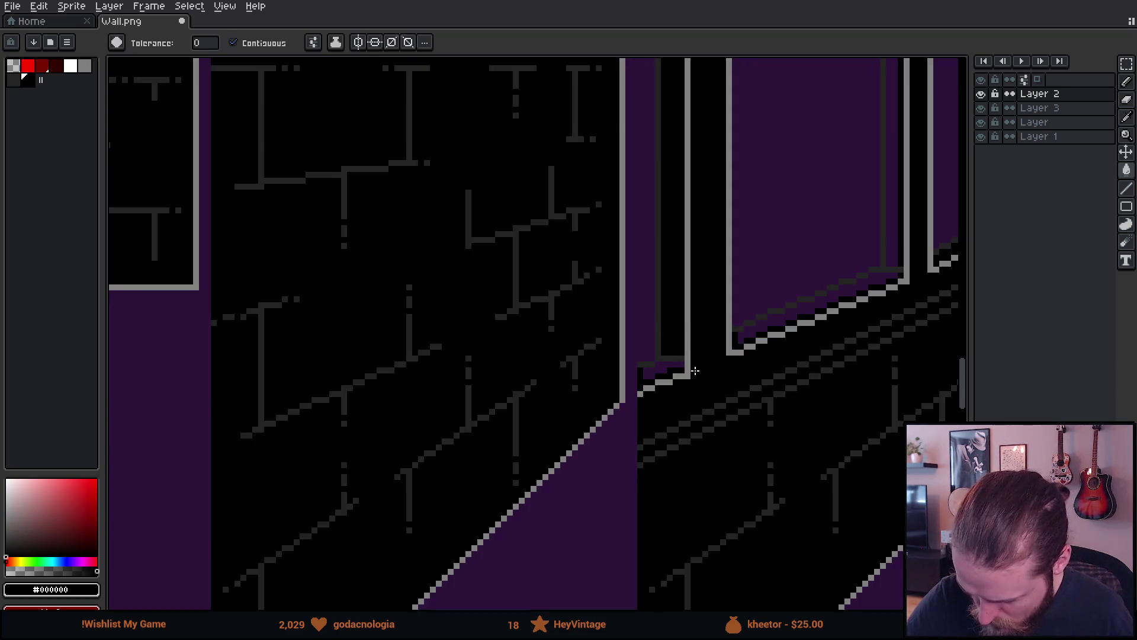
{"action": "left_click", "coordinate": [662, 368]}
Bucket-fill the remaining purple strips beside, atop and inside the window frame black.
{"action": "mouse_move", "coordinate": [785, 277]}
{"action": "left_mouse_down"}
{"action": "mouse_move", "coordinate": [721, 318]}
{"action": "mouse_move", "coordinate": [499, 362]}
{"action": "left_mouse_up"}
{"action": "left_click", "coordinate": [572, 391]}
{"action": "left_click", "coordinate": [599, 342]}
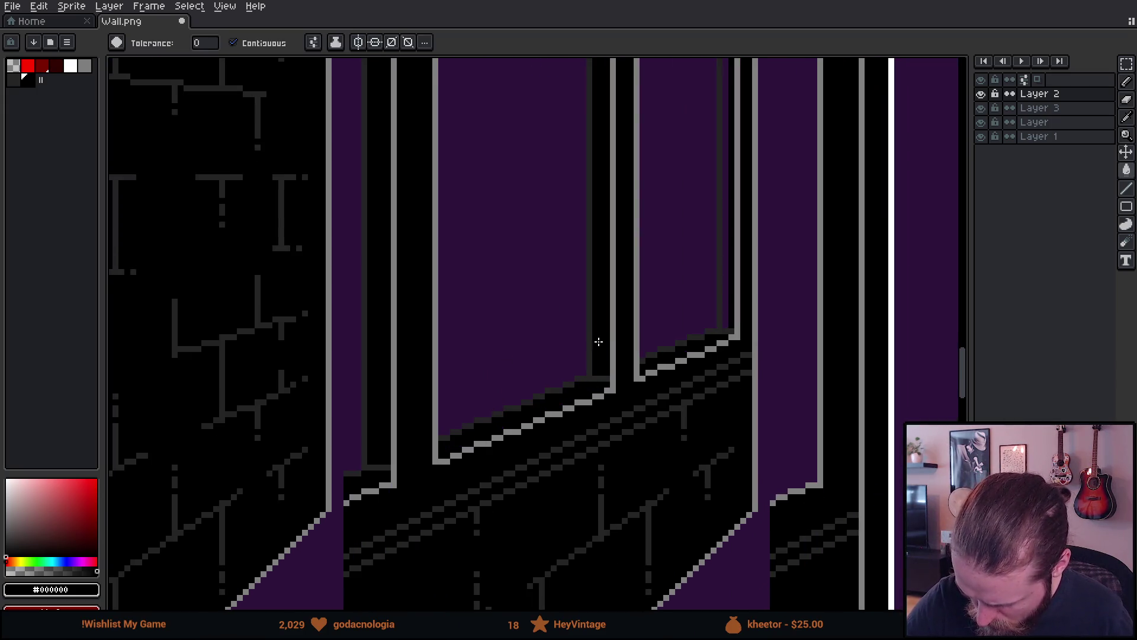
{"action": "left_click_drag", "start_coordinate": [562, 164], "coordinate": [589, 513]}
{"action": "left_click", "coordinate": [618, 179]}
{"action": "left_click_drag", "start_coordinate": [751, 327], "coordinate": [722, 211]}
{"action": "left_click", "coordinate": [719, 212]}
{"action": "scroll", "coordinate": [776, 317], "scroll_direction": "down", "scroll_amount": 3}
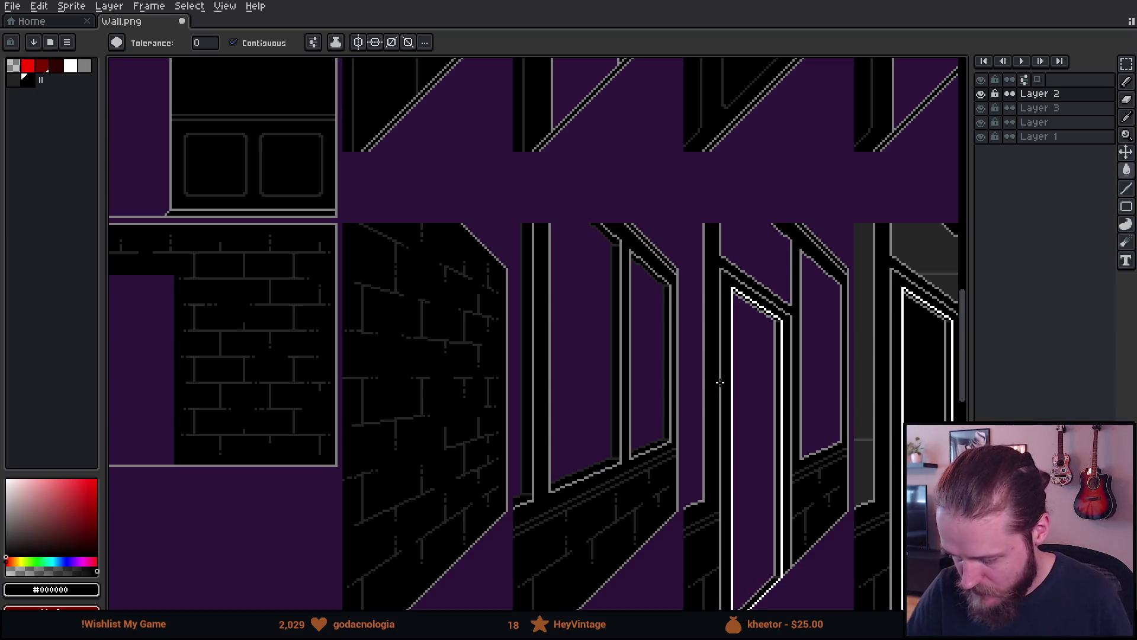
Pan around to review the right-hand walls, brick door panel and five-panel wall section.
{"action": "scroll", "coordinate": [799, 371], "scroll_direction": "down", "scroll_amount": 2}
{"action": "scroll", "coordinate": [954, 257], "scroll_direction": "up", "scroll_amount": 2}
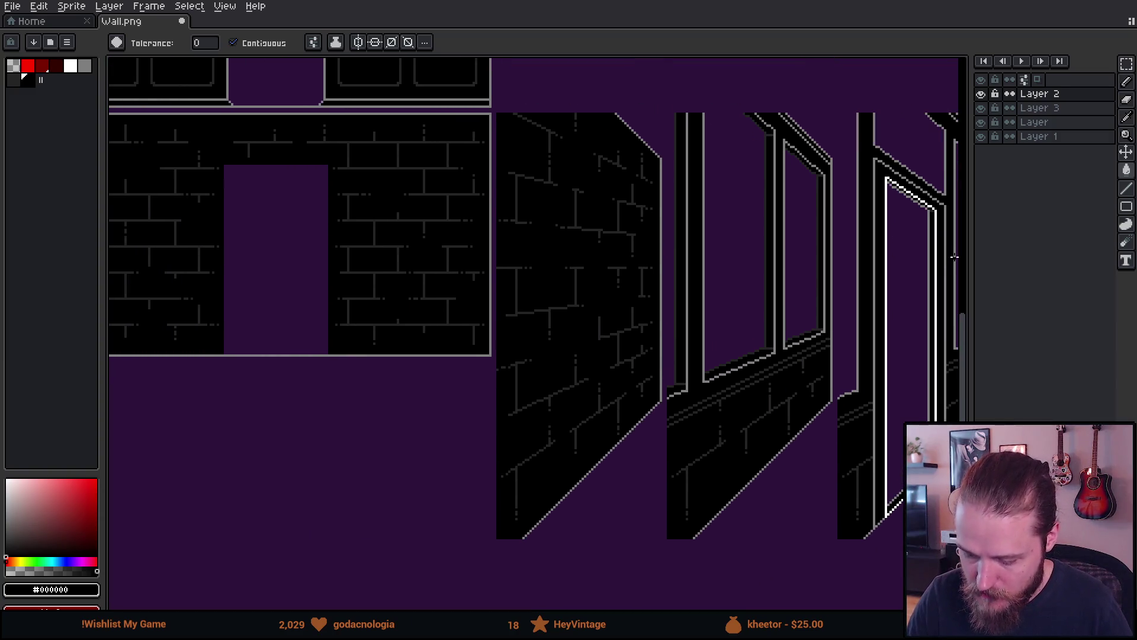
{"action": "mouse_move", "coordinate": [954, 257]}
{"action": "left_mouse_down"}
{"action": "mouse_move", "coordinate": [589, 284]}
{"action": "mouse_move", "coordinate": [876, 242]}
{"action": "left_mouse_up"}
{"action": "left_click_drag", "start_coordinate": [168, 351], "coordinate": [676, 368]}
{"action": "mouse_move", "coordinate": [458, 389]}
{"action": "left_mouse_down"}
{"action": "mouse_move", "coordinate": [676, 312]}
{"action": "mouse_move", "coordinate": [583, 282]}
{"action": "left_mouse_up"}
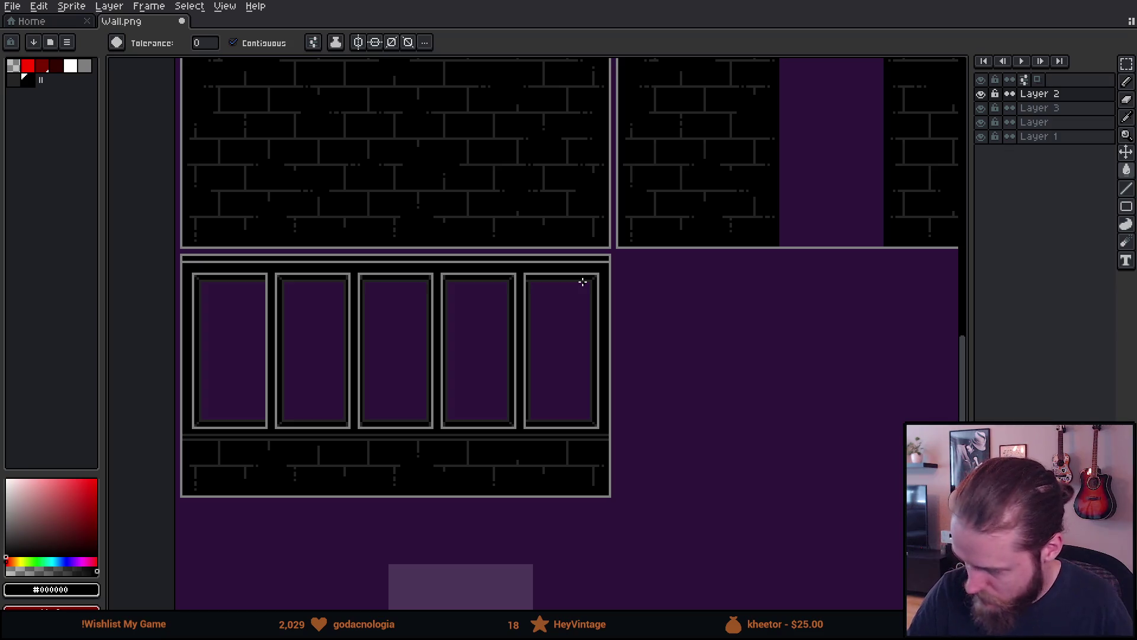
{"action": "mouse_move", "coordinate": [832, 437]}
{"action": "left_mouse_down"}
{"action": "mouse_move", "coordinate": [604, 439]}
{"action": "mouse_move", "coordinate": [815, 436]}
{"action": "mouse_move", "coordinate": [782, 413]}
{"action": "mouse_move", "coordinate": [608, 387]}
{"action": "mouse_move", "coordinate": [348, 440]}
{"action": "left_mouse_up"}
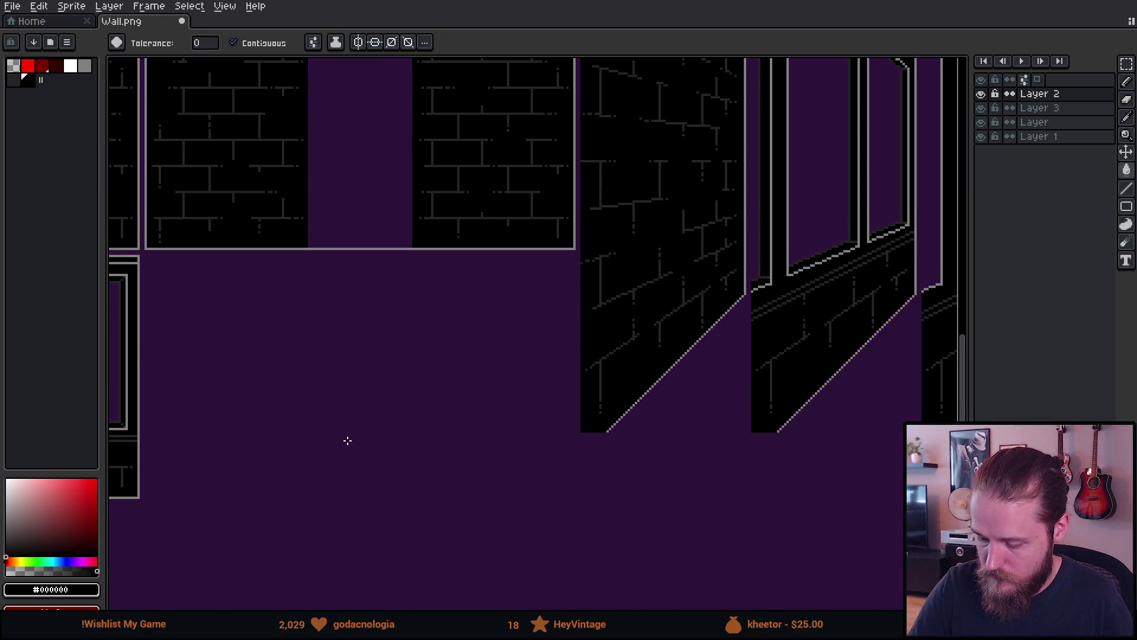
Widen the layers panel so the frame columns show, and select Layer 3.
{"action": "mouse_move", "coordinate": [846, 282]}
{"action": "left_mouse_down"}
{"action": "mouse_move", "coordinate": [708, 310]}
{"action": "mouse_move", "coordinate": [480, 413]}
{"action": "mouse_move", "coordinate": [422, 391]}
{"action": "mouse_move", "coordinate": [410, 408]}
{"action": "mouse_move", "coordinate": [431, 390]}
{"action": "mouse_move", "coordinate": [443, 401]}
{"action": "left_mouse_up"}
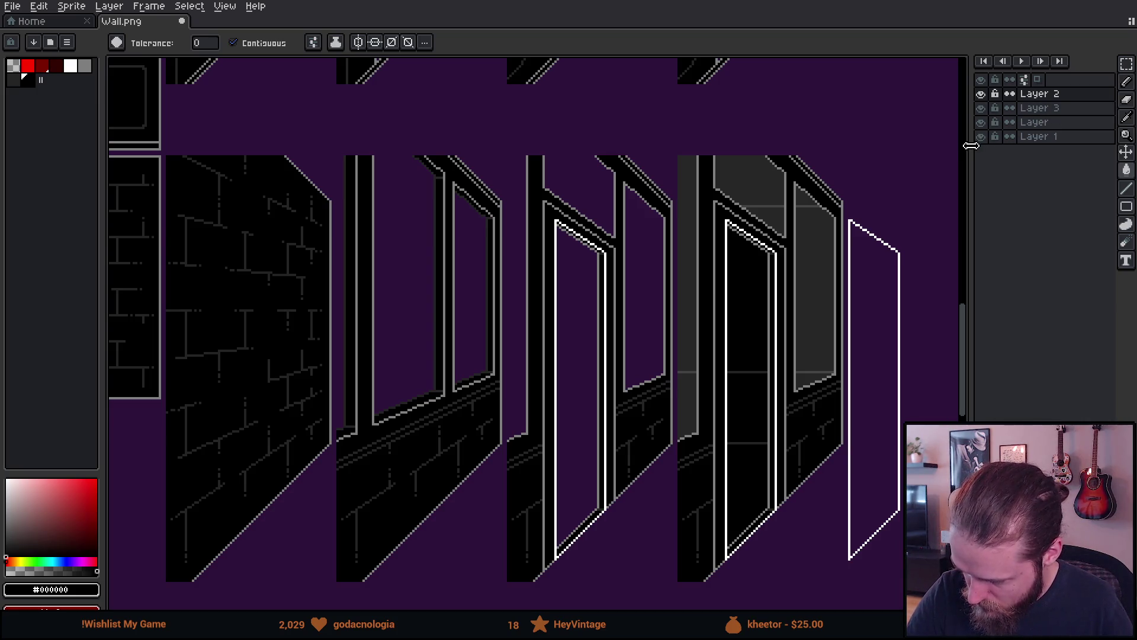
{"action": "left_click_drag", "start_coordinate": [972, 145], "coordinate": [938, 153]}
{"action": "left_click", "coordinate": [991, 108]}
Delete Layer 3 and toggle Layer 2's visibility to check its contents.
{"action": "key", "text": "ctrl+e"}
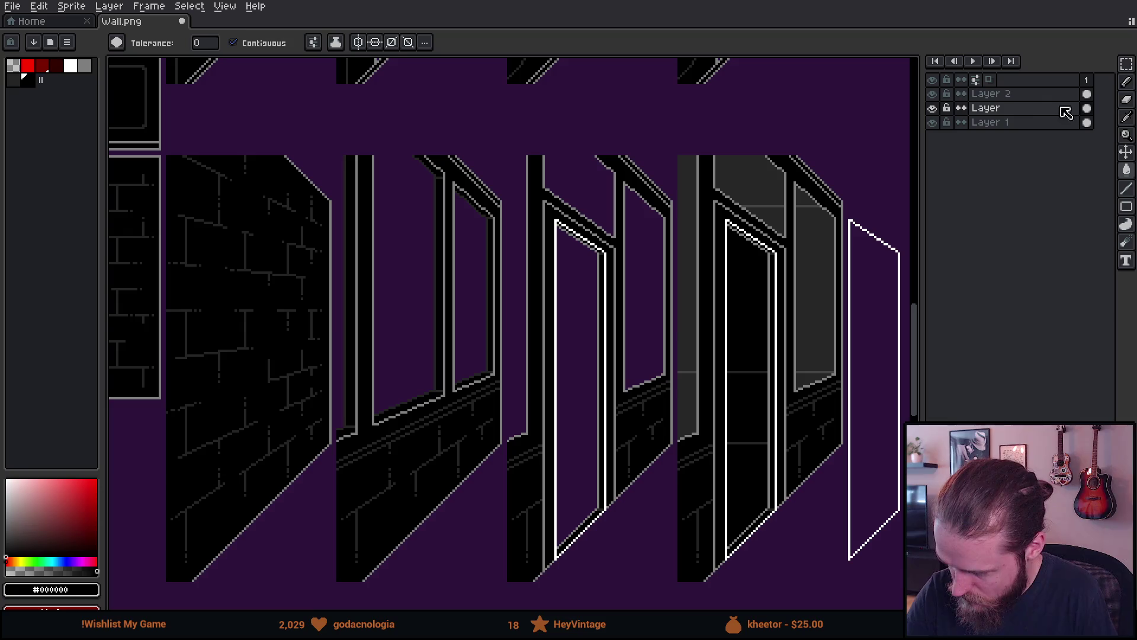
{"action": "left_click", "coordinate": [934, 95]}
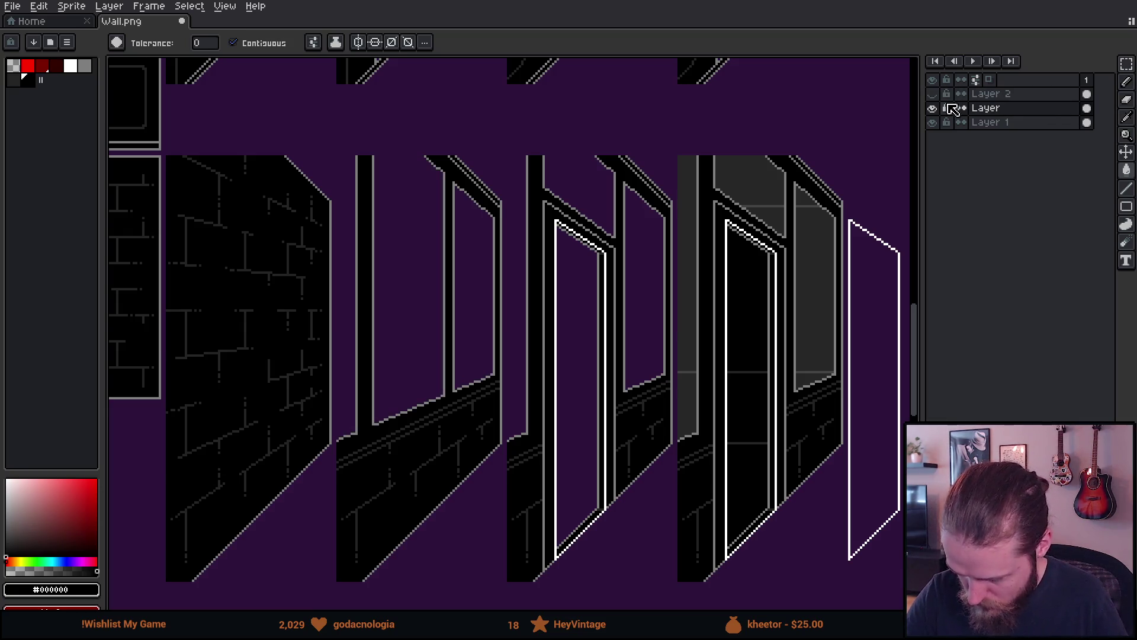
{"action": "left_click", "coordinate": [933, 95]}
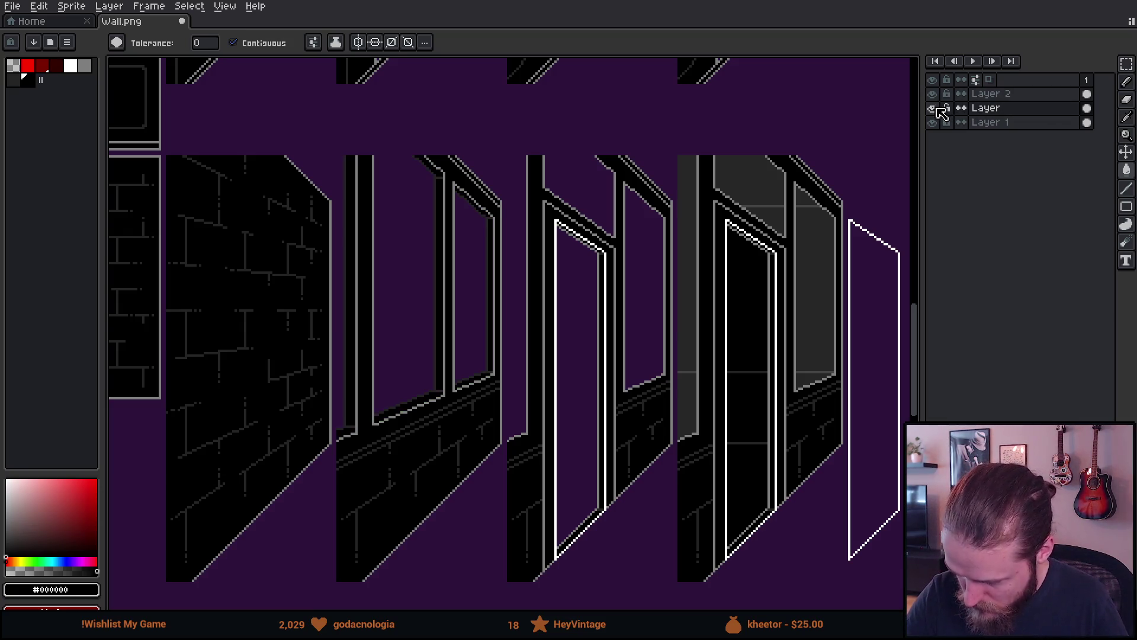
{"action": "left_click_drag", "start_coordinate": [657, 291], "coordinate": [707, 291]}
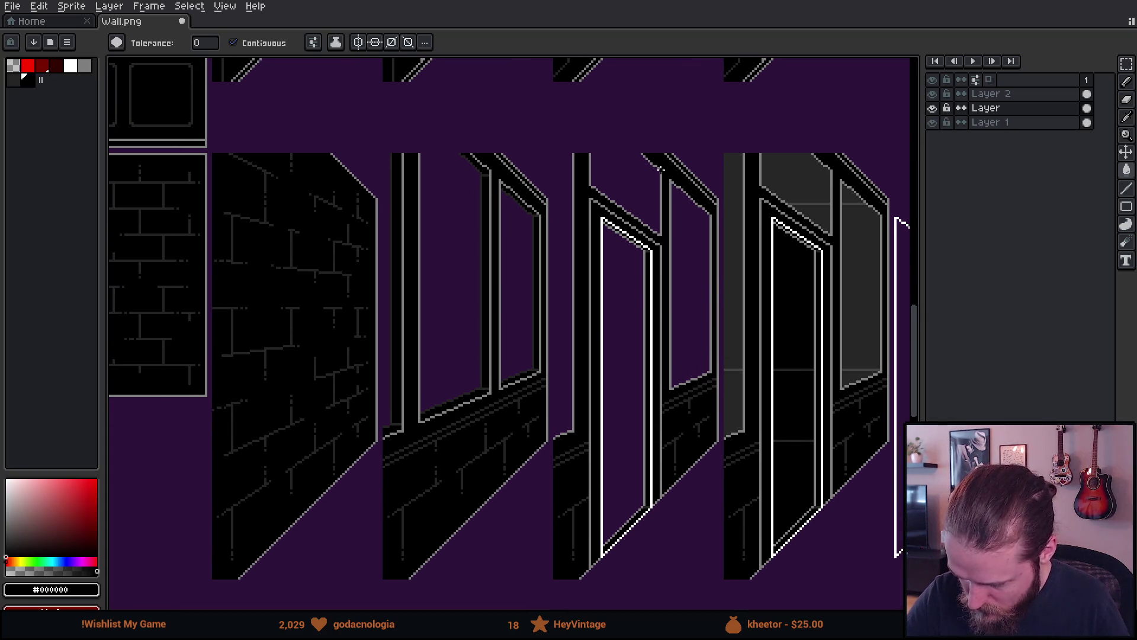
Compare the window lines with a layer hidden, then make Layer 2 the active layer.
{"action": "left_click", "coordinate": [933, 108]}
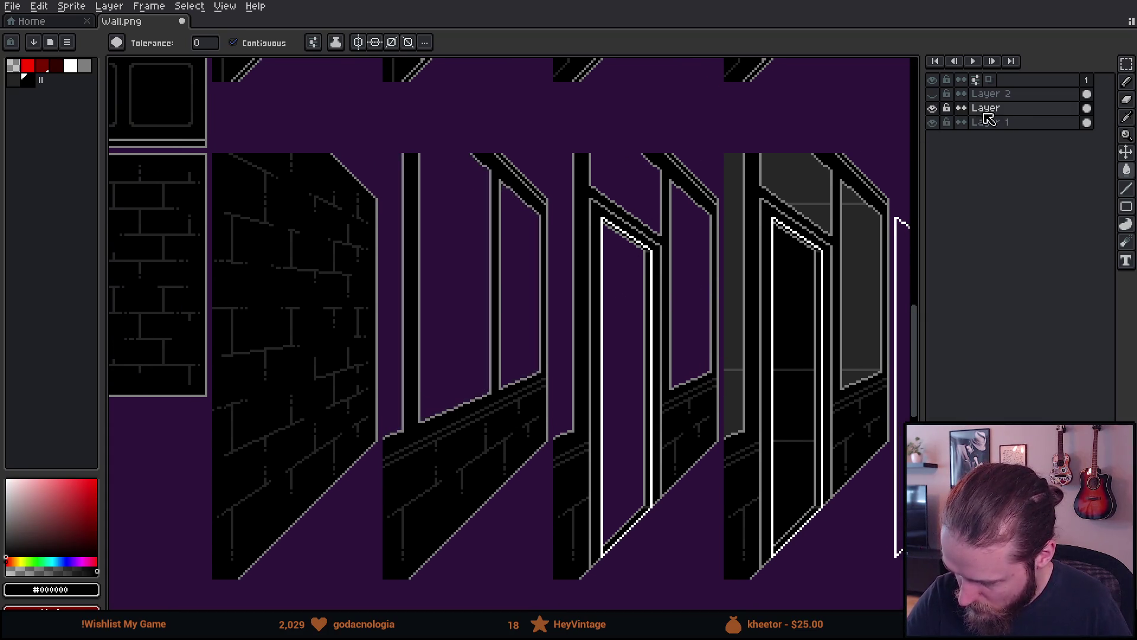
{"action": "left_click", "coordinate": [933, 107]}
{"action": "left_click", "coordinate": [995, 94]}
{"action": "mouse_move", "coordinate": [397, 145]}
{"action": "left_mouse_down"}
{"action": "mouse_move", "coordinate": [442, 165]}
{"action": "mouse_move", "coordinate": [516, 396]}
{"action": "mouse_move", "coordinate": [557, 468]}
{"action": "mouse_move", "coordinate": [593, 465]}
{"action": "left_mouse_up"}
{"action": "key", "text": "m"}
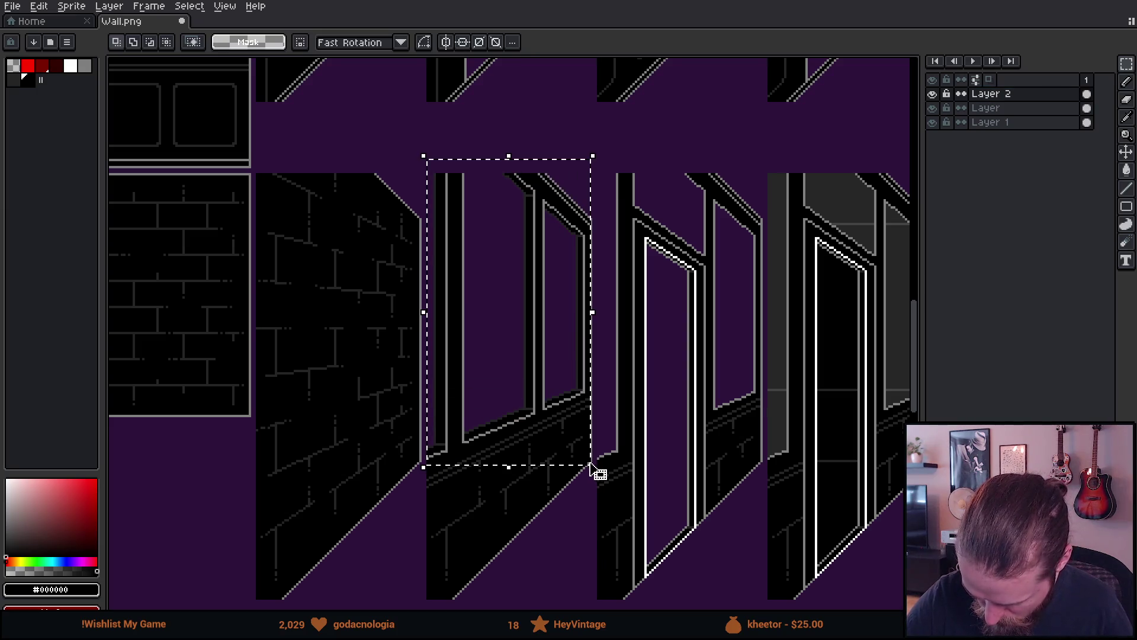
Copy the window frame onto the door tile, raise it 8 pixels, shift it one left, and drop it.
{"action": "mouse_move", "coordinate": [563, 312]}
{"action": "left_mouse_down"}
{"action": "mouse_move", "coordinate": [610, 366]}
{"action": "mouse_move", "coordinate": [744, 318]}
{"action": "left_mouse_up"}
{"action": "scroll", "coordinate": [741, 309], "scroll_direction": "up", "scroll_amount": 2}
{"action": "left_click_drag", "start_coordinate": [756, 262], "coordinate": [756, 223]}
{"action": "scroll", "coordinate": [763, 240], "scroll_direction": "up", "scroll_amount": 1}
{"action": "scroll", "coordinate": [762, 245], "scroll_direction": "down", "scroll_amount": 3}
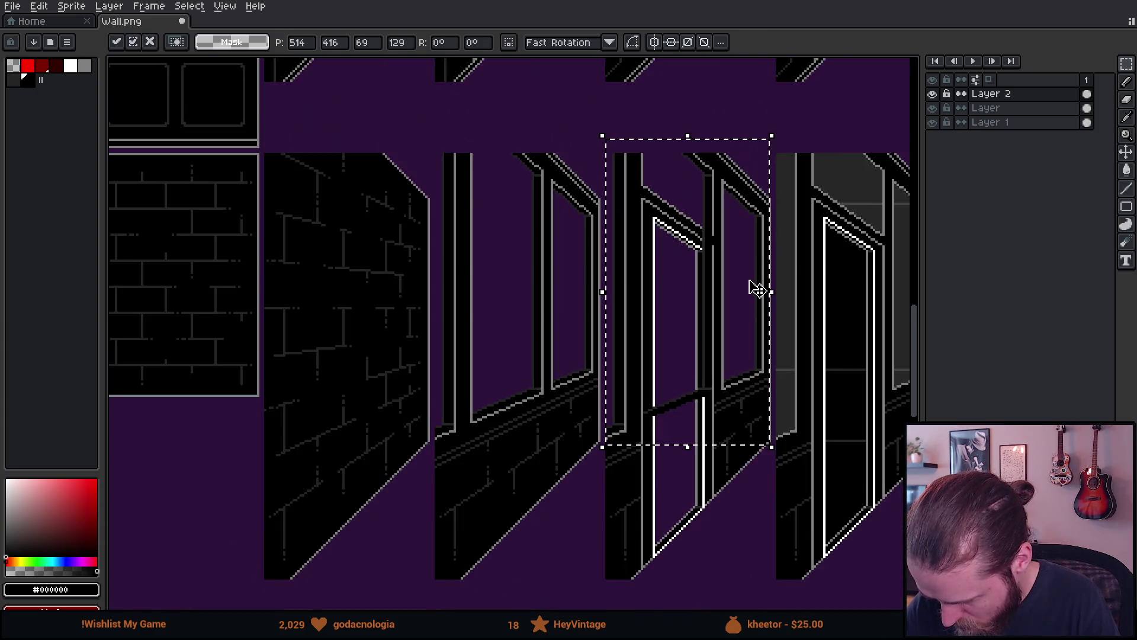
{"action": "scroll", "coordinate": [758, 289], "scroll_direction": "up", "scroll_amount": 1}
{"action": "mouse_move", "coordinate": [747, 278]}
{"action": "left_mouse_down"}
{"action": "mouse_move", "coordinate": [729, 289]}
{"action": "mouse_move", "coordinate": [739, 290]}
{"action": "left_mouse_up"}
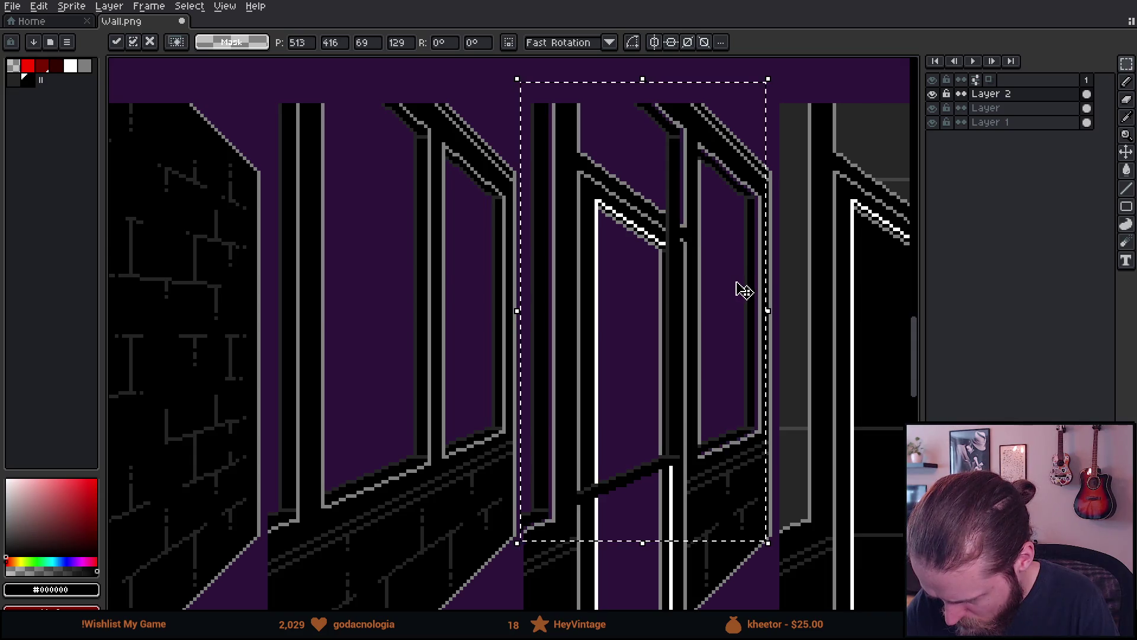
{"action": "left_click", "coordinate": [820, 294]}
Erase the stray black diagonal crossing the door frame.
{"action": "left_click_drag", "start_coordinate": [787, 348], "coordinate": [802, 318]}
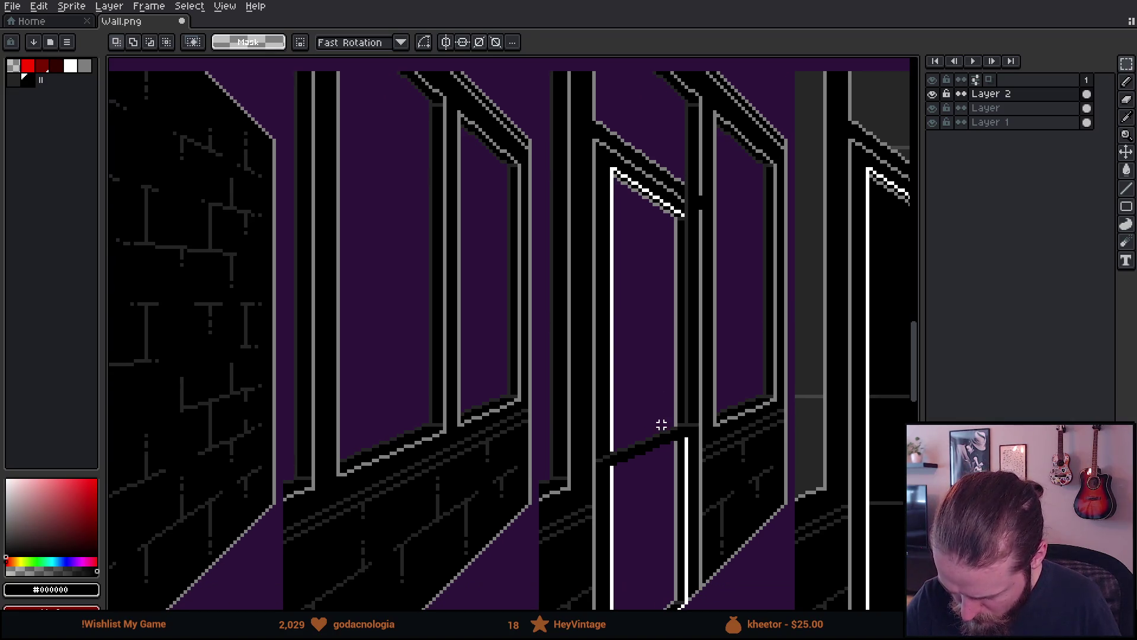
{"action": "key", "text": "b"}
{"action": "mouse_move", "coordinate": [600, 484]}
{"action": "left_mouse_down"}
{"action": "mouse_move", "coordinate": [645, 447]}
{"action": "mouse_move", "coordinate": [667, 459]}
{"action": "mouse_move", "coordinate": [689, 445]}
{"action": "mouse_move", "coordinate": [688, 271]}
{"action": "mouse_move", "coordinate": [670, 353]}
{"action": "left_mouse_up"}
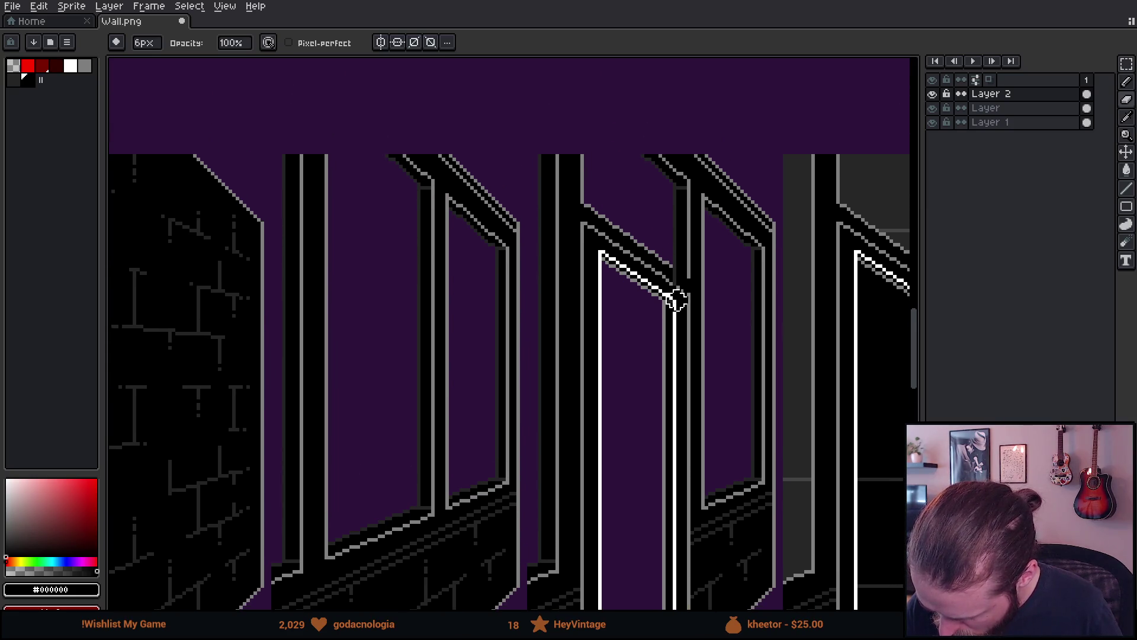
Zoom in on the door and window frames and reduce the pencil from 6 px to 1 px.
{"action": "scroll", "coordinate": [679, 293], "scroll_direction": "up", "scroll_amount": 2}
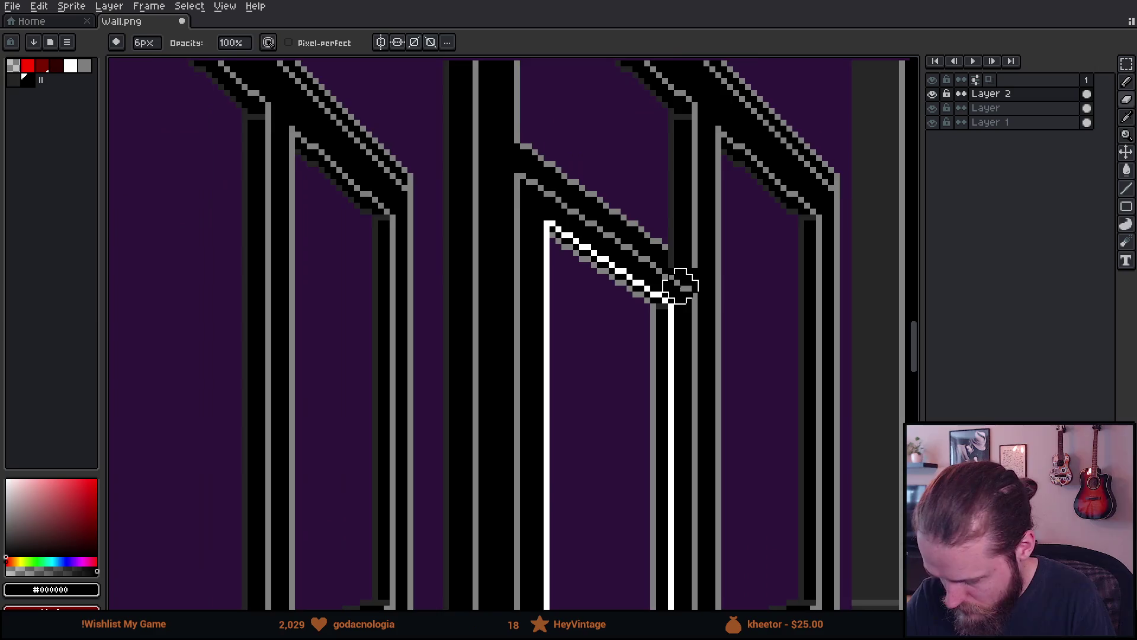
{"action": "scroll", "coordinate": [681, 286], "scroll_direction": "up", "scroll_amount": 2}
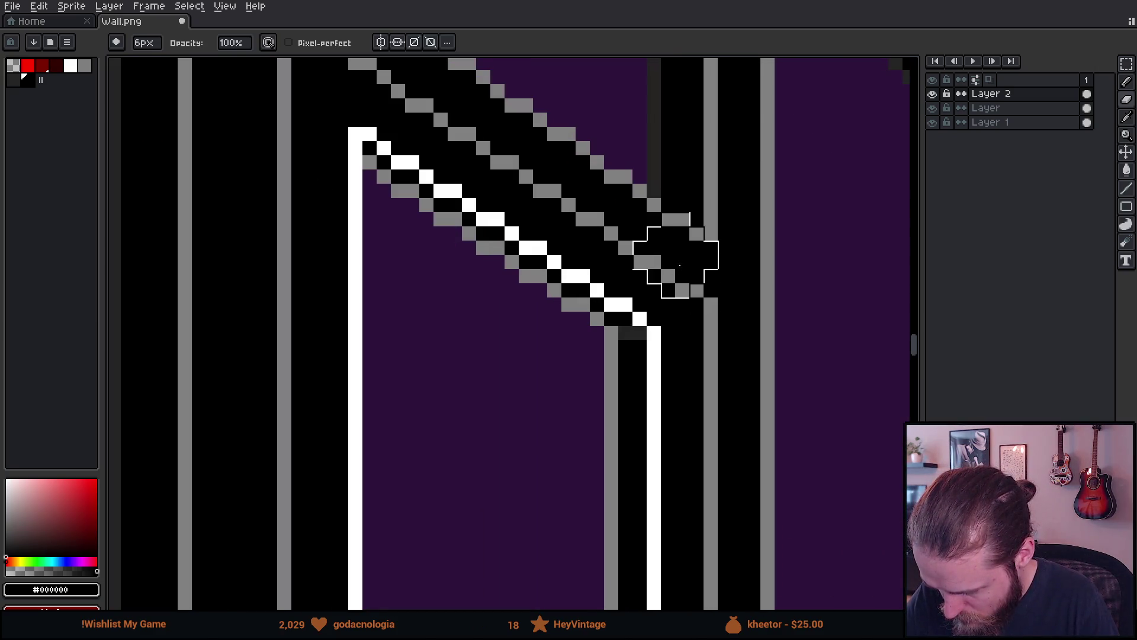
{"action": "scroll", "coordinate": [681, 320], "scroll_direction": "down", "scroll_amount": 4}
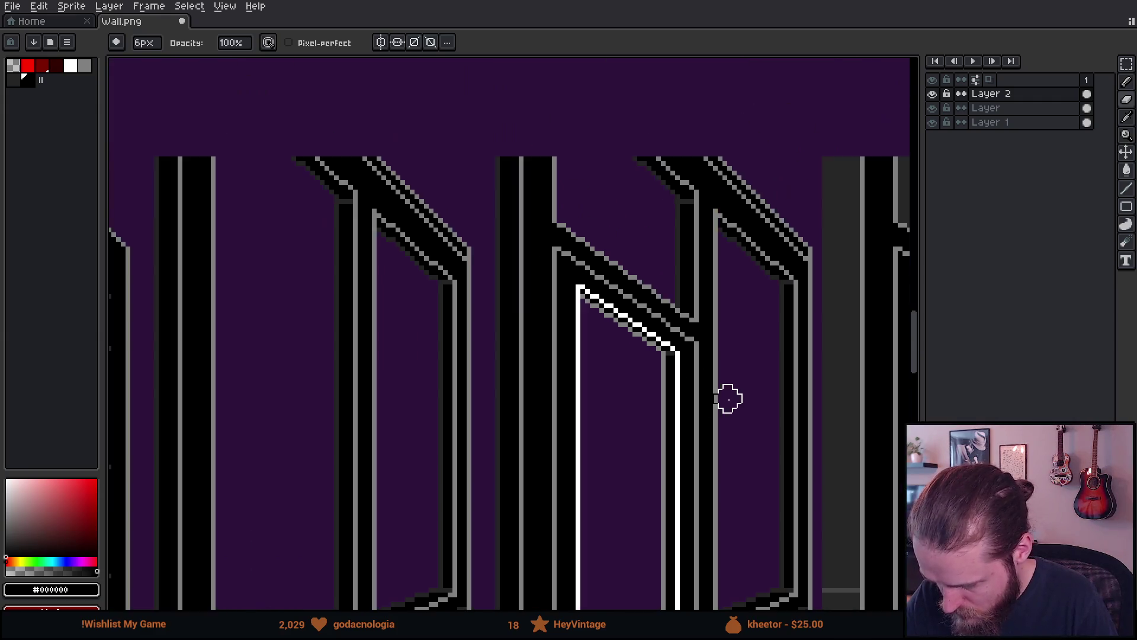
{"action": "scroll", "coordinate": [728, 398], "scroll_direction": "down", "scroll_amount": 3}
{"action": "scroll", "coordinate": [765, 409], "scroll_direction": "up", "scroll_amount": 1}
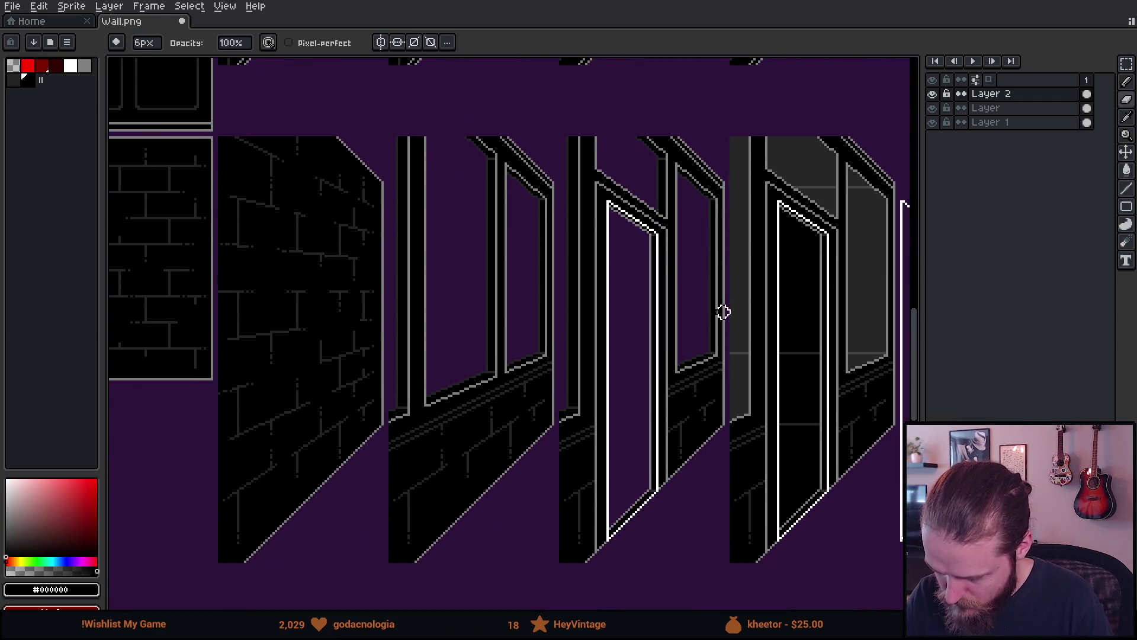
{"action": "mouse_move", "coordinate": [763, 390]}
{"action": "left_mouse_down"}
{"action": "mouse_move", "coordinate": [723, 381]}
{"action": "mouse_move", "coordinate": [744, 394]}
{"action": "mouse_move", "coordinate": [738, 344]}
{"action": "left_mouse_up"}
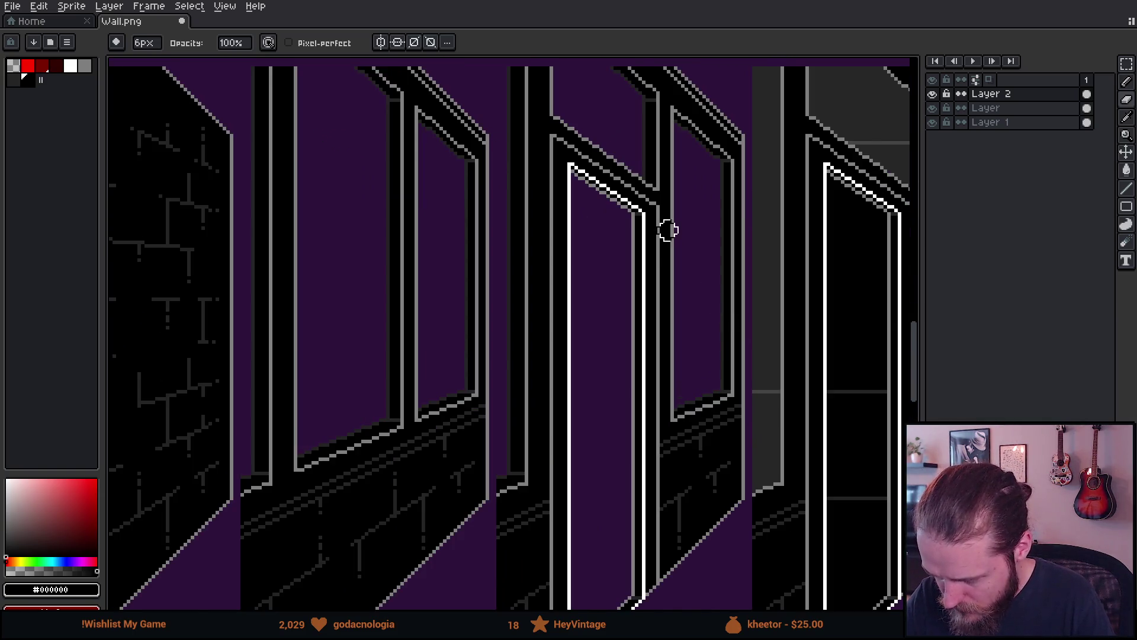
{"action": "scroll", "coordinate": [665, 228], "scroll_direction": "up", "scroll_amount": 2}
{"action": "key", "text": "minus"}
{"action": "key", "text": "minus"}
{"action": "key", "text": "minus"}
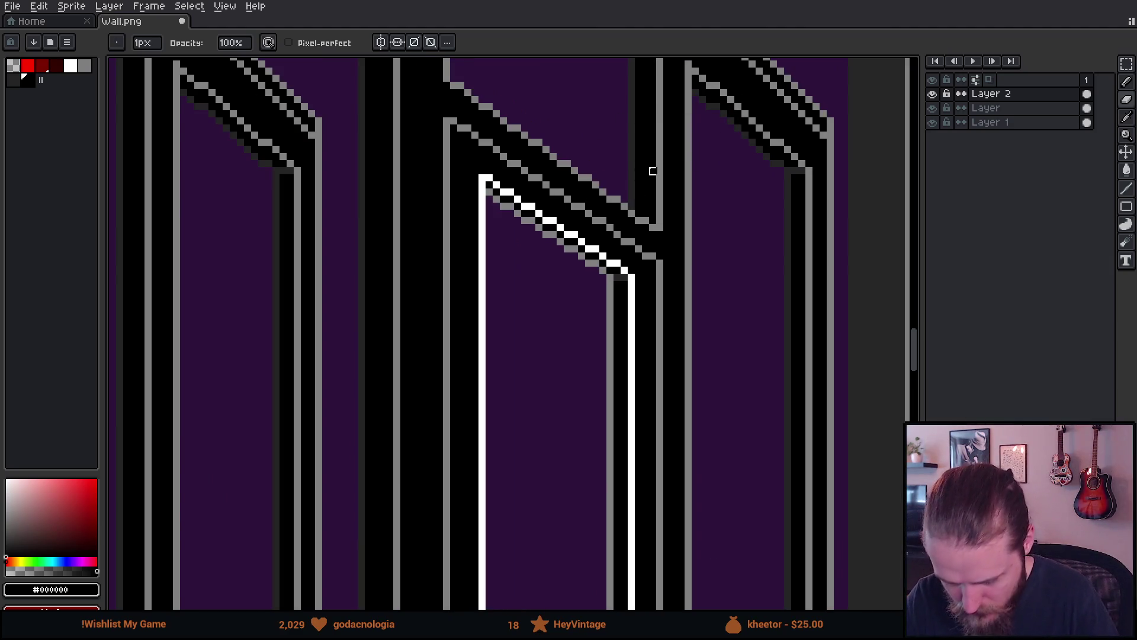
Pan across the wall tiles to inspect the tile bottoms and the door's lower diagonal edge.
{"action": "scroll", "coordinate": [645, 164], "scroll_direction": "down", "scroll_amount": 3}
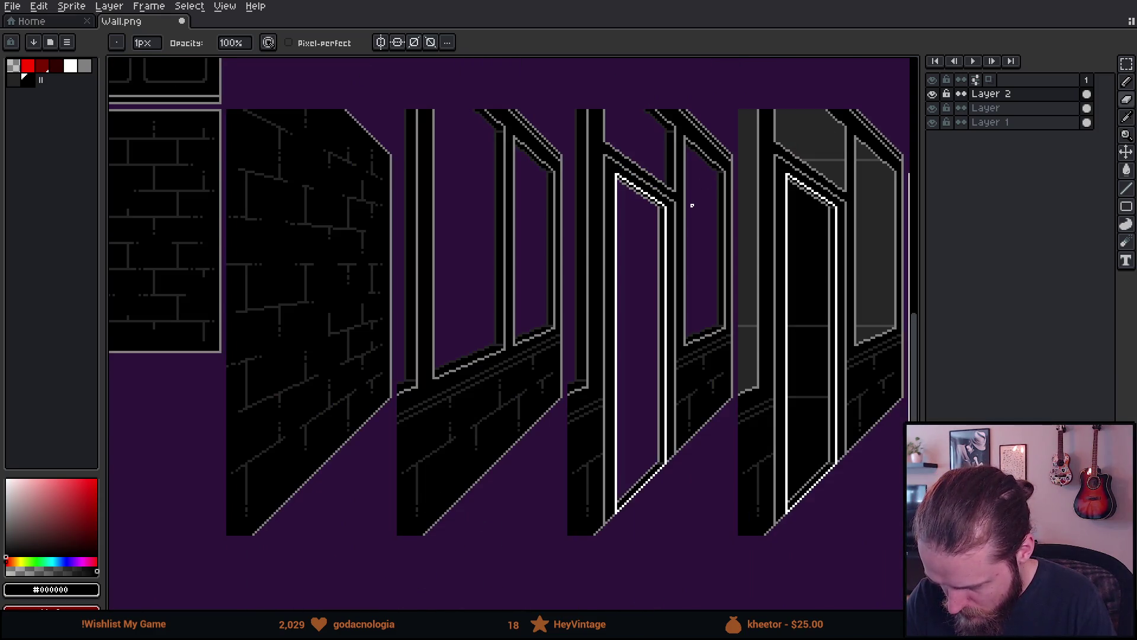
{"action": "scroll", "coordinate": [663, 201], "scroll_direction": "up", "scroll_amount": 5}
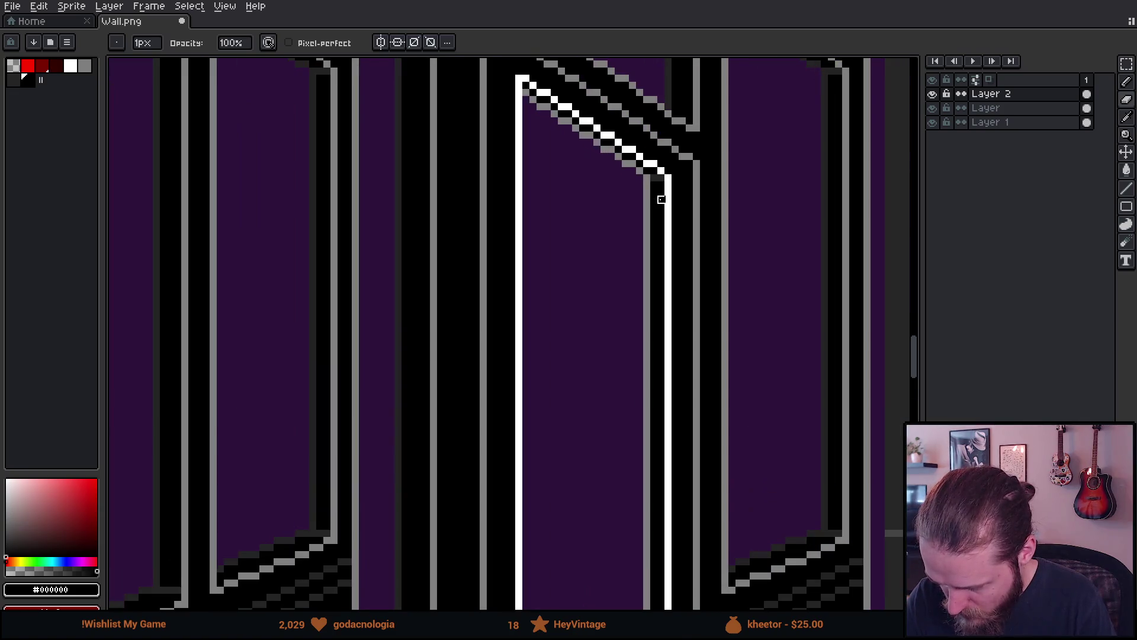
{"action": "scroll", "coordinate": [662, 201], "scroll_direction": "down", "scroll_amount": 4}
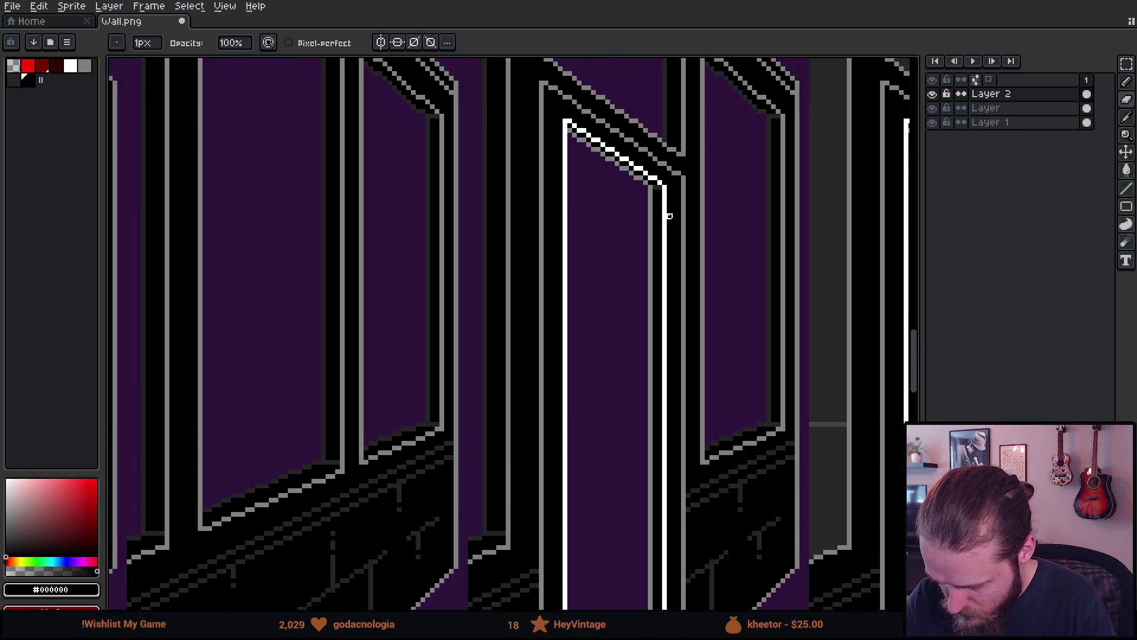
{"action": "left_click_drag", "start_coordinate": [675, 240], "coordinate": [671, 126]}
{"action": "scroll", "coordinate": [666, 170], "scroll_direction": "down", "scroll_amount": 2}
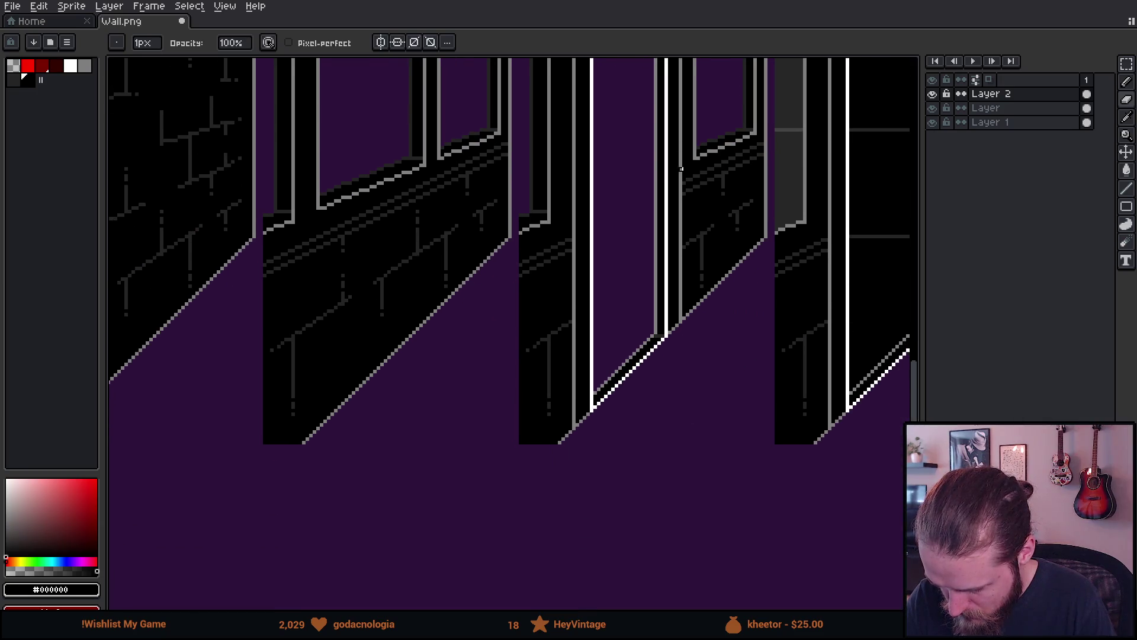
{"action": "scroll", "coordinate": [674, 304], "scroll_direction": "up", "scroll_amount": 4}
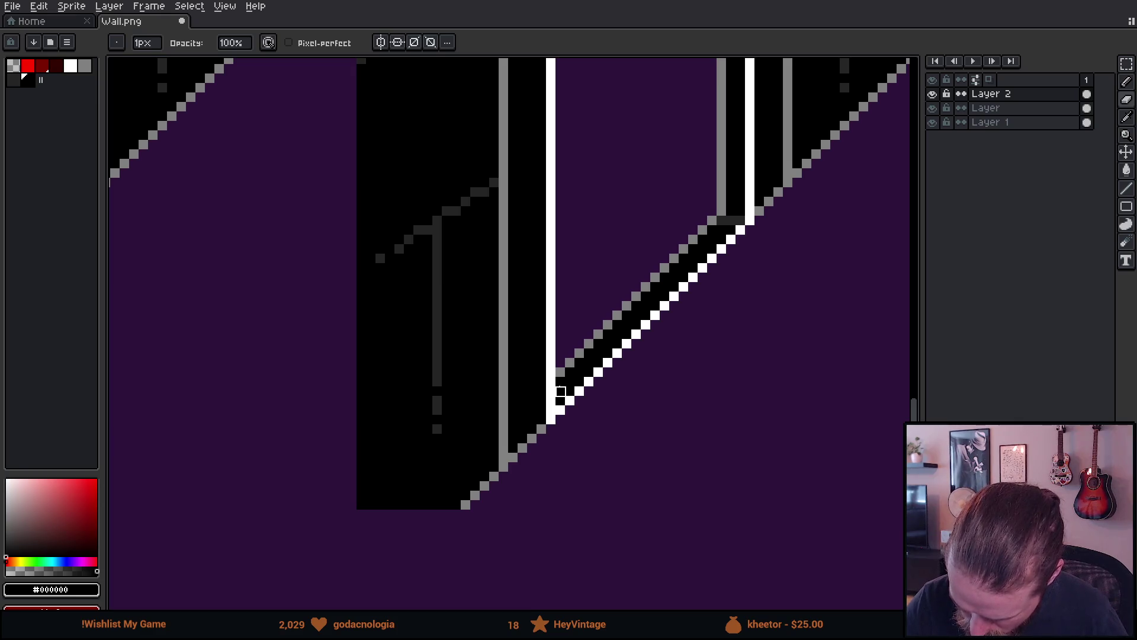
{"action": "left_click_drag", "start_coordinate": [731, 202], "coordinate": [703, 332]}
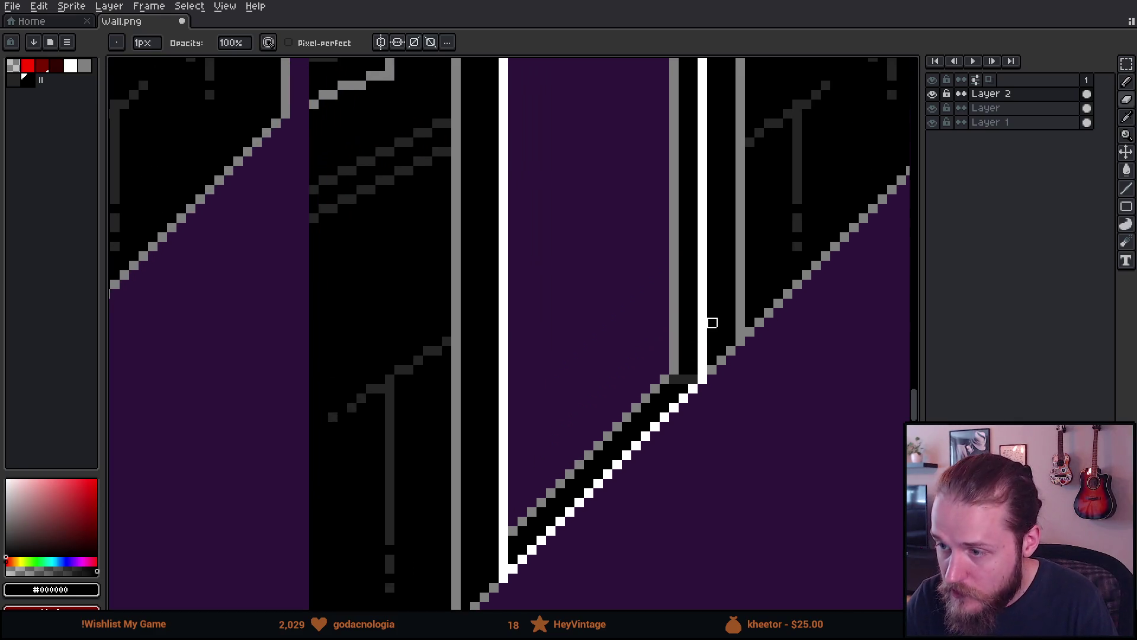
{"action": "scroll", "coordinate": [712, 332], "scroll_direction": "down", "scroll_amount": 4}
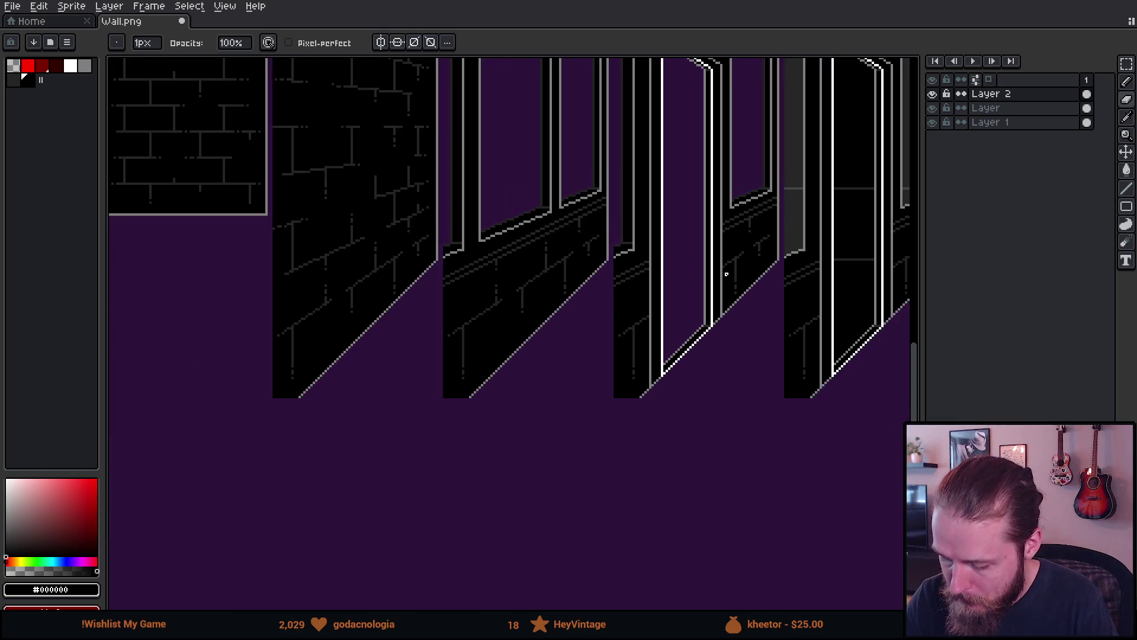
{"action": "left_click_drag", "start_coordinate": [723, 310], "coordinate": [718, 328]}
{"action": "scroll", "coordinate": [684, 406], "scroll_direction": "up", "scroll_amount": 1}
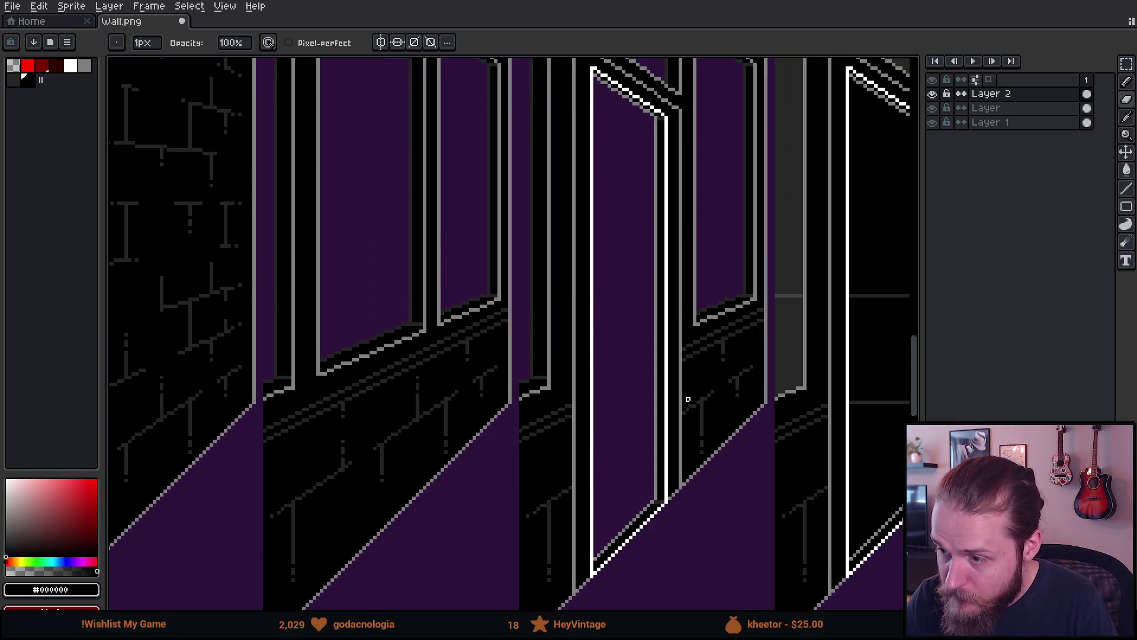
{"action": "mouse_move", "coordinate": [688, 400]}
{"action": "left_mouse_down"}
{"action": "mouse_move", "coordinate": [711, 364]}
{"action": "mouse_move", "coordinate": [713, 436]}
{"action": "mouse_move", "coordinate": [686, 298]}
{"action": "mouse_move", "coordinate": [687, 222]}
{"action": "left_mouse_up"}
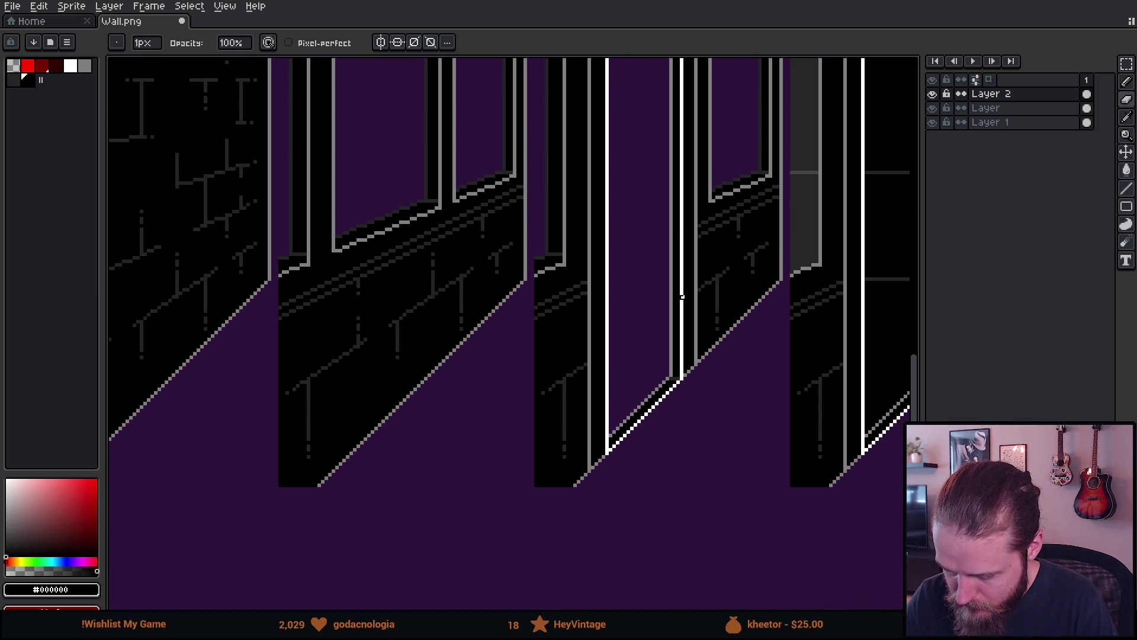
{"action": "scroll", "coordinate": [638, 429], "scroll_direction": "up", "scroll_amount": 4}
Draw a grey diagonal shading line along the door's lower edge and thin it with black.
{"action": "left_click", "coordinate": [527, 452], "text": "alt"}
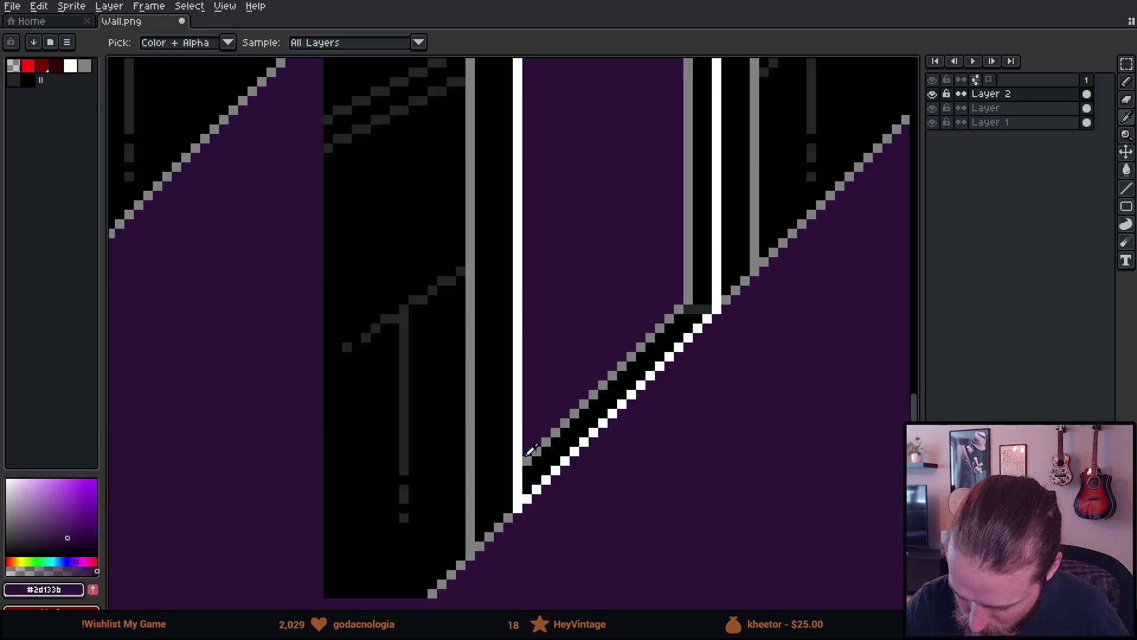
{"action": "left_click", "coordinate": [679, 299], "text": "shift"}
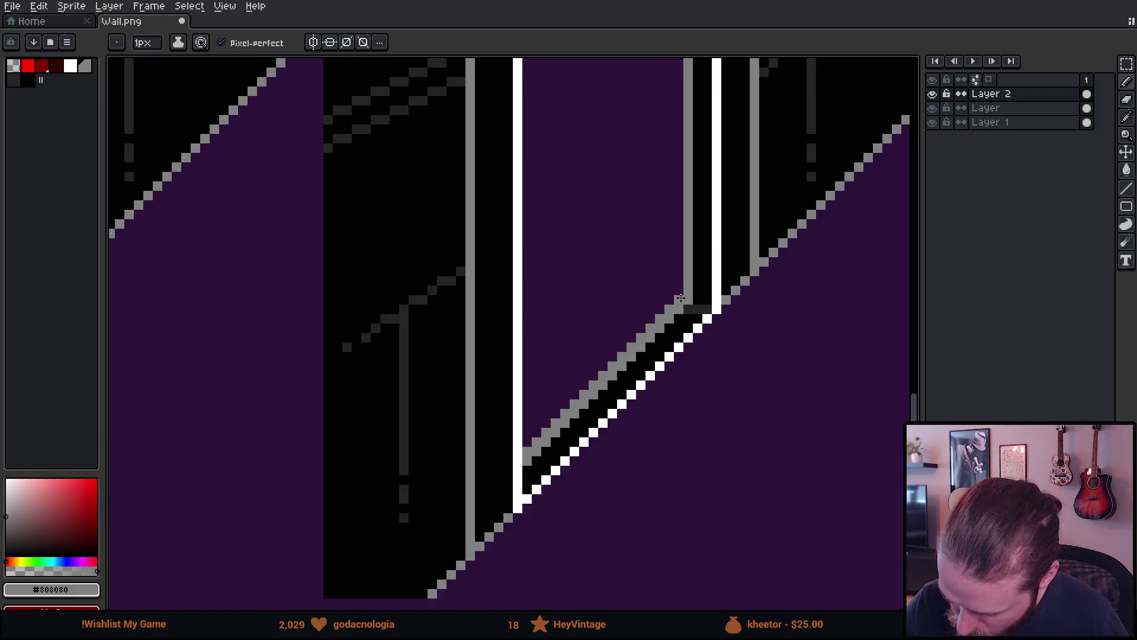
{"action": "left_click", "coordinate": [581, 430], "text": "alt"}
{"action": "left_click", "coordinate": [538, 455]}
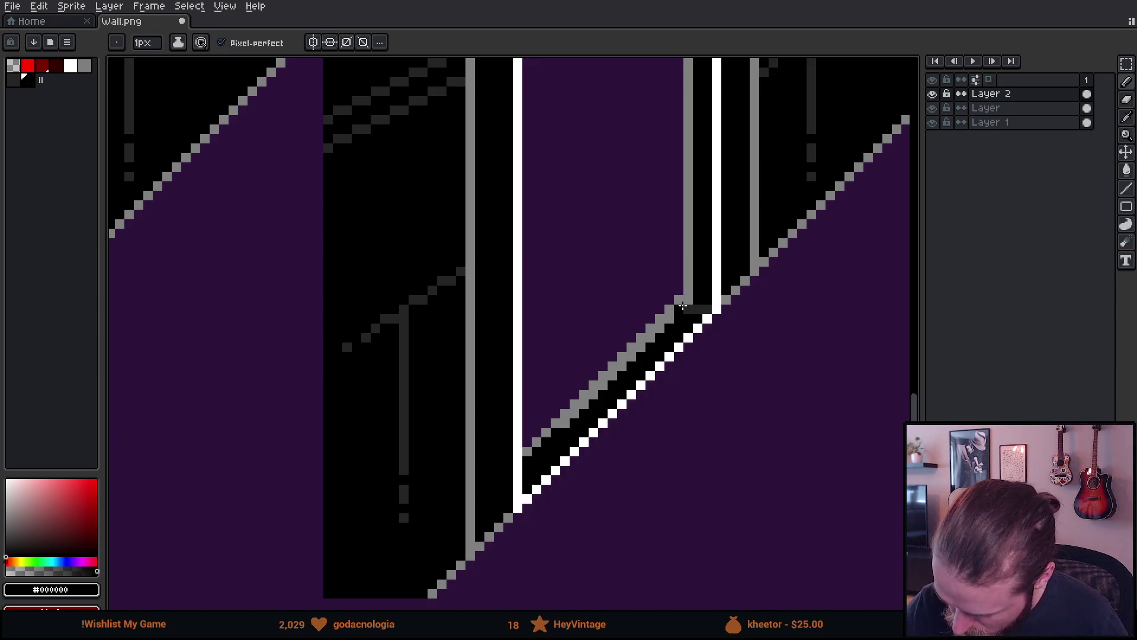
{"action": "left_click", "coordinate": [679, 309], "text": "shift"}
Paint a black vertical line beside the white door jamb.
{"action": "left_click_drag", "start_coordinate": [674, 351], "coordinate": [636, 451]}
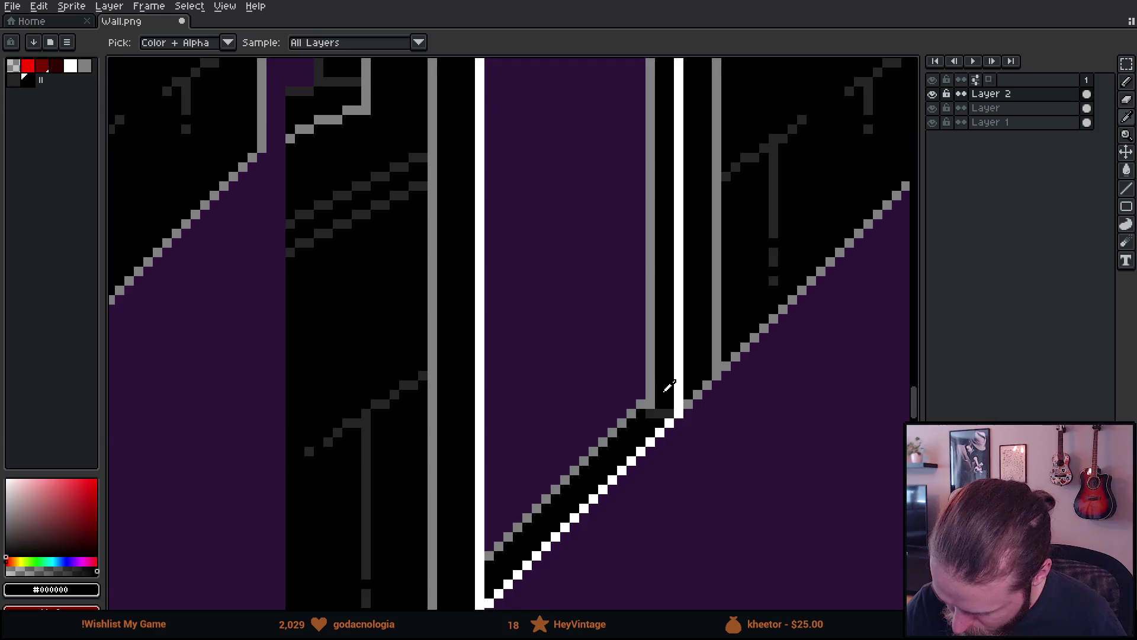
{"action": "left_click_drag", "start_coordinate": [668, 248], "coordinate": [666, 462]}
{"action": "left_click_drag", "start_coordinate": [665, 148], "coordinate": [655, 585]}
{"action": "left_click_drag", "start_coordinate": [691, 138], "coordinate": [655, 422]}
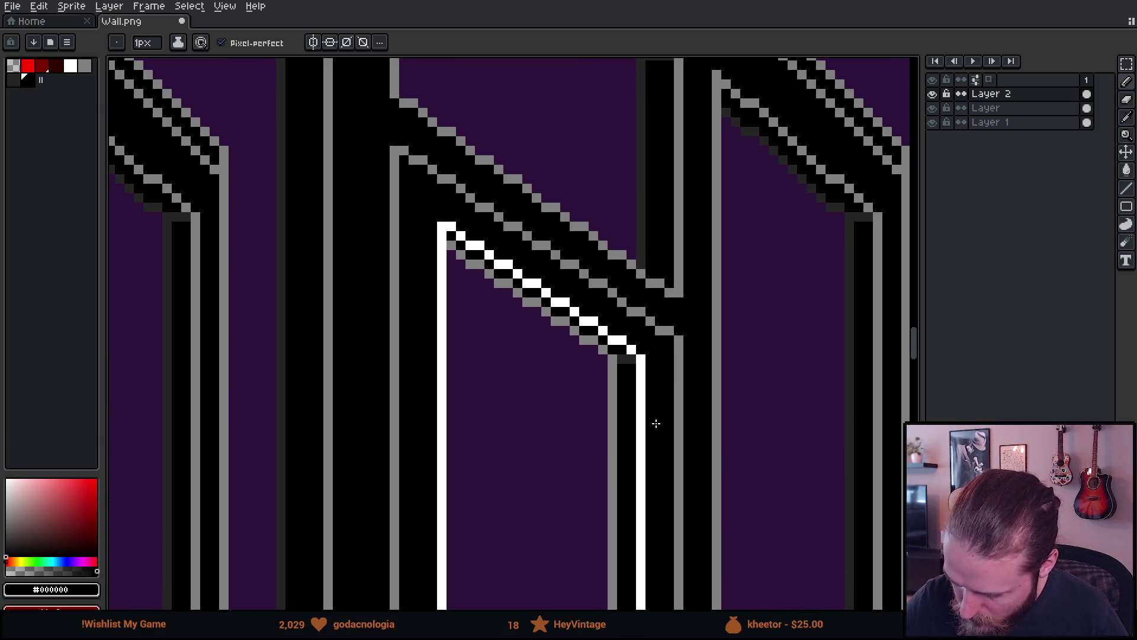
{"action": "left_click", "coordinate": [613, 358], "text": "shift"}
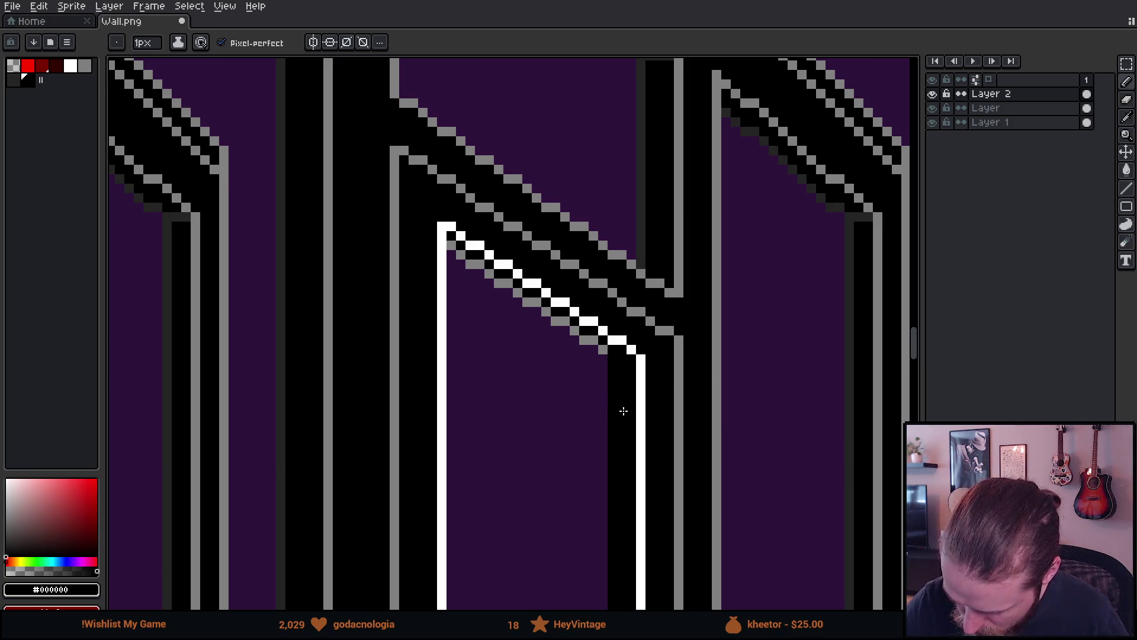
Sample grey near the top of the wall tiles and try a frame-stripe pixel, undoing the stray one.
{"action": "left_click_drag", "start_coordinate": [624, 410], "coordinate": [614, 376]}
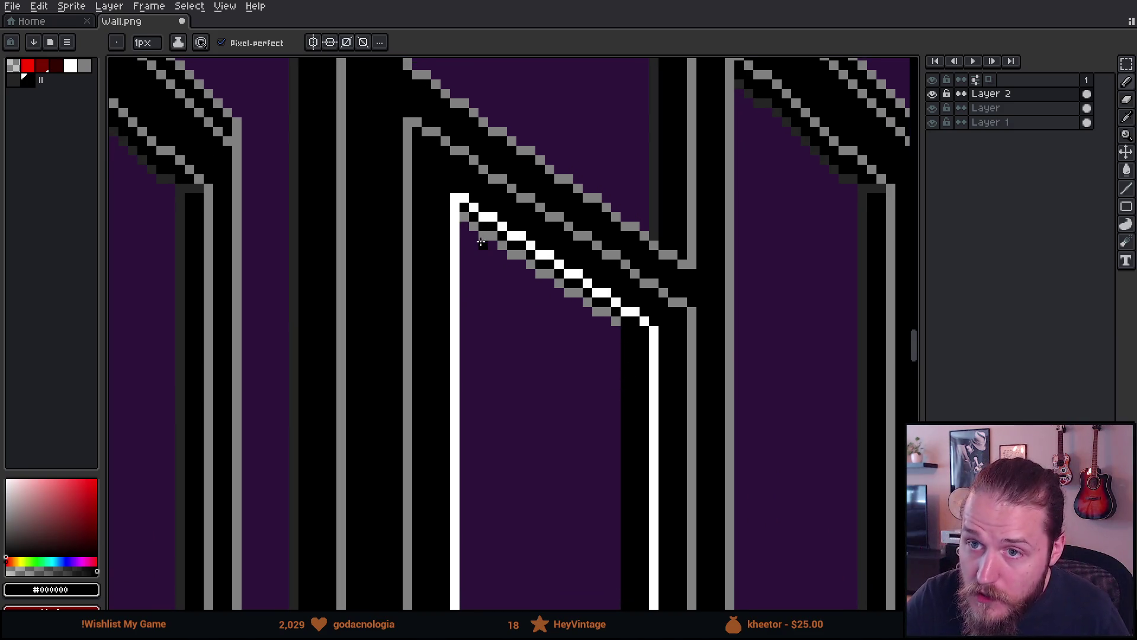
{"action": "mouse_move", "coordinate": [514, 216]}
{"action": "left_mouse_down"}
{"action": "mouse_move", "coordinate": [485, 408]}
{"action": "mouse_move", "coordinate": [491, 398]}
{"action": "left_mouse_up"}
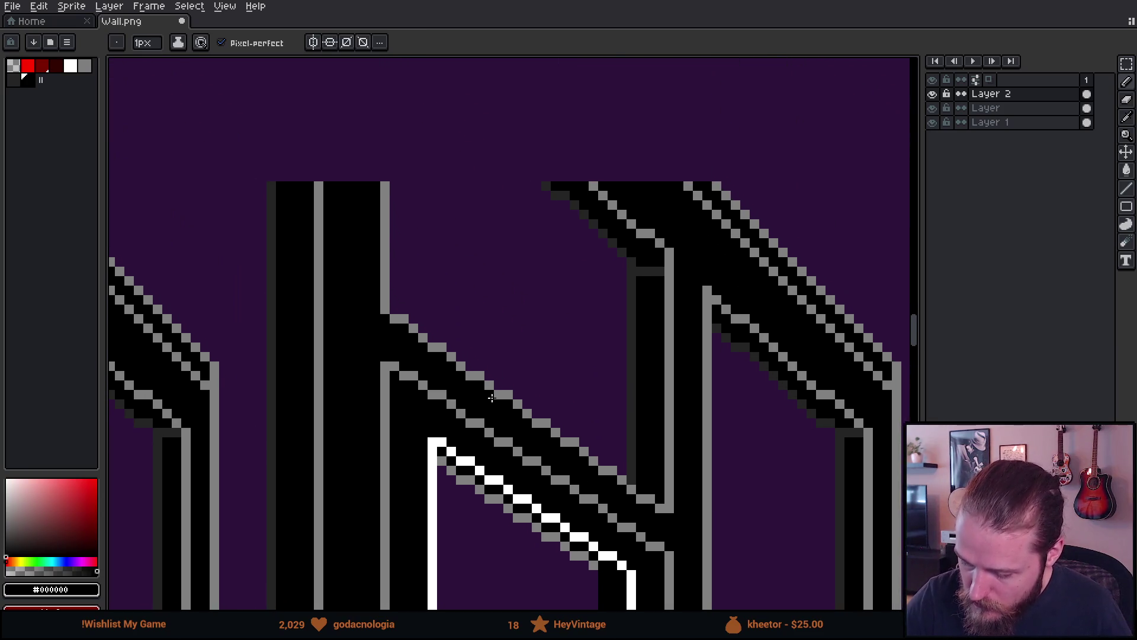
{"action": "scroll", "coordinate": [579, 213], "scroll_direction": "down", "scroll_amount": 5}
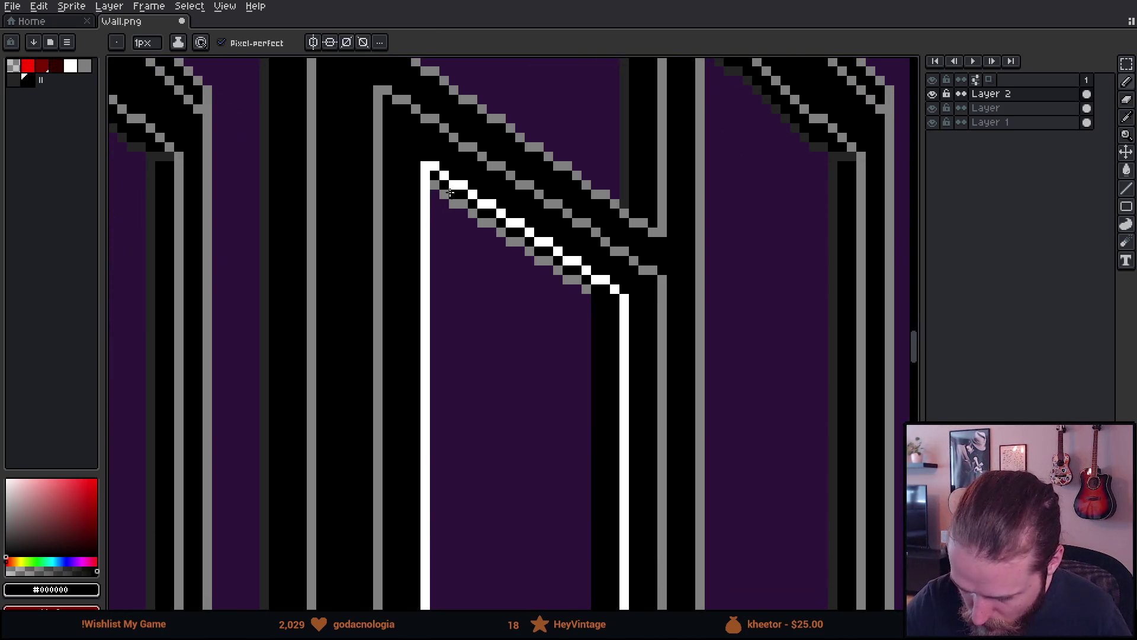
{"action": "key", "text": "alt"}
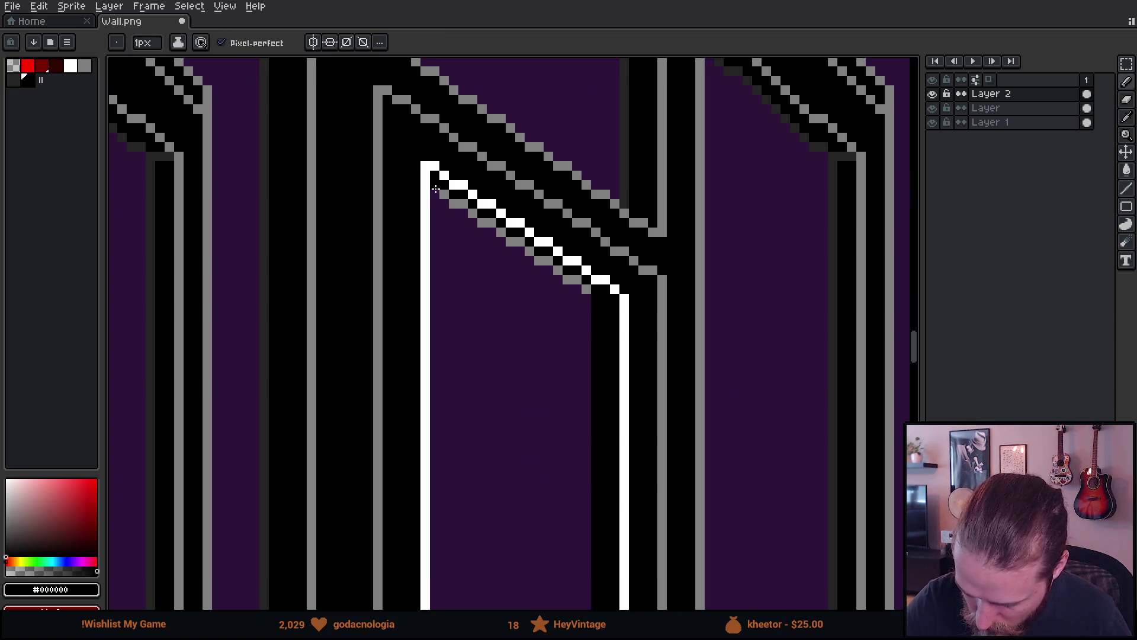
{"action": "key", "text": "alt"}
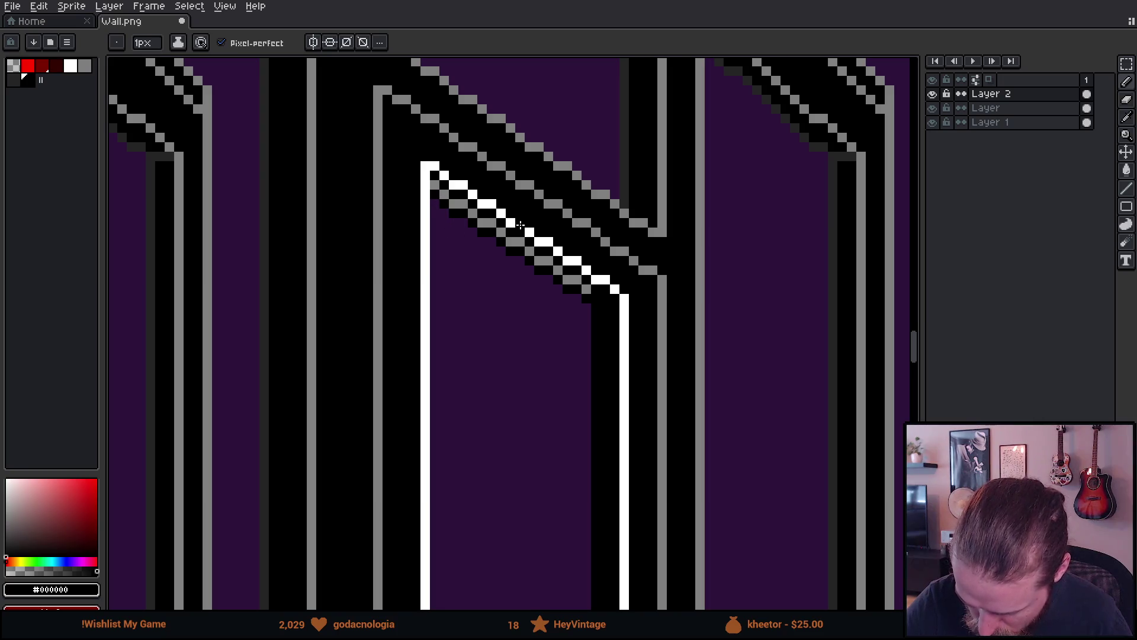
{"action": "left_click", "coordinate": [459, 207], "text": "alt"}
{"action": "left_click", "coordinate": [435, 203]}
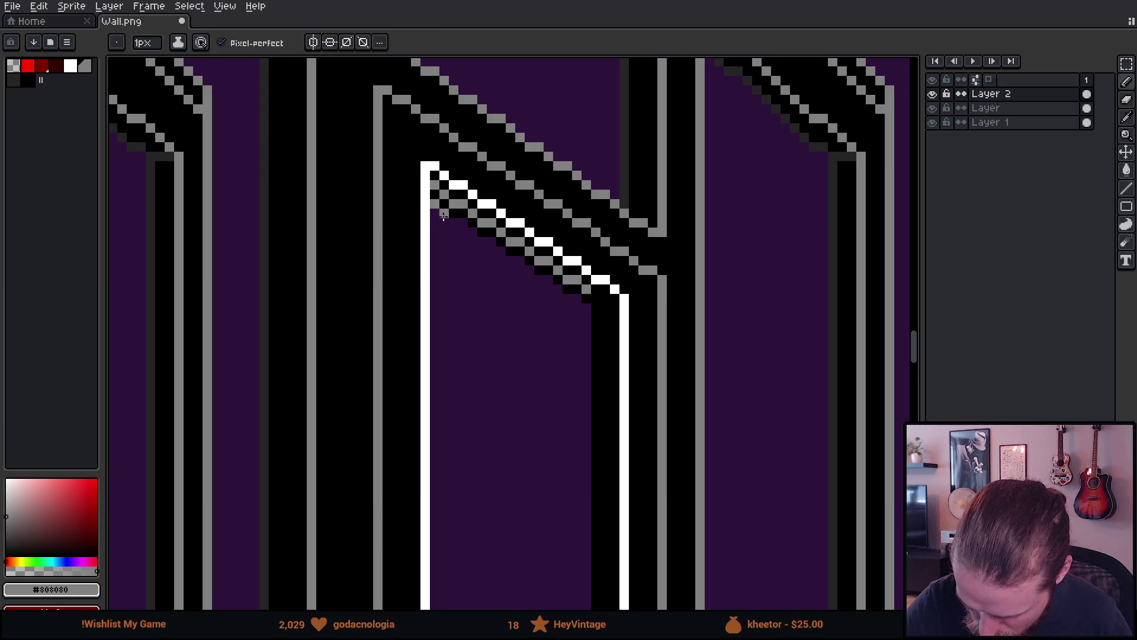
{"action": "key", "text": "ctrl+z"}
Set the Paint Bucket fill to spread to diagonal neighbours, undoing a test fill.
{"action": "key", "text": "g"}
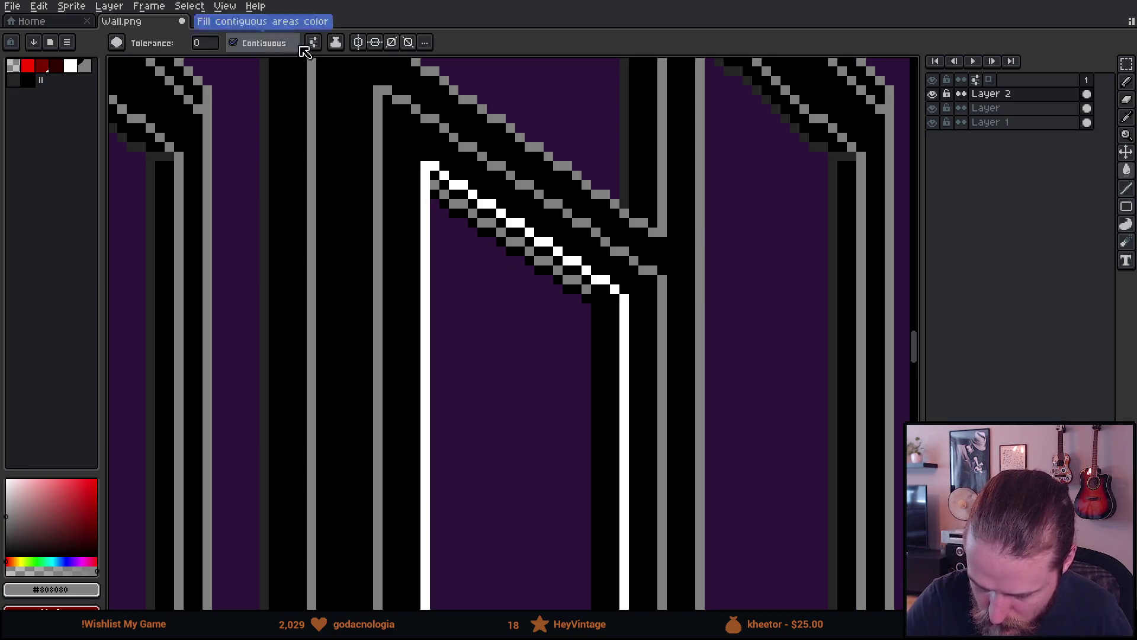
{"action": "left_click", "coordinate": [313, 42]}
{"action": "left_click", "coordinate": [395, 123]}
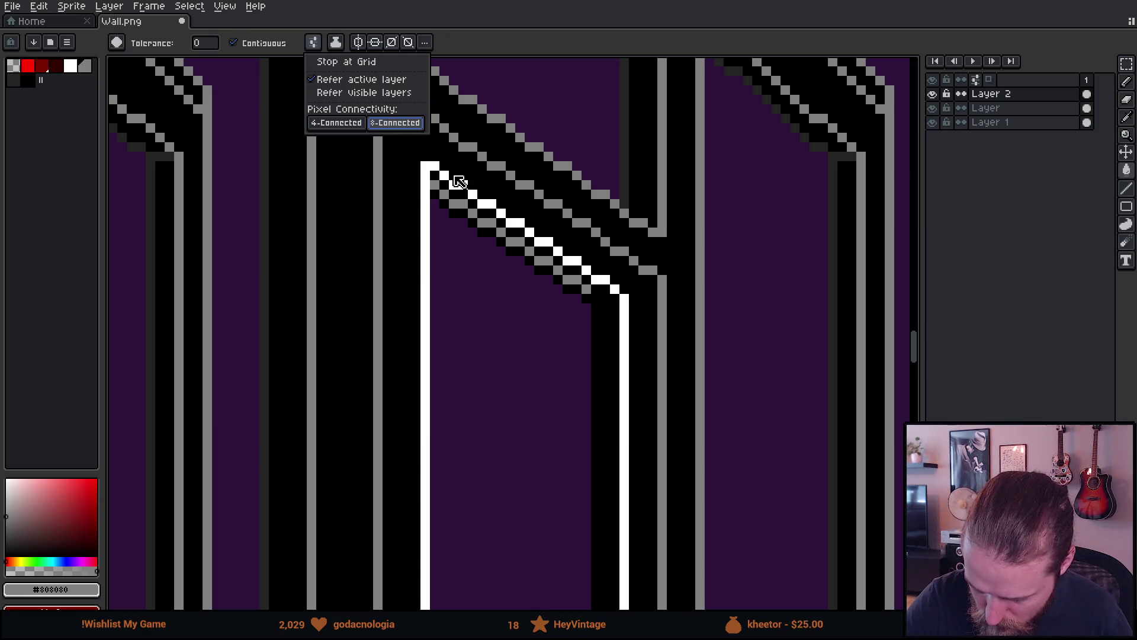
{"action": "left_click", "coordinate": [468, 161], "text": "alt"}
{"action": "left_click", "coordinate": [463, 204]}
{"action": "key", "text": "ctrl+z"}
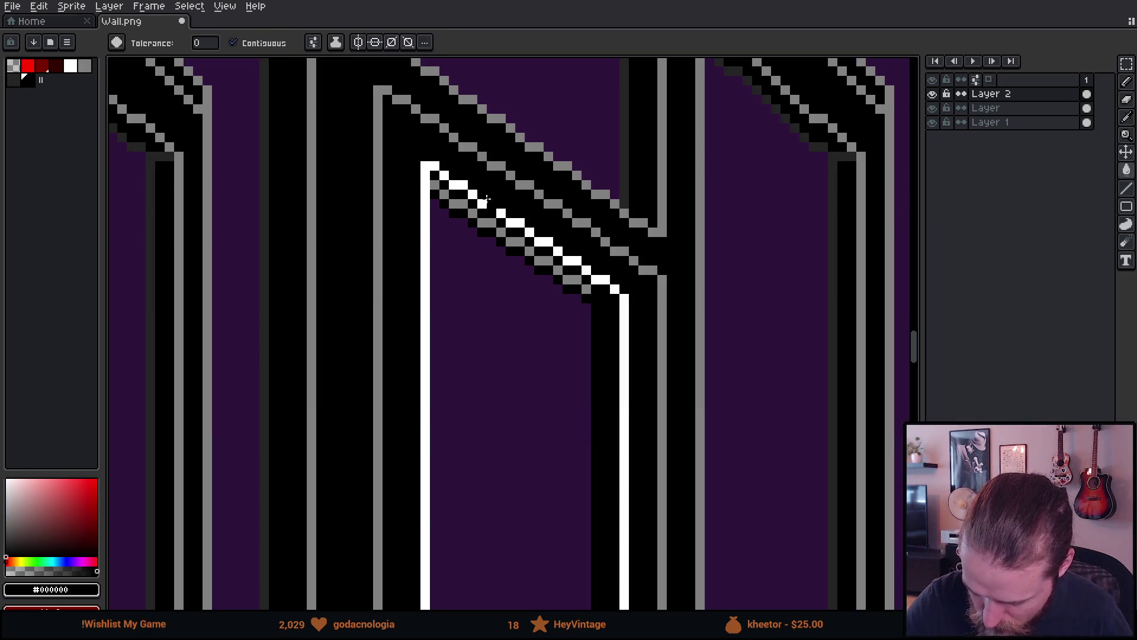
On the layer named Layer, fill the grey stair pixels under the white diagonal and select its cel.
{"action": "left_click", "coordinate": [988, 107]}
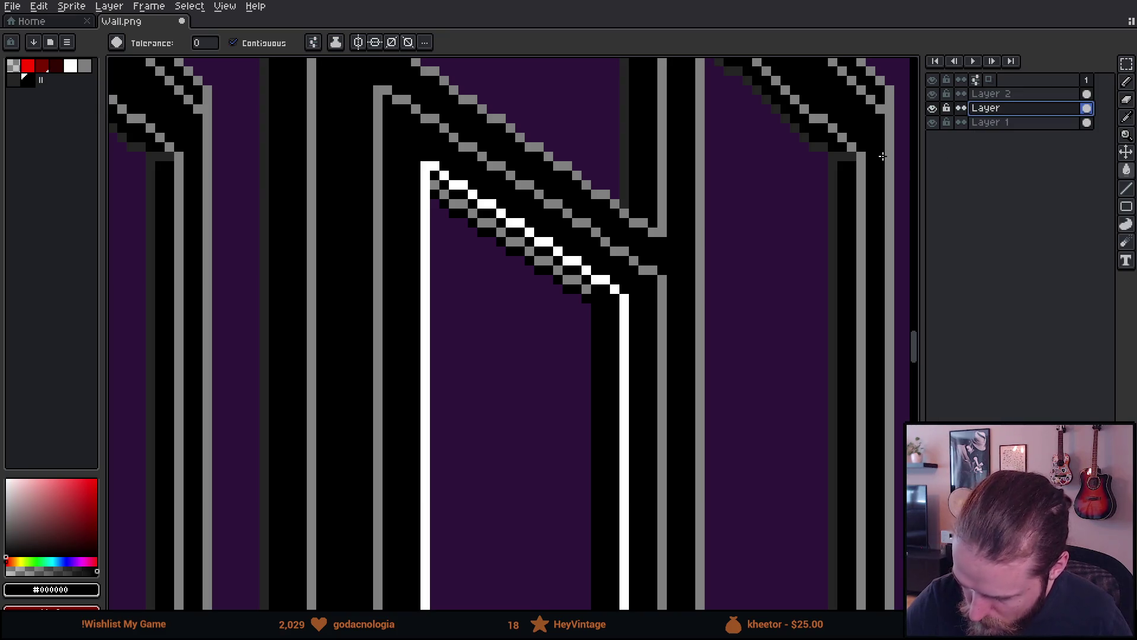
{"action": "left_click", "coordinate": [571, 280]}
{"action": "scroll", "coordinate": [731, 320], "scroll_direction": "down", "scroll_amount": 2}
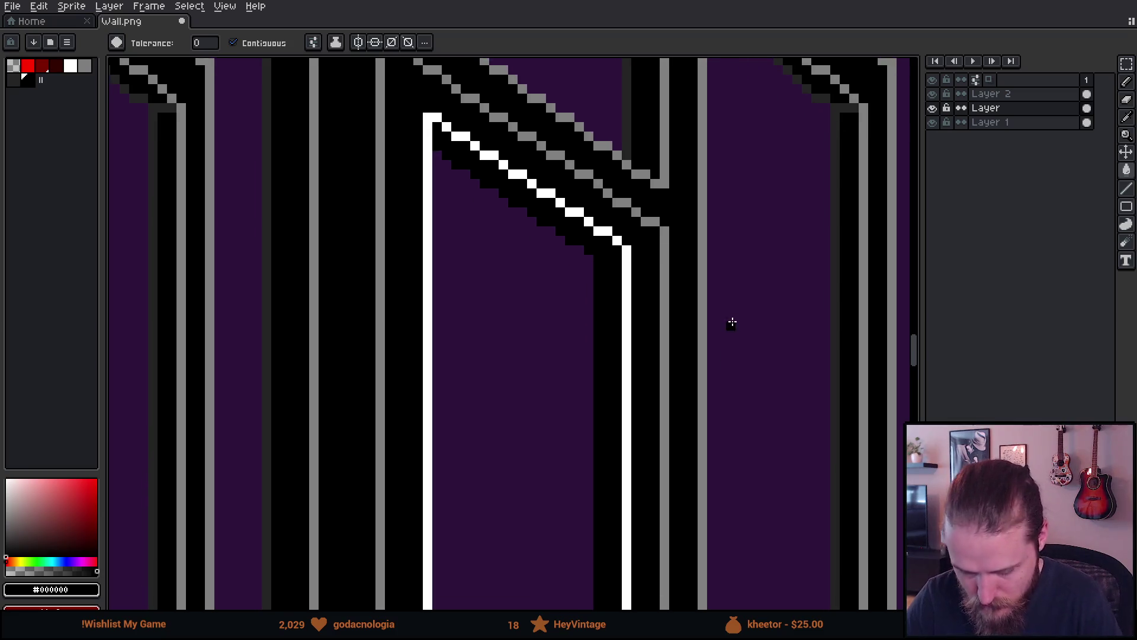
{"action": "scroll", "coordinate": [748, 401], "scroll_direction": "down", "scroll_amount": 3}
{"action": "key", "text": "v"}
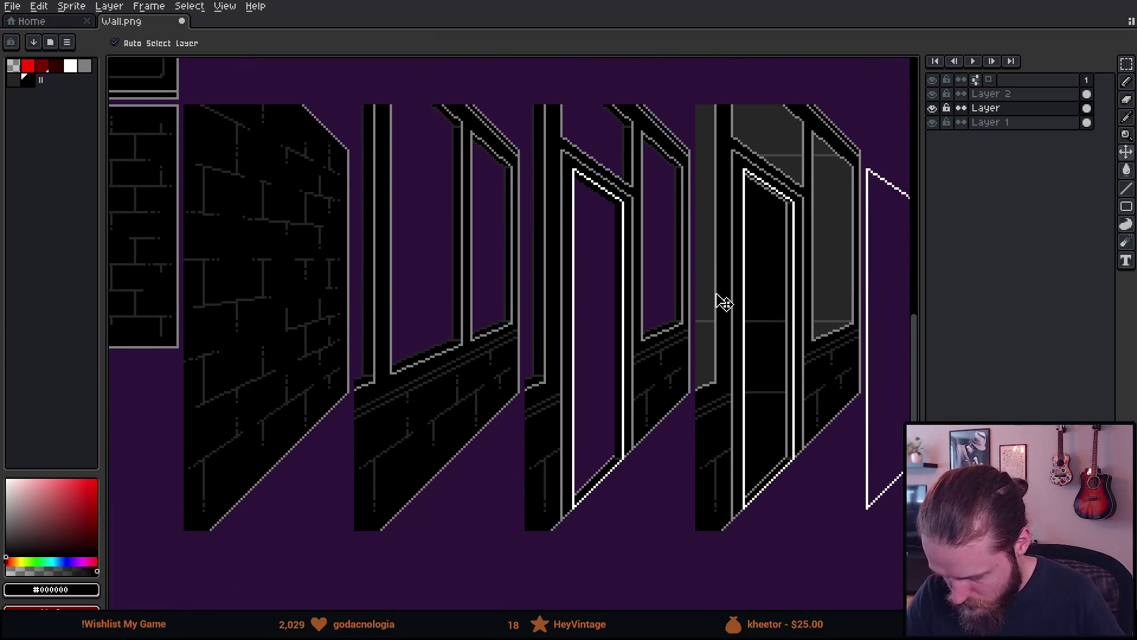
{"action": "left_click", "coordinate": [725, 303]}
On Layer 2, sample grey and draw diagonal pixels under the door frame's top edge.
{"action": "key", "text": "g"}
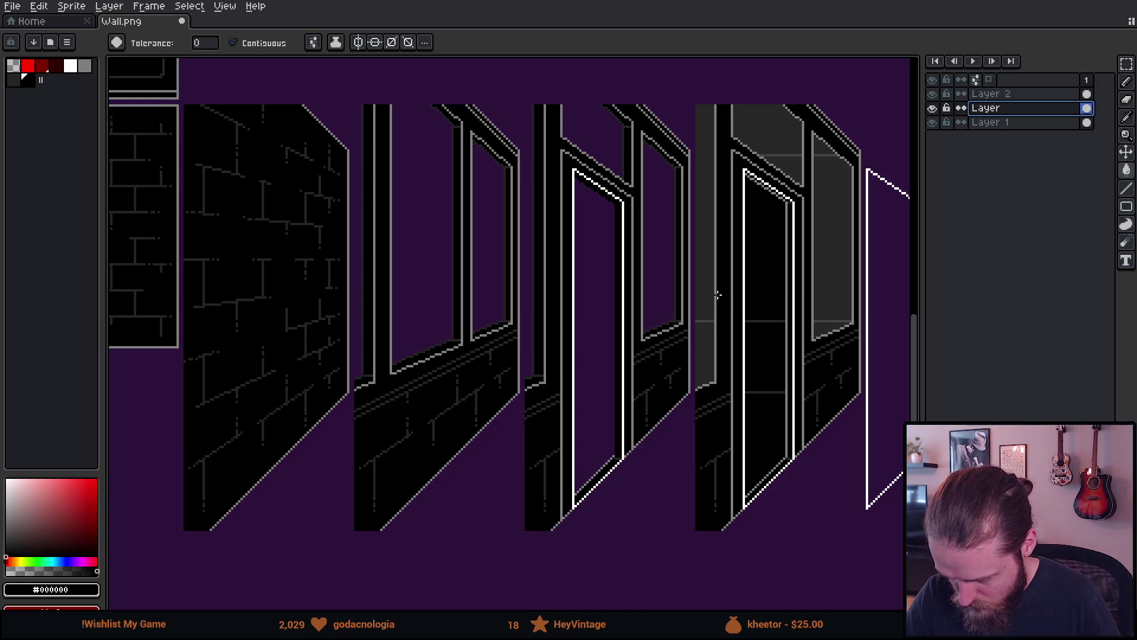
{"action": "scroll", "coordinate": [720, 314], "scroll_direction": "up", "scroll_amount": 5}
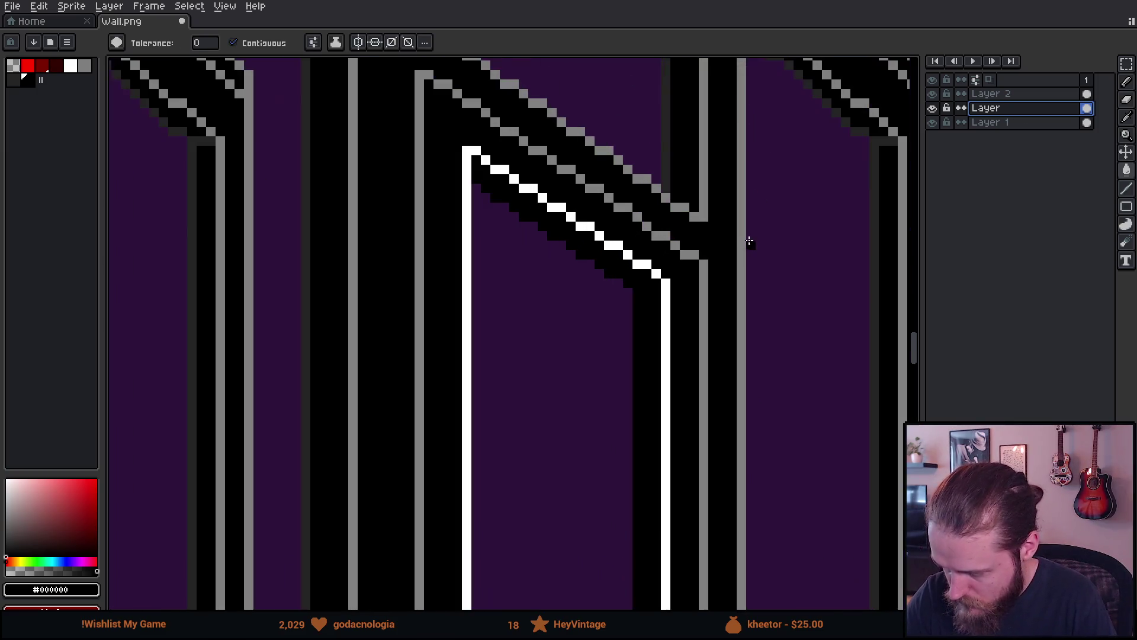
{"action": "left_click", "coordinate": [1019, 95]}
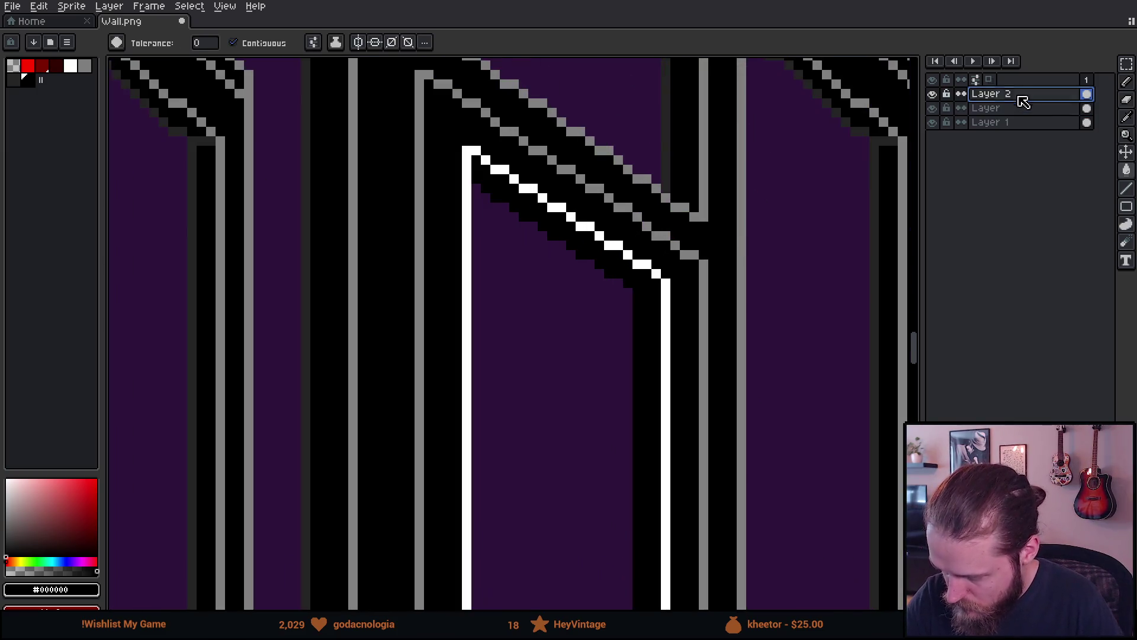
{"action": "left_click", "coordinate": [541, 208], "text": "alt"}
{"action": "mouse_move", "coordinate": [482, 244]}
{"action": "left_mouse_down"}
{"action": "mouse_move", "coordinate": [516, 279]}
{"action": "mouse_move", "coordinate": [542, 283]}
{"action": "left_mouse_up"}
{"action": "left_click", "coordinate": [546, 291]}
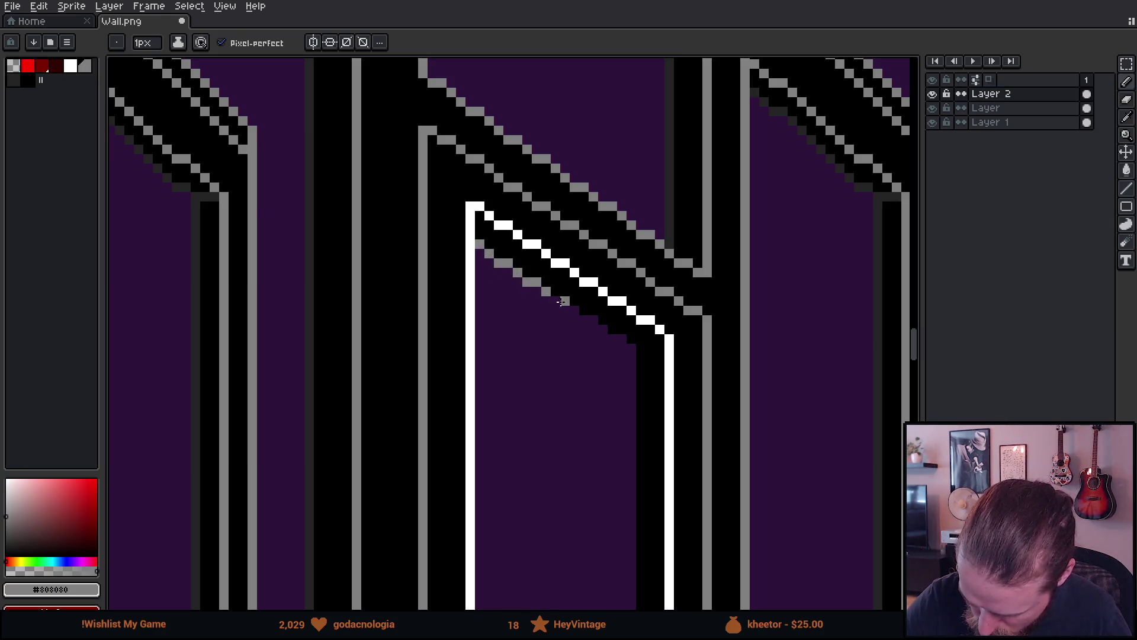
Extend the grey diagonal to the frame corner and draw a grey line down the door edge.
{"action": "left_click", "coordinate": [589, 320]}
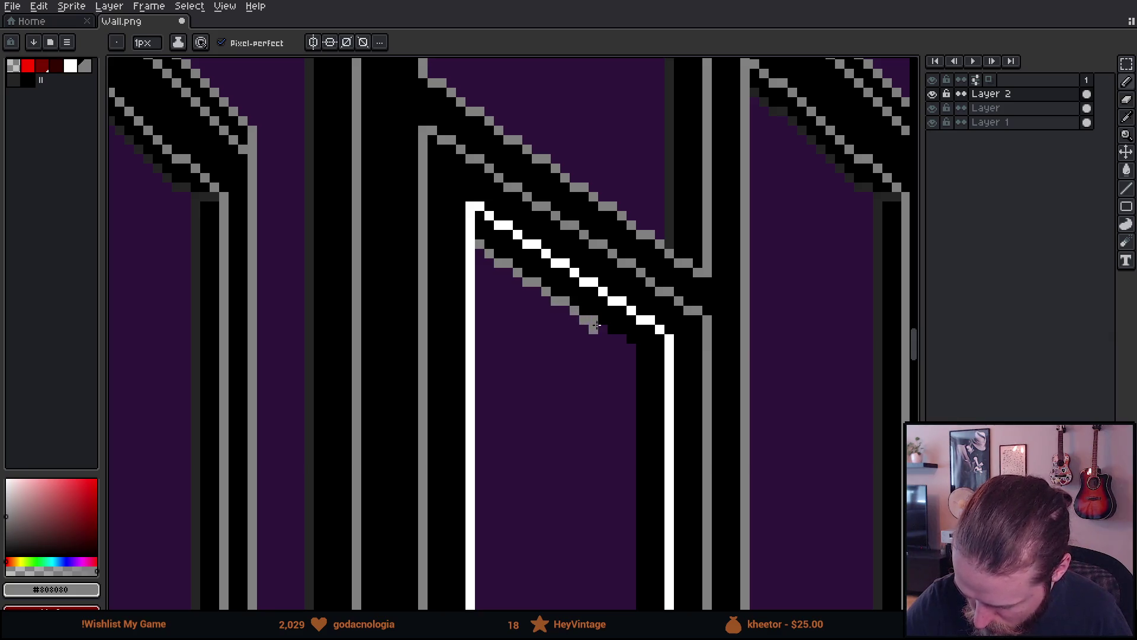
{"action": "left_click", "coordinate": [618, 338]}
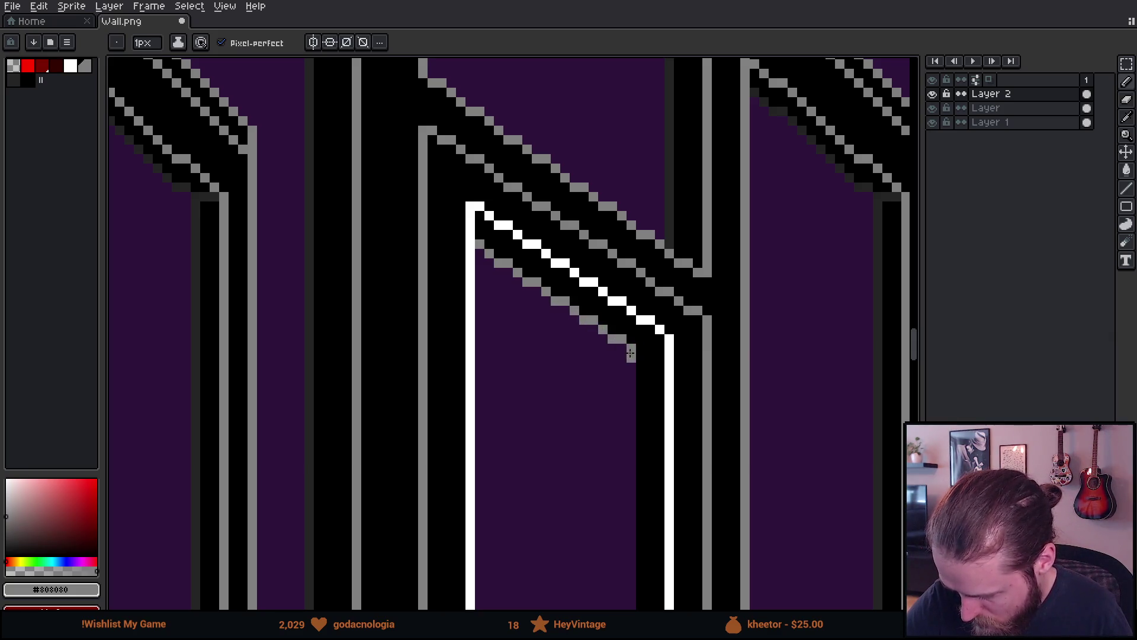
{"action": "left_click_drag", "start_coordinate": [656, 443], "coordinate": [632, 300]}
{"action": "left_click_drag", "start_coordinate": [668, 503], "coordinate": [667, 193]}
{"action": "mouse_move", "coordinate": [646, 533]}
{"action": "left_mouse_down"}
{"action": "mouse_move", "coordinate": [632, 384]}
{"action": "mouse_move", "coordinate": [655, 160]}
{"action": "left_mouse_up"}
{"action": "left_click_drag", "start_coordinate": [625, 480], "coordinate": [650, 235]}
{"action": "left_click", "coordinate": [620, 371], "text": "shift"}
Sample dark grey #242424 and paint shading pixels under the diagonal frame edge.
{"action": "left_click", "coordinate": [645, 388], "text": "alt"}
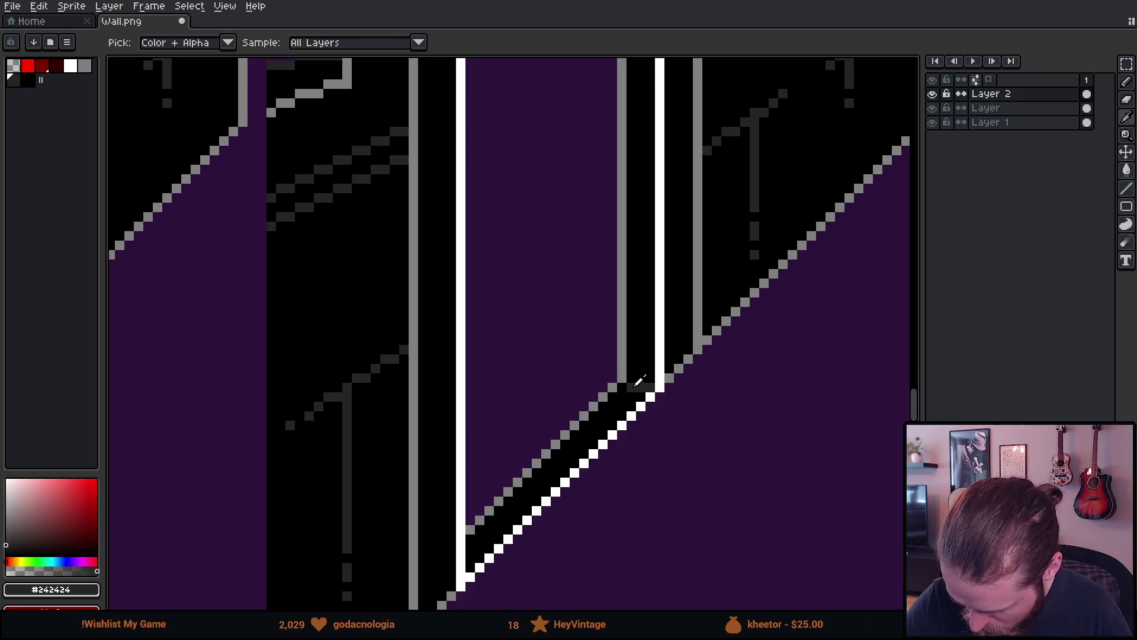
{"action": "left_click_drag", "start_coordinate": [658, 203], "coordinate": [626, 458]}
{"action": "left_click_drag", "start_coordinate": [619, 379], "coordinate": [692, 92]}
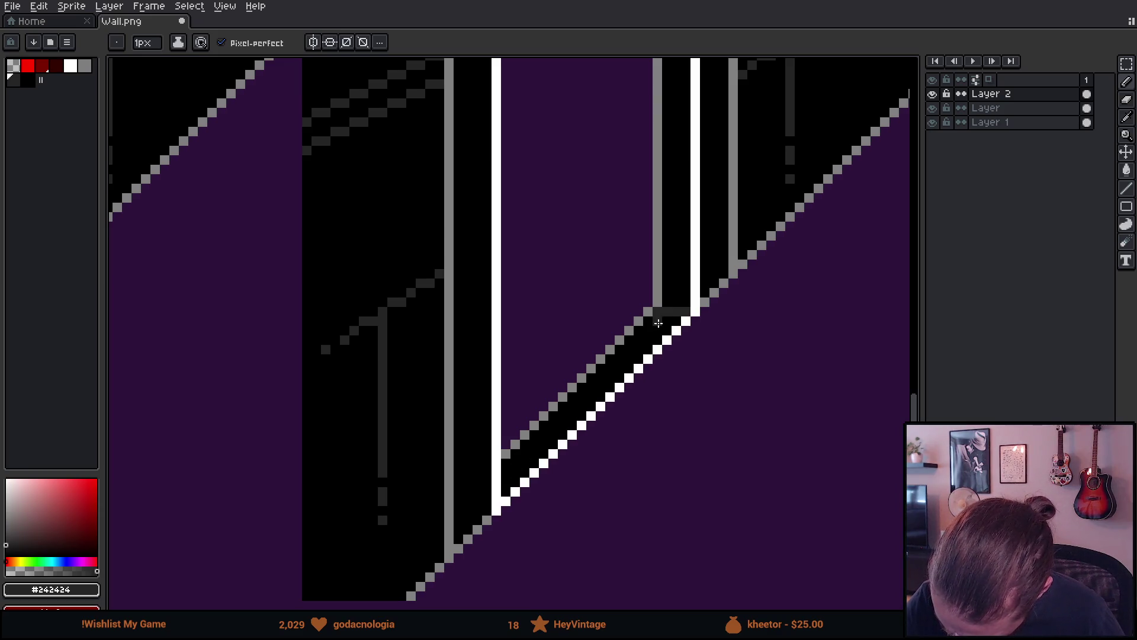
{"action": "scroll", "coordinate": [676, 294], "scroll_direction": "up", "scroll_amount": 4}
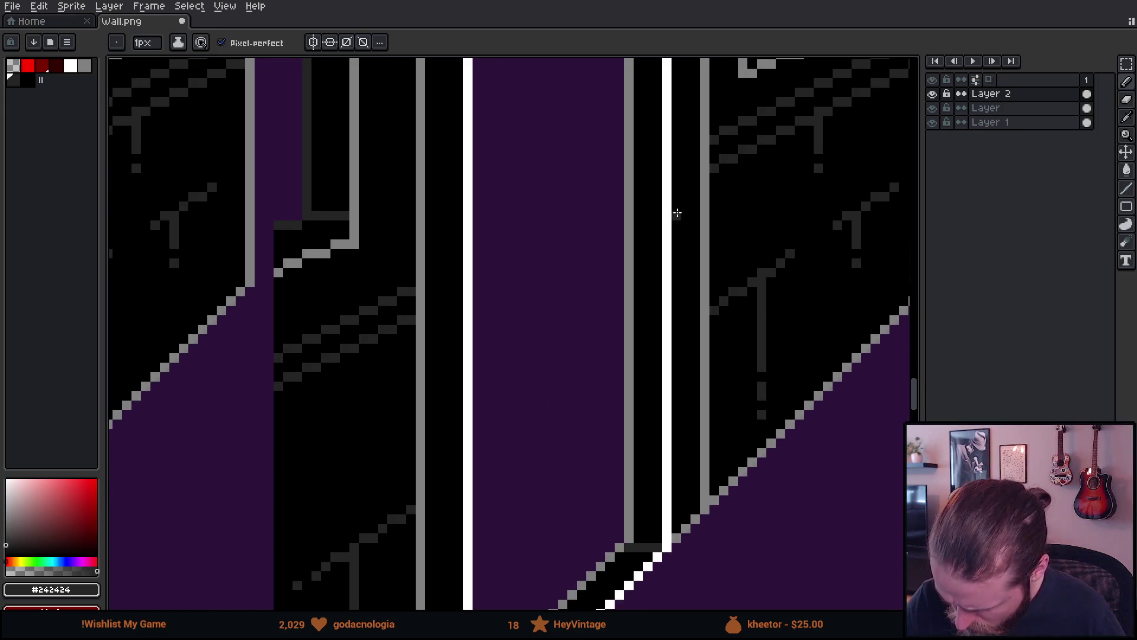
{"action": "scroll", "coordinate": [675, 237], "scroll_direction": "up", "scroll_amount": 8}
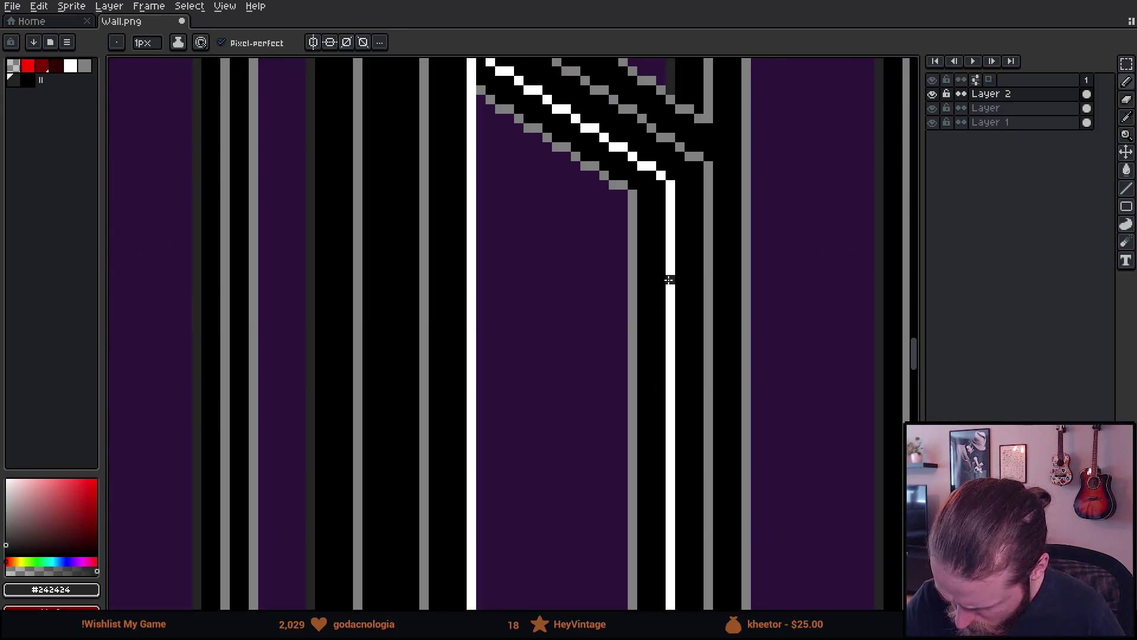
{"action": "left_click_drag", "start_coordinate": [661, 186], "coordinate": [635, 186]}
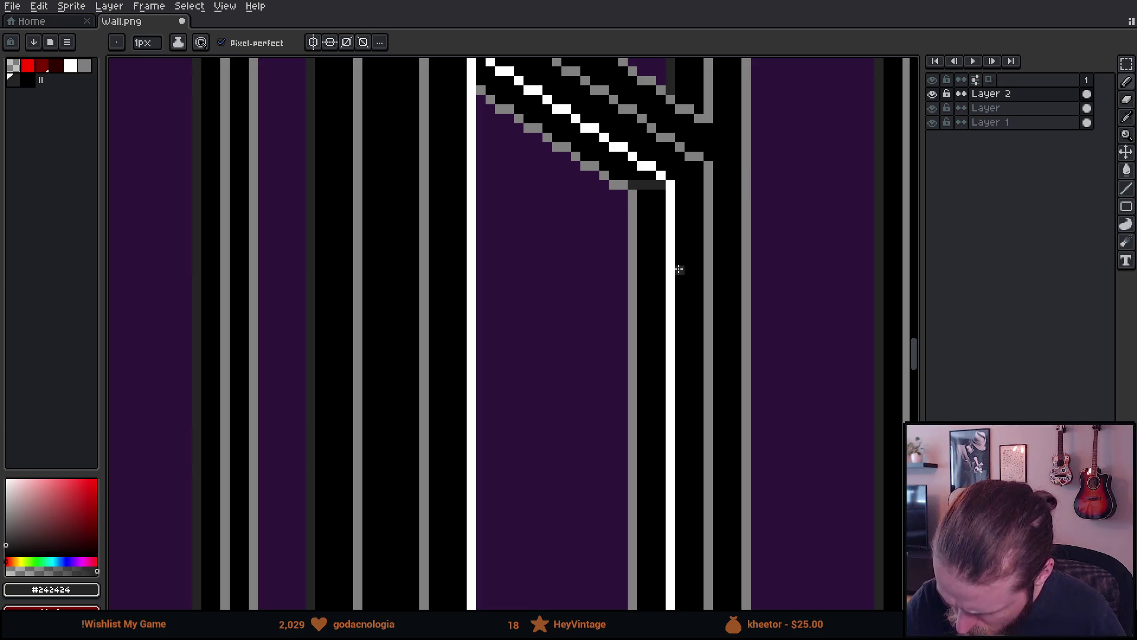
{"action": "scroll", "coordinate": [741, 415], "scroll_direction": "down", "scroll_amount": 5}
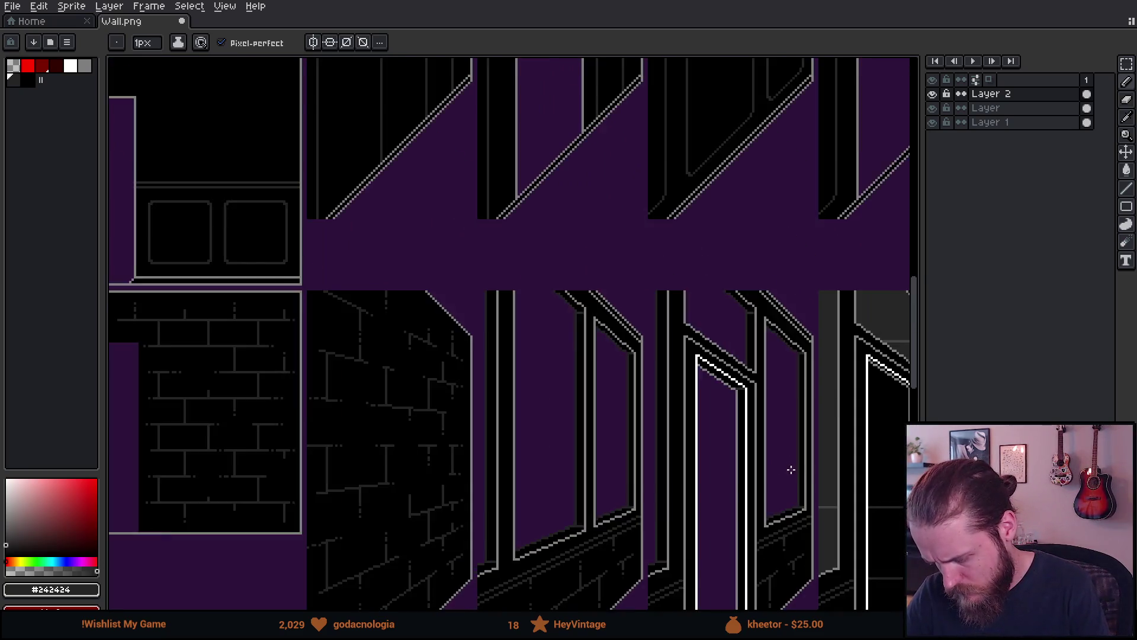
Inspect the door tiles and briefly hide and reshow a layer to check its content.
{"action": "scroll", "coordinate": [819, 475], "scroll_direction": "up", "scroll_amount": 3}
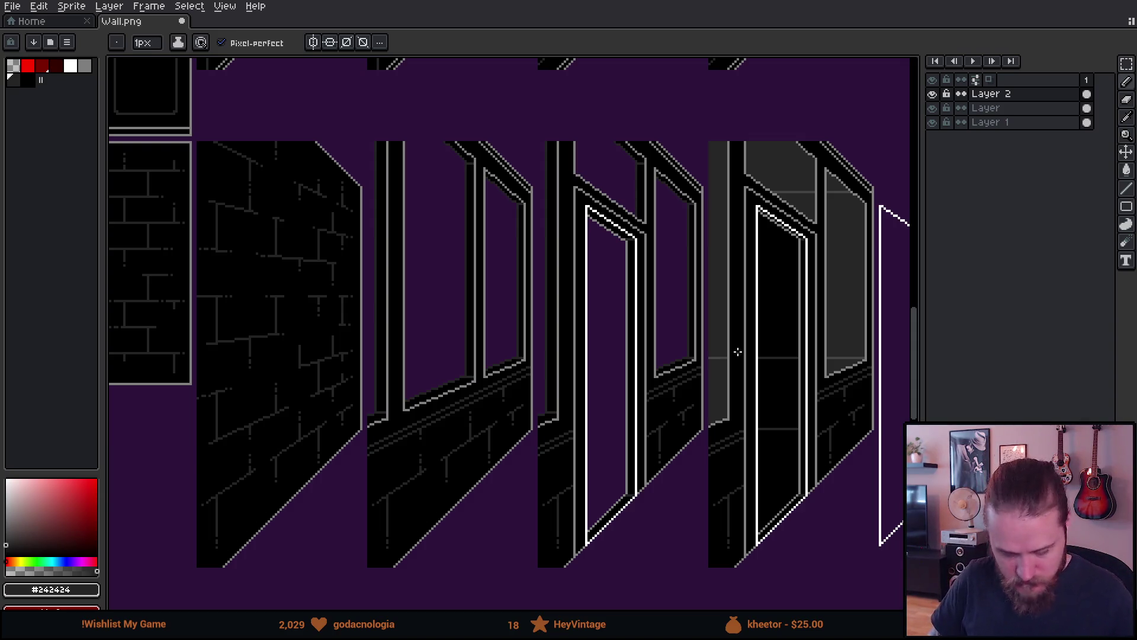
{"action": "scroll", "coordinate": [737, 353], "scroll_direction": "down", "scroll_amount": 3}
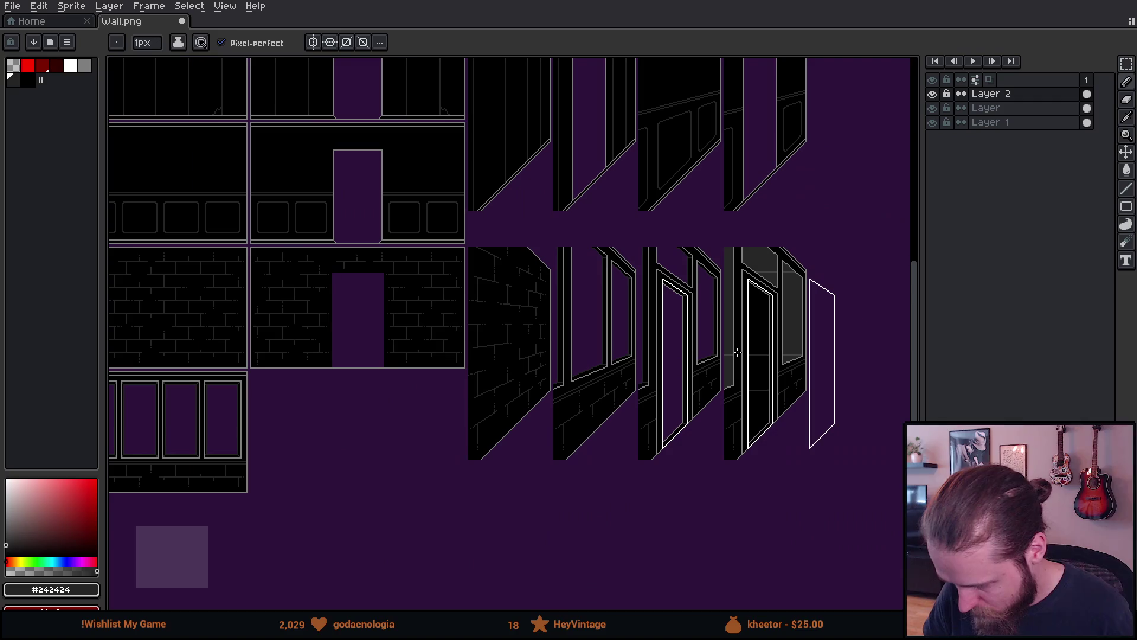
{"action": "scroll", "coordinate": [734, 354], "scroll_direction": "up", "scroll_amount": 3}
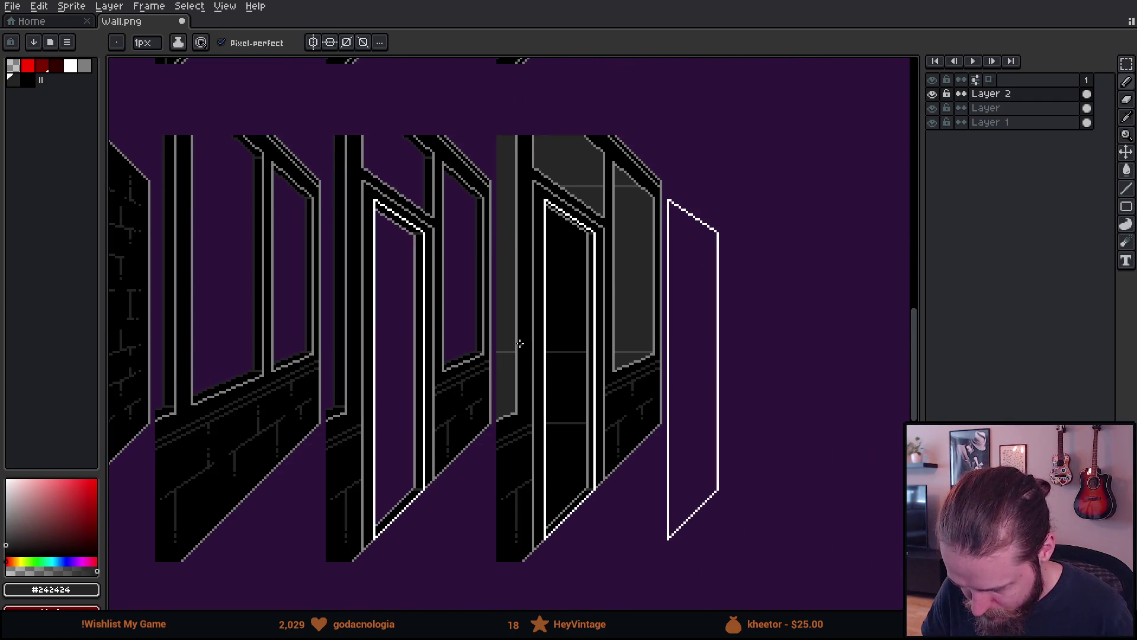
{"action": "scroll", "coordinate": [519, 343], "scroll_direction": "up", "scroll_amount": 2}
{"action": "left_click_drag", "start_coordinate": [518, 343], "coordinate": [520, 401]}
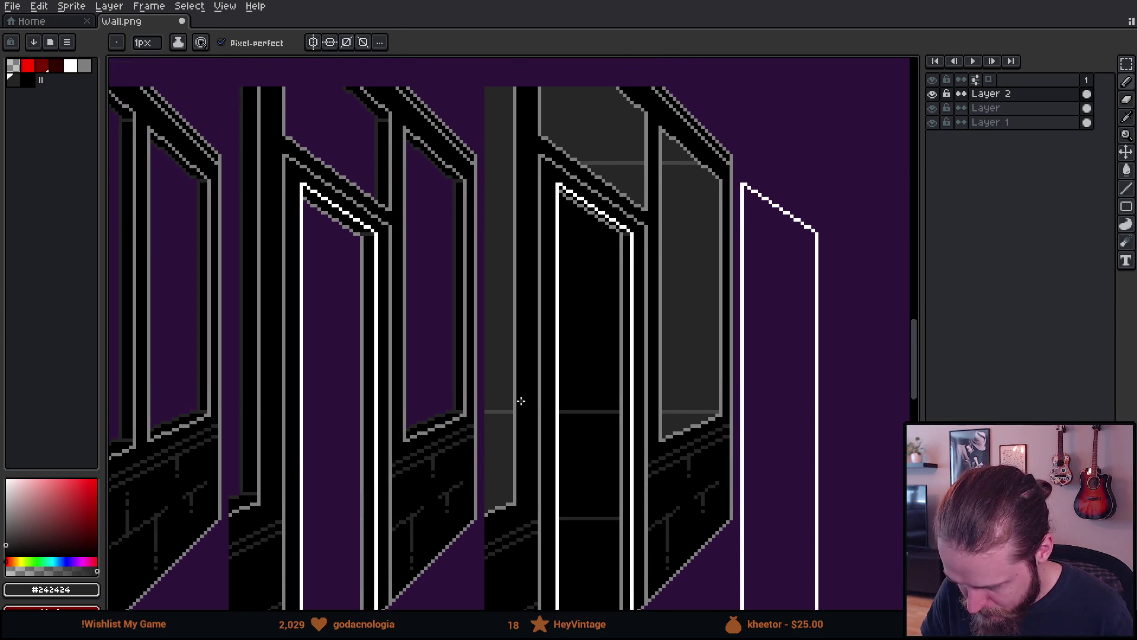
{"action": "scroll", "coordinate": [521, 401], "scroll_direction": "down", "scroll_amount": 1}
{"action": "scroll", "coordinate": [522, 401], "scroll_direction": "up", "scroll_amount": 1}
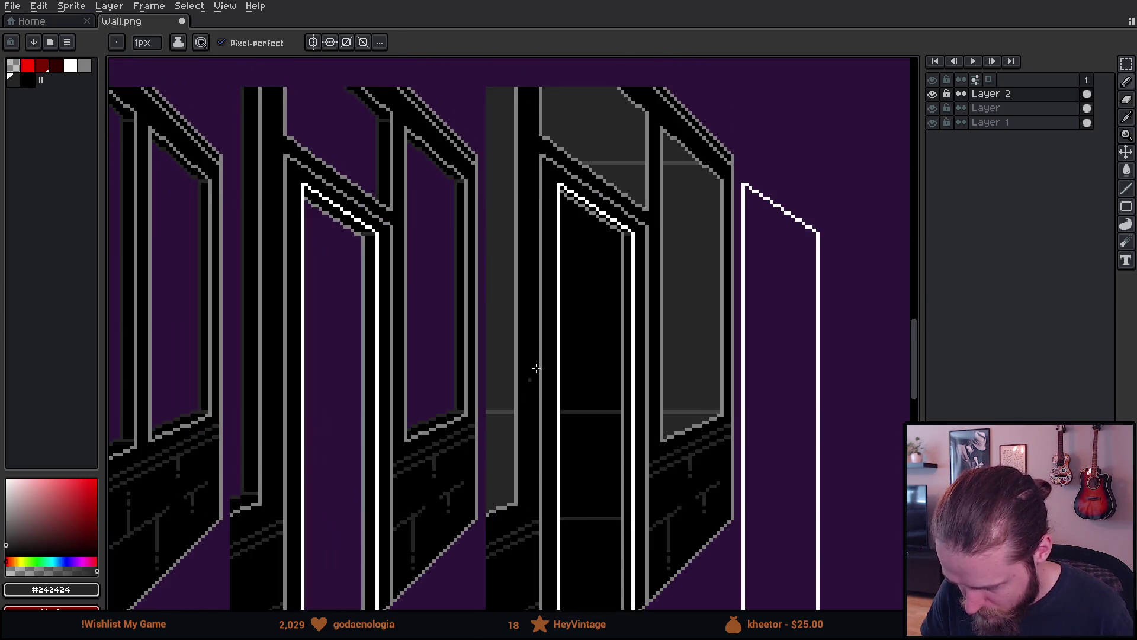
{"action": "left_click", "coordinate": [932, 108]}
{"action": "left_click", "coordinate": [933, 108]}
On the layer named Layer, pick black and set the Paint Bucket to non-contiguous fill.
{"action": "left_click", "coordinate": [998, 108]}
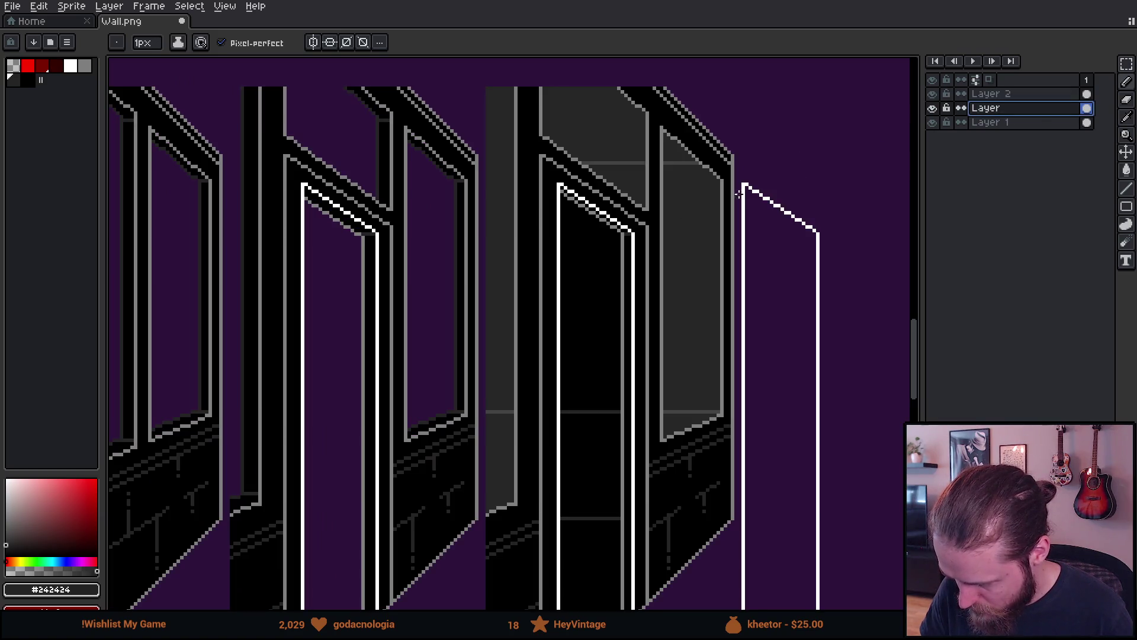
{"action": "left_click", "coordinate": [524, 199], "text": "alt"}
{"action": "key", "text": "g"}
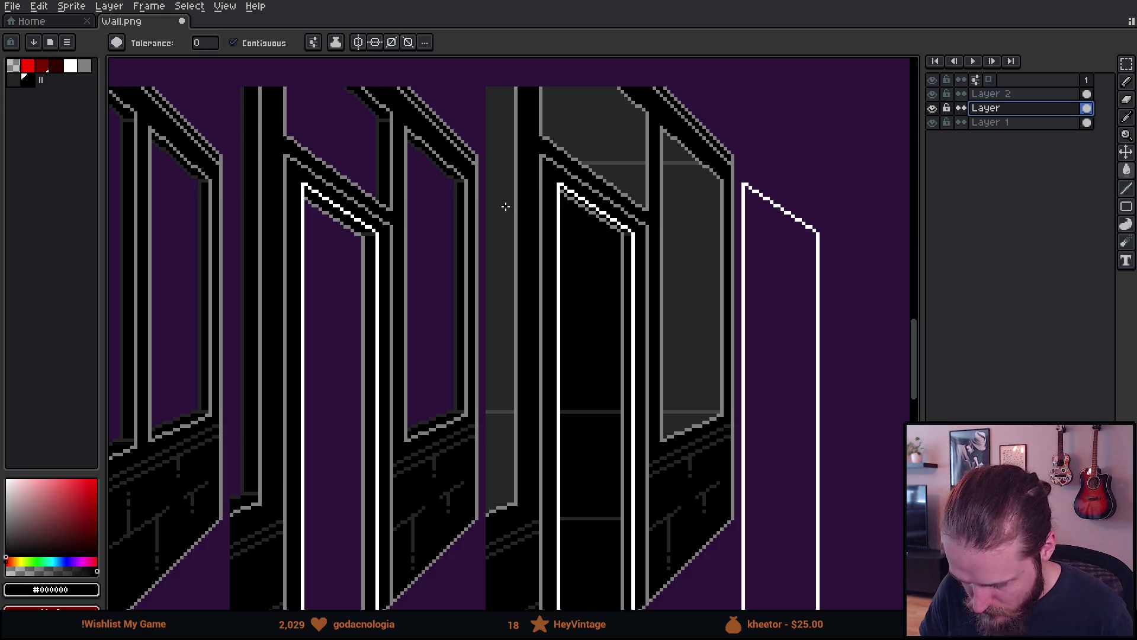
{"action": "left_click_drag", "start_coordinate": [504, 207], "coordinate": [493, 247]}
{"action": "left_click", "coordinate": [264, 43]}
{"action": "scroll", "coordinate": [519, 203], "scroll_direction": "down", "scroll_amount": 2}
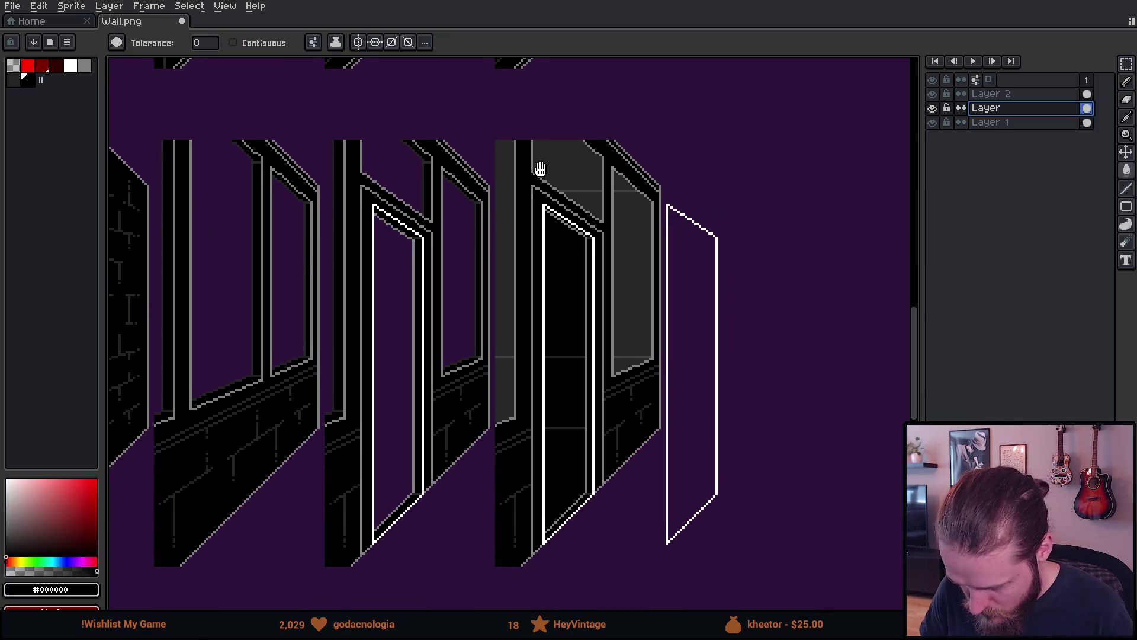
Draw a rectangular marquee around the rightmost open-door wall tile.
{"action": "key", "text": "m"}
{"action": "left_click_drag", "start_coordinate": [492, 121], "coordinate": [694, 595]}
{"action": "scroll", "coordinate": [620, 483], "scroll_direction": "down", "scroll_amount": 4}
{"action": "scroll", "coordinate": [620, 483], "scroll_direction": "up", "scroll_amount": 1}
{"action": "scroll", "coordinate": [406, 462], "scroll_direction": "up", "scroll_amount": 2}
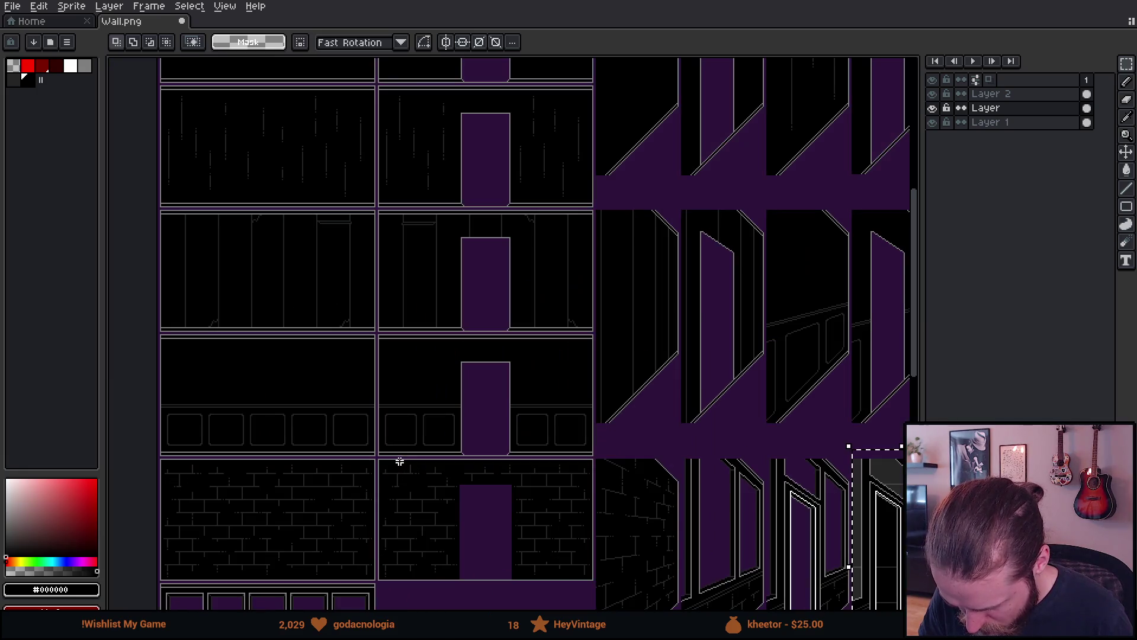
{"action": "mouse_move", "coordinate": [564, 350]}
{"action": "left_mouse_down"}
{"action": "mouse_move", "coordinate": [490, 424]}
{"action": "mouse_move", "coordinate": [414, 475]}
{"action": "mouse_move", "coordinate": [533, 308]}
{"action": "mouse_move", "coordinate": [389, 166]}
{"action": "mouse_move", "coordinate": [596, 122]}
{"action": "mouse_move", "coordinate": [353, 101]}
{"action": "left_mouse_up"}
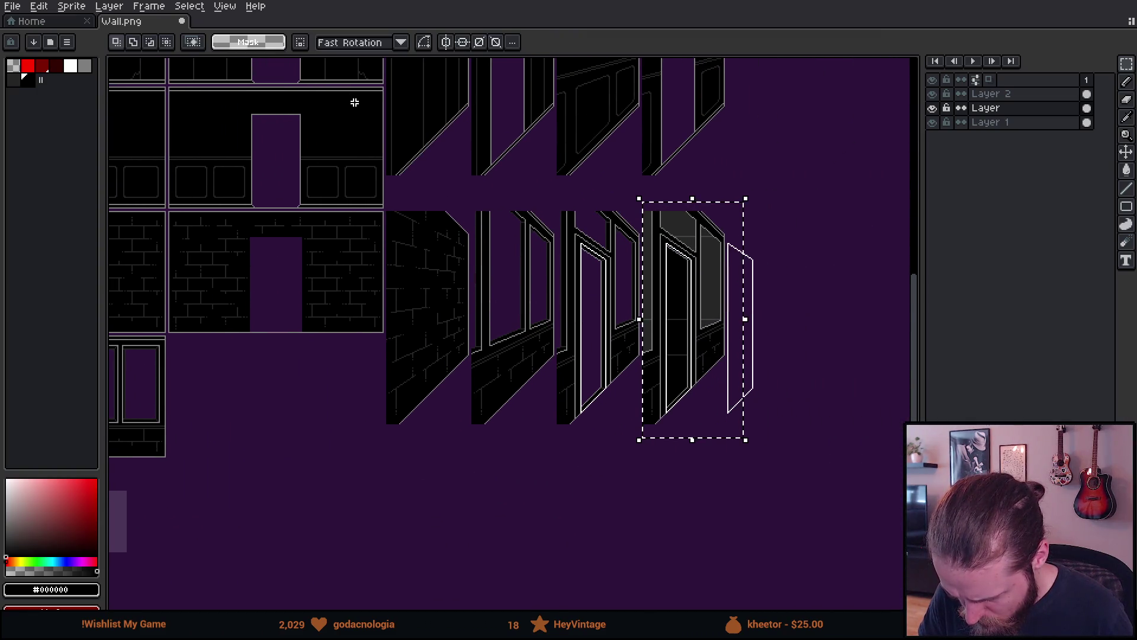
{"action": "scroll", "coordinate": [672, 296], "scroll_direction": "up", "scroll_amount": 3}
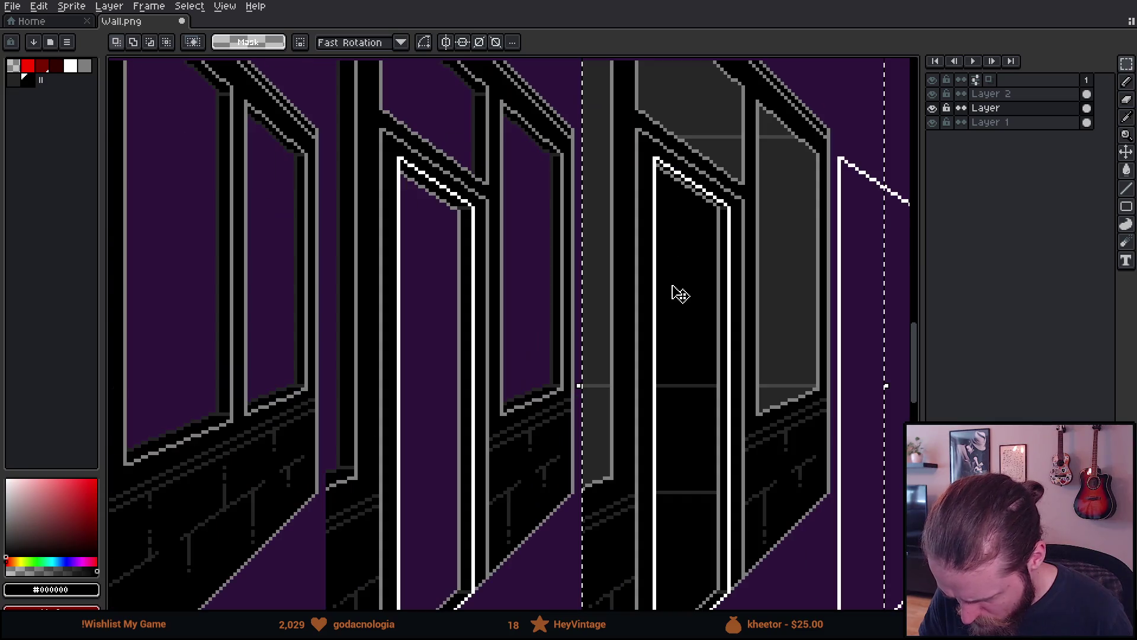
{"action": "key", "text": "g"}
{"action": "left_click", "coordinate": [602, 288]}
{"action": "scroll", "coordinate": [602, 317], "scroll_direction": "down", "scroll_amount": 2}
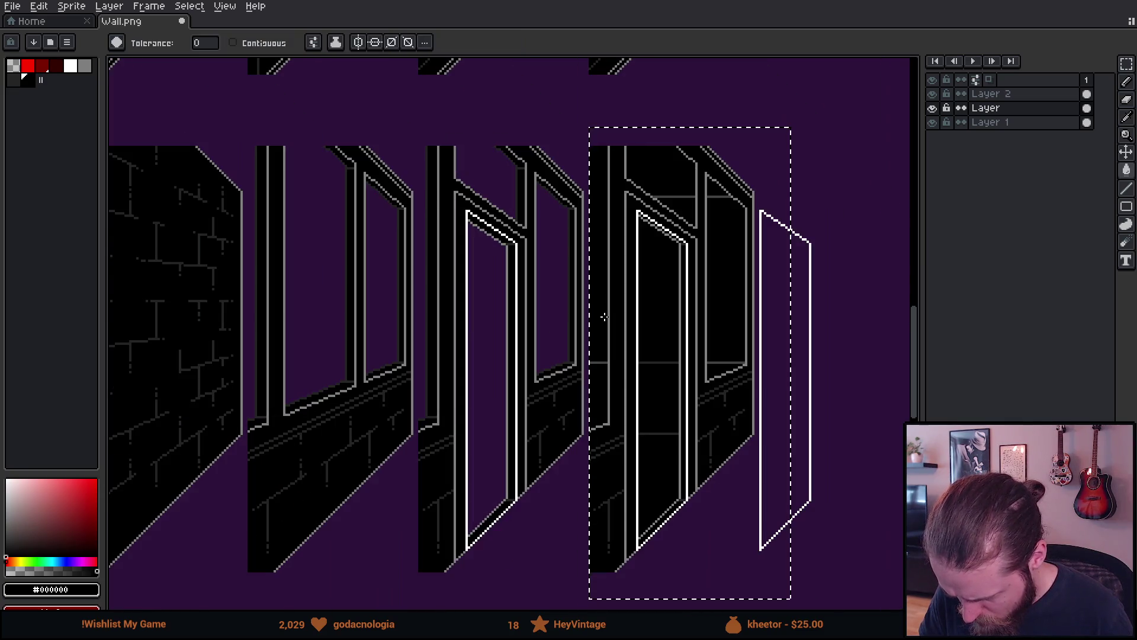
{"action": "left_click_drag", "start_coordinate": [602, 318], "coordinate": [576, 304]}
{"action": "scroll", "coordinate": [575, 305], "scroll_direction": "up", "scroll_amount": 3}
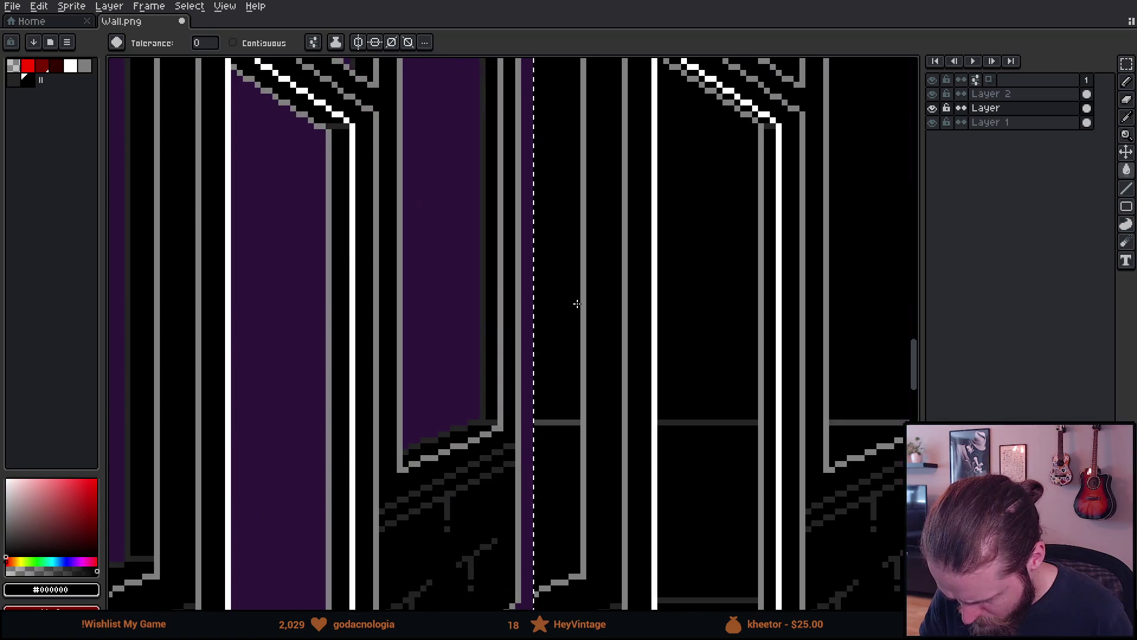
{"action": "key", "text": "i"}
{"action": "left_click", "coordinate": [574, 421]}
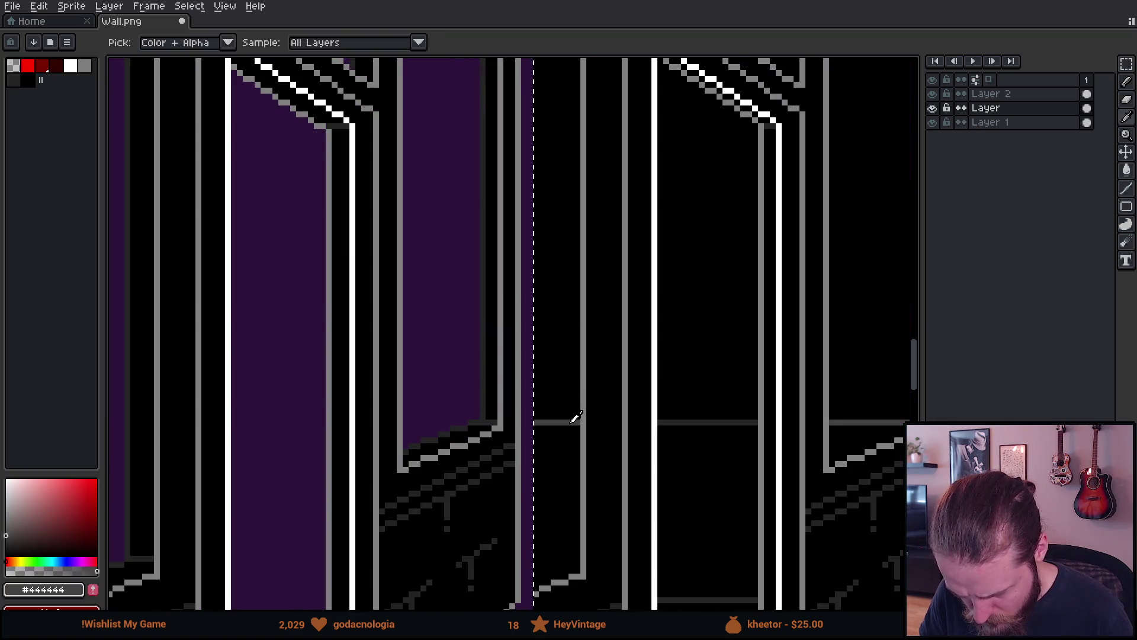
{"action": "left_click", "coordinate": [694, 421]}
{"action": "key", "text": "g"}
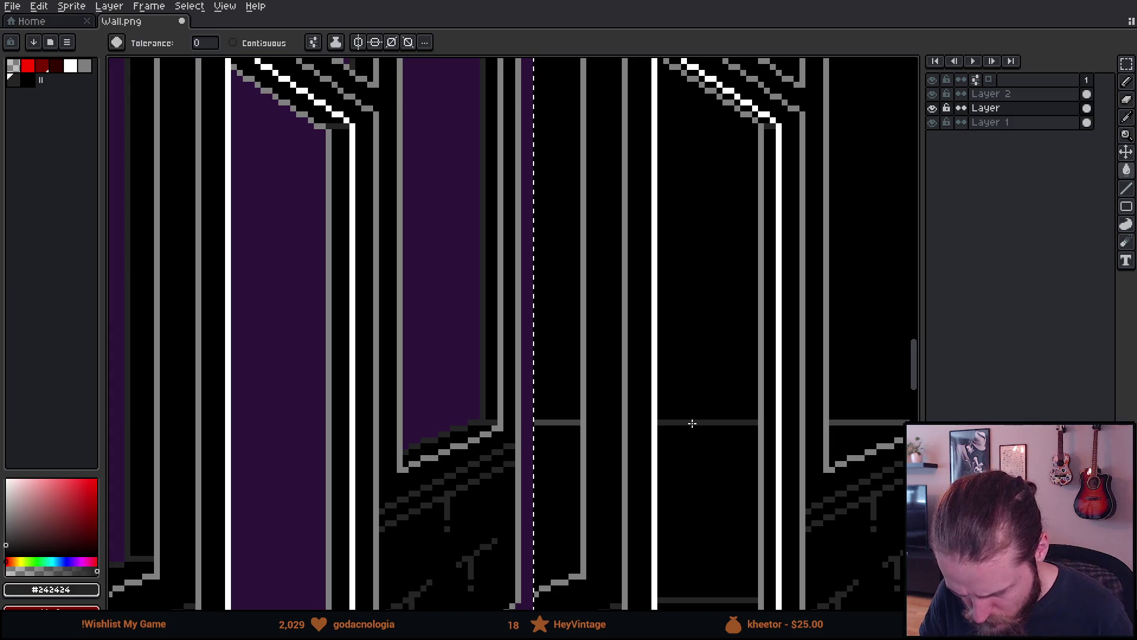
{"action": "scroll", "coordinate": [691, 419], "scroll_direction": "down", "scroll_amount": 1}
{"action": "scroll", "coordinate": [690, 427], "scroll_direction": "up", "scroll_amount": 2}
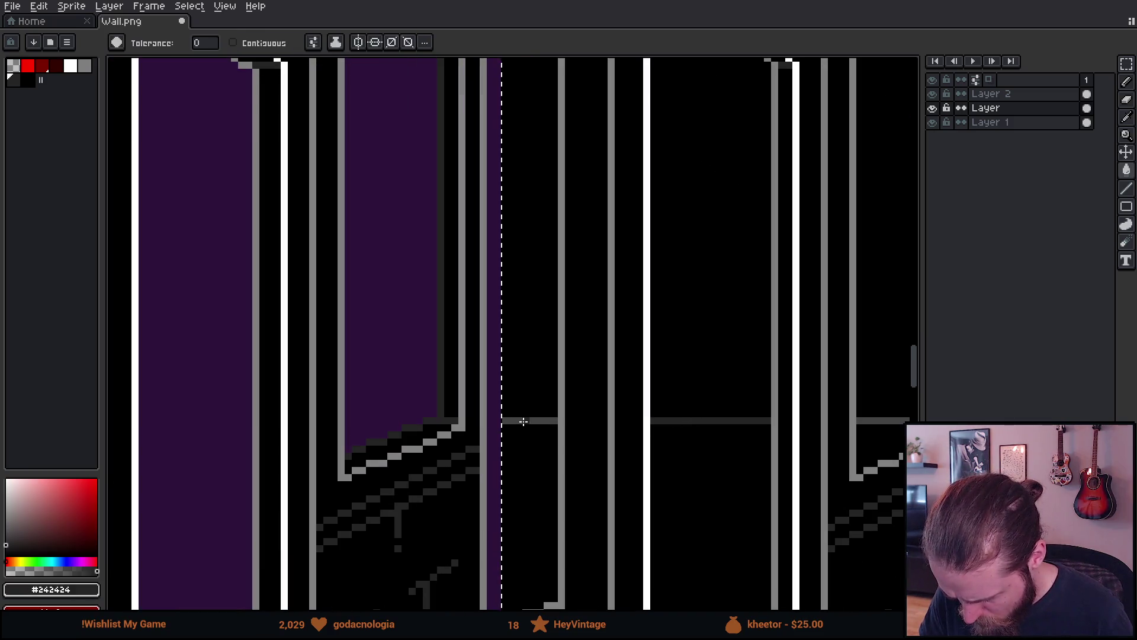
{"action": "scroll", "coordinate": [521, 420], "scroll_direction": "down", "scroll_amount": 2}
{"action": "scroll", "coordinate": [524, 420], "scroll_direction": "down", "scroll_amount": 1}
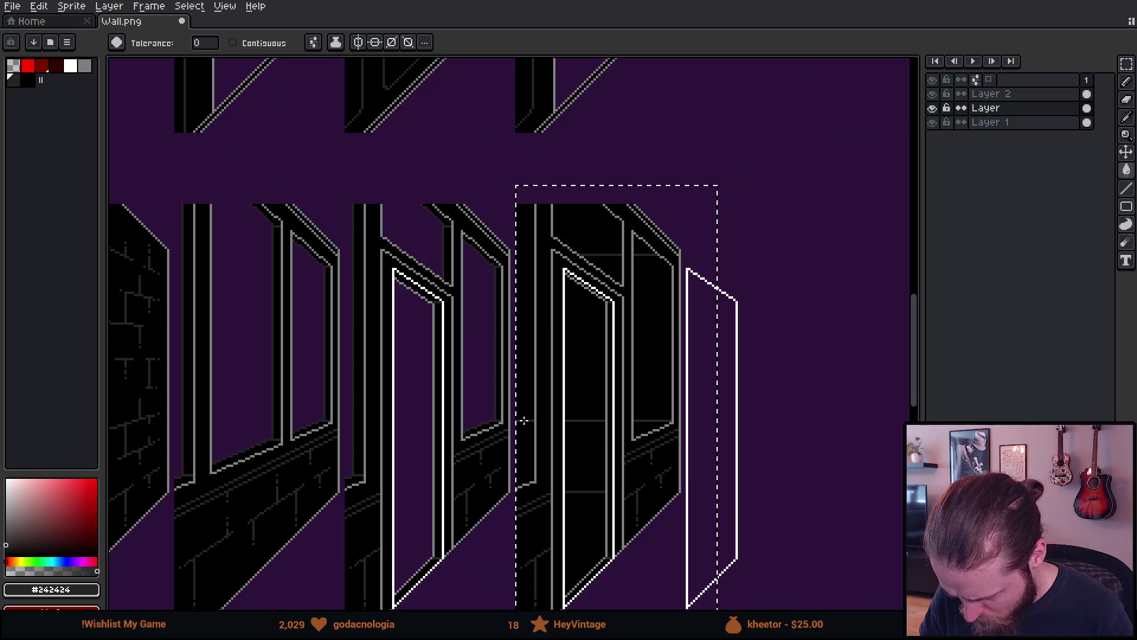
{"action": "key", "text": "m"}
{"action": "key", "text": "ctrl+d"}
{"action": "scroll", "coordinate": [734, 341], "scroll_direction": "down", "scroll_amount": 1}
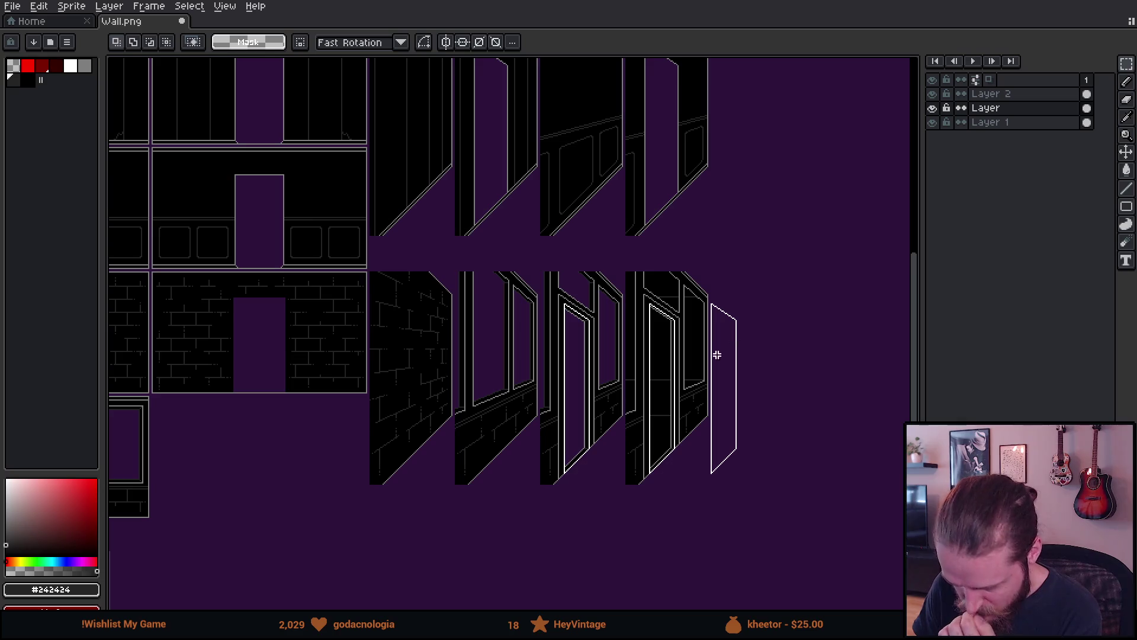
{"action": "mouse_move", "coordinate": [634, 403]}
{"action": "left_mouse_down"}
{"action": "mouse_move", "coordinate": [794, 375]}
{"action": "mouse_move", "coordinate": [906, 386]}
{"action": "mouse_move", "coordinate": [606, 371]}
{"action": "mouse_move", "coordinate": [855, 348]}
{"action": "mouse_move", "coordinate": [584, 364]}
{"action": "mouse_move", "coordinate": [768, 321]}
{"action": "mouse_move", "coordinate": [896, 312]}
{"action": "mouse_move", "coordinate": [886, 315]}
{"action": "left_mouse_up"}
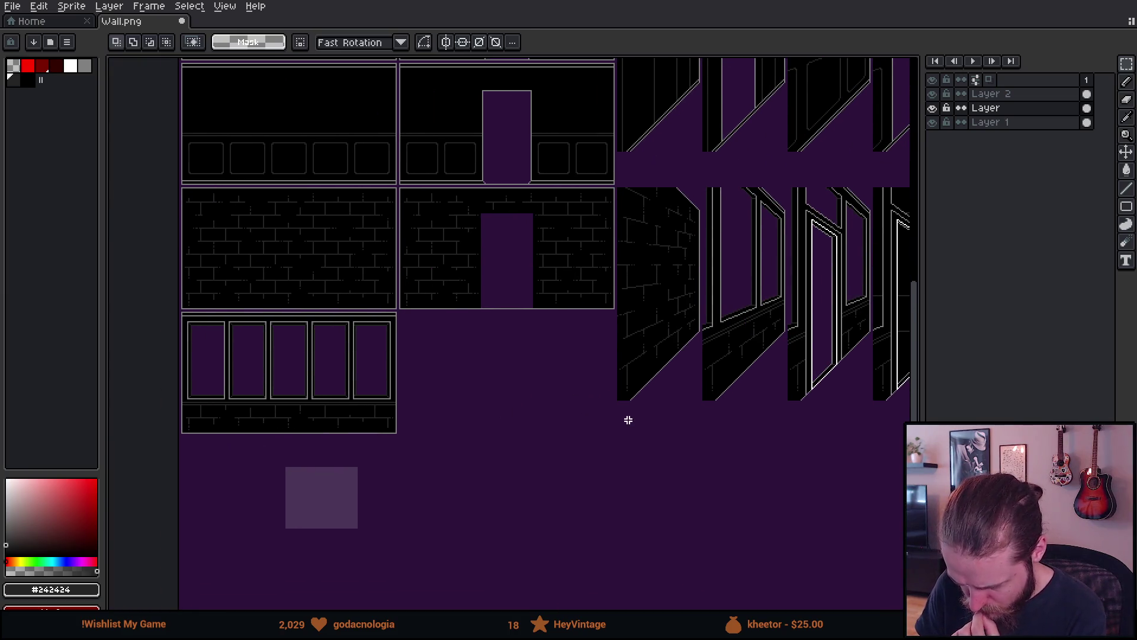
{"action": "left_click_drag", "start_coordinate": [628, 419], "coordinate": [434, 432]}
{"action": "scroll", "coordinate": [767, 248], "scroll_direction": "up", "scroll_amount": 2}
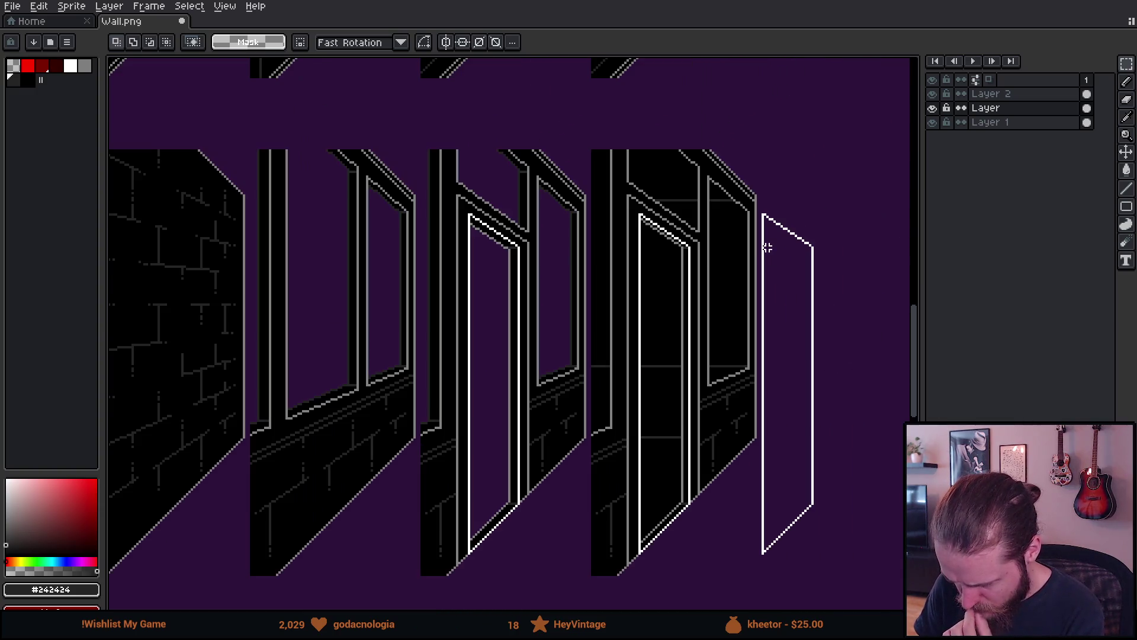
{"action": "scroll", "coordinate": [516, 405], "scroll_direction": "down", "scroll_amount": 2}
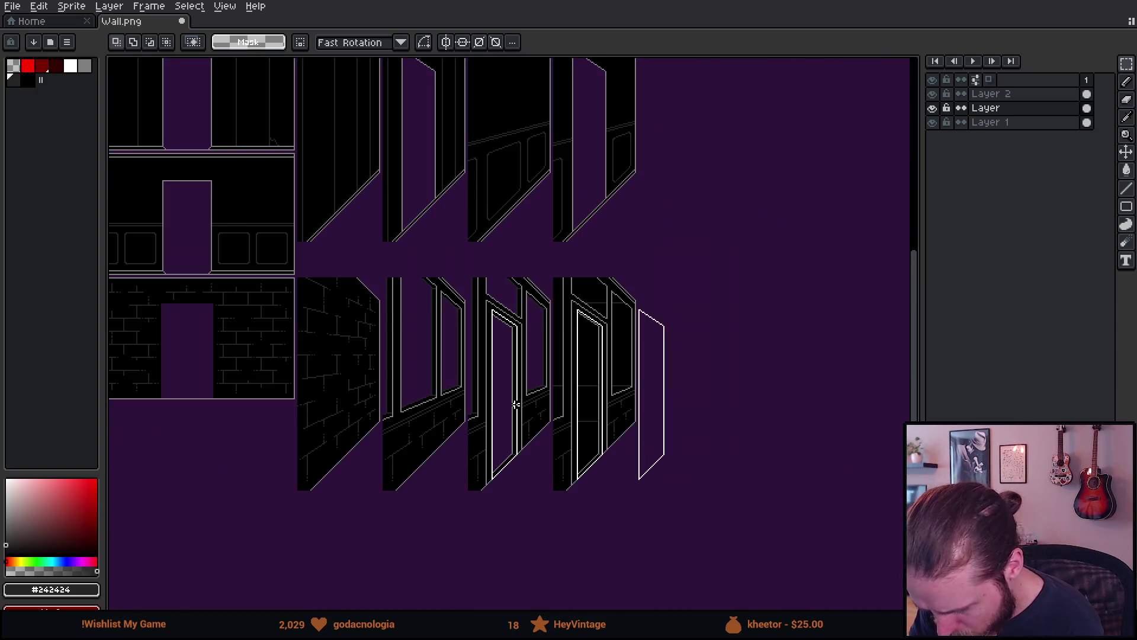
{"action": "scroll", "coordinate": [908, 330], "scroll_direction": "down", "scroll_amount": 2}
{"action": "scroll", "coordinate": [547, 387], "scroll_direction": "up", "scroll_amount": 2}
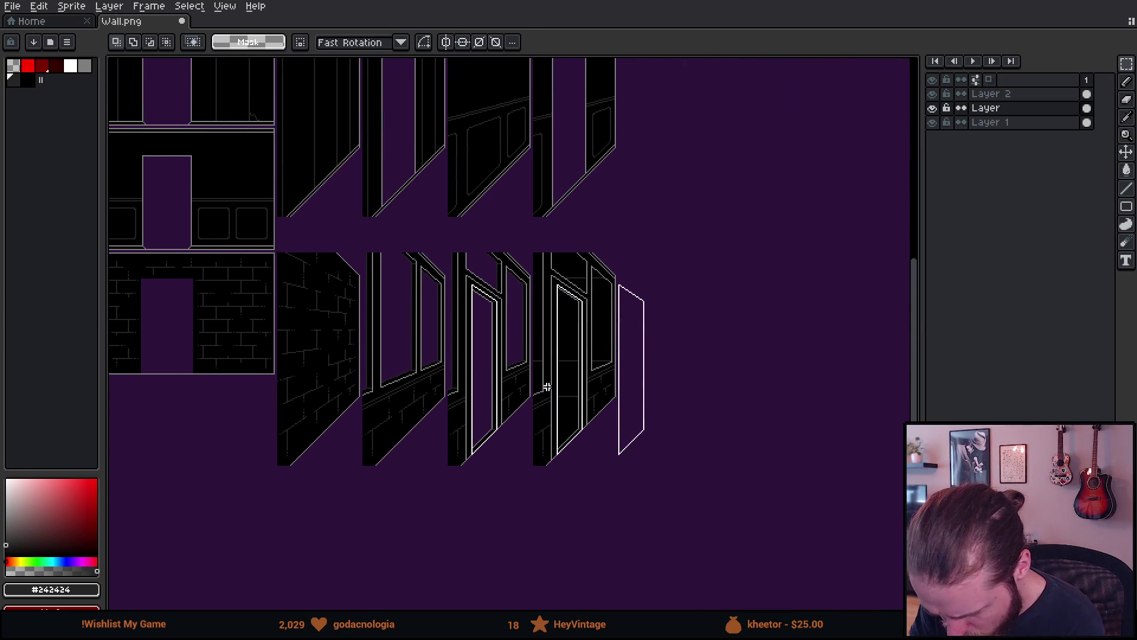
{"action": "scroll", "coordinate": [613, 316], "scroll_direction": "up", "scroll_amount": 2}
{"action": "scroll", "coordinate": [598, 324], "scroll_direction": "down", "scroll_amount": 4}
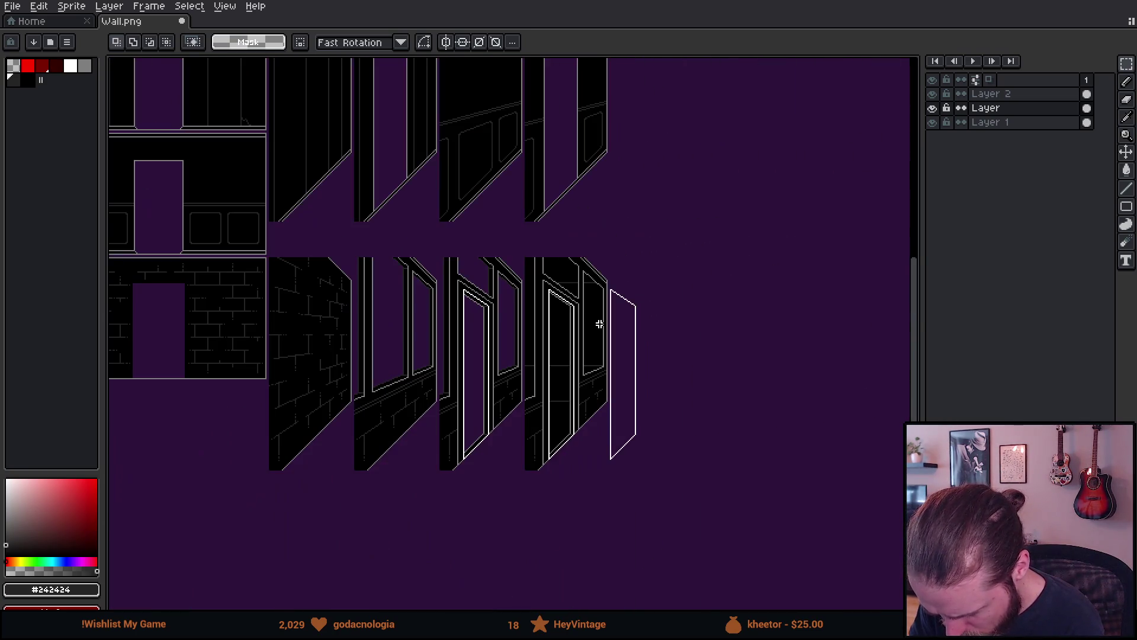
{"action": "mouse_move", "coordinate": [579, 338]}
{"action": "left_mouse_down"}
{"action": "mouse_move", "coordinate": [658, 297]}
{"action": "mouse_move", "coordinate": [794, 264]}
{"action": "mouse_move", "coordinate": [568, 302]}
{"action": "mouse_move", "coordinate": [762, 266]}
{"action": "mouse_move", "coordinate": [604, 292]}
{"action": "left_mouse_up"}
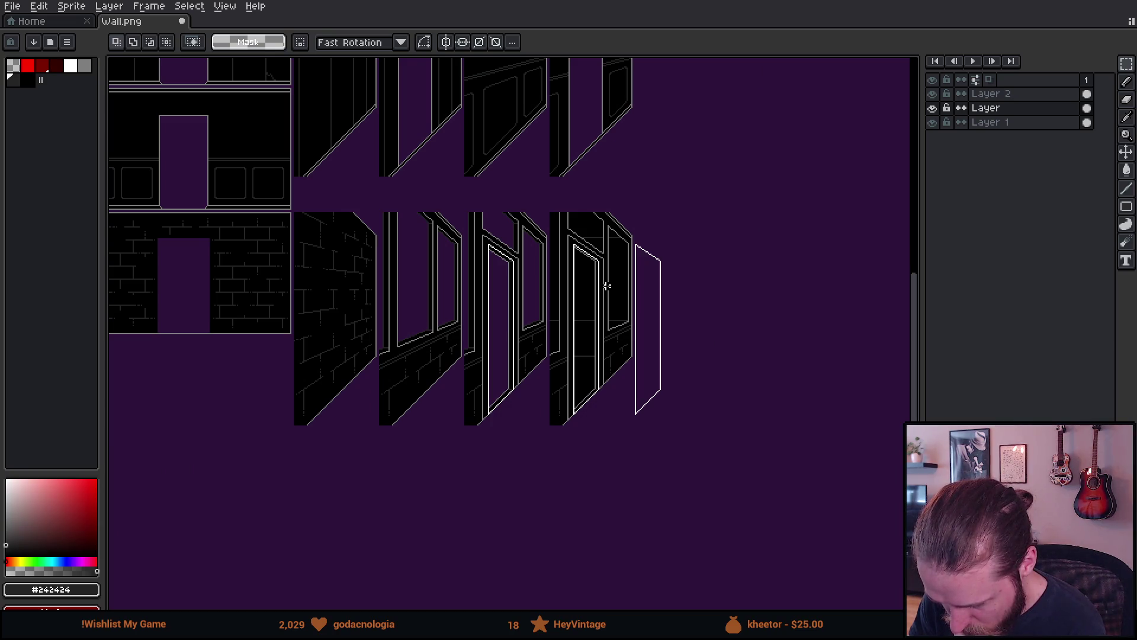
{"action": "left_click", "coordinate": [934, 109]}
{"action": "left_click", "coordinate": [934, 109]}
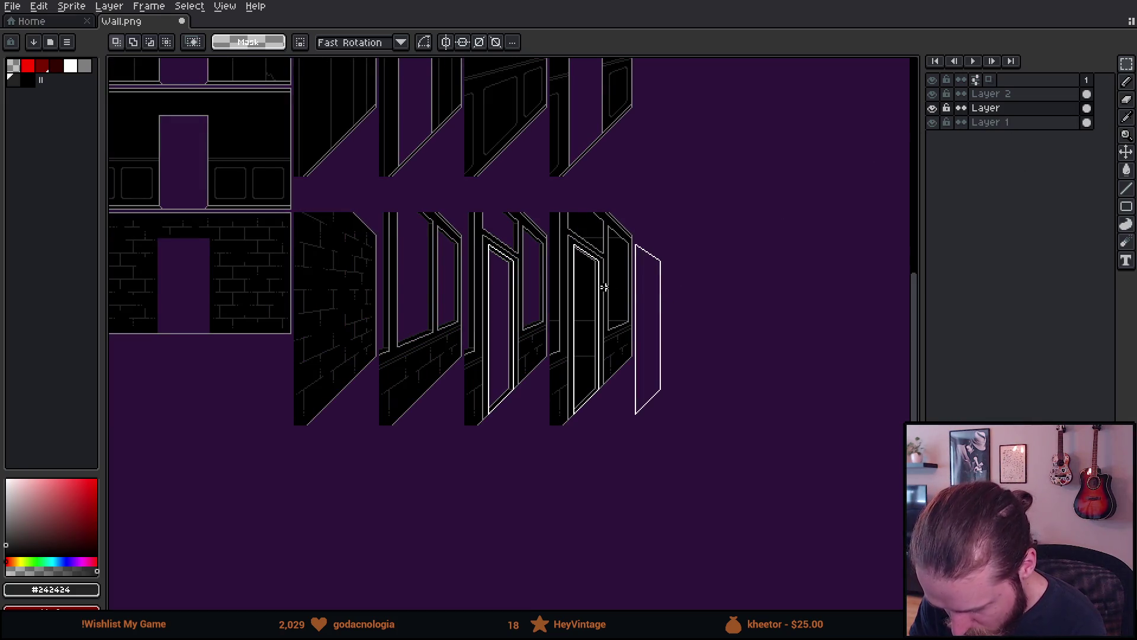
{"action": "scroll", "coordinate": [604, 287], "scroll_direction": "up", "scroll_amount": 2}
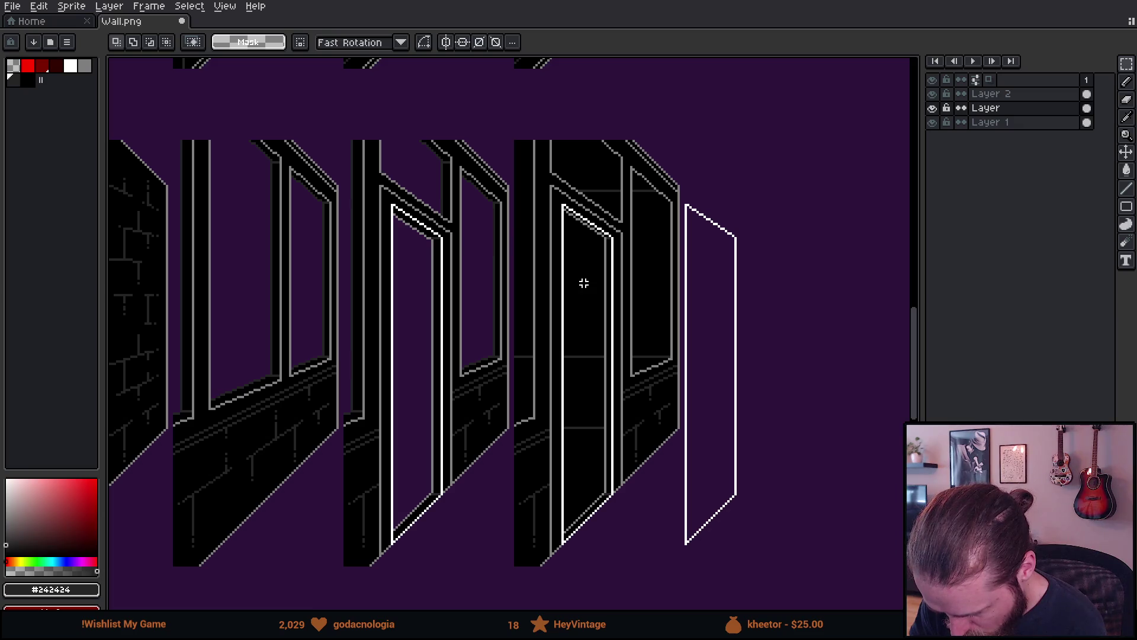
On a new layer, draw a red horizontal line across the middle of the rightmost doorway.
{"action": "left_click", "coordinate": [1029, 95]}
{"action": "key", "text": "shift+n"}
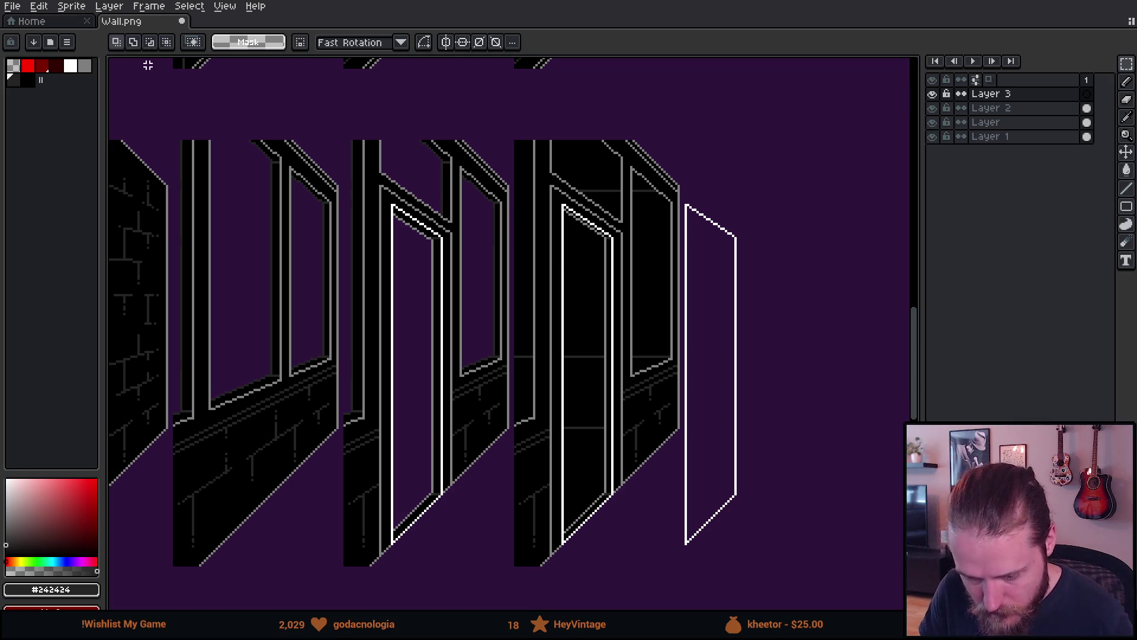
{"action": "left_click", "coordinate": [28, 66]}
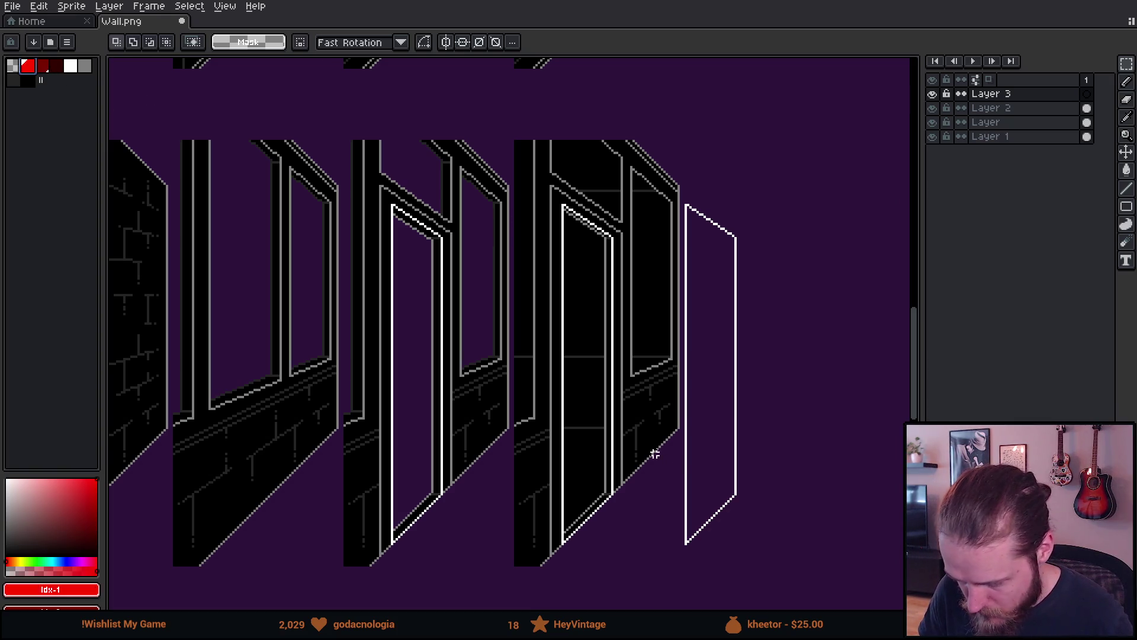
{"action": "scroll", "coordinate": [628, 477], "scroll_direction": "up", "scroll_amount": 3}
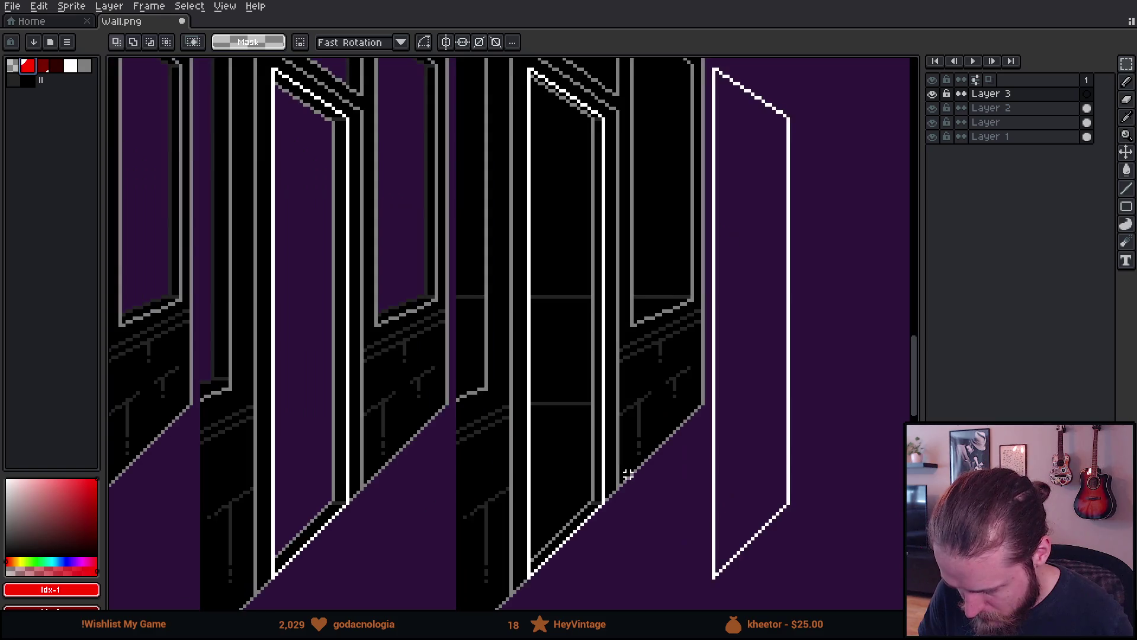
{"action": "key", "text": "b"}
{"action": "left_click", "coordinate": [560, 357]}
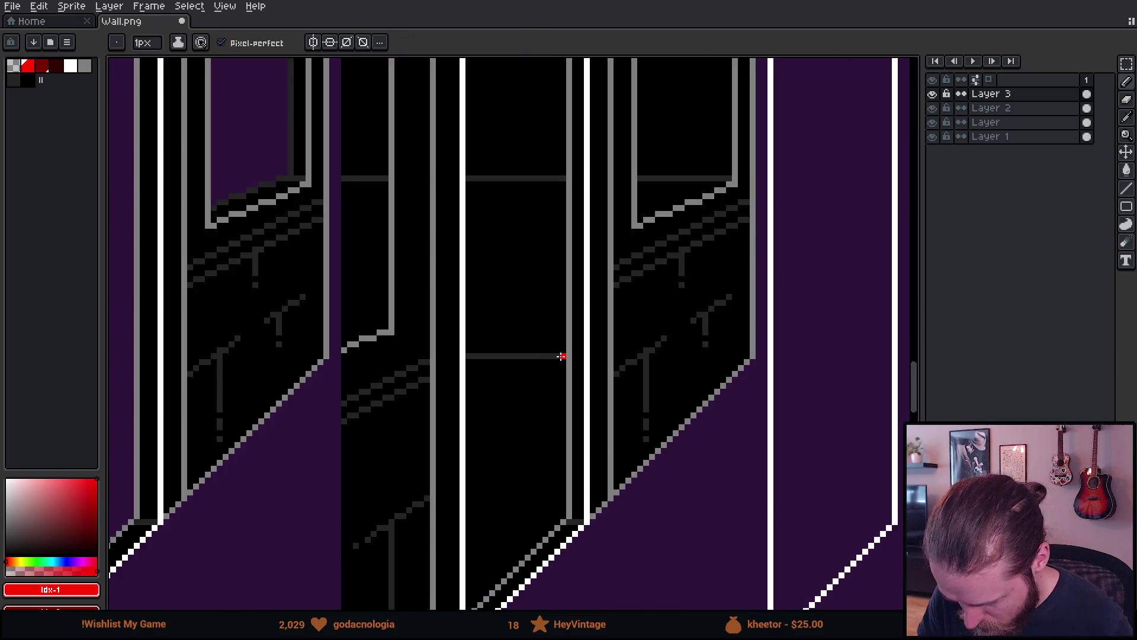
{"action": "left_click_drag", "start_coordinate": [561, 356], "coordinate": [492, 354]}
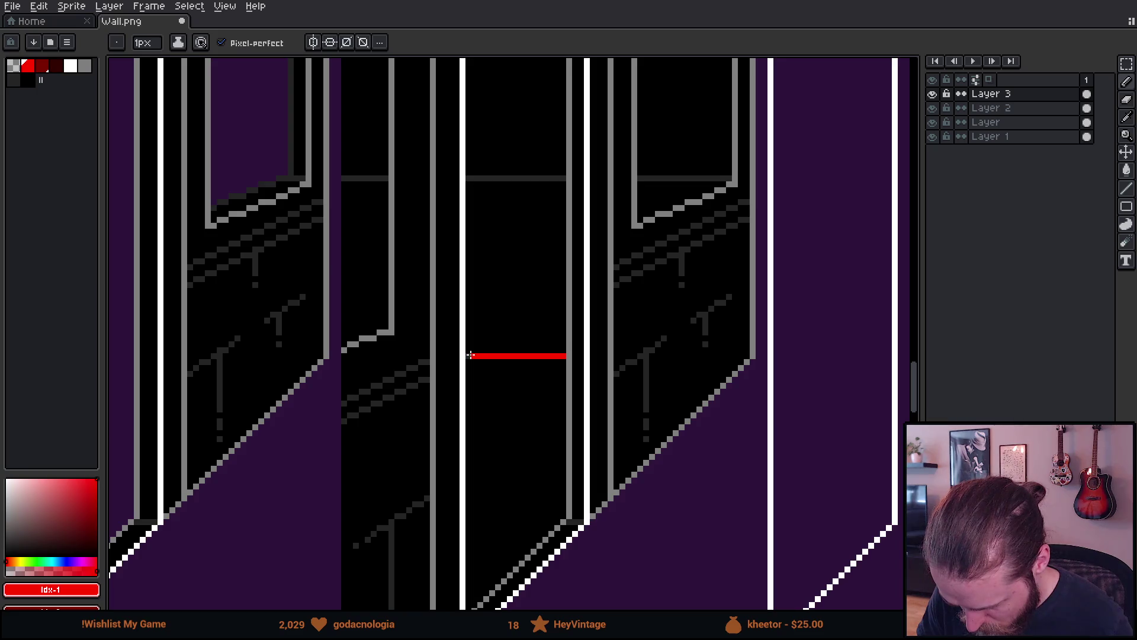
{"action": "scroll", "coordinate": [469, 355], "scroll_direction": "down", "scroll_amount": 4}
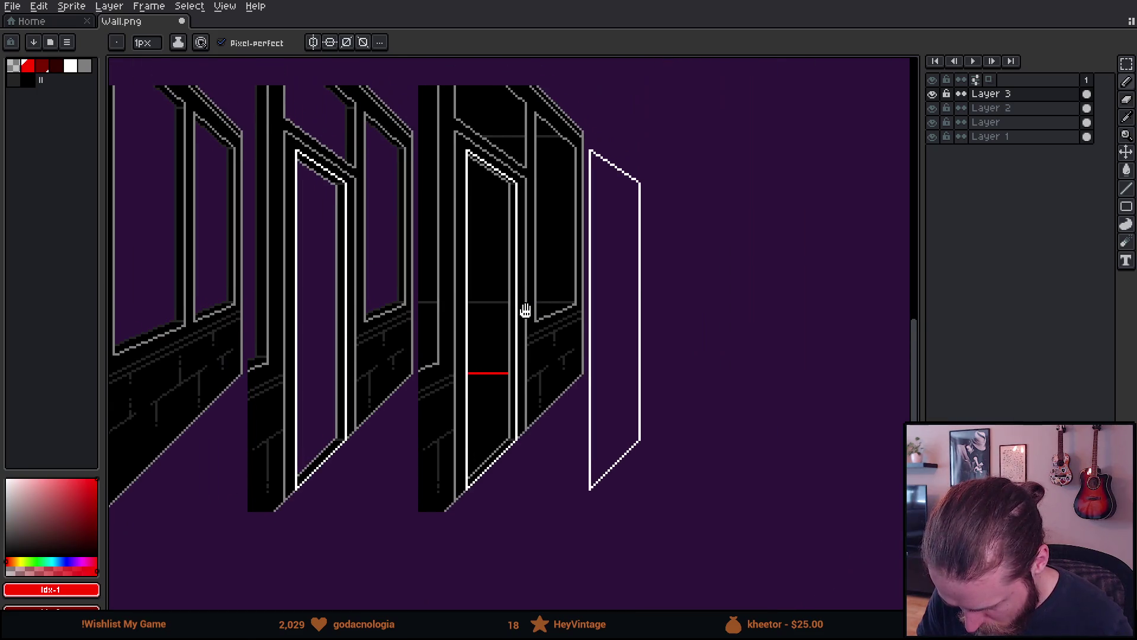
{"action": "left_click_drag", "start_coordinate": [526, 310], "coordinate": [534, 350]}
Toggle Layer 2 and Layer visibility to compare the wall, making Layer active.
{"action": "left_click", "coordinate": [1001, 108]}
{"action": "left_click", "coordinate": [934, 108]}
{"action": "left_click", "coordinate": [933, 108]}
{"action": "left_click", "coordinate": [934, 123]}
{"action": "left_click", "coordinate": [934, 123]}
{"action": "left_click", "coordinate": [985, 122]}
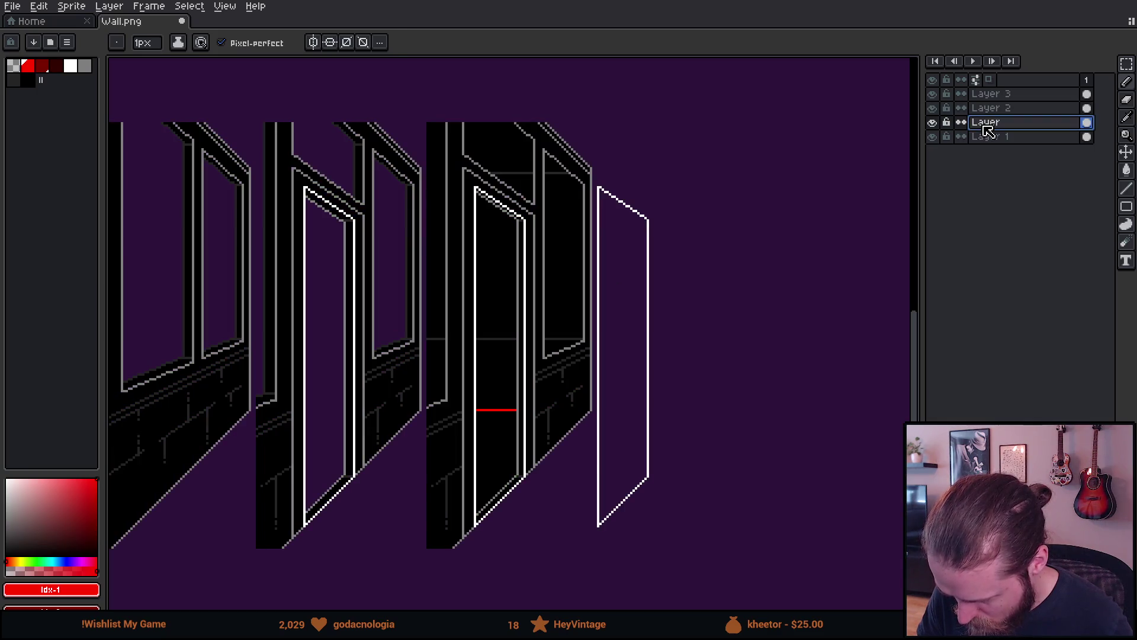
Set the Paint Bucket to contiguous, 4-connected fill with the transparent colour.
{"action": "scroll", "coordinate": [468, 158], "scroll_direction": "up", "scroll_amount": 2}
{"action": "key", "text": "g"}
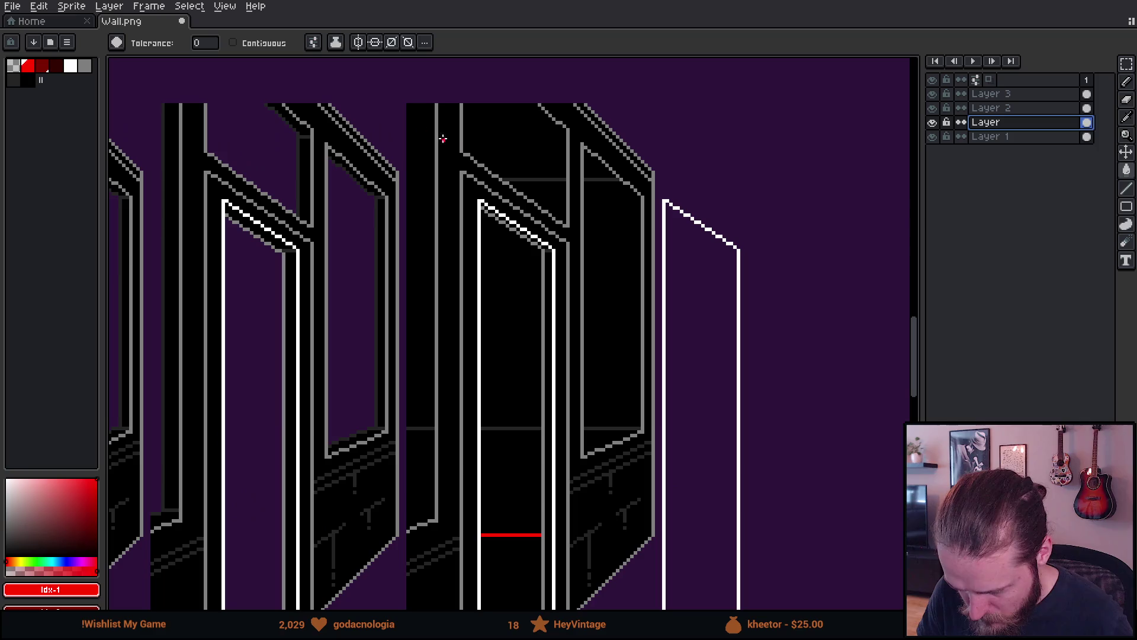
{"action": "left_click", "coordinate": [283, 44]}
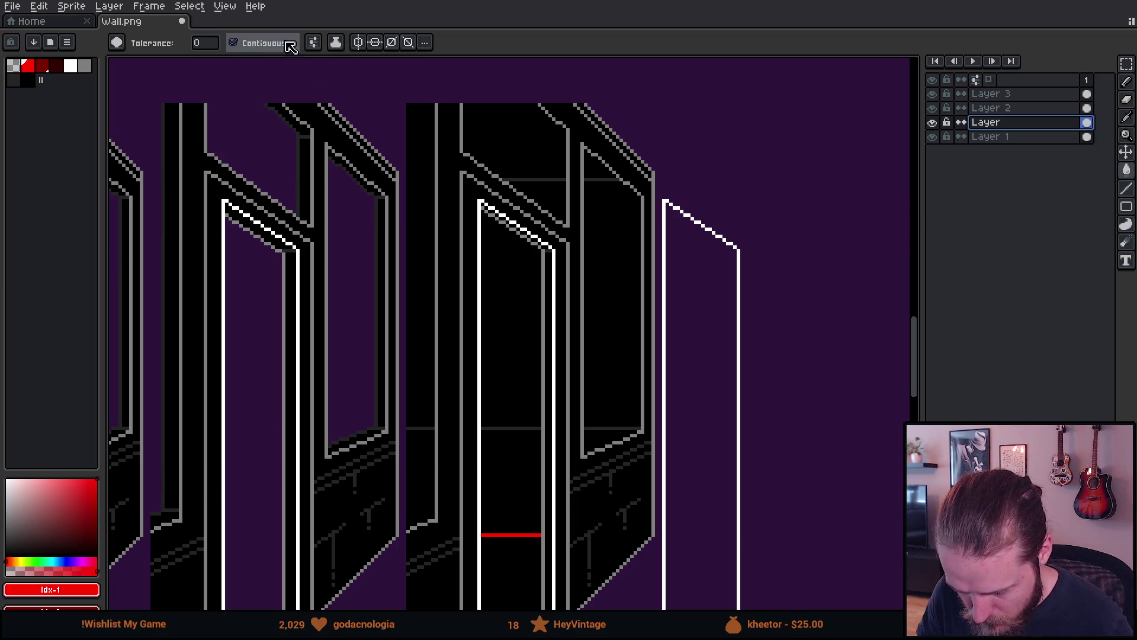
{"action": "left_click", "coordinate": [313, 42]}
{"action": "left_click", "coordinate": [348, 122]}
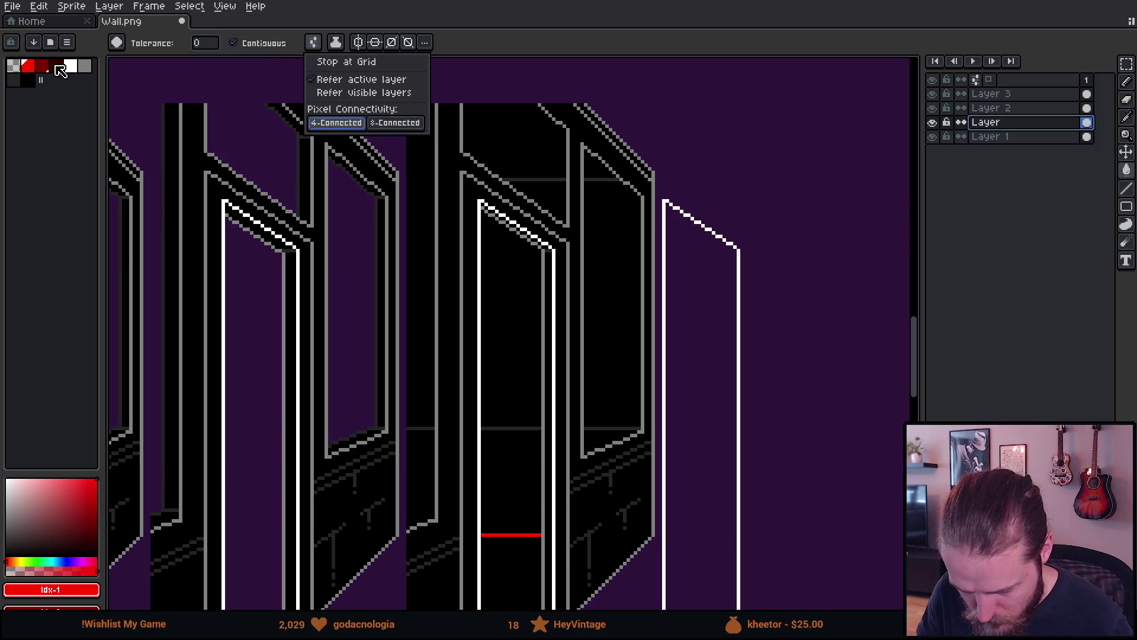
{"action": "left_click", "coordinate": [17, 65]}
Clear the black areas inside and around the window to transparent.
{"action": "left_click", "coordinate": [509, 145]}
{"action": "left_click", "coordinate": [546, 194]}
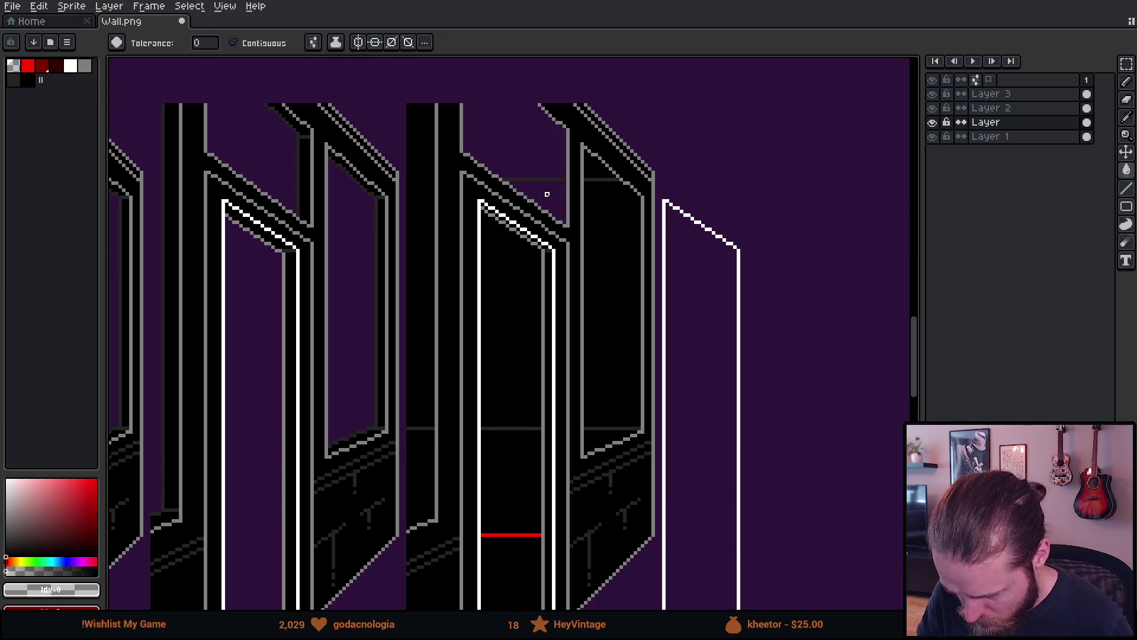
{"action": "left_click", "coordinate": [586, 208]}
{"action": "left_click", "coordinate": [590, 173]}
{"action": "left_click", "coordinate": [593, 179]}
{"action": "left_click", "coordinate": [600, 432]}
Clear the black door interior above and below the red line, plus the adjacent panel and column.
{"action": "left_click", "coordinate": [529, 403]}
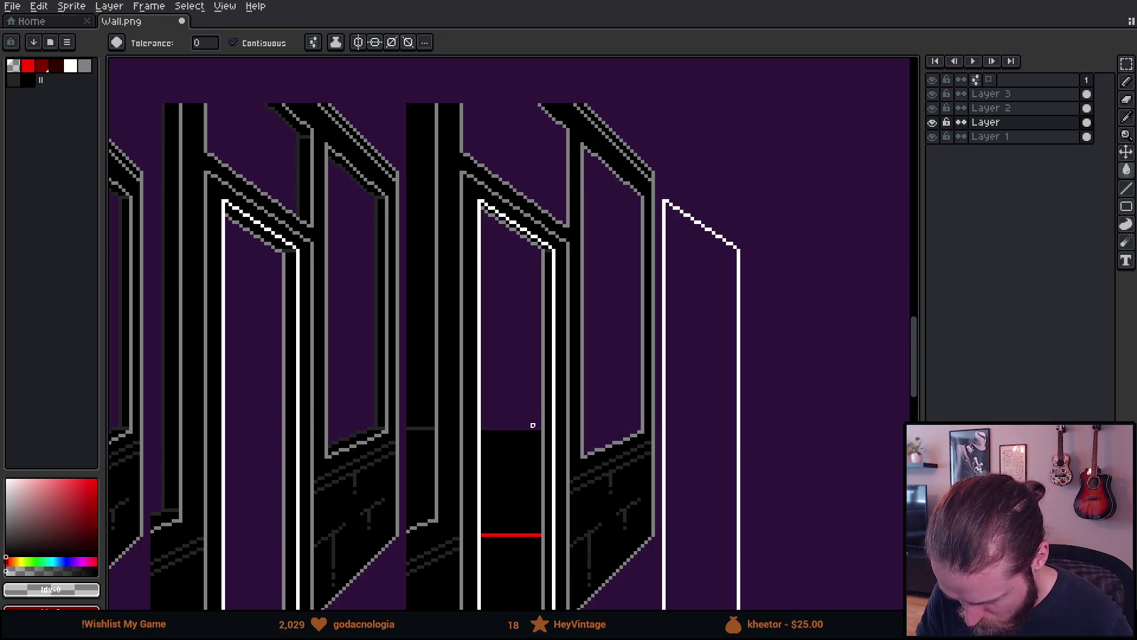
{"action": "left_click_drag", "start_coordinate": [533, 425], "coordinate": [555, 283]}
{"action": "left_click", "coordinate": [540, 307]}
{"action": "left_click", "coordinate": [525, 394]}
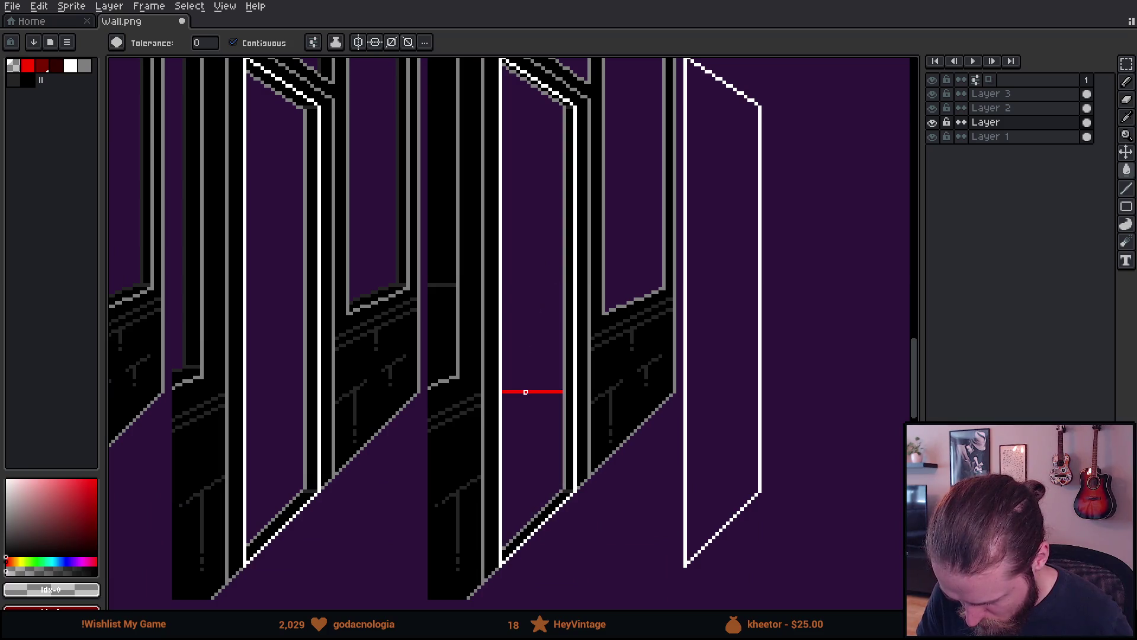
{"action": "left_click", "coordinate": [448, 325]}
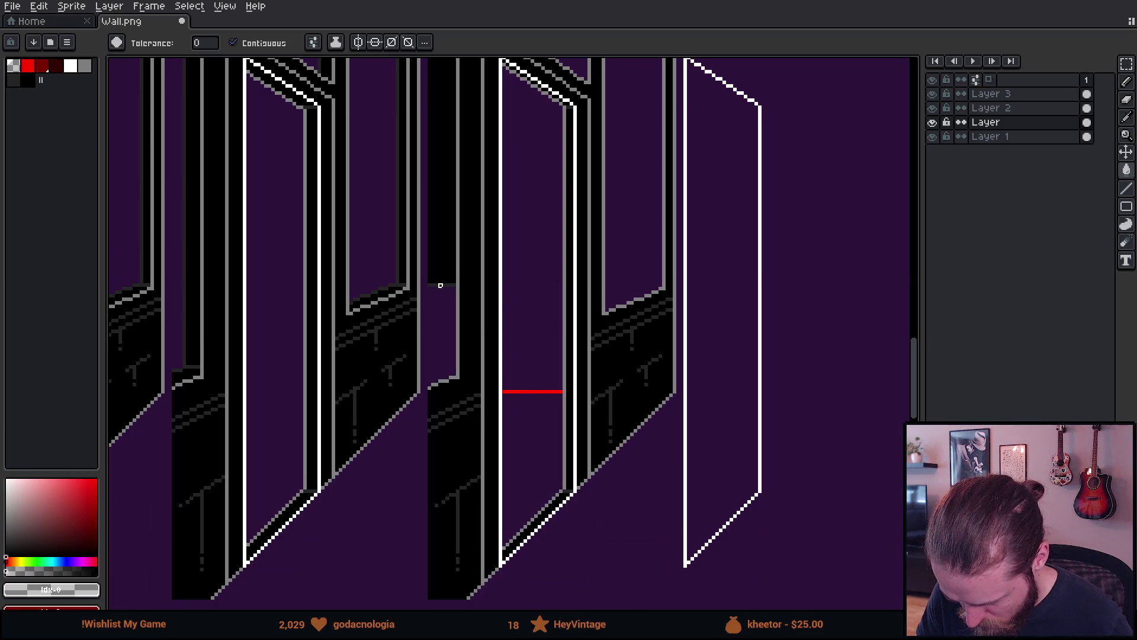
{"action": "left_click", "coordinate": [444, 278]}
{"action": "mouse_move", "coordinate": [447, 264]}
{"action": "left_mouse_down"}
{"action": "mouse_move", "coordinate": [424, 325]}
{"action": "mouse_move", "coordinate": [424, 398]}
{"action": "mouse_move", "coordinate": [507, 348]}
{"action": "mouse_move", "coordinate": [555, 336]}
{"action": "left_mouse_up"}
{"action": "scroll", "coordinate": [424, 398], "scroll_direction": "down", "scroll_amount": 1}
{"action": "scroll", "coordinate": [423, 397], "scroll_direction": "down", "scroll_amount": 1}
{"action": "left_click", "coordinate": [986, 136]}
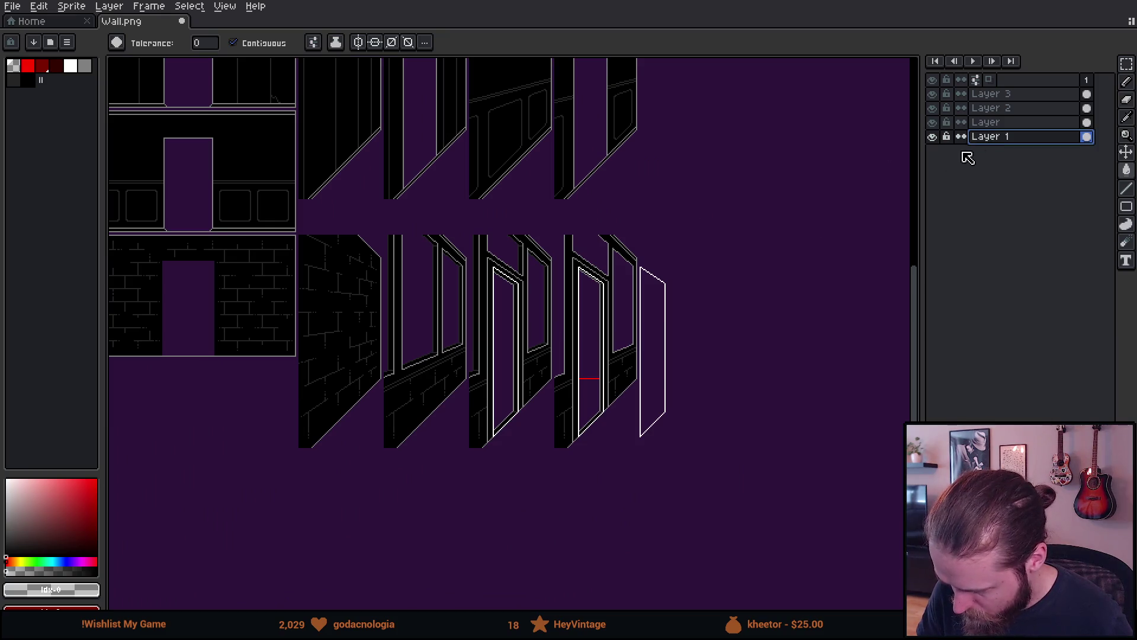
Add a new layer above Layer 1.
{"action": "left_click", "coordinate": [990, 122]}
{"action": "left_click", "coordinate": [997, 139]}
{"action": "key", "text": "shift+n"}
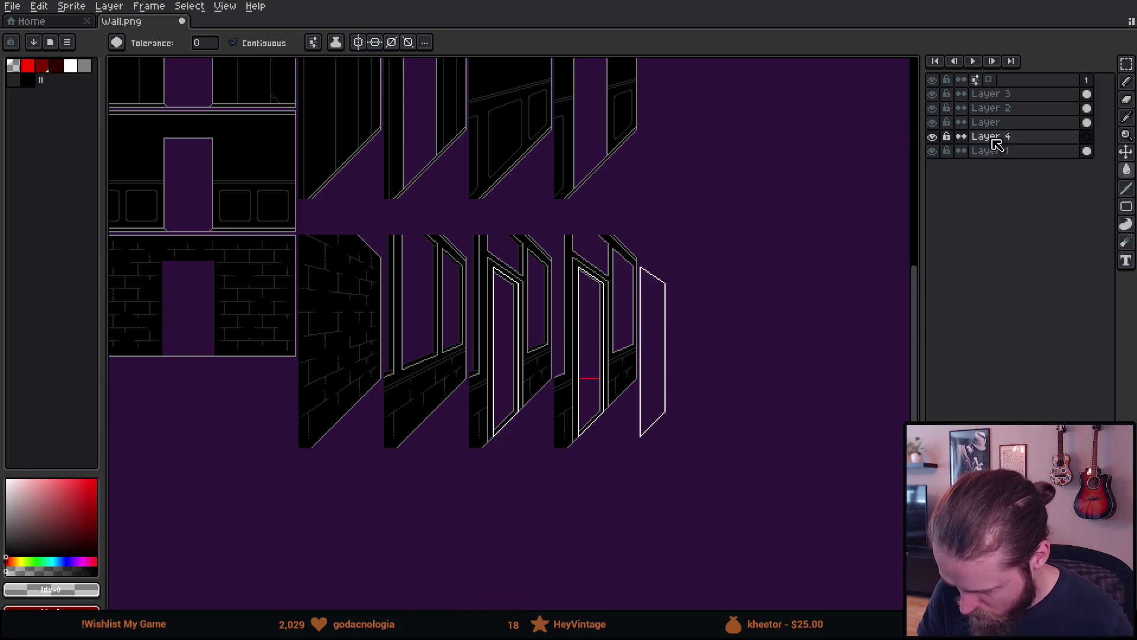
Marquee-select the five-window wall panel on 'Layer' for copying.
{"action": "left_click", "coordinate": [1001, 122]}
{"action": "left_click_drag", "start_coordinate": [550, 275], "coordinate": [872, 268]}
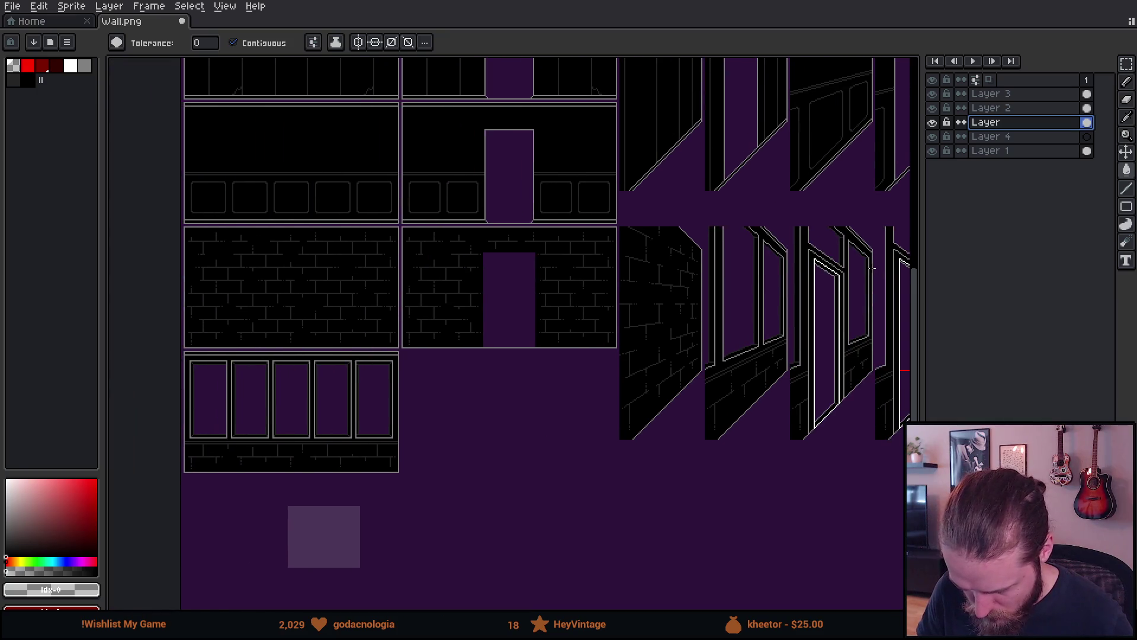
{"action": "scroll", "coordinate": [210, 431], "scroll_direction": "up", "scroll_amount": 2}
{"action": "key", "text": "m"}
{"action": "mouse_move", "coordinate": [154, 270]}
{"action": "left_mouse_down"}
{"action": "mouse_move", "coordinate": [368, 388]}
{"action": "mouse_move", "coordinate": [597, 490]}
{"action": "mouse_move", "coordinate": [606, 516]}
{"action": "left_mouse_up"}
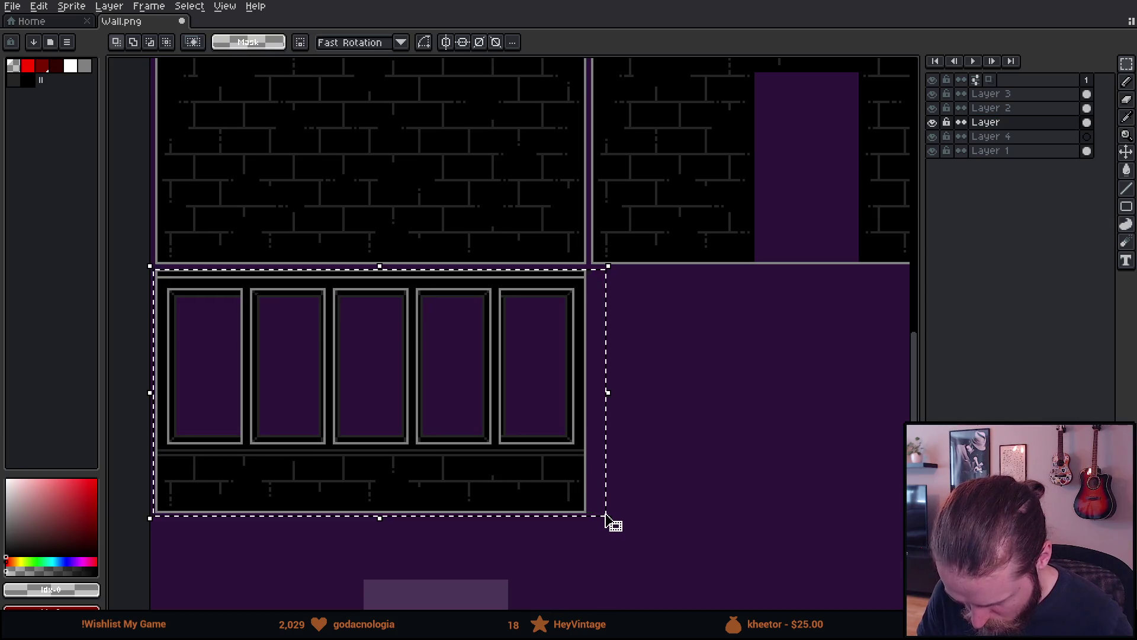
{"action": "scroll", "coordinate": [607, 518], "scroll_direction": "down", "scroll_amount": 3}
Paste the copied window panel onto Layer 4 near the door tiles.
{"action": "left_click_drag", "start_coordinate": [695, 465], "coordinate": [389, 455]}
{"action": "scroll", "coordinate": [593, 424], "scroll_direction": "up", "scroll_amount": 4}
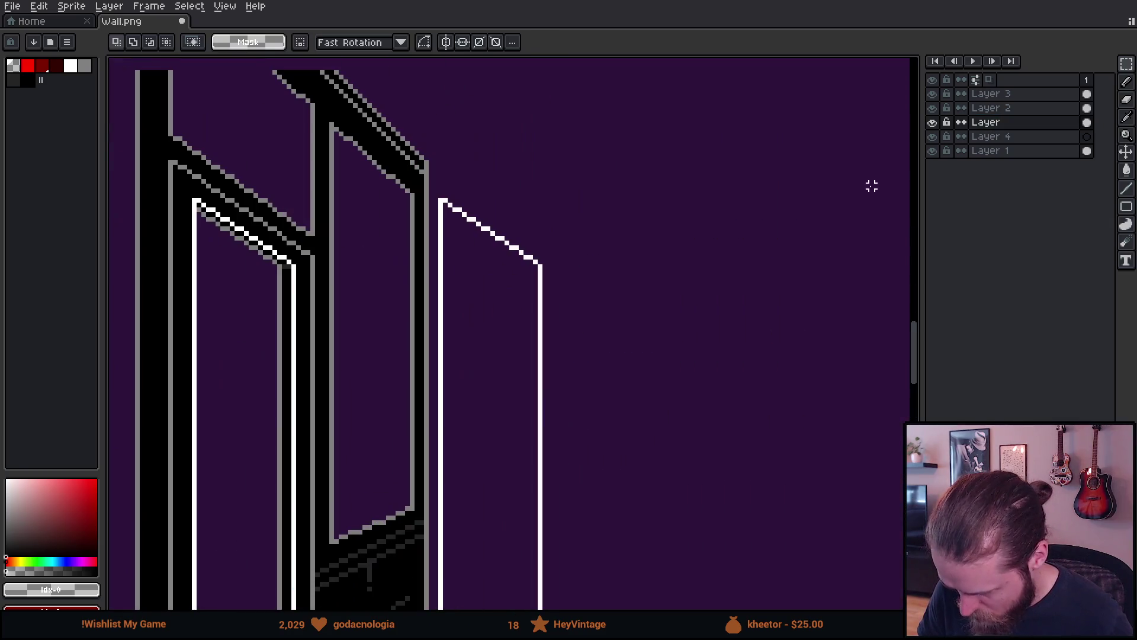
{"action": "left_click", "coordinate": [1042, 138]}
{"action": "mouse_move", "coordinate": [528, 294]}
{"action": "left_mouse_down"}
{"action": "mouse_move", "coordinate": [533, 251]}
{"action": "mouse_move", "coordinate": [639, 194]}
{"action": "left_mouse_up"}
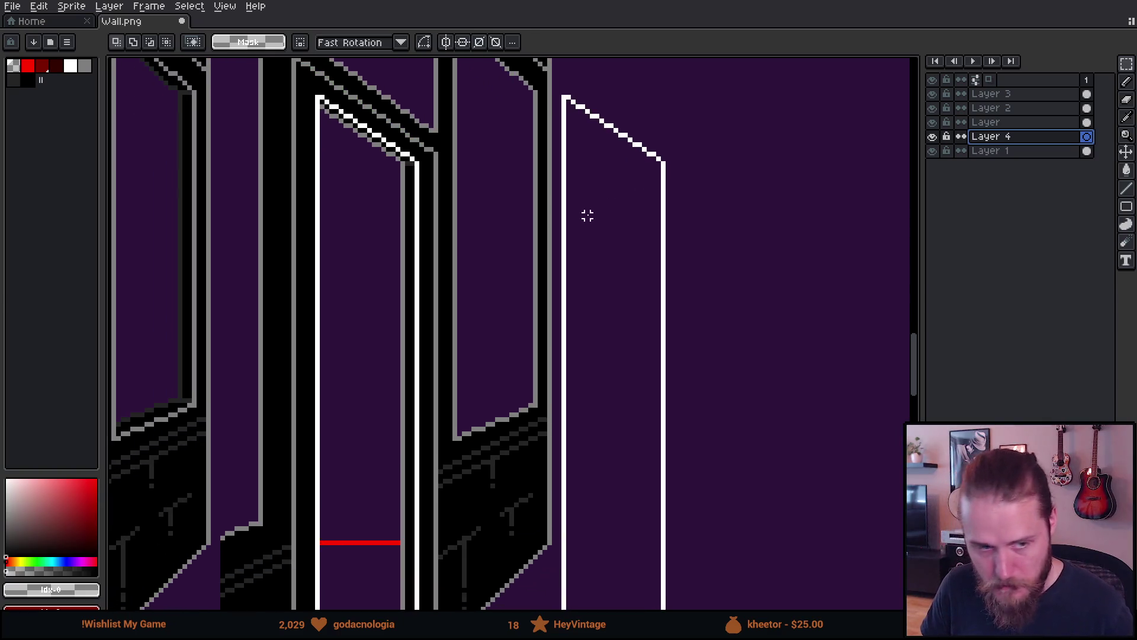
{"action": "scroll", "coordinate": [462, 247], "scroll_direction": "down", "scroll_amount": 1}
{"action": "scroll", "coordinate": [482, 221], "scroll_direction": "down", "scroll_amount": 2}
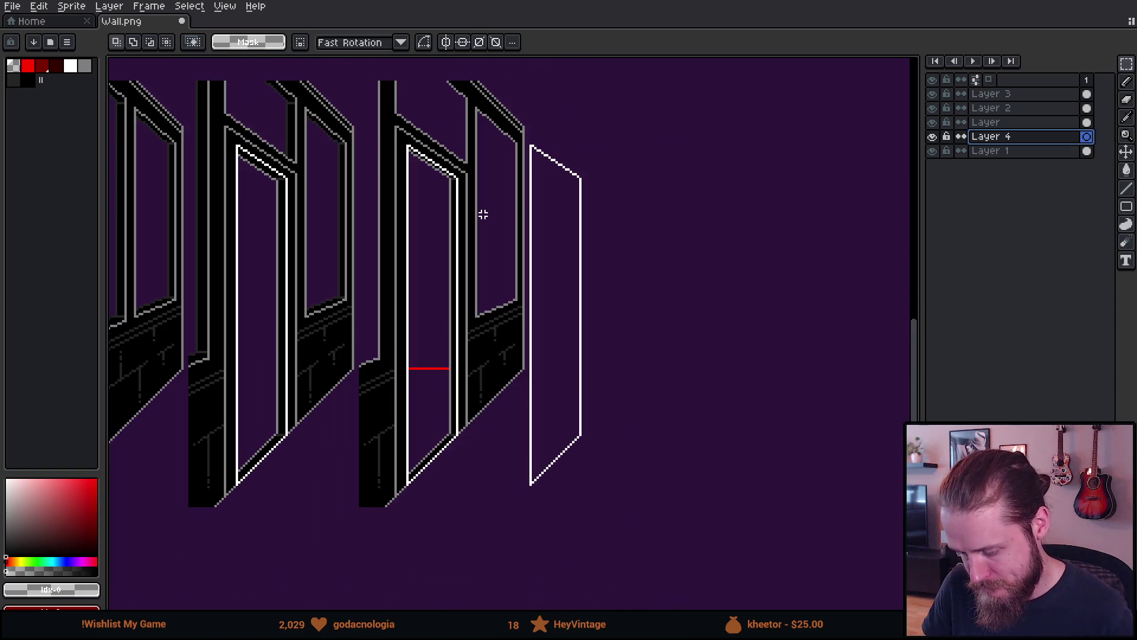
{"action": "mouse_move", "coordinate": [467, 218]}
{"action": "left_mouse_down"}
{"action": "mouse_move", "coordinate": [510, 221]}
{"action": "mouse_move", "coordinate": [566, 254]}
{"action": "left_mouse_up"}
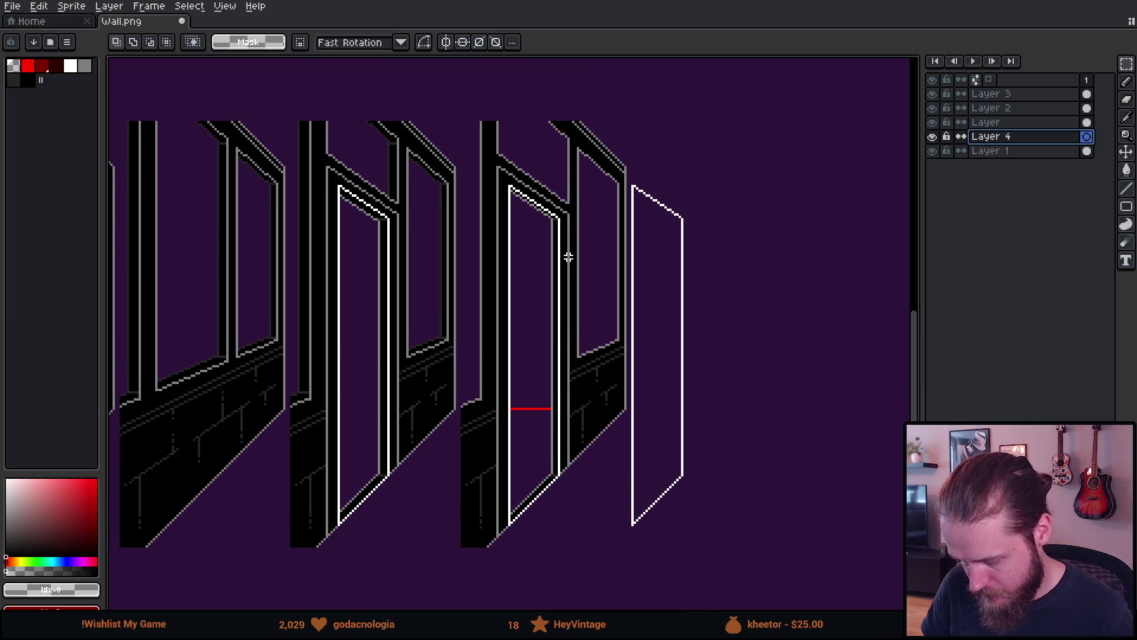
{"action": "key", "text": "ctrl+v"}
Drag the pasted panel far to the right, clear of the door tiles.
{"action": "mouse_move", "coordinate": [650, 477]}
{"action": "left_mouse_down"}
{"action": "mouse_move", "coordinate": [578, 343]}
{"action": "mouse_move", "coordinate": [529, 285]}
{"action": "mouse_move", "coordinate": [578, 278]}
{"action": "left_mouse_up"}
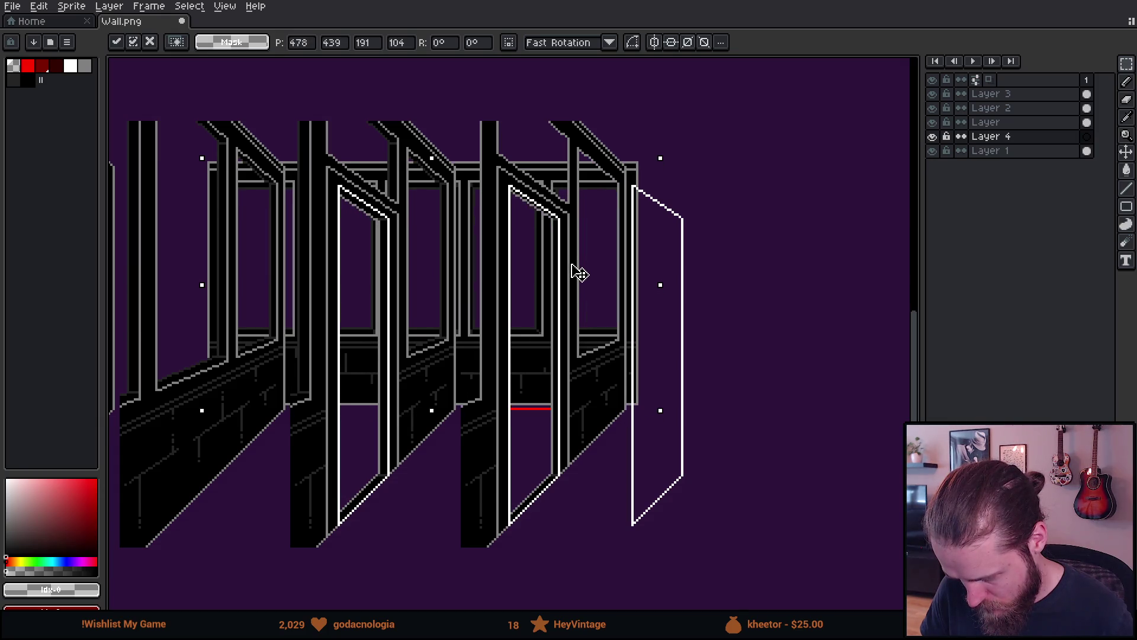
{"action": "left_click_drag", "start_coordinate": [579, 279], "coordinate": [567, 279]}
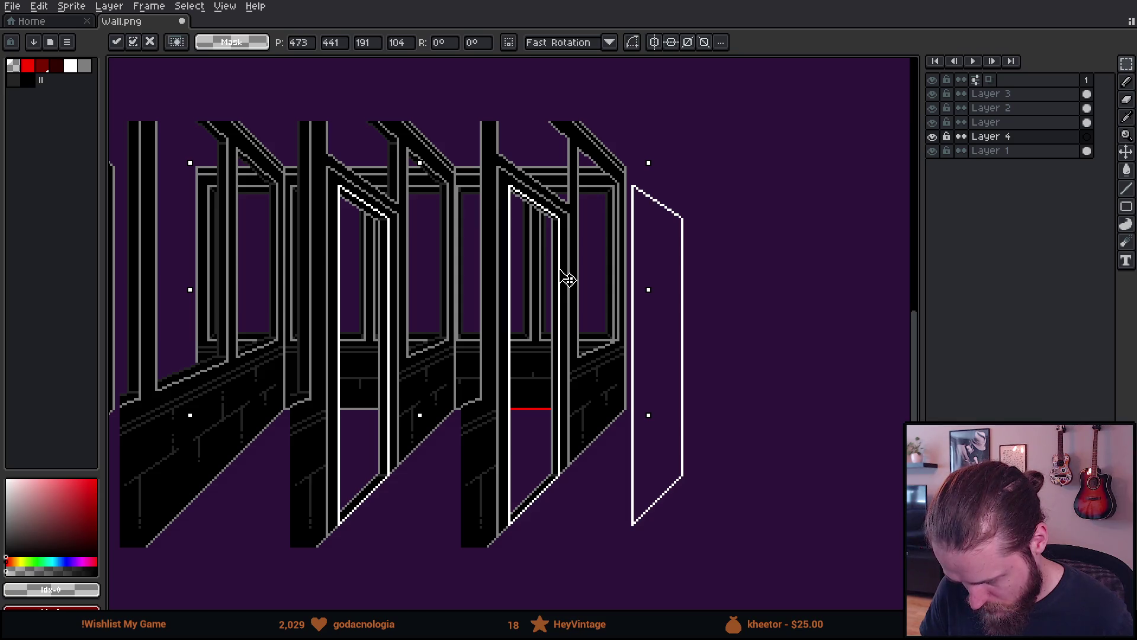
{"action": "scroll", "coordinate": [568, 279], "scroll_direction": "down", "scroll_amount": 2}
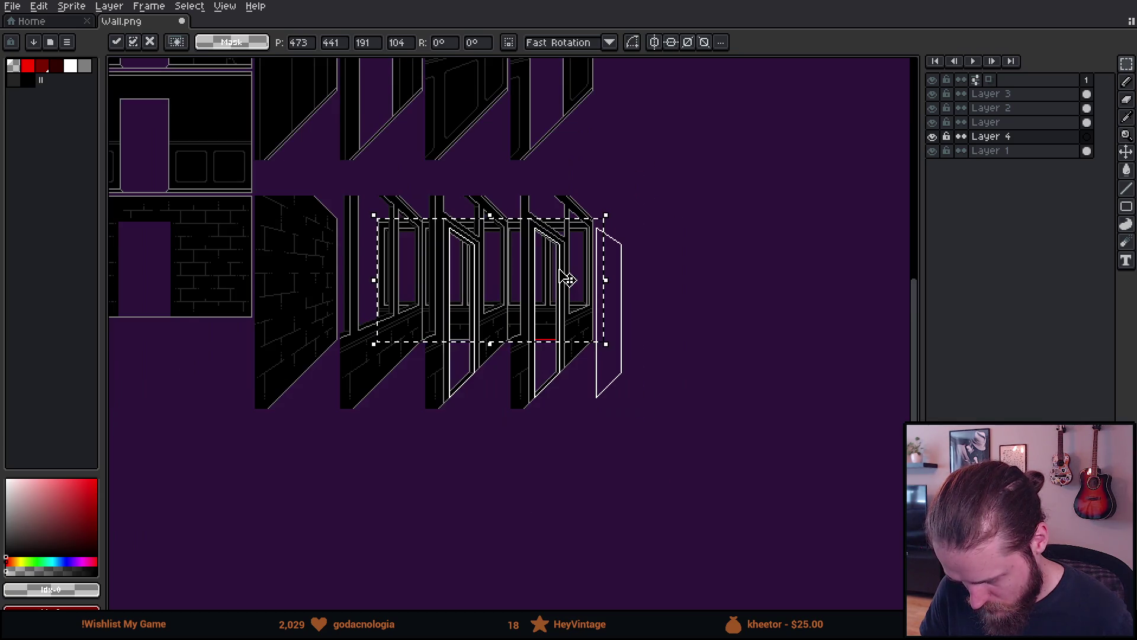
{"action": "scroll", "coordinate": [628, 261], "scroll_direction": "up", "scroll_amount": 4}
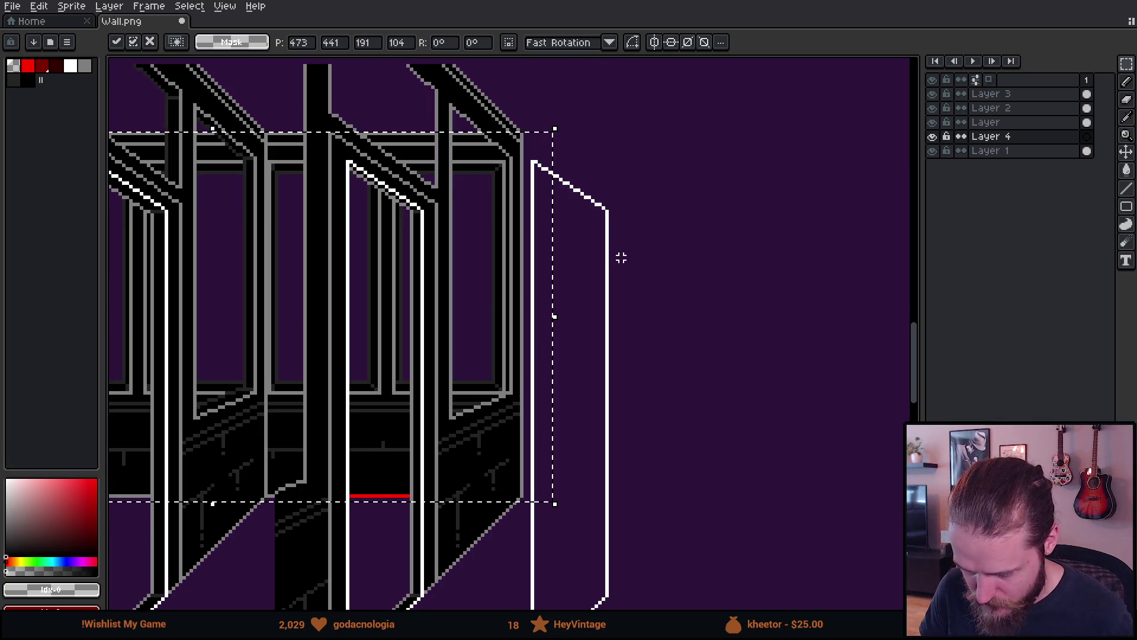
{"action": "scroll", "coordinate": [619, 251], "scroll_direction": "down", "scroll_amount": 2}
{"action": "left_click_drag", "start_coordinate": [620, 251], "coordinate": [477, 221]}
{"action": "mouse_move", "coordinate": [345, 297]}
{"action": "left_mouse_down"}
{"action": "mouse_move", "coordinate": [887, 276]}
{"action": "mouse_move", "coordinate": [858, 292]}
{"action": "left_mouse_up"}
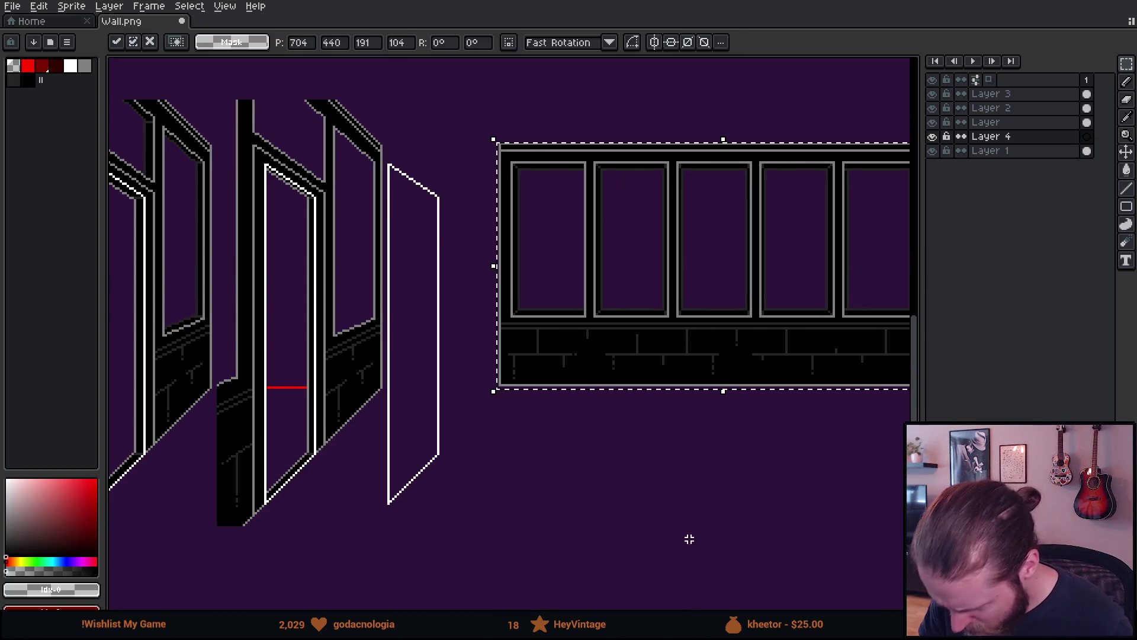
Drop the pasted window panel beside the door tiles.
{"action": "left_click", "coordinate": [693, 532]}
{"action": "left_click_drag", "start_coordinate": [691, 380], "coordinate": [595, 397]}
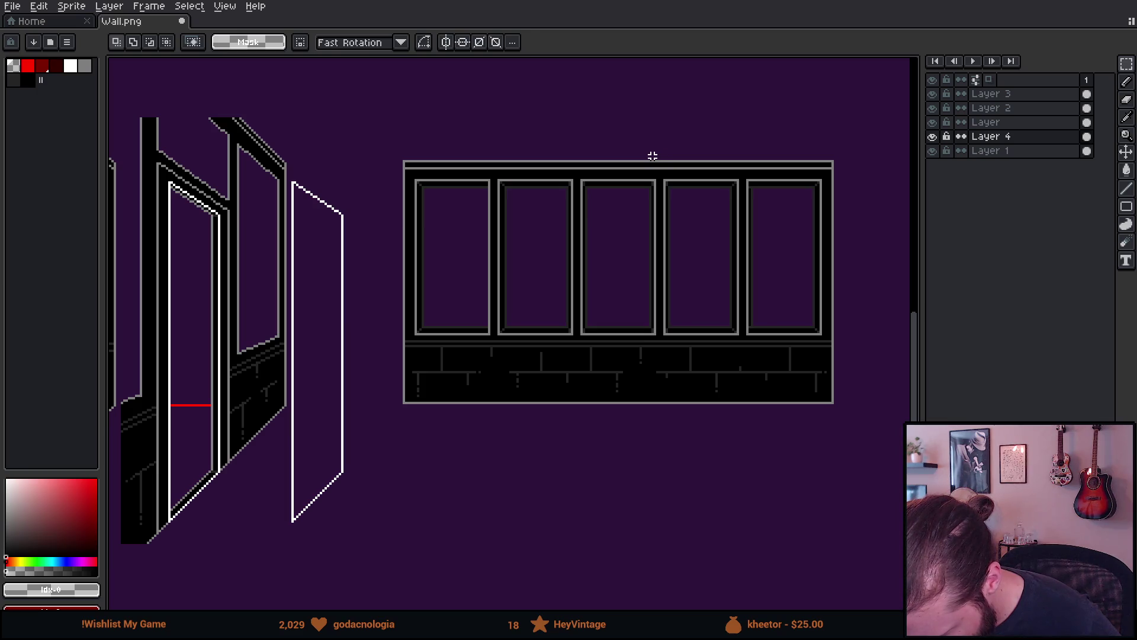
{"action": "left_click_drag", "start_coordinate": [579, 150], "coordinate": [645, 269]}
{"action": "left_click", "coordinate": [694, 235]}
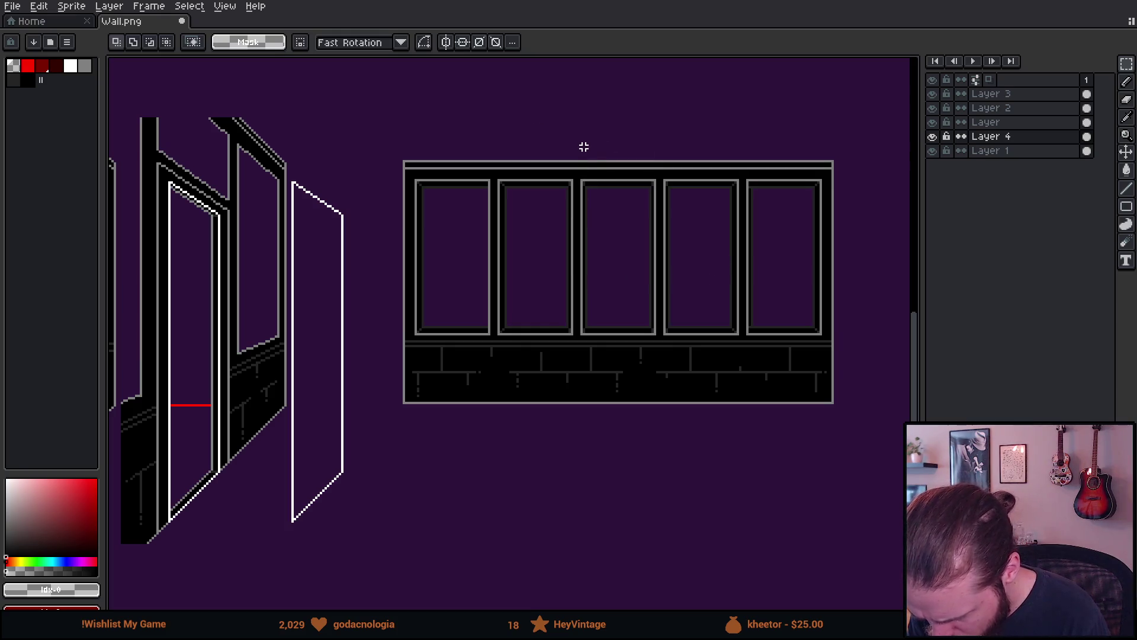
Cut away the right-hand windows and edge strip, then drag the two-window remainder onto the doorway.
{"action": "mouse_move", "coordinate": [584, 150]}
{"action": "left_mouse_down"}
{"action": "mouse_move", "coordinate": [617, 279]}
{"action": "mouse_move", "coordinate": [887, 439]}
{"action": "left_mouse_up"}
{"action": "key", "text": "ctrl+x"}
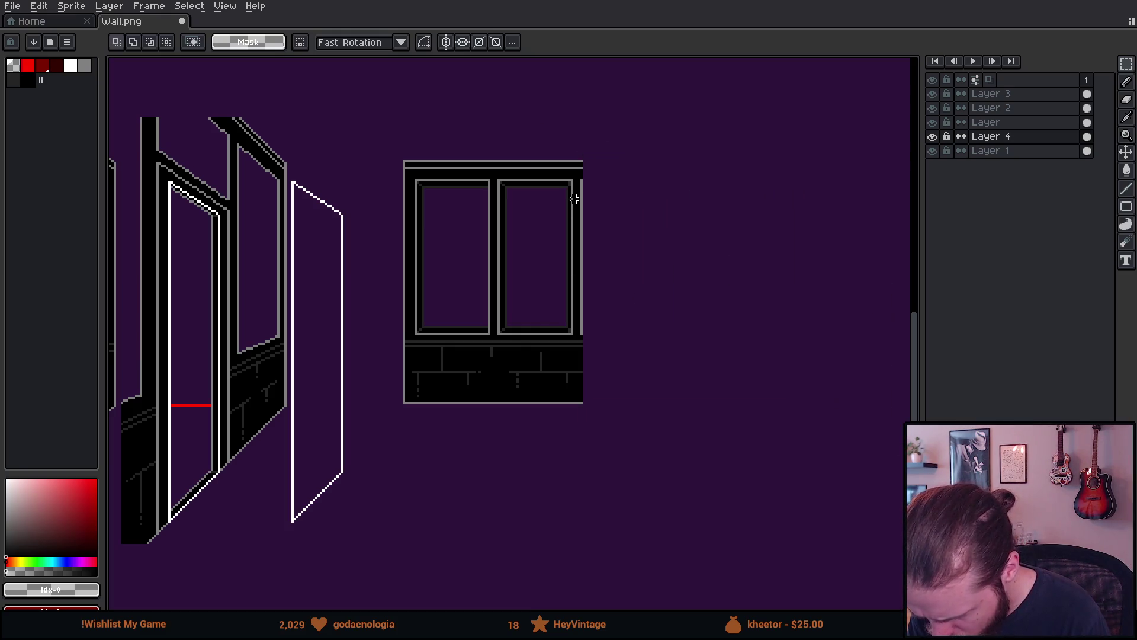
{"action": "left_click_drag", "start_coordinate": [634, 142], "coordinate": [581, 436]}
{"action": "key", "text": "ctrl+x"}
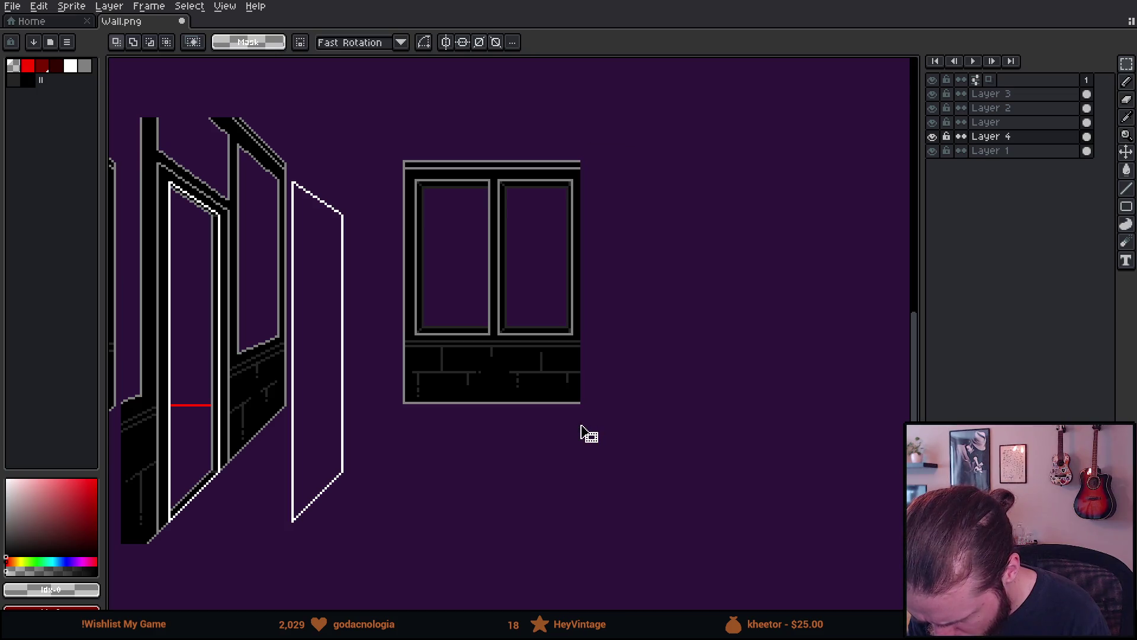
{"action": "left_click_drag", "start_coordinate": [632, 119], "coordinate": [393, 460]}
{"action": "mouse_move", "coordinate": [485, 396]}
{"action": "left_mouse_down"}
{"action": "mouse_move", "coordinate": [191, 394]}
{"action": "mouse_move", "coordinate": [406, 388]}
{"action": "left_mouse_up"}
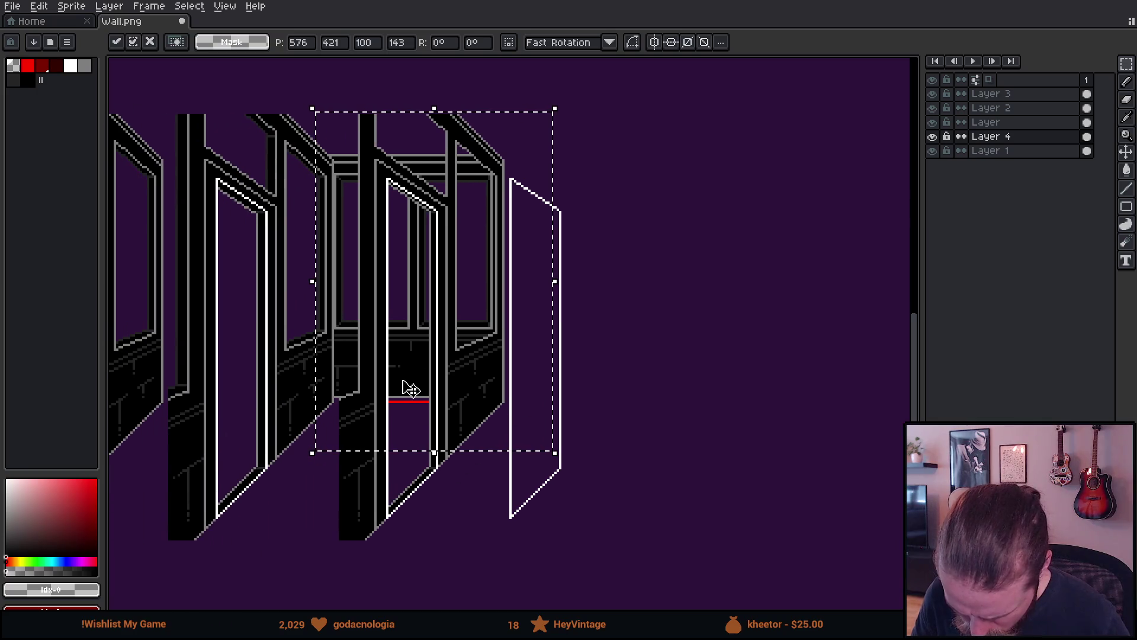
Nudge the two-window panel two pixels down and right, then drop it in the doorway.
{"action": "key", "text": "Down"}
{"action": "key", "text": "Down"}
{"action": "scroll", "coordinate": [393, 376], "scroll_direction": "up", "scroll_amount": 2}
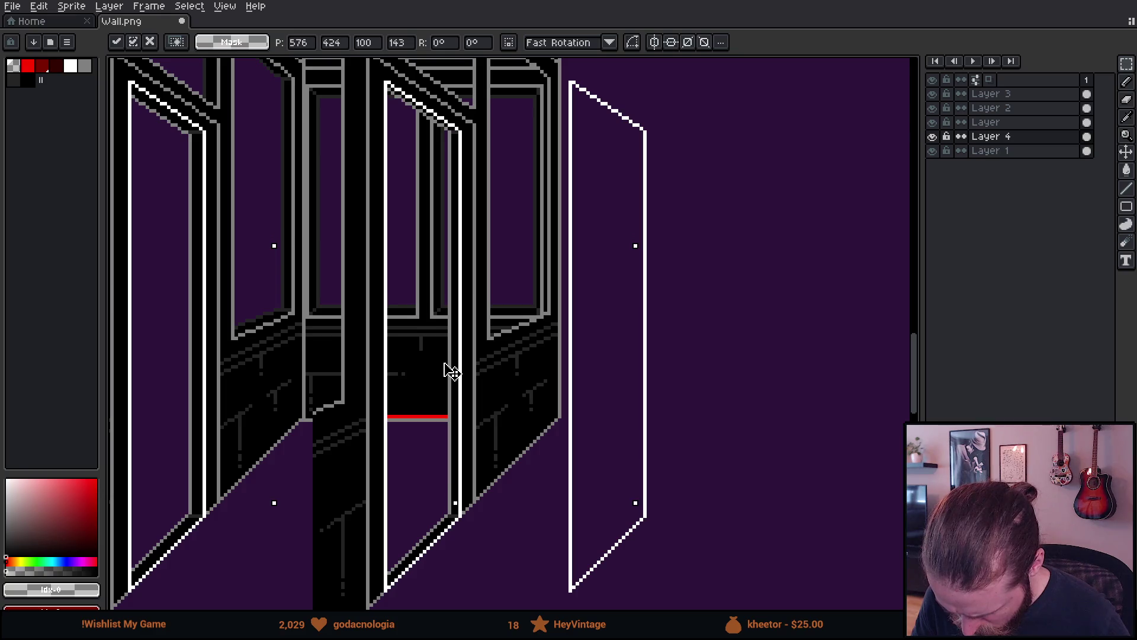
{"action": "left_click_drag", "start_coordinate": [445, 362], "coordinate": [454, 361]}
{"action": "scroll", "coordinate": [461, 367], "scroll_direction": "down", "scroll_amount": 5}
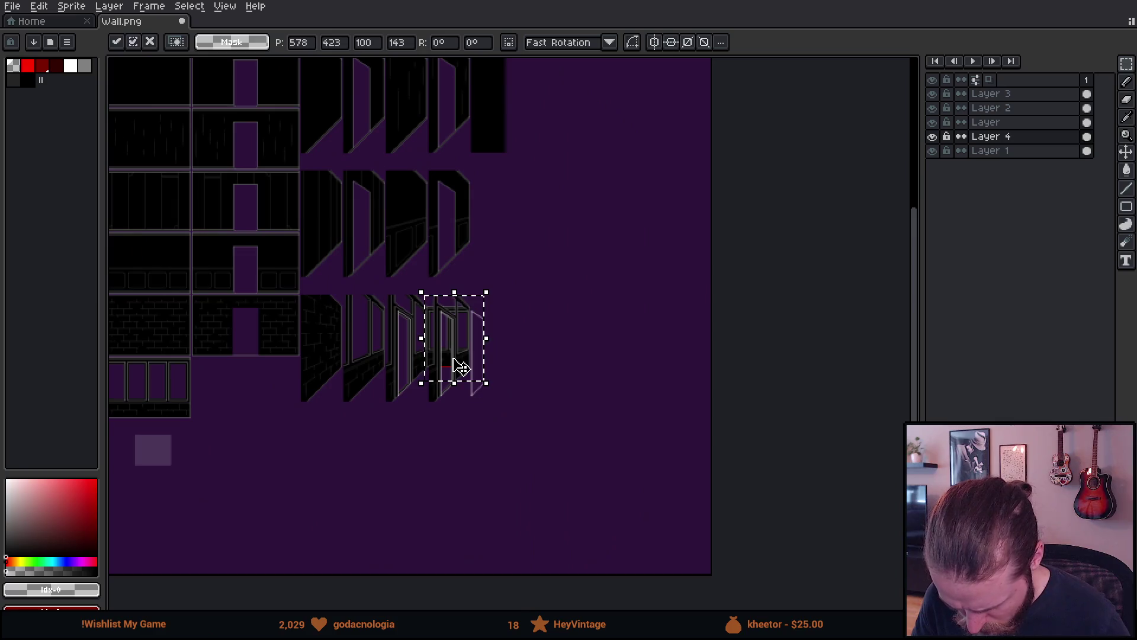
{"action": "scroll", "coordinate": [461, 368], "scroll_direction": "up", "scroll_amount": 1}
{"action": "scroll", "coordinate": [461, 368], "scroll_direction": "up", "scroll_amount": 1}
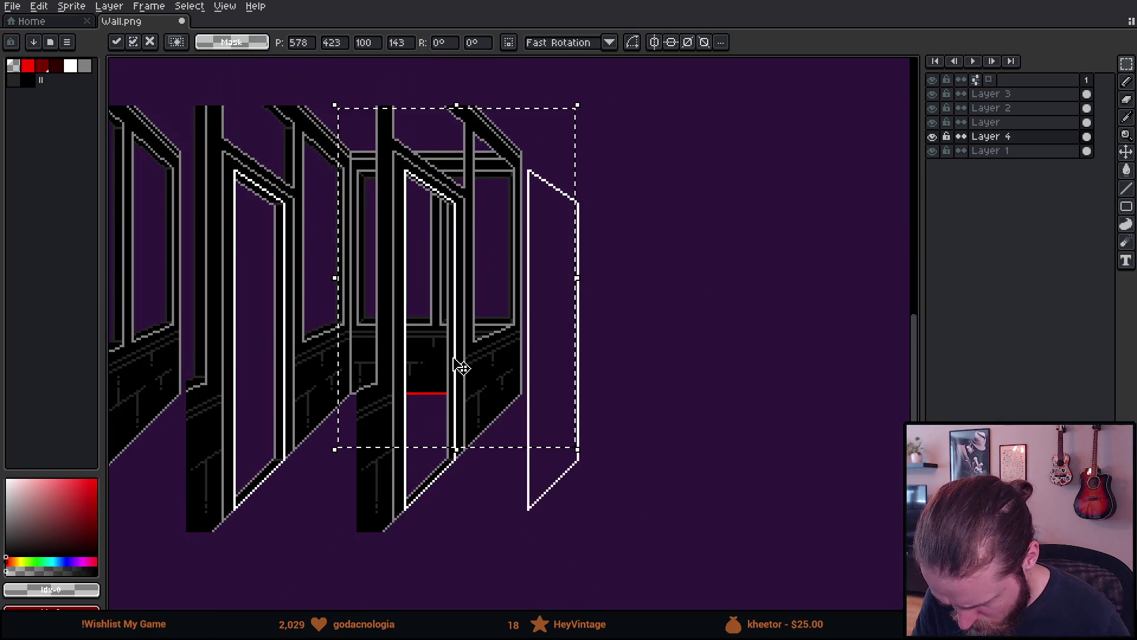
{"action": "left_click", "coordinate": [706, 272]}
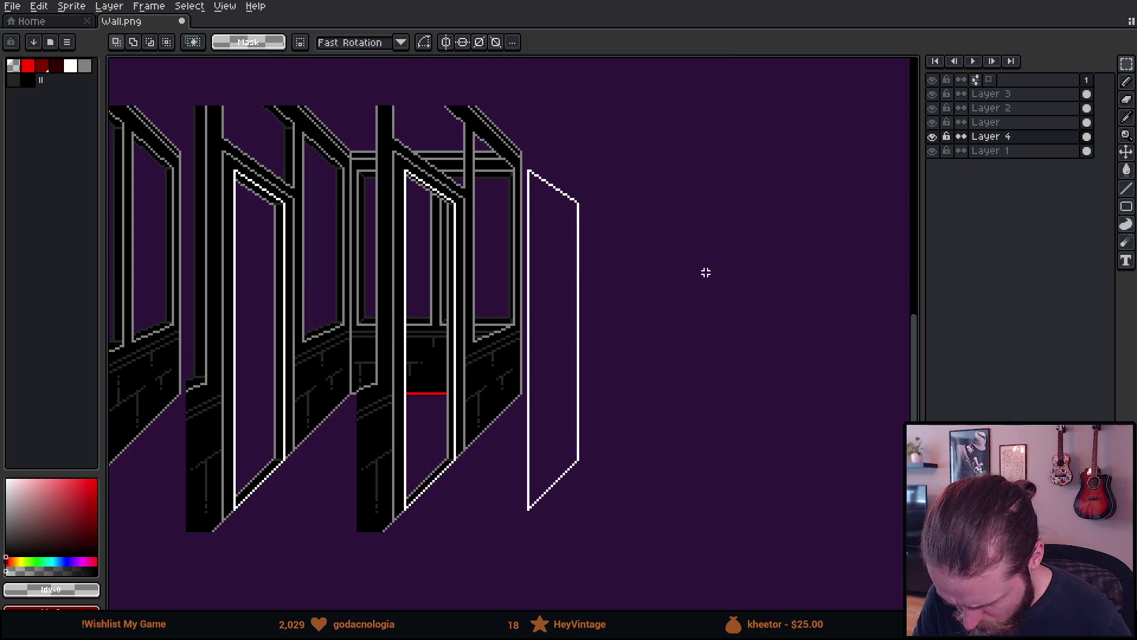
With a non-contiguous Paint Bucket fill, darken every grey frame line of that shade.
{"action": "mouse_move", "coordinate": [244, 85]}
{"action": "left_mouse_down"}
{"action": "mouse_move", "coordinate": [312, 389]}
{"action": "mouse_move", "coordinate": [355, 447]}
{"action": "left_mouse_up"}
{"action": "left_click", "coordinate": [355, 448]}
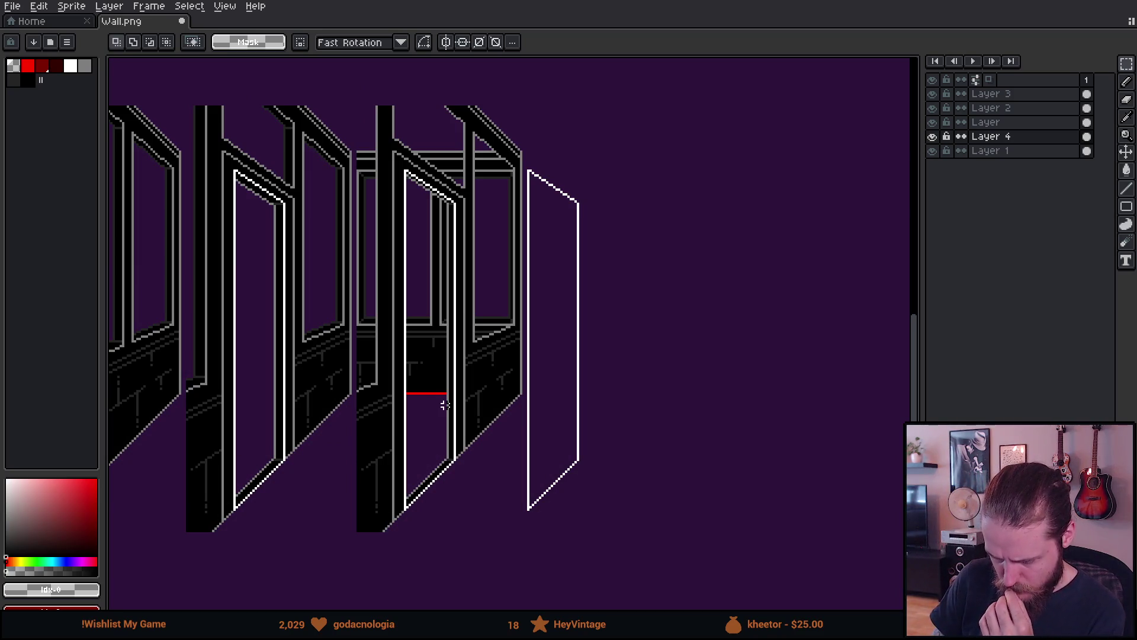
{"action": "left_click_drag", "start_coordinate": [436, 304], "coordinate": [468, 338]}
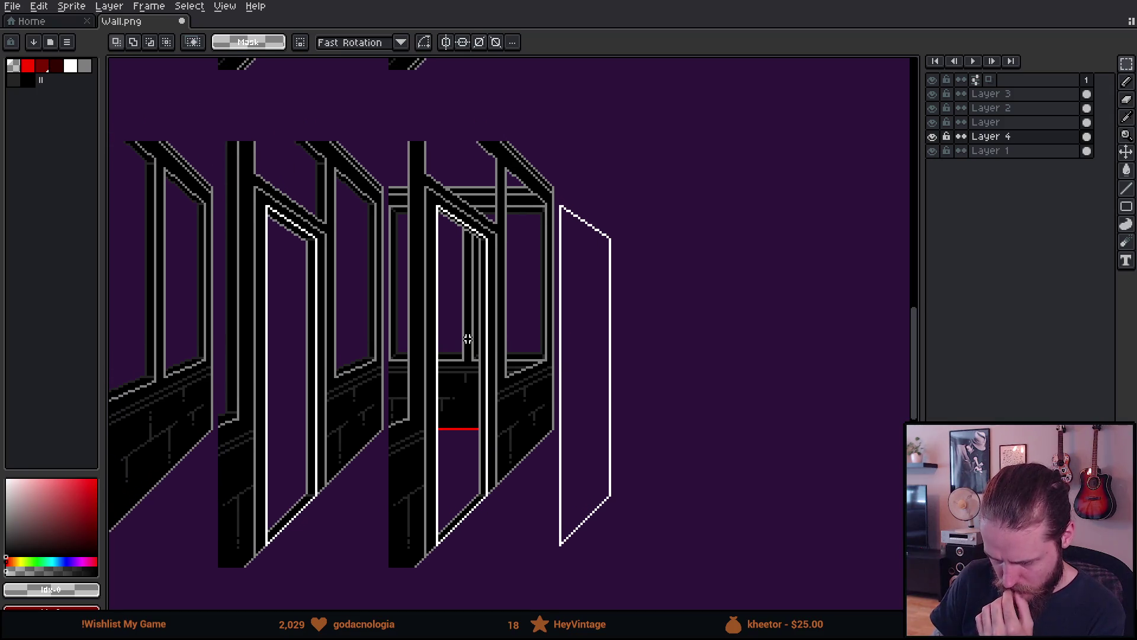
{"action": "scroll", "coordinate": [468, 339], "scroll_direction": "up", "scroll_amount": 1}
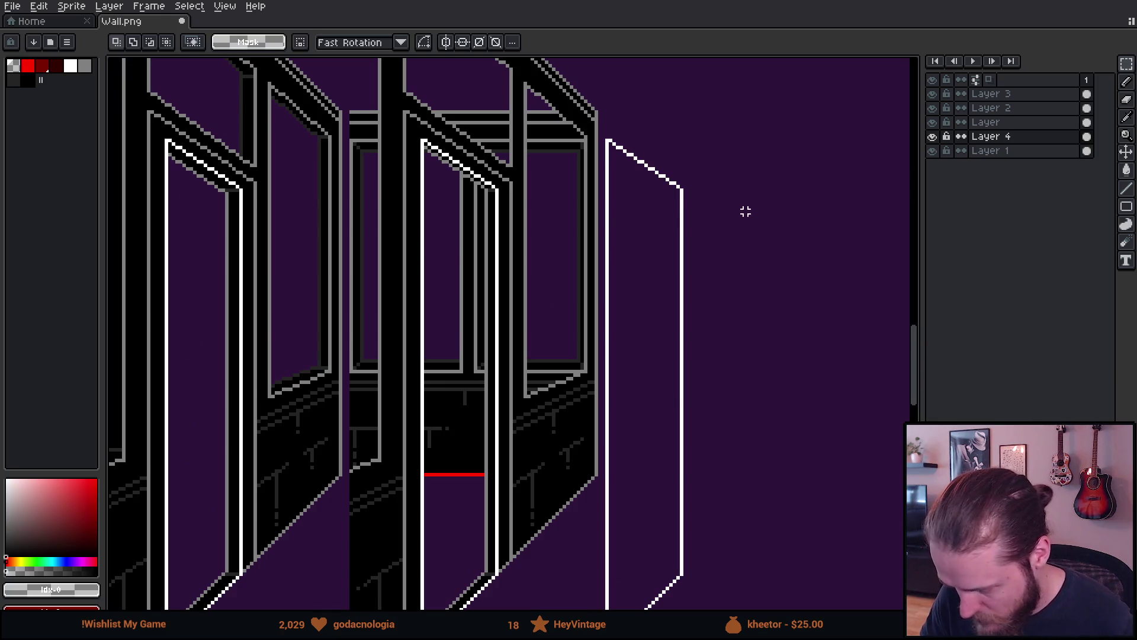
{"action": "key", "text": "g"}
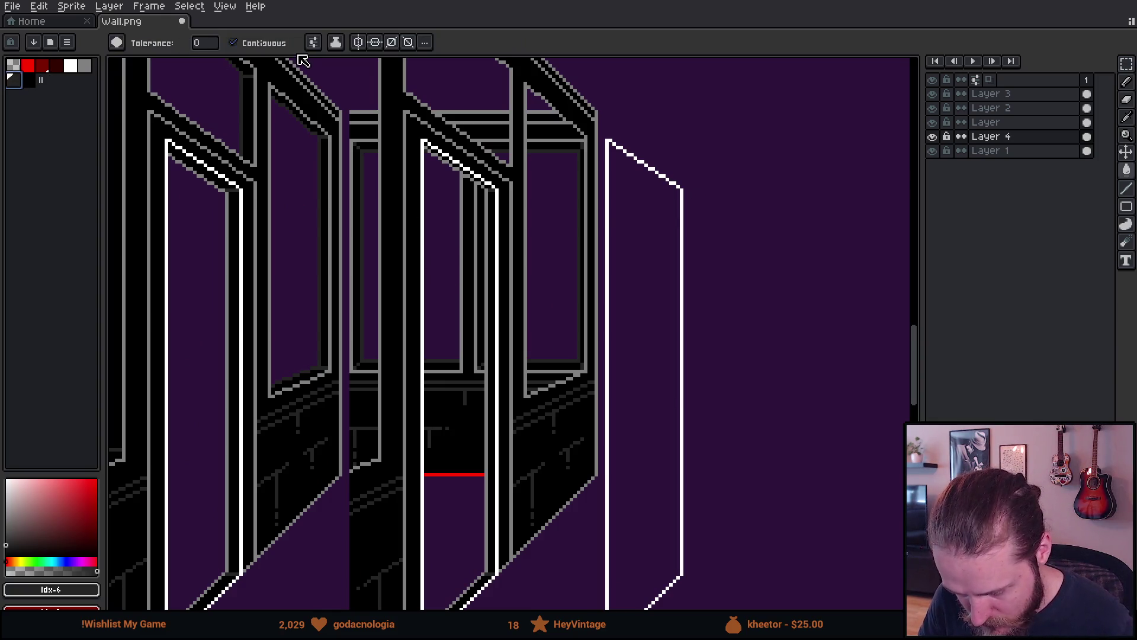
{"action": "left_click", "coordinate": [233, 43]}
{"action": "left_click", "coordinate": [462, 204]}
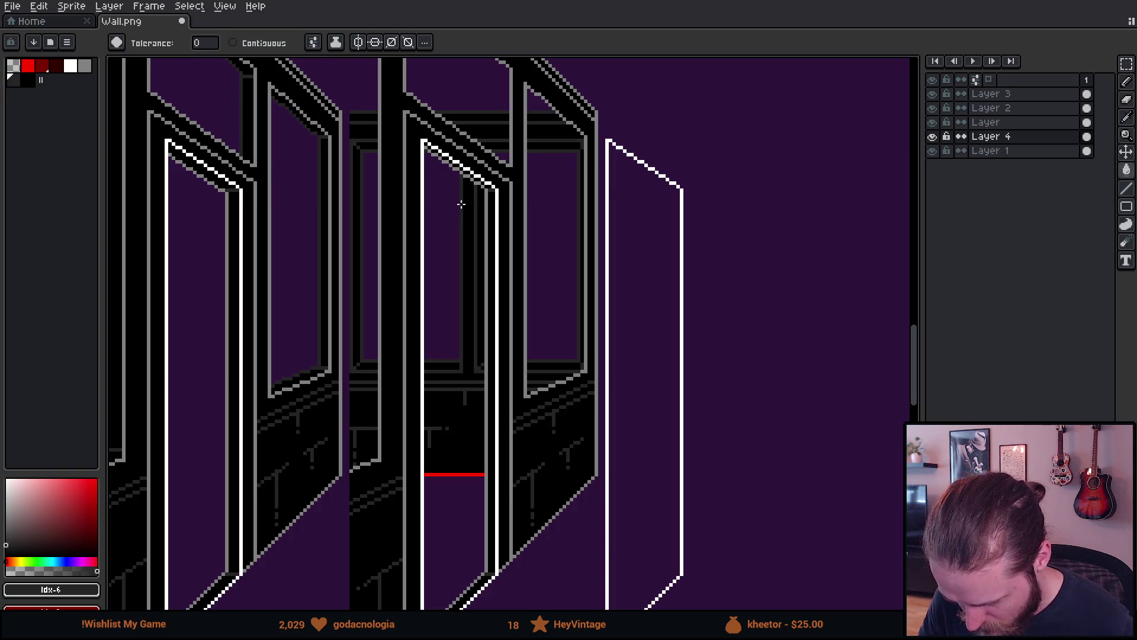
Hide the red guide line's layer and select it.
{"action": "scroll", "coordinate": [462, 204], "scroll_direction": "down", "scroll_amount": 1}
{"action": "scroll", "coordinate": [583, 292], "scroll_direction": "down", "scroll_amount": 1}
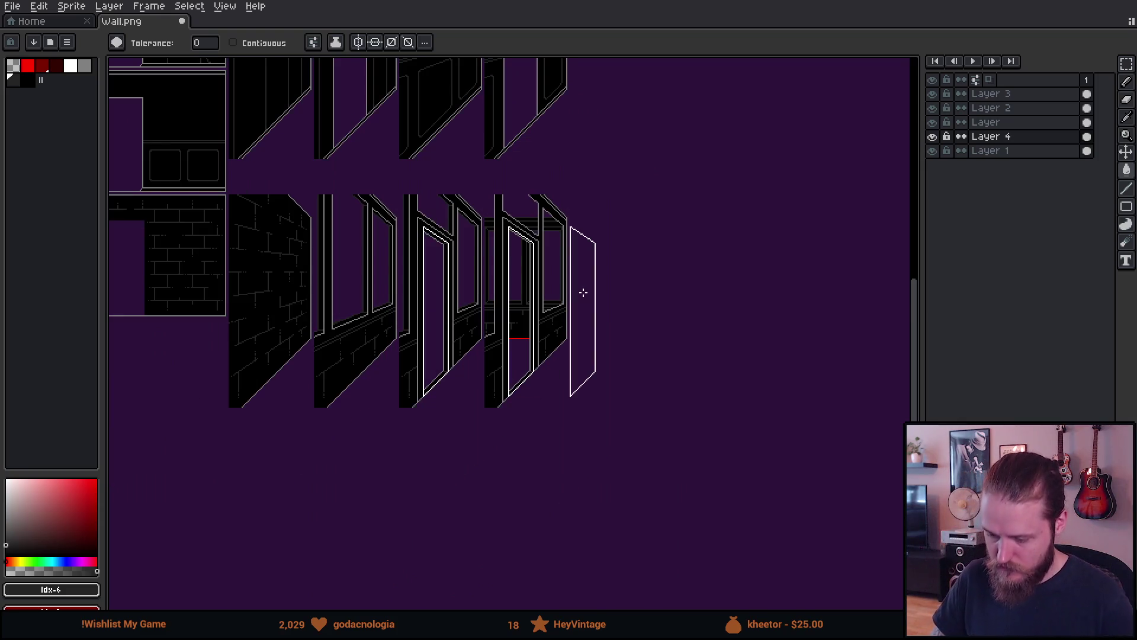
{"action": "scroll", "coordinate": [584, 292], "scroll_direction": "up", "scroll_amount": 1}
{"action": "mouse_move", "coordinate": [583, 292]}
{"action": "left_mouse_down"}
{"action": "mouse_move", "coordinate": [612, 322]}
{"action": "mouse_move", "coordinate": [667, 332]}
{"action": "mouse_move", "coordinate": [653, 345]}
{"action": "mouse_move", "coordinate": [744, 310]}
{"action": "mouse_move", "coordinate": [727, 315]}
{"action": "left_mouse_up"}
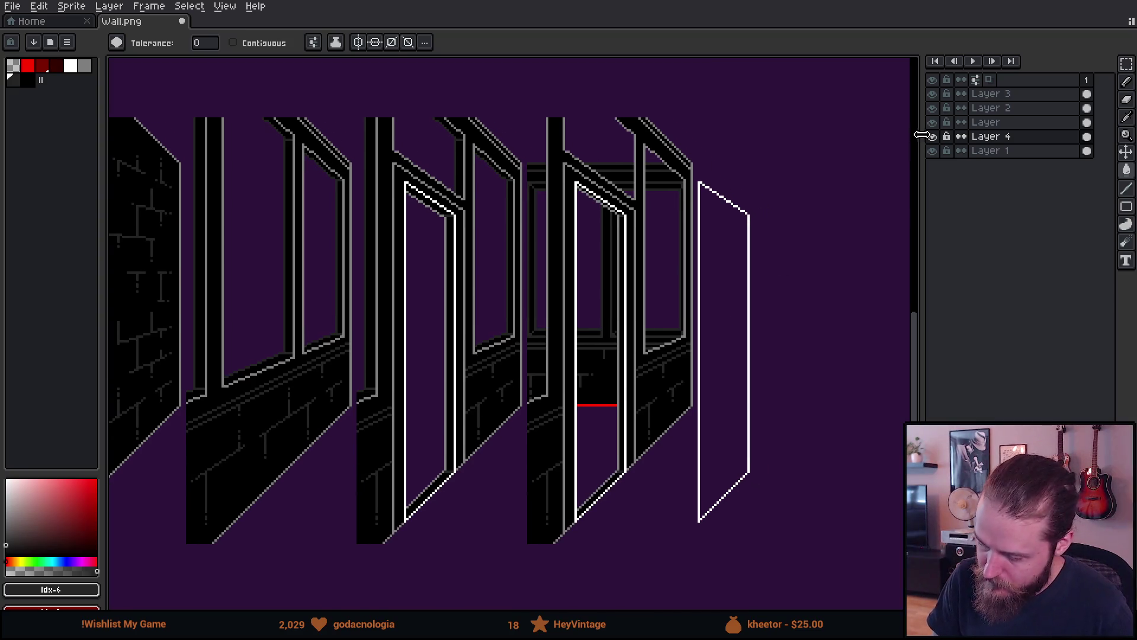
{"action": "left_click", "coordinate": [934, 99]}
{"action": "left_click", "coordinate": [984, 93]}
Delete the red guide line's layer and toggle Layer 2 on and off to compare.
{"action": "key", "text": "Delete"}
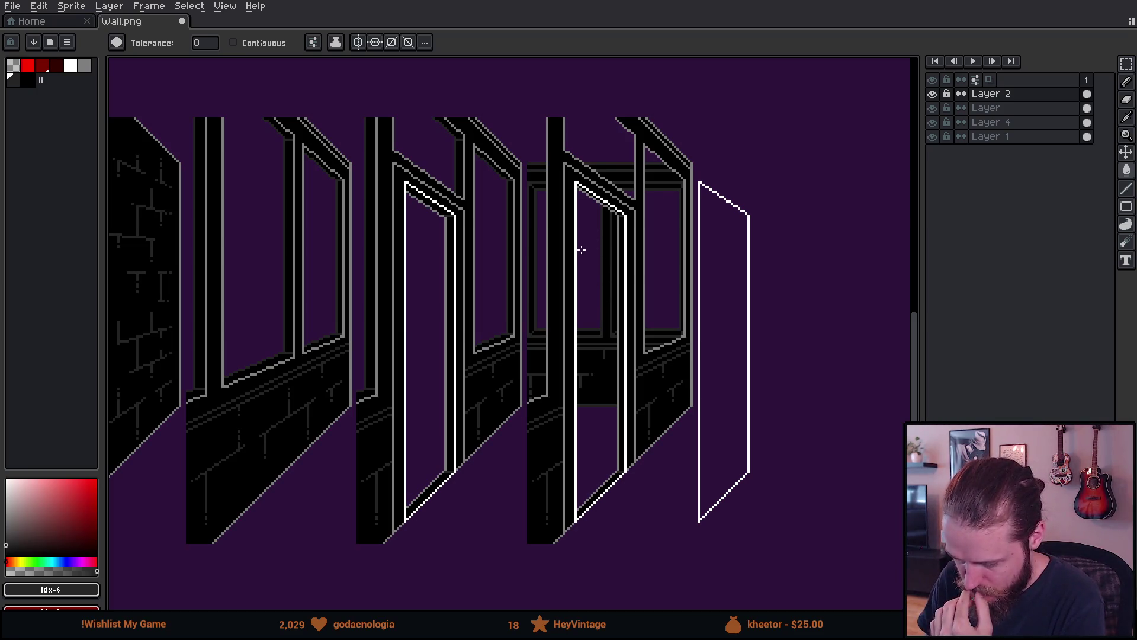
{"action": "left_click_drag", "start_coordinate": [581, 250], "coordinate": [595, 258]}
{"action": "left_click", "coordinate": [934, 95]}
{"action": "left_click", "coordinate": [933, 95]}
{"action": "left_click", "coordinate": [933, 95]}
{"action": "left_click", "coordinate": [934, 95]}
{"action": "left_click", "coordinate": [935, 95]}
{"action": "left_click", "coordinate": [934, 94]}
{"action": "left_click", "coordinate": [934, 95]}
{"action": "left_click", "coordinate": [934, 94]}
On Layer 2, move the right door frame's pixels down and to the right.
{"action": "left_click", "coordinate": [977, 95]}
{"action": "key", "text": "m"}
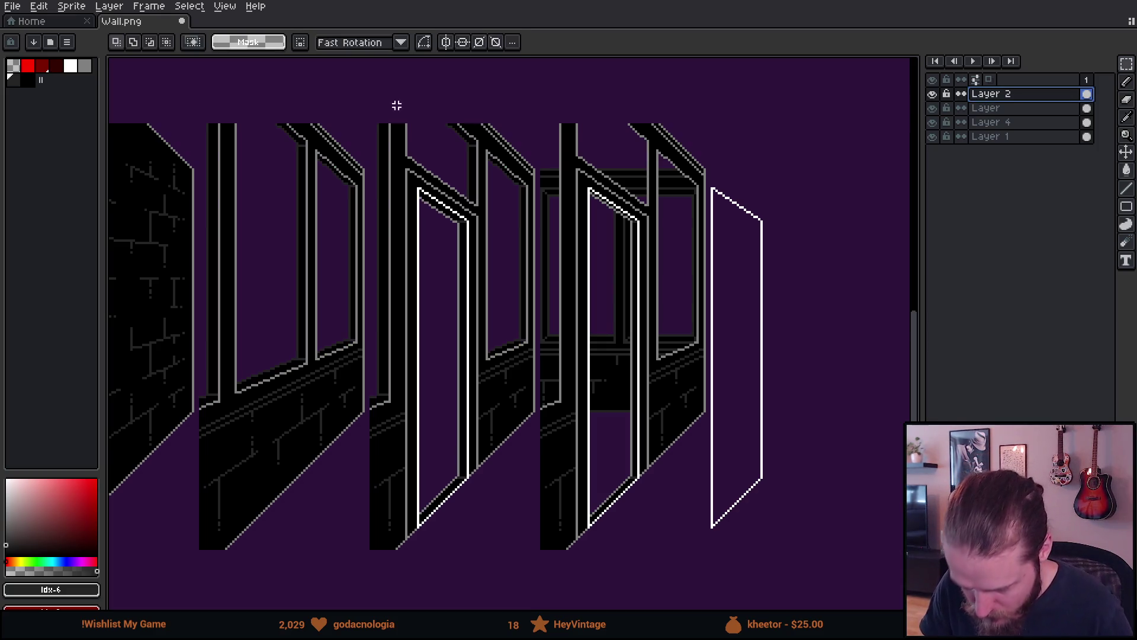
{"action": "mouse_move", "coordinate": [366, 111]}
{"action": "left_mouse_down"}
{"action": "mouse_move", "coordinate": [431, 271]}
{"action": "mouse_move", "coordinate": [485, 455]}
{"action": "mouse_move", "coordinate": [536, 547]}
{"action": "left_mouse_up"}
{"action": "scroll", "coordinate": [635, 246], "scroll_direction": "up", "scroll_amount": 1}
{"action": "mouse_move", "coordinate": [437, 202]}
{"action": "left_mouse_down"}
{"action": "mouse_move", "coordinate": [508, 290]}
{"action": "mouse_move", "coordinate": [673, 274]}
{"action": "mouse_move", "coordinate": [692, 215]}
{"action": "left_mouse_up"}
{"action": "scroll", "coordinate": [686, 213], "scroll_direction": "down", "scroll_amount": 1}
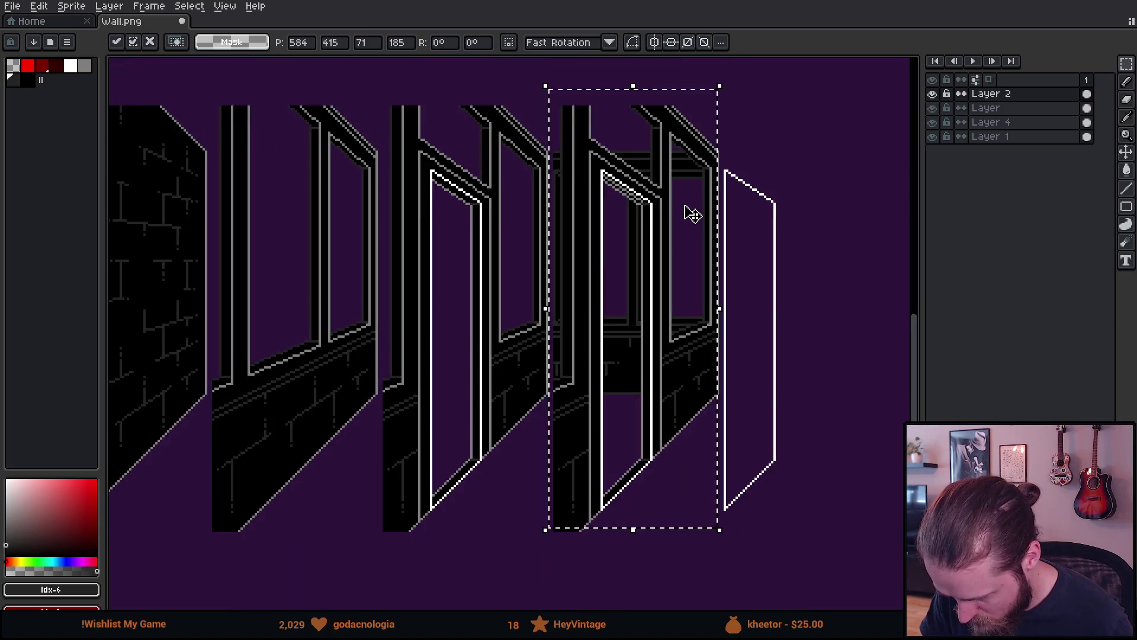
{"action": "left_click", "coordinate": [812, 199]}
{"action": "left_click_drag", "start_coordinate": [812, 199], "coordinate": [736, 204]}
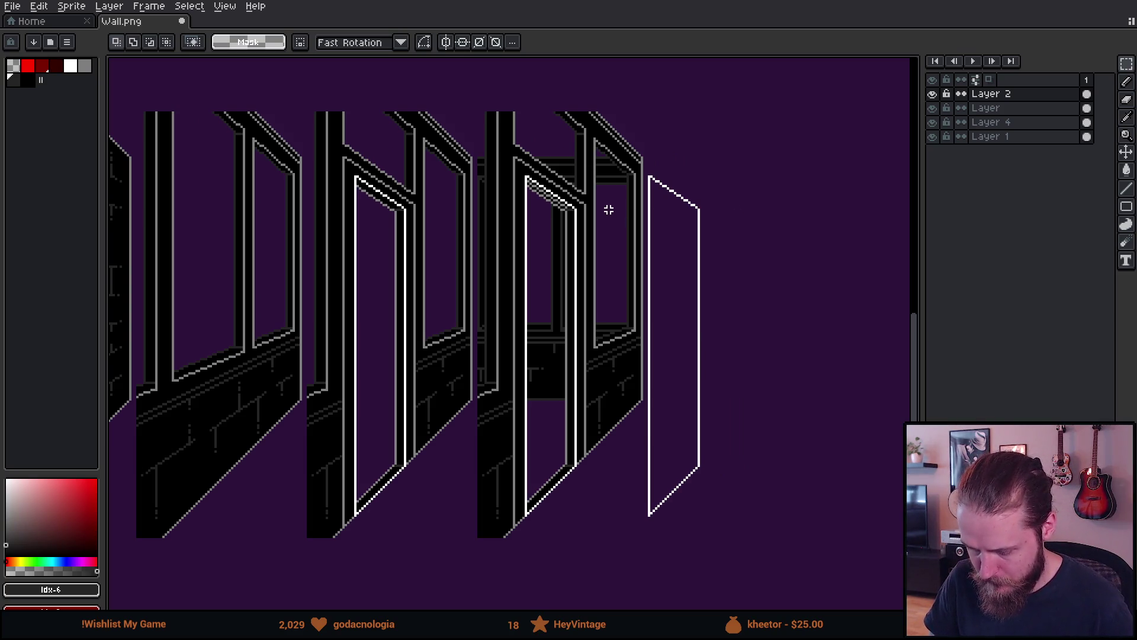
{"action": "scroll", "coordinate": [549, 204], "scroll_direction": "up", "scroll_amount": 3}
Pick black and pencil over the grey pixels along the door frame's diagonal edge on Layer 2.
{"action": "left_click", "coordinate": [933, 95]}
{"action": "left_click", "coordinate": [933, 95]}
{"action": "left_click", "coordinate": [933, 94]}
{"action": "left_click", "coordinate": [983, 93]}
{"action": "key", "text": "i"}
{"action": "left_click", "coordinate": [645, 253], "text": "alt"}
{"action": "left_click", "coordinate": [616, 229]}
{"action": "left_click", "coordinate": [466, 123], "text": "shift"}
{"action": "left_click", "coordinate": [483, 143]}
{"action": "left_click", "coordinate": [512, 162]}
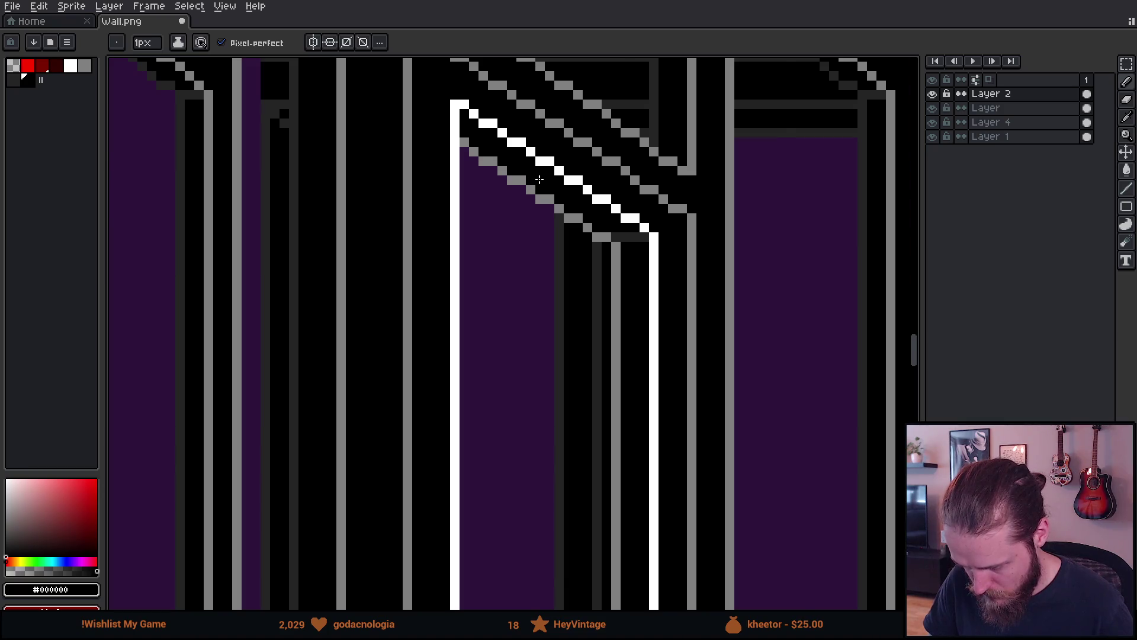
Pan across the row of door frames and pillars to review the result.
{"action": "scroll", "coordinate": [623, 283], "scroll_direction": "down", "scroll_amount": 3}
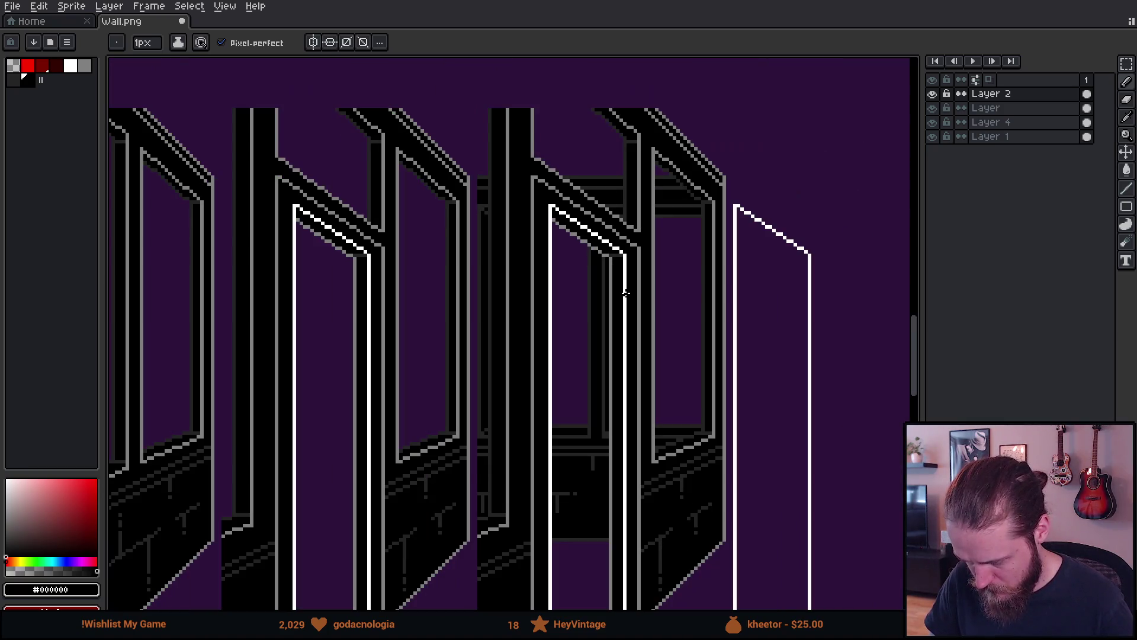
{"action": "scroll", "coordinate": [625, 292], "scroll_direction": "down", "scroll_amount": 1}
{"action": "left_click_drag", "start_coordinate": [626, 292], "coordinate": [655, 267]}
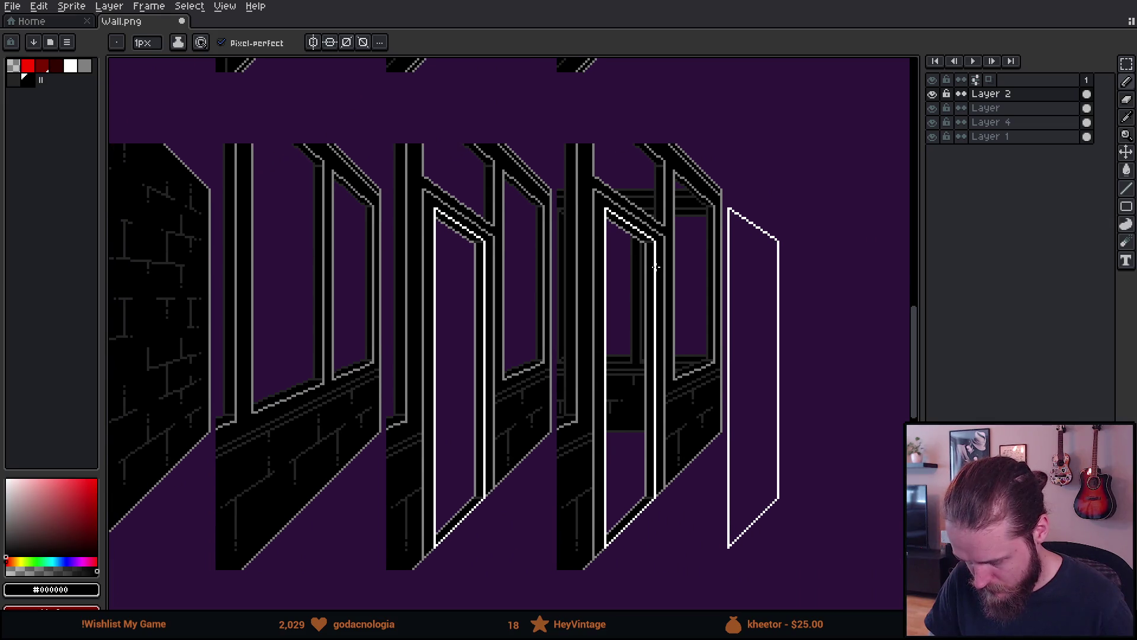
{"action": "scroll", "coordinate": [648, 266], "scroll_direction": "down", "scroll_amount": 2}
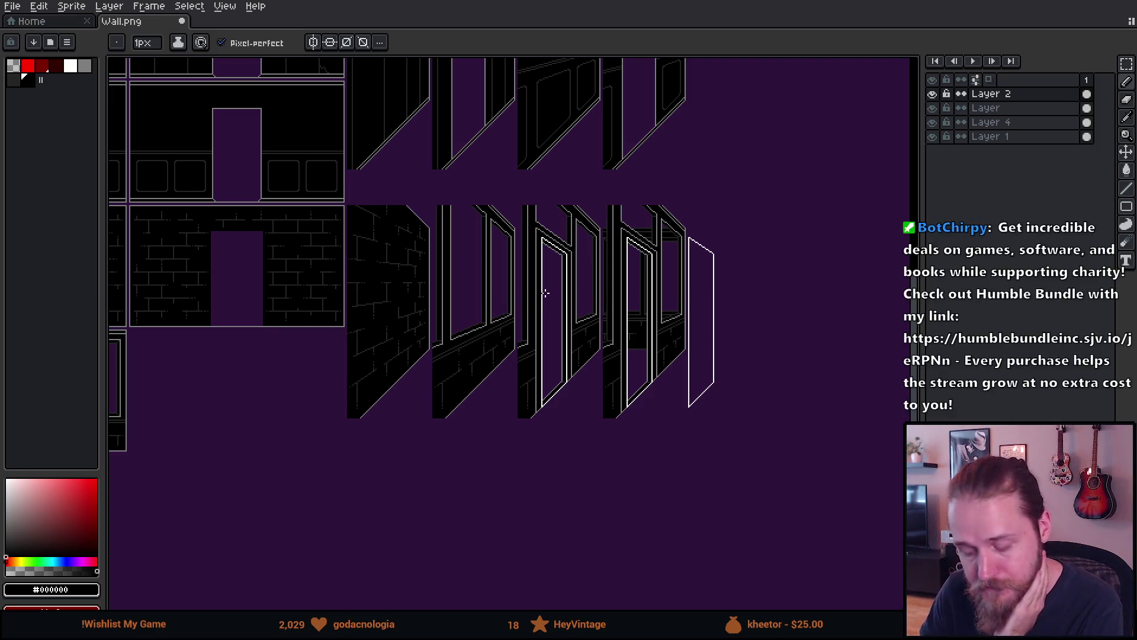
{"action": "scroll", "coordinate": [545, 293], "scroll_direction": "up", "scroll_amount": 2}
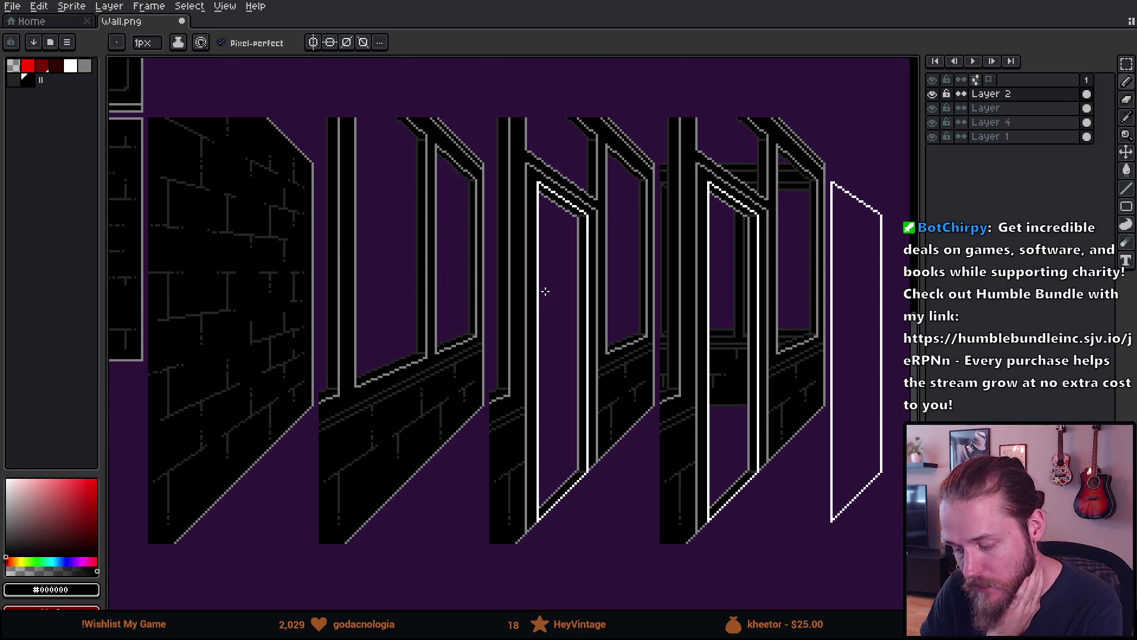
{"action": "scroll", "coordinate": [545, 292], "scroll_direction": "down", "scroll_amount": 2}
{"action": "mouse_move", "coordinate": [435, 318]}
{"action": "left_mouse_down"}
{"action": "mouse_move", "coordinate": [505, 287]}
{"action": "mouse_move", "coordinate": [516, 269]}
{"action": "mouse_move", "coordinate": [603, 257]}
{"action": "mouse_move", "coordinate": [385, 286]}
{"action": "left_mouse_up"}
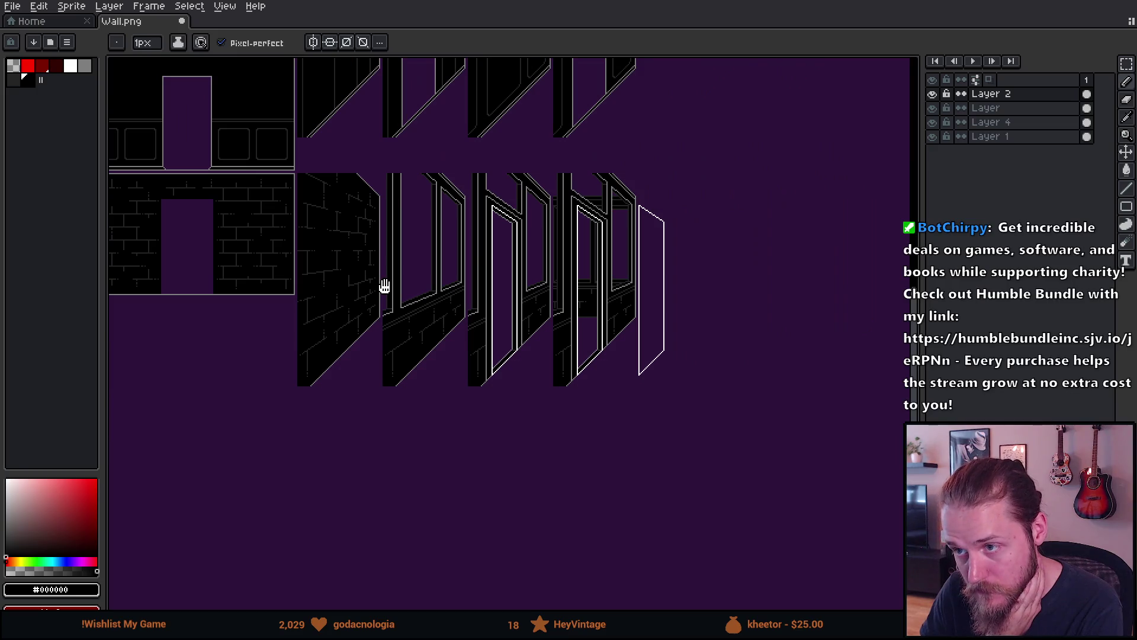
{"action": "left_click_drag", "start_coordinate": [385, 286], "coordinate": [320, 287]}
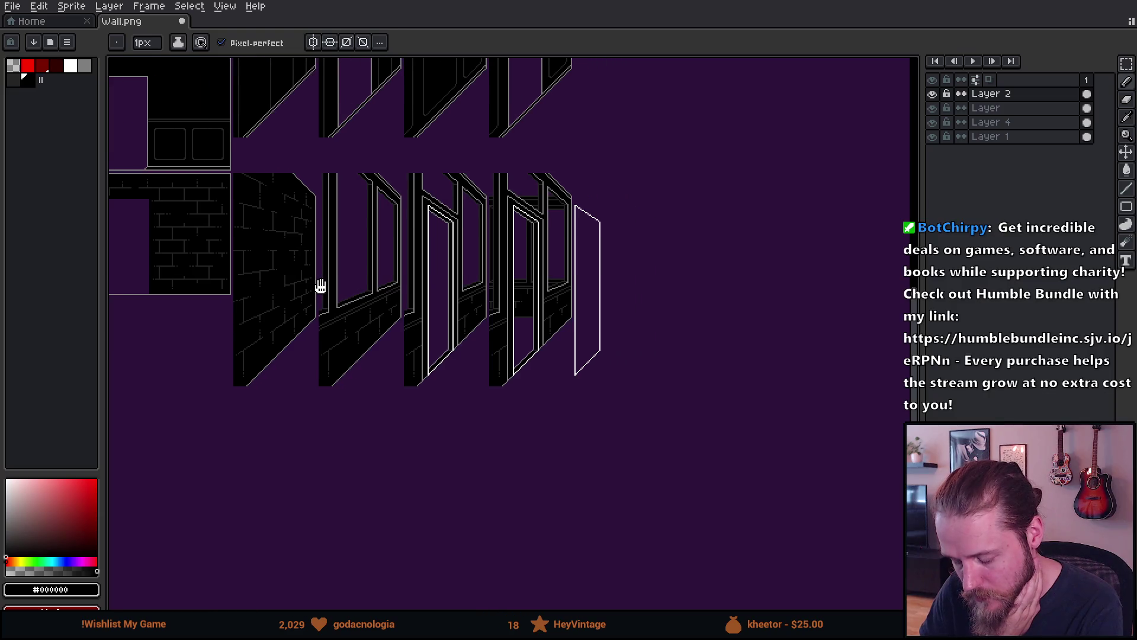
{"action": "scroll", "coordinate": [546, 242], "scroll_direction": "up", "scroll_amount": 2}
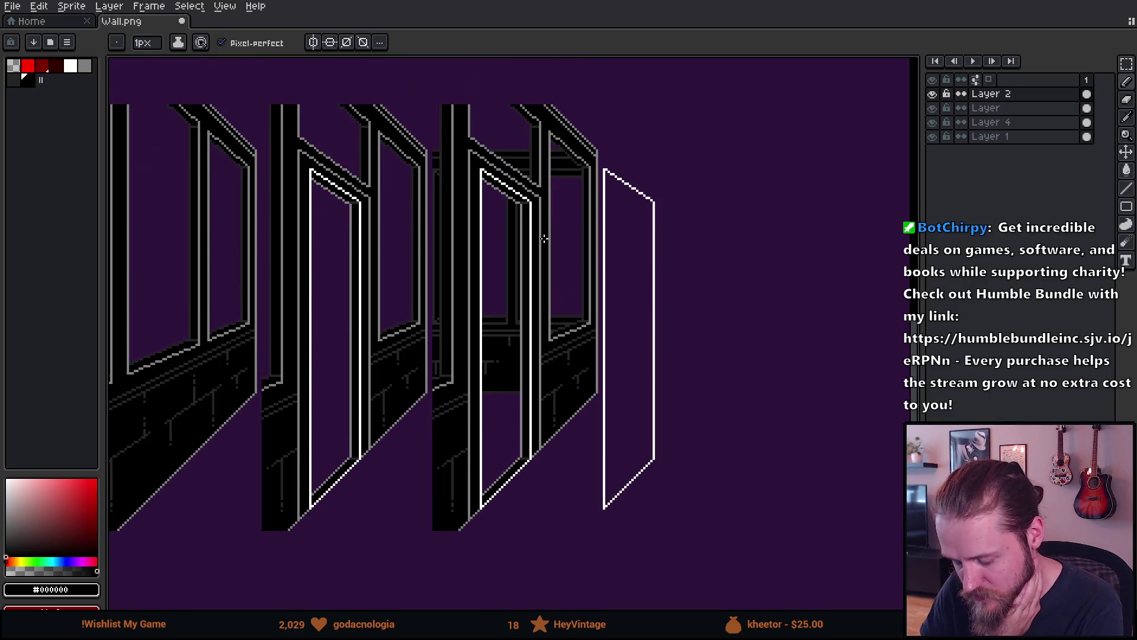
{"action": "scroll", "coordinate": [543, 238], "scroll_direction": "up", "scroll_amount": 1}
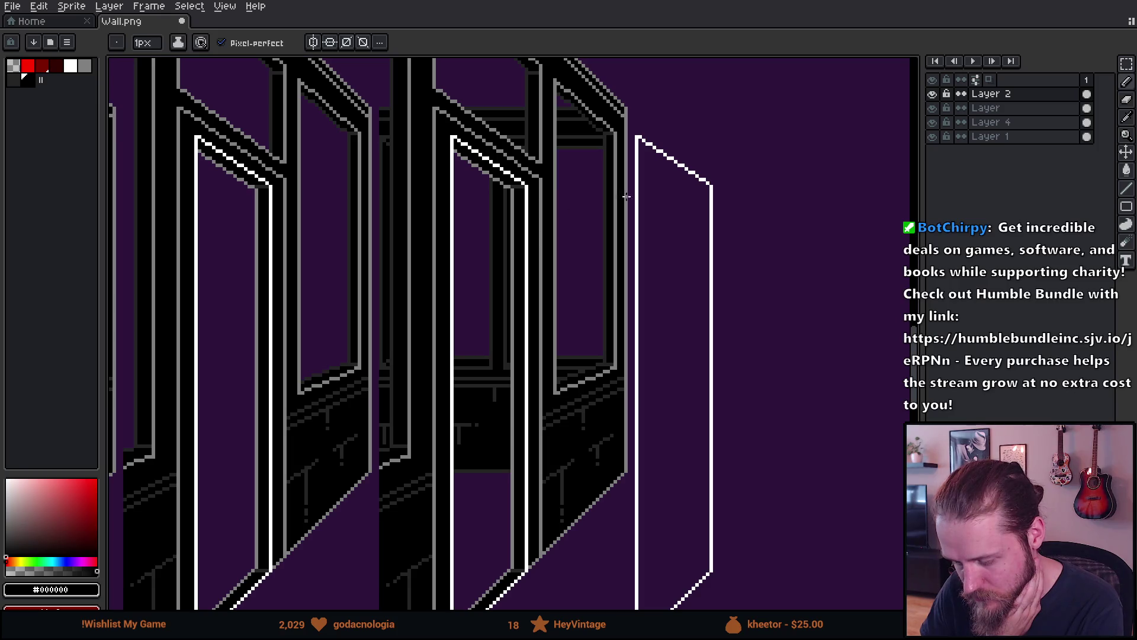
Hide Layer 4's dark shading so the doorway shows plain purple.
{"action": "double_click", "coordinate": [934, 110]}
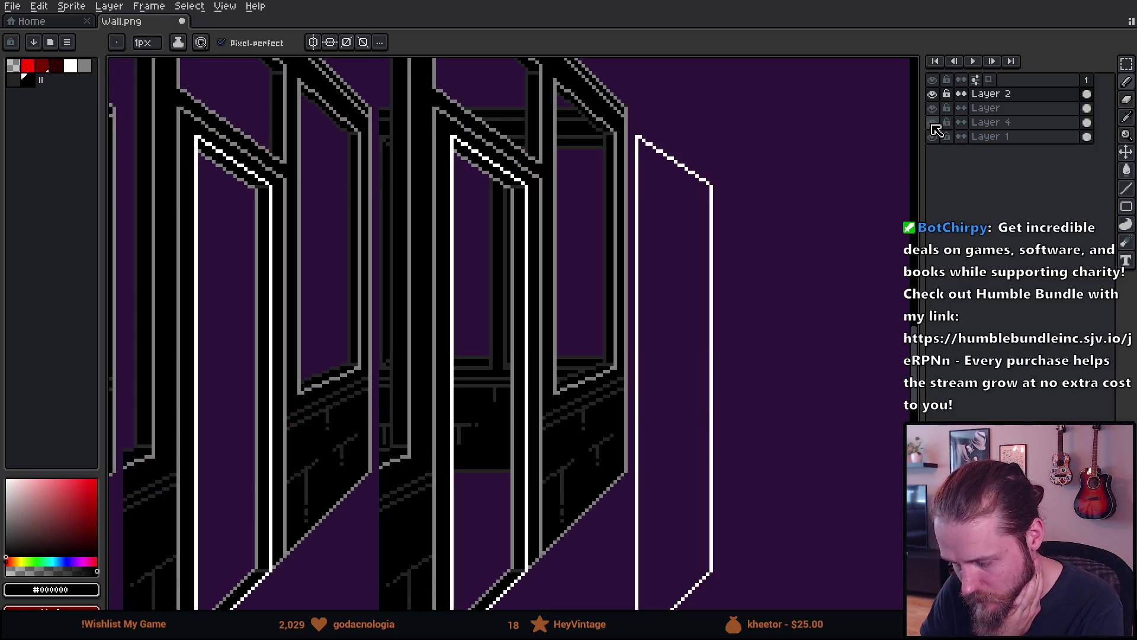
{"action": "left_click", "coordinate": [933, 122]}
{"action": "scroll", "coordinate": [548, 316], "scroll_direction": "down", "scroll_amount": 2}
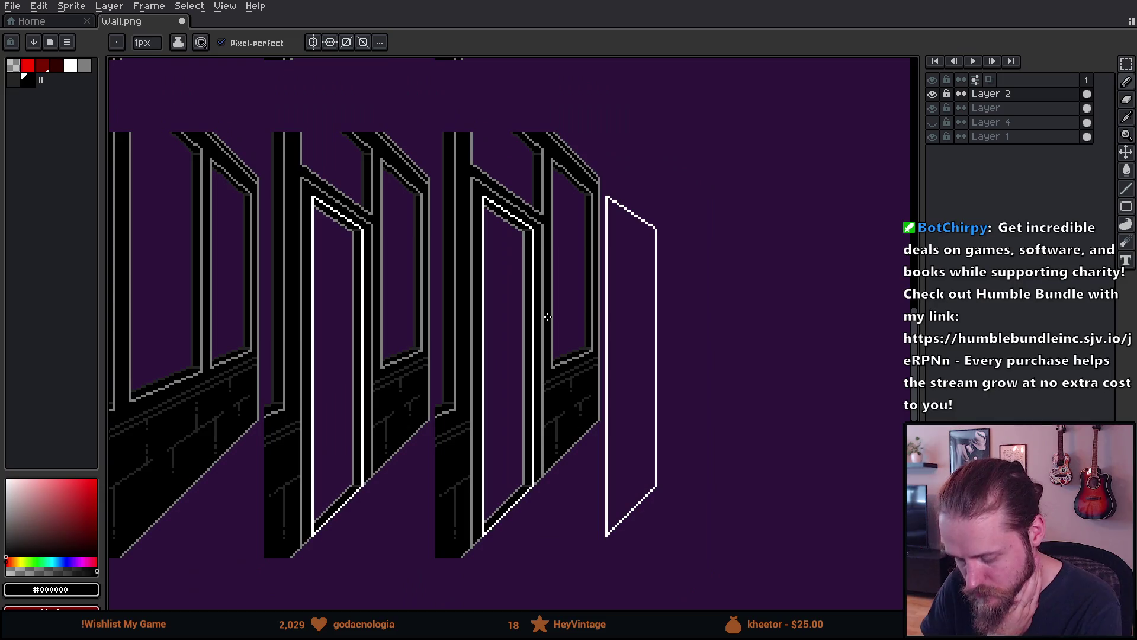
{"action": "scroll", "coordinate": [539, 261], "scroll_direction": "up", "scroll_amount": 2}
{"action": "left_click_drag", "start_coordinate": [539, 261], "coordinate": [620, 281]}
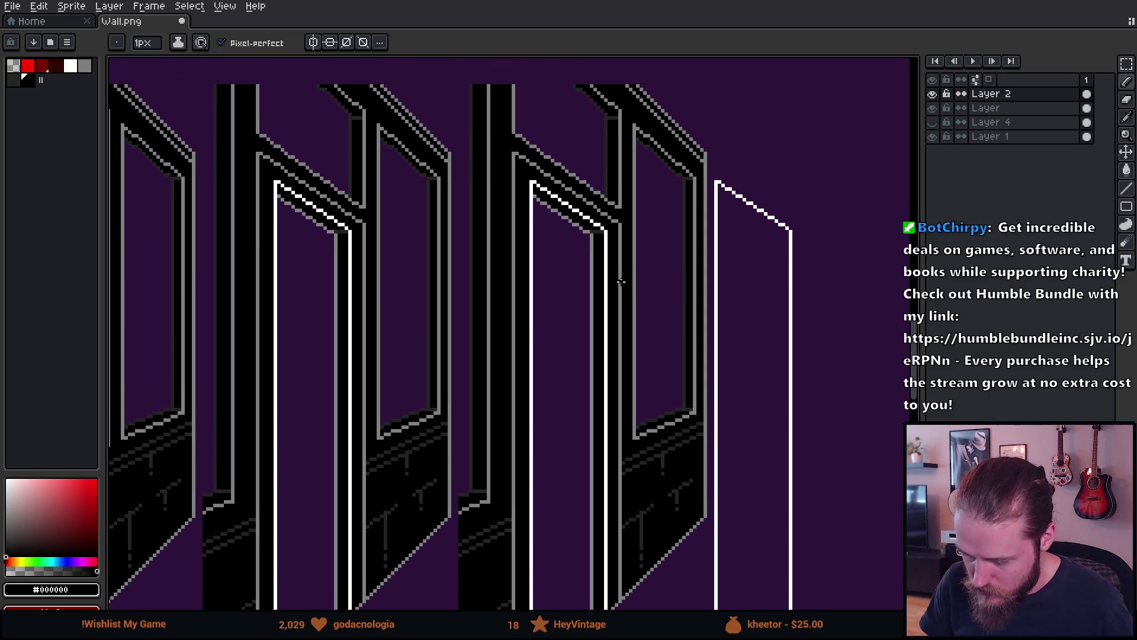
{"action": "key", "text": "m"}
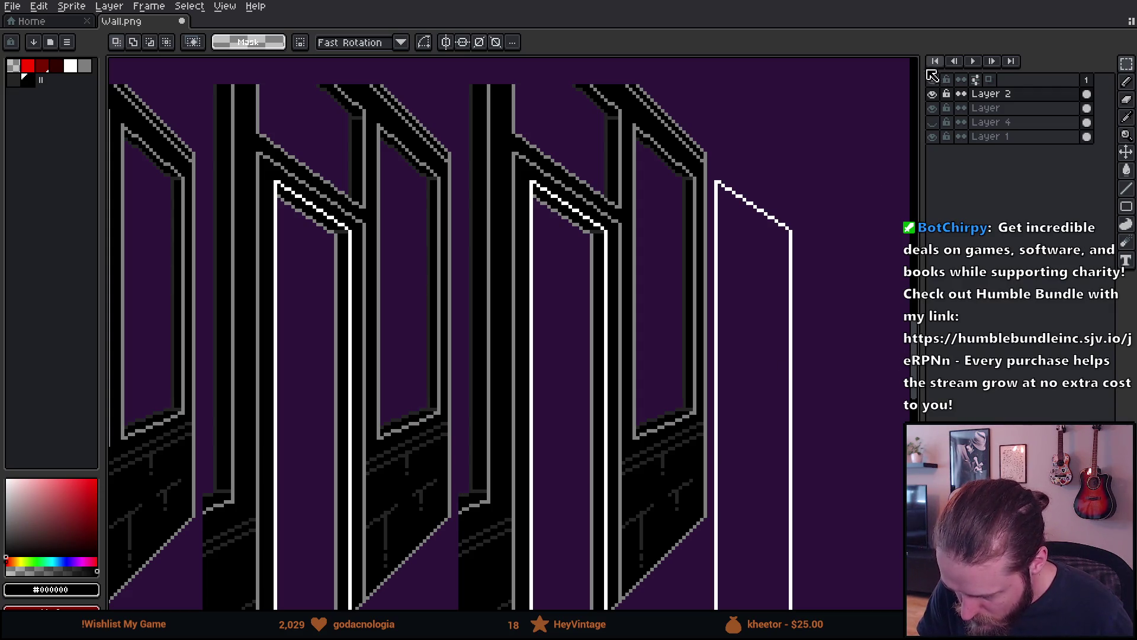
{"action": "left_click", "coordinate": [933, 94]}
{"action": "left_click", "coordinate": [933, 93]}
{"action": "left_click", "coordinate": [934, 94]}
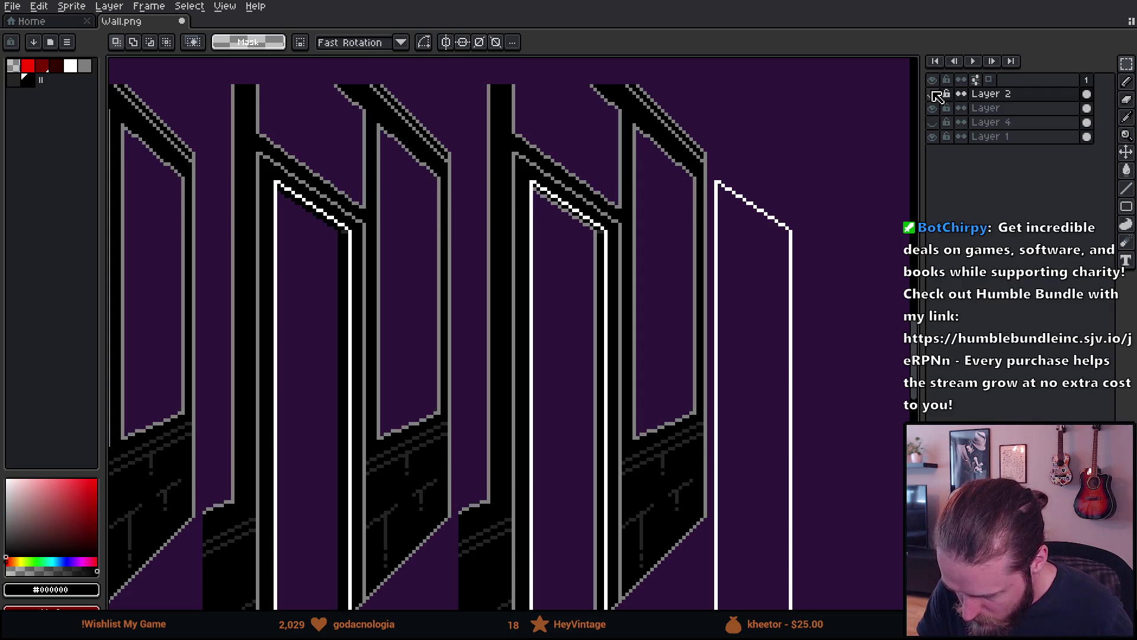
{"action": "left_click", "coordinate": [935, 93]}
{"action": "left_click", "coordinate": [934, 94]}
{"action": "left_click", "coordinate": [934, 93]}
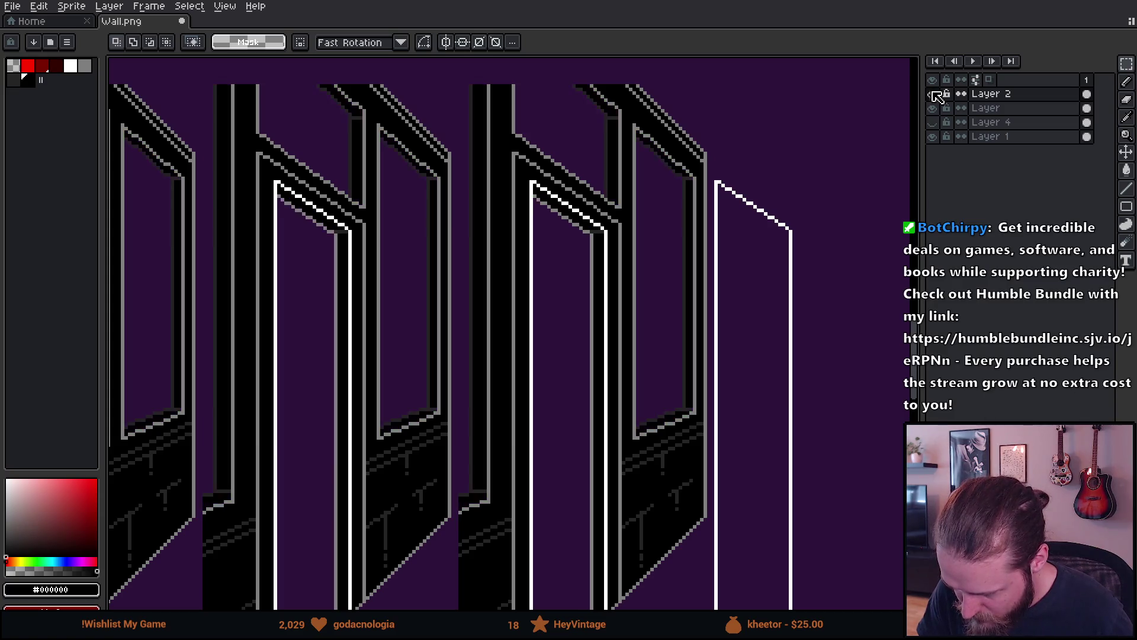
{"action": "left_click", "coordinate": [935, 93]}
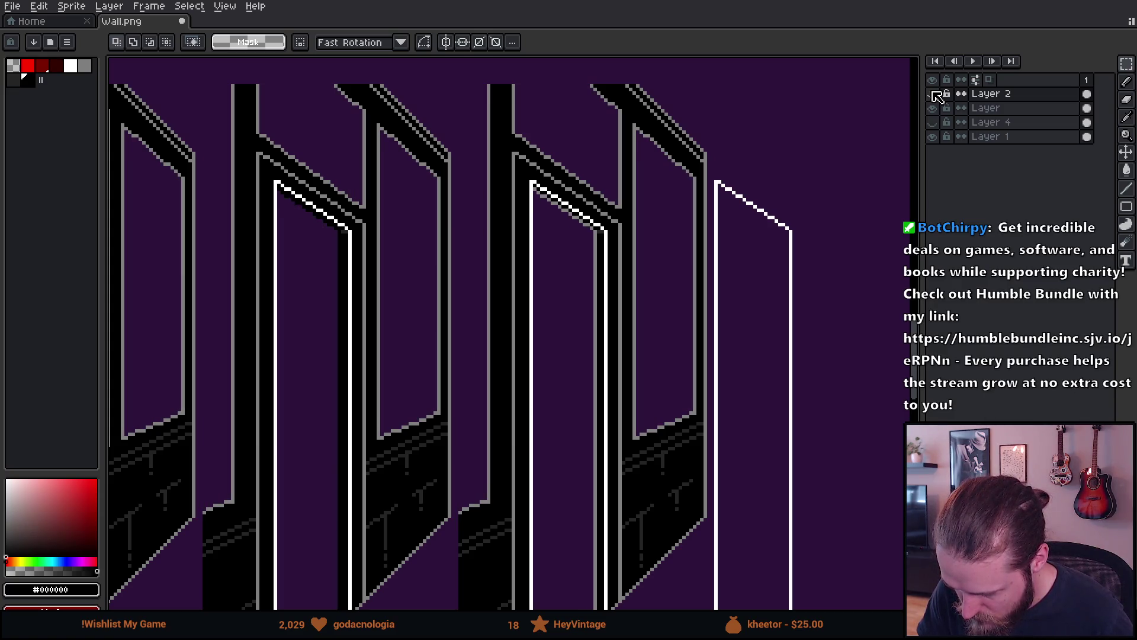
{"action": "left_click", "coordinate": [934, 93]}
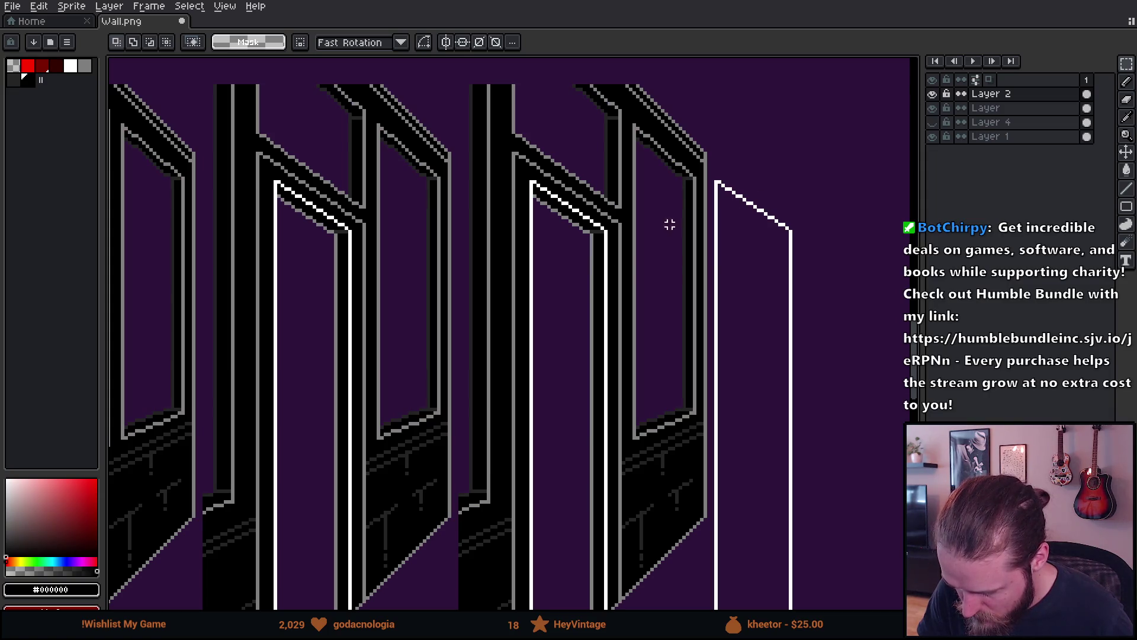
{"action": "scroll", "coordinate": [572, 293], "scroll_direction": "down", "scroll_amount": 1}
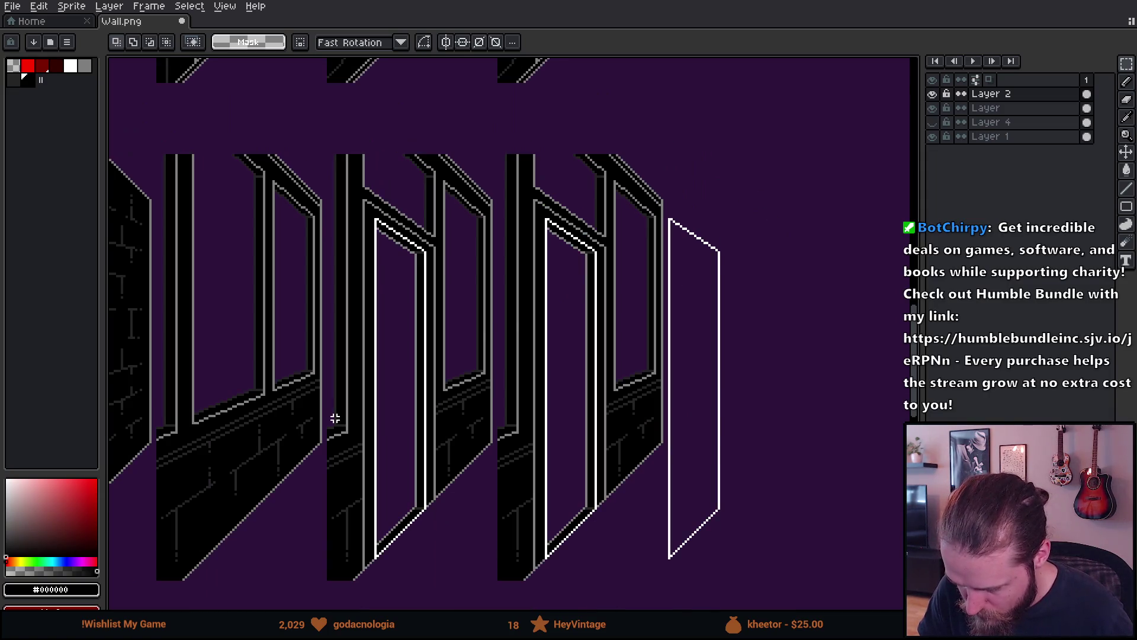
{"action": "mouse_move", "coordinate": [364, 463]}
{"action": "left_mouse_down"}
{"action": "mouse_move", "coordinate": [922, 367]}
{"action": "mouse_move", "coordinate": [918, 349]}
{"action": "left_mouse_up"}
{"action": "scroll", "coordinate": [521, 326], "scroll_direction": "down", "scroll_amount": 5}
{"action": "scroll", "coordinate": [290, 392], "scroll_direction": "up", "scroll_amount": 2}
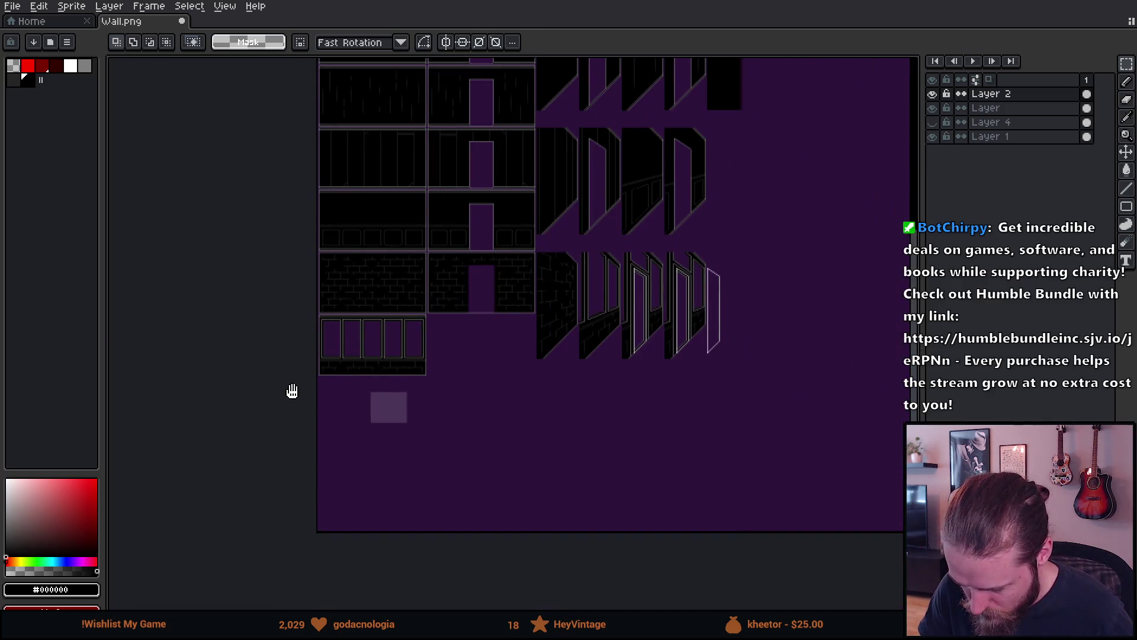
{"action": "scroll", "coordinate": [374, 342], "scroll_direction": "up", "scroll_amount": 3}
{"action": "scroll", "coordinate": [513, 388], "scroll_direction": "right", "scroll_amount": 2}
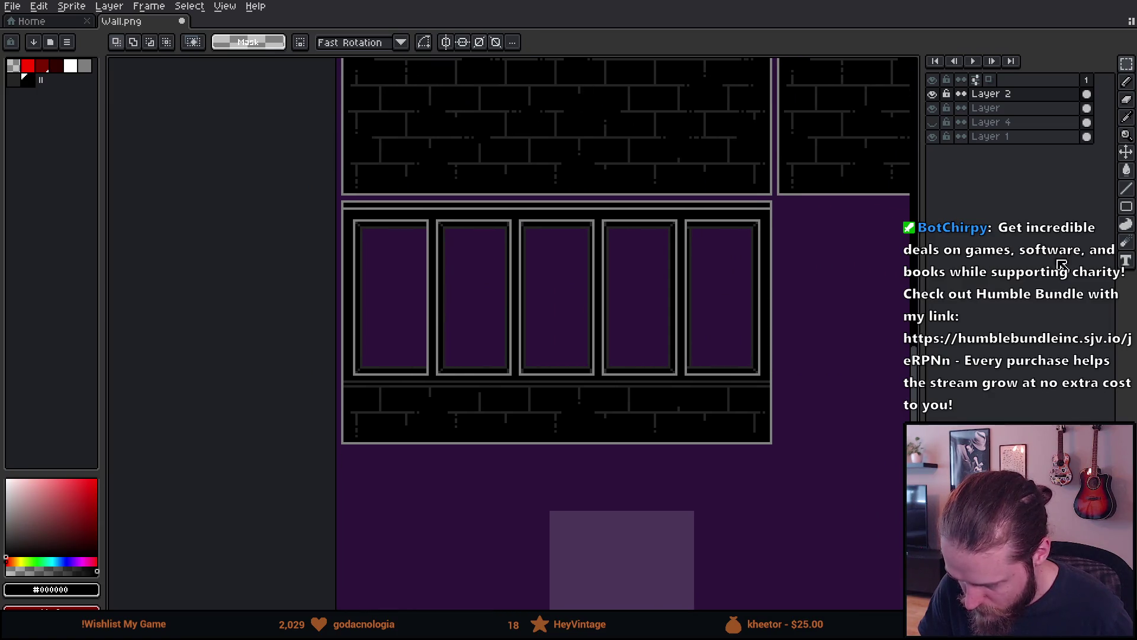
{"action": "left_click", "coordinate": [933, 136]}
{"action": "left_click", "coordinate": [933, 137]}
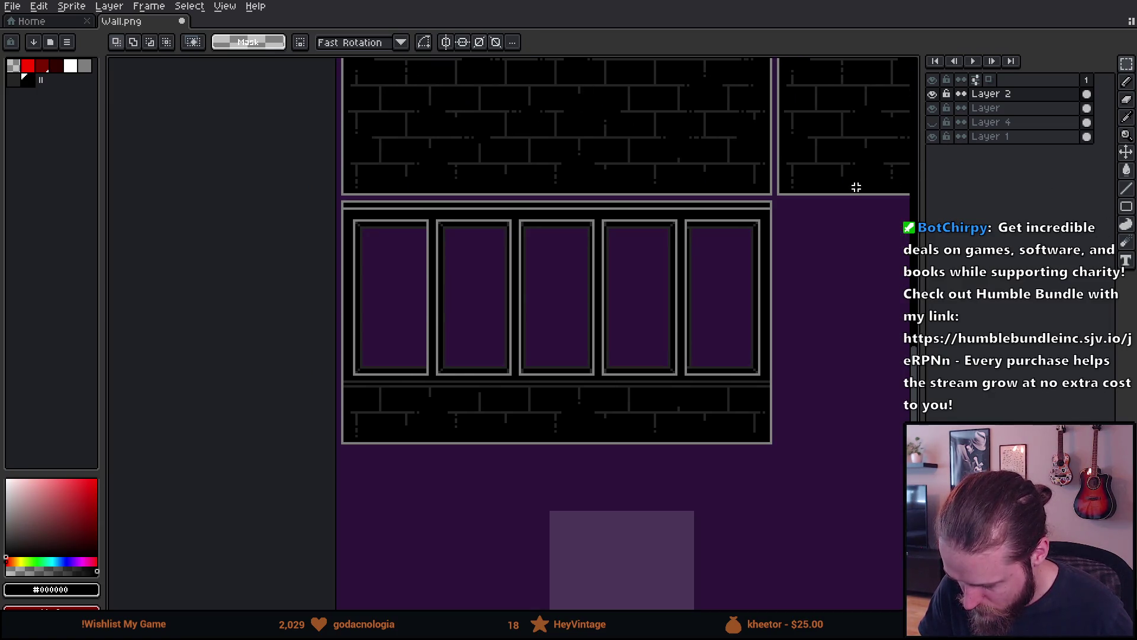
Bring the five-window wall into view and make 'Layer' the active layer.
{"action": "scroll", "coordinate": [626, 360], "scroll_direction": "down", "scroll_amount": 4}
{"action": "mouse_move", "coordinate": [723, 405]}
{"action": "left_mouse_down"}
{"action": "mouse_move", "coordinate": [421, 434]}
{"action": "mouse_move", "coordinate": [601, 431]}
{"action": "left_mouse_up"}
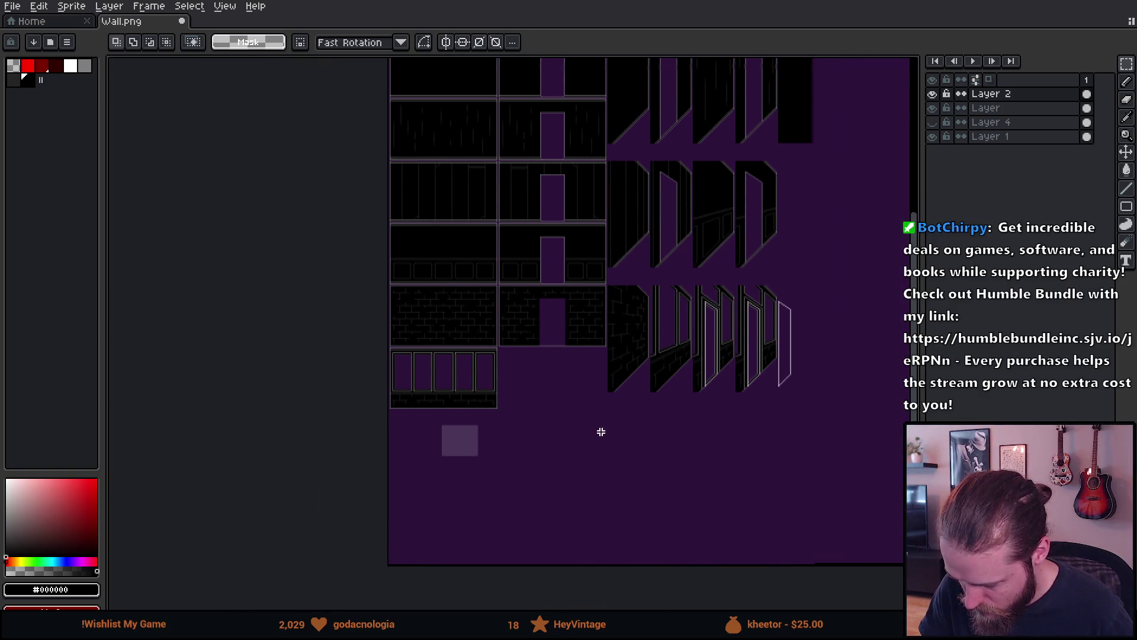
{"action": "scroll", "coordinate": [455, 407], "scroll_direction": "up", "scroll_amount": 3}
{"action": "left_click", "coordinate": [933, 108]}
{"action": "left_click", "coordinate": [932, 108]}
{"action": "left_click", "coordinate": [998, 107]}
Add a new top layer with Shift+N and rename it 'Windows'.
{"action": "key", "text": "Return"}
{"action": "key", "text": "shift+n"}
{"action": "double_click", "coordinate": [1005, 95]}
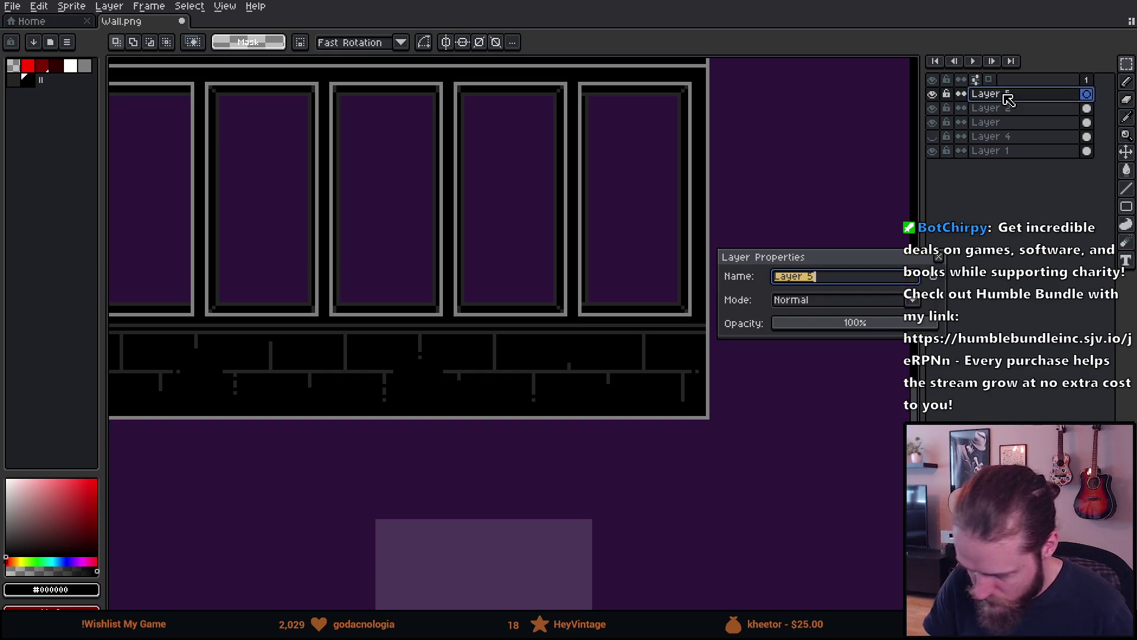
{"action": "type", "text": "Windows"}
{"action": "key", "text": "Return"}
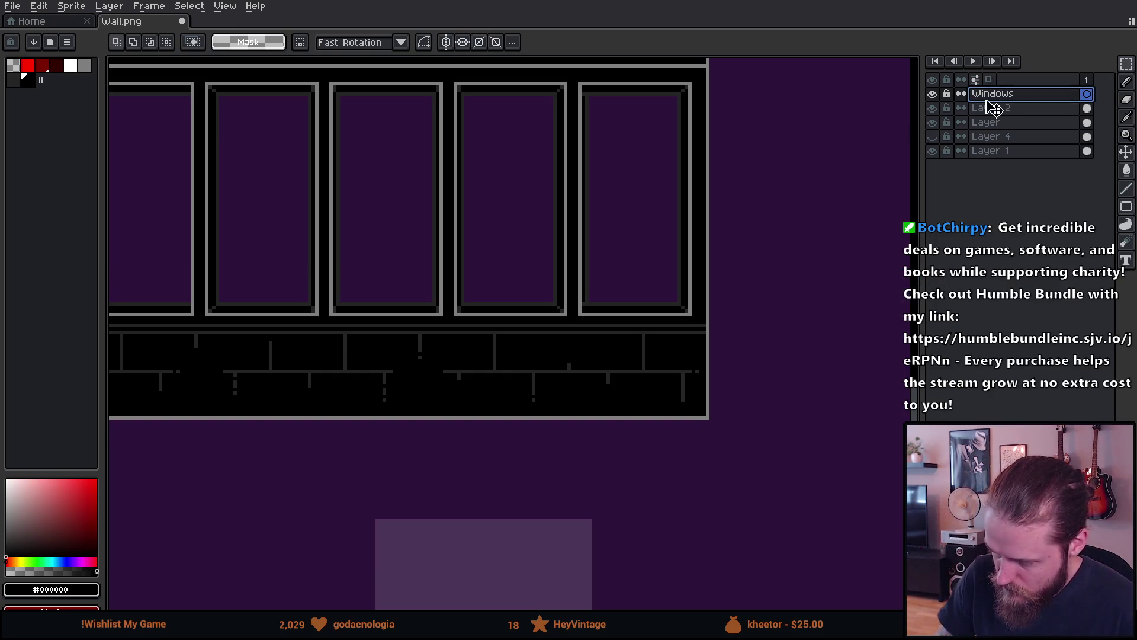
{"action": "mouse_move", "coordinate": [310, 265]}
{"action": "left_mouse_down"}
{"action": "mouse_move", "coordinate": [713, 302]}
{"action": "mouse_move", "coordinate": [626, 294]}
{"action": "left_mouse_up"}
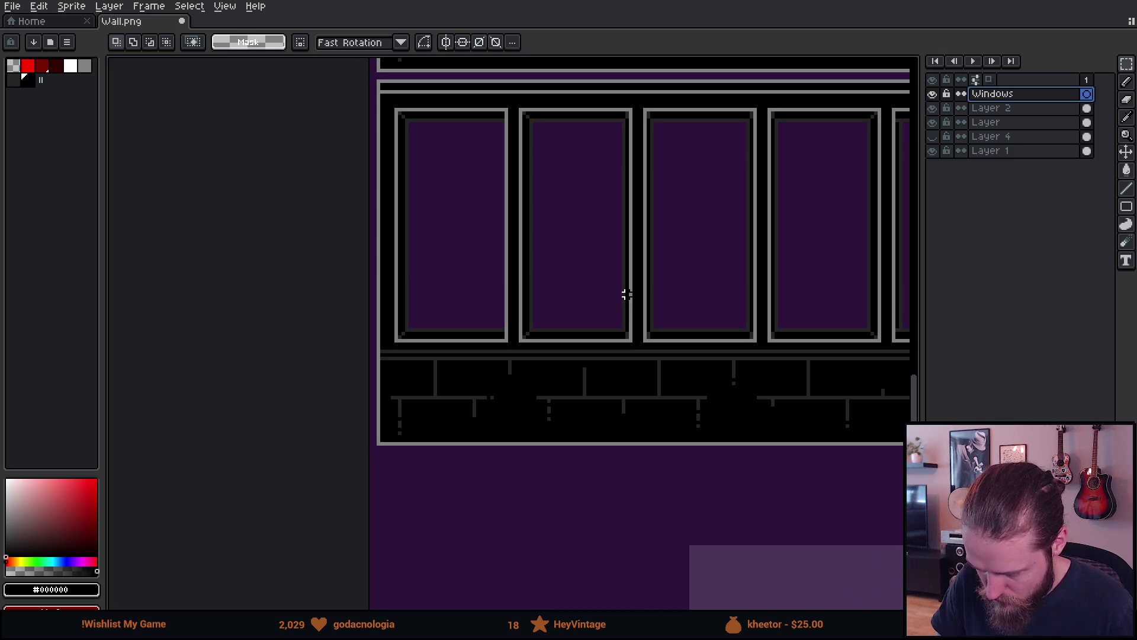
{"action": "scroll", "coordinate": [428, 130], "scroll_direction": "up", "scroll_amount": 2}
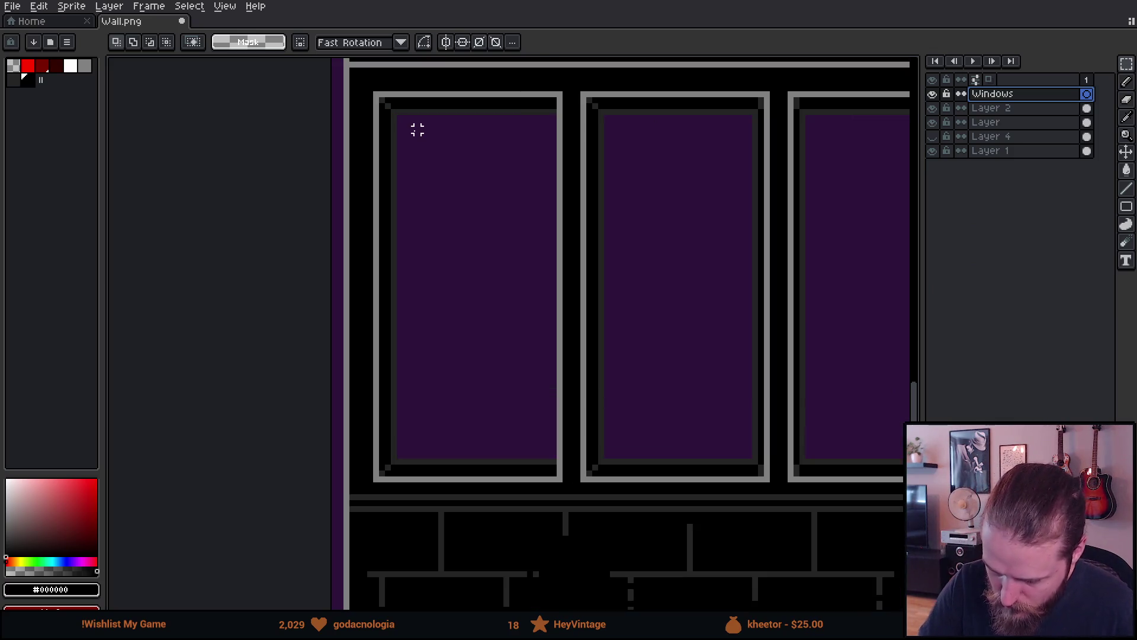
Marquee the first window's glass interior, then add the second window's interior.
{"action": "left_click_drag", "start_coordinate": [382, 100], "coordinate": [560, 477]}
{"action": "mouse_move", "coordinate": [741, 290]}
{"action": "left_mouse_down"}
{"action": "mouse_move", "coordinate": [656, 322]}
{"action": "mouse_move", "coordinate": [533, 306]}
{"action": "left_mouse_up"}
{"action": "mouse_move", "coordinate": [382, 126]}
{"action": "left_mouse_down"}
{"action": "mouse_move", "coordinate": [515, 381]}
{"action": "mouse_move", "coordinate": [560, 504]}
{"action": "left_mouse_up"}
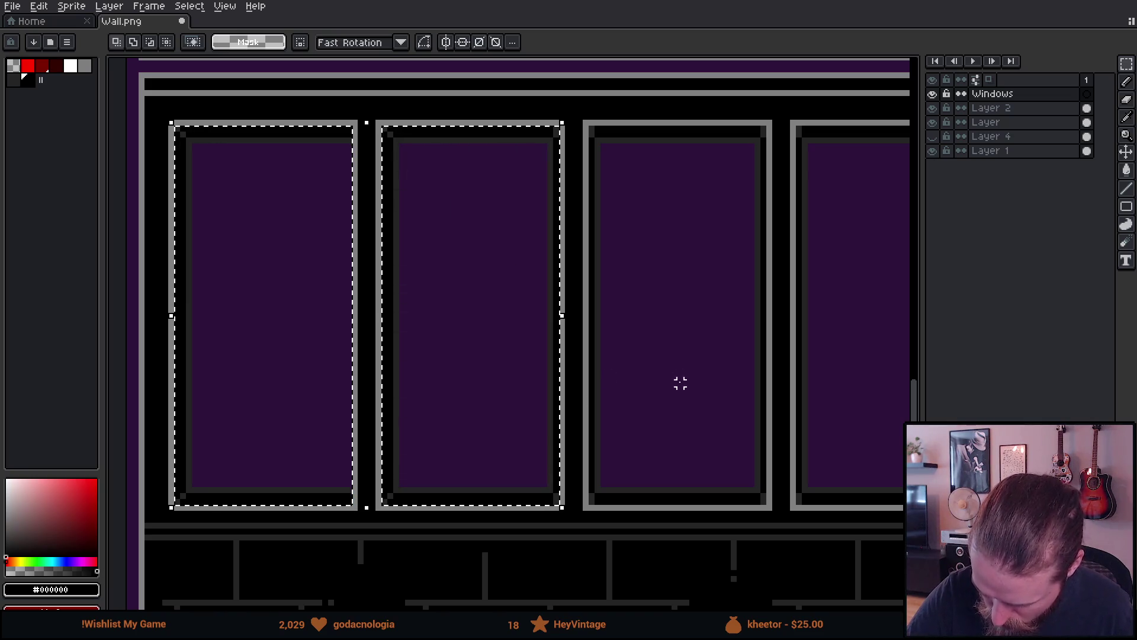
{"action": "key", "text": "ctrl+z"}
{"action": "key", "text": "ctrl+z"}
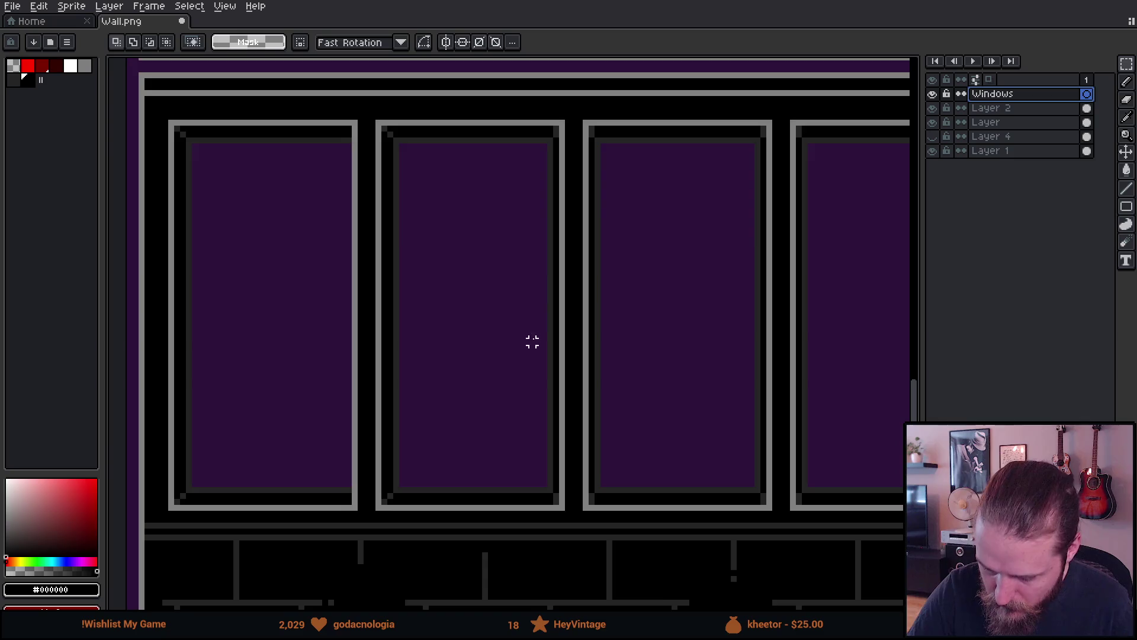
{"action": "left_click_drag", "start_coordinate": [257, 154], "coordinate": [425, 517]}
{"action": "left_click", "coordinate": [506, 290]}
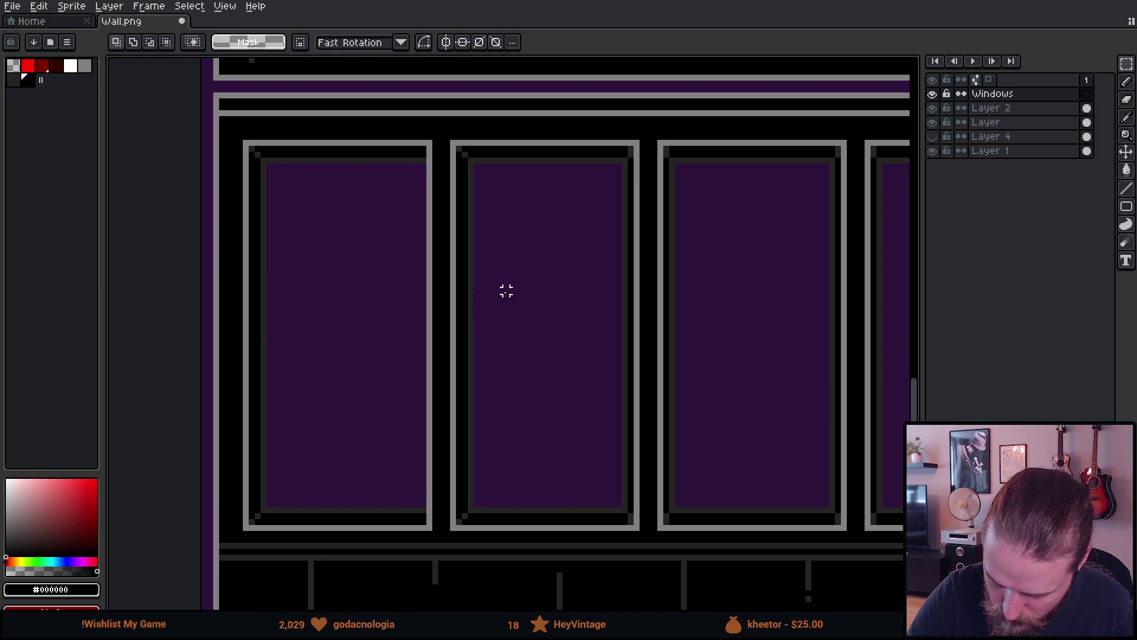
{"action": "mouse_move", "coordinate": [257, 154]}
{"action": "left_mouse_down"}
{"action": "mouse_move", "coordinate": [350, 289]}
{"action": "mouse_move", "coordinate": [429, 519]}
{"action": "left_mouse_up"}
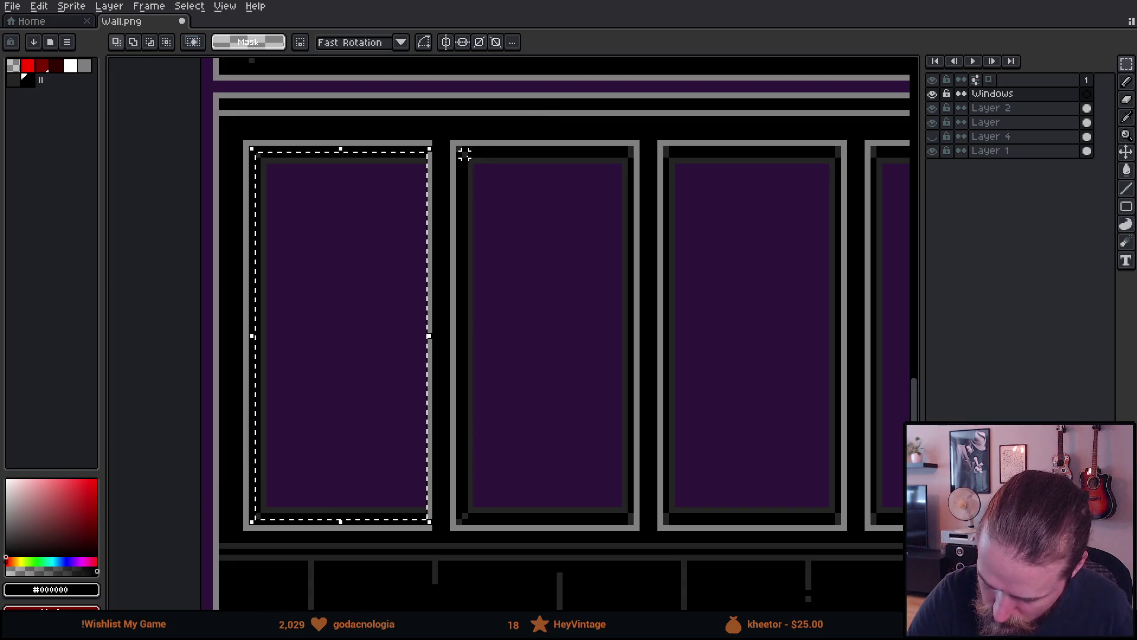
{"action": "mouse_move", "coordinate": [465, 154]}
{"action": "left_mouse_down"}
{"action": "mouse_move", "coordinate": [589, 368]}
{"action": "mouse_move", "coordinate": [617, 495]}
{"action": "mouse_move", "coordinate": [638, 522]}
{"action": "left_mouse_up"}
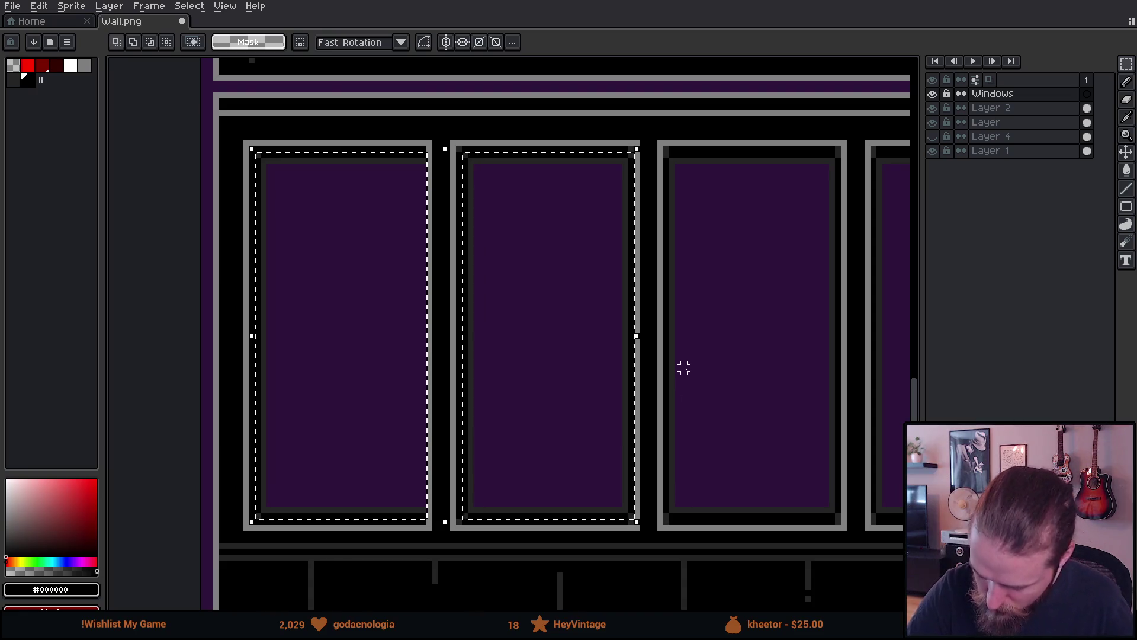
Add the third window's inner glass area to the selection.
{"action": "mouse_move", "coordinate": [737, 396]}
{"action": "left_mouse_down"}
{"action": "mouse_move", "coordinate": [688, 401]}
{"action": "mouse_move", "coordinate": [531, 370]}
{"action": "left_mouse_up"}
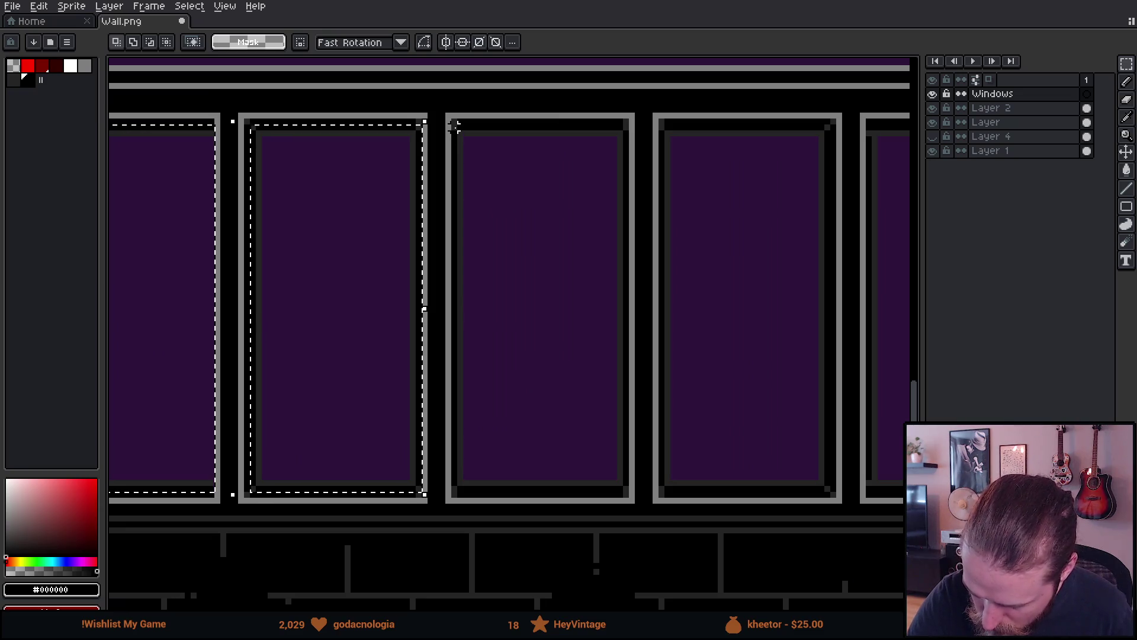
{"action": "left_click_drag", "start_coordinate": [453, 123], "coordinate": [472, 162]}
{"action": "mouse_move", "coordinate": [453, 125]}
{"action": "left_mouse_down"}
{"action": "mouse_move", "coordinate": [596, 381]}
{"action": "mouse_move", "coordinate": [623, 484]}
{"action": "left_mouse_up"}
{"action": "left_click_drag", "start_coordinate": [717, 424], "coordinate": [604, 416]}
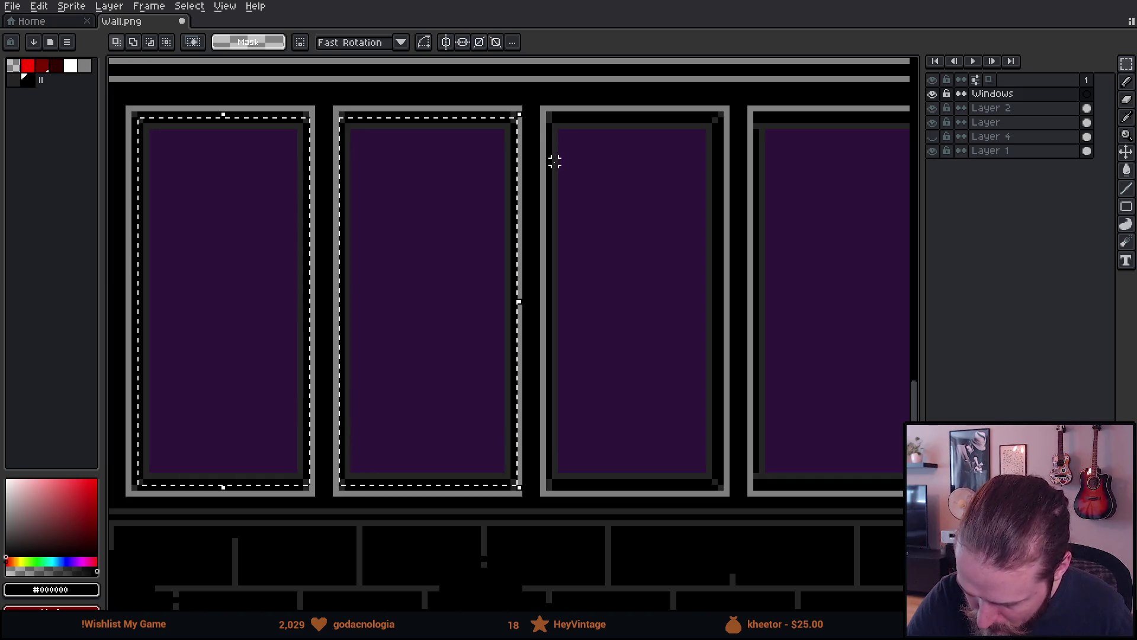
{"action": "mouse_move", "coordinate": [547, 119]}
{"action": "left_mouse_down"}
{"action": "mouse_move", "coordinate": [660, 330]}
{"action": "mouse_move", "coordinate": [716, 471]}
{"action": "left_mouse_up"}
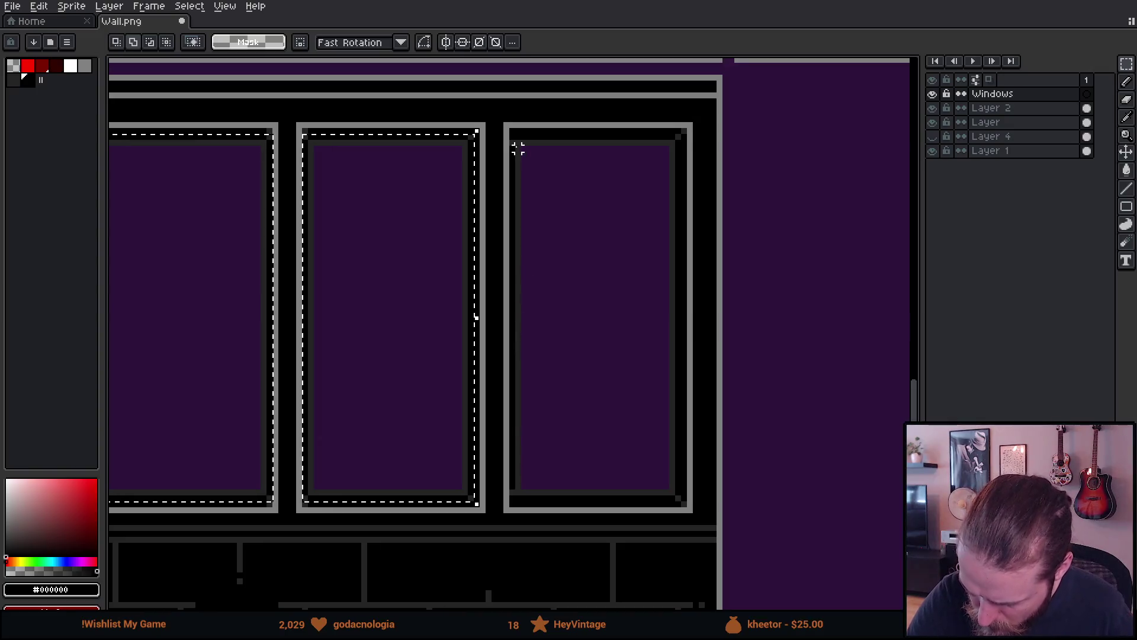
{"action": "left_click_drag", "start_coordinate": [513, 138], "coordinate": [685, 501]}
Pencil the third window's inner left edge black on the frame layer, then reselect Windows.
{"action": "key", "text": "b"}
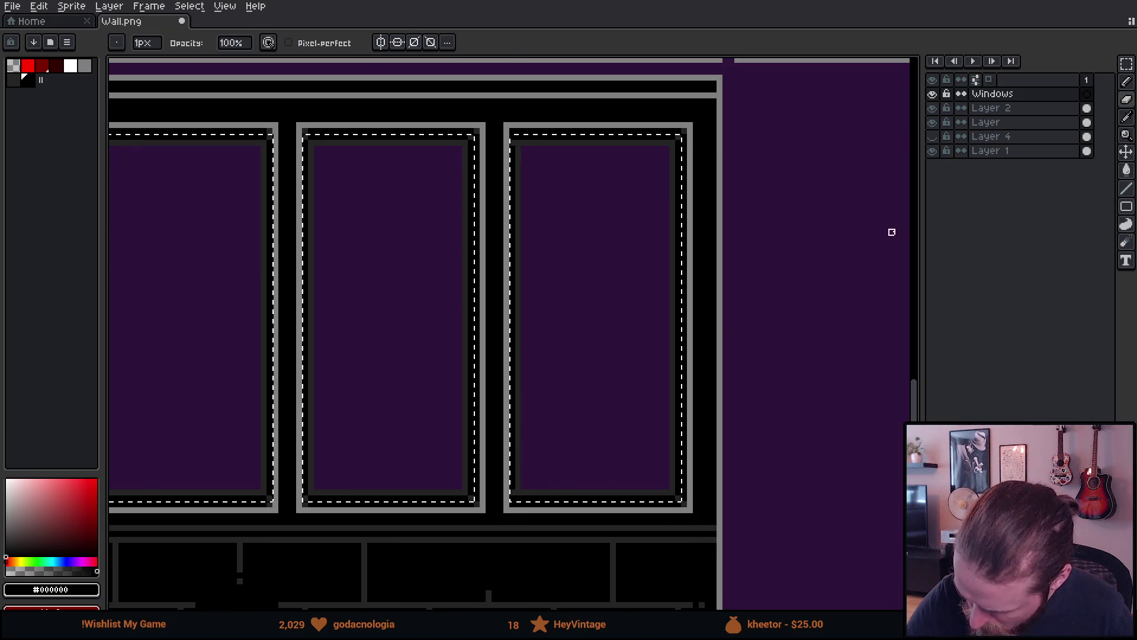
{"action": "left_click", "coordinate": [934, 123]}
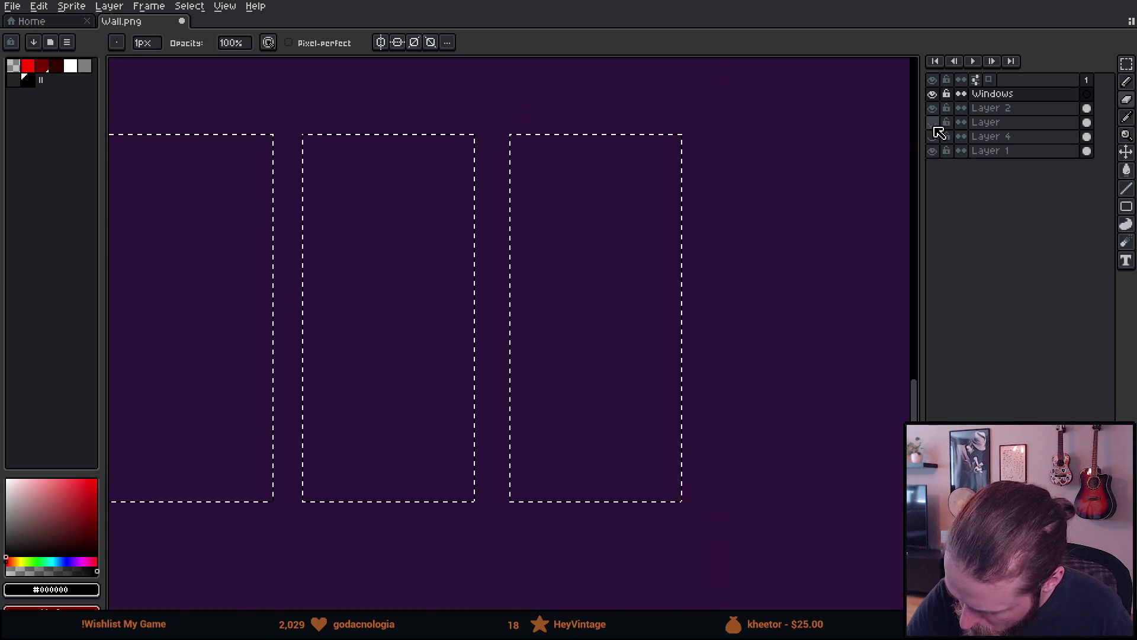
{"action": "left_click", "coordinate": [934, 125]}
{"action": "left_click", "coordinate": [934, 125]}
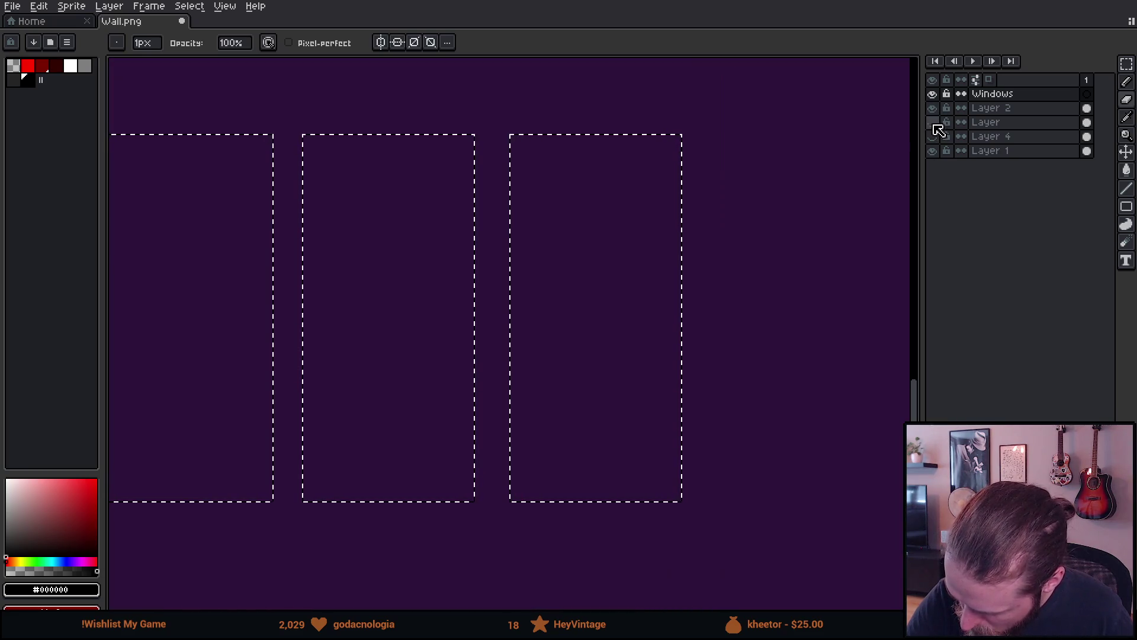
{"action": "left_click", "coordinate": [934, 124]}
{"action": "left_click", "coordinate": [988, 122]}
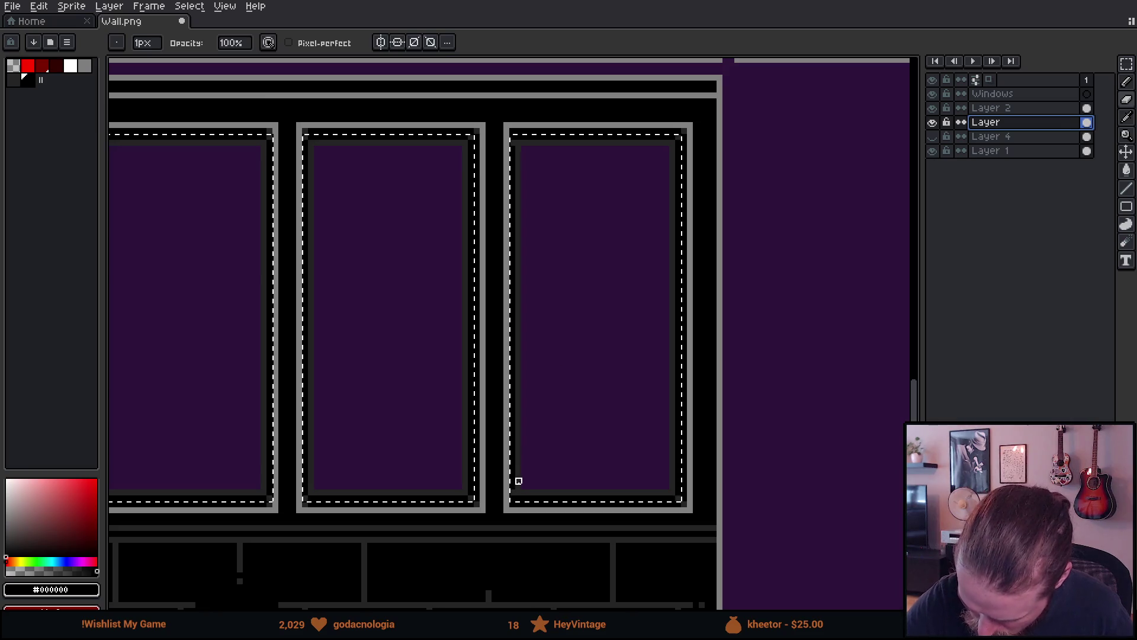
{"action": "left_click_drag", "start_coordinate": [518, 486], "coordinate": [513, 470]}
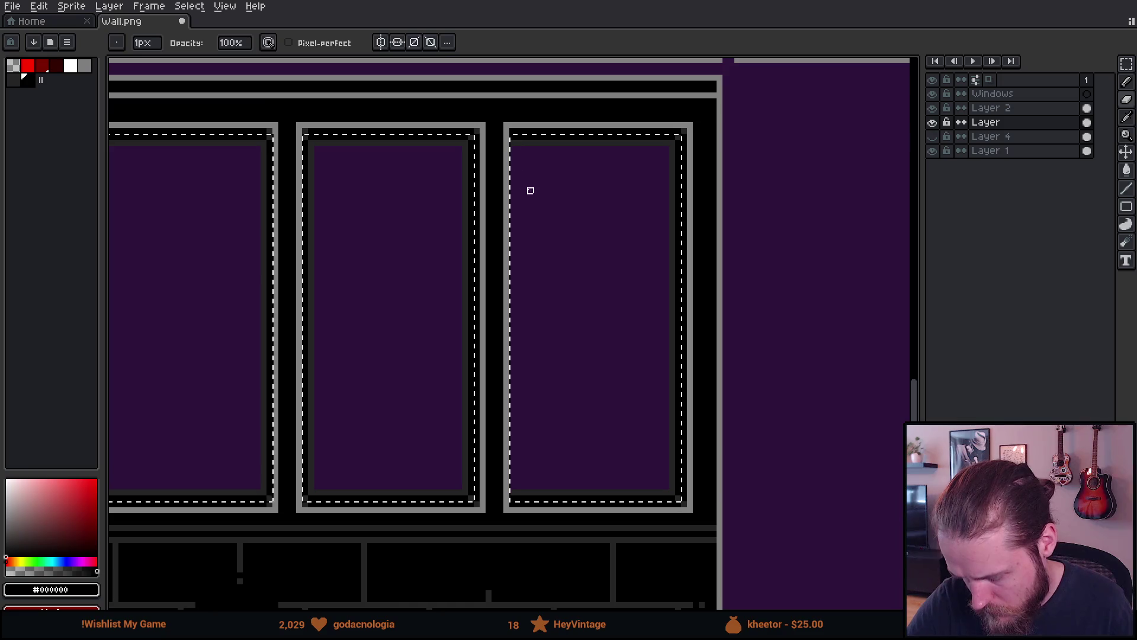
{"action": "scroll", "coordinate": [679, 356], "scroll_direction": "down", "scroll_amount": 4}
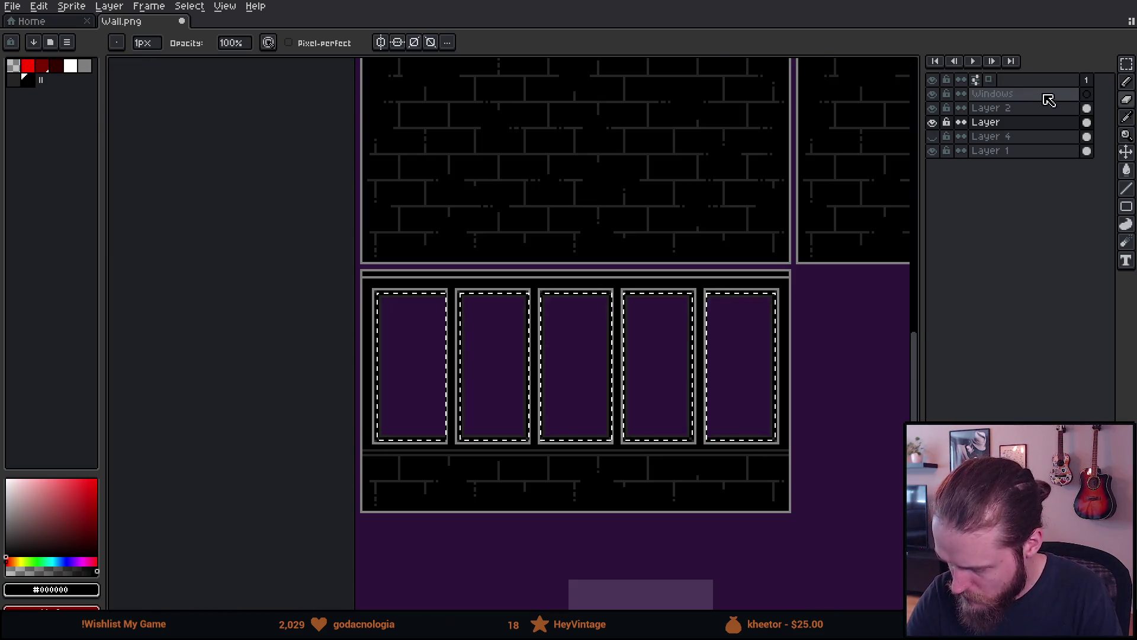
{"action": "left_click", "coordinate": [1086, 94]}
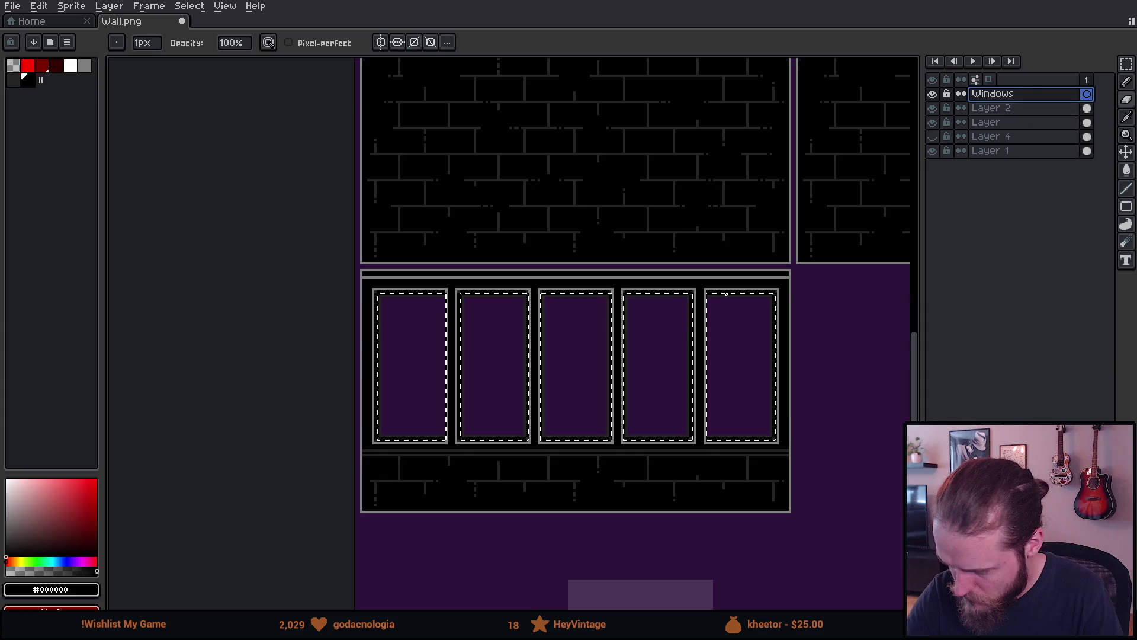
Hide Layer 1, pick white, and undo a trial glass stroke in the fourth window.
{"action": "left_click", "coordinate": [933, 152]}
{"action": "scroll", "coordinate": [685, 381], "scroll_direction": "down", "scroll_amount": 3}
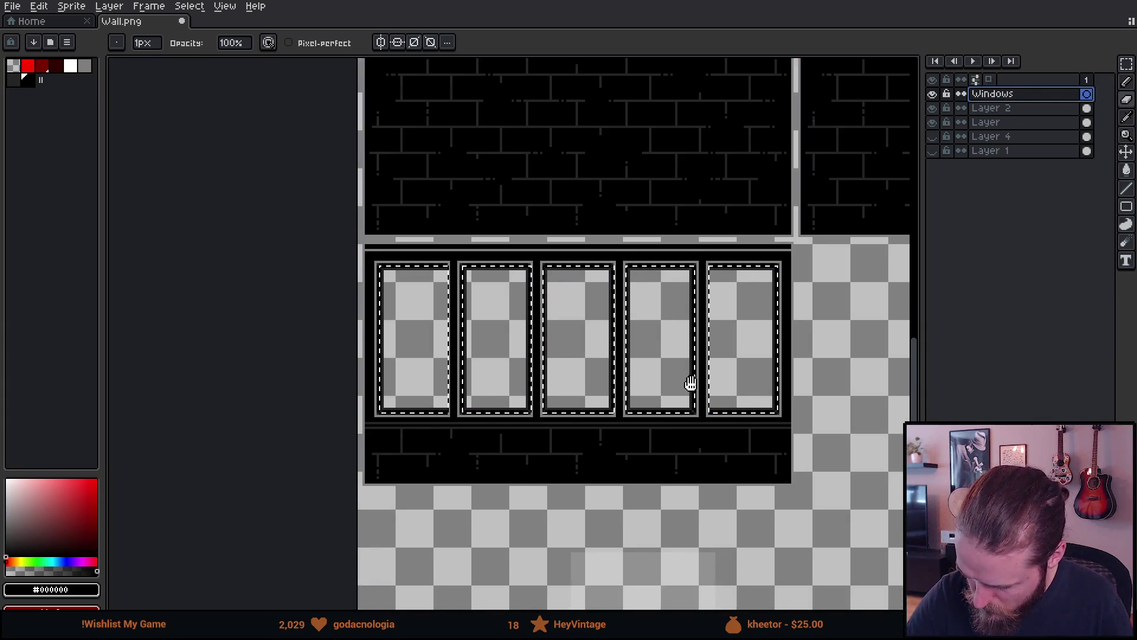
{"action": "left_click", "coordinate": [658, 521], "text": "alt"}
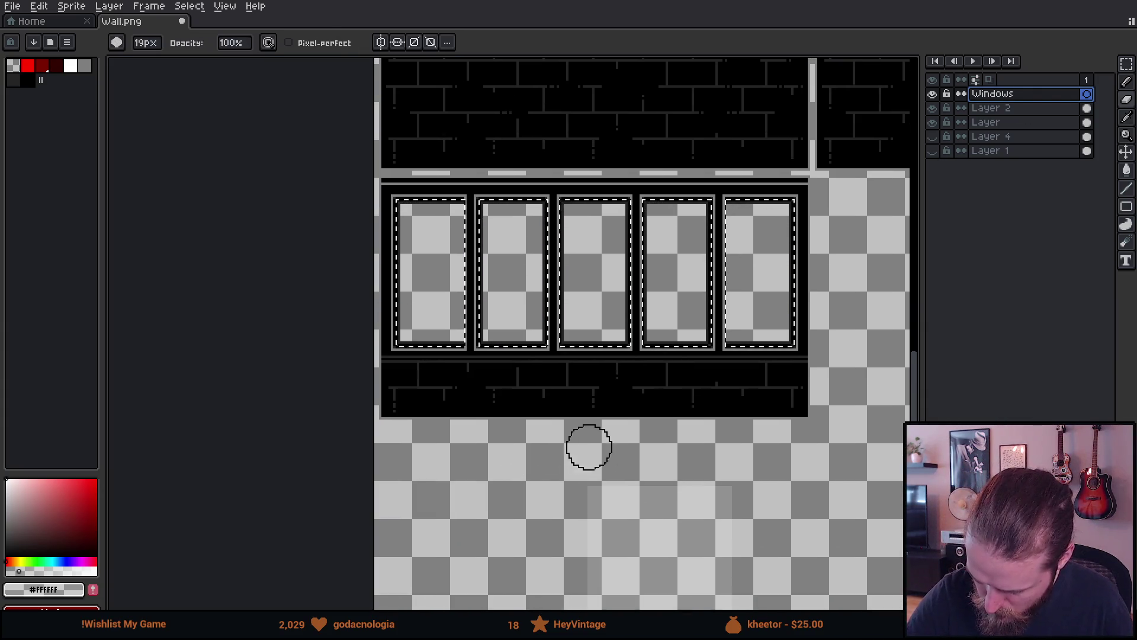
{"action": "key", "text": "b"}
{"action": "scroll", "coordinate": [696, 418], "scroll_direction": "up", "scroll_amount": 10}
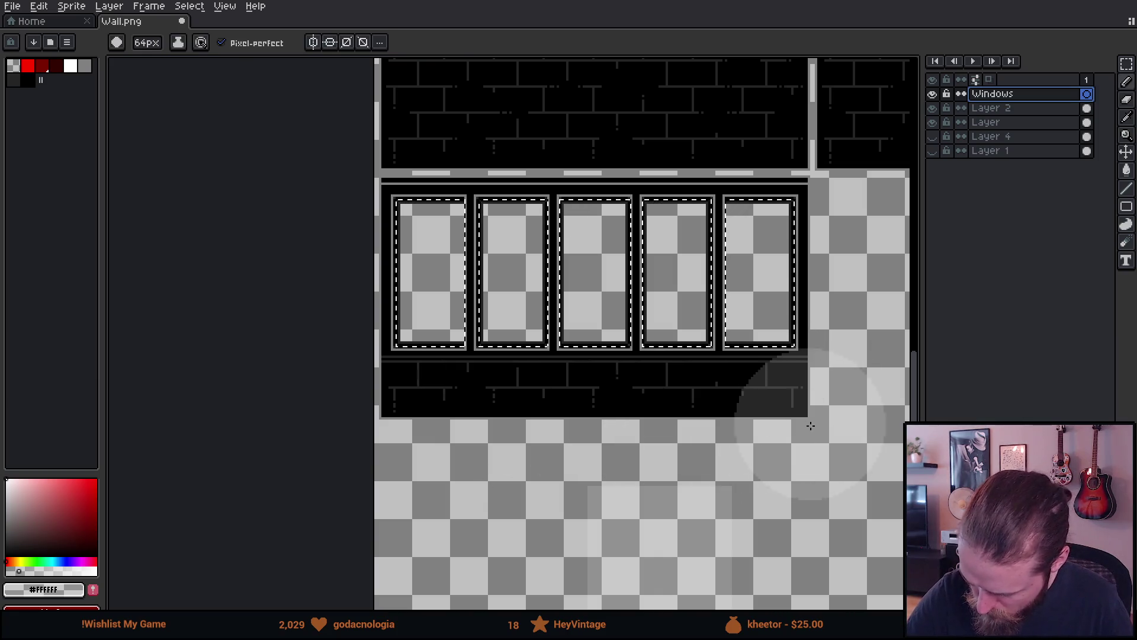
{"action": "left_click_drag", "start_coordinate": [808, 378], "coordinate": [769, 337]}
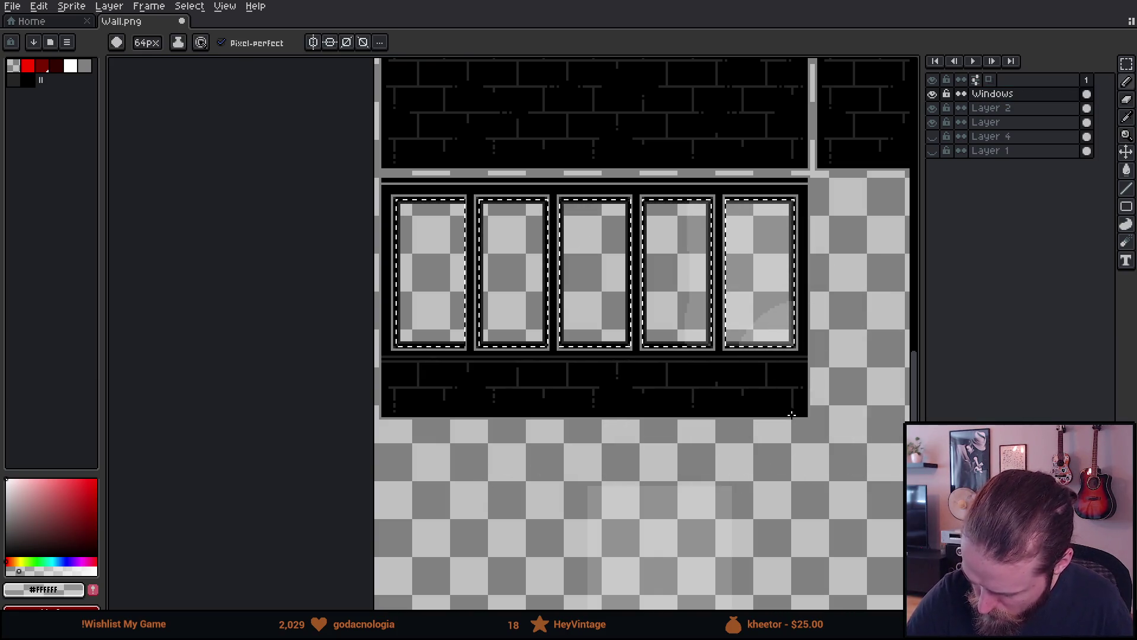
{"action": "key", "text": "ctrl+z"}
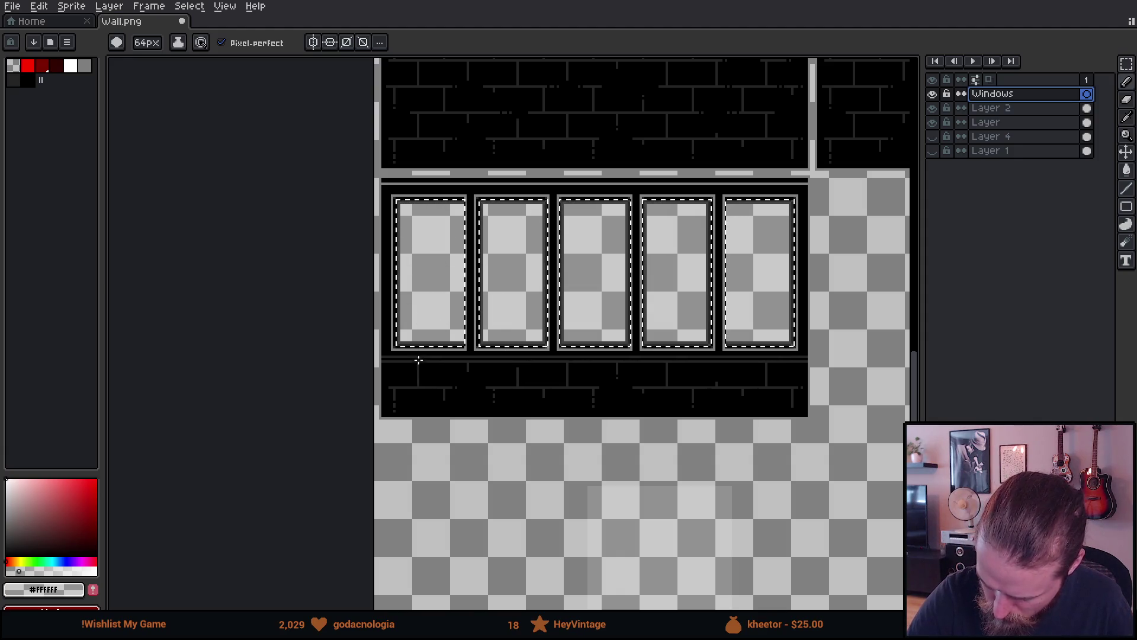
Show the purple background layer and deselect the windows with the Rectangular Marquee.
{"action": "left_click", "coordinate": [932, 151]}
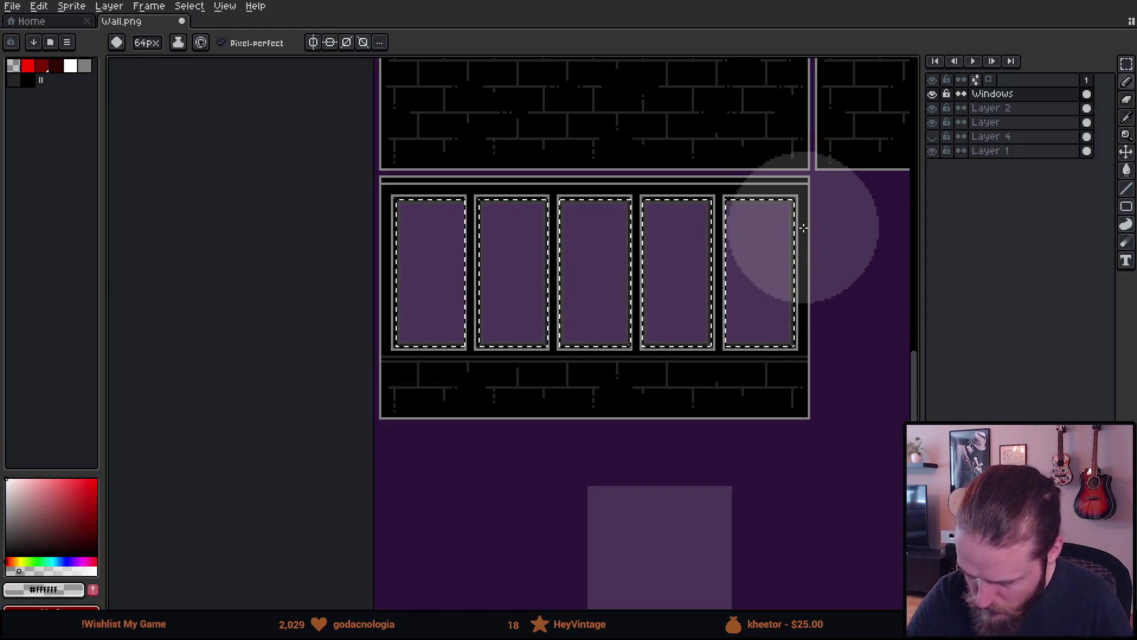
{"action": "key", "text": "m"}
{"action": "left_click", "coordinate": [850, 352]}
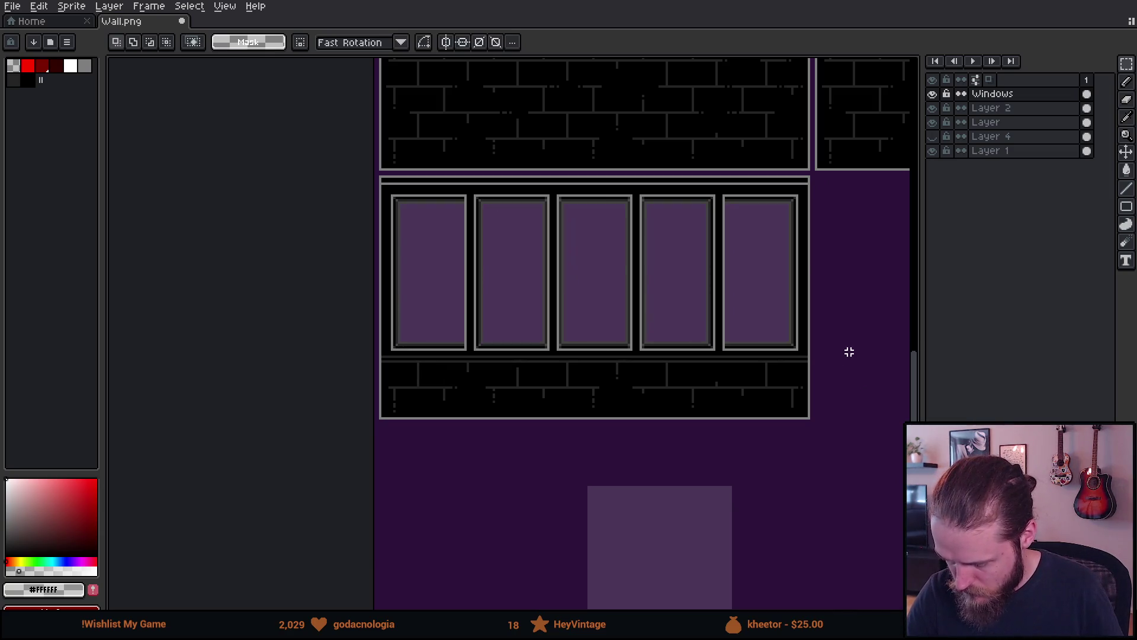
{"action": "scroll", "coordinate": [778, 276], "scroll_direction": "up", "scroll_amount": 1}
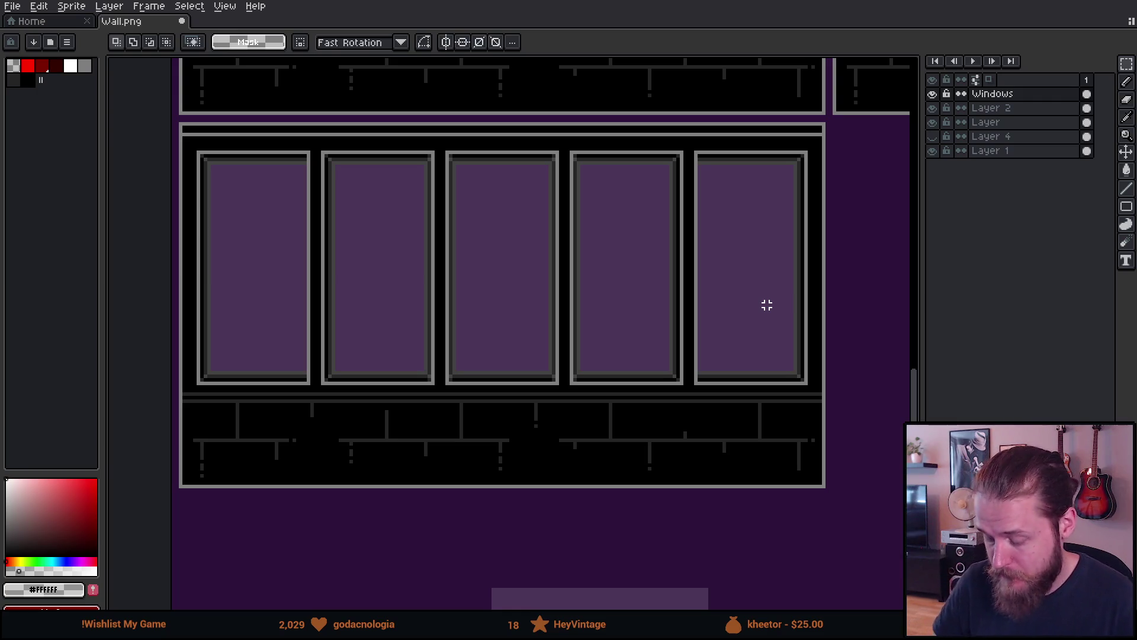
{"action": "scroll", "coordinate": [625, 284], "scroll_direction": "down", "scroll_amount": 1}
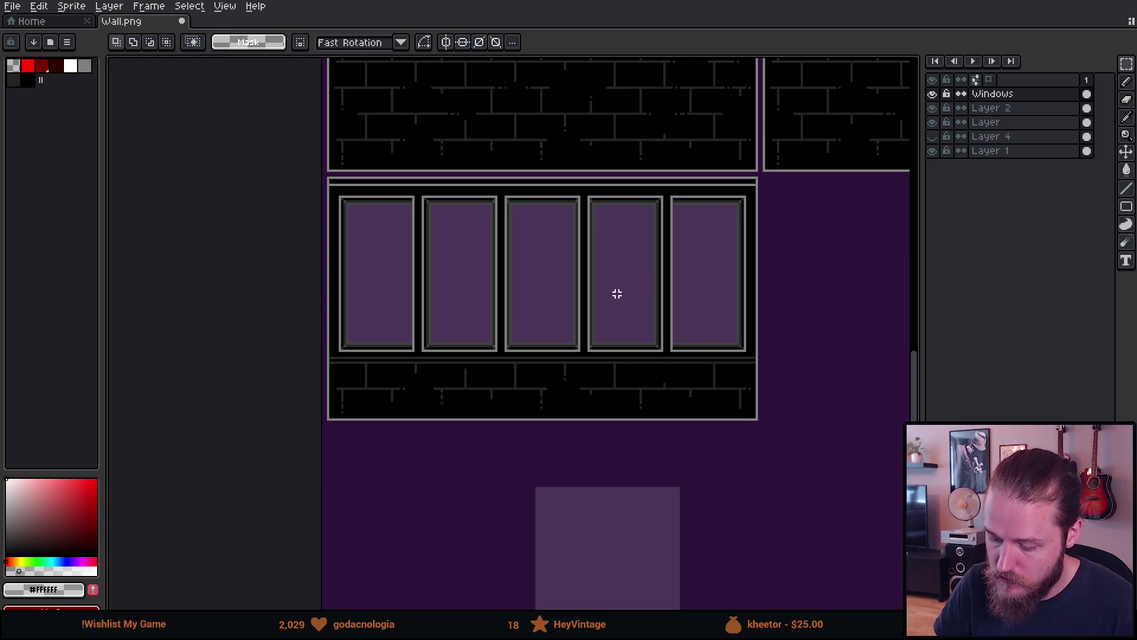
{"action": "left_click_drag", "start_coordinate": [614, 279], "coordinate": [586, 248]}
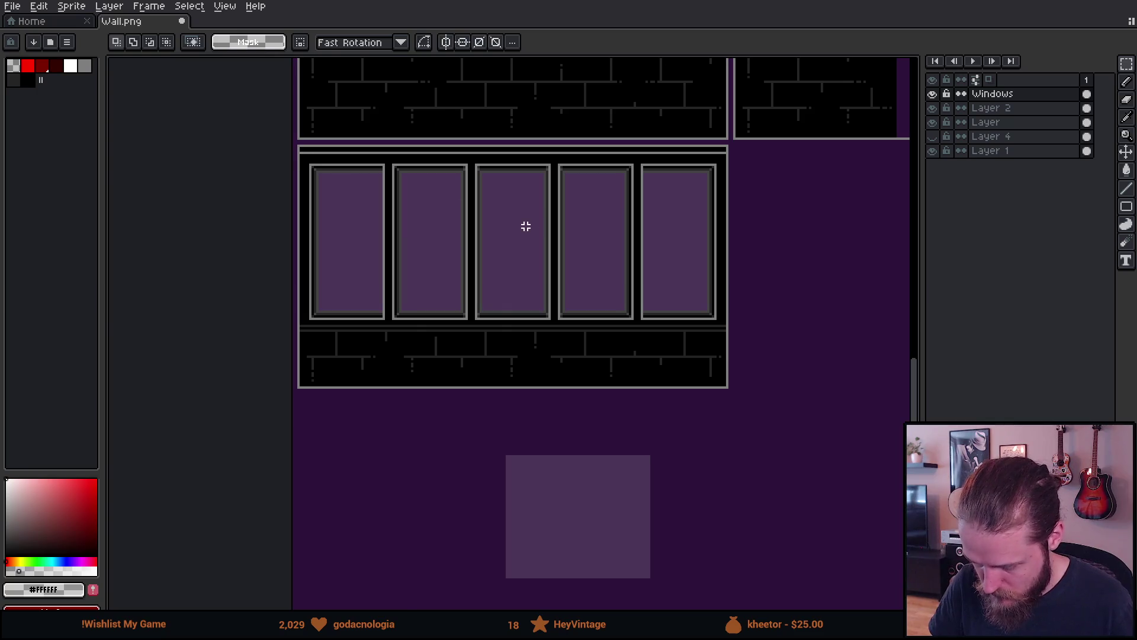
{"action": "scroll", "coordinate": [526, 227], "scroll_direction": "down", "scroll_amount": 2}
Outline the perspective window's narrow glass strip with light-purple Pencil lines.
{"action": "mouse_move", "coordinate": [768, 200]}
{"action": "left_mouse_down"}
{"action": "mouse_move", "coordinate": [414, 312]}
{"action": "mouse_move", "coordinate": [310, 363]}
{"action": "left_mouse_up"}
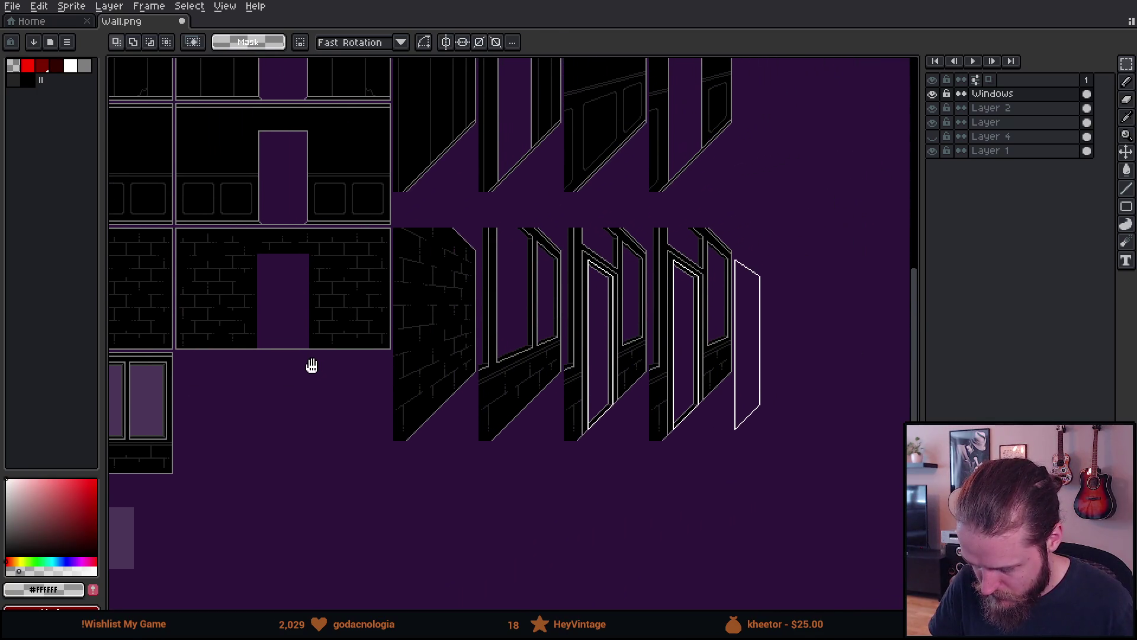
{"action": "scroll", "coordinate": [555, 274], "scroll_direction": "up", "scroll_amount": 3}
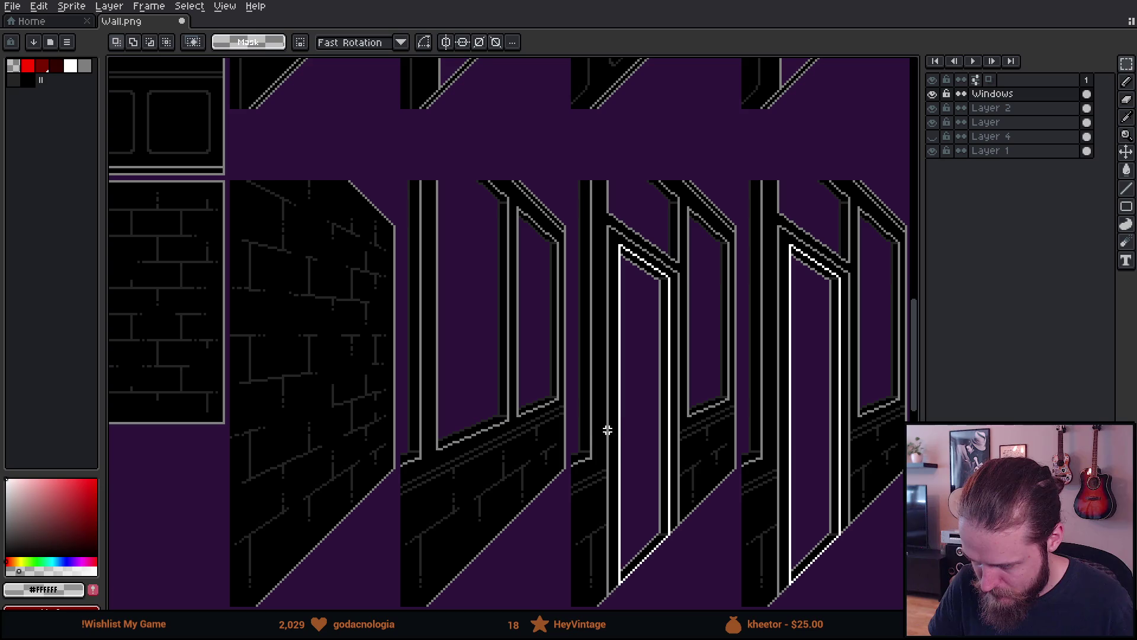
{"action": "scroll", "coordinate": [613, 444], "scroll_direction": "up", "scroll_amount": 2}
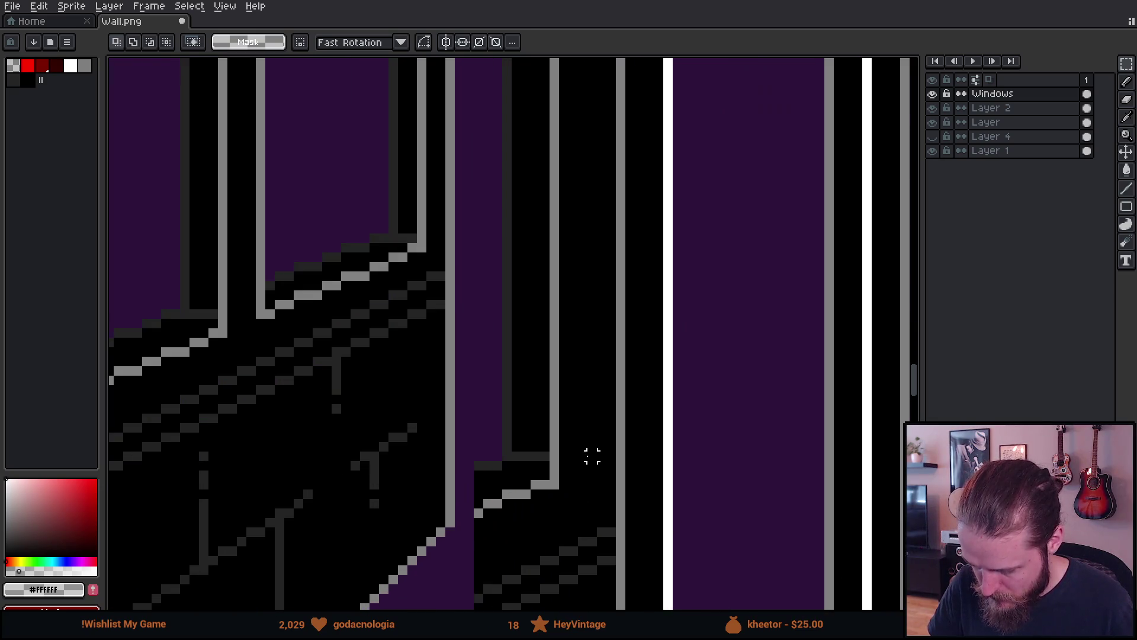
{"action": "key", "text": "b"}
{"action": "key", "text": "b"}
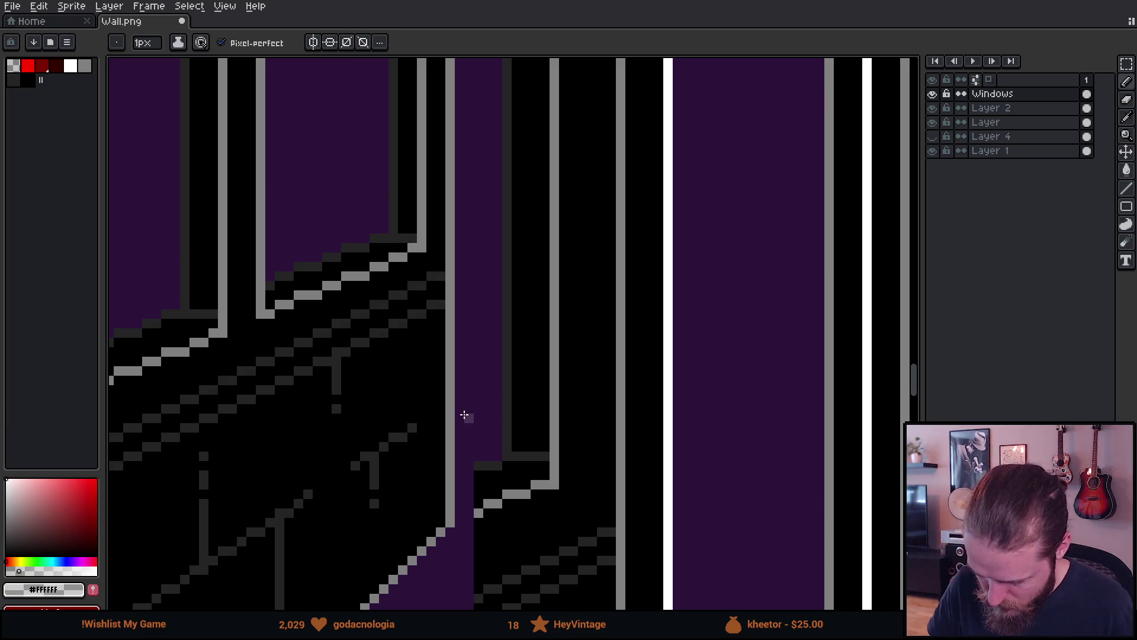
{"action": "left_click_drag", "start_coordinate": [528, 408], "coordinate": [609, 326]}
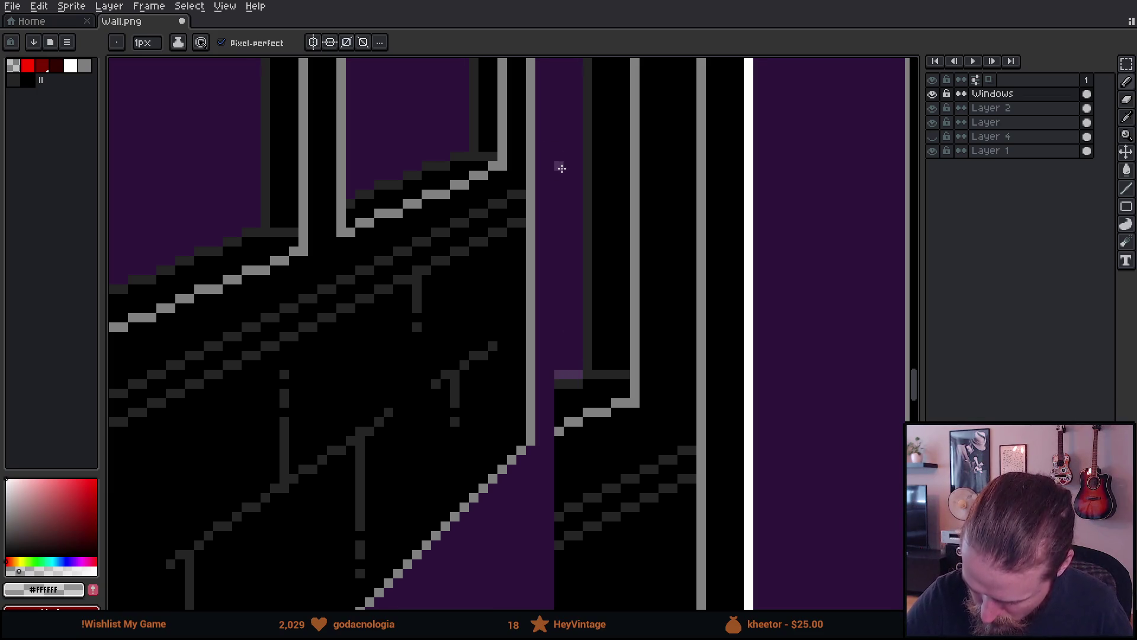
{"action": "left_click_drag", "start_coordinate": [559, 168], "coordinate": [528, 584]}
{"action": "left_click_drag", "start_coordinate": [547, 155], "coordinate": [521, 513]}
{"action": "mouse_move", "coordinate": [519, 234]}
{"action": "left_mouse_down"}
{"action": "mouse_move", "coordinate": [516, 310]}
{"action": "mouse_move", "coordinate": [518, 296]}
{"action": "mouse_move", "coordinate": [538, 357]}
{"action": "left_mouse_up"}
{"action": "left_click", "coordinate": [516, 198], "text": "shift"}
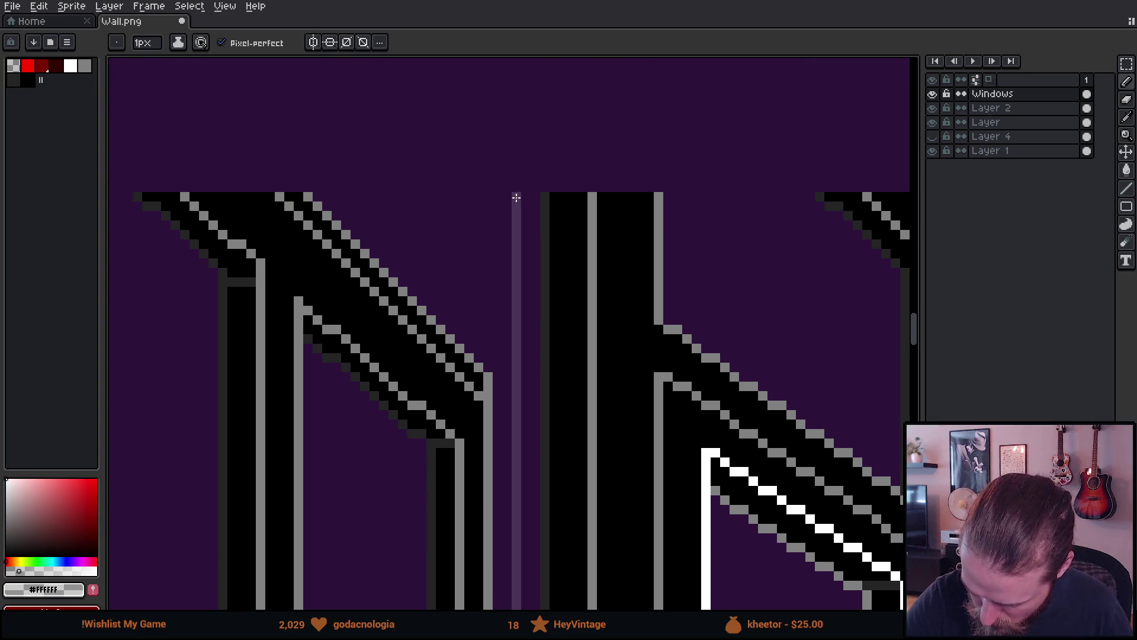
{"action": "left_click", "coordinate": [535, 194], "text": "shift"}
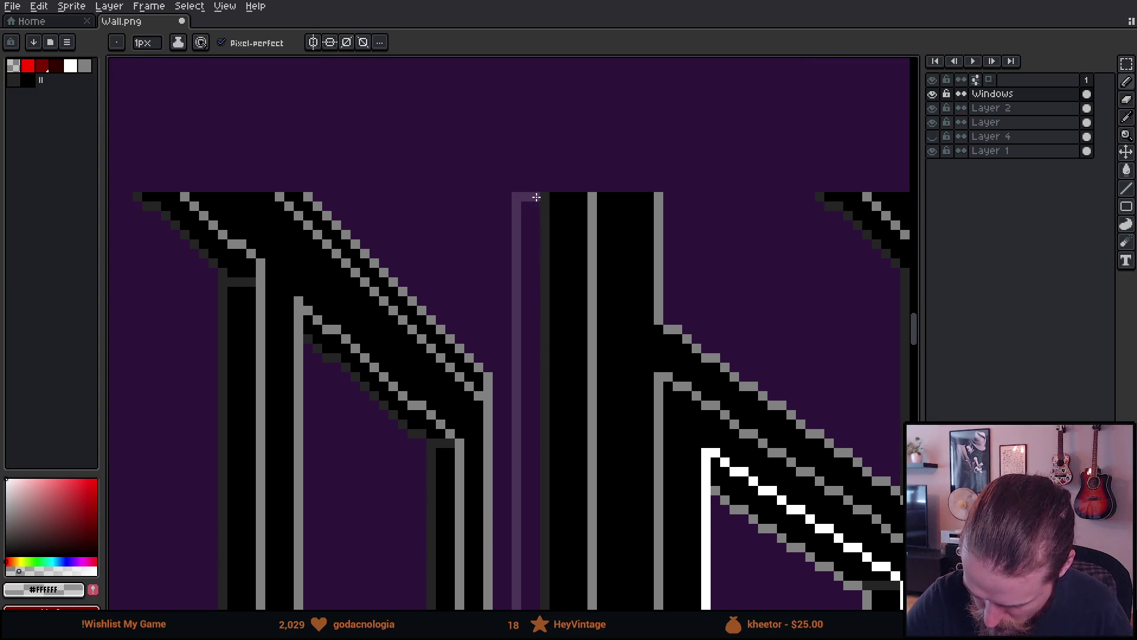
{"action": "mouse_move", "coordinate": [557, 414]}
{"action": "left_mouse_down"}
{"action": "mouse_move", "coordinate": [564, 254]}
{"action": "mouse_move", "coordinate": [579, 333]}
{"action": "left_mouse_up"}
{"action": "left_click", "coordinate": [597, 435], "text": "shift"}
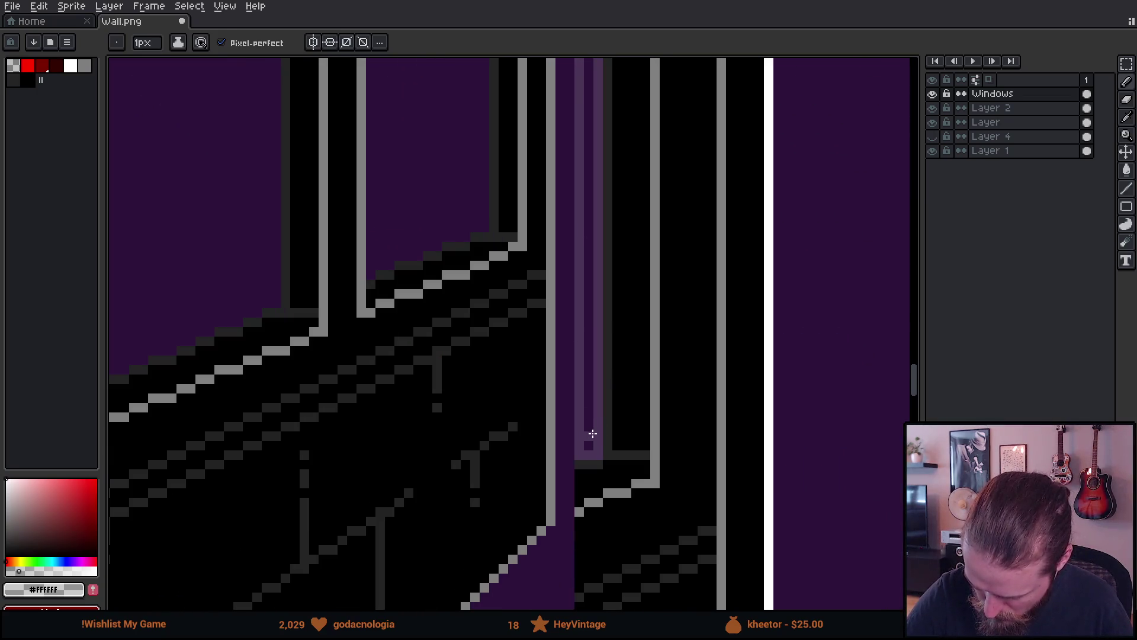
Fill the outlined strip light purple using the Contiguous Paint Bucket.
{"action": "key", "text": "g"}
{"action": "left_click", "coordinate": [253, 45]}
{"action": "left_click", "coordinate": [314, 42]}
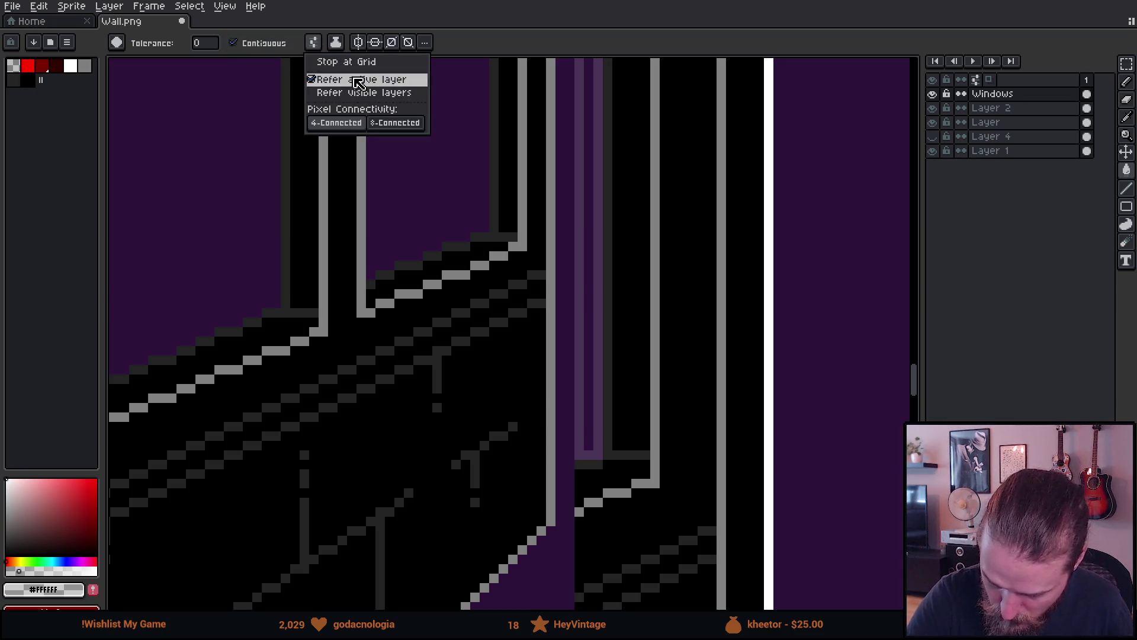
{"action": "left_click", "coordinate": [594, 272]}
{"action": "left_click", "coordinate": [589, 261]}
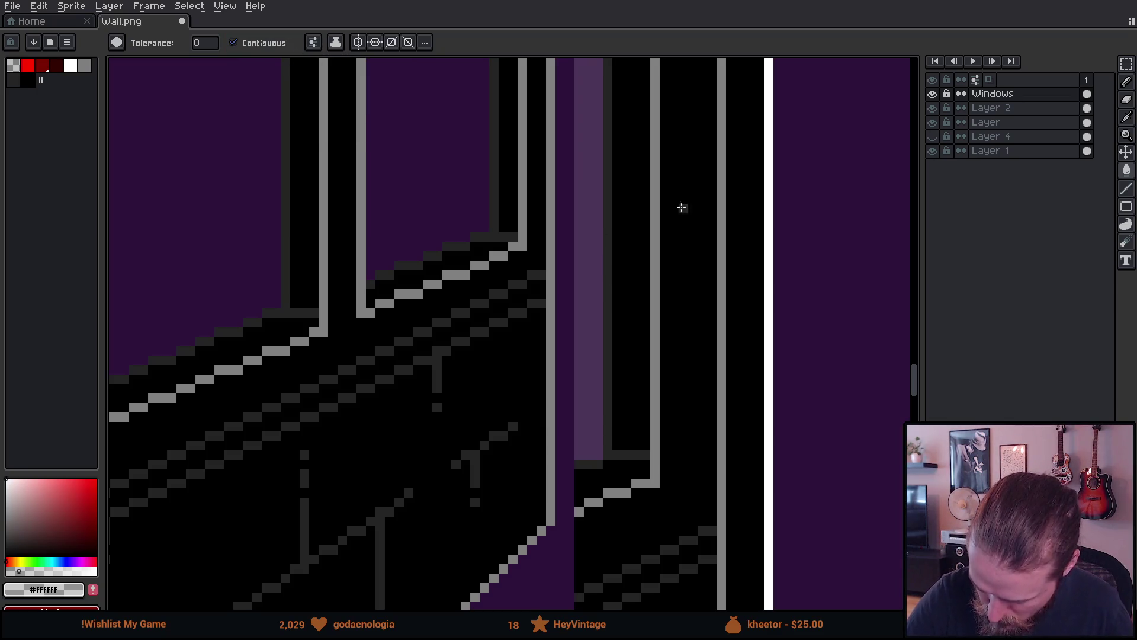
Return to the Pencil and bring the other window frames into view.
{"action": "mouse_move", "coordinate": [785, 256]}
{"action": "left_mouse_down"}
{"action": "mouse_move", "coordinate": [737, 279]}
{"action": "mouse_move", "coordinate": [523, 206]}
{"action": "mouse_move", "coordinate": [548, 353]}
{"action": "mouse_move", "coordinate": [535, 205]}
{"action": "mouse_move", "coordinate": [506, 365]}
{"action": "mouse_move", "coordinate": [568, 348]}
{"action": "mouse_move", "coordinate": [481, 496]}
{"action": "left_mouse_up"}
{"action": "key", "text": "b"}
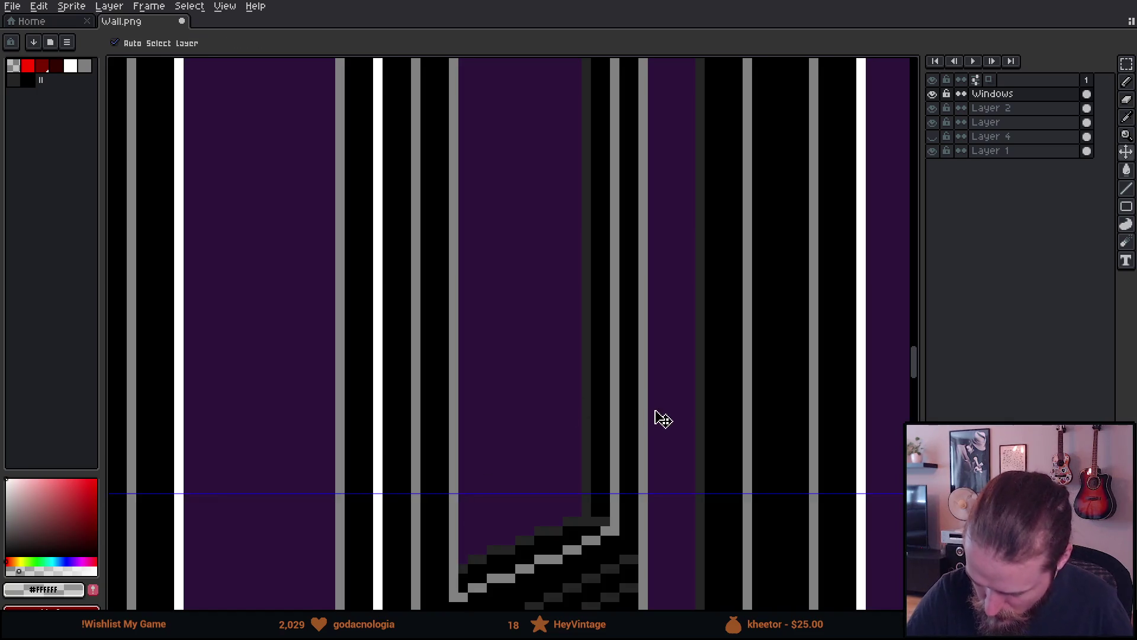
{"action": "scroll", "coordinate": [645, 410], "scroll_direction": "down", "scroll_amount": 2}
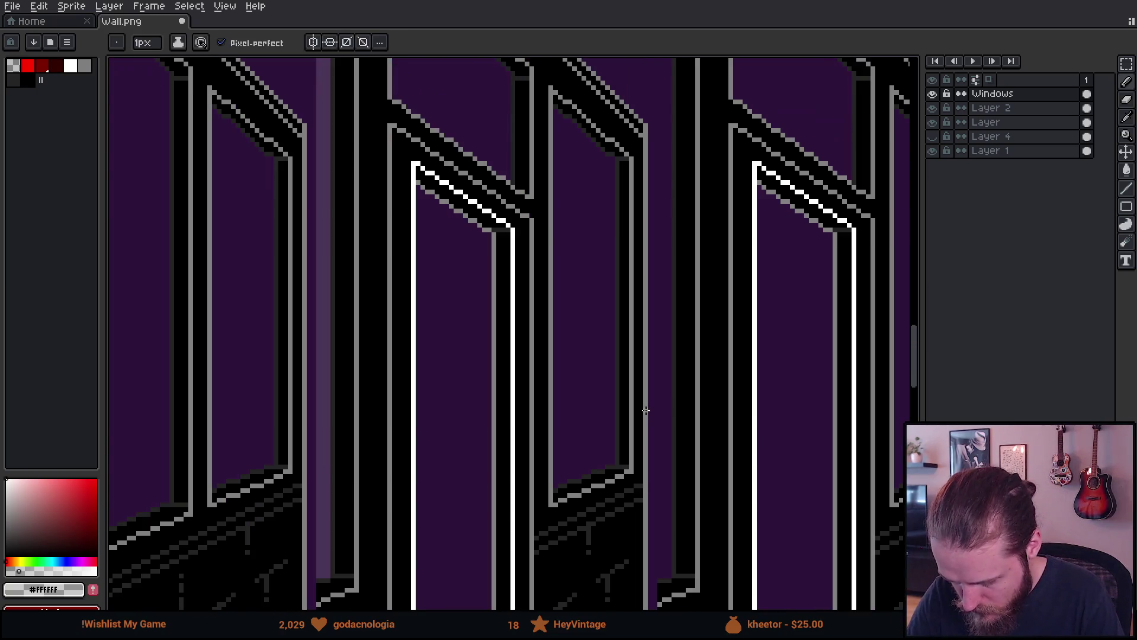
{"action": "scroll", "coordinate": [646, 410], "scroll_direction": "down", "scroll_amount": 2}
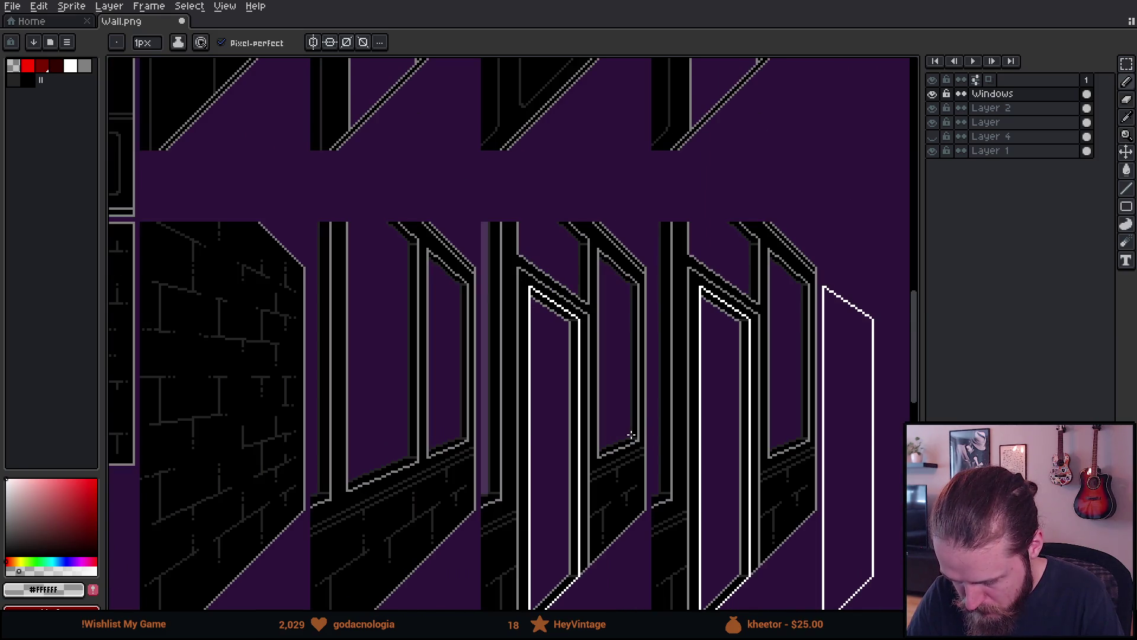
{"action": "left_click_drag", "start_coordinate": [632, 443], "coordinate": [719, 397]}
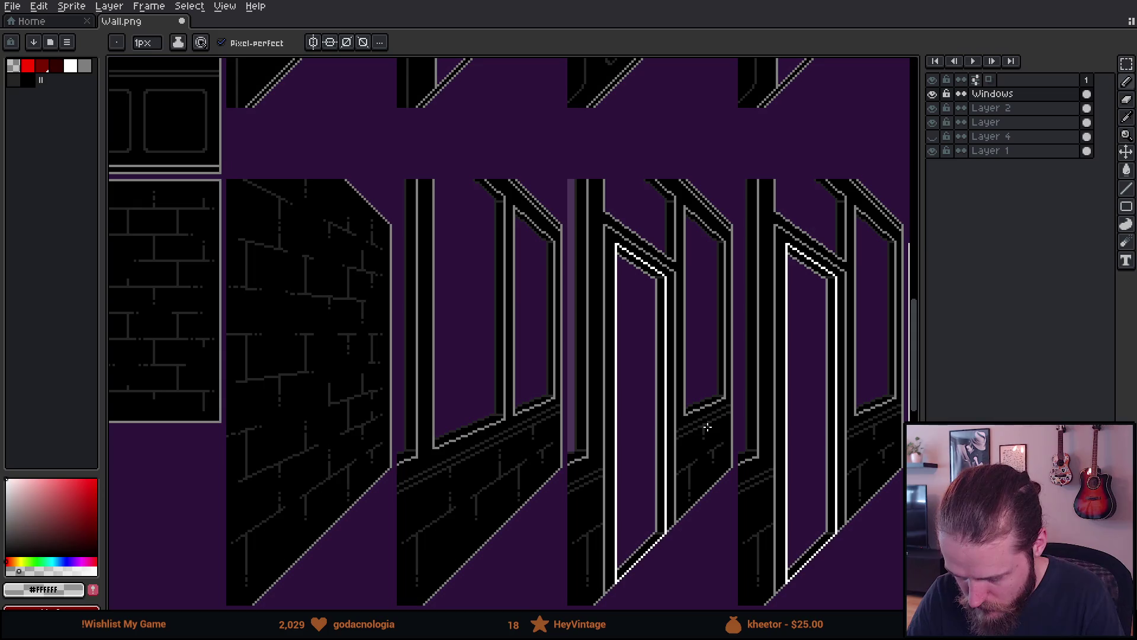
{"action": "scroll", "coordinate": [708, 428], "scroll_direction": "down", "scroll_amount": 2}
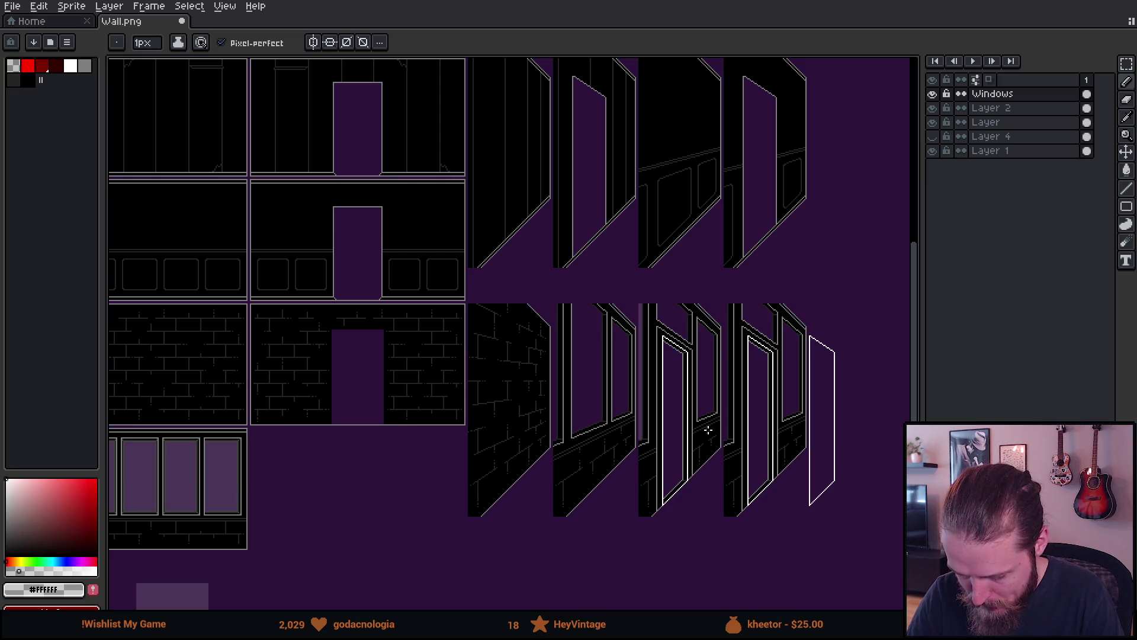
{"action": "scroll", "coordinate": [708, 421], "scroll_direction": "up", "scroll_amount": 4}
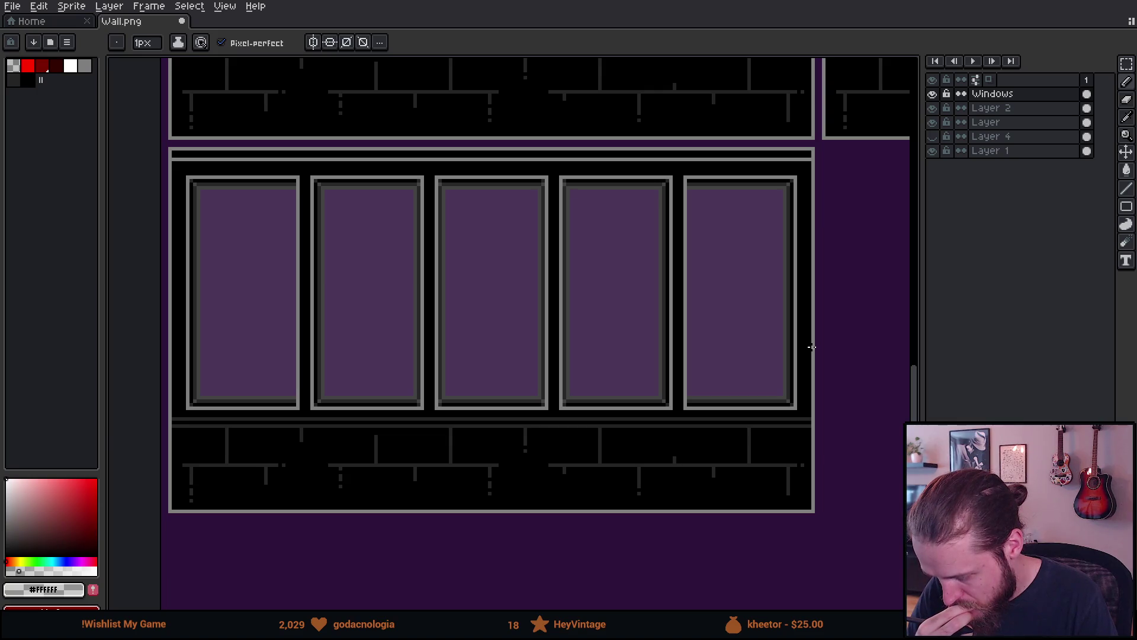
{"action": "scroll", "coordinate": [810, 345], "scroll_direction": "down", "scroll_amount": 4}
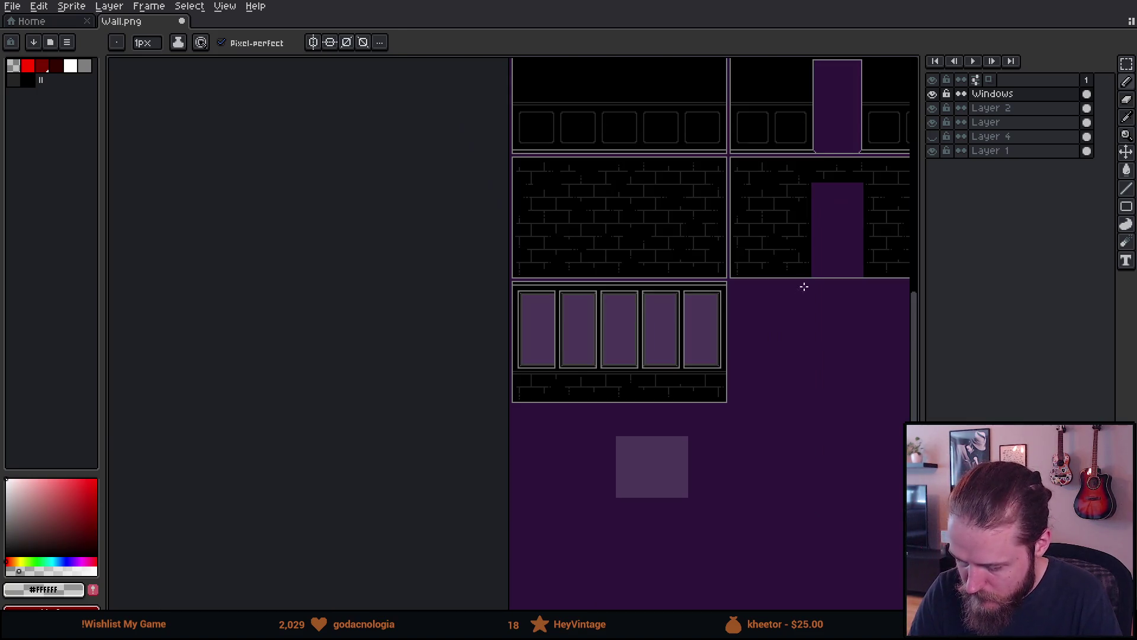
{"action": "mouse_move", "coordinate": [799, 303]}
{"action": "left_mouse_down"}
{"action": "mouse_move", "coordinate": [523, 406]}
{"action": "mouse_move", "coordinate": [350, 358]}
{"action": "left_mouse_up"}
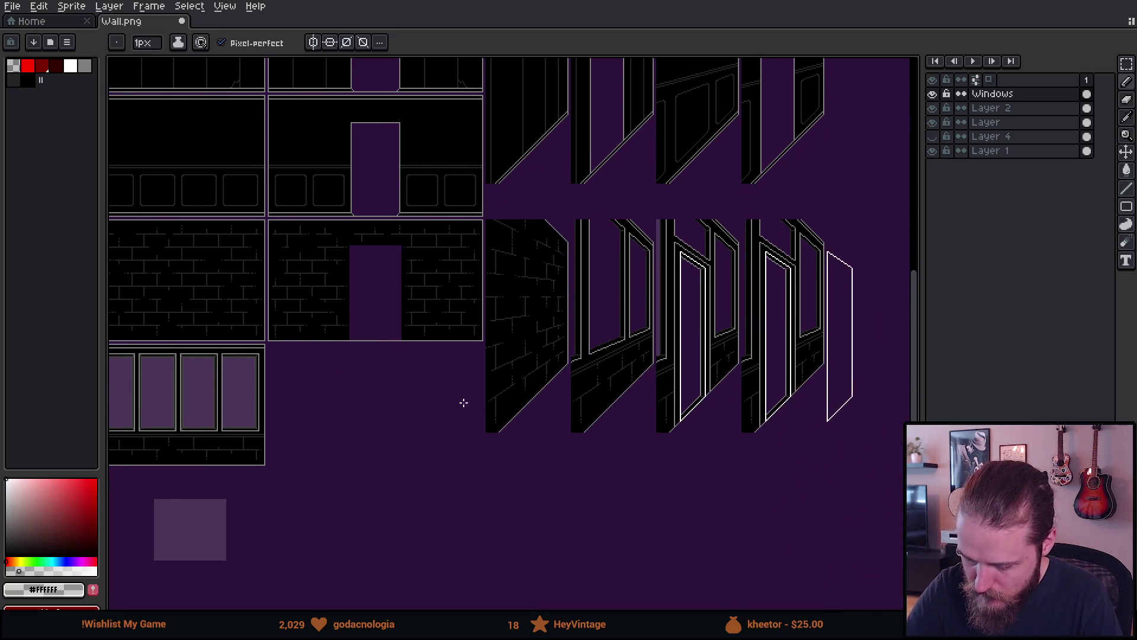
{"action": "mouse_move", "coordinate": [738, 348]}
{"action": "left_mouse_down"}
{"action": "mouse_move", "coordinate": [688, 368]}
{"action": "mouse_move", "coordinate": [624, 347]}
{"action": "mouse_move", "coordinate": [856, 284]}
{"action": "left_mouse_up"}
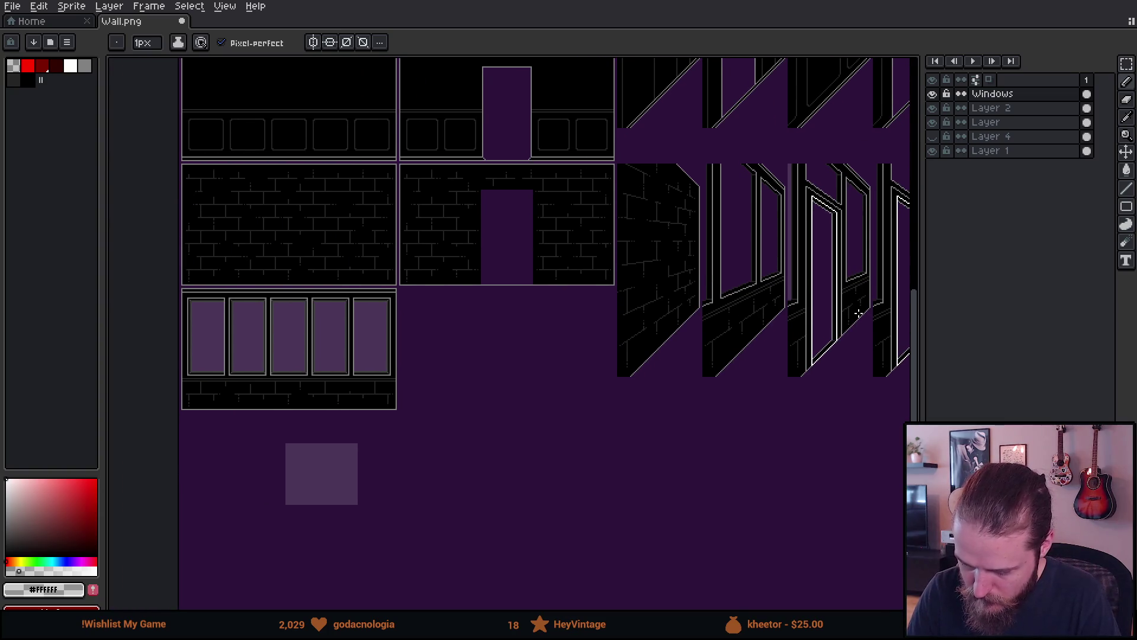
{"action": "scroll", "coordinate": [856, 316], "scroll_direction": "up", "scroll_amount": 4}
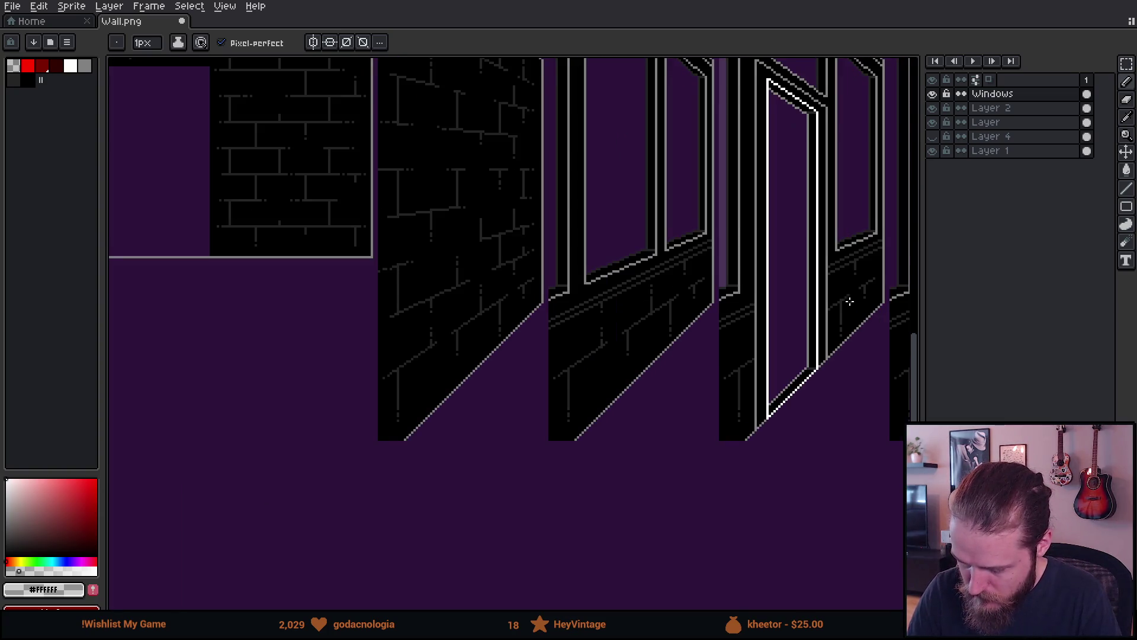
{"action": "scroll", "coordinate": [854, 323], "scroll_direction": "down", "scroll_amount": 4}
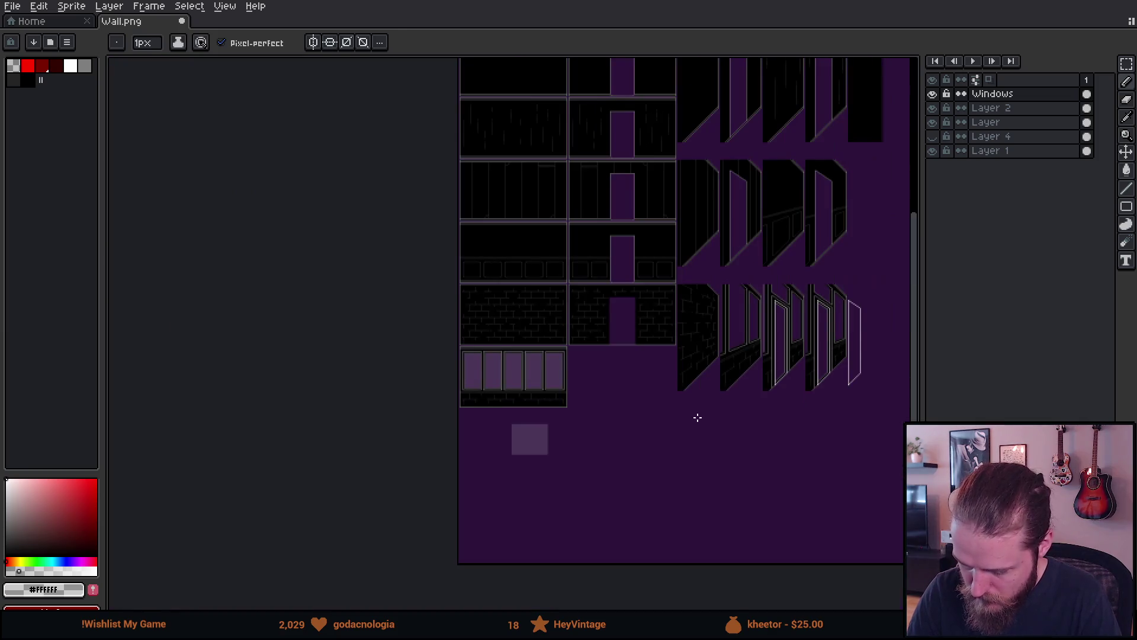
{"action": "mouse_move", "coordinate": [696, 417]}
{"action": "left_mouse_down"}
{"action": "mouse_move", "coordinate": [745, 409]}
{"action": "mouse_move", "coordinate": [747, 393]}
{"action": "left_mouse_up"}
{"action": "scroll", "coordinate": [750, 392], "scroll_direction": "up", "scroll_amount": 2}
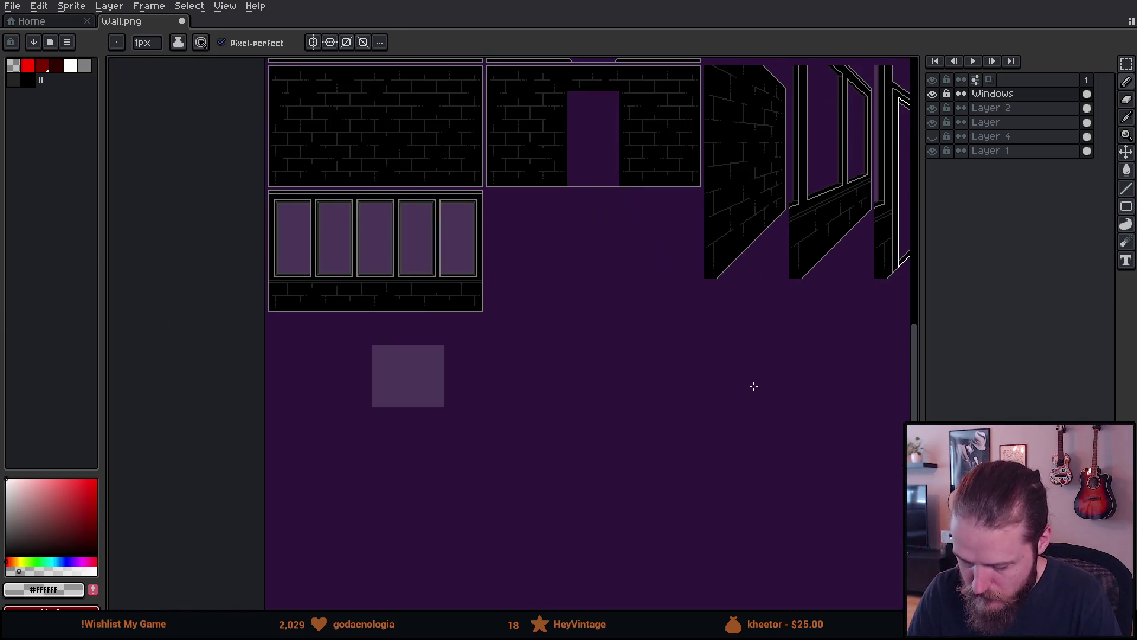
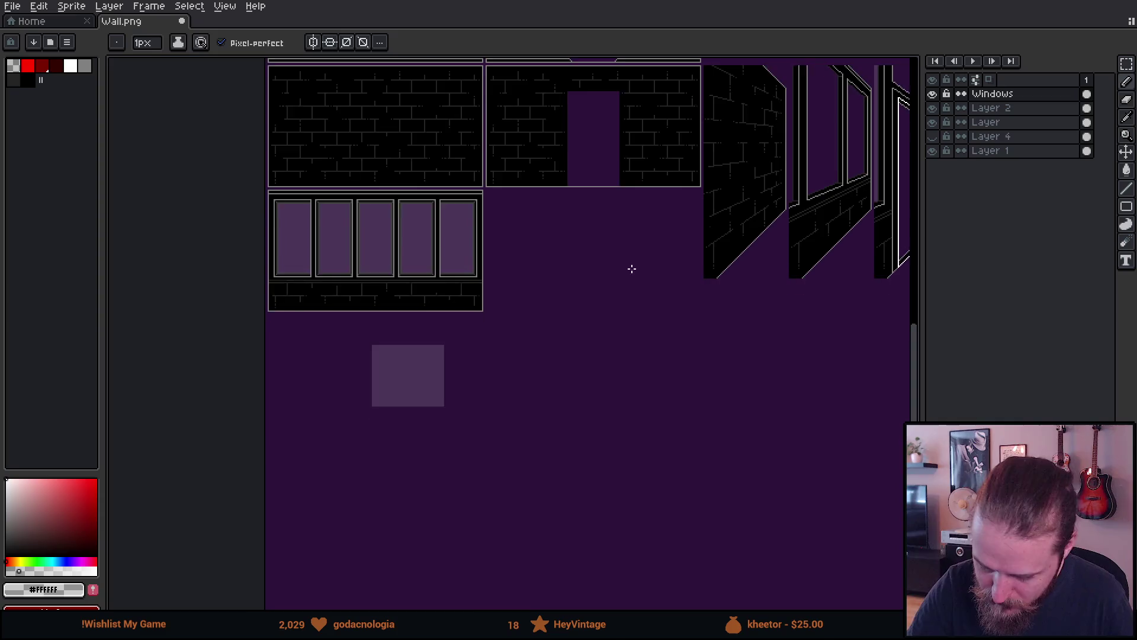
Draw a jagged dark purple outline inside the fourth window pane with the Pencil.
{"action": "left_click_drag", "start_coordinate": [632, 269], "coordinate": [652, 359]}
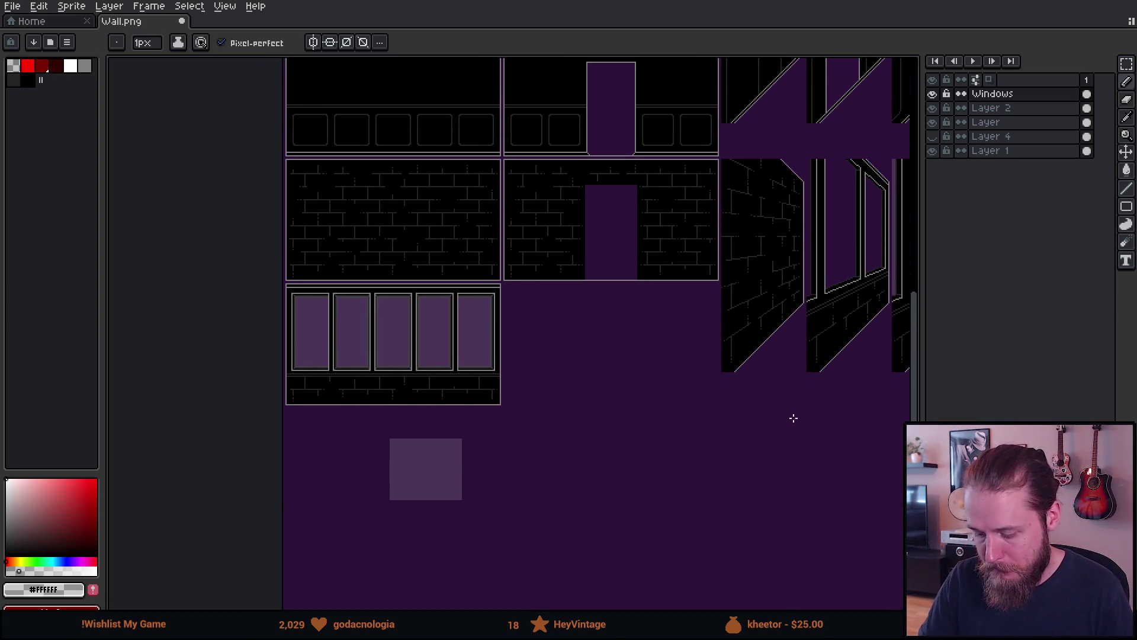
{"action": "left_click_drag", "start_coordinate": [792, 416], "coordinate": [851, 407]}
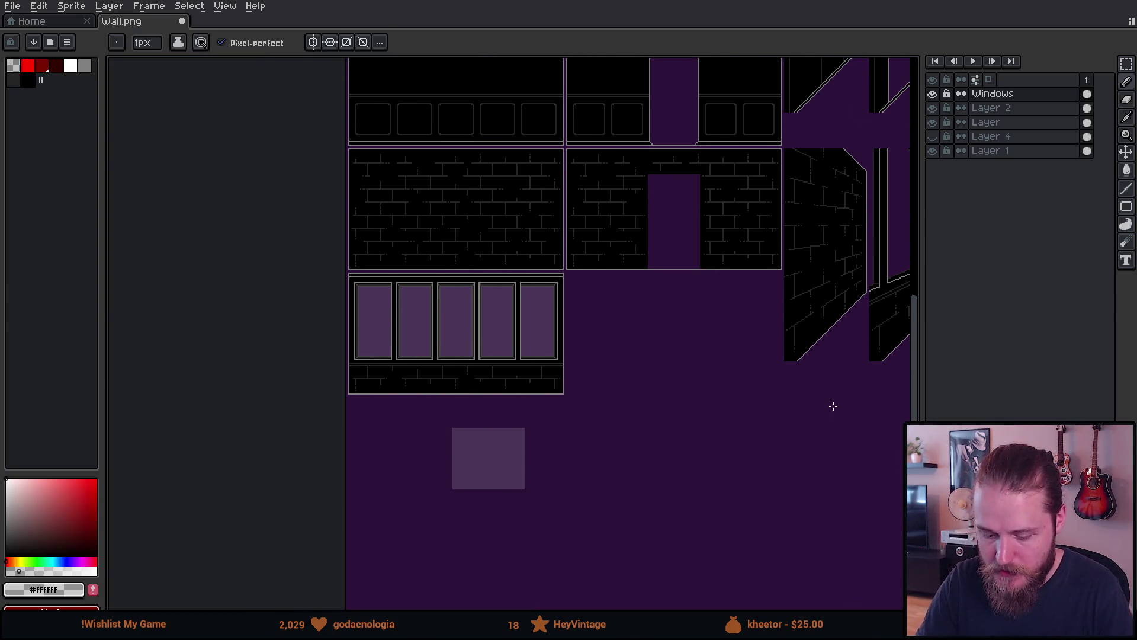
{"action": "scroll", "coordinate": [833, 406], "scroll_direction": "up", "scroll_amount": 3}
{"action": "scroll", "coordinate": [571, 389], "scroll_direction": "down", "scroll_amount": 1}
{"action": "scroll", "coordinate": [819, 452], "scroll_direction": "up", "scroll_amount": 1}
{"action": "scroll", "coordinate": [441, 340], "scroll_direction": "up", "scroll_amount": 2}
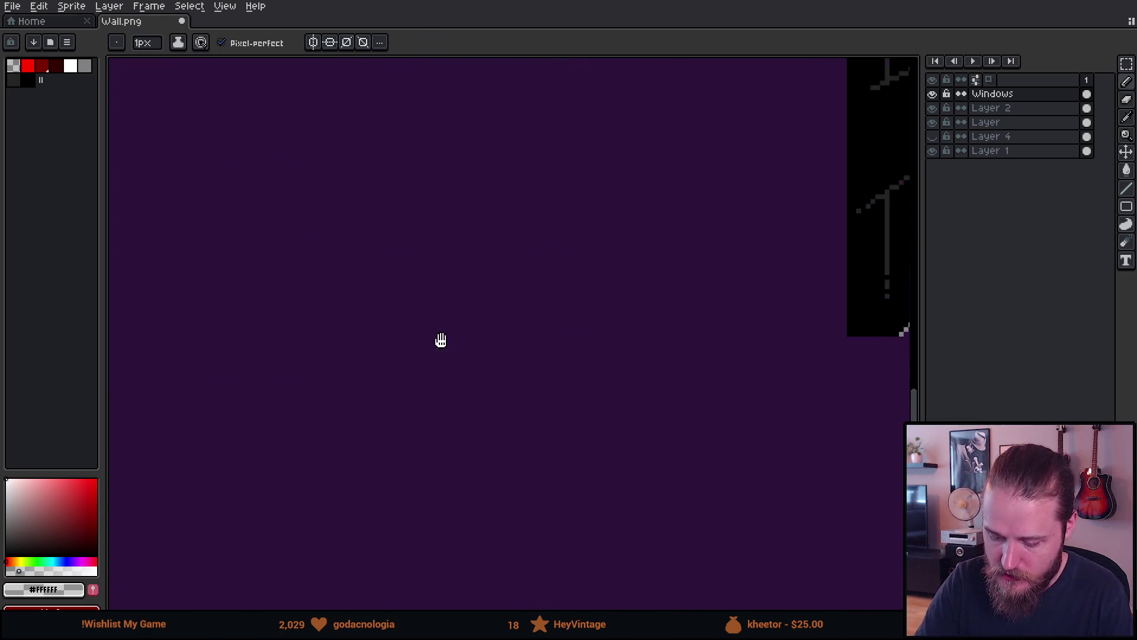
{"action": "scroll", "coordinate": [441, 339], "scroll_direction": "down", "scroll_amount": 2}
{"action": "scroll", "coordinate": [490, 389], "scroll_direction": "left", "scroll_amount": 10}
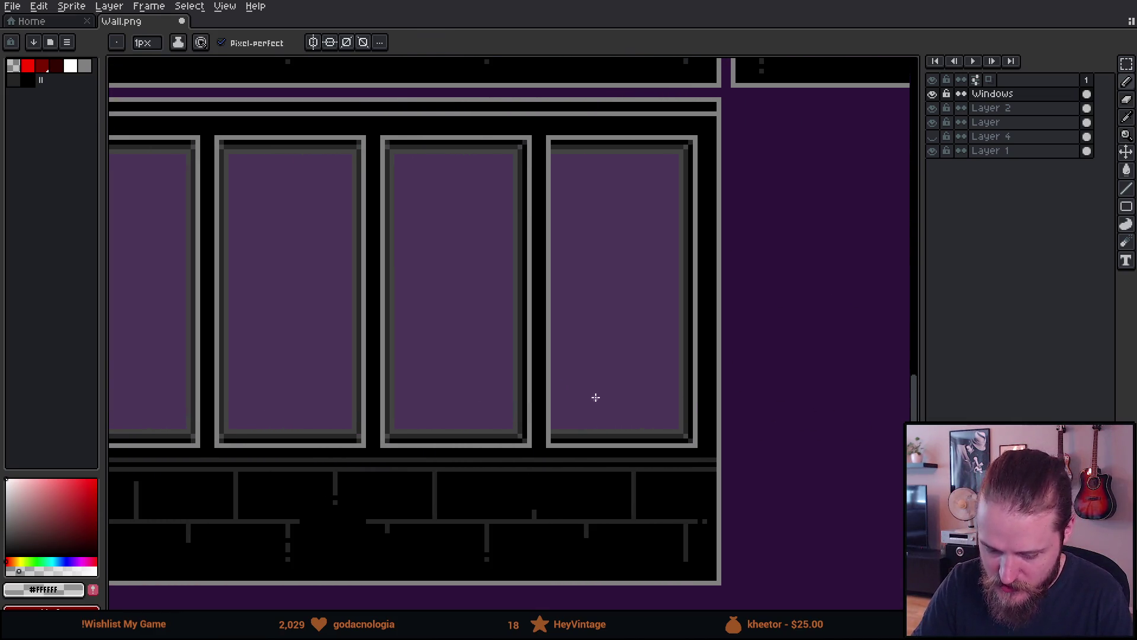
{"action": "key", "text": "e"}
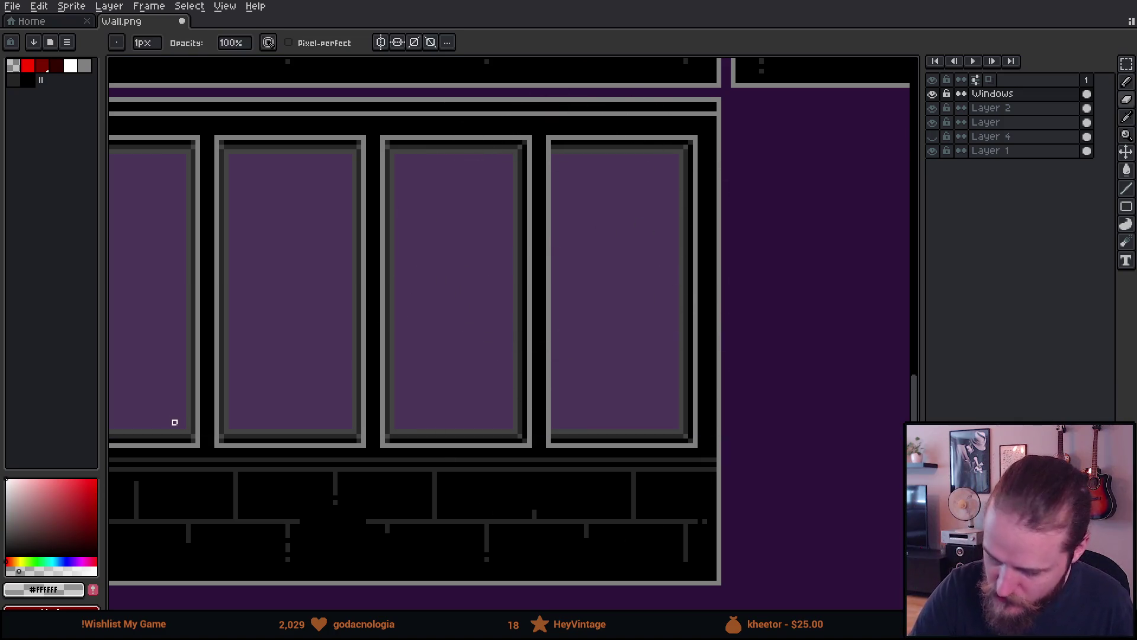
{"action": "mouse_move", "coordinate": [406, 408]}
{"action": "left_mouse_down"}
{"action": "mouse_move", "coordinate": [490, 391]}
{"action": "mouse_move", "coordinate": [484, 176]}
{"action": "mouse_move", "coordinate": [424, 160]}
{"action": "mouse_move", "coordinate": [400, 412]}
{"action": "left_mouse_up"}
{"action": "key", "text": "g"}
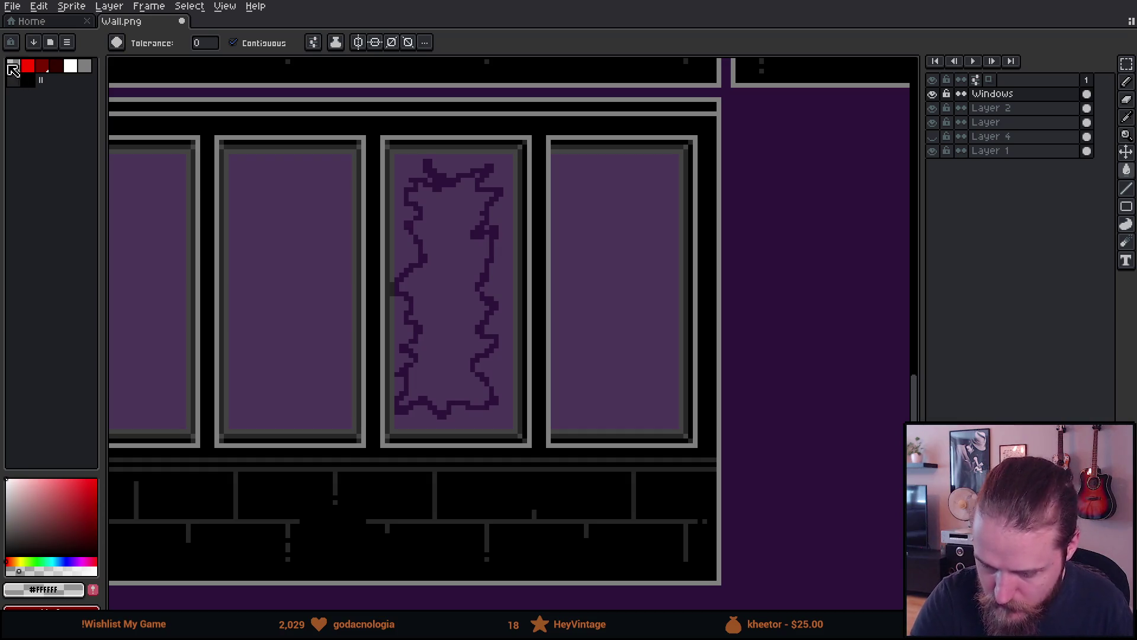
Fill the jagged outline solid dark purple and zoom out to review it.
{"action": "left_click", "coordinate": [14, 78]}
{"action": "left_click", "coordinate": [440, 261]}
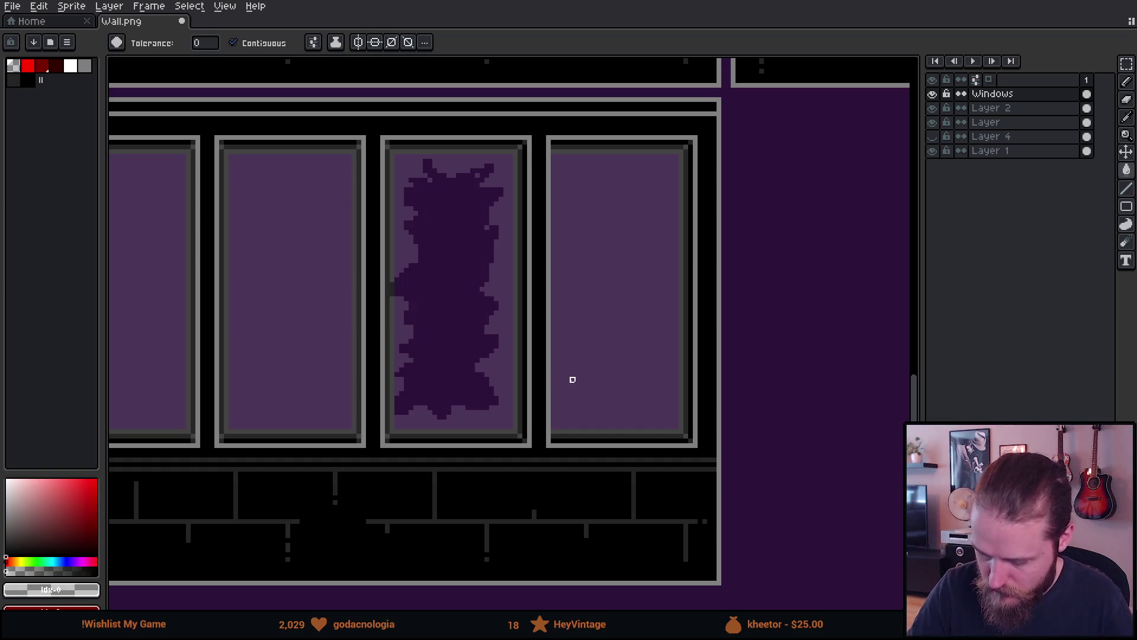
{"action": "scroll", "coordinate": [695, 376], "scroll_direction": "down", "scroll_amount": 2}
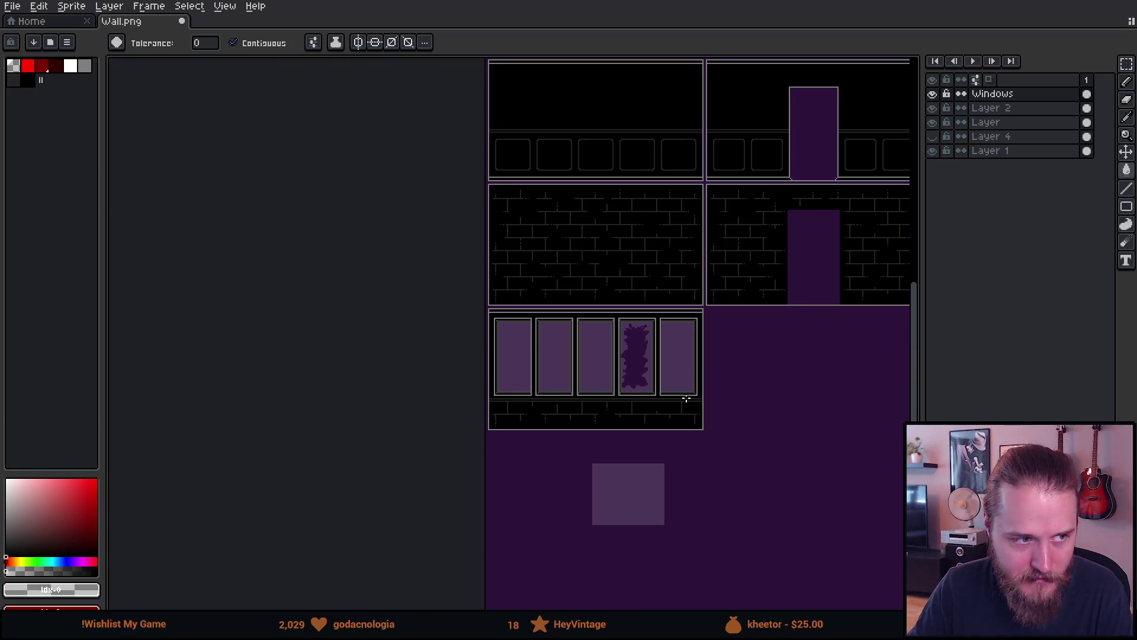
{"action": "scroll", "coordinate": [683, 400], "scroll_direction": "up", "scroll_amount": 1}
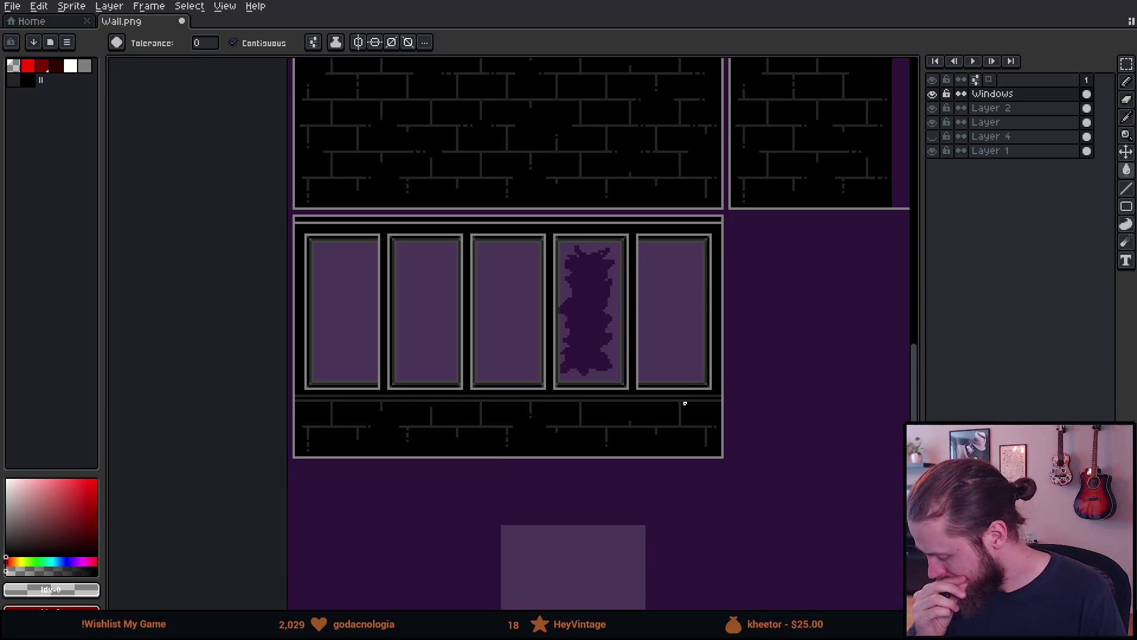
{"action": "mouse_move", "coordinate": [818, 354]}
{"action": "left_mouse_down"}
{"action": "mouse_move", "coordinate": [650, 396]}
{"action": "mouse_move", "coordinate": [363, 412]}
{"action": "mouse_move", "coordinate": [226, 439]}
{"action": "mouse_move", "coordinate": [693, 399]}
{"action": "left_mouse_up"}
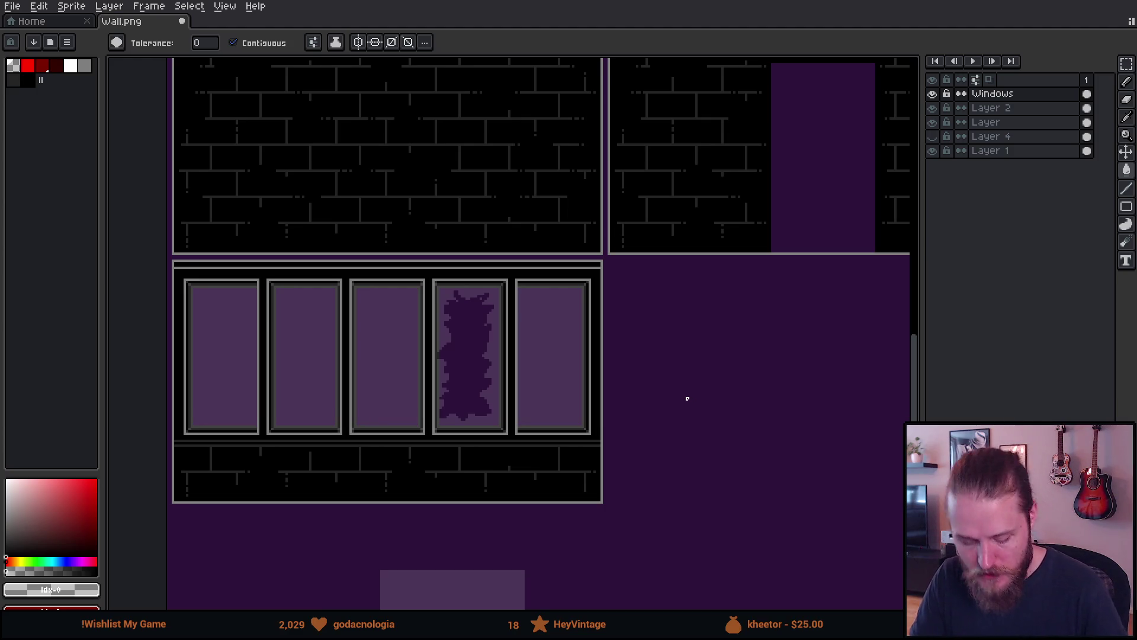
Undo the dark fill and the jagged outline so all five panes are plain.
{"action": "key", "text": "v"}
{"action": "key", "text": "ctrl+d"}
{"action": "key", "text": "g"}
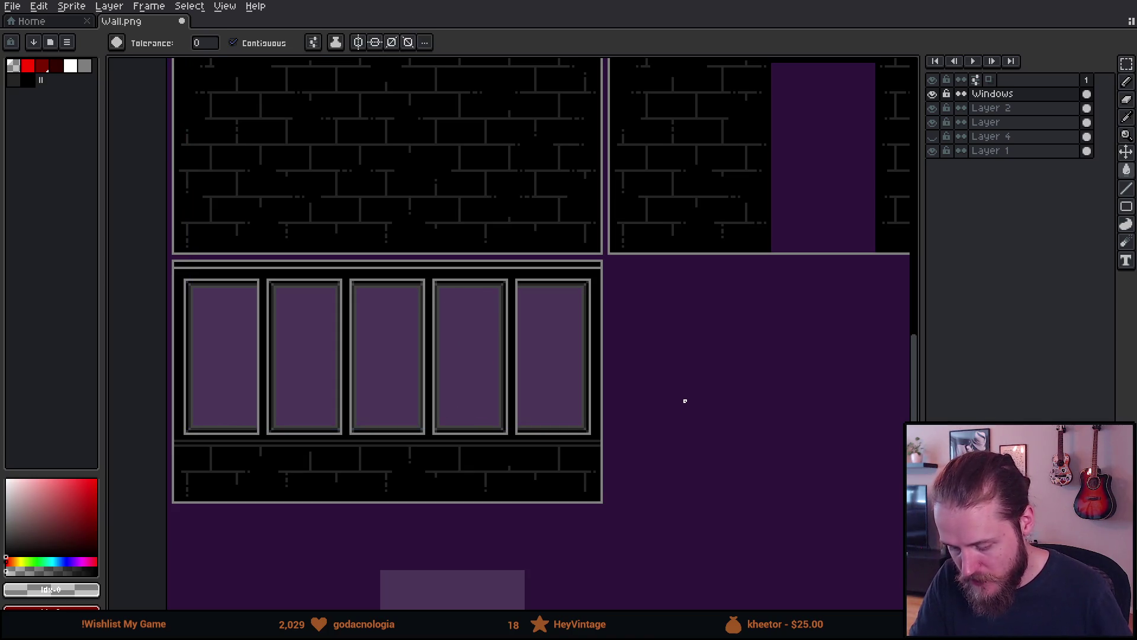
{"action": "mouse_move", "coordinate": [812, 366]}
{"action": "left_mouse_down"}
{"action": "mouse_move", "coordinate": [460, 389]}
{"action": "mouse_move", "coordinate": [422, 402]}
{"action": "left_mouse_up"}
Bring the angled window tiles into view and toggle the purple background layer to check transparency.
{"action": "left_click_drag", "start_coordinate": [744, 279], "coordinate": [322, 452]}
{"action": "mouse_move", "coordinate": [689, 414]}
{"action": "left_mouse_down"}
{"action": "mouse_move", "coordinate": [642, 371]}
{"action": "mouse_move", "coordinate": [665, 385]}
{"action": "left_mouse_up"}
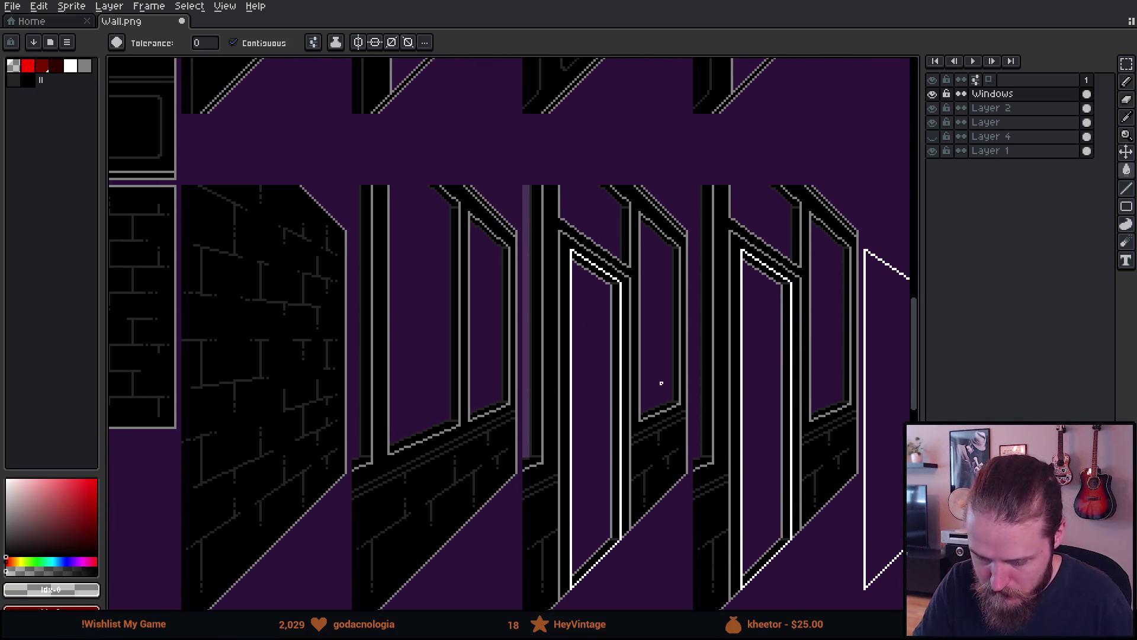
{"action": "scroll", "coordinate": [648, 386], "scroll_direction": "up", "scroll_amount": 2}
{"action": "key", "text": "b"}
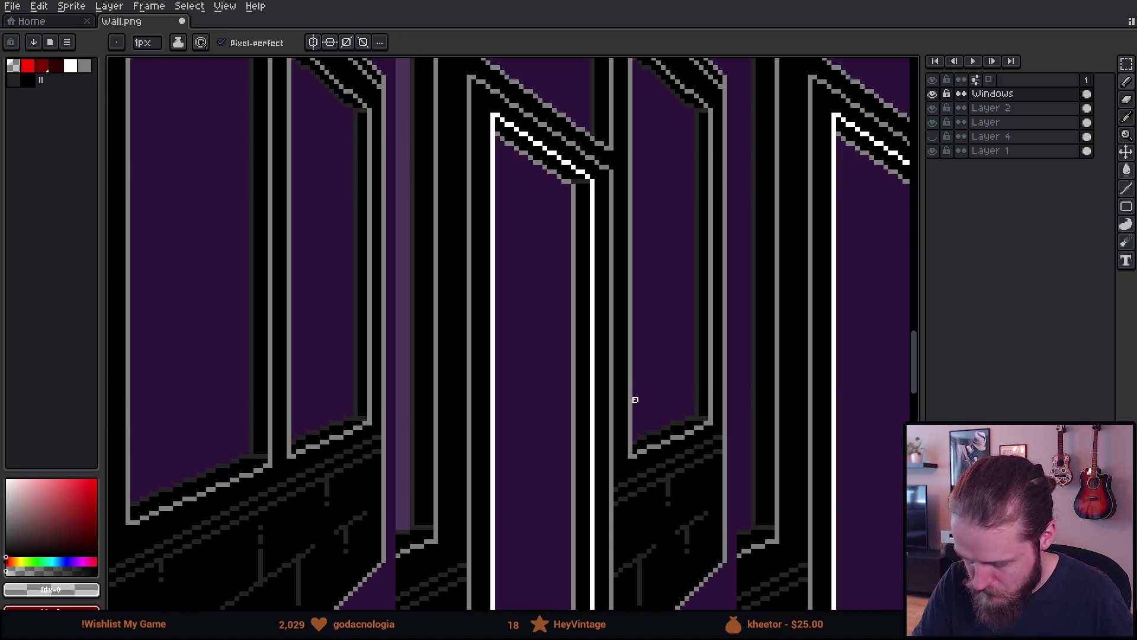
{"action": "left_click_drag", "start_coordinate": [612, 433], "coordinate": [820, 320]}
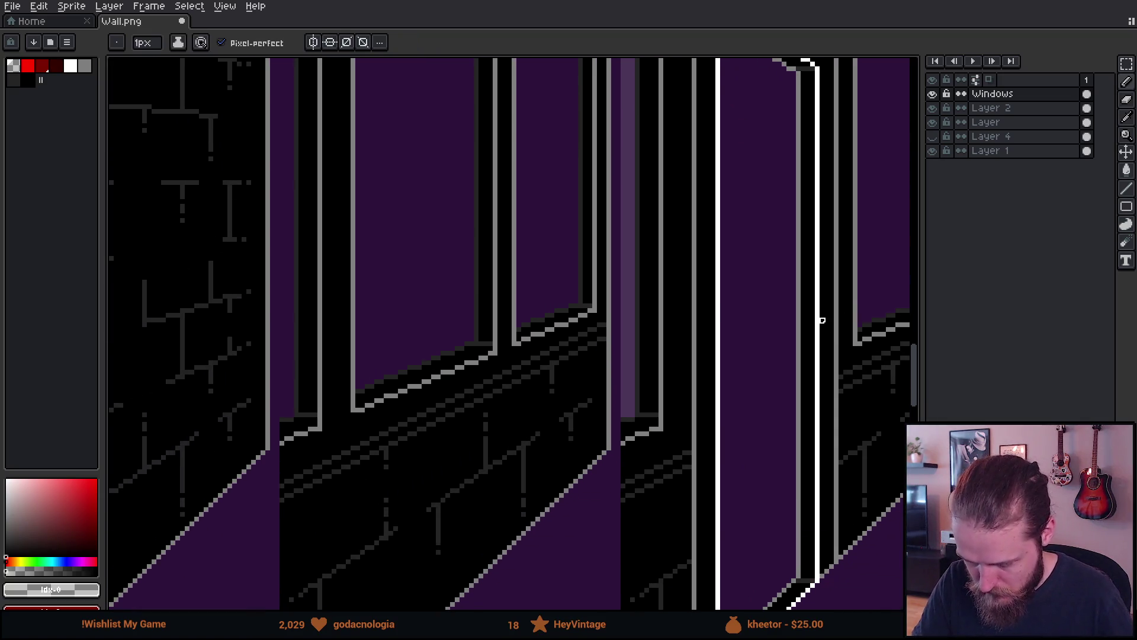
{"action": "left_click", "coordinate": [934, 152]}
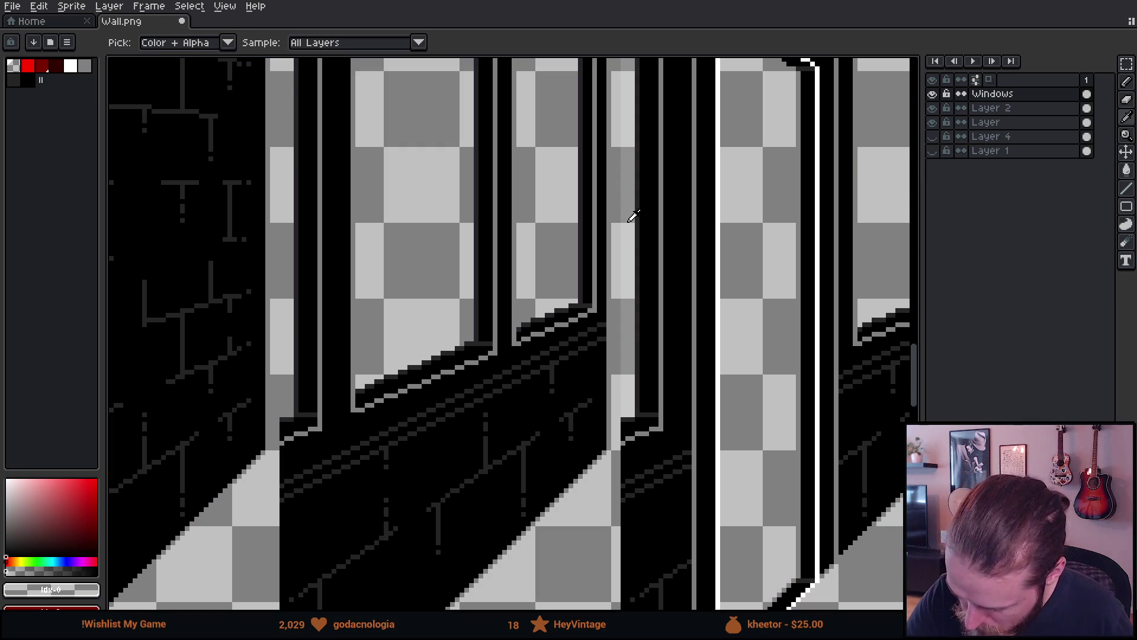
{"action": "left_click", "coordinate": [644, 226], "text": "alt"}
{"action": "left_click", "coordinate": [933, 151]}
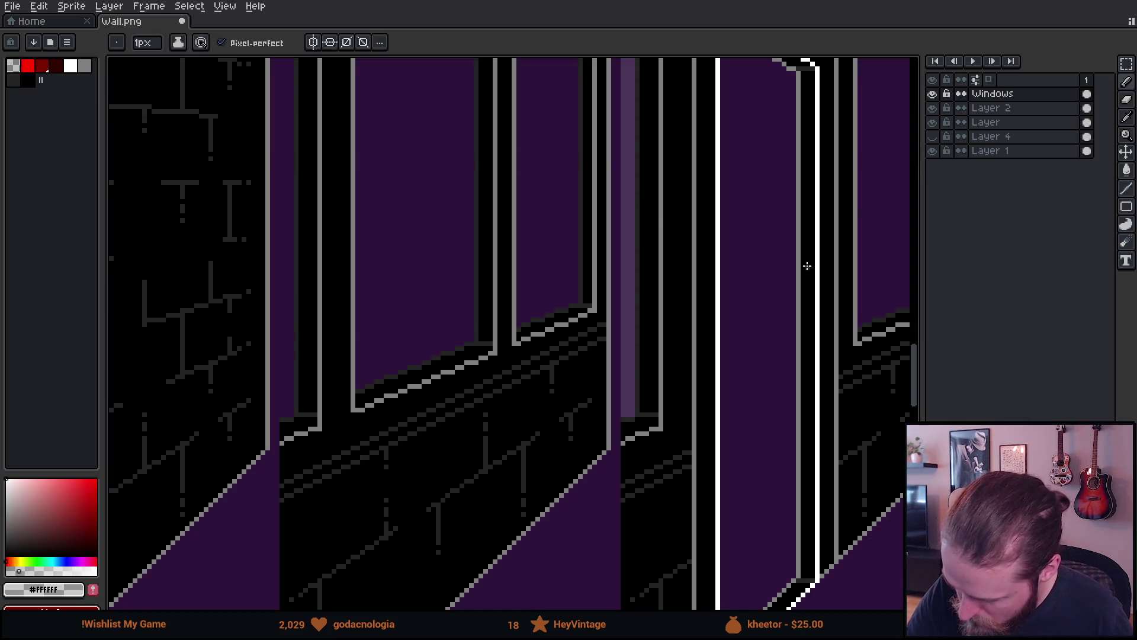
Paint dark grey pixels under the pane and a light grey sill pixel, then set brush to 2 px.
{"action": "scroll", "coordinate": [678, 415], "scroll_direction": "up", "scroll_amount": 5}
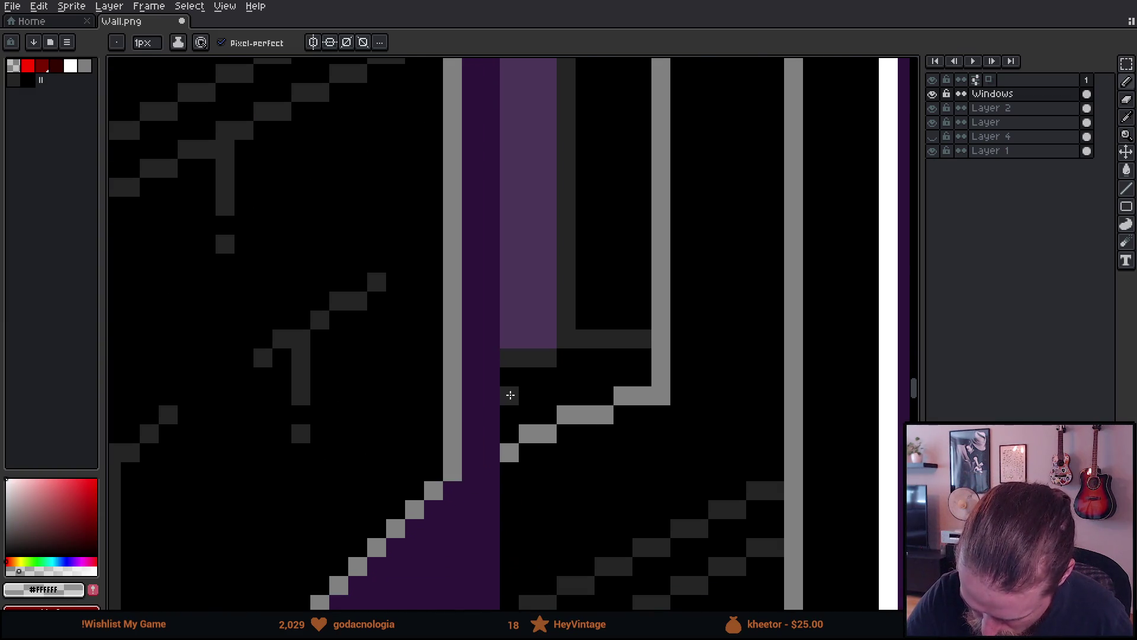
{"action": "mouse_move", "coordinate": [510, 395]}
{"action": "left_mouse_down"}
{"action": "mouse_move", "coordinate": [507, 355]}
{"action": "mouse_move", "coordinate": [551, 370]}
{"action": "left_mouse_up"}
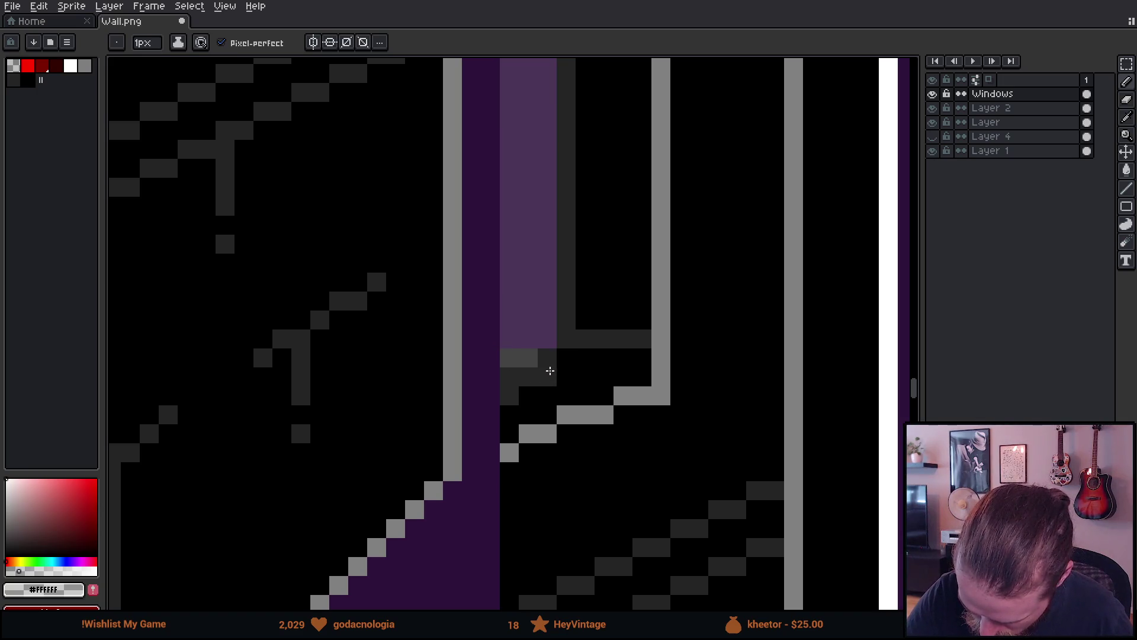
{"action": "left_click", "coordinate": [548, 359]}
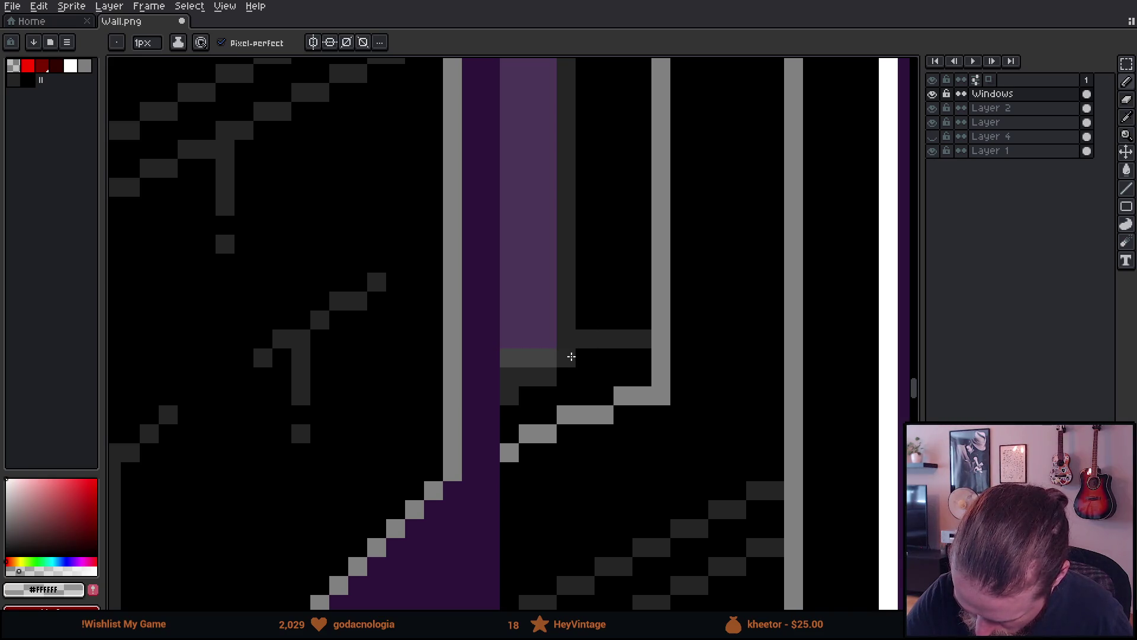
{"action": "key", "text": "plus"}
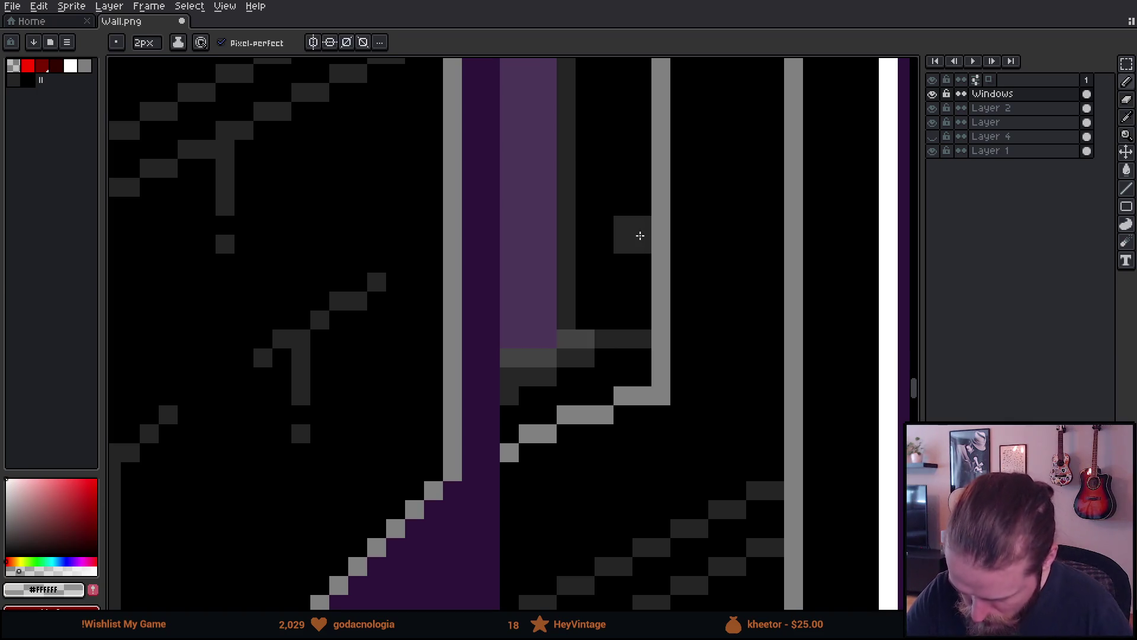
{"action": "mouse_move", "coordinate": [650, 195]}
{"action": "left_mouse_down"}
{"action": "mouse_move", "coordinate": [637, 312]}
{"action": "mouse_move", "coordinate": [609, 388]}
{"action": "mouse_move", "coordinate": [628, 286]}
{"action": "mouse_move", "coordinate": [626, 504]}
{"action": "left_mouse_up"}
{"action": "scroll", "coordinate": [637, 312], "scroll_direction": "down", "scroll_amount": 3}
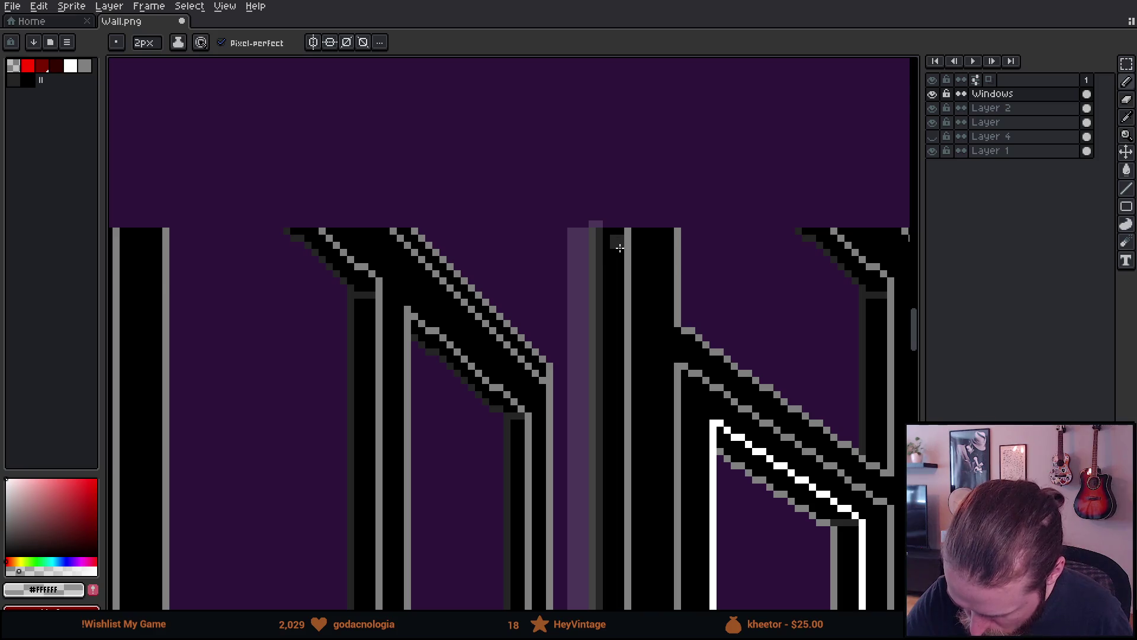
Try moving the frame column and darkening a frame strip, undoing both, with the brush back at 1 px.
{"action": "key", "text": "v"}
{"action": "left_click_drag", "start_coordinate": [628, 239], "coordinate": [596, 242]}
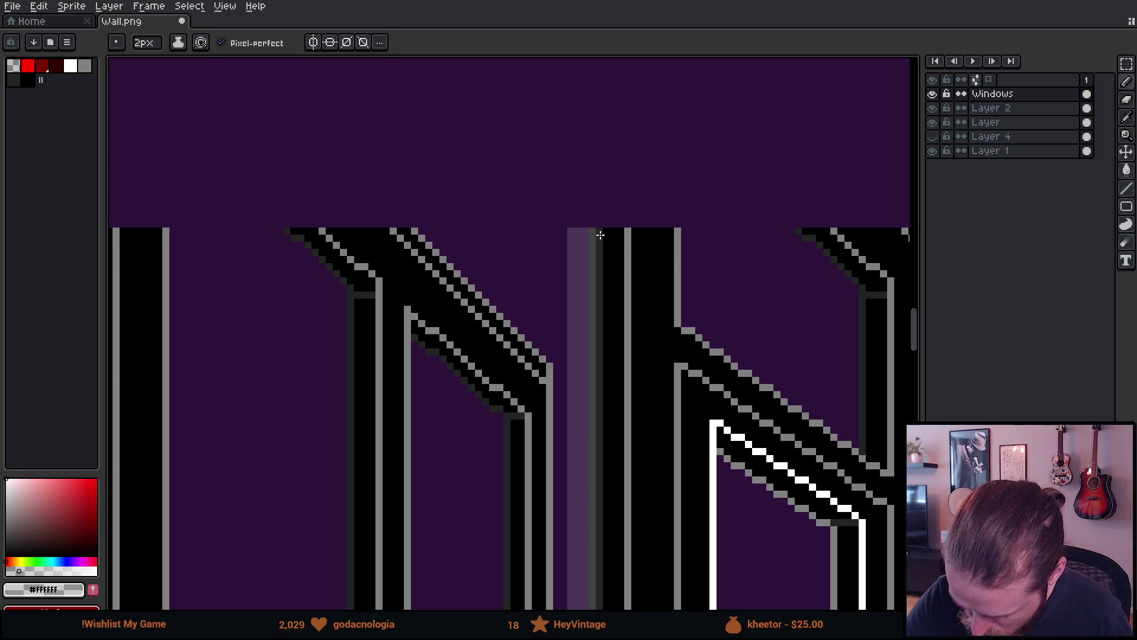
{"action": "key", "text": "b"}
{"action": "key", "text": "ctrl+z"}
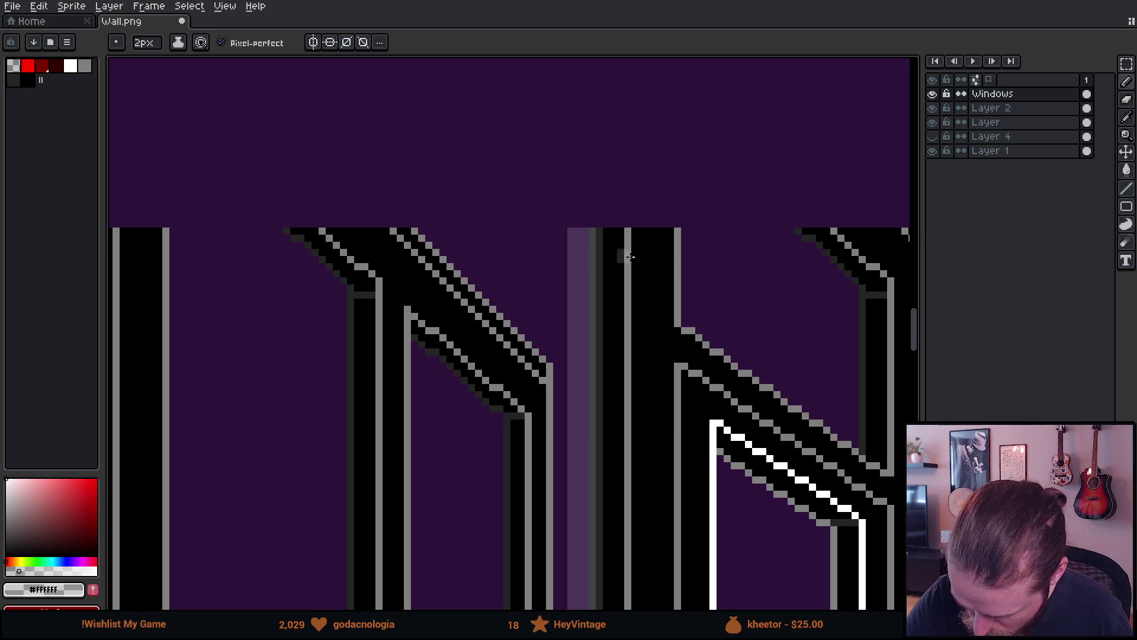
{"action": "key", "text": "minus"}
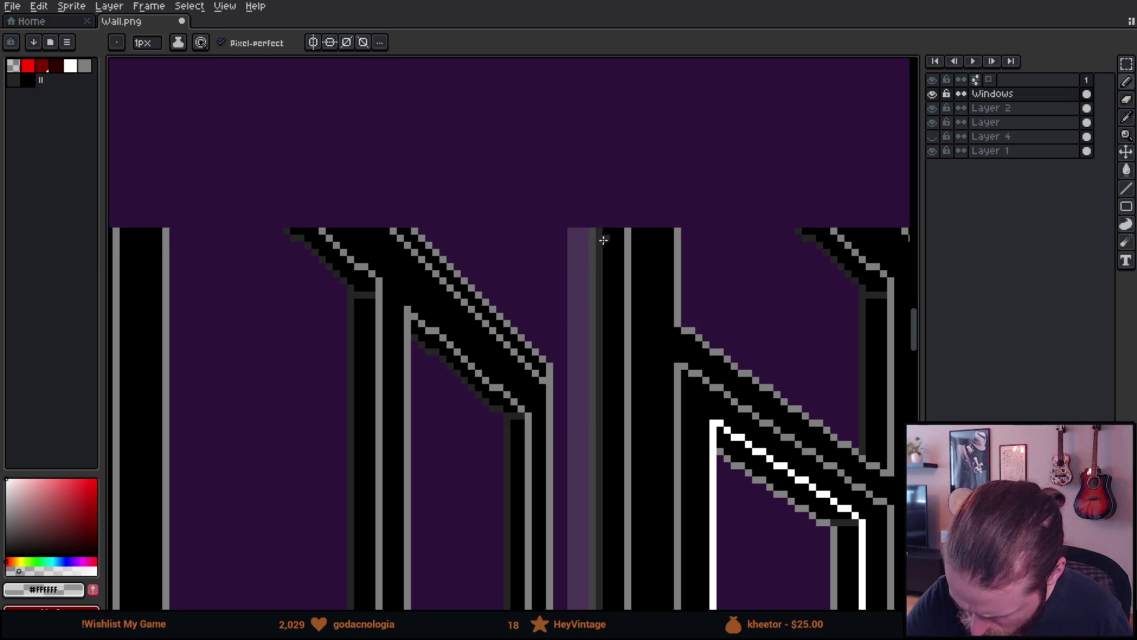
{"action": "mouse_move", "coordinate": [640, 491]}
{"action": "left_mouse_down"}
{"action": "mouse_move", "coordinate": [634, 231]}
{"action": "mouse_move", "coordinate": [675, 133]}
{"action": "left_mouse_up"}
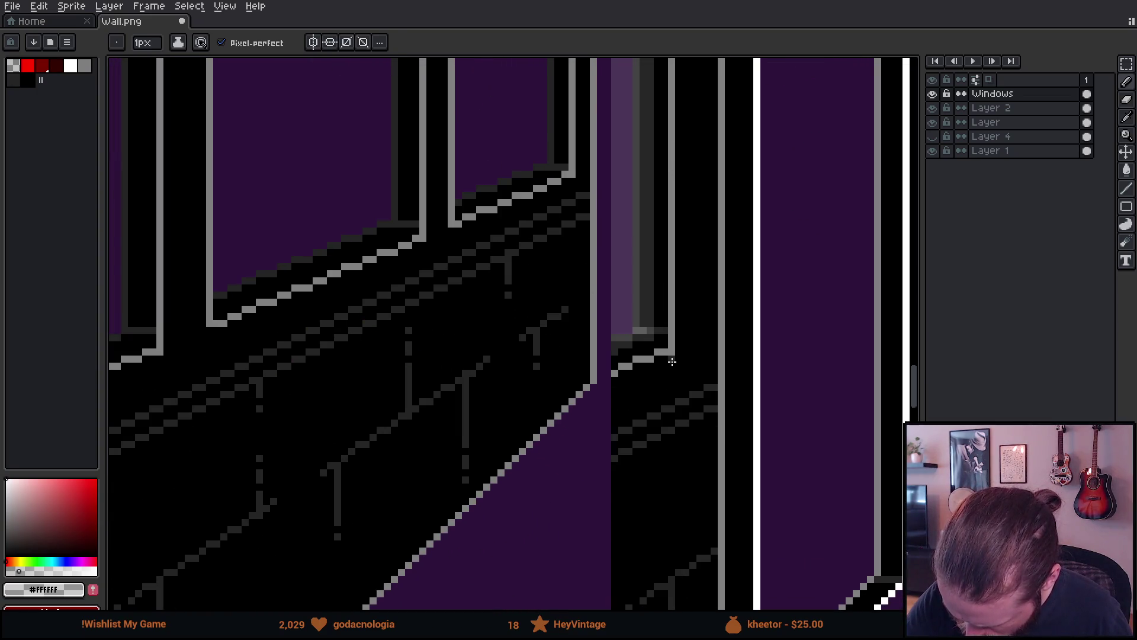
{"action": "left_click", "coordinate": [662, 336], "text": "shift"}
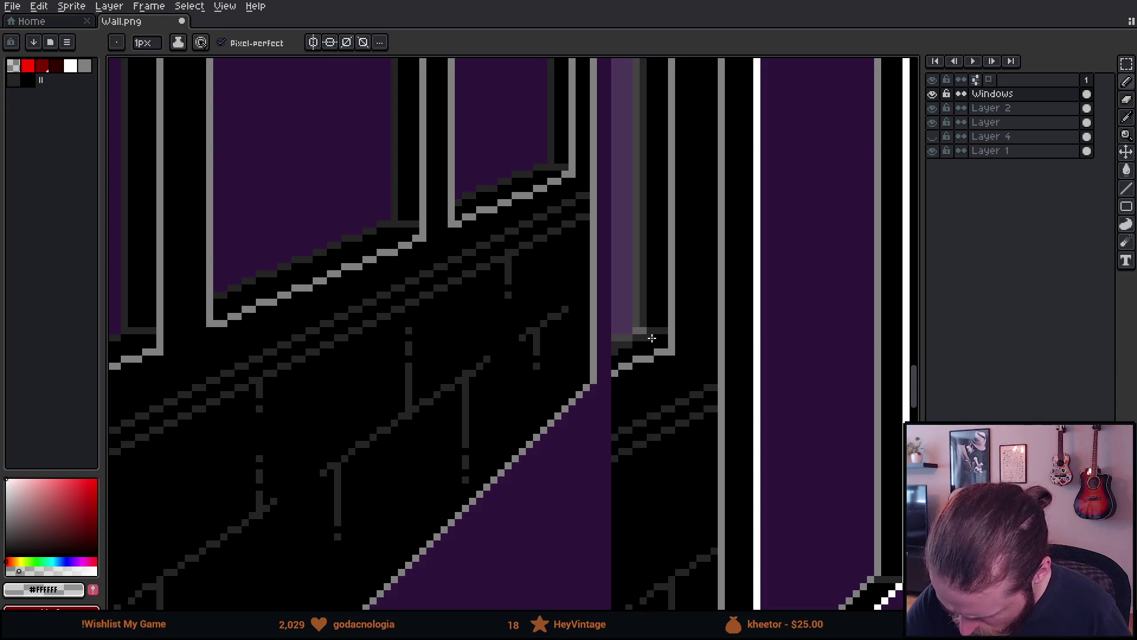
{"action": "key", "text": "ctrl+z"}
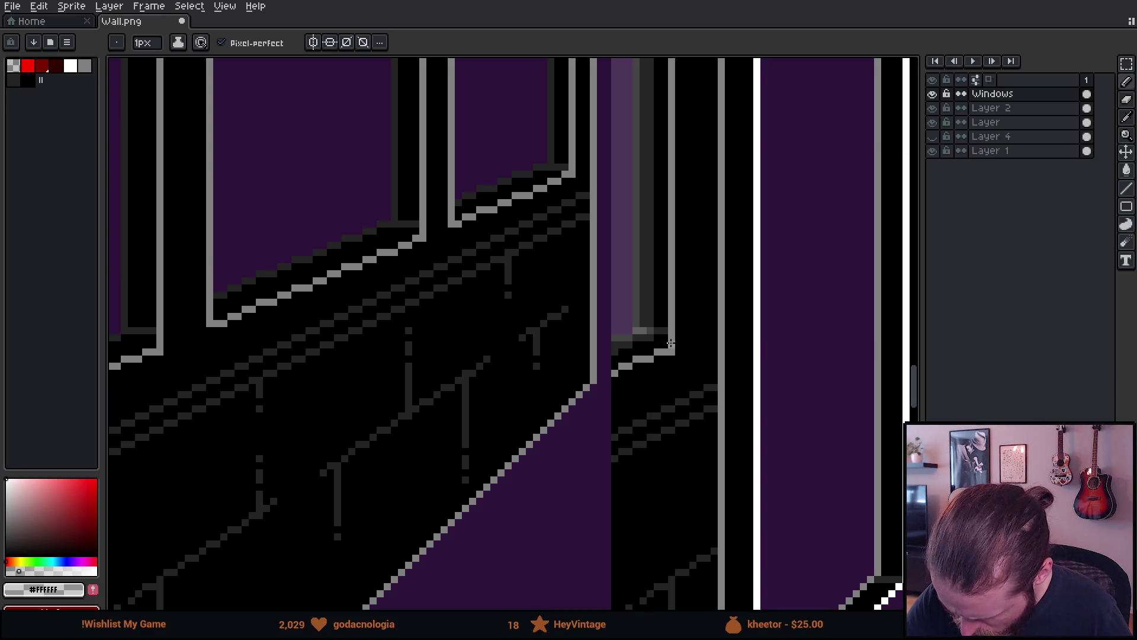
Switch between Move and Pencil tools, returning to the Pencil for single-pixel frame detail.
{"action": "left_click_drag", "start_coordinate": [655, 335], "coordinate": [658, 314]}
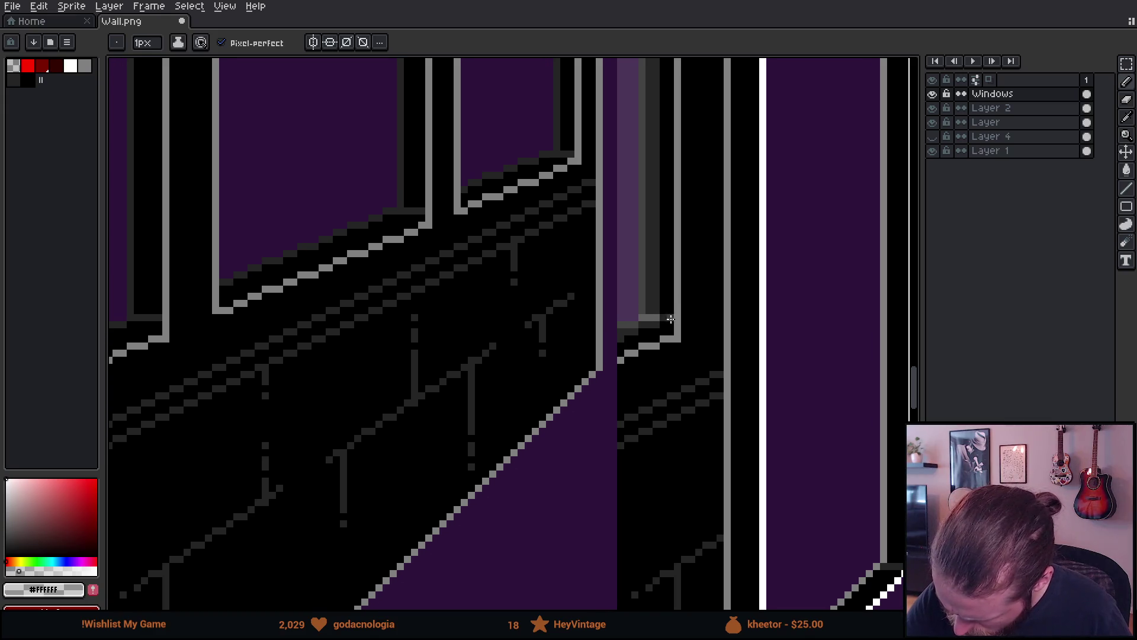
{"action": "key", "text": "v"}
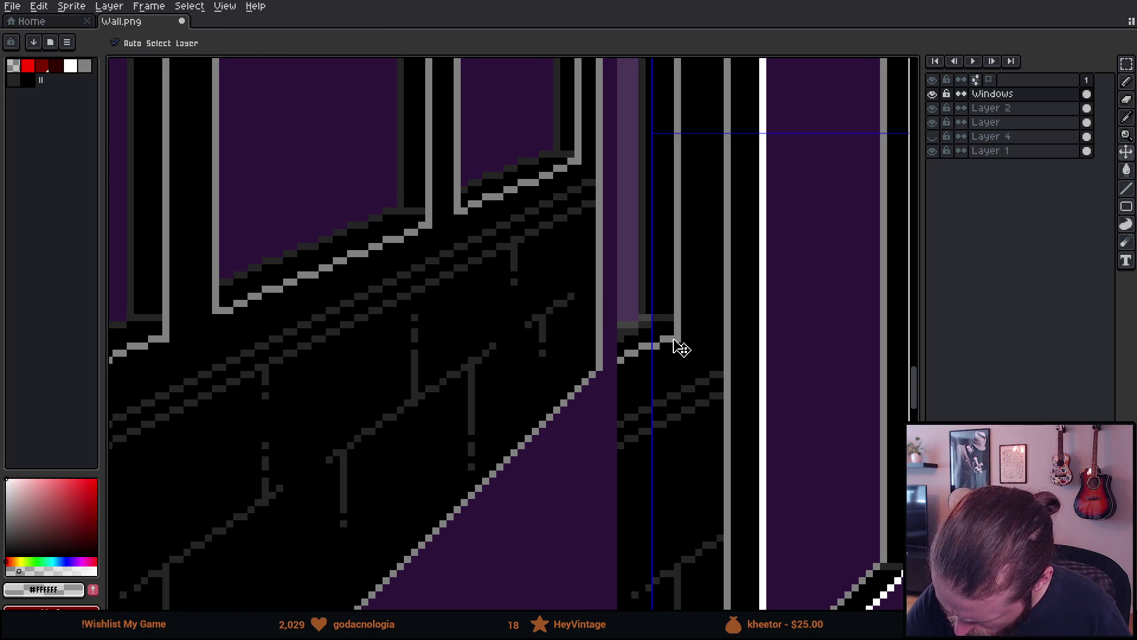
{"action": "key", "text": "b"}
{"action": "mouse_move", "coordinate": [667, 317]}
{"action": "left_mouse_down"}
{"action": "mouse_move", "coordinate": [649, 373]}
{"action": "mouse_move", "coordinate": [635, 373]}
{"action": "left_mouse_up"}
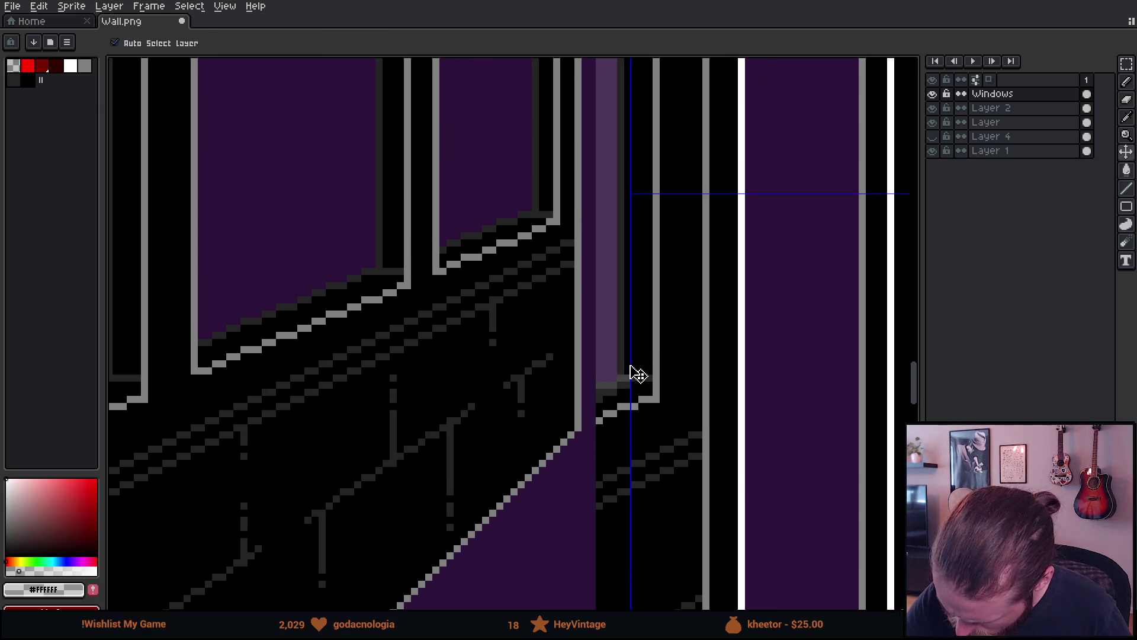
{"action": "key", "text": "plus"}
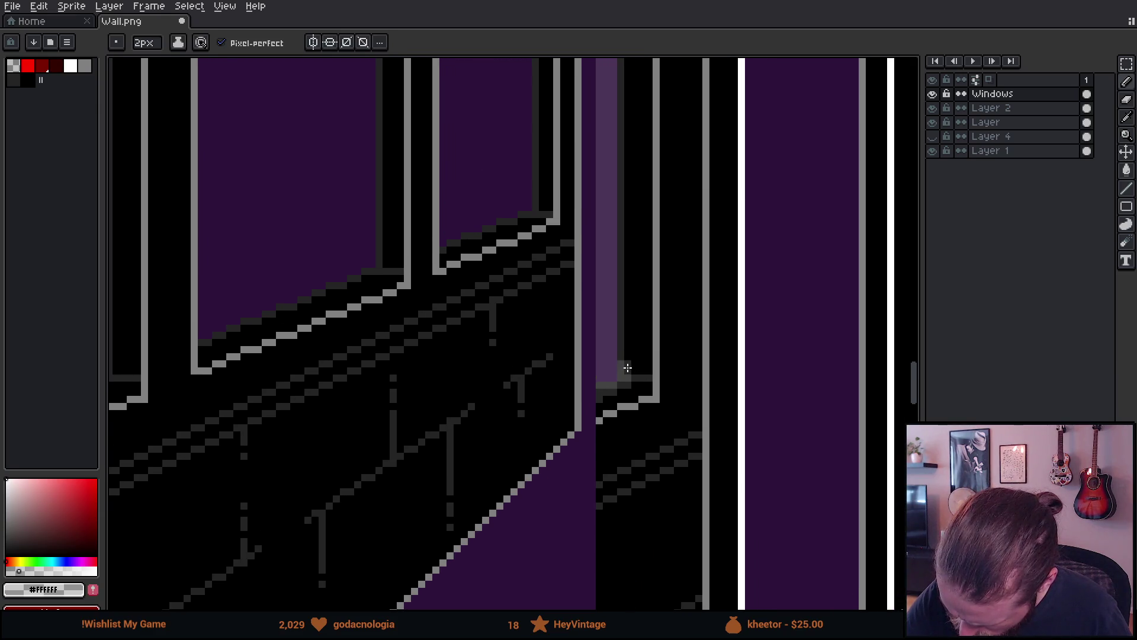
{"action": "key", "text": "v"}
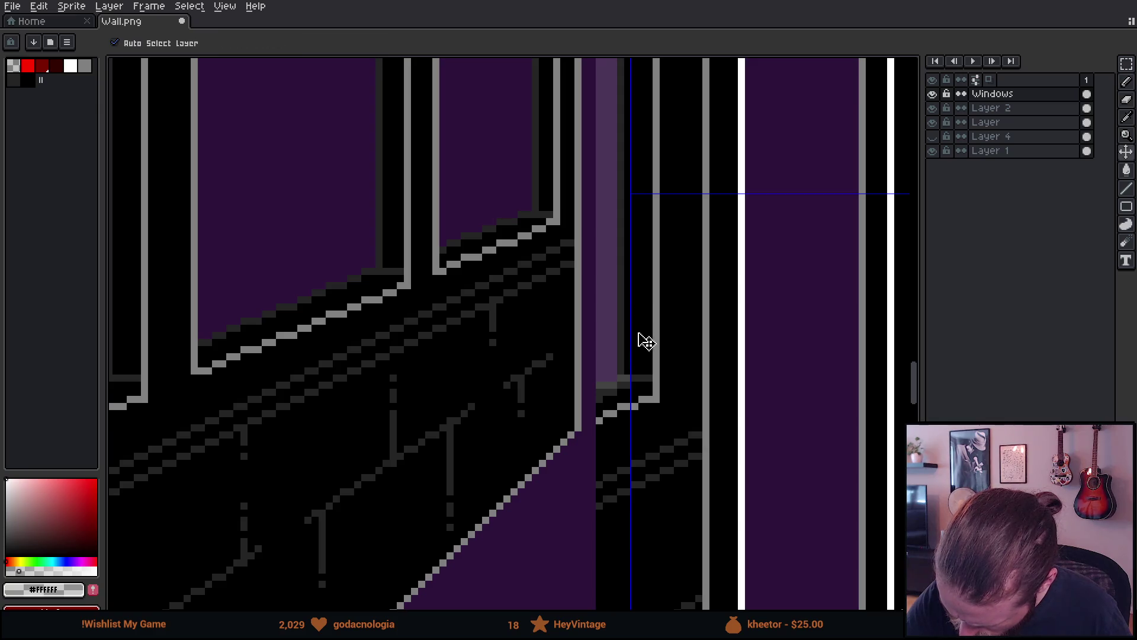
{"action": "key", "text": "b"}
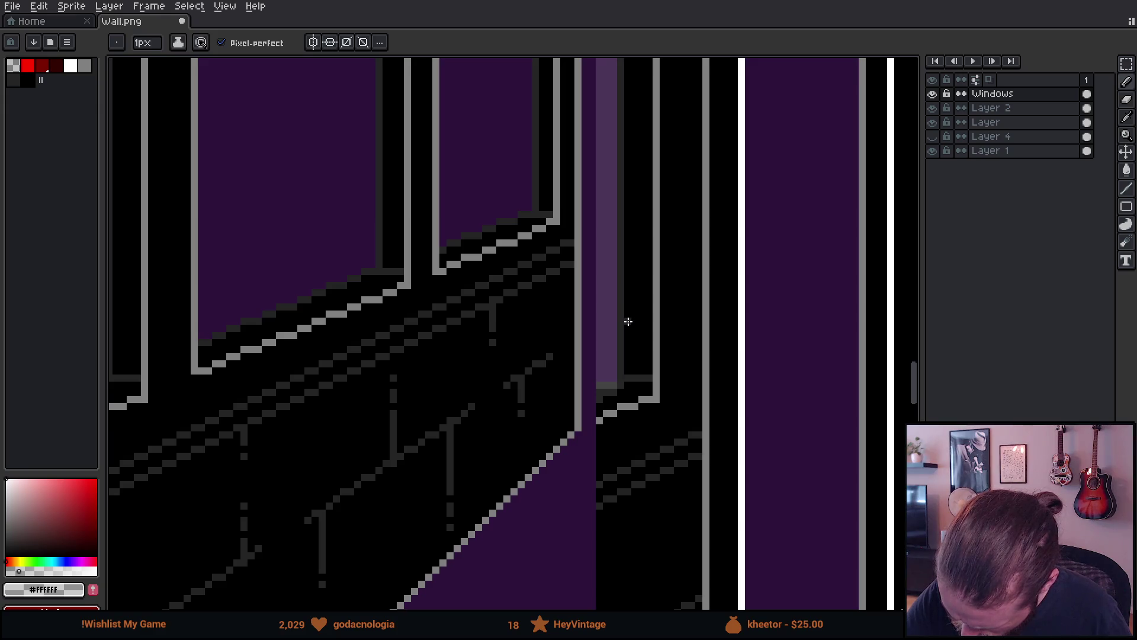
{"action": "scroll", "coordinate": [658, 426], "scroll_direction": "up", "scroll_amount": 10}
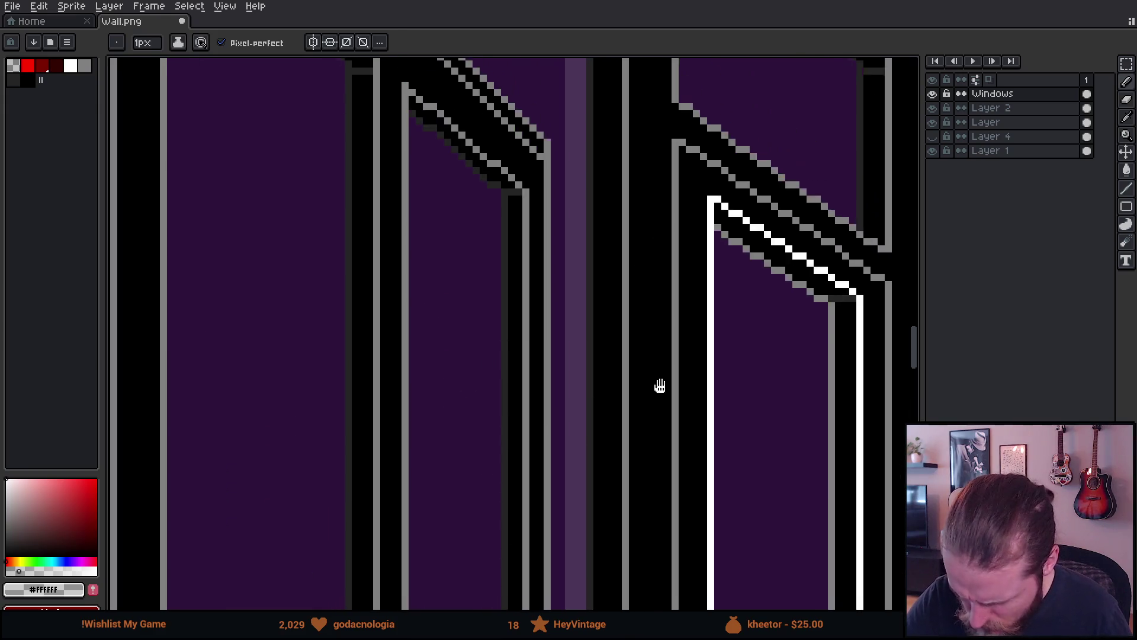
Draw brighter grey and dark-grey lines down the window frame column.
{"action": "scroll", "coordinate": [652, 308], "scroll_direction": "up", "scroll_amount": 5}
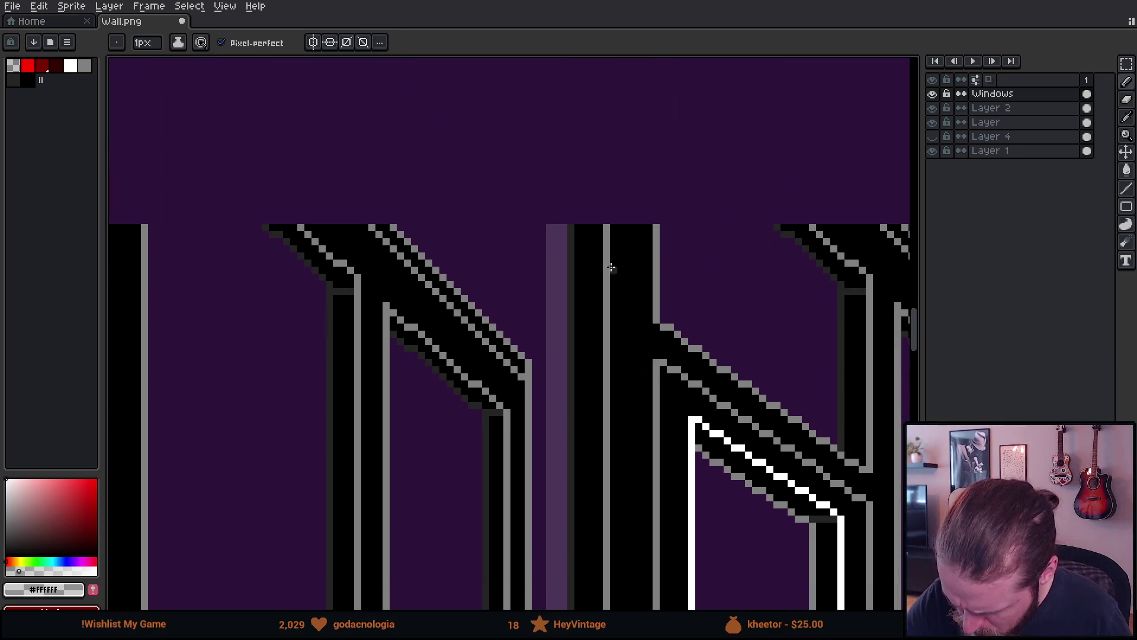
{"action": "left_click", "coordinate": [572, 229], "text": "shift"}
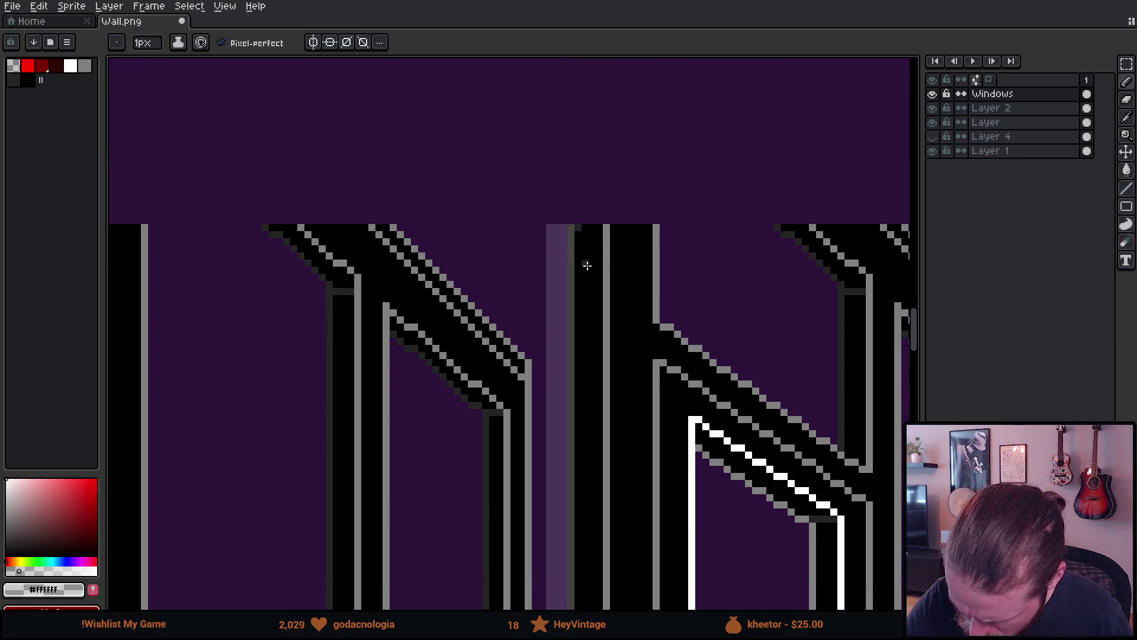
{"action": "scroll", "coordinate": [594, 473], "scroll_direction": "down", "scroll_amount": 15}
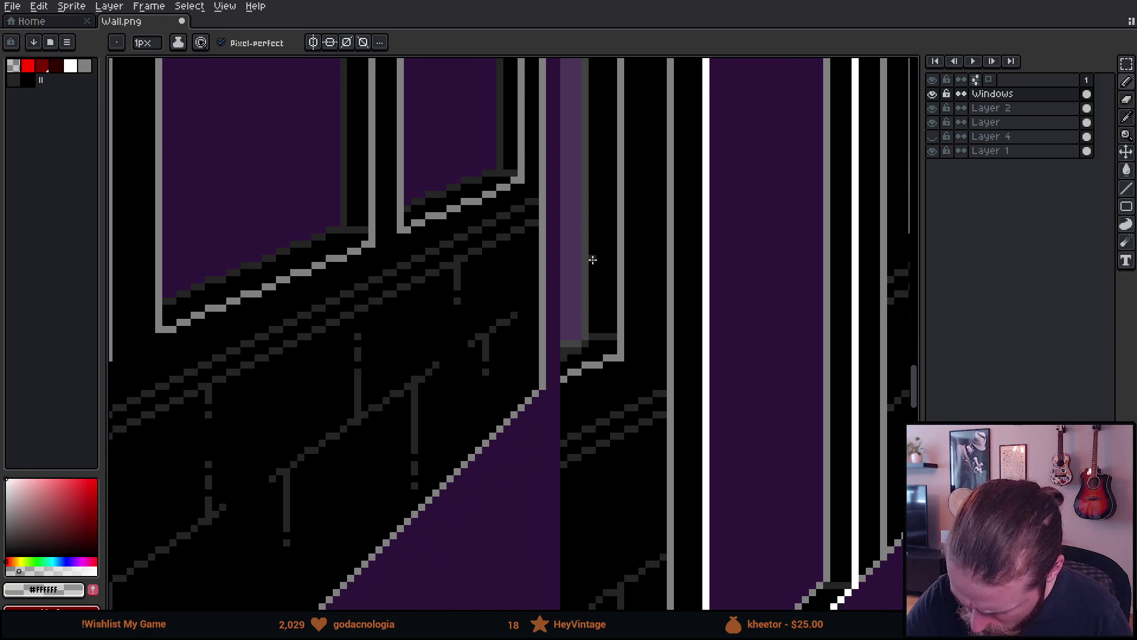
{"action": "left_click", "coordinate": [593, 341], "text": "shift"}
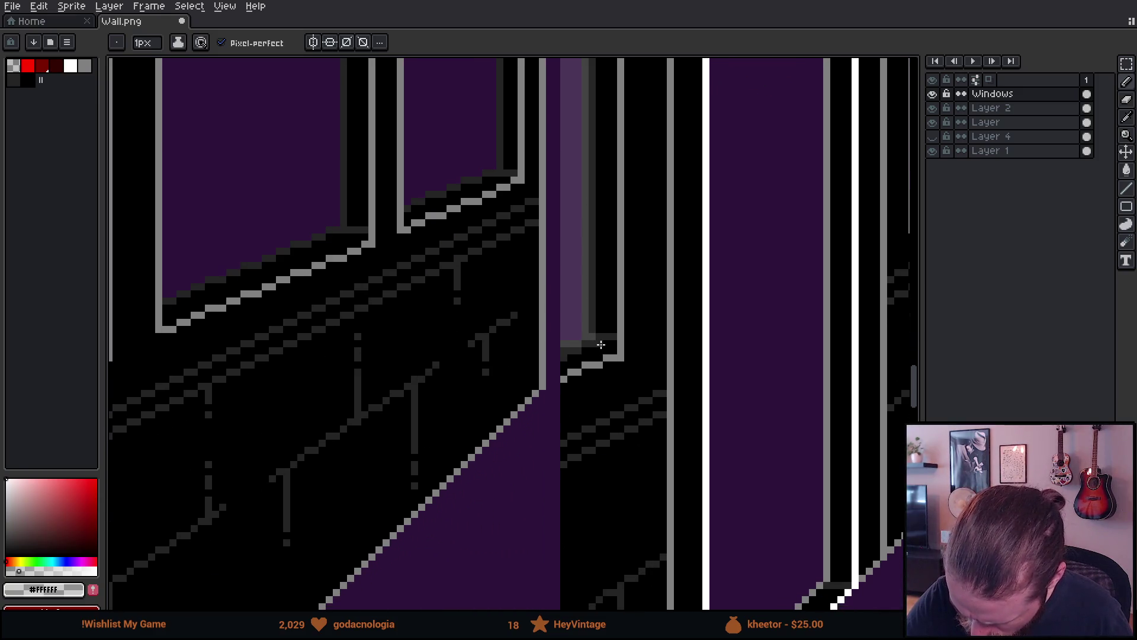
{"action": "scroll", "coordinate": [620, 214], "scroll_direction": "up", "scroll_amount": 15}
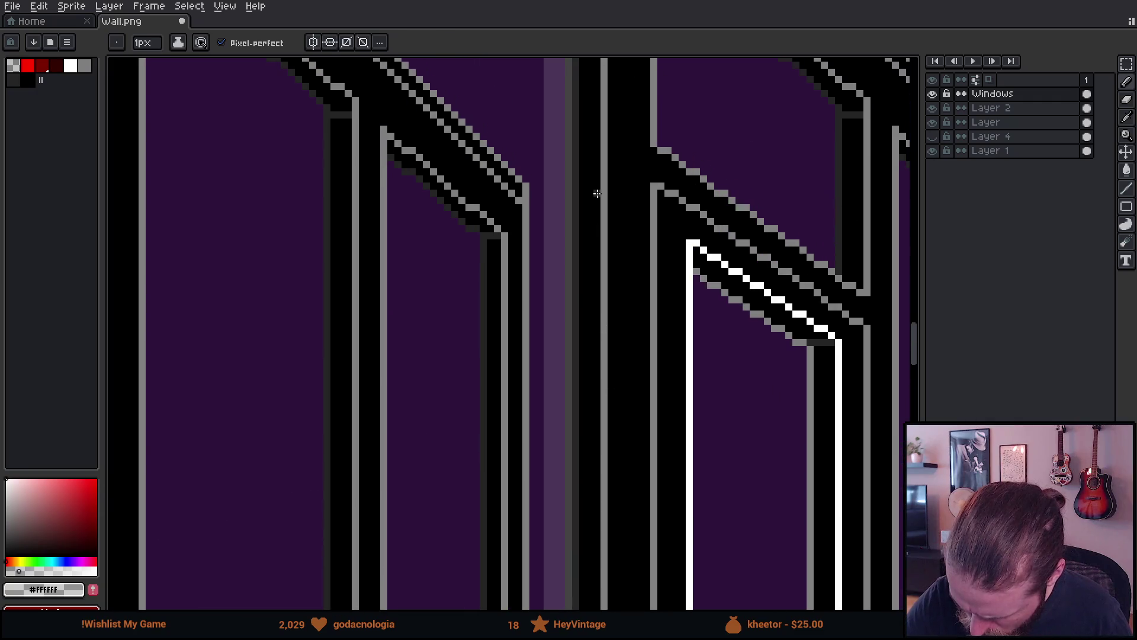
{"action": "left_click", "coordinate": [594, 278], "text": "shift"}
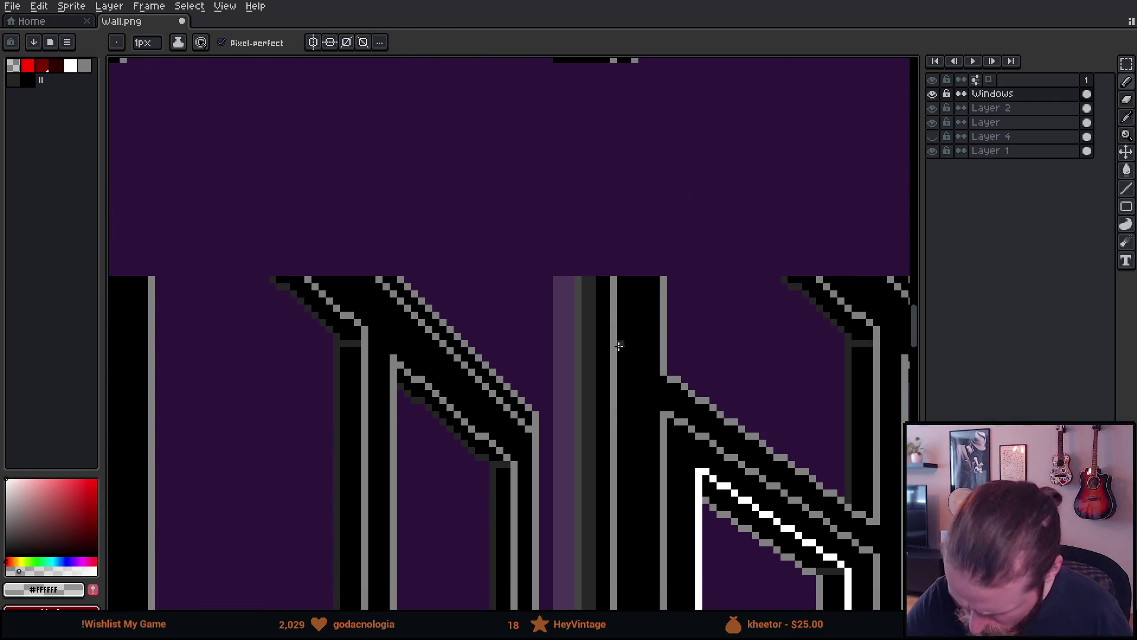
{"action": "scroll", "coordinate": [771, 402], "scroll_direction": "down", "scroll_amount": 3}
{"action": "scroll", "coordinate": [658, 251], "scroll_direction": "up", "scroll_amount": 5}
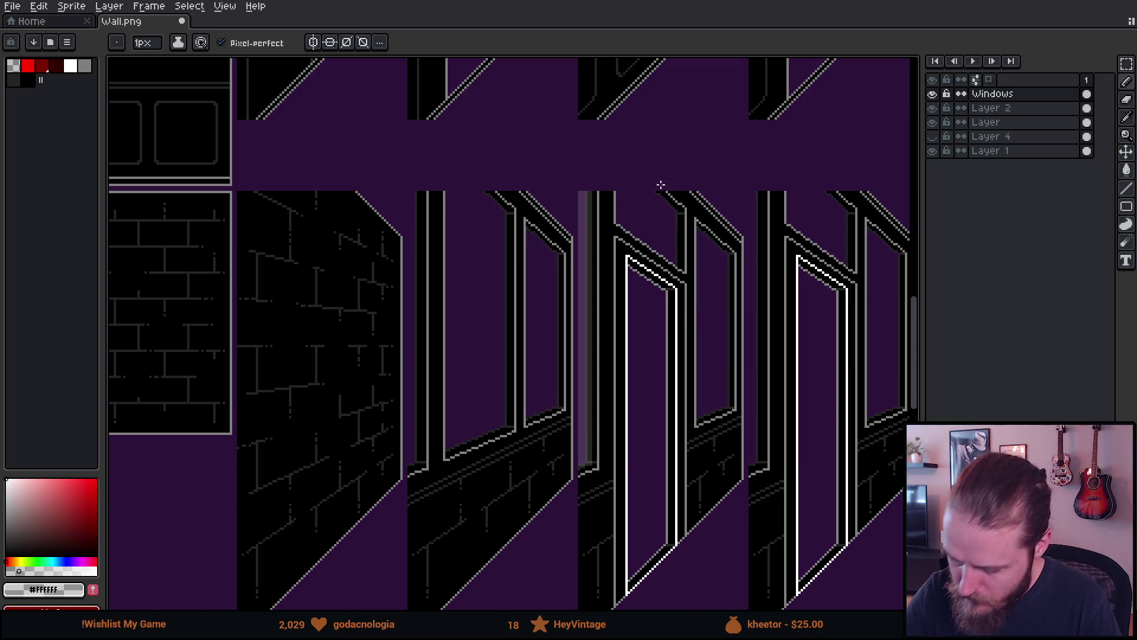
{"action": "scroll", "coordinate": [661, 185], "scroll_direction": "up", "scroll_amount": 4}
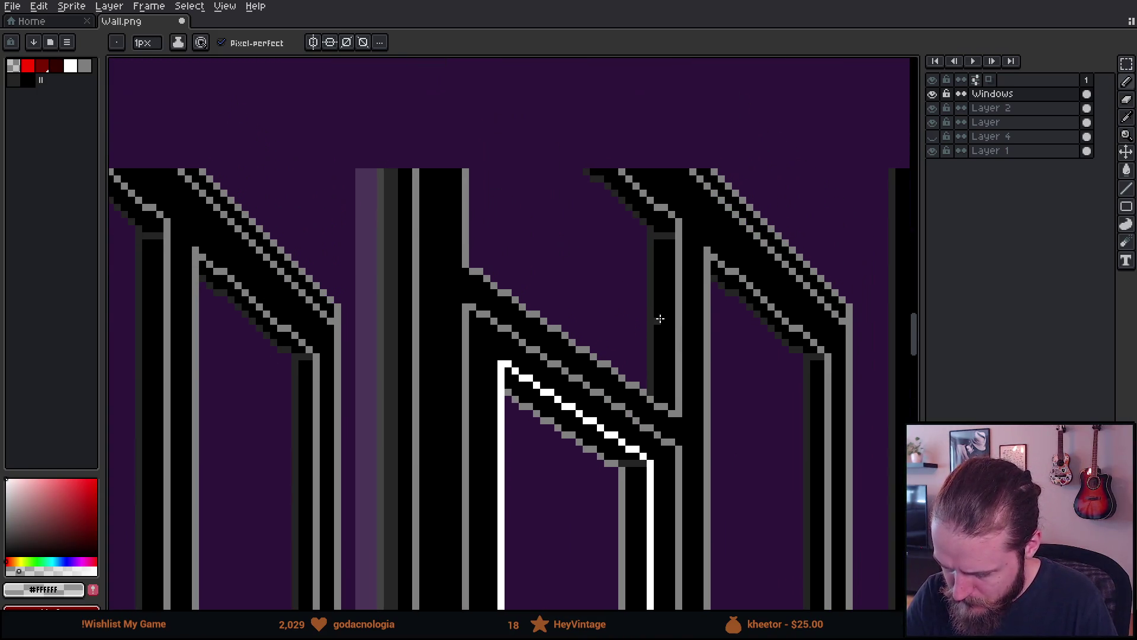
{"action": "scroll", "coordinate": [661, 319], "scroll_direction": "up", "scroll_amount": 2}
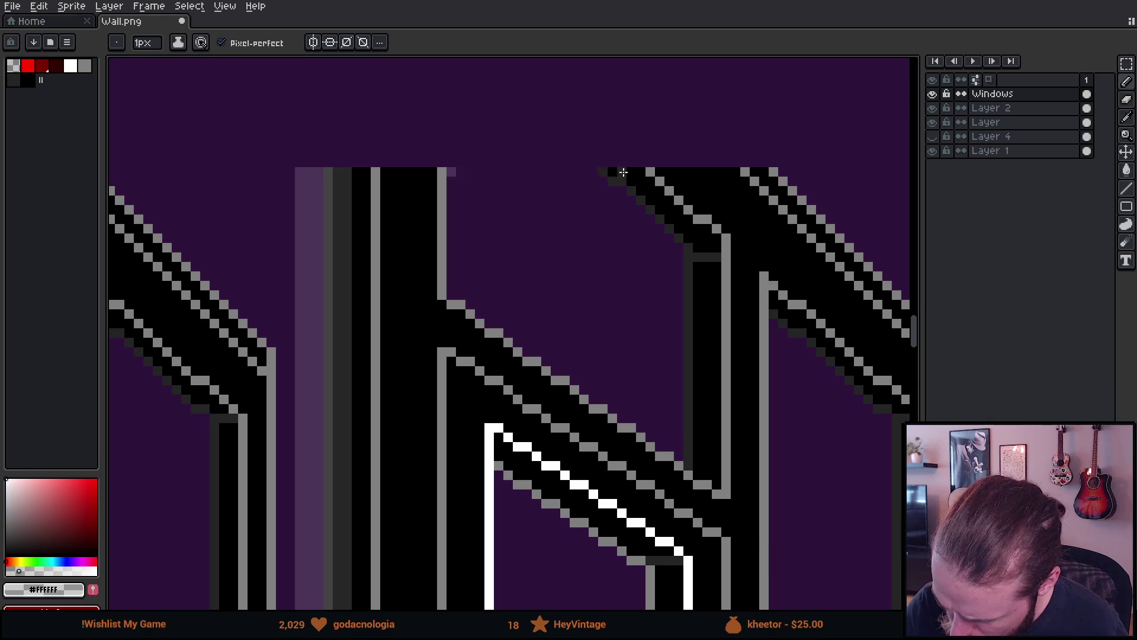
Draw a light-purple line along the window top and lighten pixel rows below the diagonal frame edge.
{"action": "left_click", "coordinate": [624, 172], "text": "shift"}
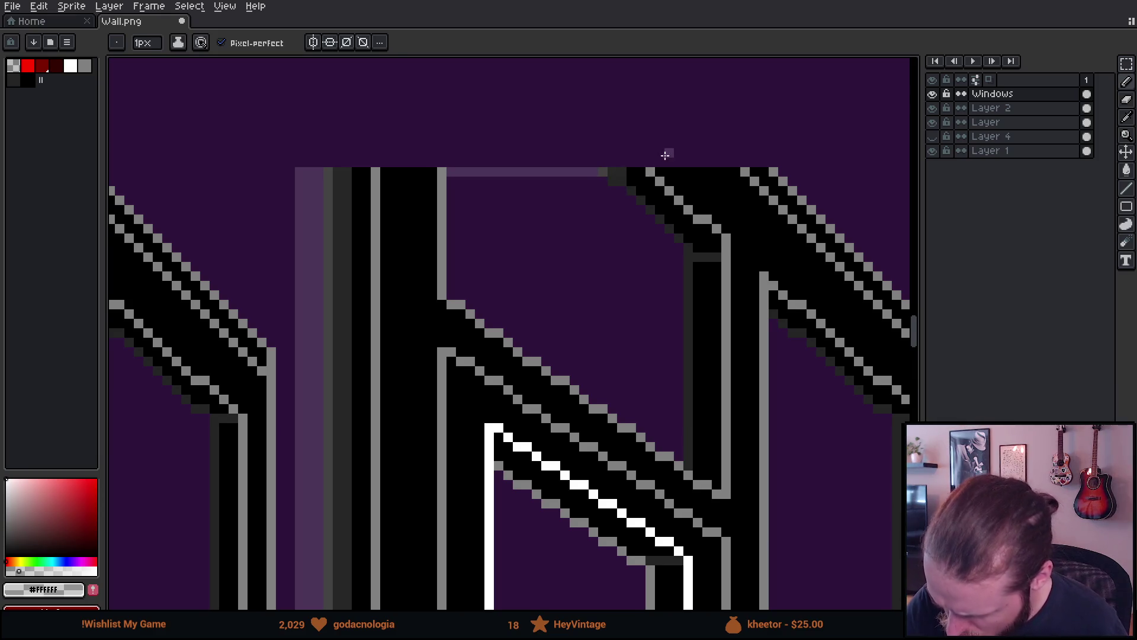
{"action": "scroll", "coordinate": [665, 155], "scroll_direction": "up", "scroll_amount": 4}
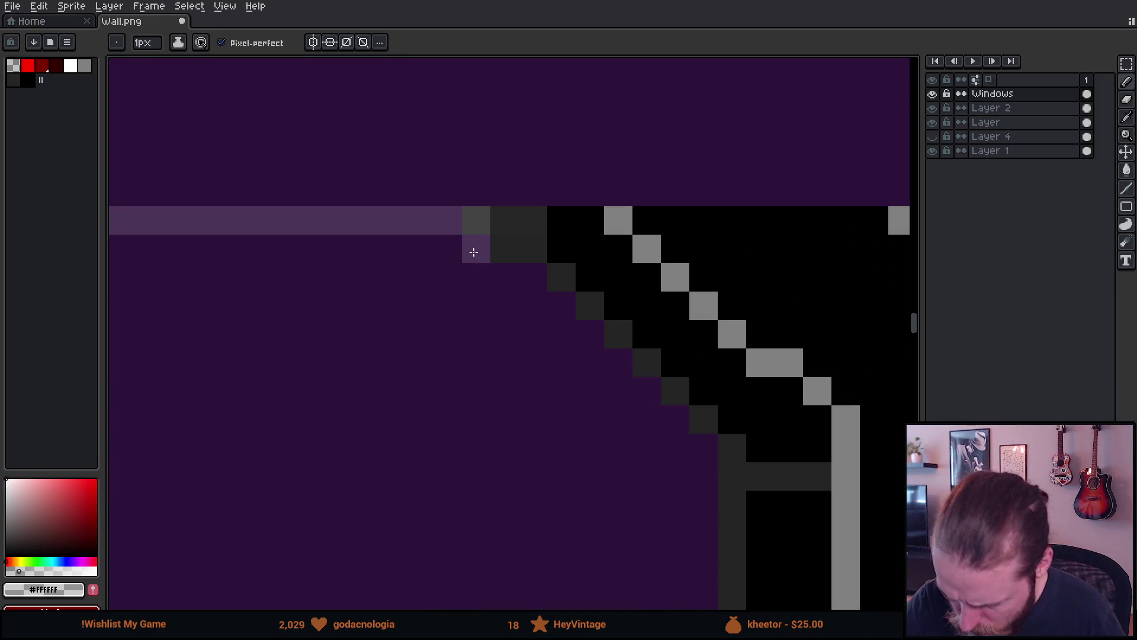
{"action": "left_click_drag", "start_coordinate": [478, 250], "coordinate": [553, 247]}
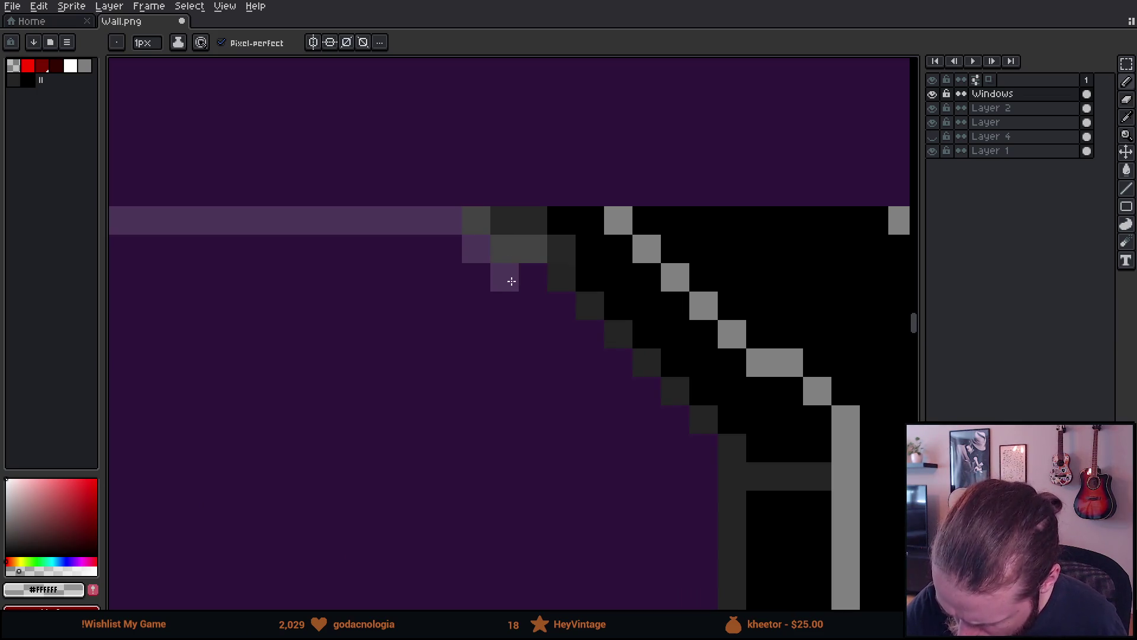
{"action": "left_click_drag", "start_coordinate": [510, 278], "coordinate": [578, 279]}
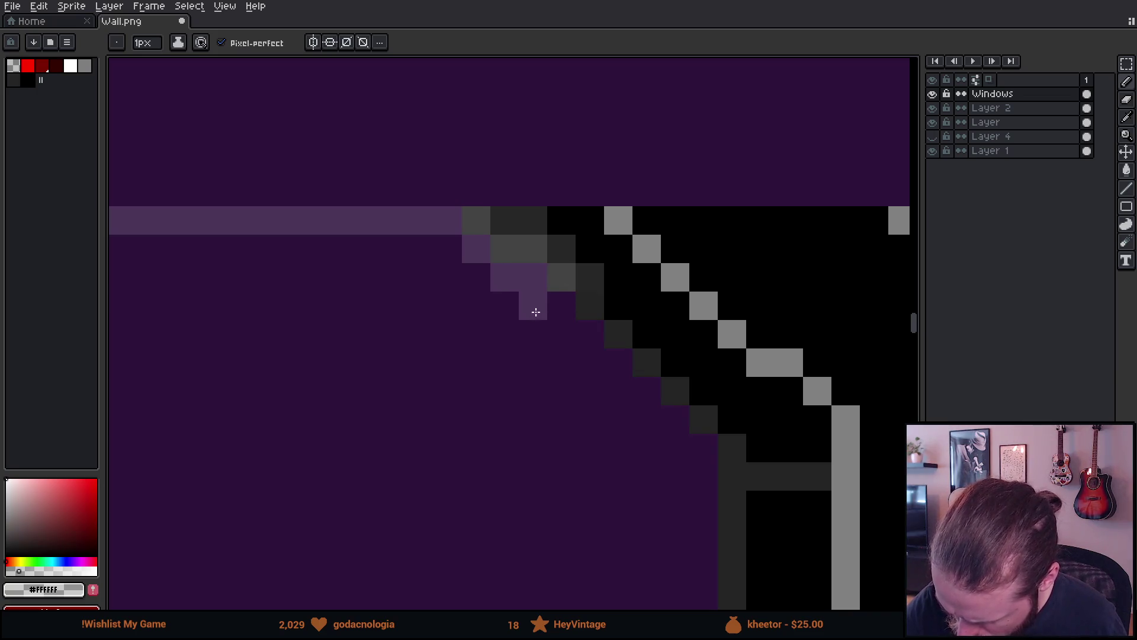
{"action": "left_click_drag", "start_coordinate": [538, 304], "coordinate": [612, 314]}
{"action": "left_click_drag", "start_coordinate": [654, 388], "coordinate": [573, 312]}
{"action": "left_click_drag", "start_coordinate": [474, 245], "coordinate": [562, 247]}
{"action": "left_click_drag", "start_coordinate": [503, 271], "coordinate": [575, 288]}
Paint purple pixels along the diagonal edge and touch up dark-grey pixels beside the frame column.
{"action": "left_click_drag", "start_coordinate": [642, 386], "coordinate": [566, 333]}
{"action": "left_click_drag", "start_coordinate": [472, 253], "coordinate": [536, 253]}
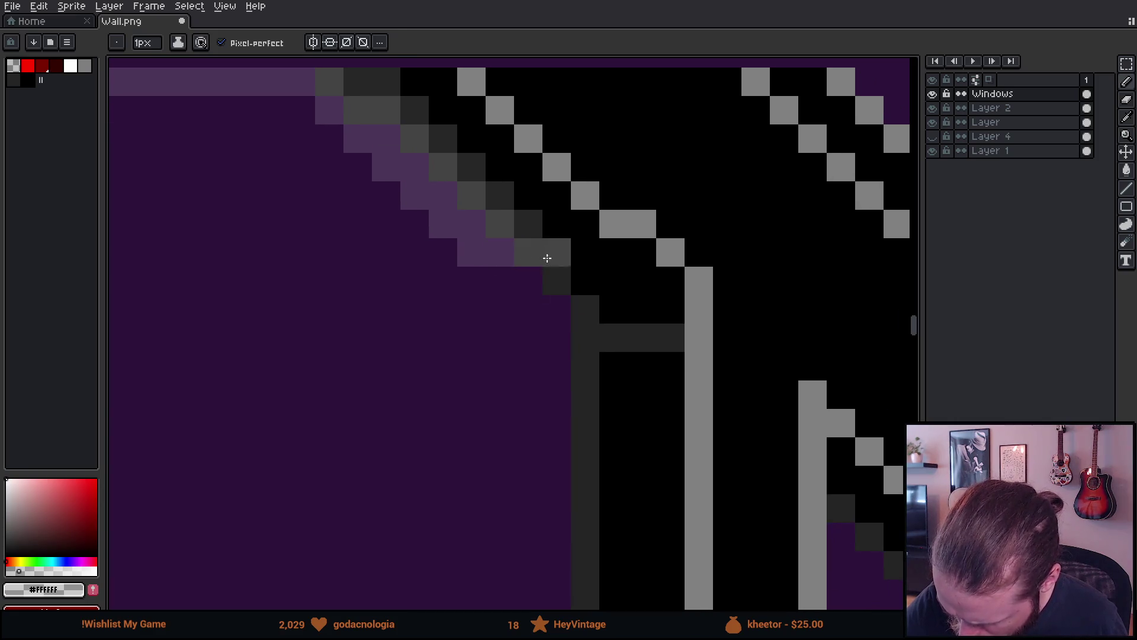
{"action": "left_click", "coordinate": [554, 316]}
{"action": "left_click", "coordinate": [529, 280]}
{"action": "left_click", "coordinate": [556, 274]}
{"action": "left_click", "coordinate": [614, 366]}
{"action": "mouse_move", "coordinate": [622, 375]}
{"action": "left_mouse_down"}
{"action": "mouse_move", "coordinate": [539, 305]}
{"action": "mouse_move", "coordinate": [515, 267]}
{"action": "left_mouse_up"}
{"action": "left_click_drag", "start_coordinate": [452, 224], "coordinate": [513, 231]}
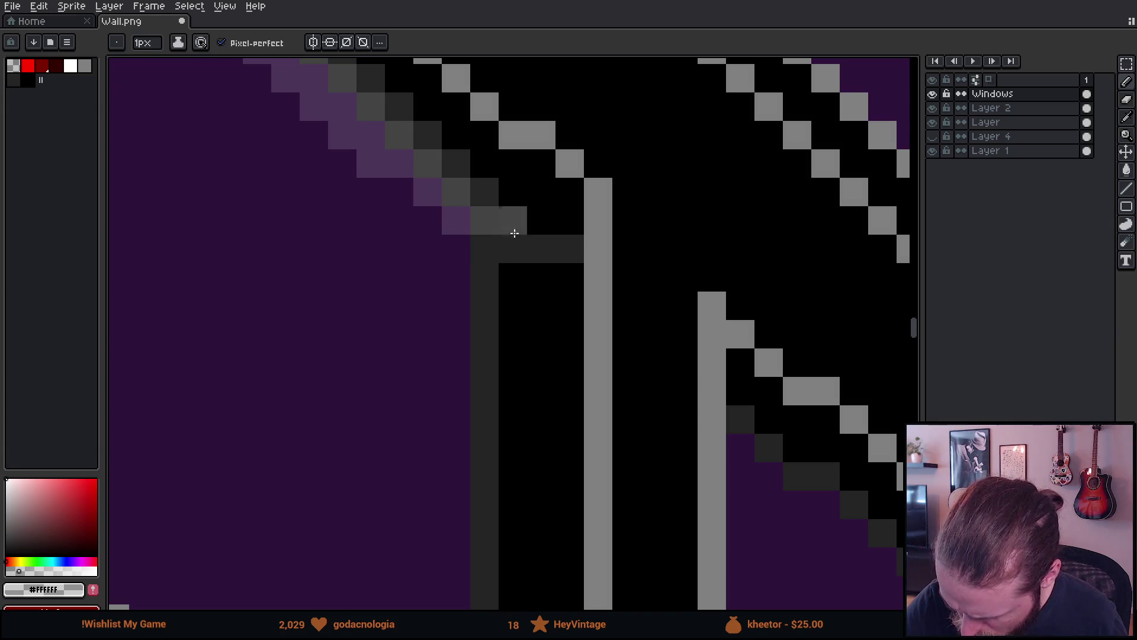
{"action": "left_click_drag", "start_coordinate": [569, 335], "coordinate": [596, 292]}
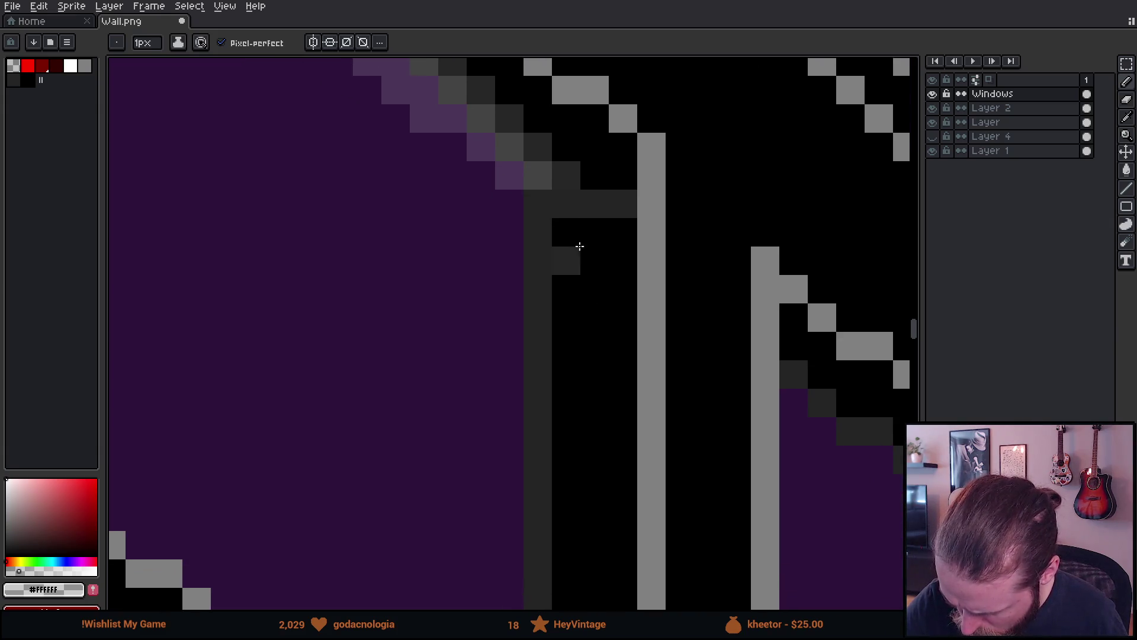
{"action": "mouse_move", "coordinate": [565, 201]}
{"action": "left_mouse_down"}
{"action": "mouse_move", "coordinate": [568, 436]}
{"action": "mouse_move", "coordinate": [541, 456]}
{"action": "mouse_move", "coordinate": [533, 198]}
{"action": "left_mouse_up"}
Brighten the right frame column and trace light purple along the pane's corner, diagonal and left edges.
{"action": "scroll", "coordinate": [630, 399], "scroll_direction": "down", "scroll_amount": 3}
{"action": "mouse_move", "coordinate": [563, 342]}
{"action": "left_mouse_down"}
{"action": "mouse_move", "coordinate": [686, 420]}
{"action": "mouse_move", "coordinate": [691, 330]}
{"action": "left_mouse_up"}
{"action": "scroll", "coordinate": [690, 331], "scroll_direction": "up", "scroll_amount": 2}
{"action": "left_click_drag", "start_coordinate": [668, 386], "coordinate": [701, 361]}
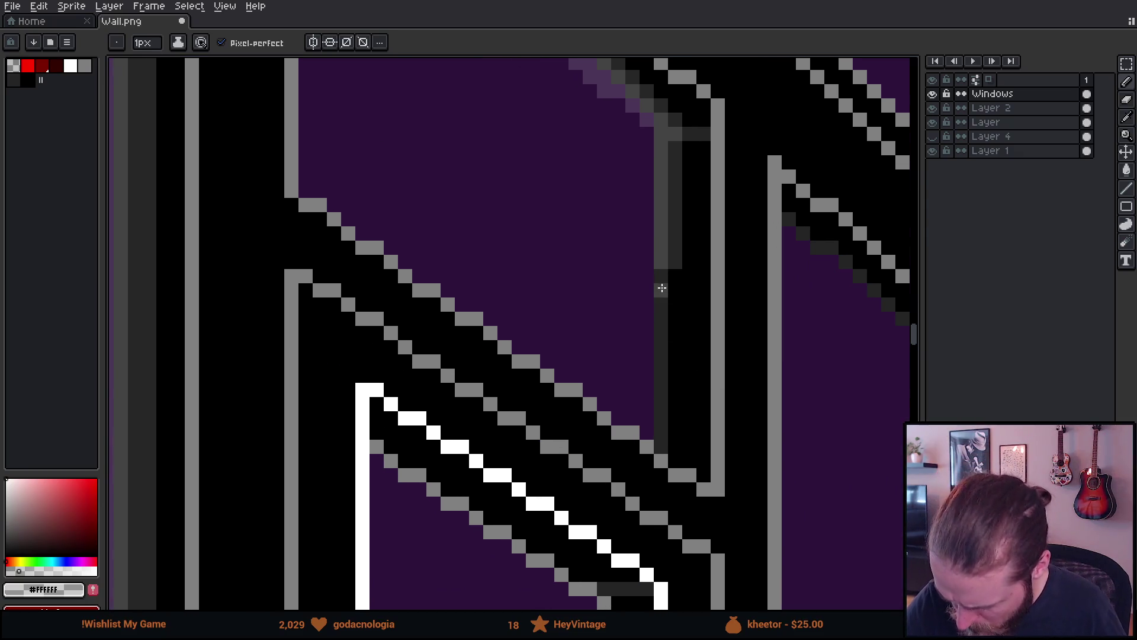
{"action": "mouse_move", "coordinate": [662, 276]}
{"action": "left_mouse_down"}
{"action": "mouse_move", "coordinate": [660, 424]}
{"action": "mouse_move", "coordinate": [676, 274]}
{"action": "left_mouse_up"}
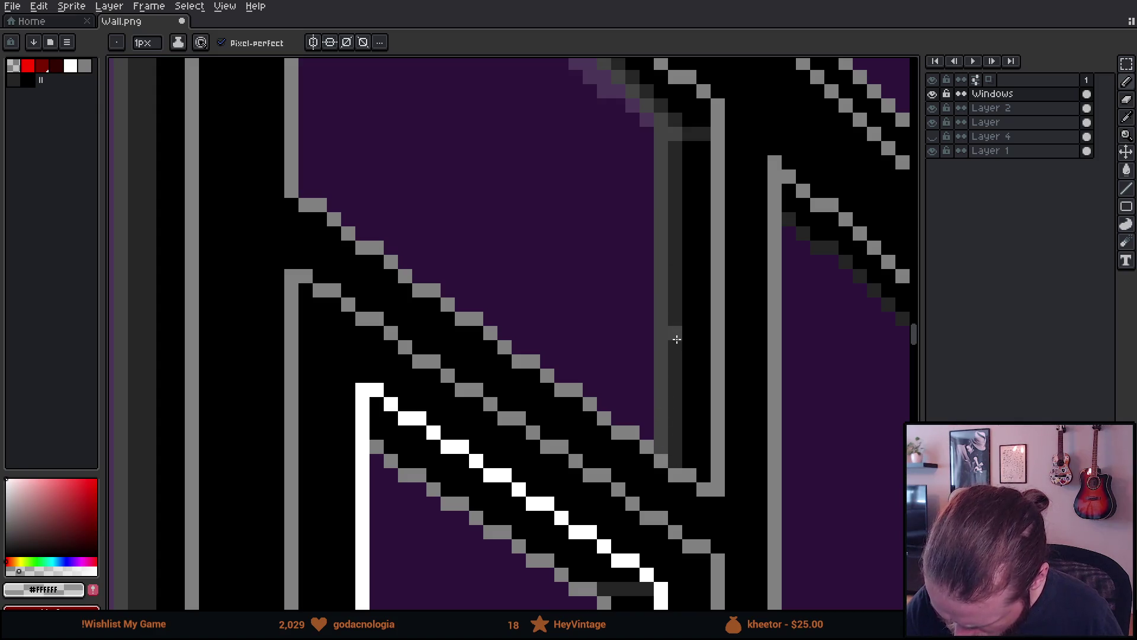
{"action": "mouse_move", "coordinate": [646, 433]}
{"action": "left_mouse_down"}
{"action": "mouse_move", "coordinate": [617, 376]}
{"action": "mouse_move", "coordinate": [563, 373]}
{"action": "left_mouse_up"}
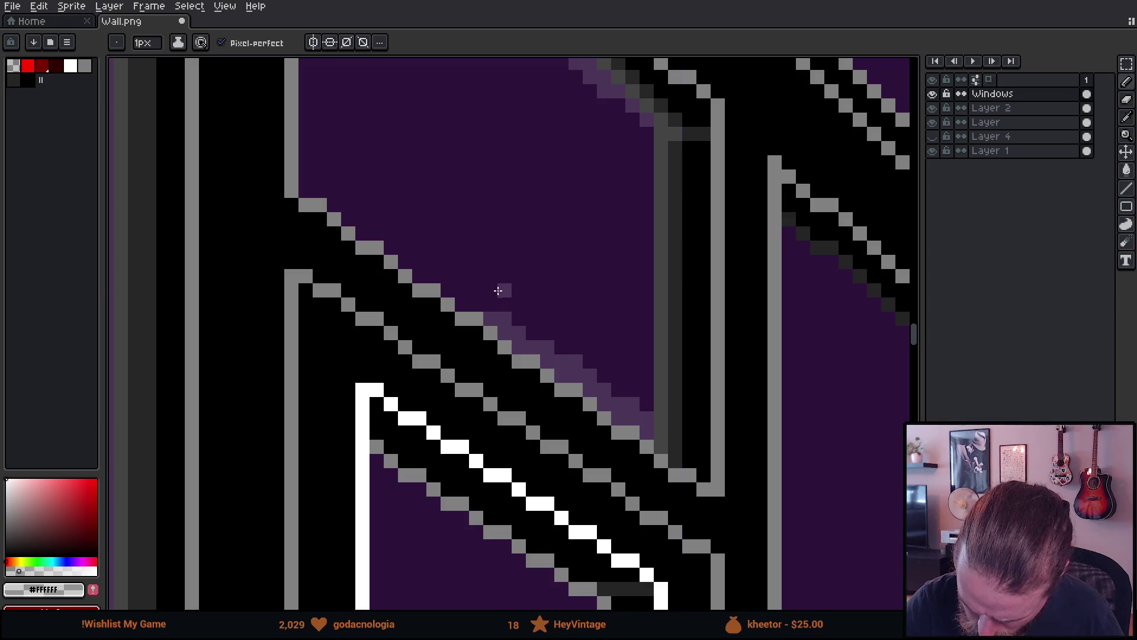
{"action": "mouse_move", "coordinate": [465, 288]}
{"action": "left_mouse_down"}
{"action": "mouse_move", "coordinate": [432, 276]}
{"action": "mouse_move", "coordinate": [419, 260]}
{"action": "mouse_move", "coordinate": [436, 252]}
{"action": "mouse_move", "coordinate": [378, 218]}
{"action": "mouse_move", "coordinate": [348, 219]}
{"action": "left_mouse_up"}
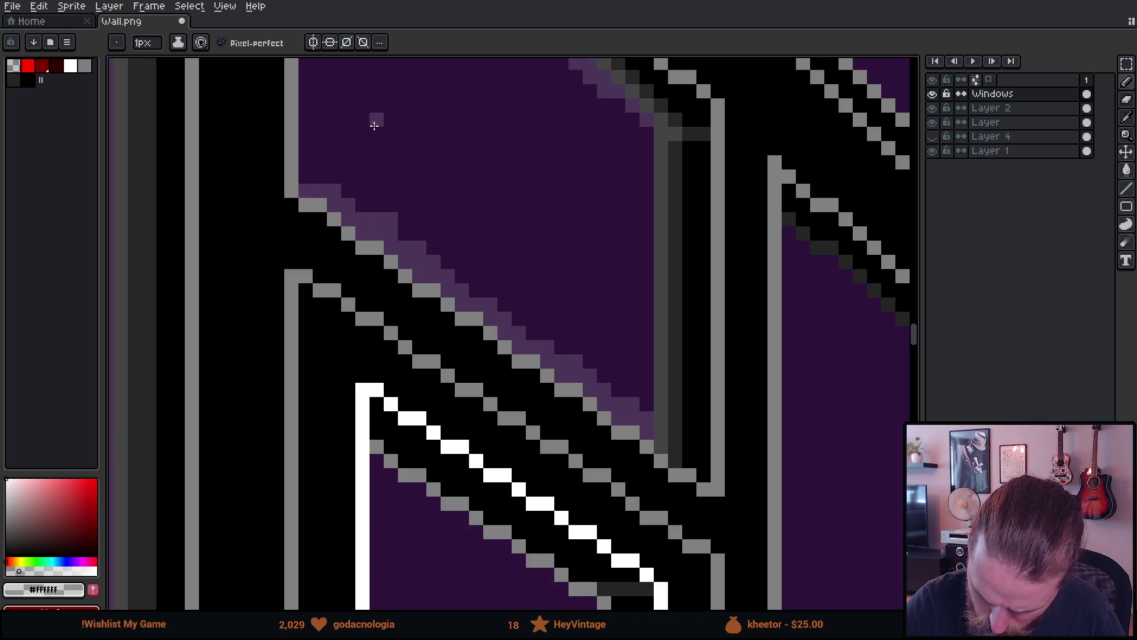
{"action": "scroll", "coordinate": [340, 336], "scroll_direction": "up", "scroll_amount": 3}
{"action": "left_click_drag", "start_coordinate": [341, 335], "coordinate": [337, 175]}
Fill the outlined pane light purple with the Paint Bucket and pan around the wall to check it.
{"action": "key", "text": "g"}
{"action": "left_click", "coordinate": [579, 333]}
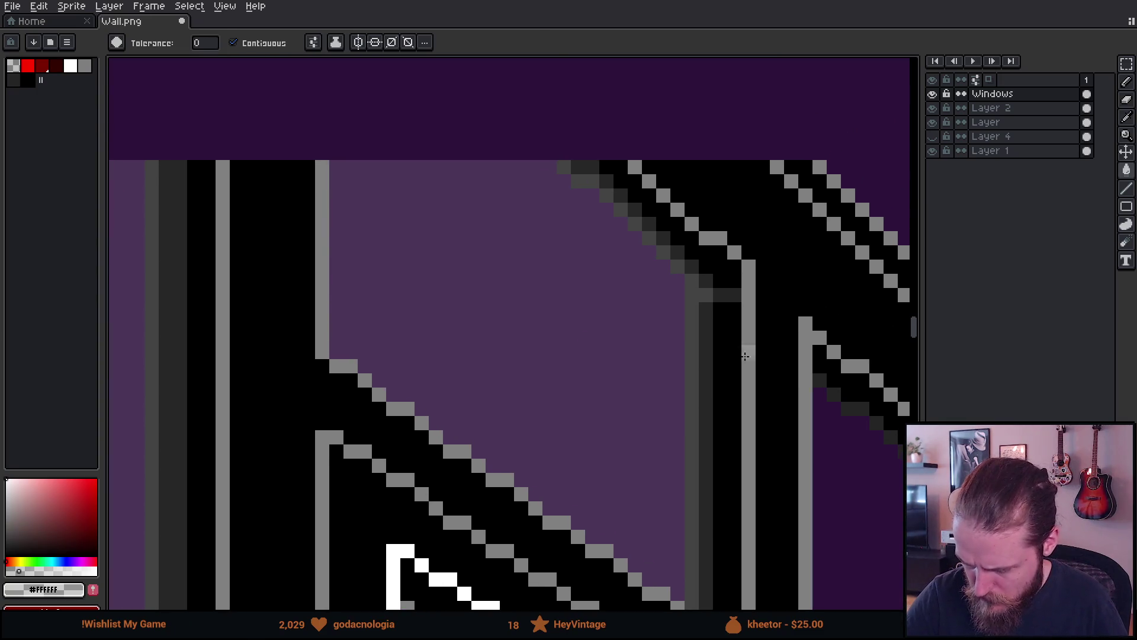
{"action": "scroll", "coordinate": [677, 251], "scroll_direction": "down", "scroll_amount": 3}
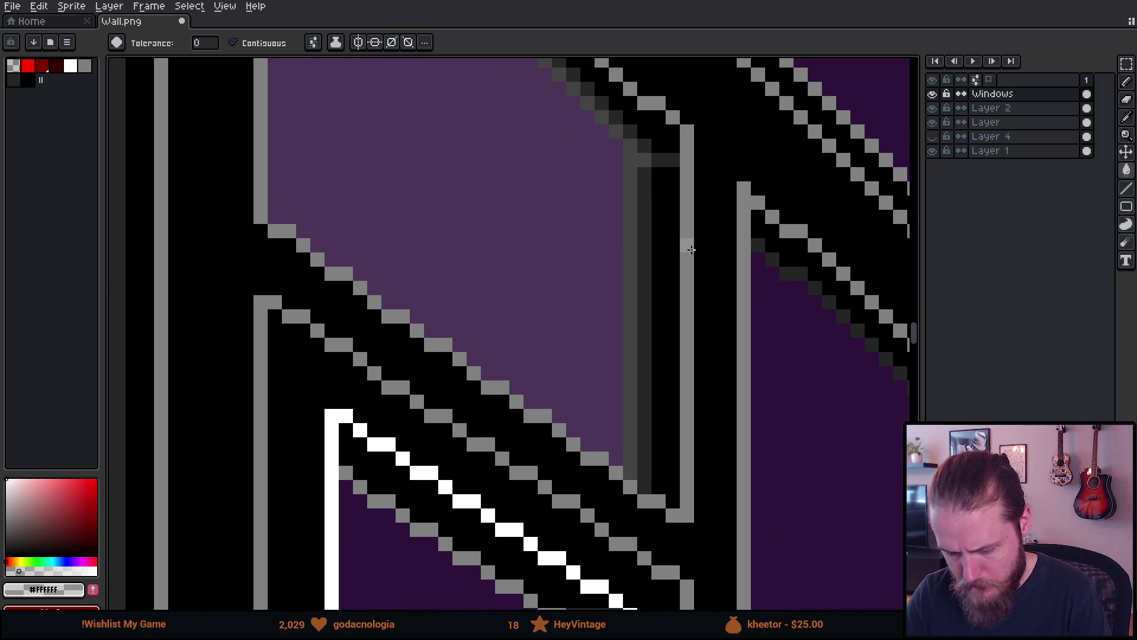
{"action": "scroll", "coordinate": [691, 249], "scroll_direction": "down", "scroll_amount": 5}
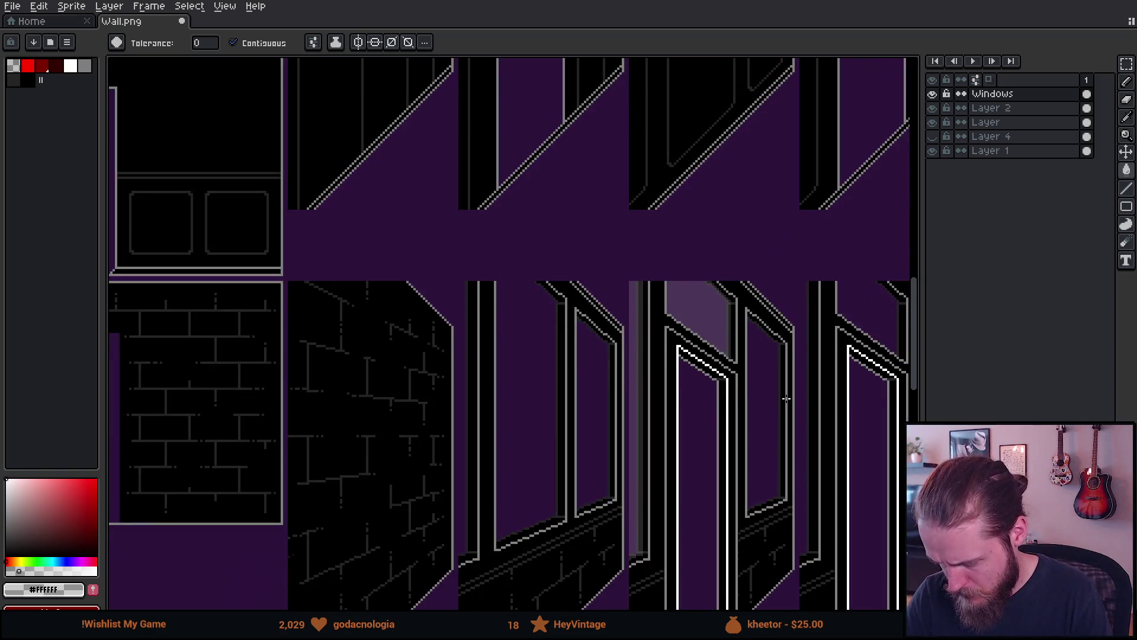
{"action": "left_click_drag", "start_coordinate": [786, 399], "coordinate": [762, 295]}
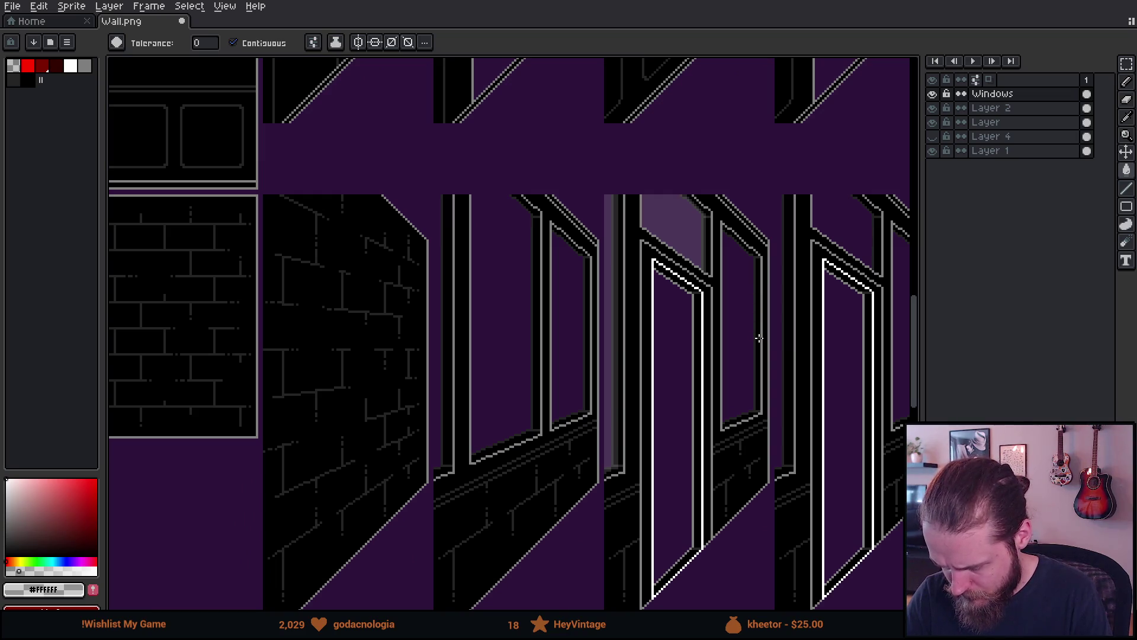
{"action": "scroll", "coordinate": [757, 345], "scroll_direction": "up", "scroll_amount": 1}
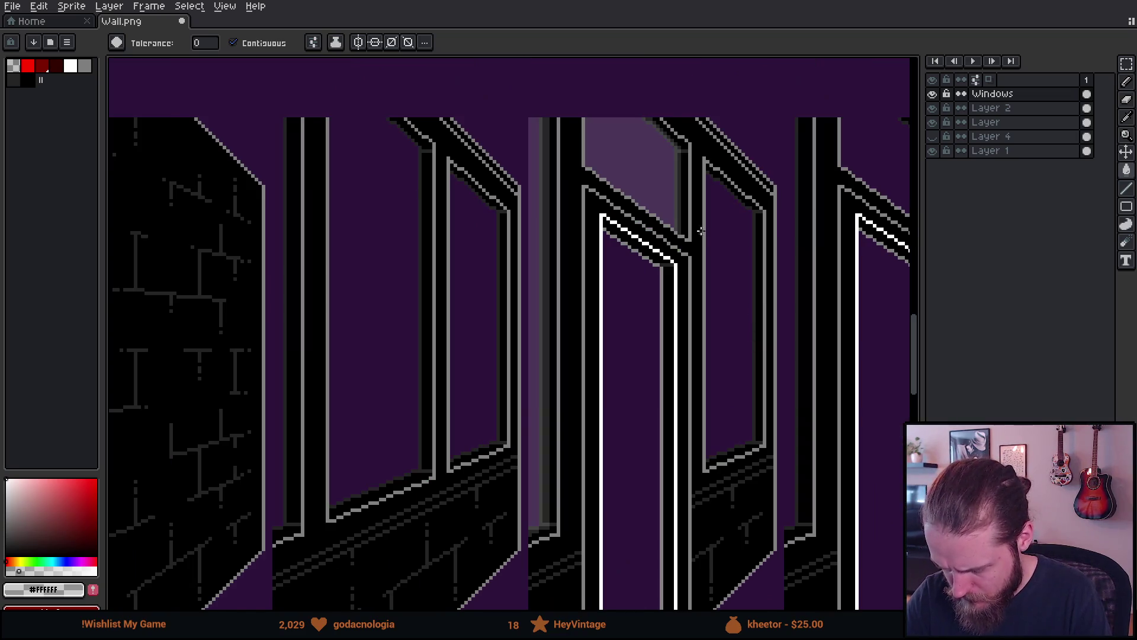
{"action": "scroll", "coordinate": [701, 231], "scroll_direction": "up", "scroll_amount": 1}
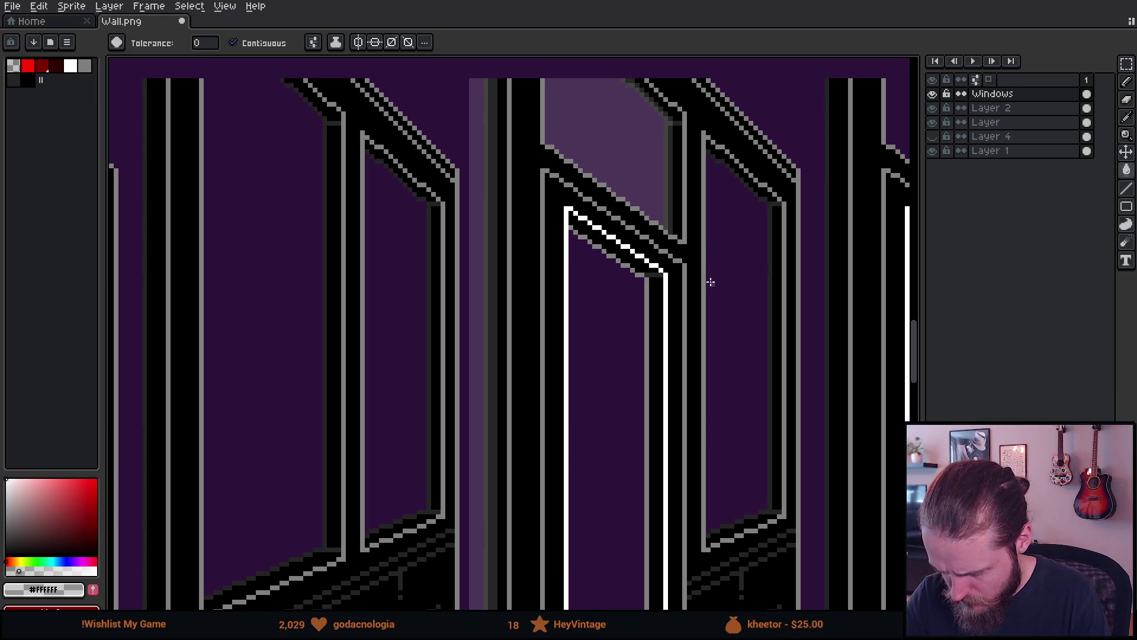
{"action": "left_click_drag", "start_coordinate": [714, 260], "coordinate": [732, 328]}
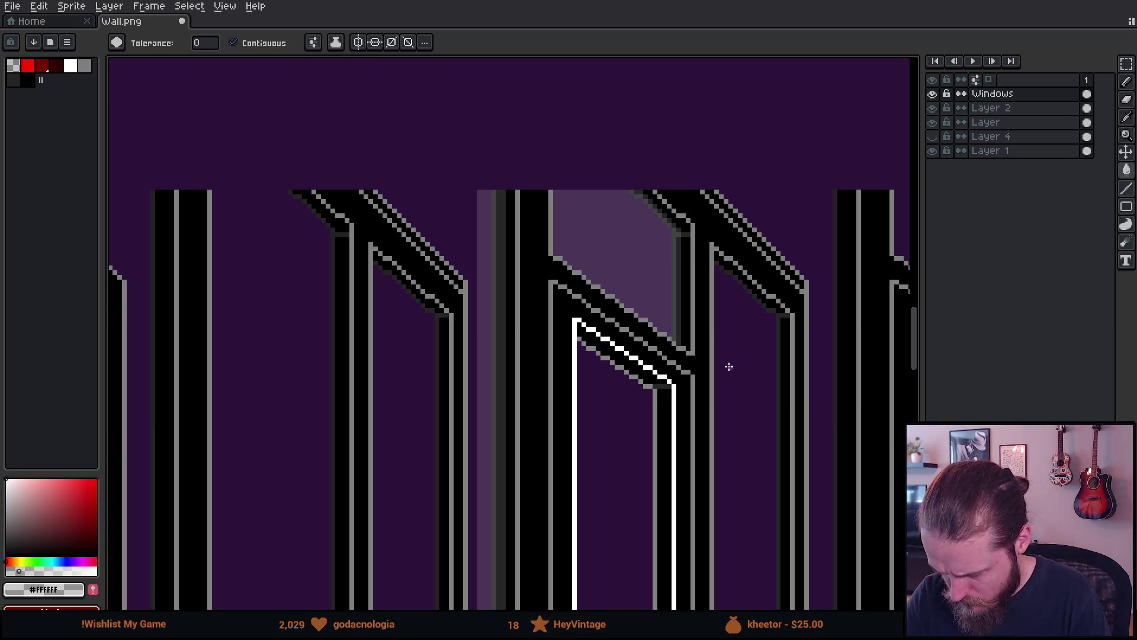
{"action": "mouse_move", "coordinate": [751, 403]}
{"action": "left_mouse_down"}
{"action": "mouse_move", "coordinate": [749, 312]}
{"action": "mouse_move", "coordinate": [774, 228]}
{"action": "mouse_move", "coordinate": [744, 295]}
{"action": "mouse_move", "coordinate": [681, 306]}
{"action": "mouse_move", "coordinate": [691, 363]}
{"action": "left_mouse_up"}
{"action": "scroll", "coordinate": [681, 305], "scroll_direction": "up", "scroll_amount": 5}
{"action": "left_click_drag", "start_coordinate": [533, 114], "coordinate": [524, 203]}
Paint a light-purple reflection strip in the pane's upper-left and a dark-grey column down its right edge.
{"action": "key", "text": "b"}
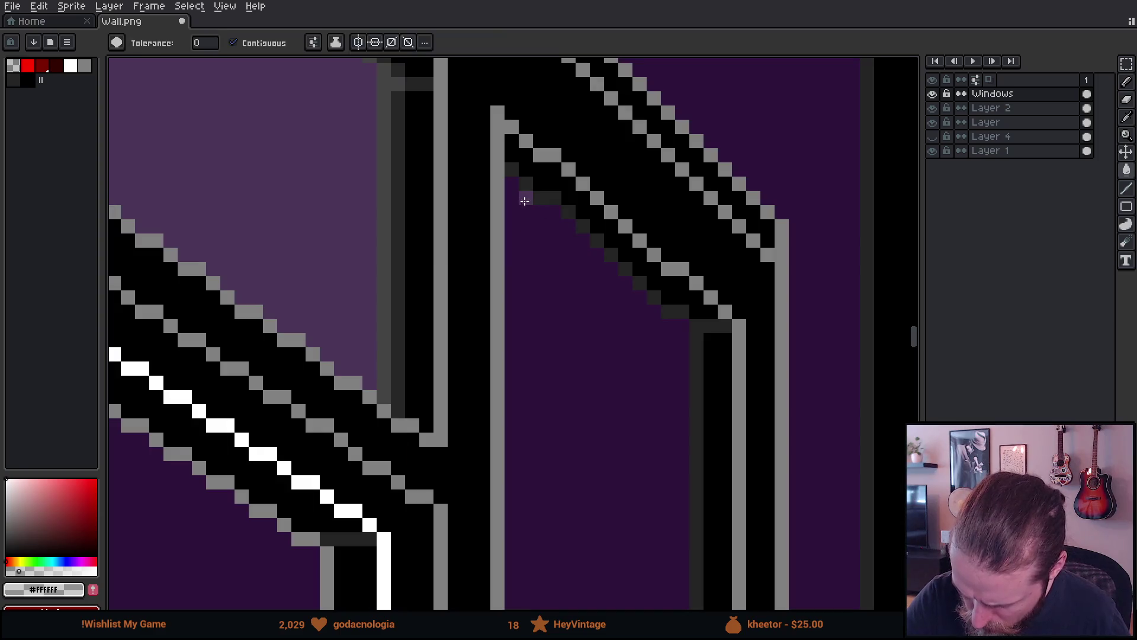
{"action": "left_click_drag", "start_coordinate": [515, 160], "coordinate": [516, 329]}
{"action": "left_click_drag", "start_coordinate": [527, 178], "coordinate": [527, 329]}
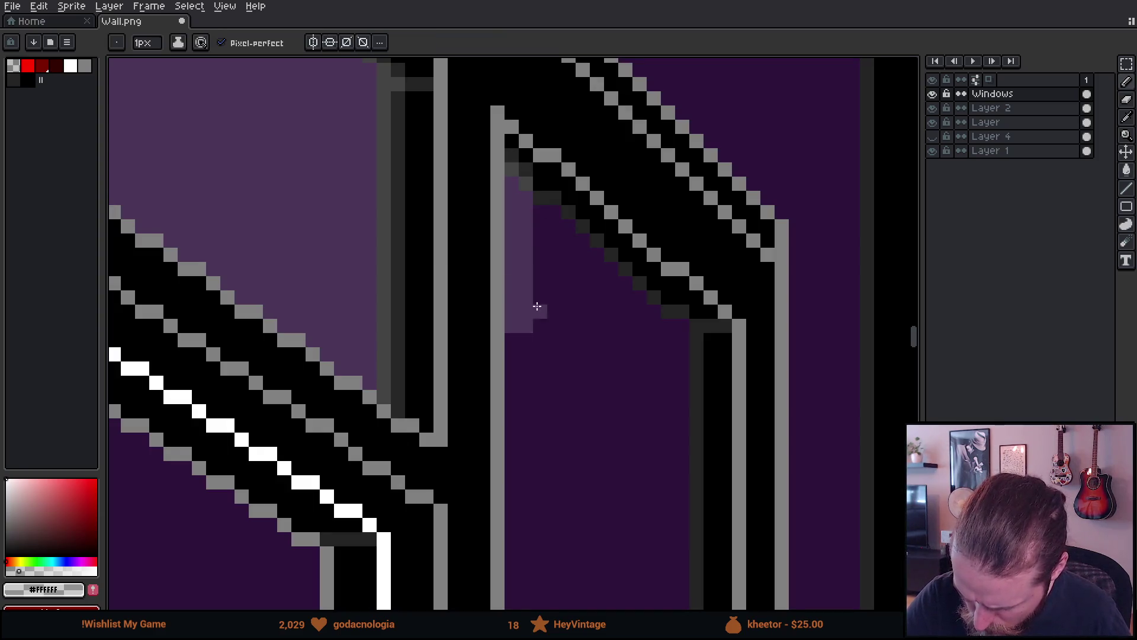
{"action": "left_click_drag", "start_coordinate": [540, 190], "coordinate": [555, 355]}
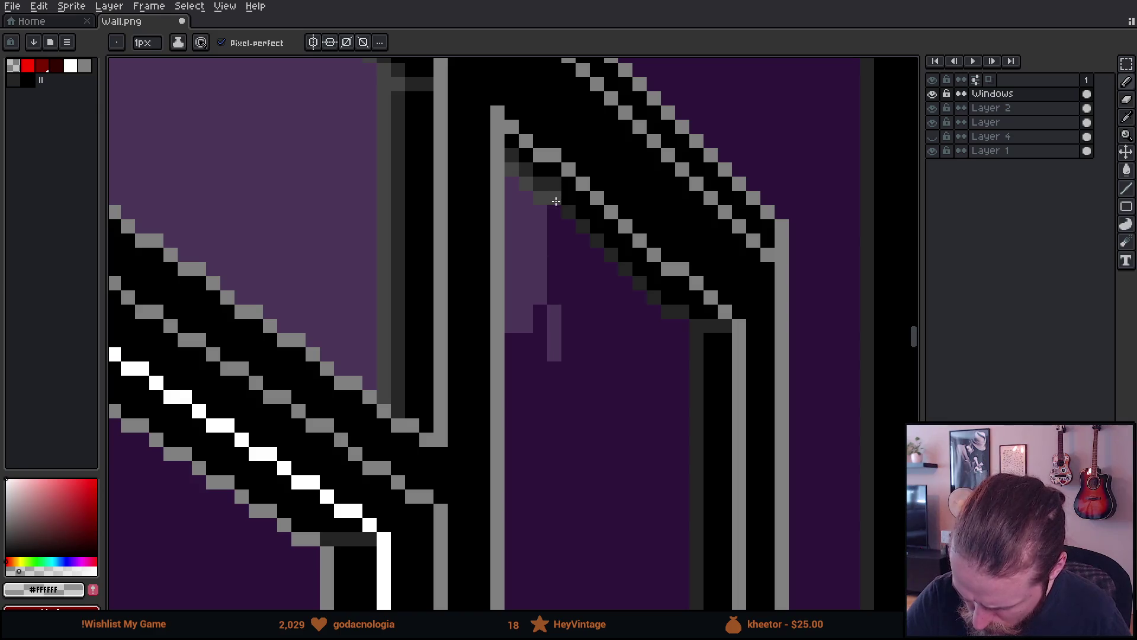
{"action": "mouse_move", "coordinate": [556, 201]}
{"action": "left_mouse_down"}
{"action": "mouse_move", "coordinate": [579, 279]}
{"action": "mouse_move", "coordinate": [556, 300]}
{"action": "left_mouse_up"}
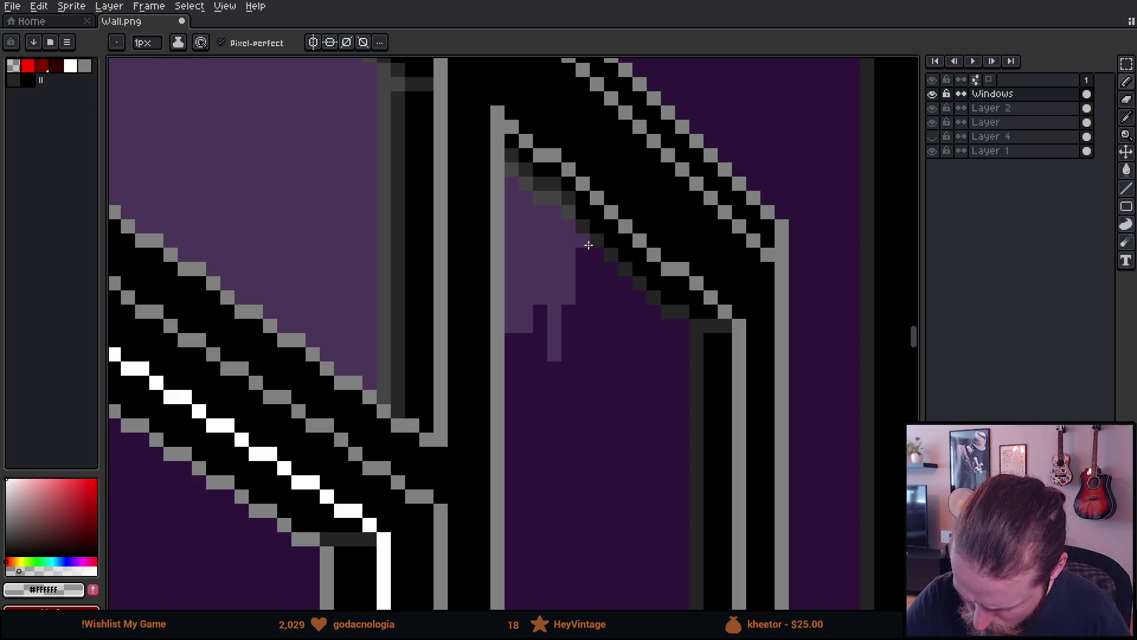
{"action": "mouse_move", "coordinate": [588, 244]}
{"action": "left_mouse_down"}
{"action": "mouse_move", "coordinate": [585, 214]}
{"action": "mouse_move", "coordinate": [609, 262]}
{"action": "mouse_move", "coordinate": [597, 234]}
{"action": "mouse_move", "coordinate": [612, 311]}
{"action": "mouse_move", "coordinate": [626, 263]}
{"action": "mouse_move", "coordinate": [626, 344]}
{"action": "mouse_move", "coordinate": [657, 283]}
{"action": "mouse_move", "coordinate": [669, 354]}
{"action": "mouse_move", "coordinate": [666, 315]}
{"action": "mouse_move", "coordinate": [681, 308]}
{"action": "mouse_move", "coordinate": [682, 388]}
{"action": "mouse_move", "coordinate": [691, 313]}
{"action": "mouse_move", "coordinate": [656, 240]}
{"action": "mouse_move", "coordinate": [655, 350]}
{"action": "mouse_move", "coordinate": [668, 246]}
{"action": "left_mouse_up"}
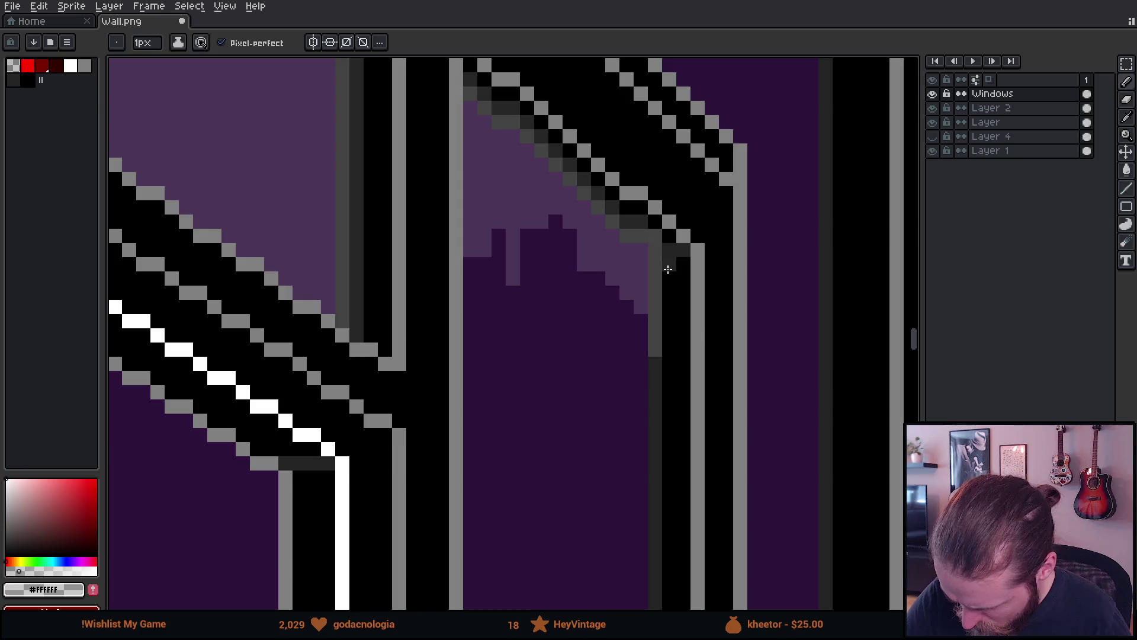
{"action": "mouse_move", "coordinate": [669, 269]}
{"action": "left_mouse_down"}
{"action": "mouse_move", "coordinate": [669, 256]}
{"action": "mouse_move", "coordinate": [669, 331]}
{"action": "left_mouse_up"}
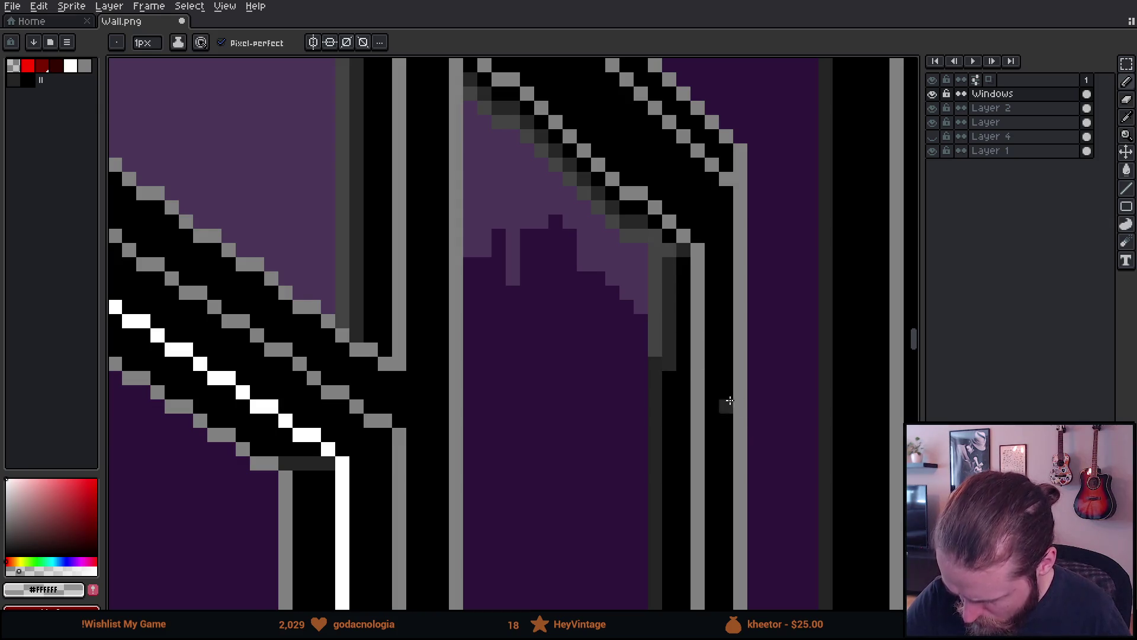
Shade the frame's right inner edge in dark and lighter grey with a light-purple column beside it.
{"action": "scroll", "coordinate": [741, 297], "scroll_direction": "down", "scroll_amount": 3}
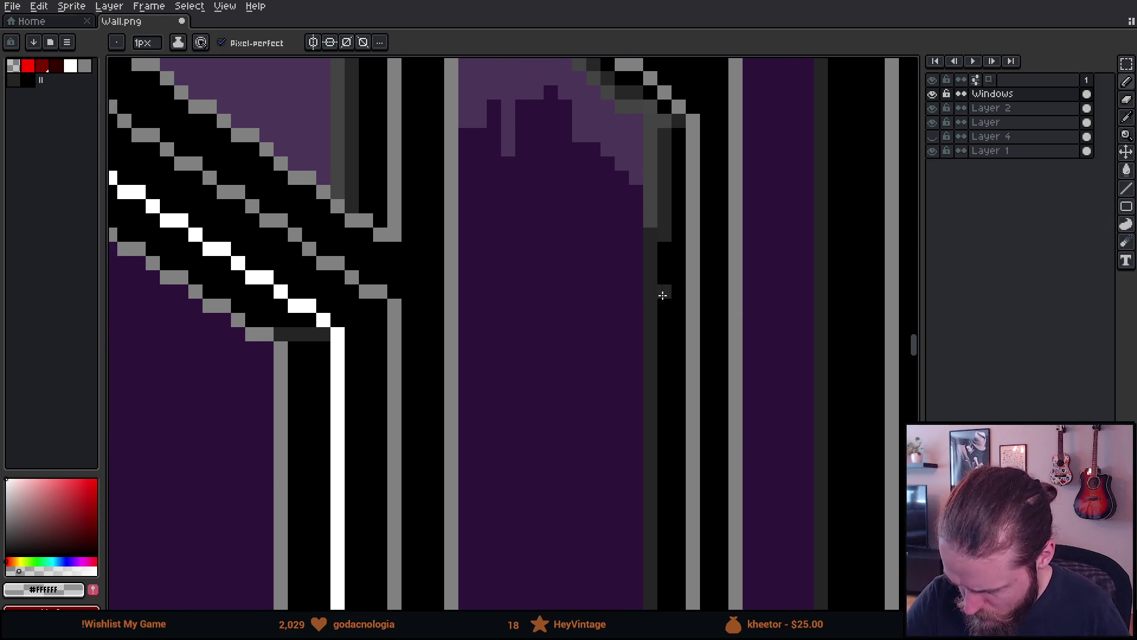
{"action": "scroll", "coordinate": [660, 254], "scroll_direction": "down", "scroll_amount": 2}
{"action": "scroll", "coordinate": [655, 460], "scroll_direction": "down", "scroll_amount": 1}
{"action": "left_click", "coordinate": [657, 439], "text": "shift"}
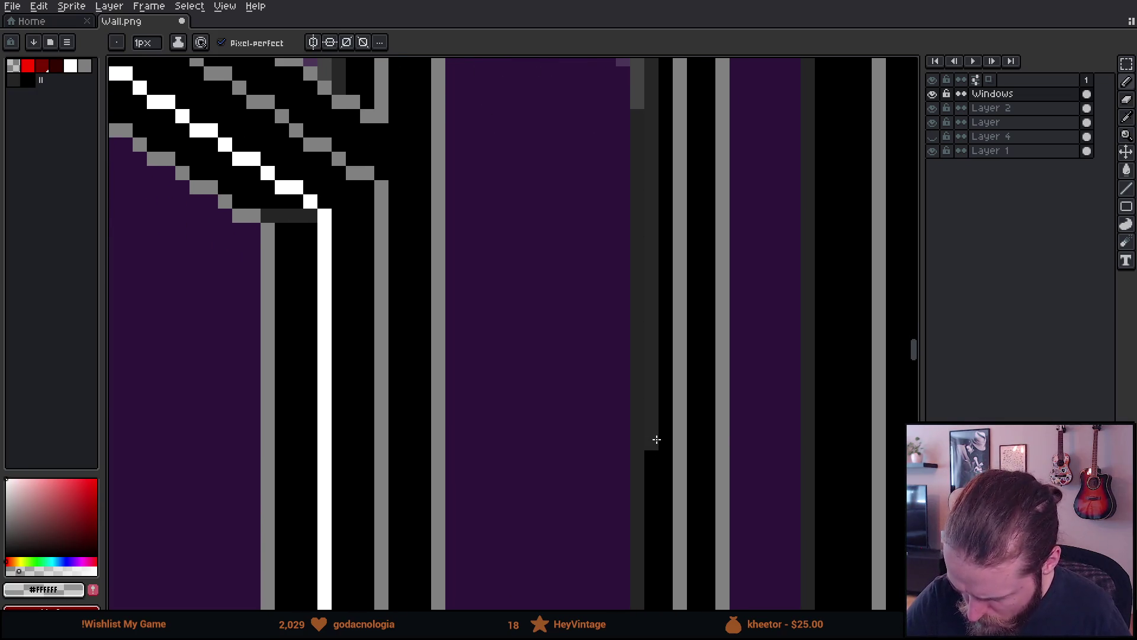
{"action": "key", "text": "ctrl+z"}
{"action": "scroll", "coordinate": [650, 403], "scroll_direction": "down", "scroll_amount": 5}
{"action": "scroll", "coordinate": [693, 266], "scroll_direction": "up", "scroll_amount": 3}
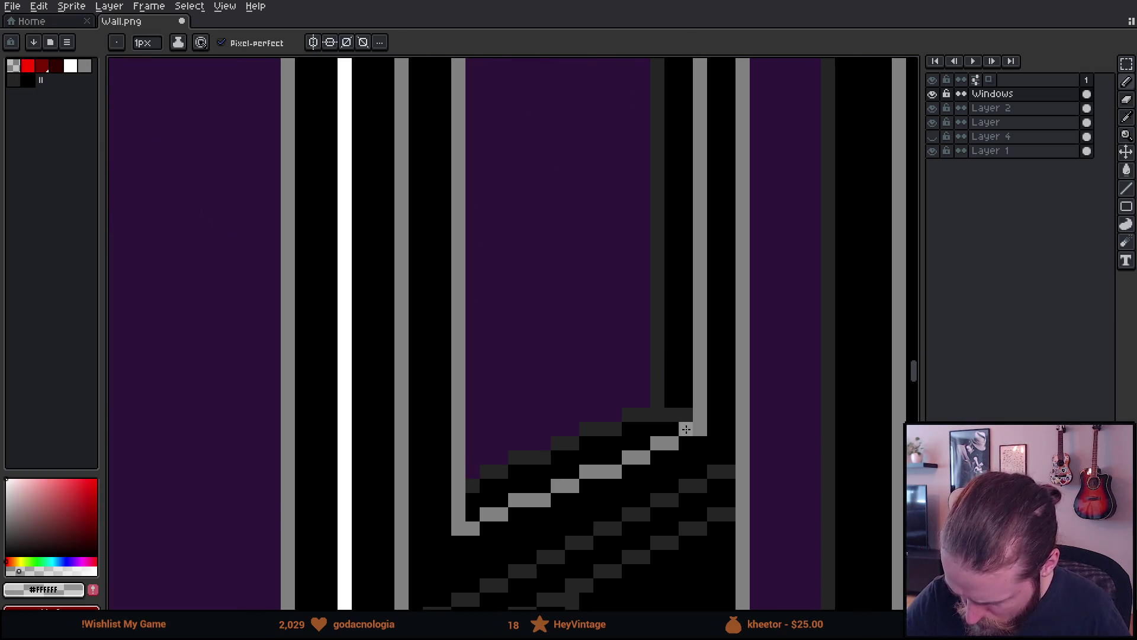
{"action": "left_click", "coordinate": [674, 372], "text": "shift"}
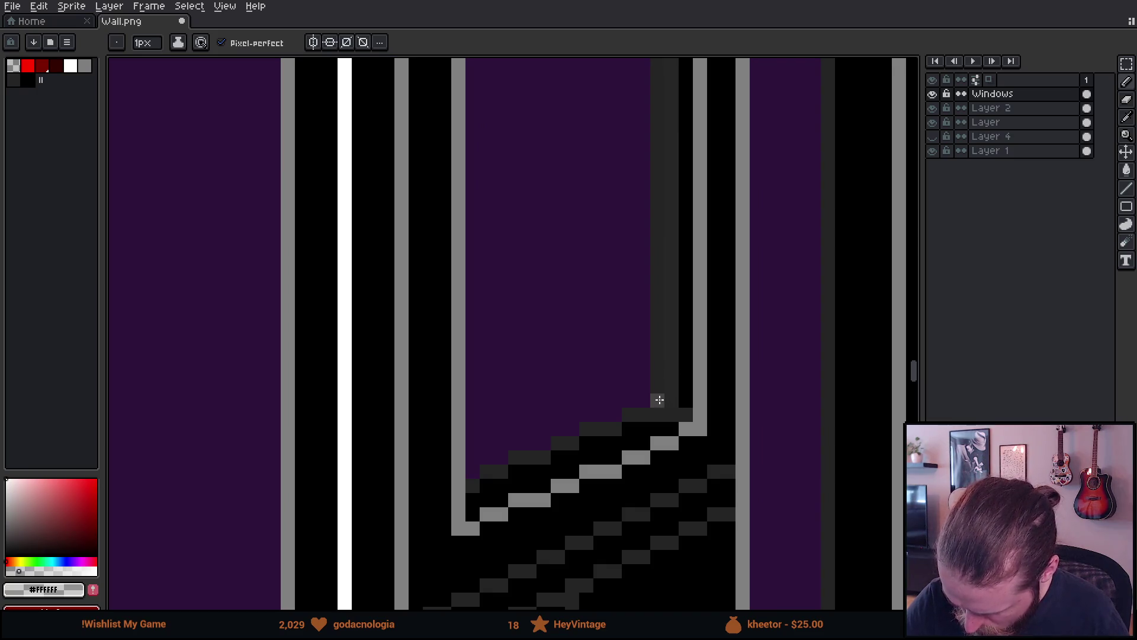
{"action": "scroll", "coordinate": [663, 247], "scroll_direction": "up", "scroll_amount": 10}
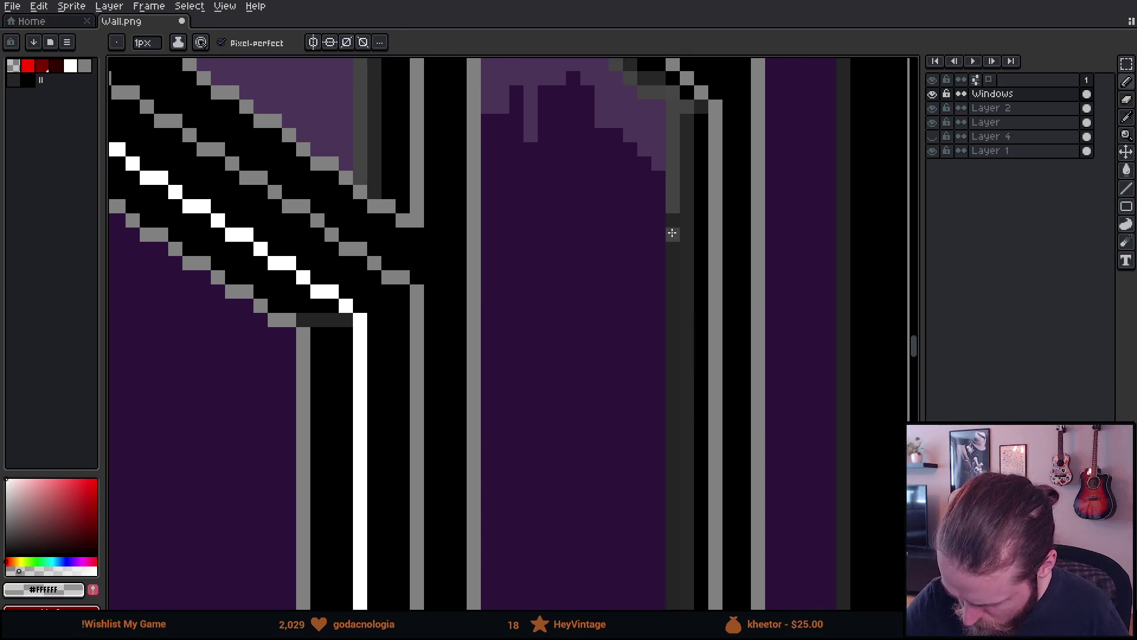
{"action": "left_click", "coordinate": [671, 220], "text": "shift"}
{"action": "scroll", "coordinate": [658, 488], "scroll_direction": "down", "scroll_amount": 10}
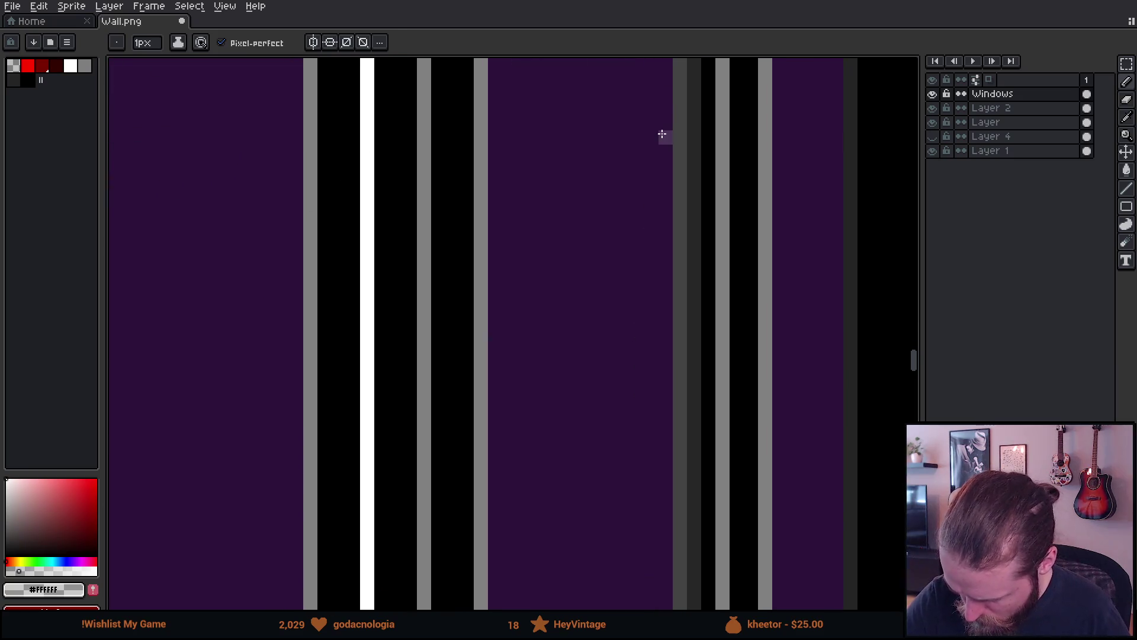
{"action": "left_click", "coordinate": [652, 274], "text": "shift"}
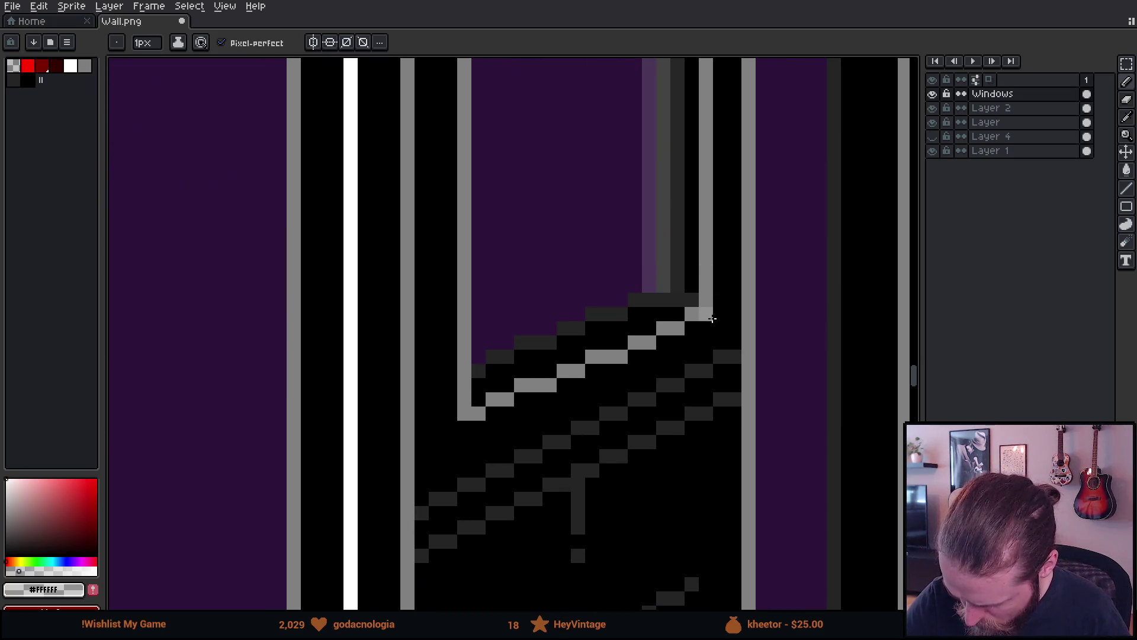
{"action": "scroll", "coordinate": [706, 352], "scroll_direction": "up", "scroll_amount": 1}
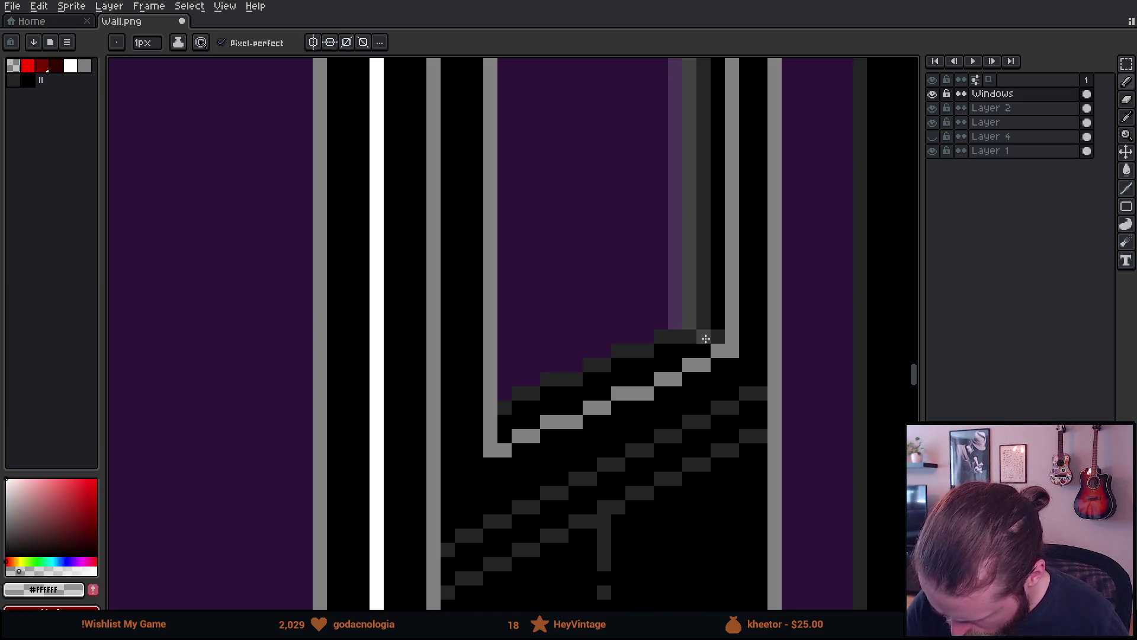
Shade three sill rows lighter and fill the next window pane light purple.
{"action": "left_click_drag", "start_coordinate": [703, 335], "coordinate": [633, 337]}
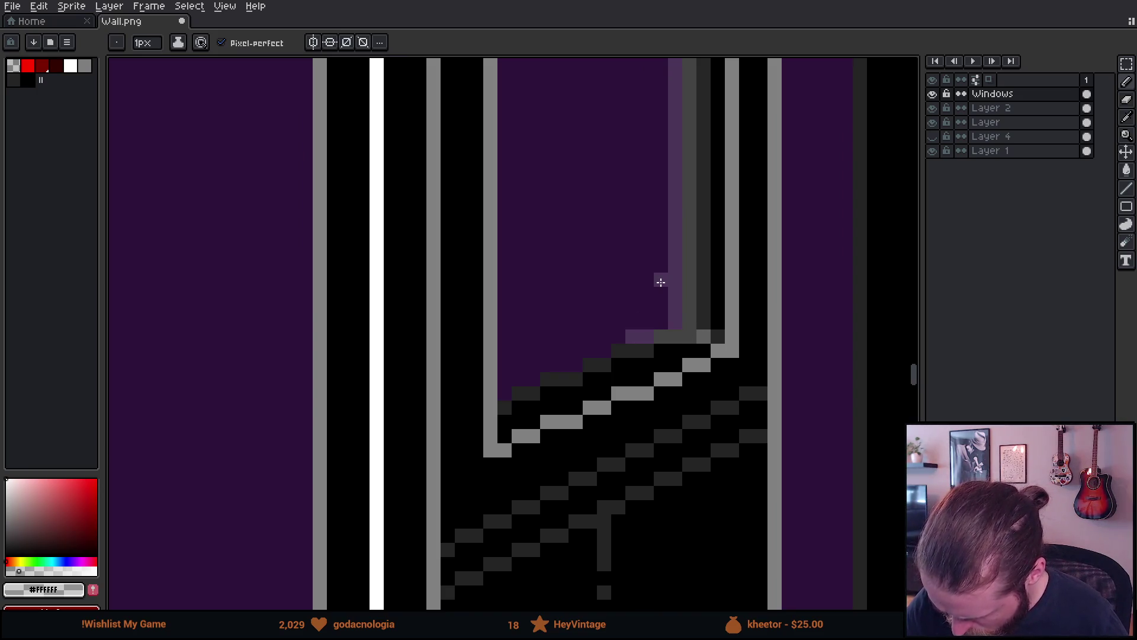
{"action": "key", "text": "ctrl+z"}
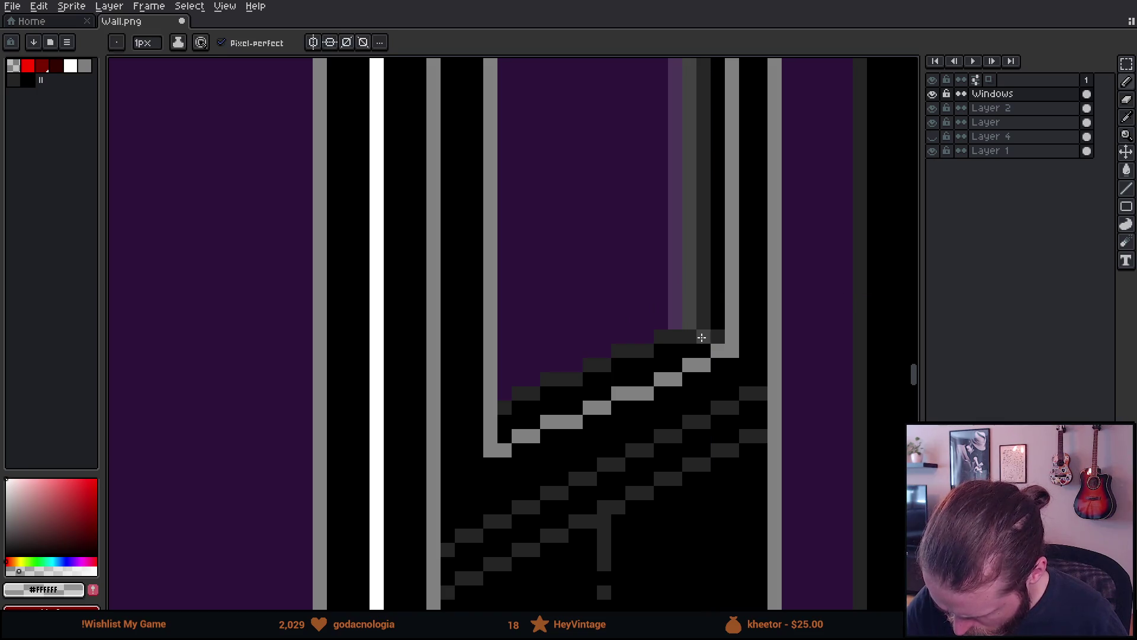
{"action": "left_click_drag", "start_coordinate": [674, 337], "coordinate": [633, 337]}
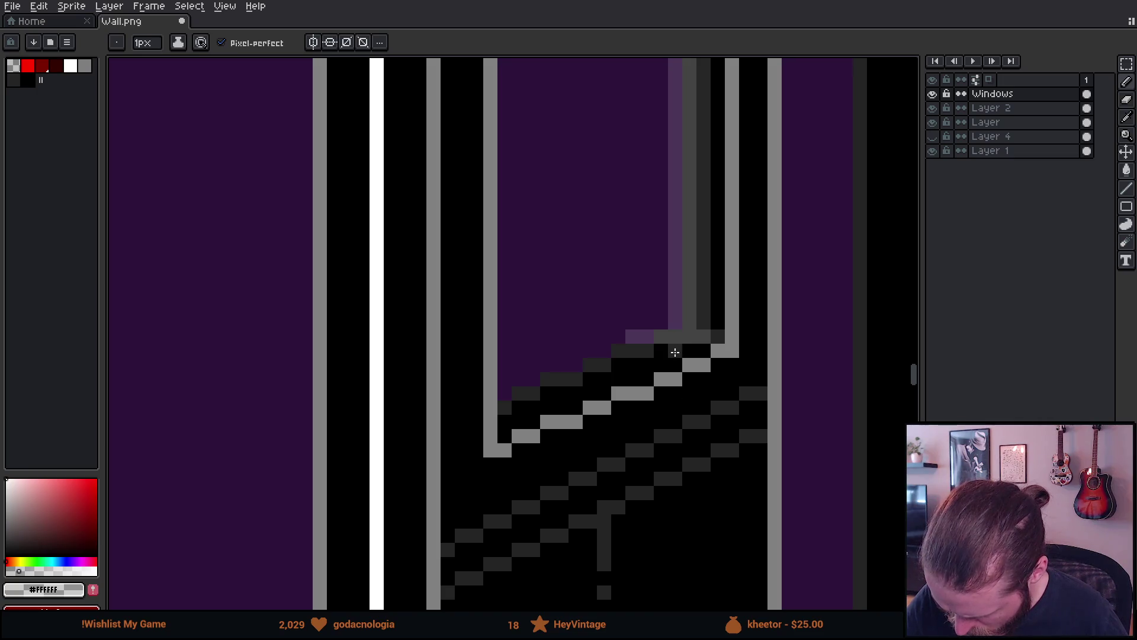
{"action": "mouse_move", "coordinate": [675, 352]}
{"action": "left_mouse_down"}
{"action": "mouse_move", "coordinate": [586, 352]}
{"action": "mouse_move", "coordinate": [586, 365]}
{"action": "mouse_move", "coordinate": [548, 371]}
{"action": "mouse_move", "coordinate": [570, 394]}
{"action": "mouse_move", "coordinate": [529, 394]}
{"action": "left_mouse_up"}
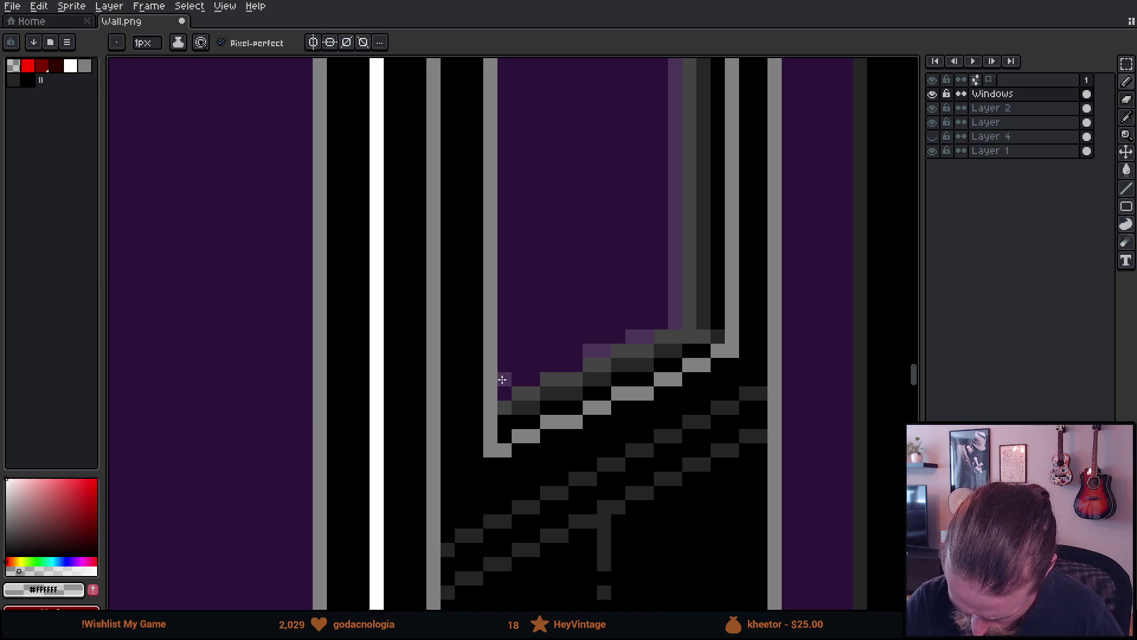
{"action": "mouse_move", "coordinate": [533, 204]}
{"action": "left_mouse_down"}
{"action": "mouse_move", "coordinate": [553, 445]}
{"action": "mouse_move", "coordinate": [577, 470]}
{"action": "mouse_move", "coordinate": [583, 146]}
{"action": "mouse_move", "coordinate": [566, 365]}
{"action": "left_mouse_up"}
{"action": "key", "text": "g"}
{"action": "left_click", "coordinate": [593, 356]}
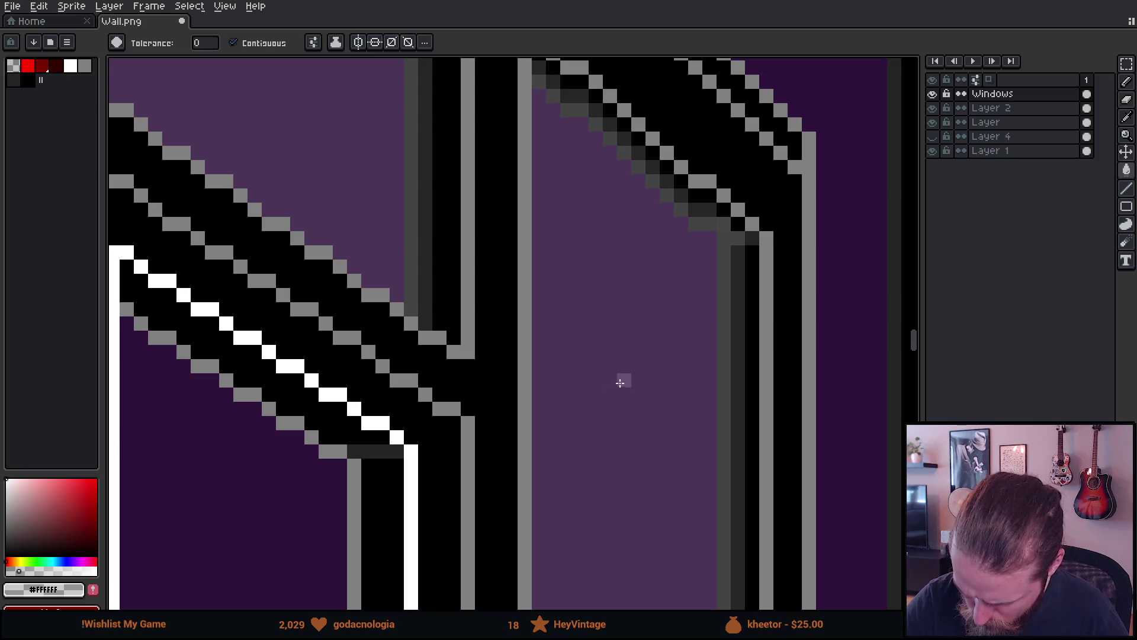
Zoom out, toggle visibility of Layer 2, Layer and Layer 4, and make Layer 4 active.
{"action": "scroll", "coordinate": [675, 389], "scroll_direction": "down", "scroll_amount": 2}
{"action": "scroll", "coordinate": [742, 445], "scroll_direction": "down", "scroll_amount": 3}
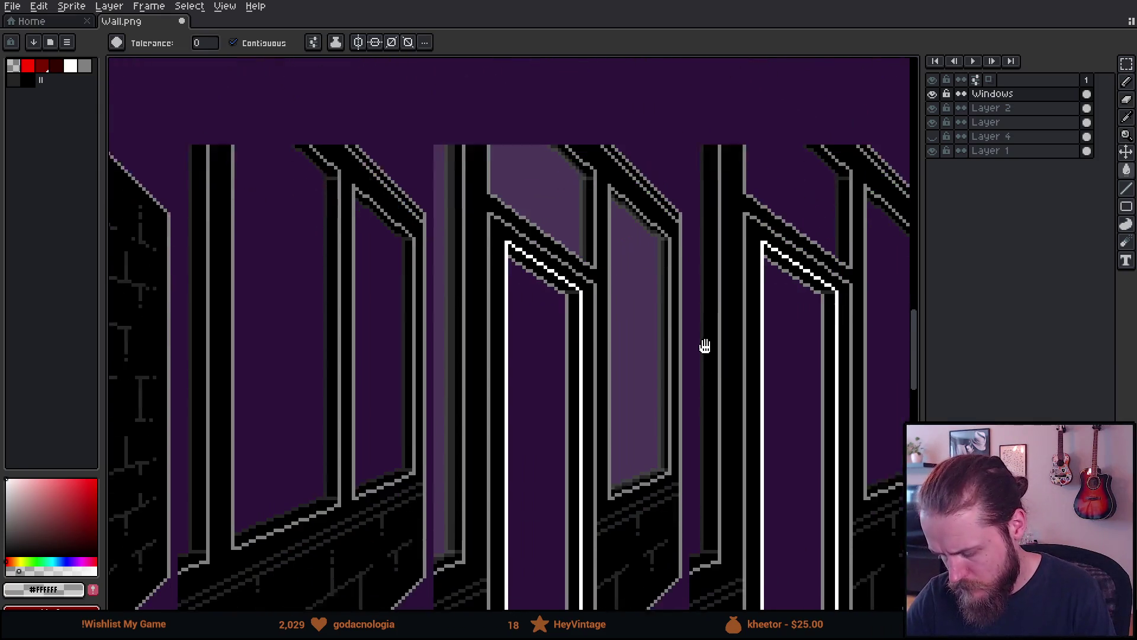
{"action": "scroll", "coordinate": [757, 330], "scroll_direction": "up", "scroll_amount": 2}
{"action": "mouse_move", "coordinate": [754, 366]}
{"action": "left_mouse_down"}
{"action": "mouse_move", "coordinate": [792, 309]}
{"action": "mouse_move", "coordinate": [782, 313]}
{"action": "mouse_move", "coordinate": [811, 312]}
{"action": "mouse_move", "coordinate": [796, 322]}
{"action": "left_mouse_up"}
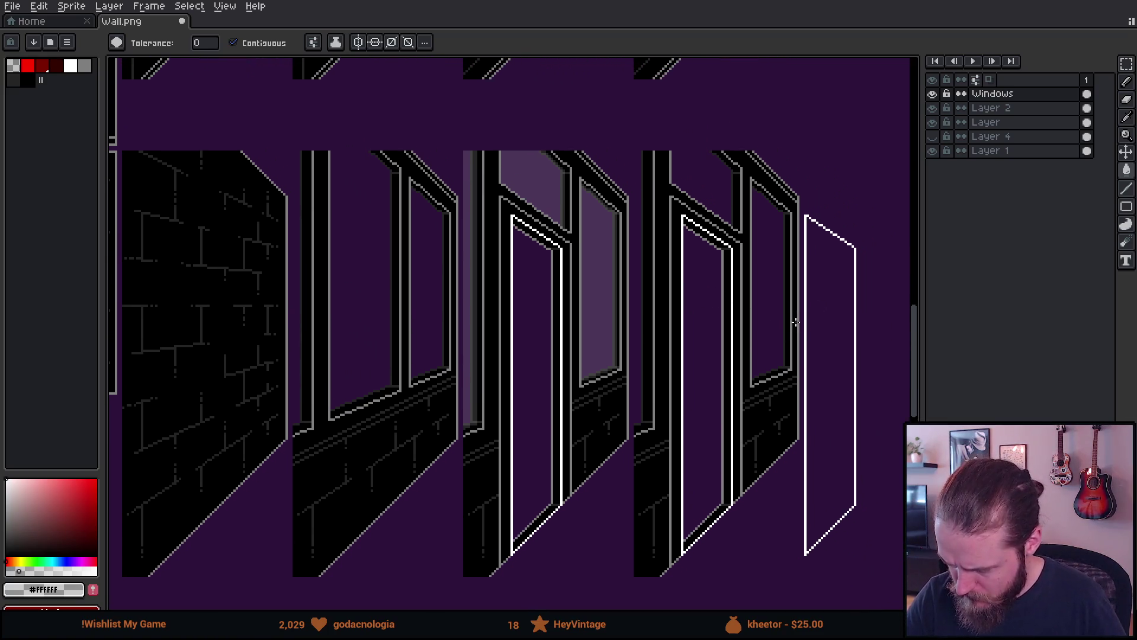
{"action": "left_click", "coordinate": [933, 136]}
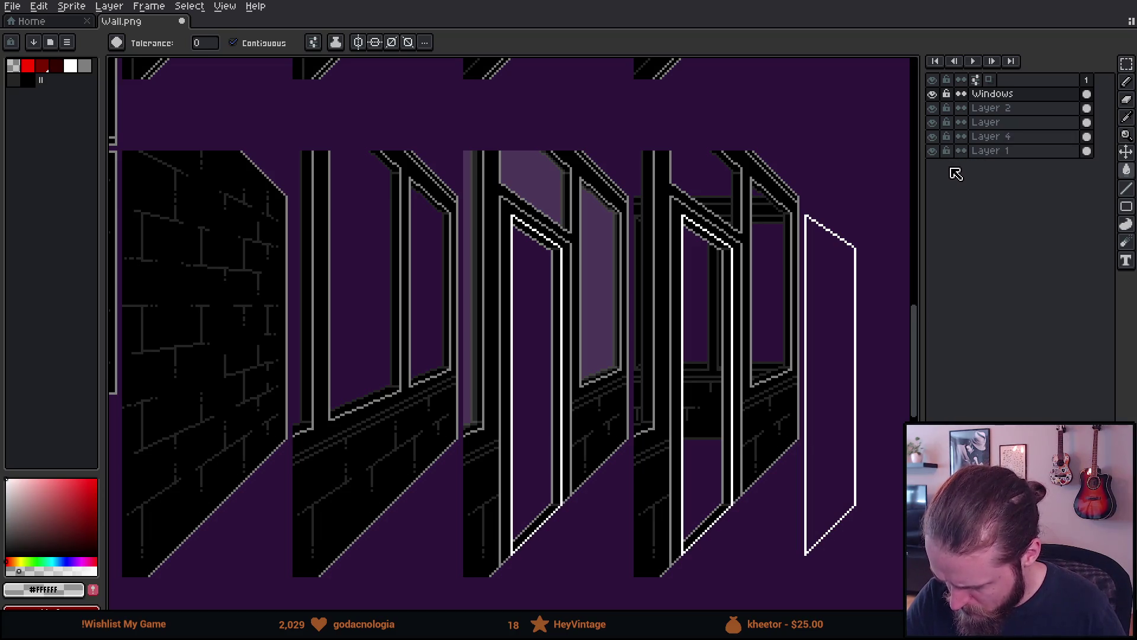
{"action": "left_click", "coordinate": [934, 109]}
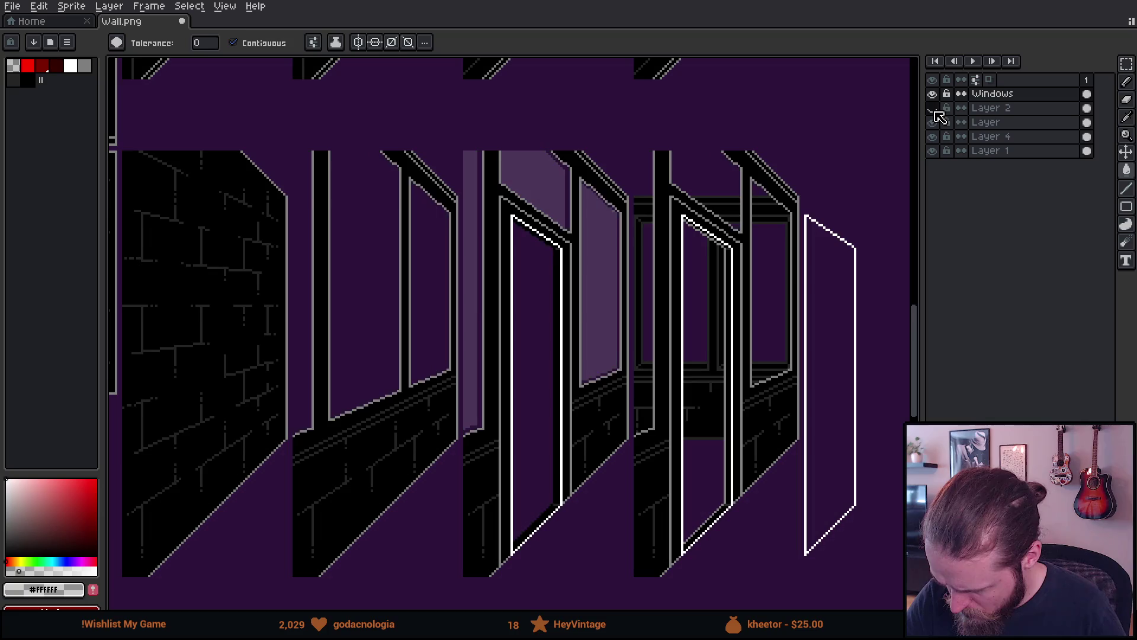
{"action": "left_click", "coordinate": [934, 109]}
{"action": "left_click", "coordinate": [935, 122]}
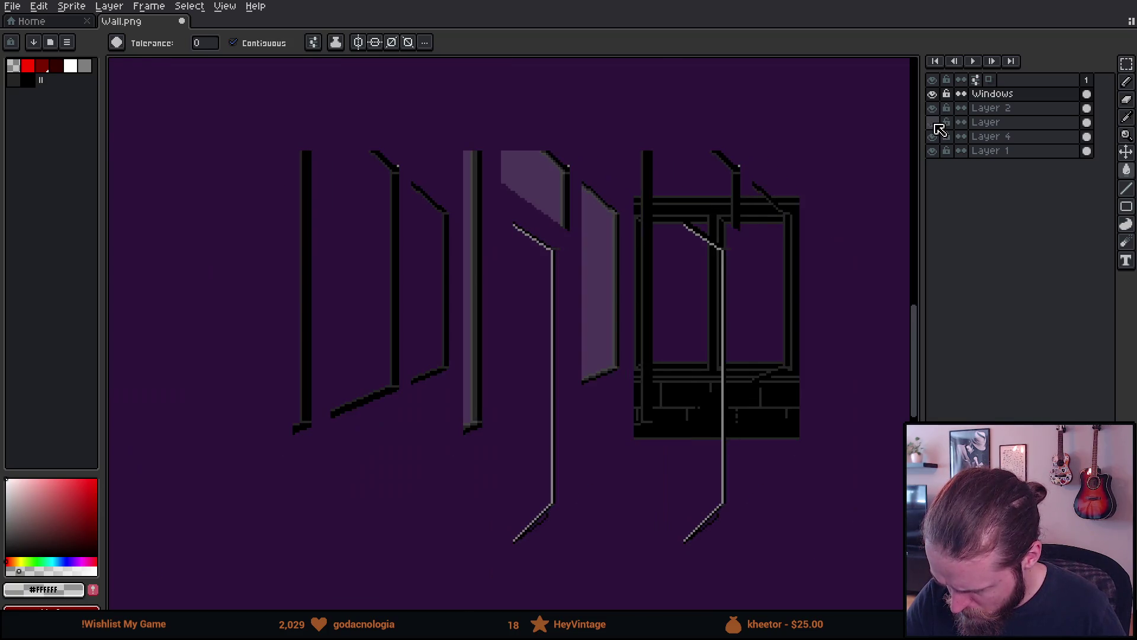
{"action": "left_click", "coordinate": [935, 126]}
{"action": "left_click", "coordinate": [932, 137]}
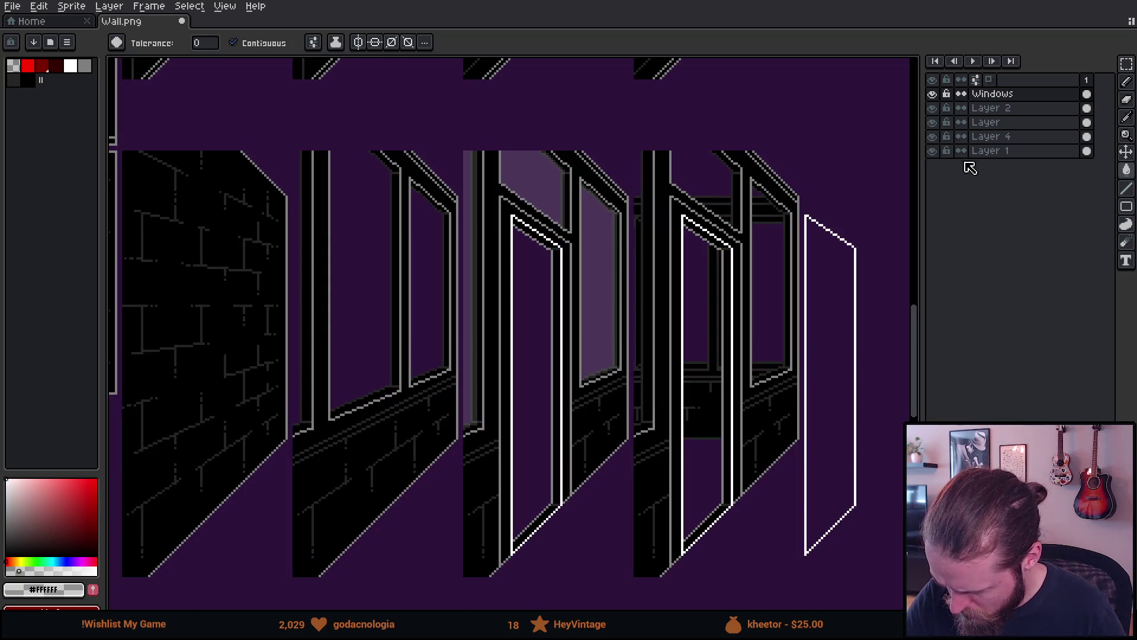
{"action": "left_click", "coordinate": [986, 137]}
{"action": "left_click_drag", "start_coordinate": [729, 283], "coordinate": [720, 244]}
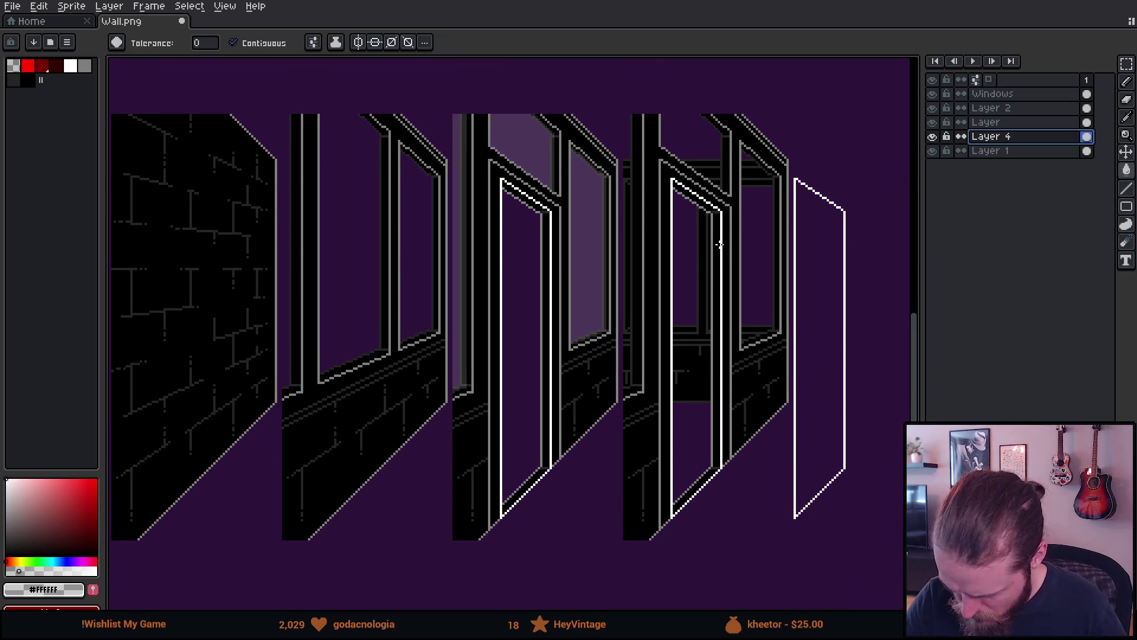
Build a rectangular selection around the fourth angled window's frame and openings on Layer 4.
{"action": "key", "text": "m"}
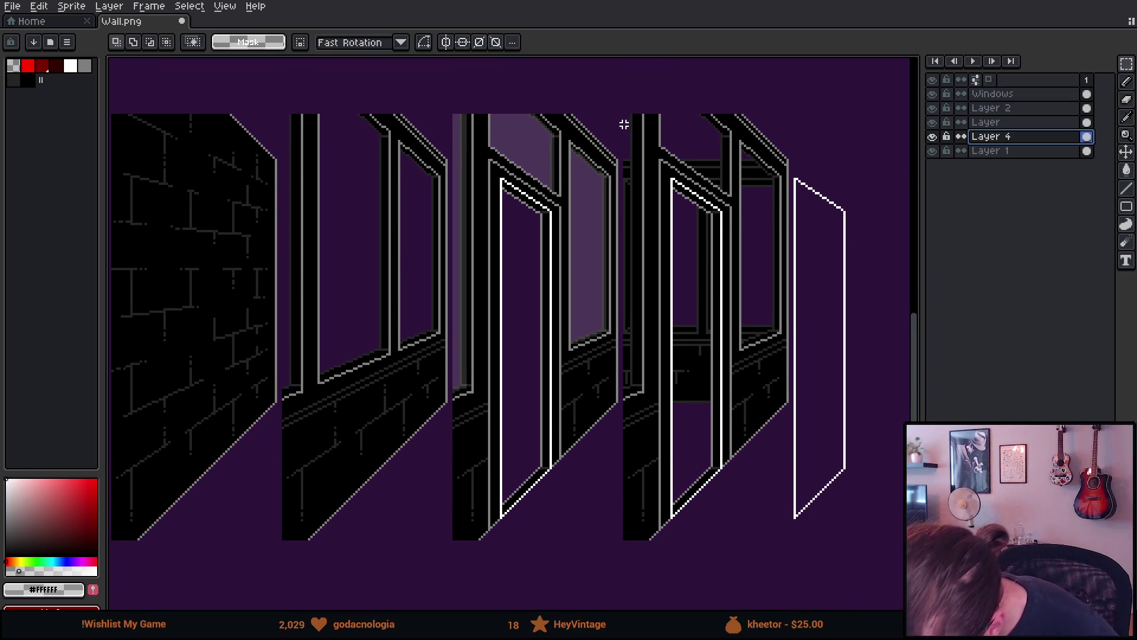
{"action": "mouse_move", "coordinate": [660, 188]}
{"action": "left_mouse_down"}
{"action": "mouse_move", "coordinate": [706, 313]}
{"action": "mouse_move", "coordinate": [735, 348]}
{"action": "left_mouse_up"}
{"action": "left_click_drag", "start_coordinate": [728, 145], "coordinate": [762, 204]}
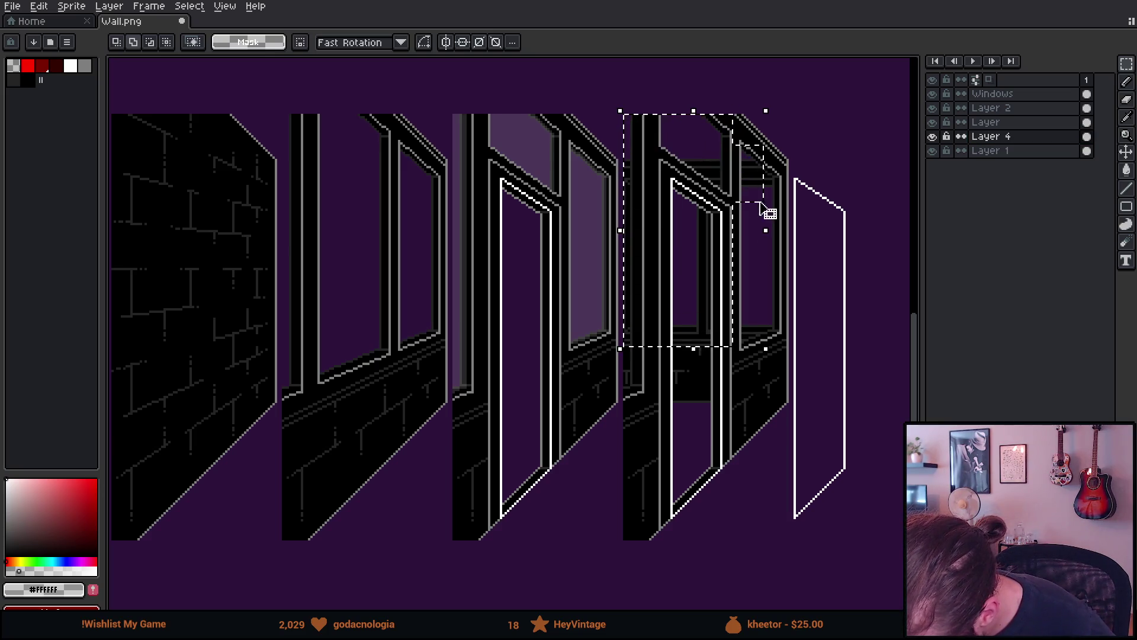
{"action": "mouse_move", "coordinate": [703, 146]}
{"action": "left_mouse_down"}
{"action": "mouse_move", "coordinate": [788, 361]}
{"action": "mouse_move", "coordinate": [779, 354]}
{"action": "left_mouse_up"}
{"action": "left_click_drag", "start_coordinate": [659, 185], "coordinate": [754, 373]}
{"action": "mouse_move", "coordinate": [638, 366]}
{"action": "left_mouse_down"}
{"action": "mouse_move", "coordinate": [714, 437]}
{"action": "mouse_move", "coordinate": [708, 463]}
{"action": "mouse_move", "coordinate": [723, 474]}
{"action": "left_mouse_up"}
{"action": "scroll", "coordinate": [723, 474], "scroll_direction": "up", "scroll_amount": 2}
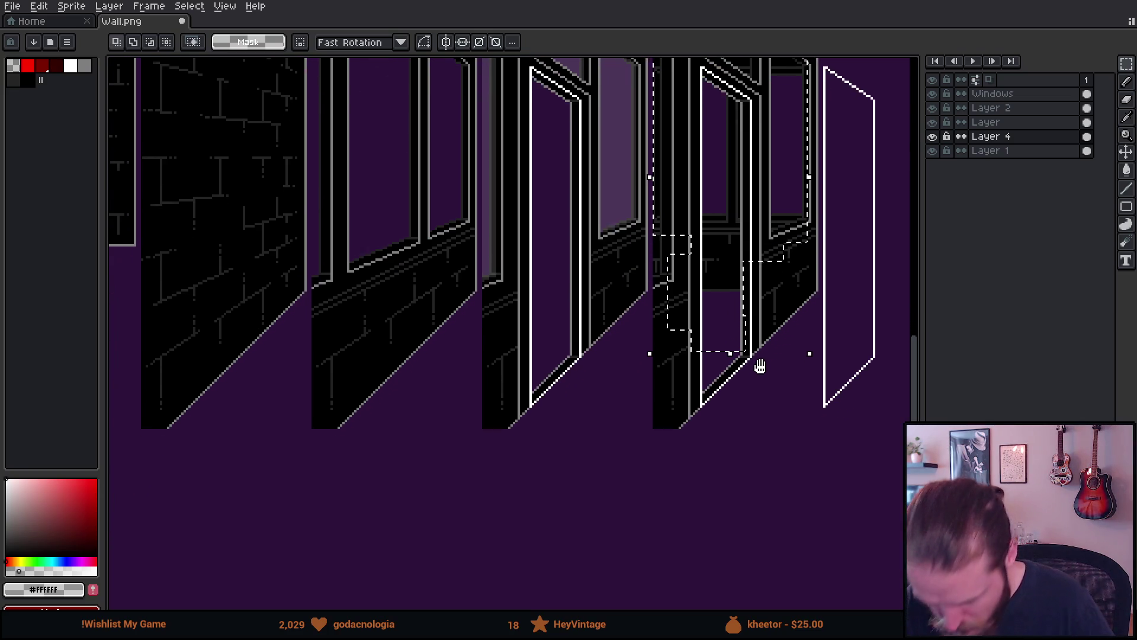
{"action": "scroll", "coordinate": [715, 390], "scroll_direction": "up", "scroll_amount": 1}
{"action": "scroll", "coordinate": [693, 366], "scroll_direction": "up", "scroll_amount": 1}
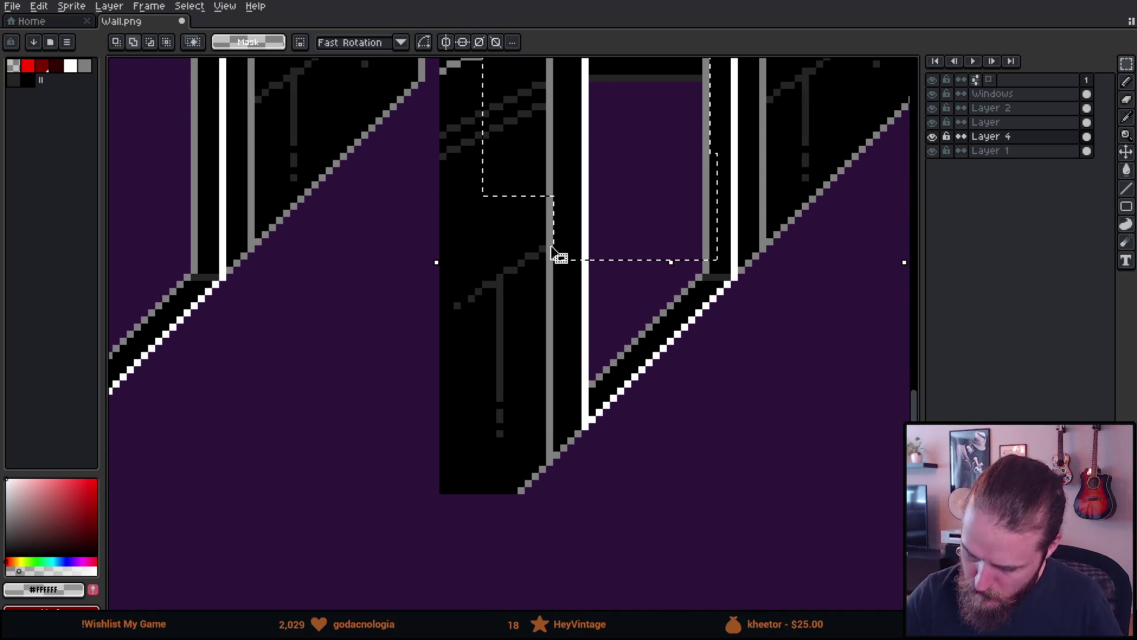
{"action": "mouse_move", "coordinate": [859, 189]}
{"action": "left_mouse_down"}
{"action": "mouse_move", "coordinate": [699, 294]}
{"action": "mouse_move", "coordinate": [556, 256]}
{"action": "left_mouse_up"}
{"action": "mouse_move", "coordinate": [540, 338]}
{"action": "left_mouse_down"}
{"action": "mouse_move", "coordinate": [685, 231]}
{"action": "mouse_move", "coordinate": [677, 249]}
{"action": "mouse_move", "coordinate": [695, 274]}
{"action": "left_mouse_up"}
{"action": "mouse_move", "coordinate": [554, 340]}
{"action": "left_mouse_down"}
{"action": "mouse_move", "coordinate": [586, 370]}
{"action": "mouse_move", "coordinate": [617, 374]}
{"action": "left_mouse_up"}
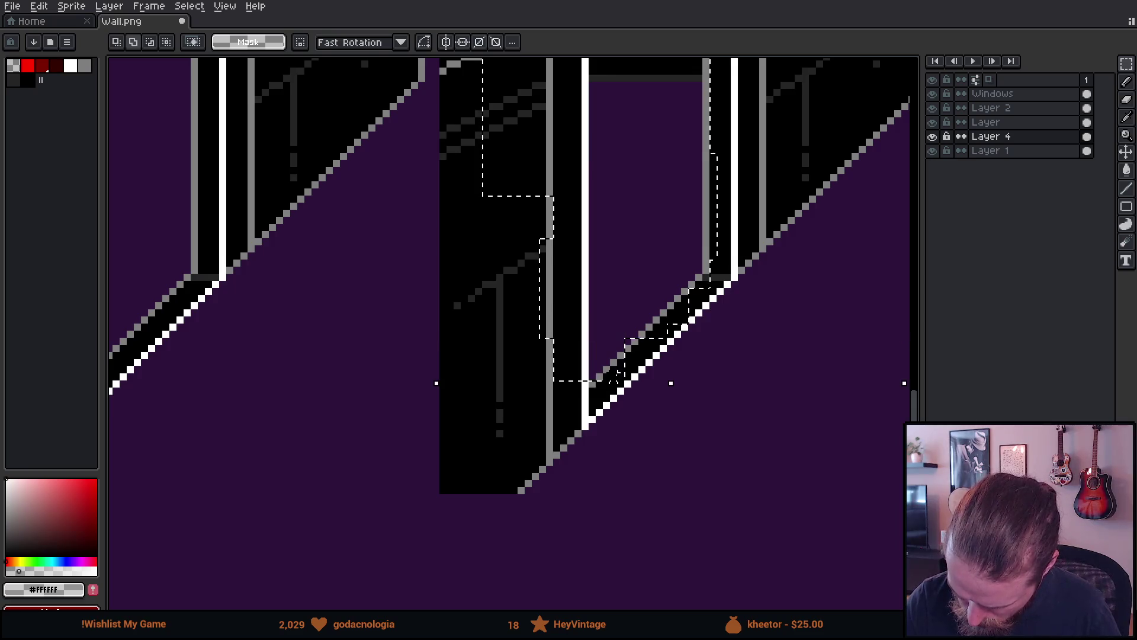
{"action": "scroll", "coordinate": [660, 309], "scroll_direction": "up", "scroll_amount": 3}
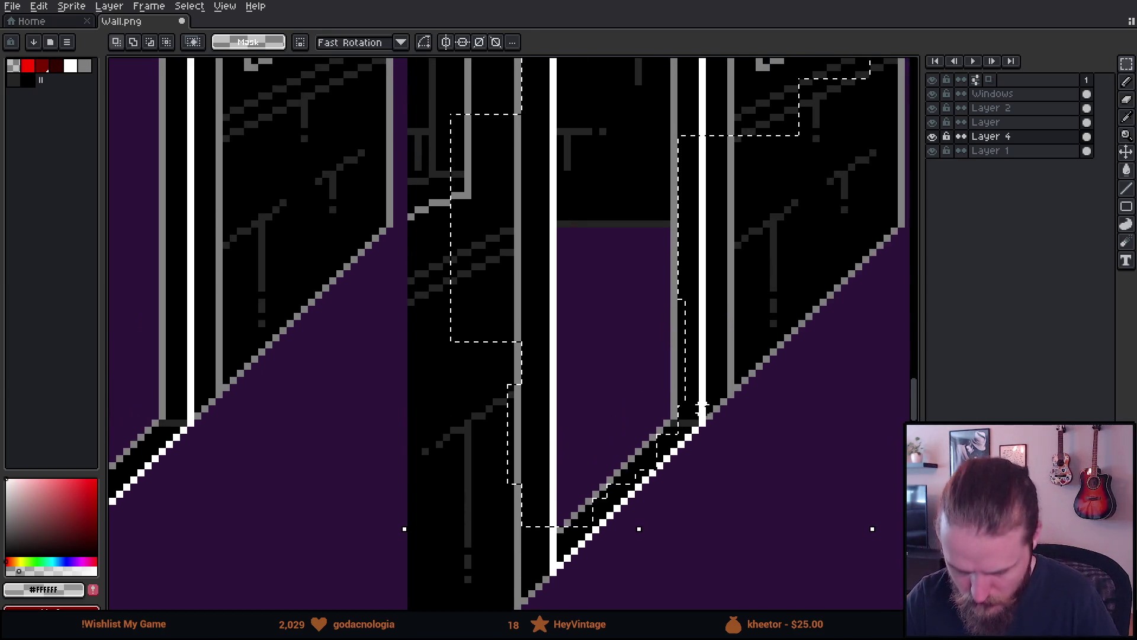
{"action": "scroll", "coordinate": [718, 330], "scroll_direction": "down", "scroll_amount": 2}
{"action": "scroll", "coordinate": [718, 329], "scroll_direction": "down", "scroll_amount": 3}
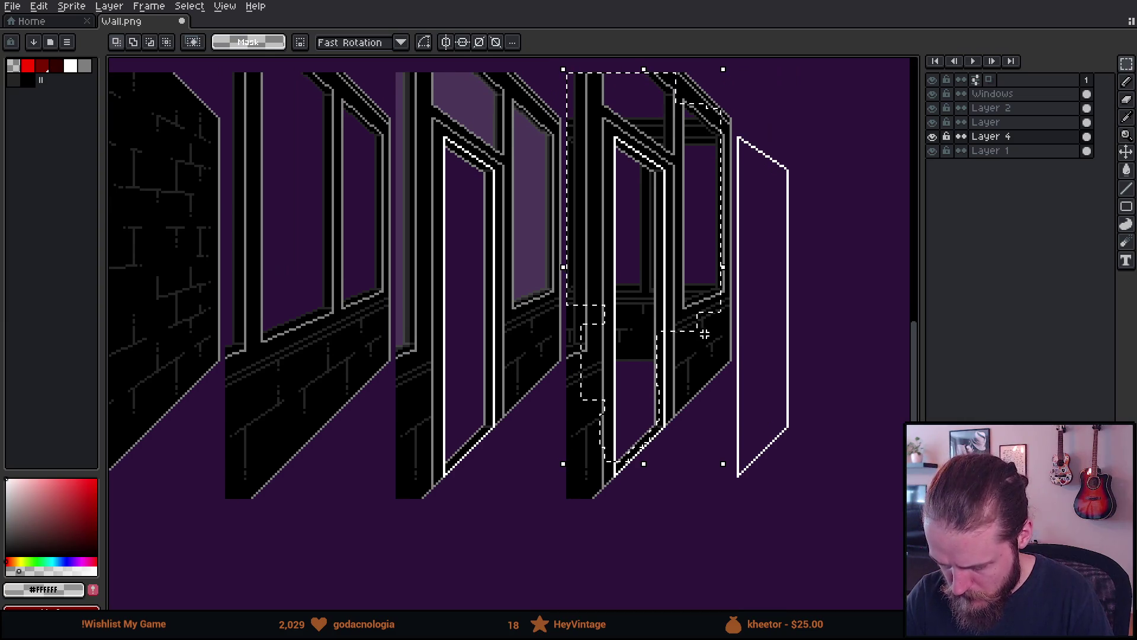
Pick black and fill the purple openings using a non-contiguous paint bucket.
{"action": "left_click", "coordinate": [612, 224], "text": "alt"}
{"action": "key", "text": "g"}
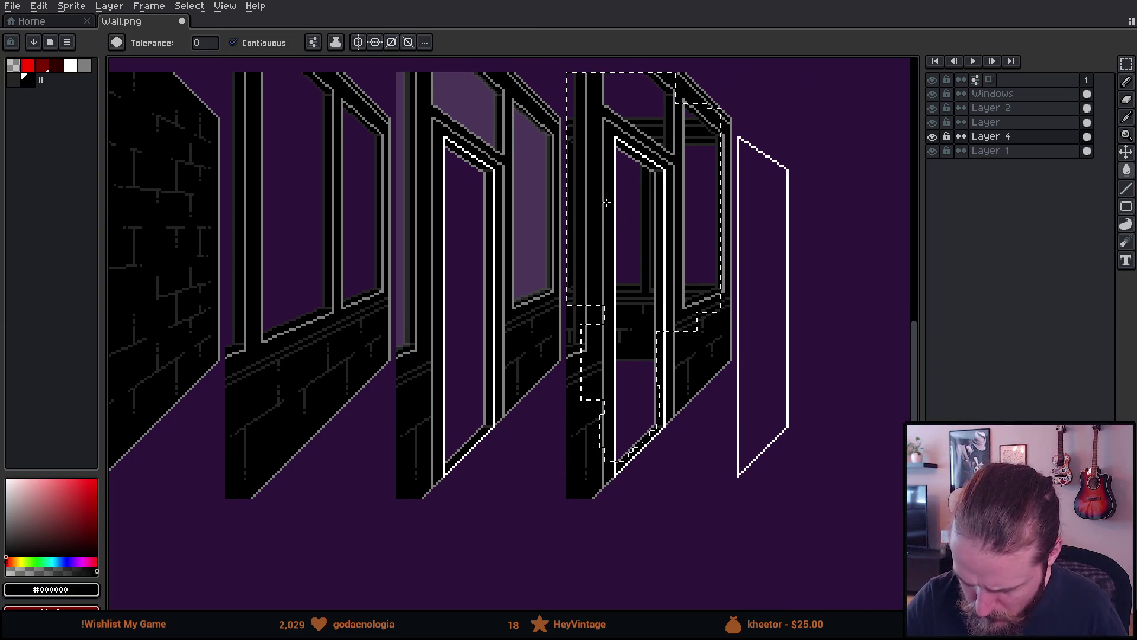
{"action": "left_click", "coordinate": [251, 49]}
{"action": "left_click", "coordinate": [628, 201]}
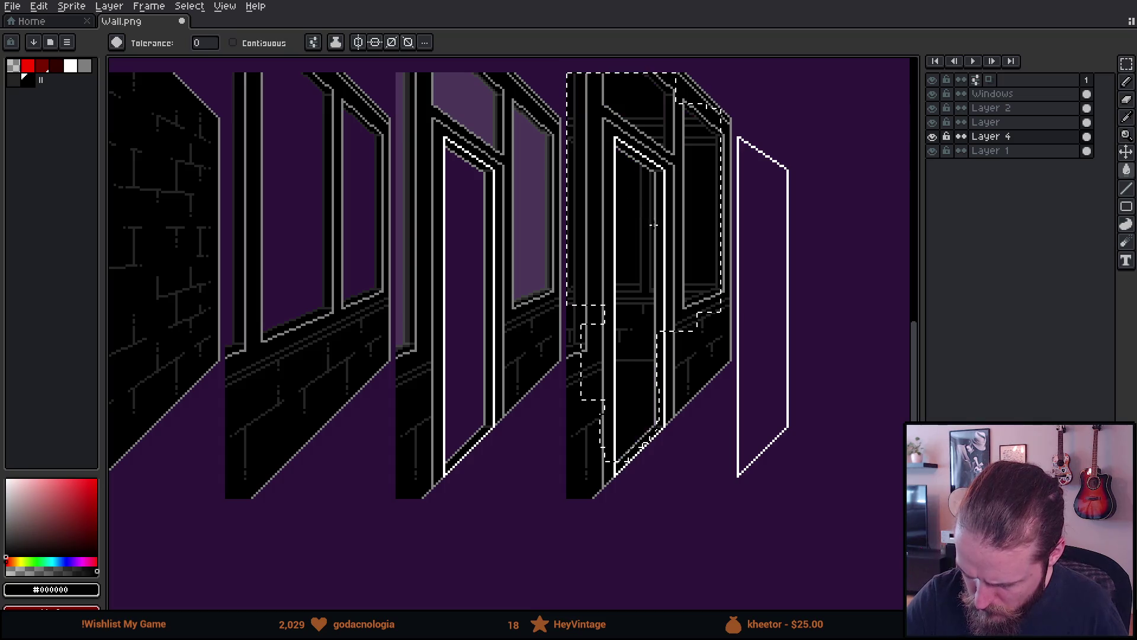
Clear the selection and toggle Layer 4's visibility to check the black fill.
{"action": "key", "text": "m"}
{"action": "key", "text": "ctrl+d"}
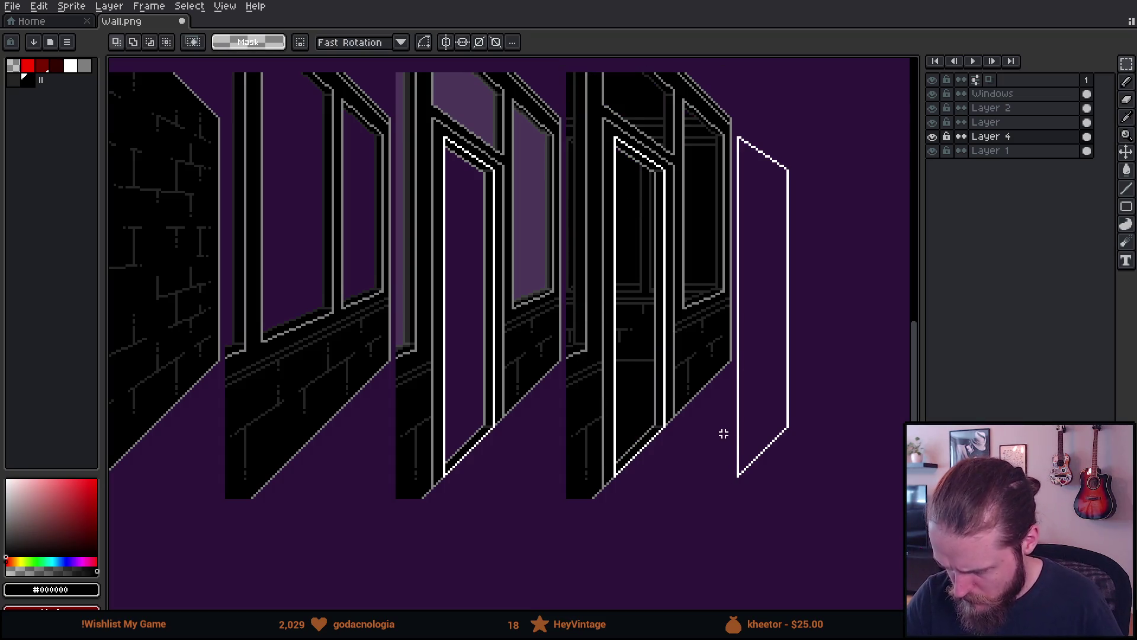
{"action": "mouse_move", "coordinate": [723, 434]}
{"action": "left_mouse_down"}
{"action": "mouse_move", "coordinate": [742, 474]}
{"action": "mouse_move", "coordinate": [823, 461]}
{"action": "mouse_move", "coordinate": [832, 444]}
{"action": "left_mouse_up"}
{"action": "scroll", "coordinate": [740, 474], "scroll_direction": "down", "scroll_amount": 2}
{"action": "scroll", "coordinate": [744, 470], "scroll_direction": "up", "scroll_amount": 2}
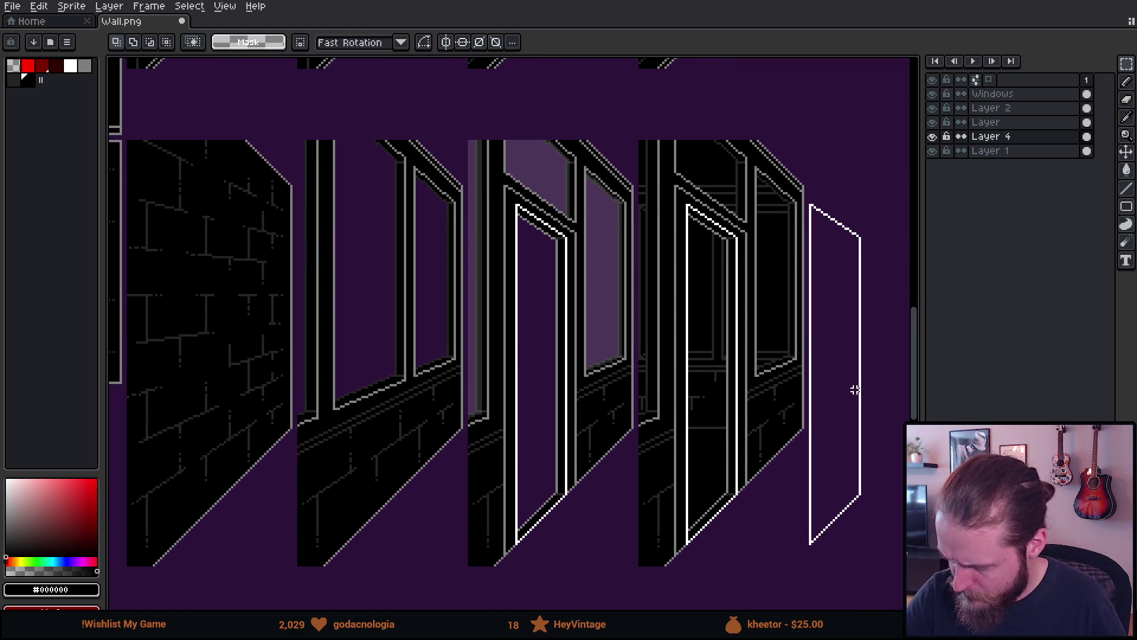
{"action": "left_click", "coordinate": [932, 136]}
{"action": "left_click", "coordinate": [932, 136]}
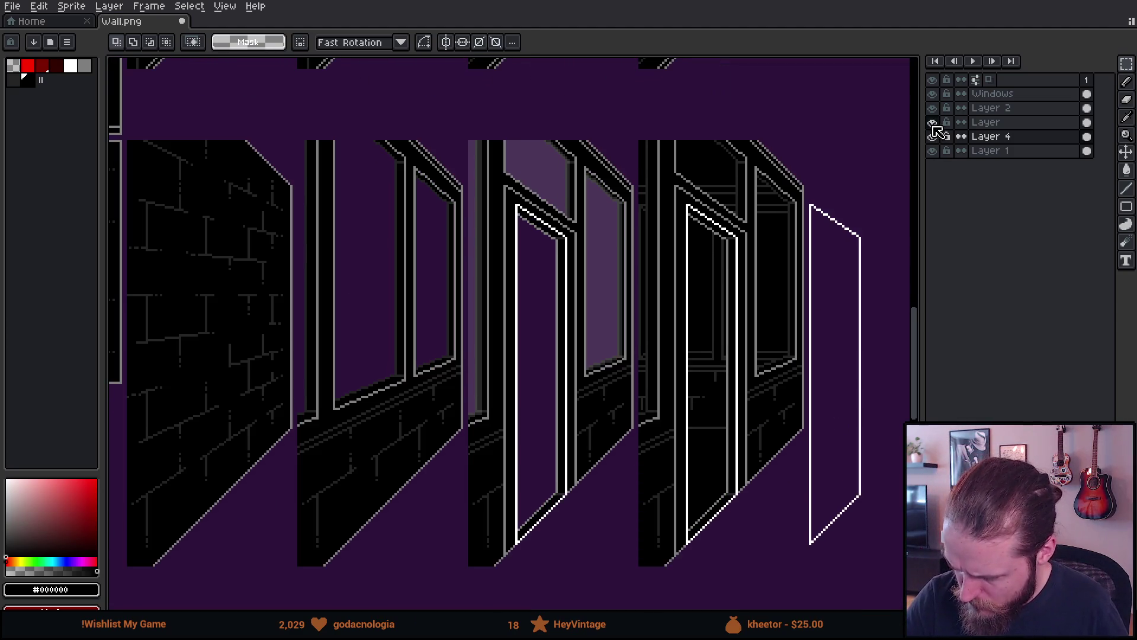
Select the middle window art on the Windows layer, drag it right, nudge it up, and commit.
{"action": "left_click", "coordinate": [997, 95]}
{"action": "mouse_move", "coordinate": [469, 134]}
{"action": "left_mouse_down"}
{"action": "mouse_move", "coordinate": [554, 462]}
{"action": "mouse_move", "coordinate": [627, 492]}
{"action": "left_mouse_up"}
{"action": "mouse_move", "coordinate": [613, 285]}
{"action": "left_mouse_down"}
{"action": "mouse_move", "coordinate": [616, 316]}
{"action": "mouse_move", "coordinate": [767, 337]}
{"action": "mouse_move", "coordinate": [776, 300]}
{"action": "left_mouse_up"}
{"action": "scroll", "coordinate": [737, 207], "scroll_direction": "up", "scroll_amount": 1}
{"action": "scroll", "coordinate": [737, 207], "scroll_direction": "up", "scroll_amount": 2}
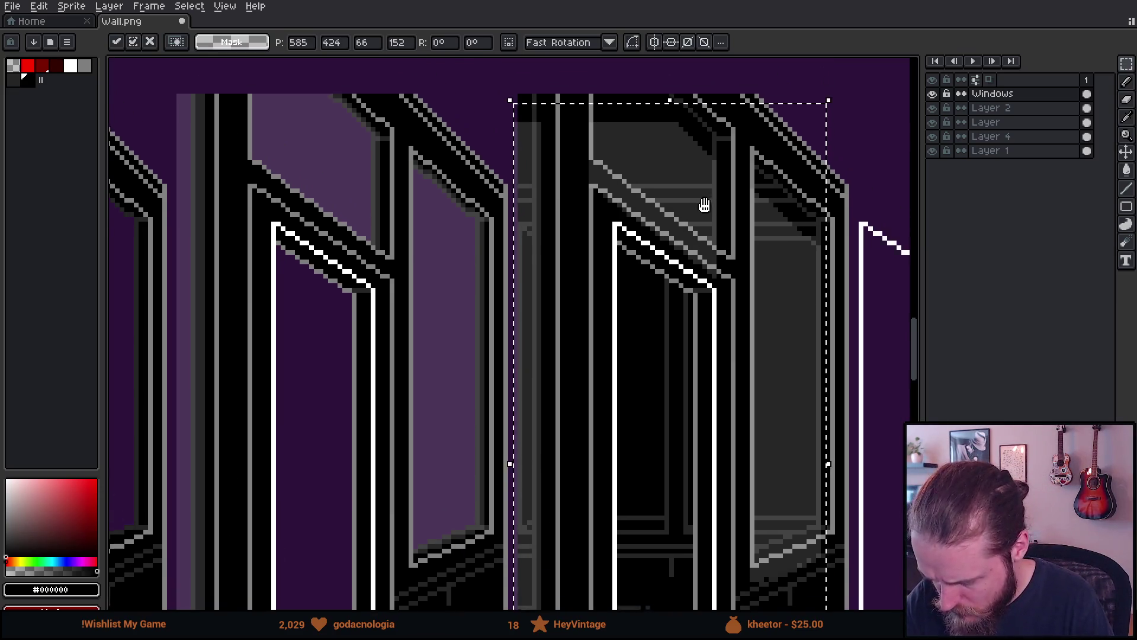
{"action": "left_click_drag", "start_coordinate": [716, 265], "coordinate": [716, 234]}
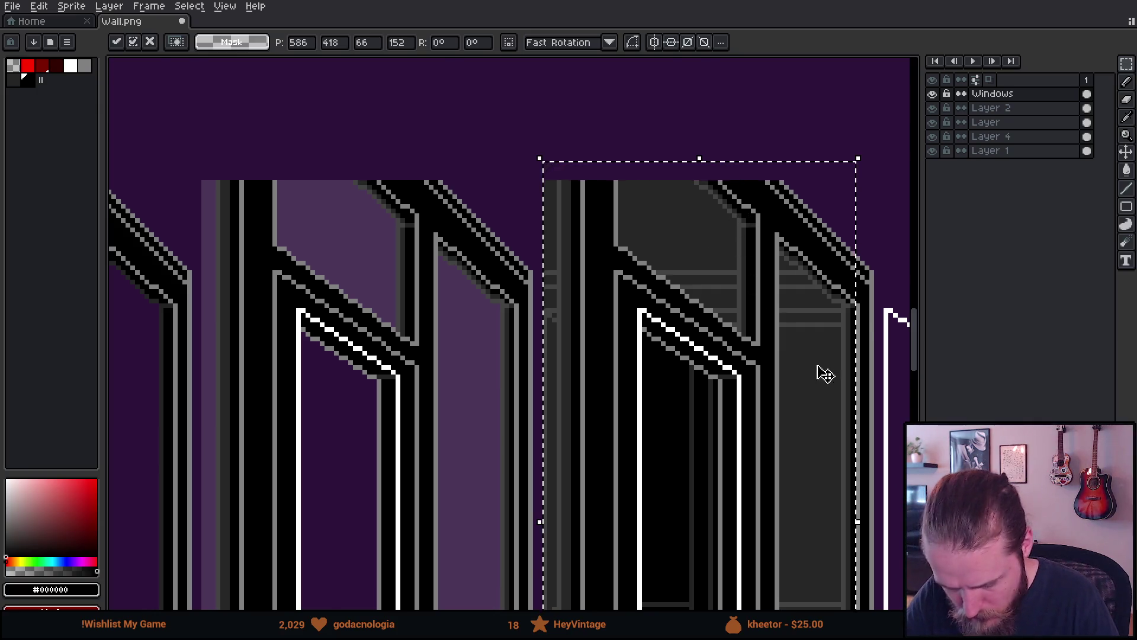
{"action": "scroll", "coordinate": [848, 415], "scroll_direction": "down", "scroll_amount": 4}
{"action": "key", "text": "ctrl+d"}
Pan and zoom across the window frames to inspect the newly placed panel.
{"action": "scroll", "coordinate": [877, 483], "scroll_direction": "up", "scroll_amount": 5}
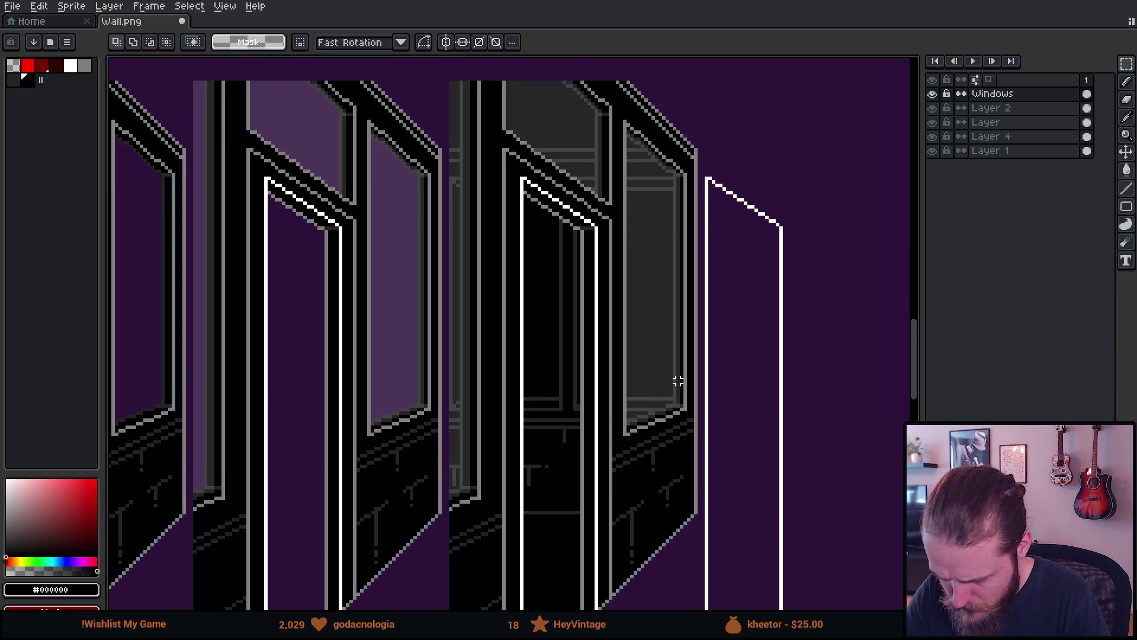
{"action": "left_click_drag", "start_coordinate": [678, 381], "coordinate": [735, 410]}
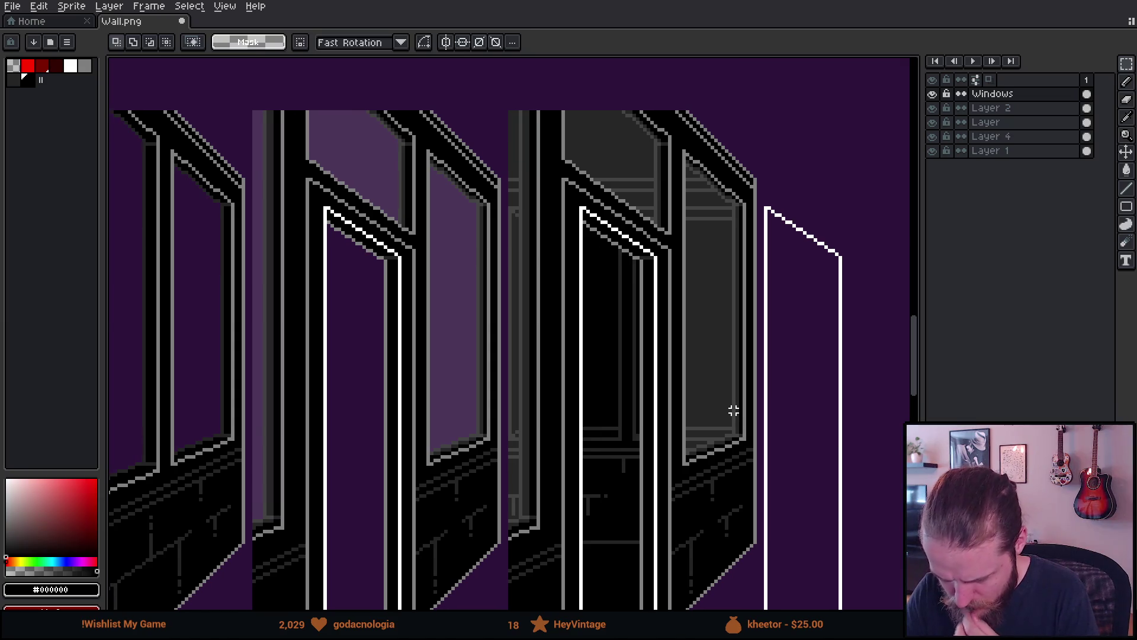
{"action": "scroll", "coordinate": [691, 408], "scroll_direction": "up", "scroll_amount": 4}
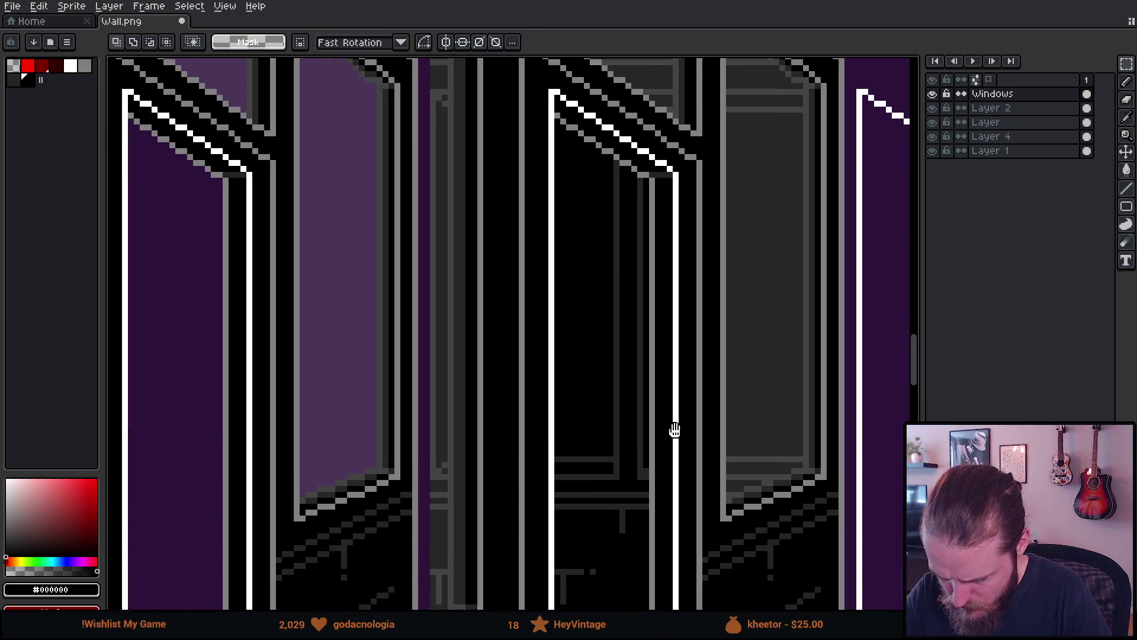
{"action": "key", "text": "b"}
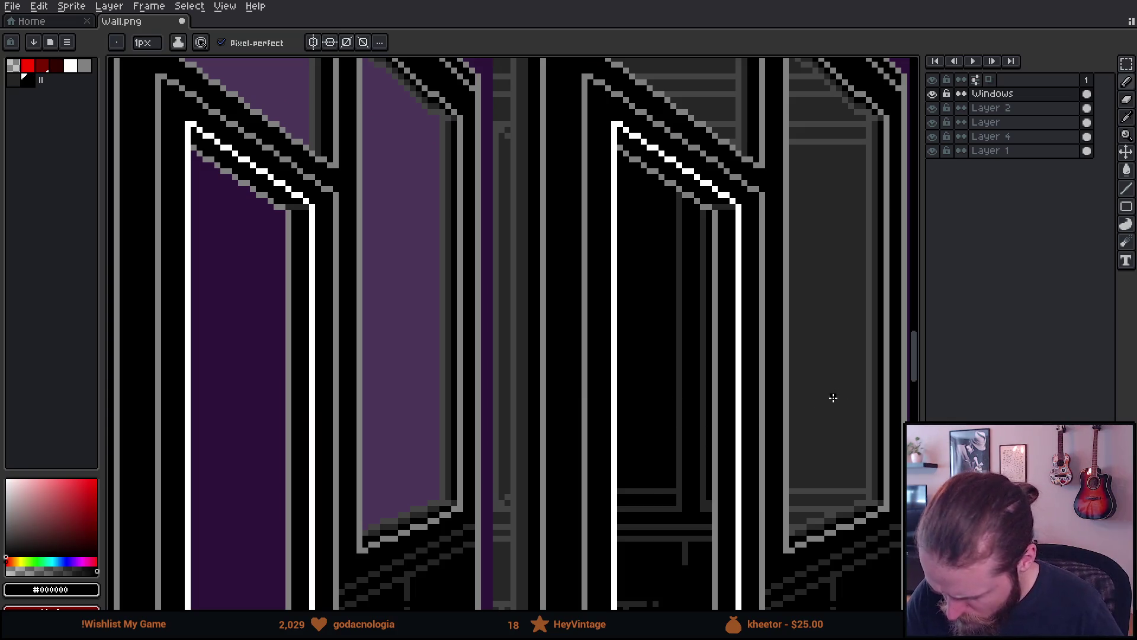
{"action": "scroll", "coordinate": [824, 391], "scroll_direction": "down", "scroll_amount": 5}
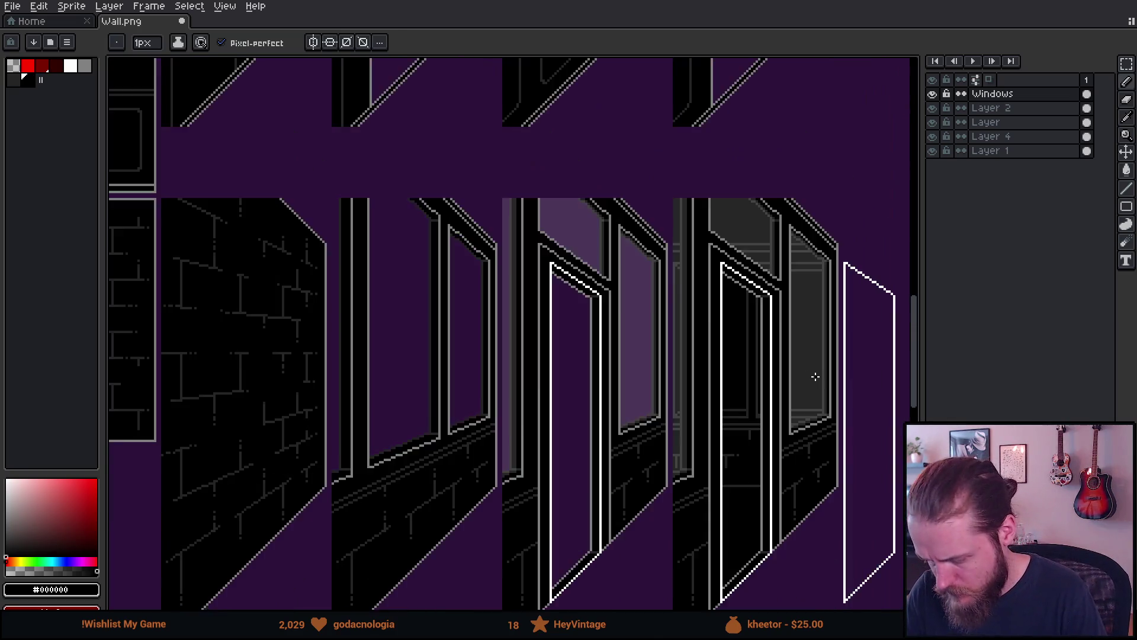
{"action": "scroll", "coordinate": [815, 377], "scroll_direction": "down", "scroll_amount": 2}
{"action": "left_click_drag", "start_coordinate": [847, 420], "coordinate": [776, 399]}
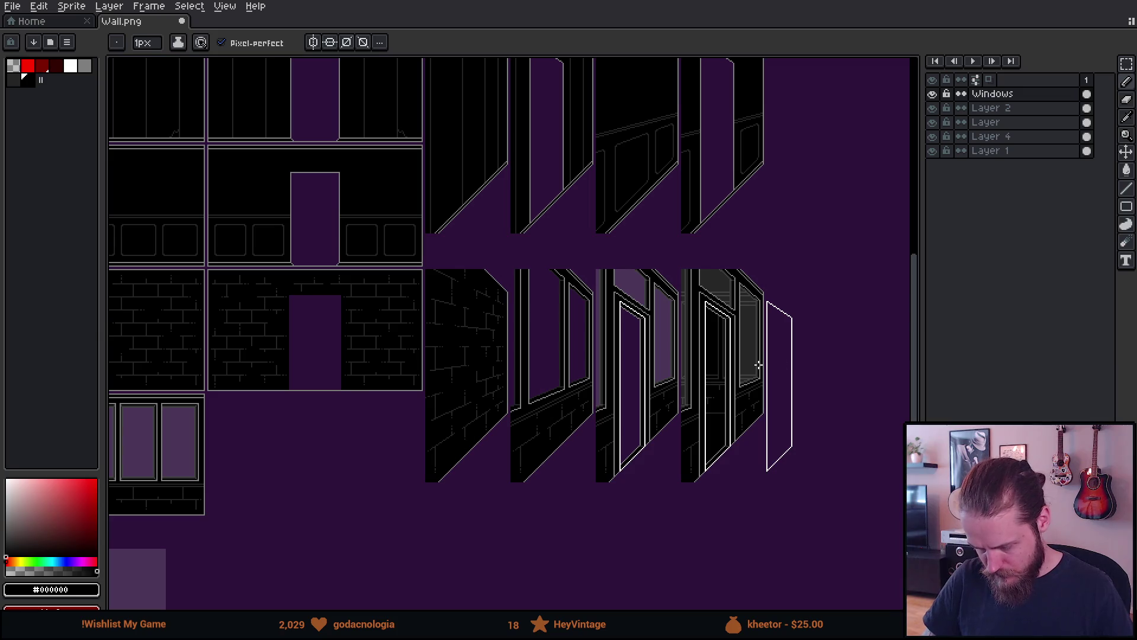
{"action": "scroll", "coordinate": [759, 365], "scroll_direction": "up", "scroll_amount": 3}
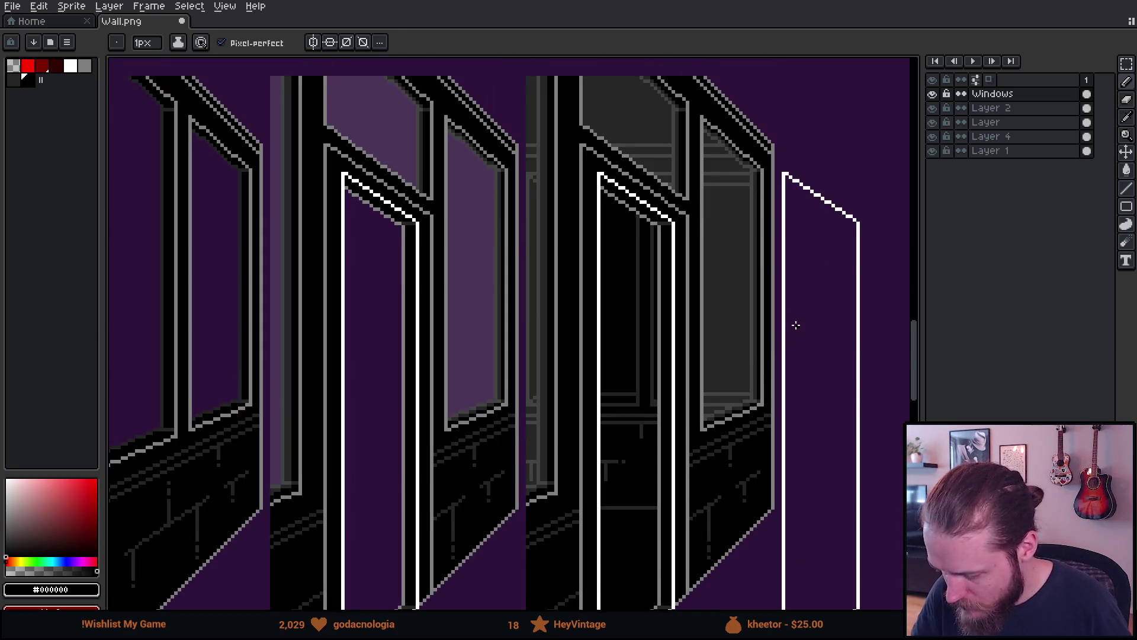
On Layer 4, select the right window's interior and fill its remaining purple areas black.
{"action": "left_click", "coordinate": [805, 334], "text": "ctrl"}
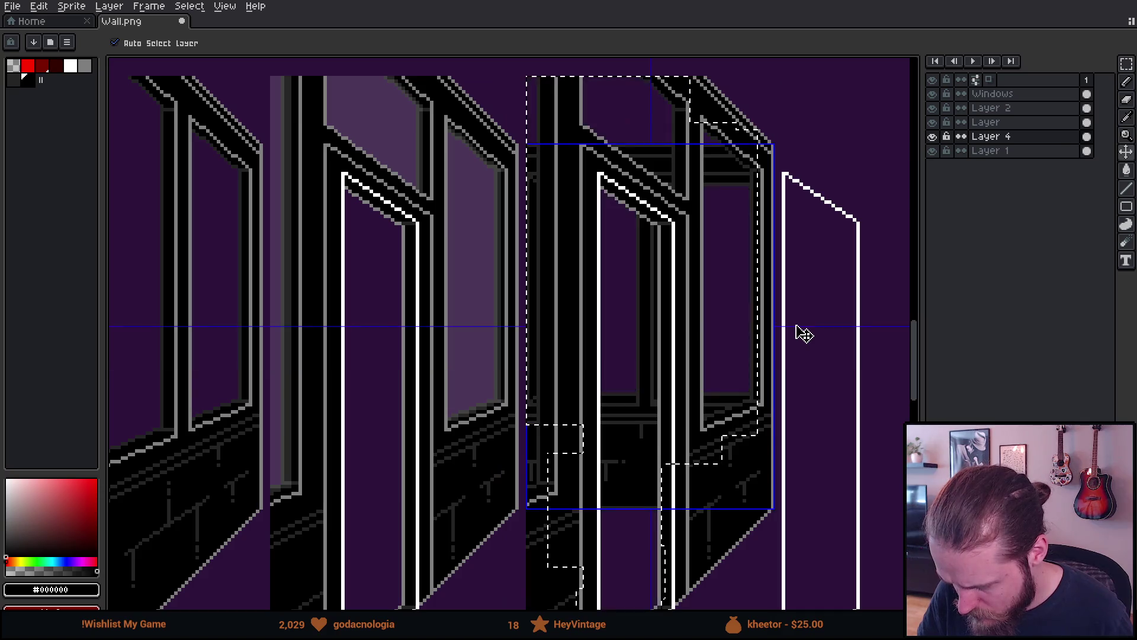
{"action": "left_click_drag", "start_coordinate": [794, 327], "coordinate": [774, 269]}
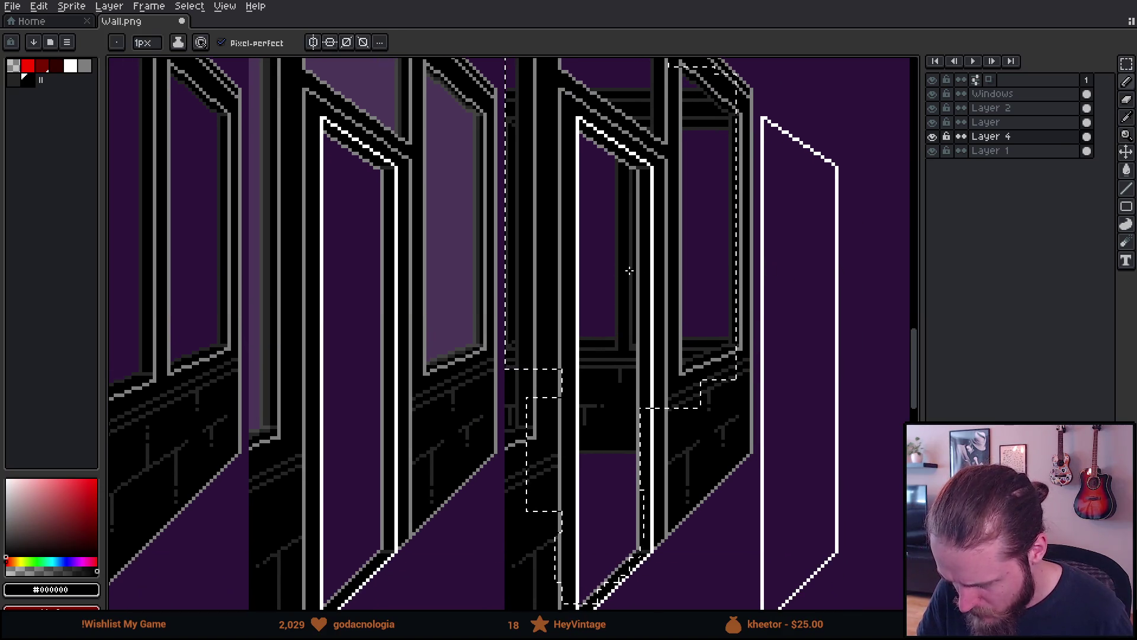
{"action": "left_click_drag", "start_coordinate": [614, 267], "coordinate": [615, 304]}
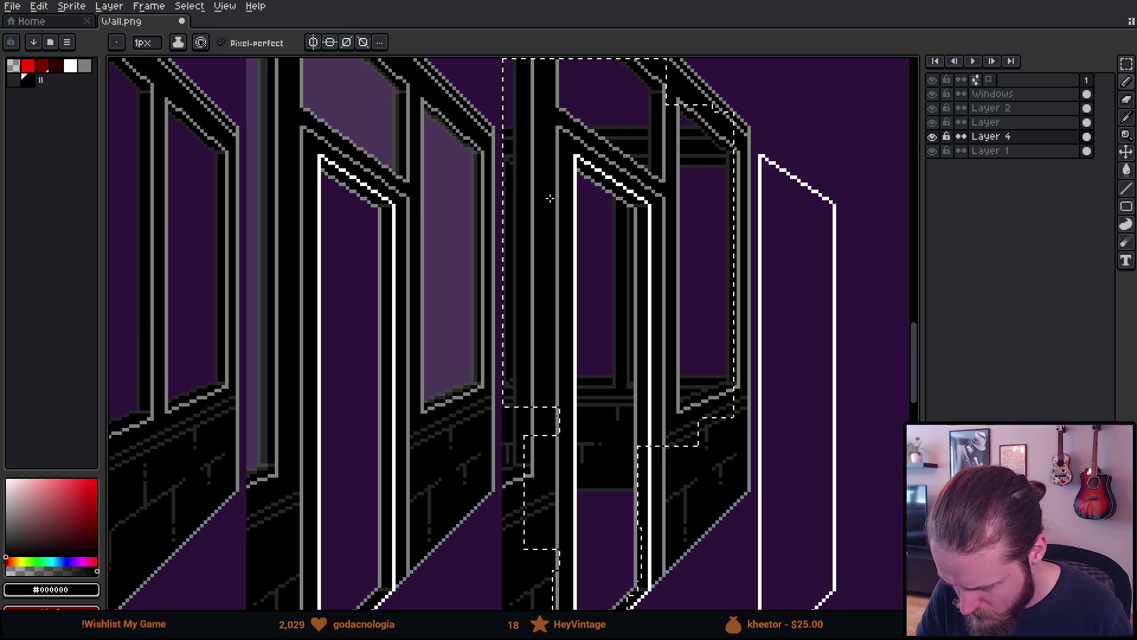
{"action": "key", "text": "ctrl"}
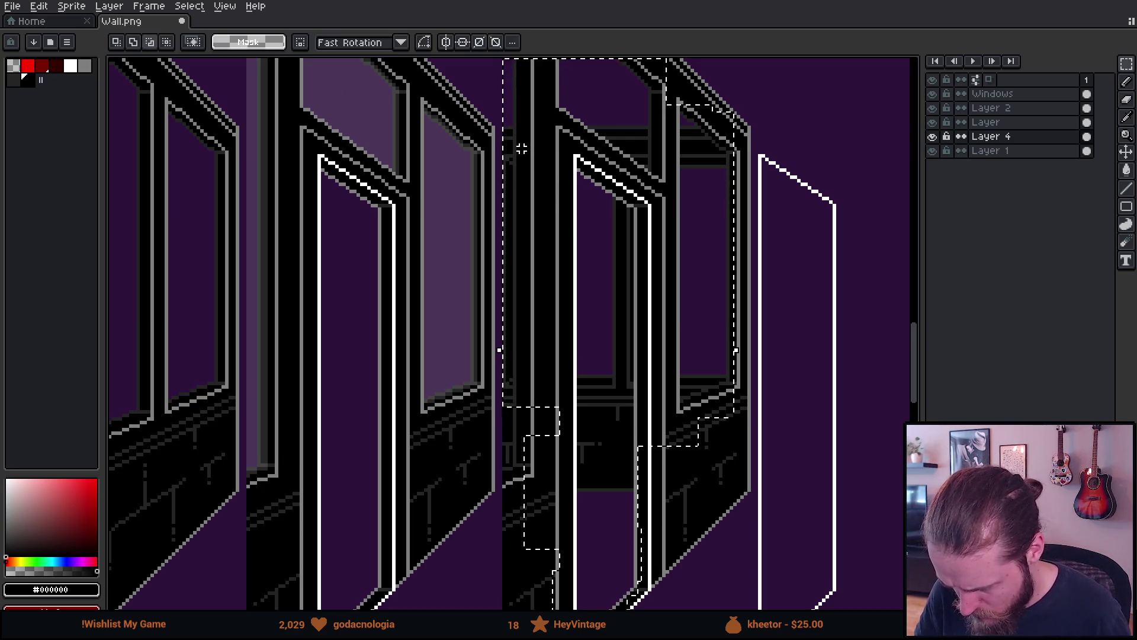
{"action": "left_click_drag", "start_coordinate": [518, 142], "coordinate": [736, 418]}
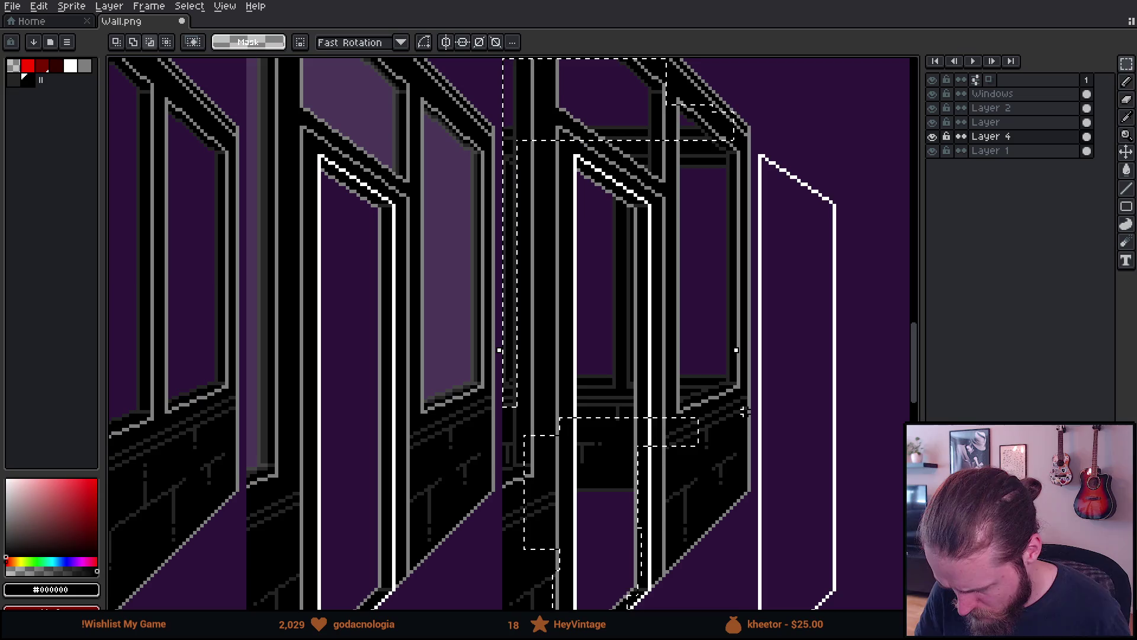
{"action": "key", "text": "alt"}
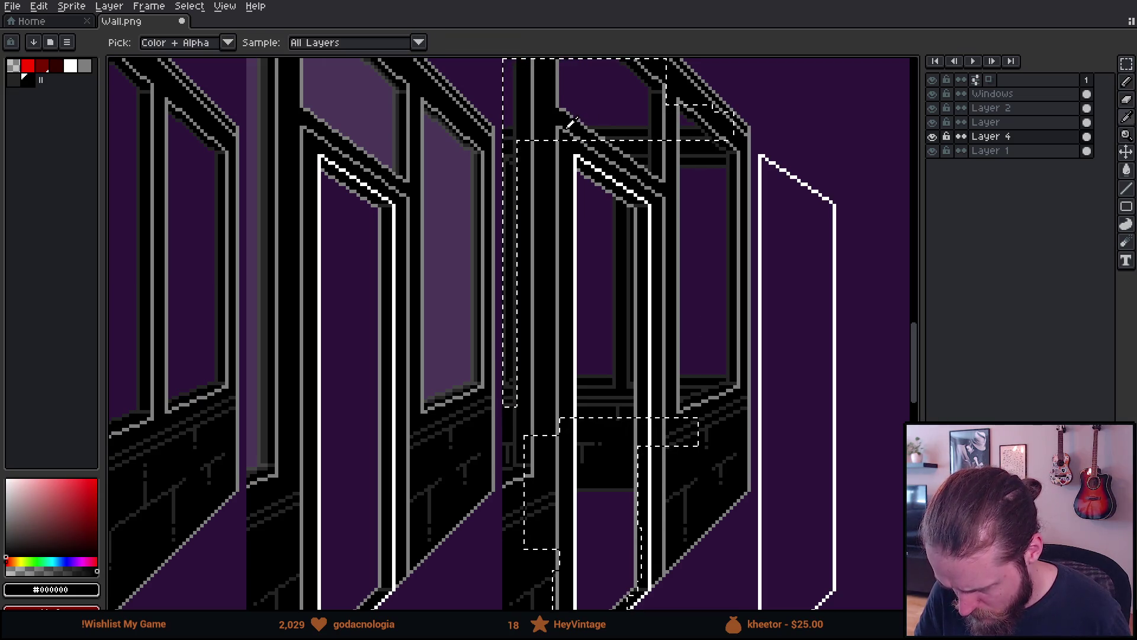
{"action": "left_click", "coordinate": [573, 118]}
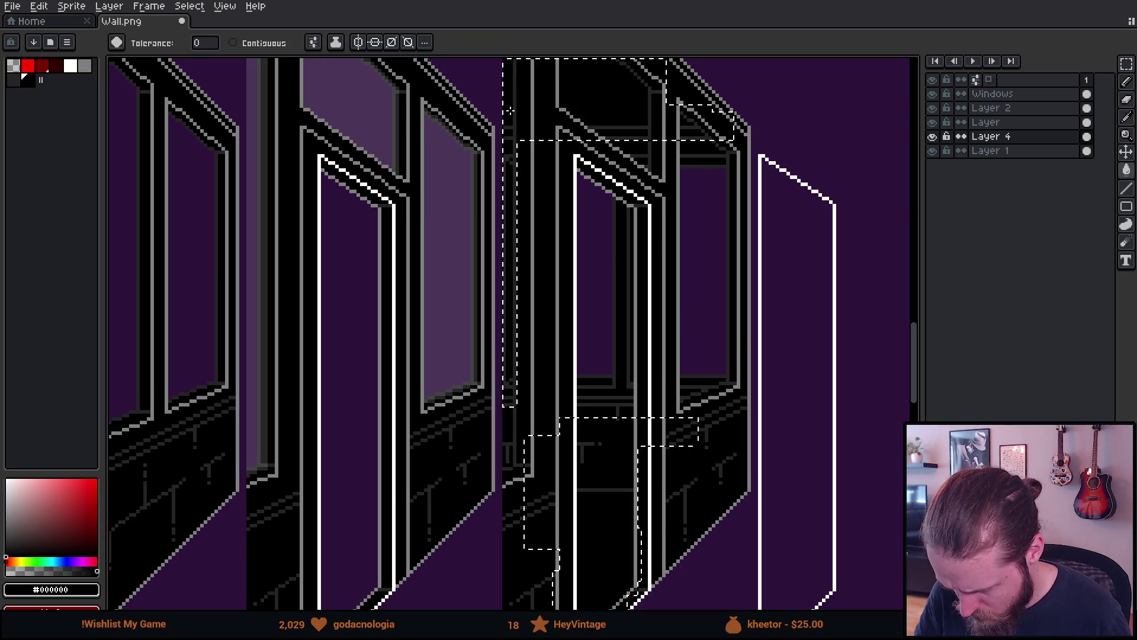
{"action": "key", "text": "m"}
{"action": "scroll", "coordinate": [841, 273], "scroll_direction": "down", "scroll_amount": 1}
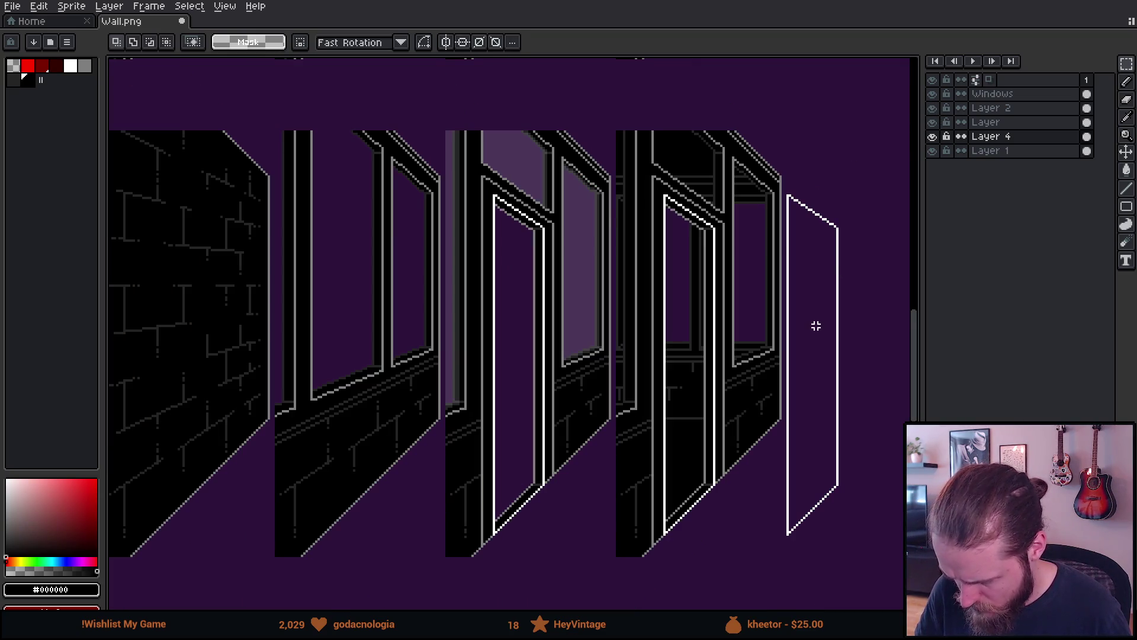
{"action": "mouse_move", "coordinate": [816, 325]}
{"action": "left_mouse_down"}
{"action": "mouse_move", "coordinate": [792, 304]}
{"action": "mouse_move", "coordinate": [766, 330]}
{"action": "mouse_move", "coordinate": [807, 368]}
{"action": "mouse_move", "coordinate": [812, 347]}
{"action": "left_mouse_up"}
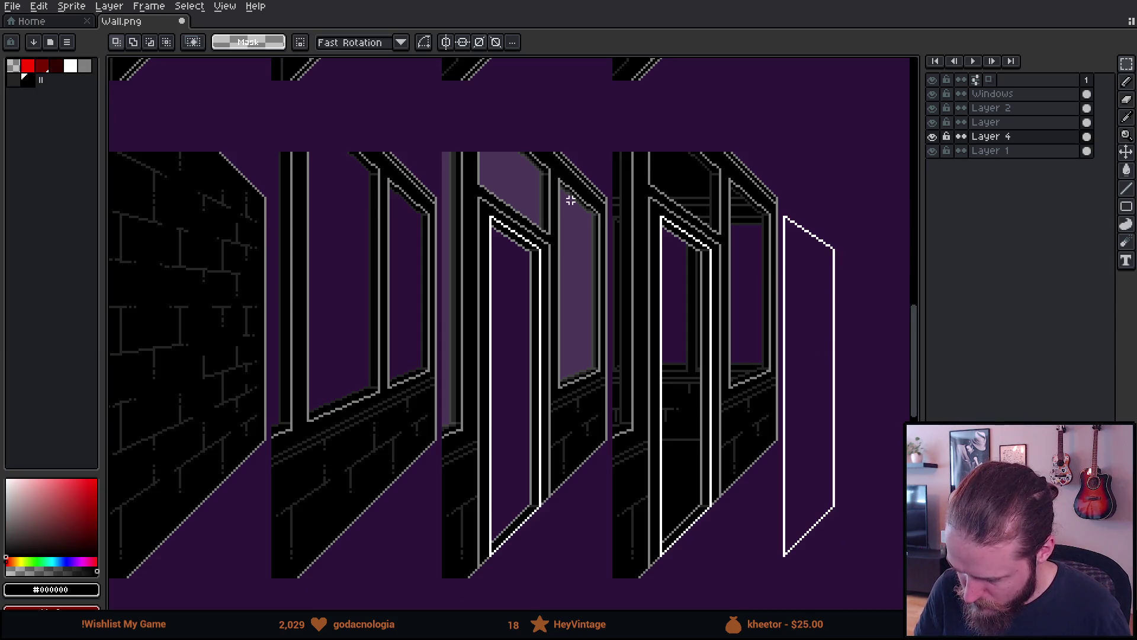
Sample white from the artwork for the pencil, with Layer 1 briefly hidden.
{"action": "key", "text": "b"}
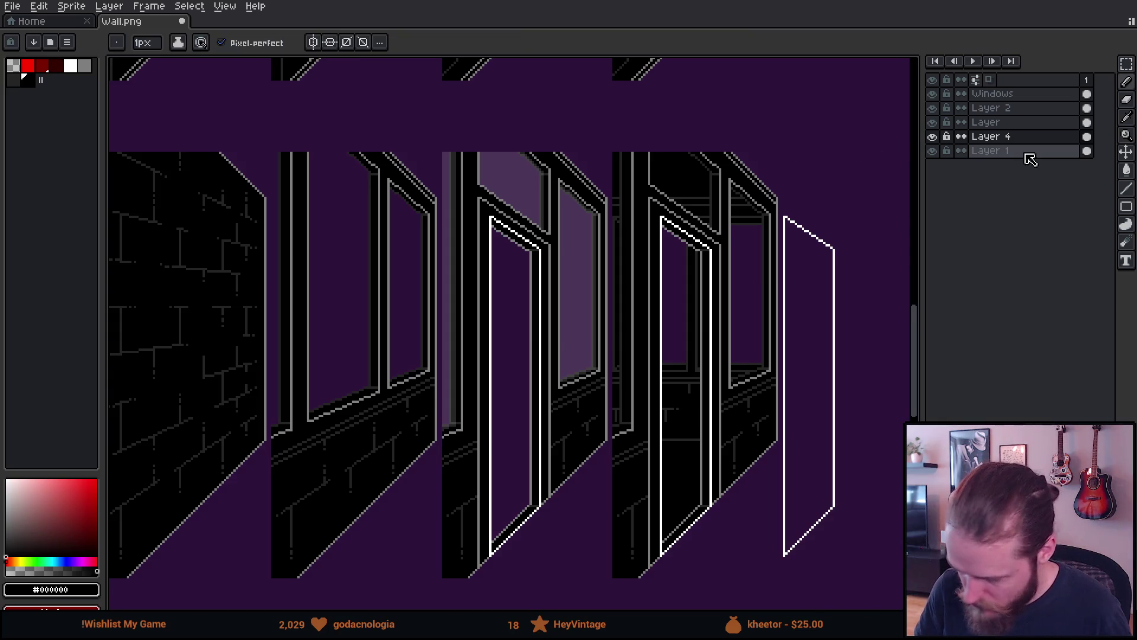
{"action": "left_click", "coordinate": [932, 150]}
{"action": "key", "text": "i"}
{"action": "left_click", "coordinate": [583, 246]}
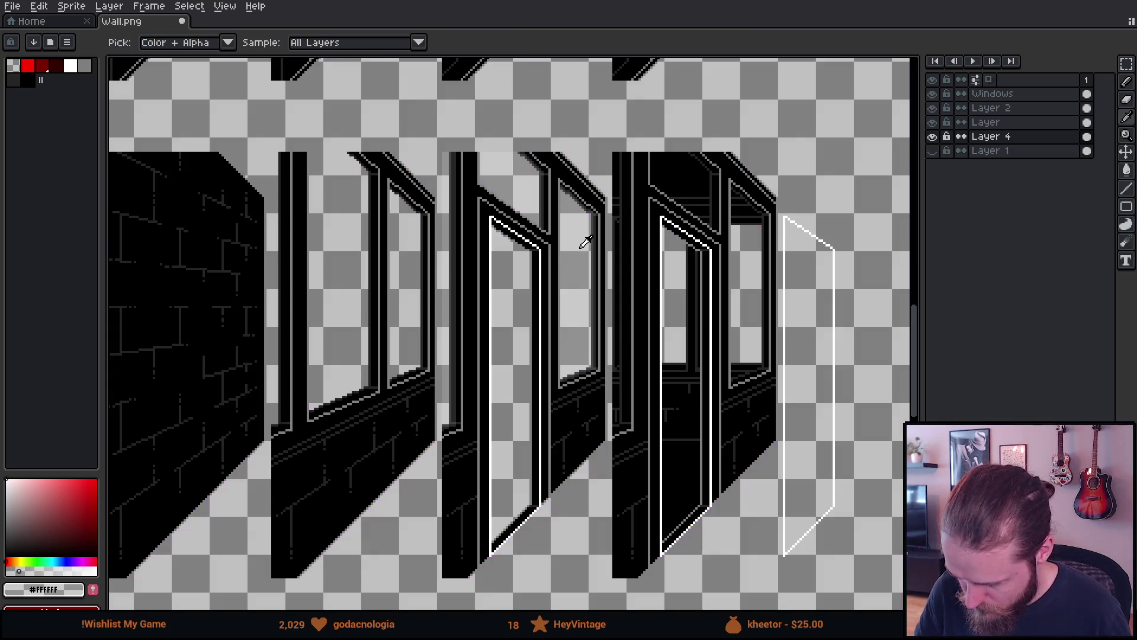
{"action": "key", "text": "b"}
{"action": "left_click", "coordinate": [932, 150]}
Hide the layer named Layer, check Layer 4's contents, and make Layer 4 active.
{"action": "scroll", "coordinate": [723, 352], "scroll_direction": "up", "scroll_amount": 2}
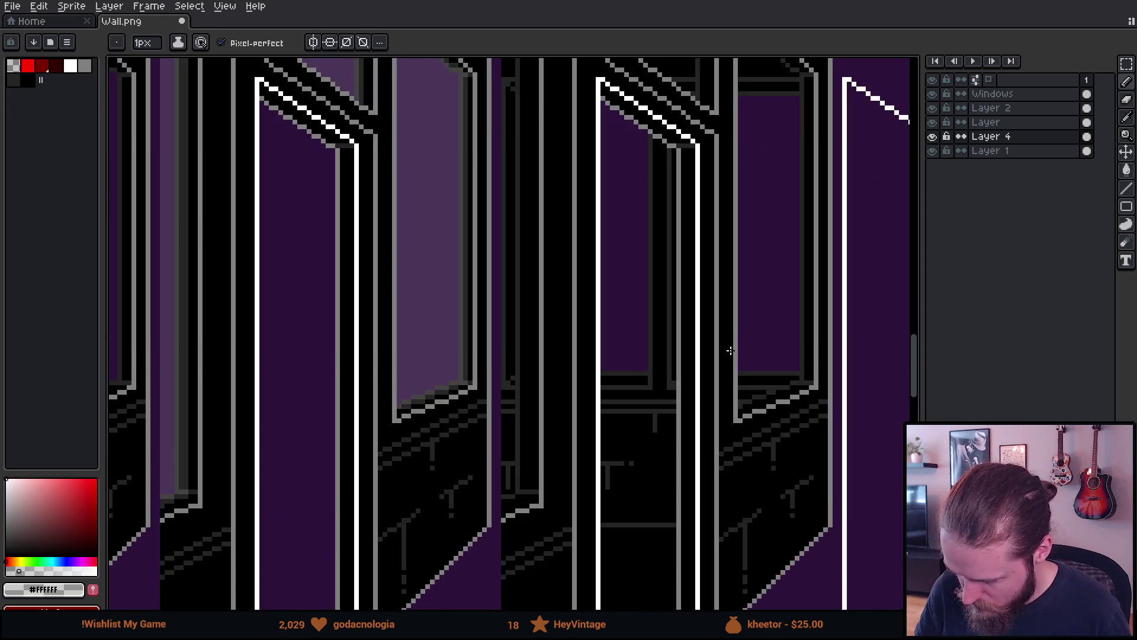
{"action": "scroll", "coordinate": [734, 262], "scroll_direction": "right", "scroll_amount": 5}
{"action": "scroll", "coordinate": [652, 261], "scroll_direction": "up", "scroll_amount": 2}
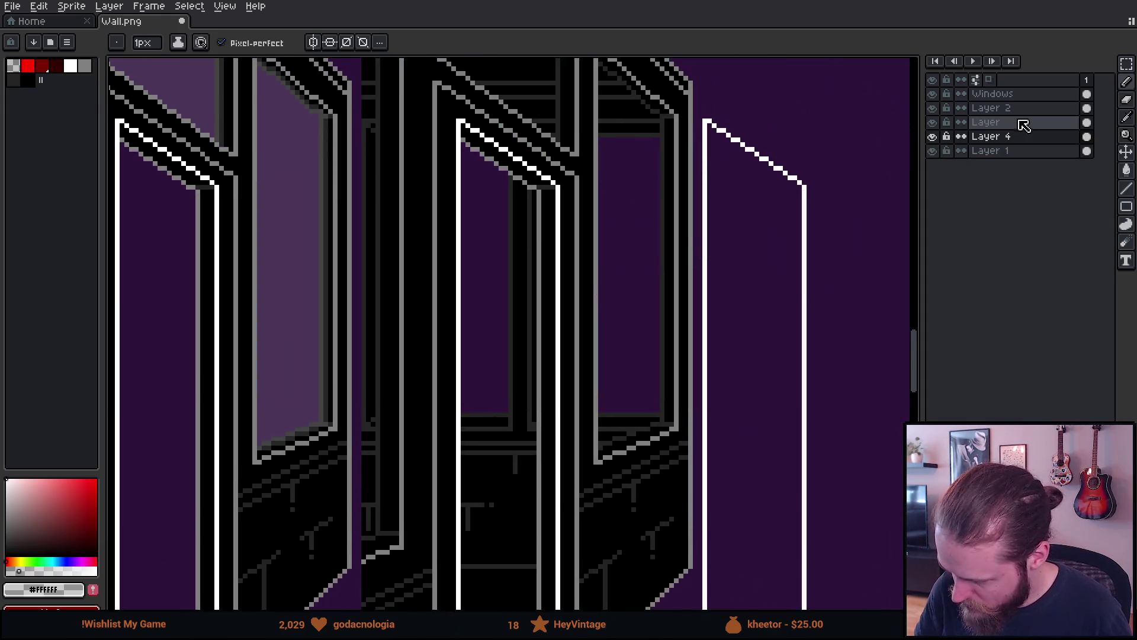
{"action": "left_click", "coordinate": [934, 123]}
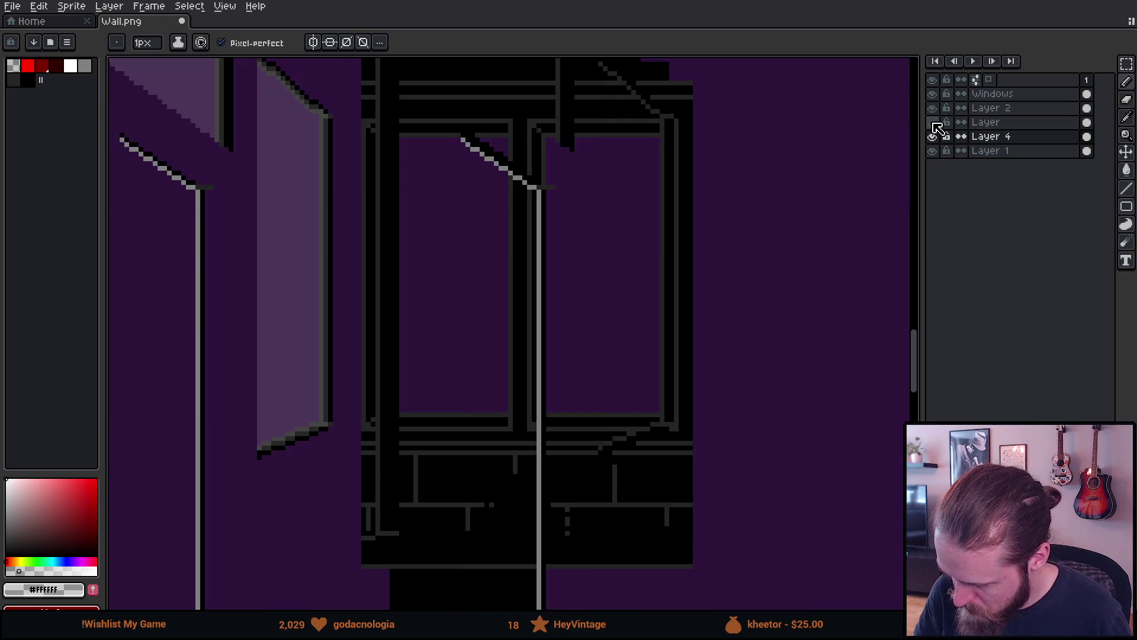
{"action": "left_click", "coordinate": [935, 123]}
{"action": "left_click", "coordinate": [934, 123]}
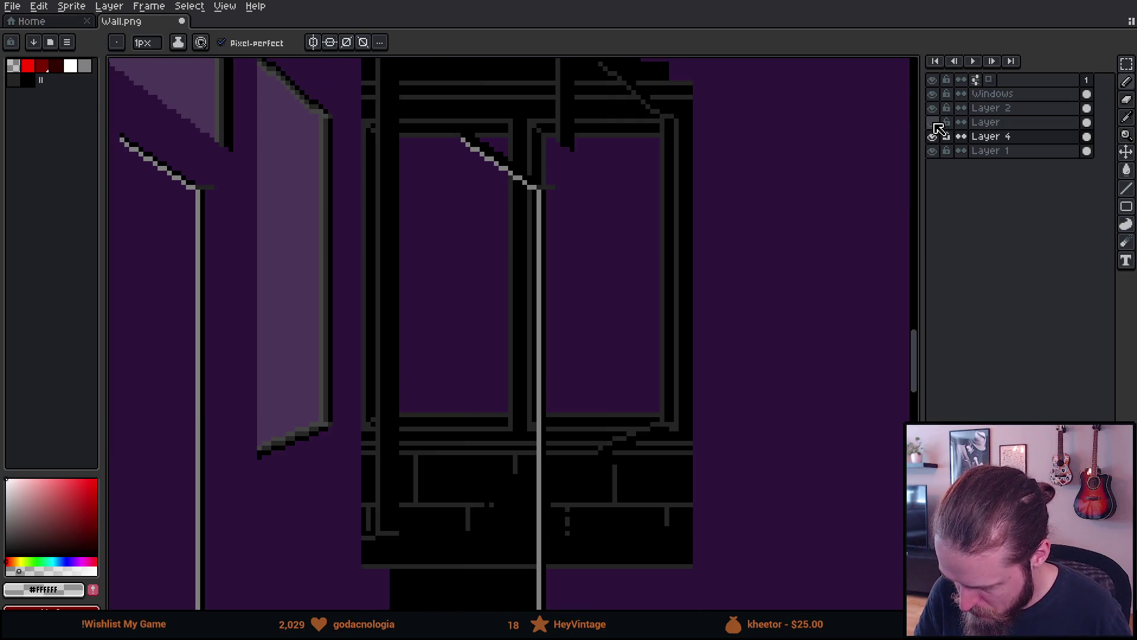
{"action": "left_click", "coordinate": [932, 137]}
{"action": "left_click", "coordinate": [932, 136]}
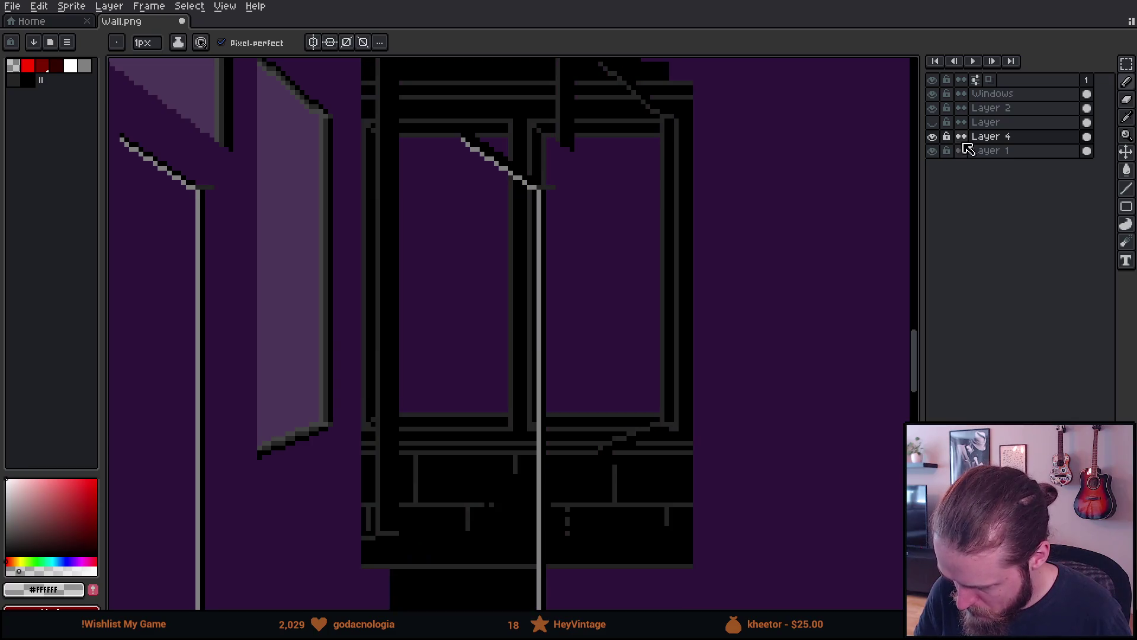
{"action": "left_click", "coordinate": [989, 140]}
Magic-wand the dark window panes, fill them with lighter purple, and deselect.
{"action": "key", "text": "m"}
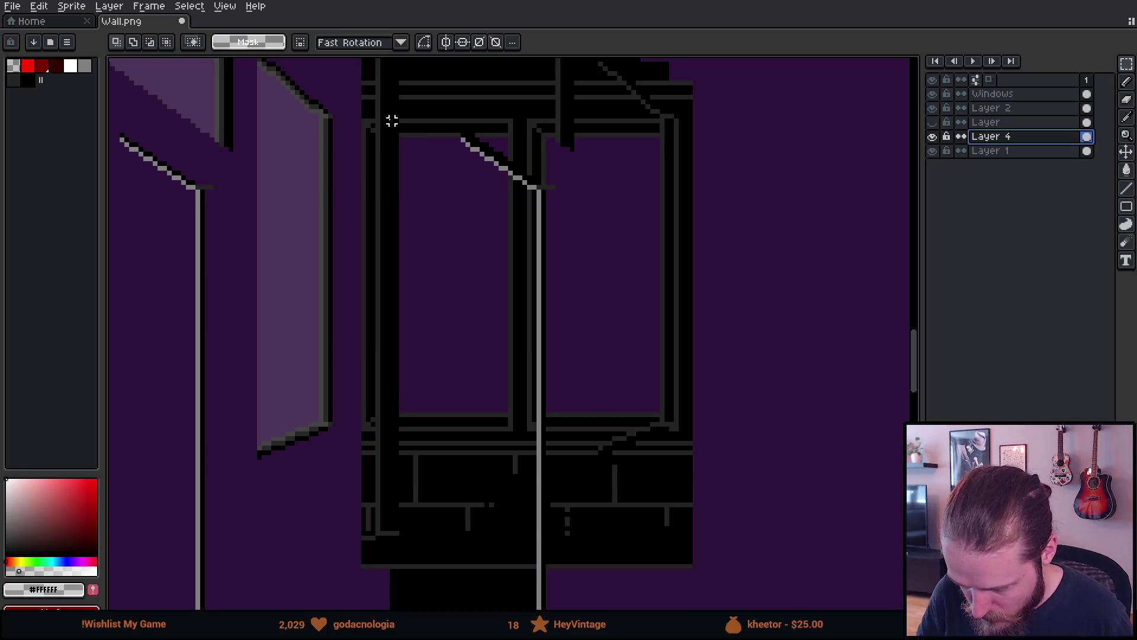
{"action": "mouse_move", "coordinate": [401, 149]}
{"action": "left_mouse_down"}
{"action": "mouse_move", "coordinate": [612, 408]}
{"action": "mouse_move", "coordinate": [671, 437]}
{"action": "left_mouse_up"}
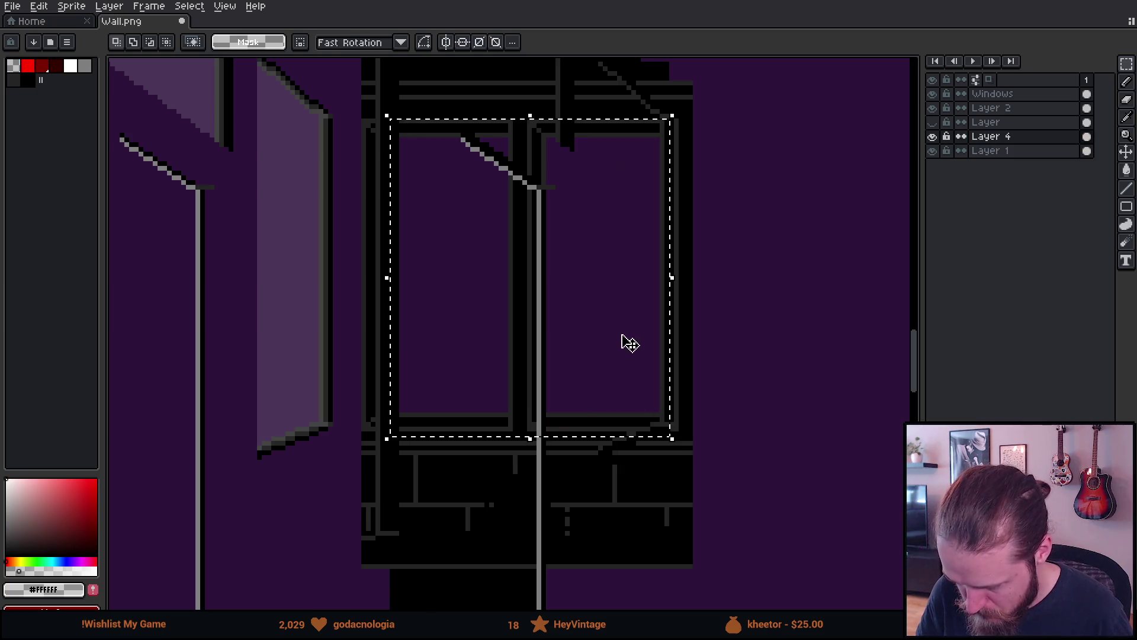
{"action": "key", "text": "w"}
{"action": "left_click", "coordinate": [612, 299]}
{"action": "key", "text": "Delete"}
{"action": "scroll", "coordinate": [610, 298], "scroll_direction": "down", "scroll_amount": 1}
{"action": "key", "text": "m"}
{"action": "key", "text": "ctrl+d"}
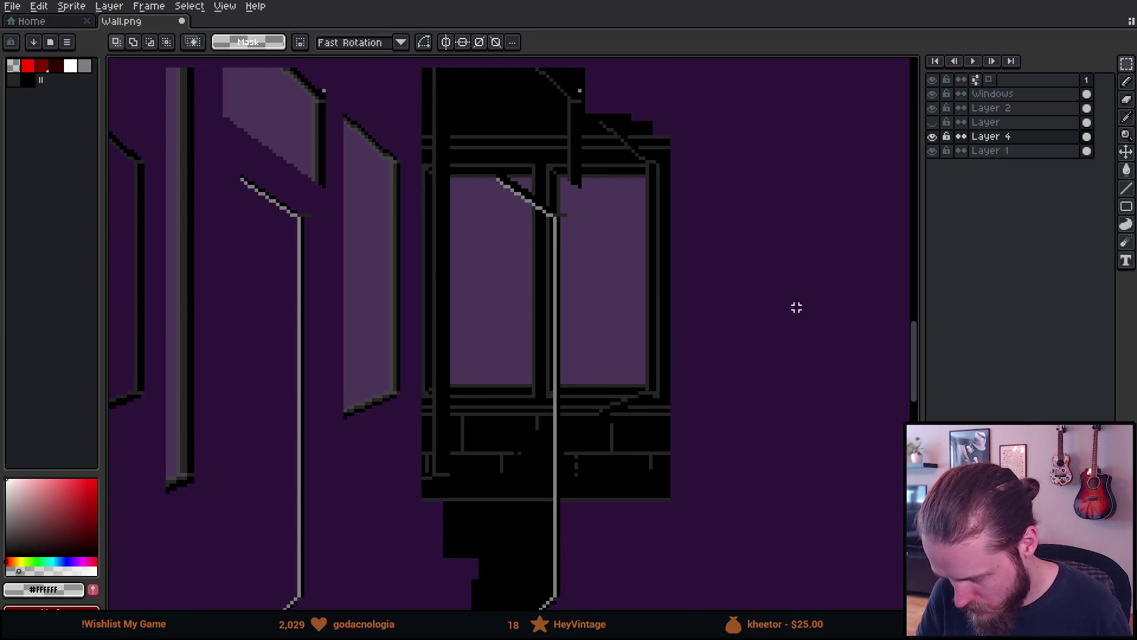
Show the hidden layers again and make the Windows layer active.
{"action": "left_click_drag", "start_coordinate": [933, 150], "coordinate": [933, 123]}
{"action": "scroll", "coordinate": [700, 233], "scroll_direction": "down", "scroll_amount": 1}
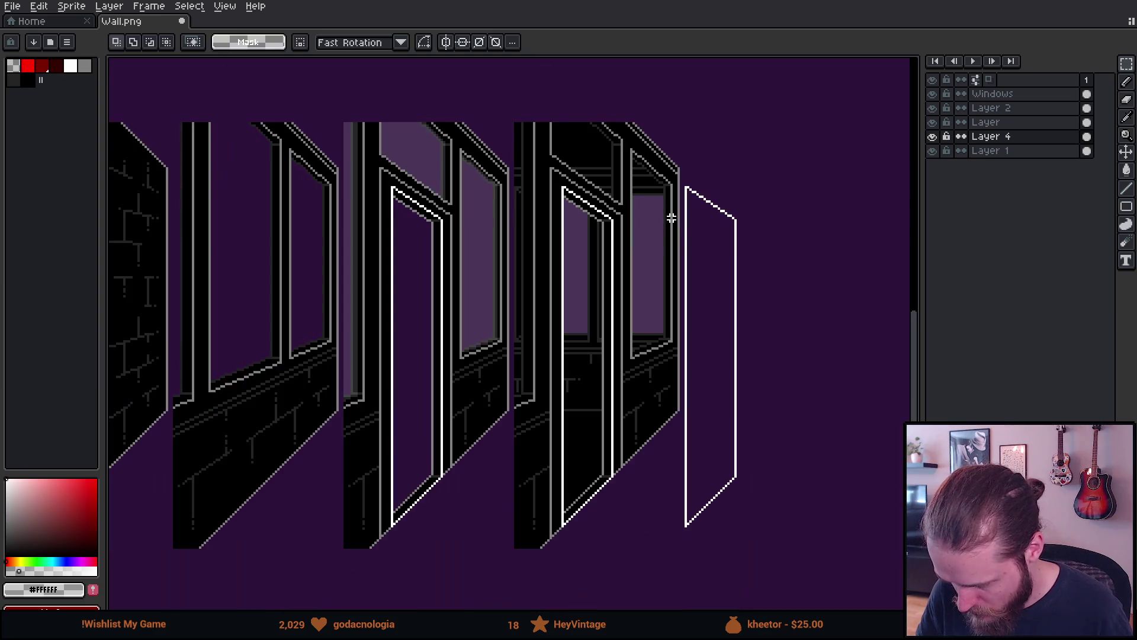
{"action": "left_click", "coordinate": [994, 94]}
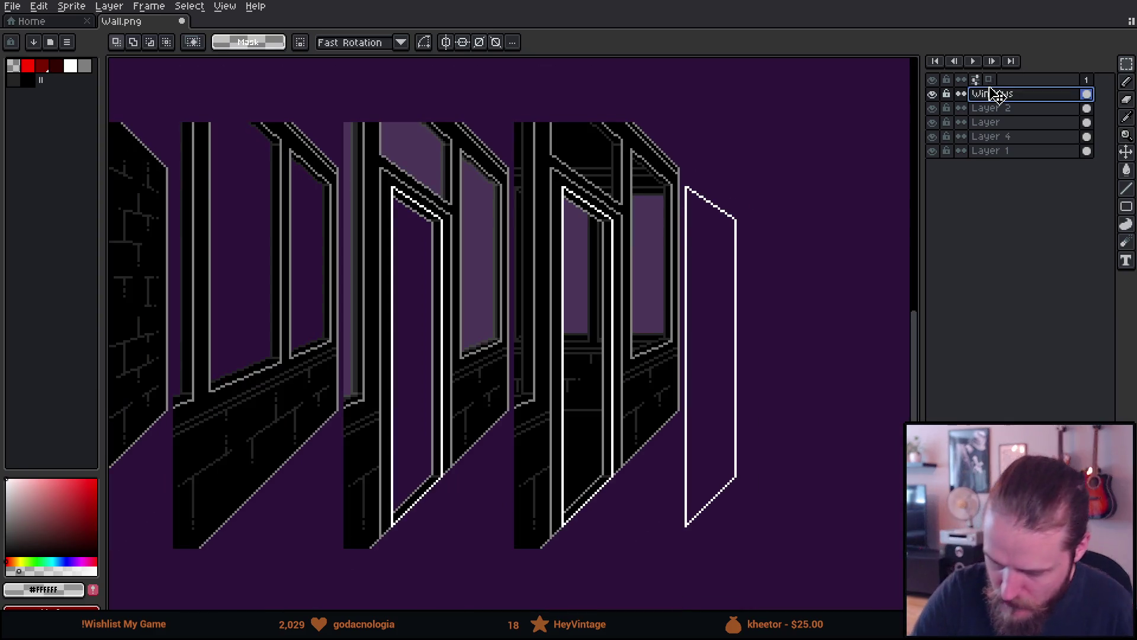
Move the middle window tile right and down and drop it in place.
{"action": "mouse_move", "coordinate": [343, 107]}
{"action": "left_mouse_down"}
{"action": "mouse_move", "coordinate": [408, 379]}
{"action": "mouse_move", "coordinate": [457, 407]}
{"action": "mouse_move", "coordinate": [348, 111]}
{"action": "mouse_move", "coordinate": [379, 210]}
{"action": "mouse_move", "coordinate": [507, 450]}
{"action": "left_mouse_up"}
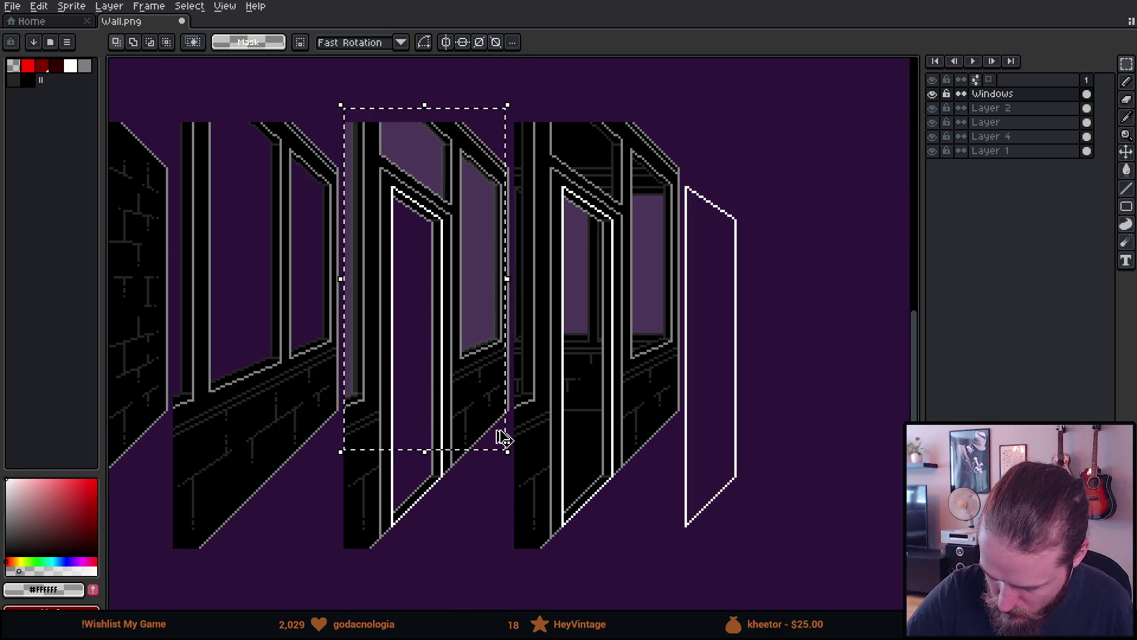
{"action": "mouse_move", "coordinate": [481, 248]}
{"action": "left_mouse_down"}
{"action": "mouse_move", "coordinate": [711, 376]}
{"action": "mouse_move", "coordinate": [655, 241]}
{"action": "mouse_move", "coordinate": [581, 207]}
{"action": "left_mouse_up"}
{"action": "scroll", "coordinate": [655, 241], "scroll_direction": "up", "scroll_amount": 3}
{"action": "scroll", "coordinate": [586, 228], "scroll_direction": "down", "scroll_amount": 5}
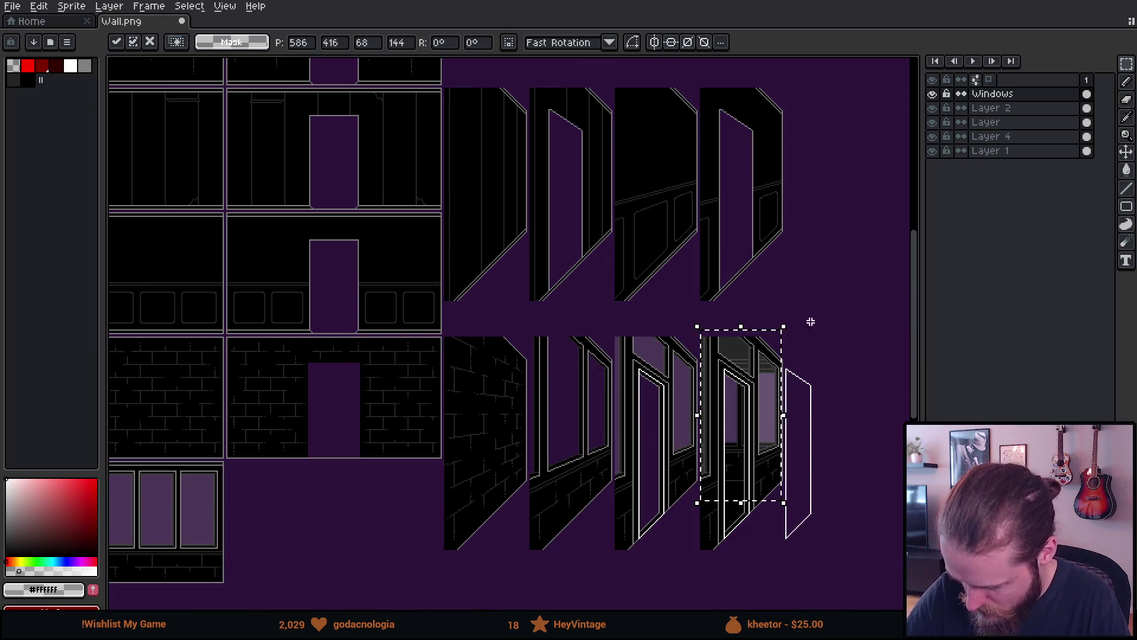
{"action": "left_click", "coordinate": [820, 302]}
{"action": "mouse_move", "coordinate": [819, 303]}
{"action": "left_mouse_down"}
{"action": "mouse_move", "coordinate": [787, 304]}
{"action": "mouse_move", "coordinate": [644, 219]}
{"action": "left_mouse_up"}
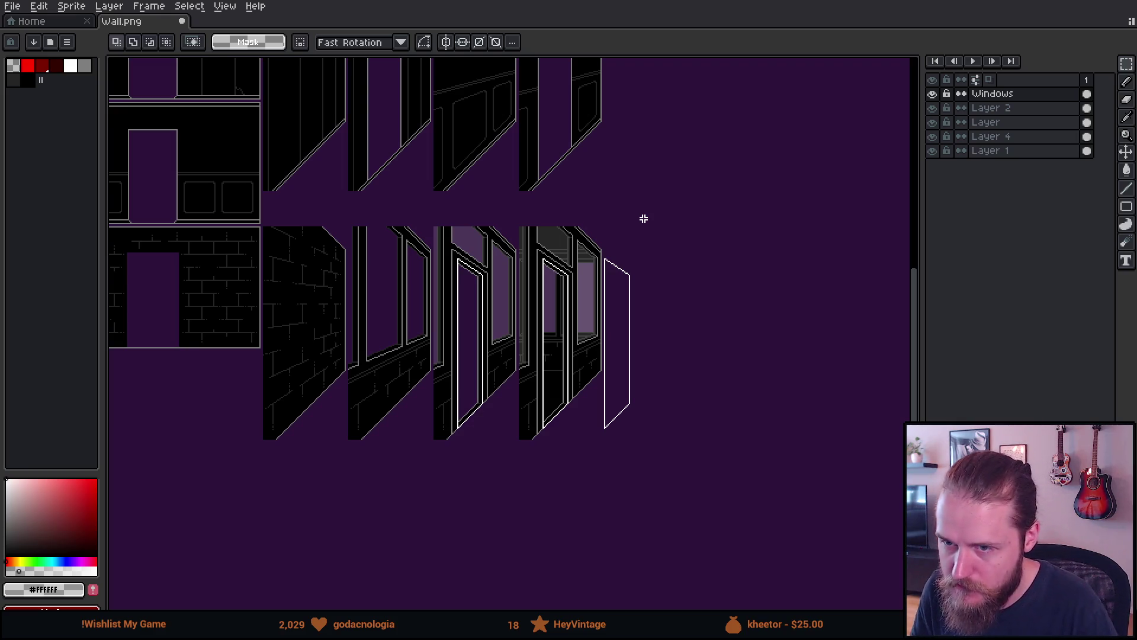
{"action": "left_click_drag", "start_coordinate": [531, 295], "coordinate": [639, 246]}
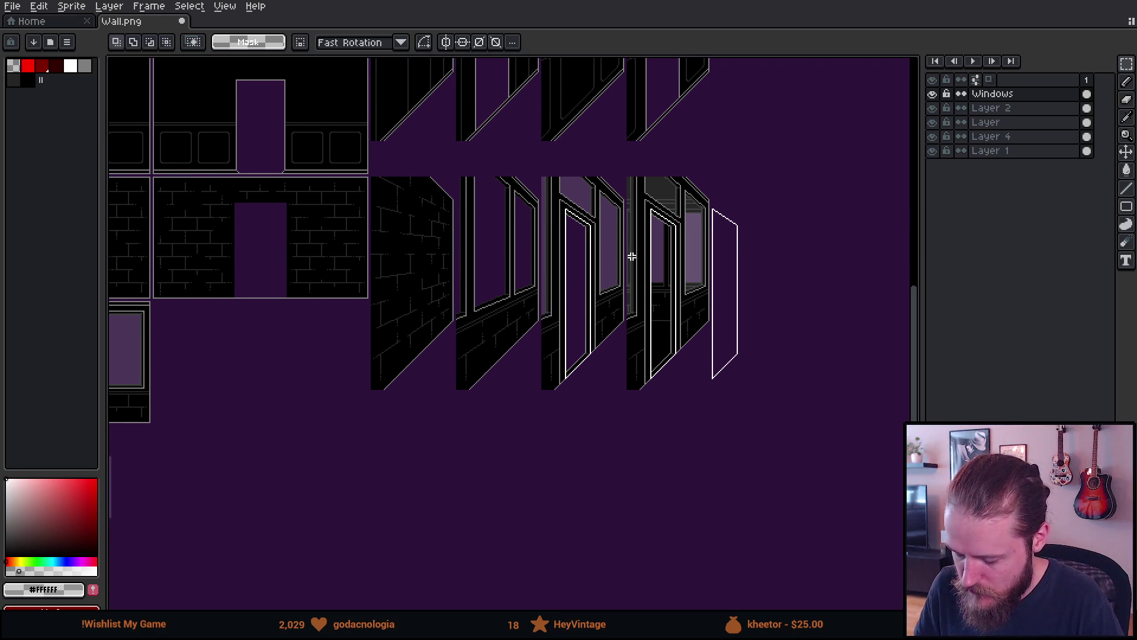
{"action": "left_click_drag", "start_coordinate": [583, 322], "coordinate": [636, 294]}
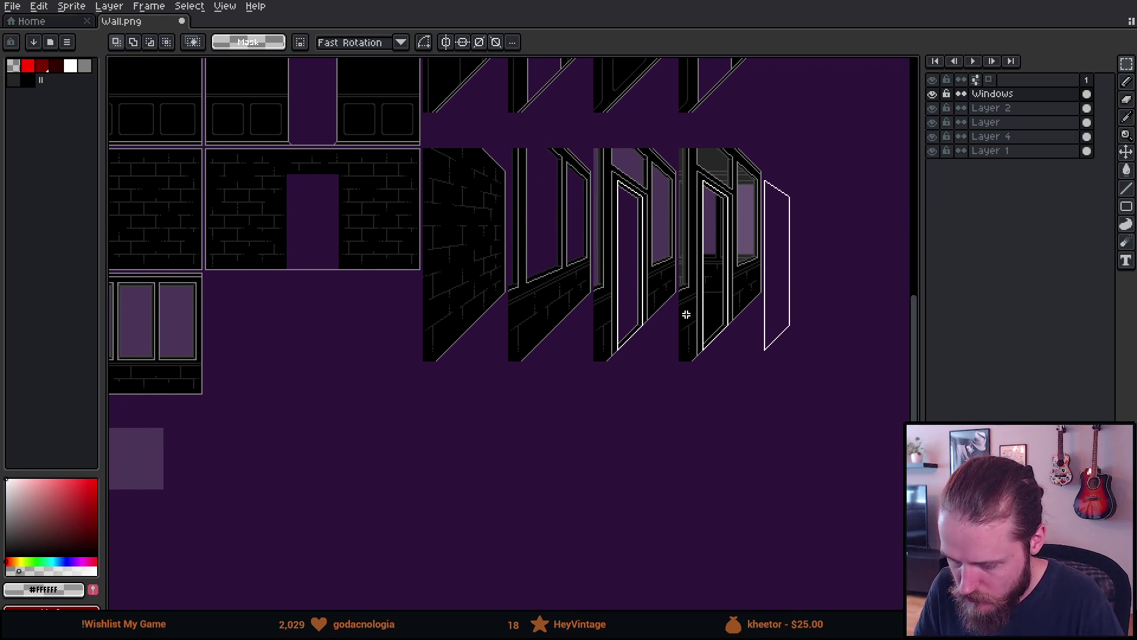
{"action": "left_click_drag", "start_coordinate": [700, 319], "coordinate": [712, 320]}
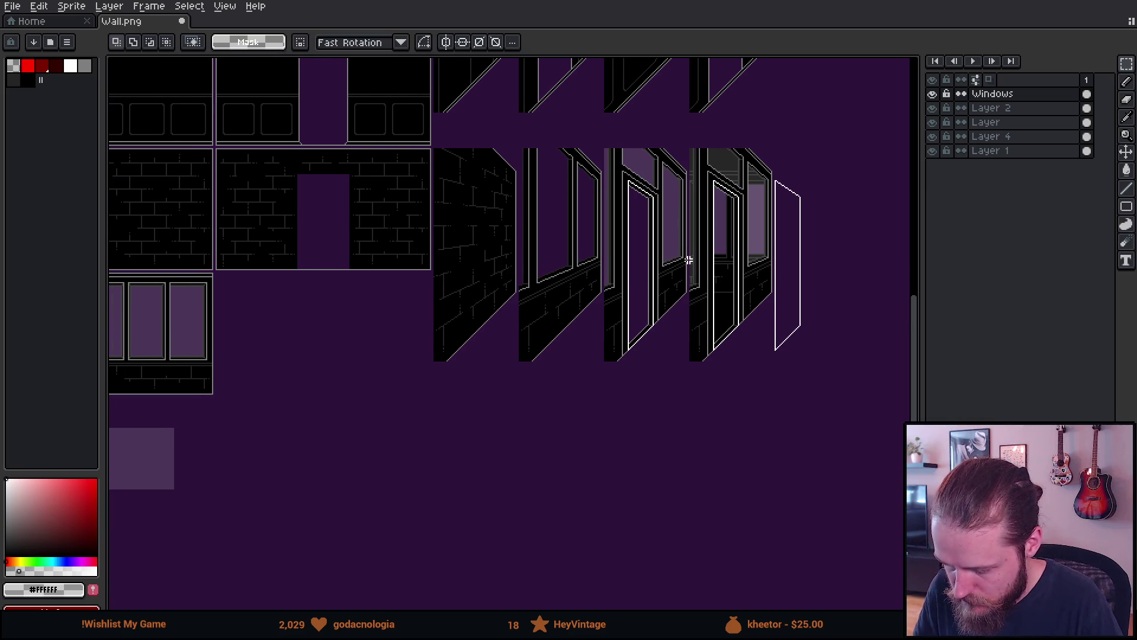
{"action": "scroll", "coordinate": [627, 279], "scroll_direction": "up", "scroll_amount": 2}
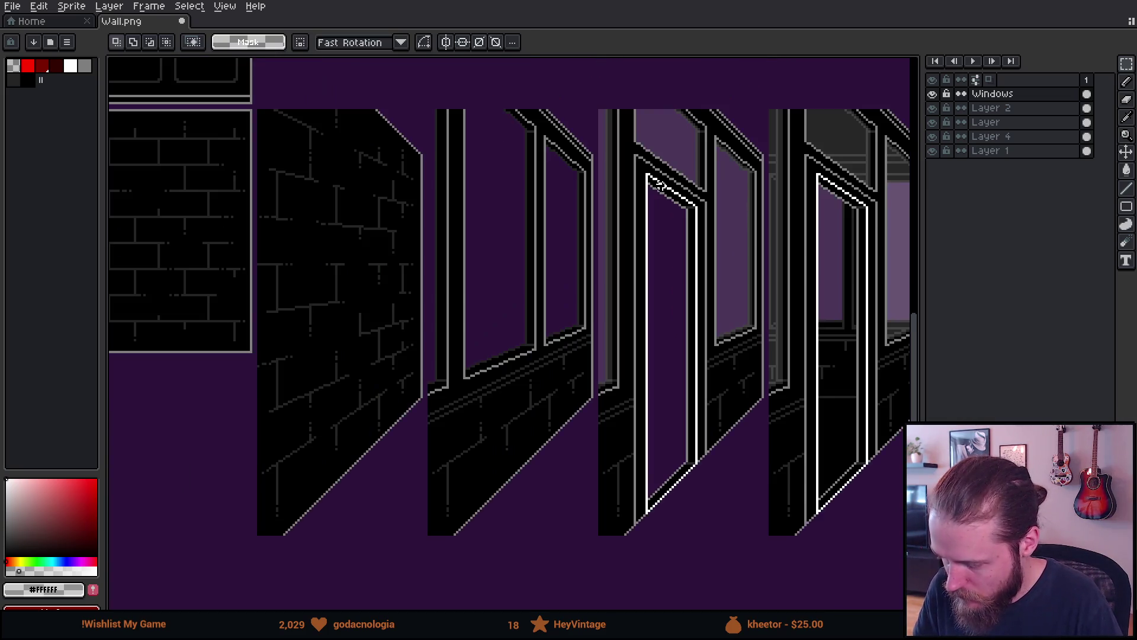
{"action": "left_click_drag", "start_coordinate": [659, 183], "coordinate": [568, 215]}
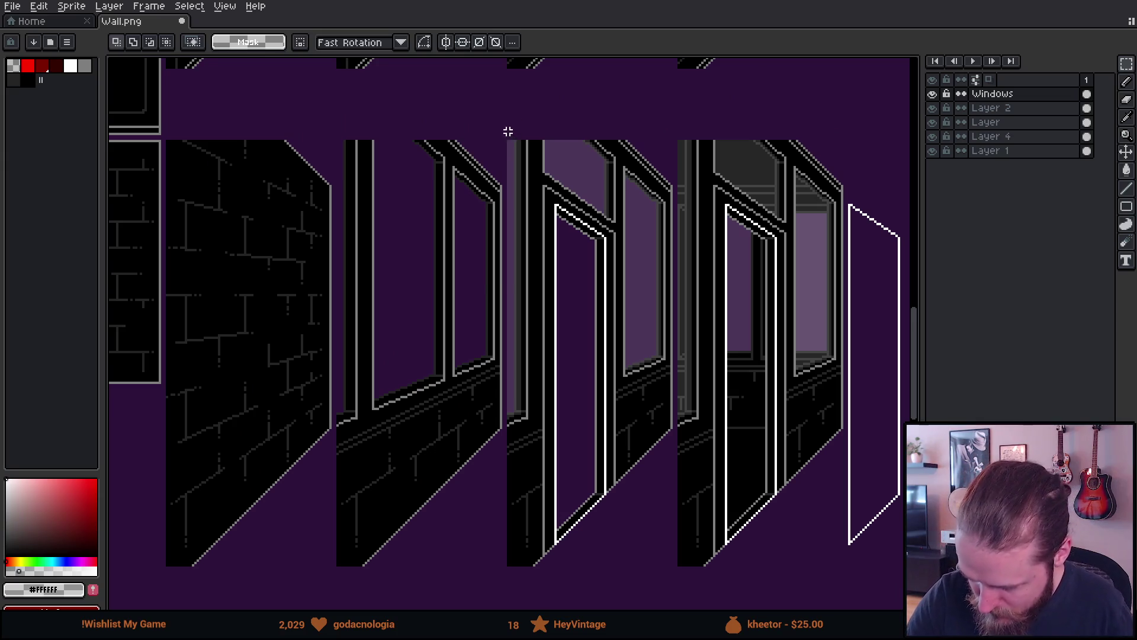
Shift the third window tile 65 pixels left and nudge it up 2 pixels.
{"action": "mouse_move", "coordinate": [508, 131]}
{"action": "left_mouse_down"}
{"action": "mouse_move", "coordinate": [622, 335]}
{"action": "mouse_move", "coordinate": [671, 469]}
{"action": "left_mouse_up"}
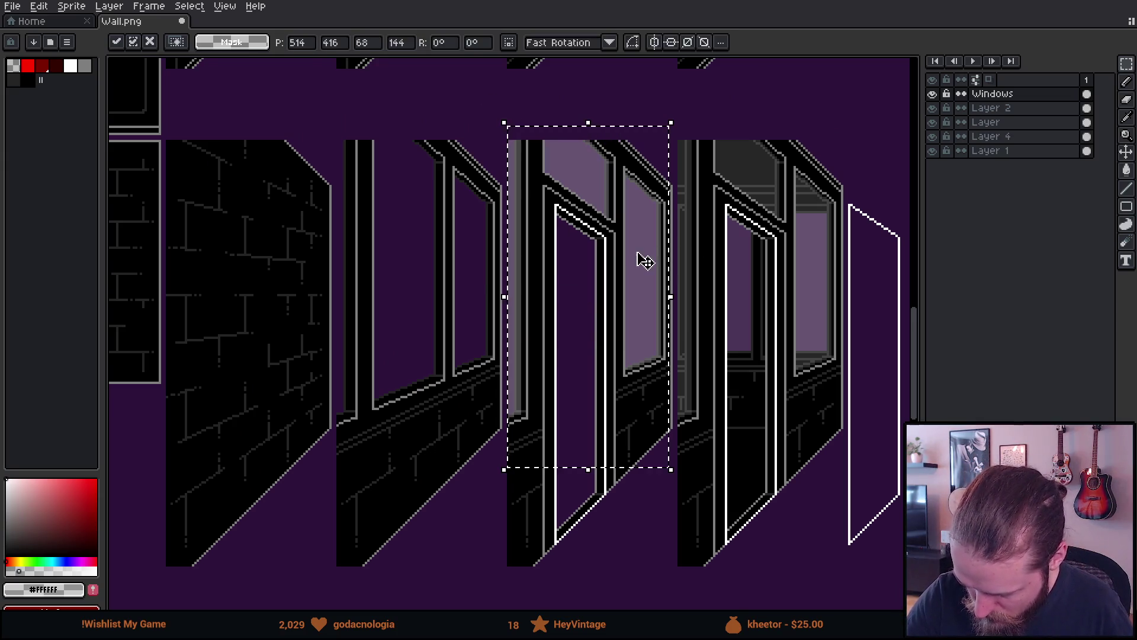
{"action": "mouse_move", "coordinate": [644, 261]}
{"action": "left_mouse_down"}
{"action": "mouse_move", "coordinate": [500, 247]}
{"action": "mouse_move", "coordinate": [478, 259]}
{"action": "mouse_move", "coordinate": [629, 215]}
{"action": "mouse_move", "coordinate": [569, 280]}
{"action": "left_mouse_up"}
{"action": "scroll", "coordinate": [507, 255], "scroll_direction": "up", "scroll_amount": 1}
{"action": "scroll", "coordinate": [508, 255], "scroll_direction": "up", "scroll_amount": 1}
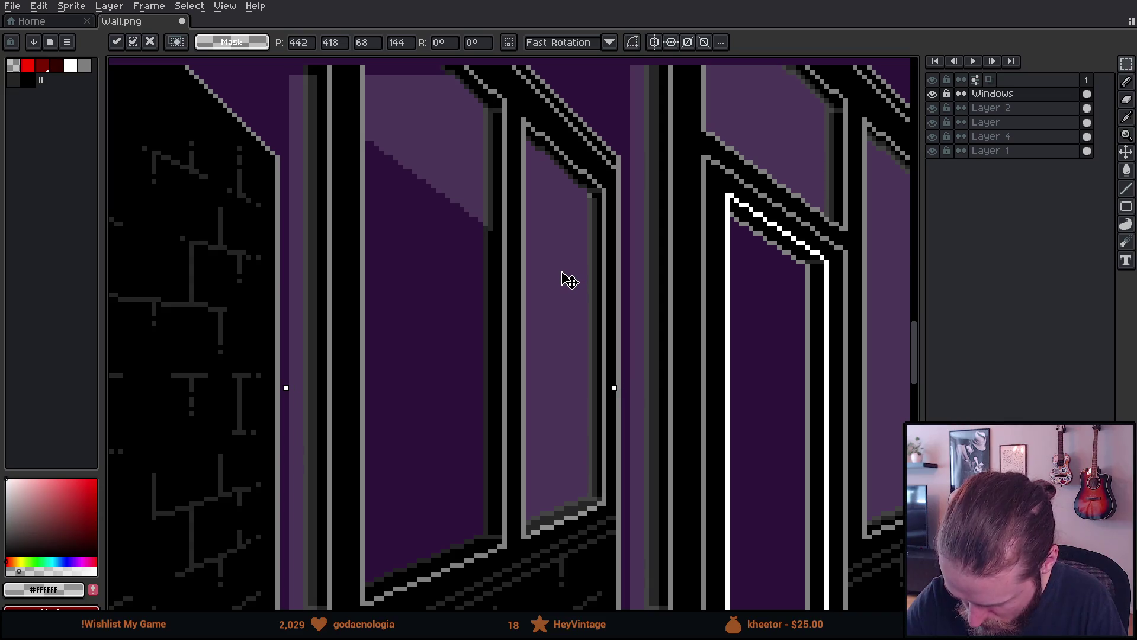
{"action": "key", "text": "Up"}
{"action": "key", "text": "Up"}
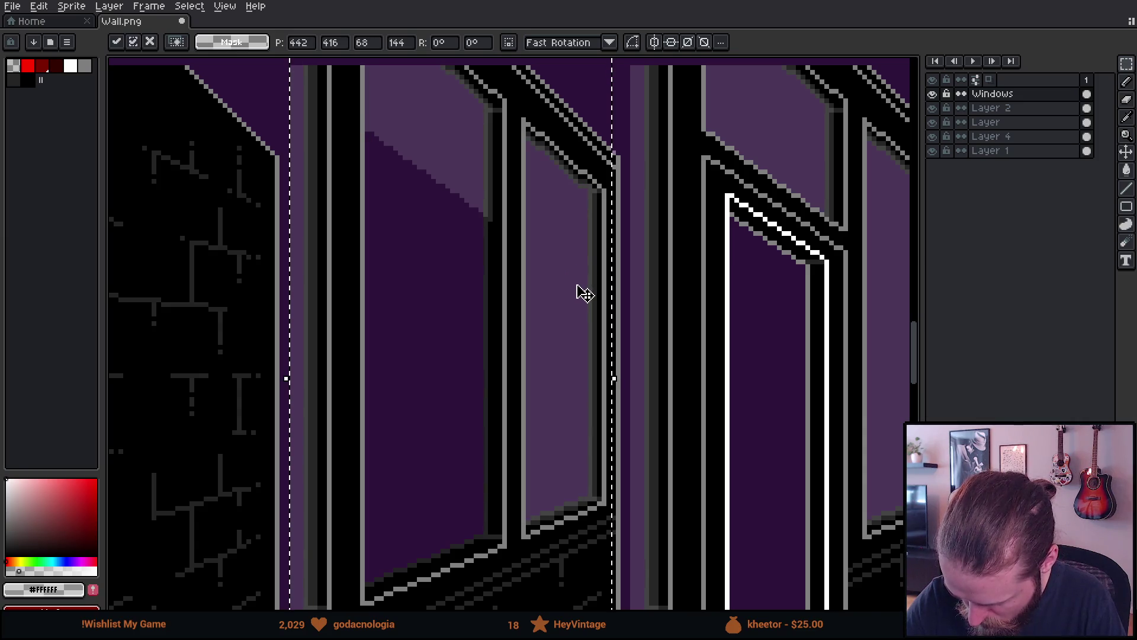
{"action": "scroll", "coordinate": [581, 282], "scroll_direction": "down", "scroll_amount": 1}
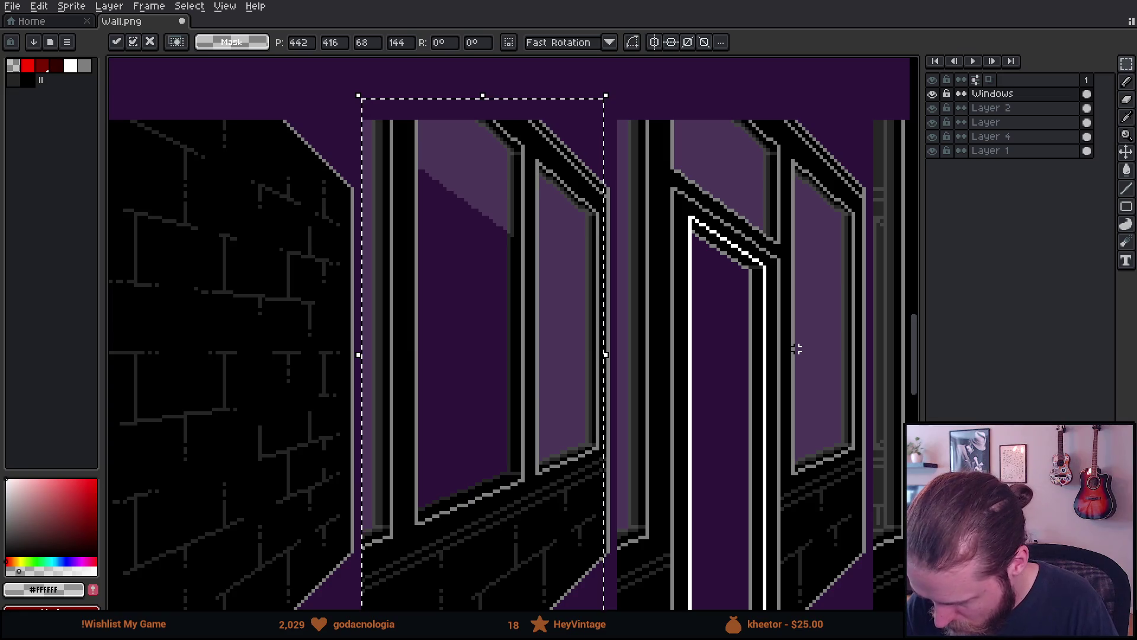
Commit the moved window tile and sample the lighter purple pane colour.
{"action": "key", "text": "ctrl+d"}
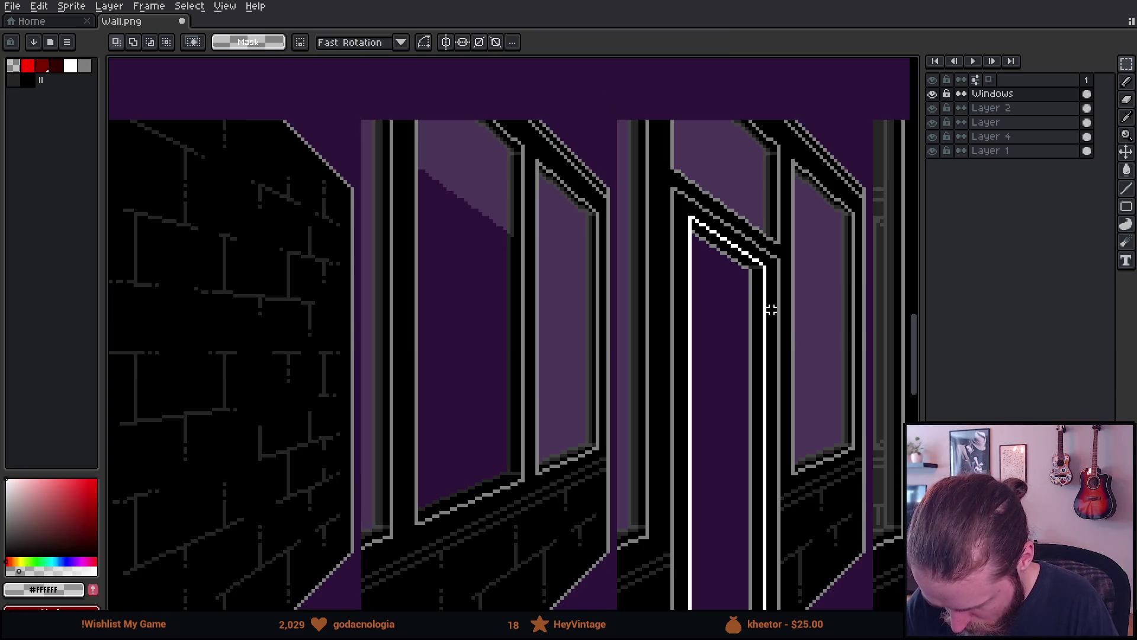
{"action": "mouse_move", "coordinate": [668, 270]}
{"action": "left_mouse_down"}
{"action": "mouse_move", "coordinate": [681, 343]}
{"action": "mouse_move", "coordinate": [719, 266]}
{"action": "mouse_move", "coordinate": [761, 261]}
{"action": "left_mouse_up"}
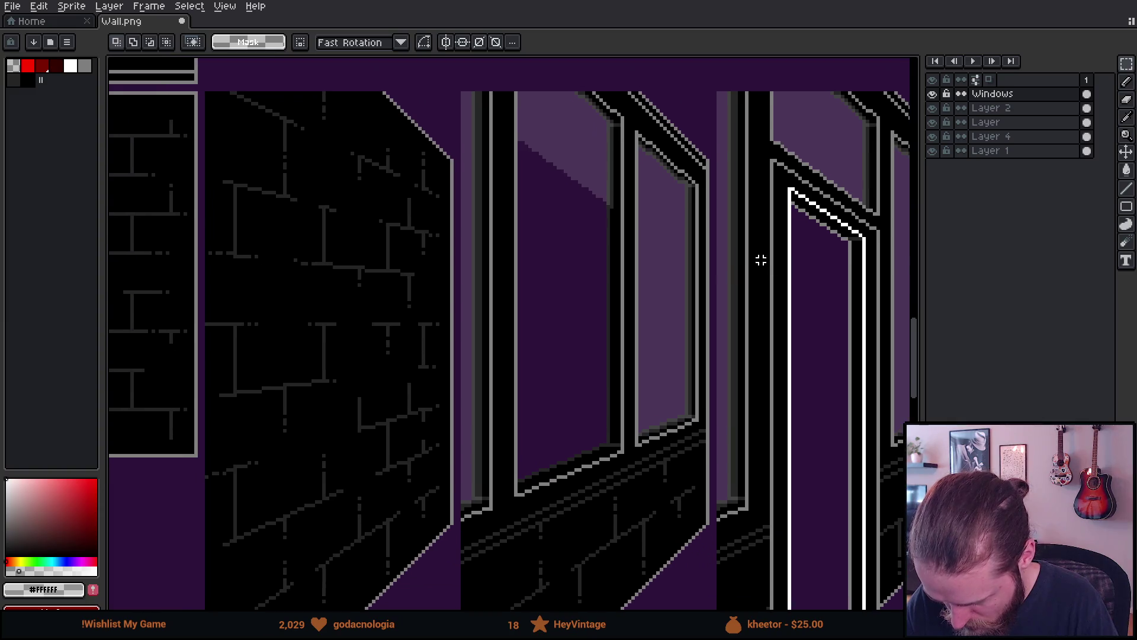
{"action": "left_click_drag", "start_coordinate": [651, 267], "coordinate": [705, 305]}
{"action": "scroll", "coordinate": [670, 315], "scroll_direction": "up", "scroll_amount": 1}
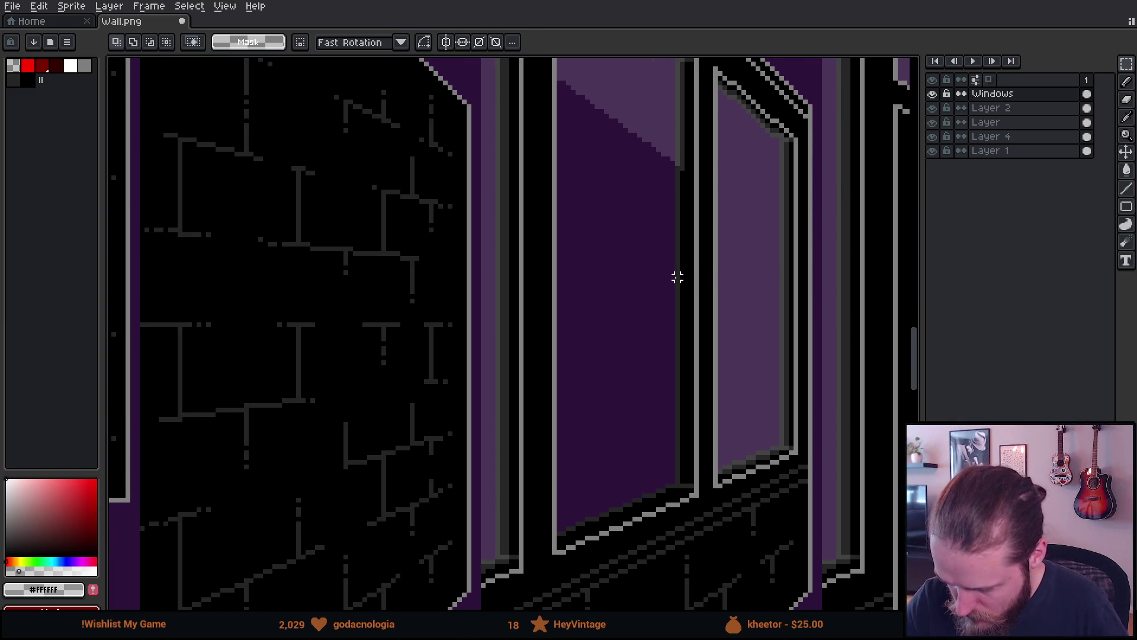
{"action": "key", "text": "i"}
{"action": "left_click", "coordinate": [667, 117]}
Try a light purple line along the pane's bottom edge, then undo it.
{"action": "mouse_move", "coordinate": [639, 198]}
{"action": "left_mouse_down"}
{"action": "mouse_move", "coordinate": [587, 170]}
{"action": "mouse_move", "coordinate": [564, 272]}
{"action": "left_mouse_up"}
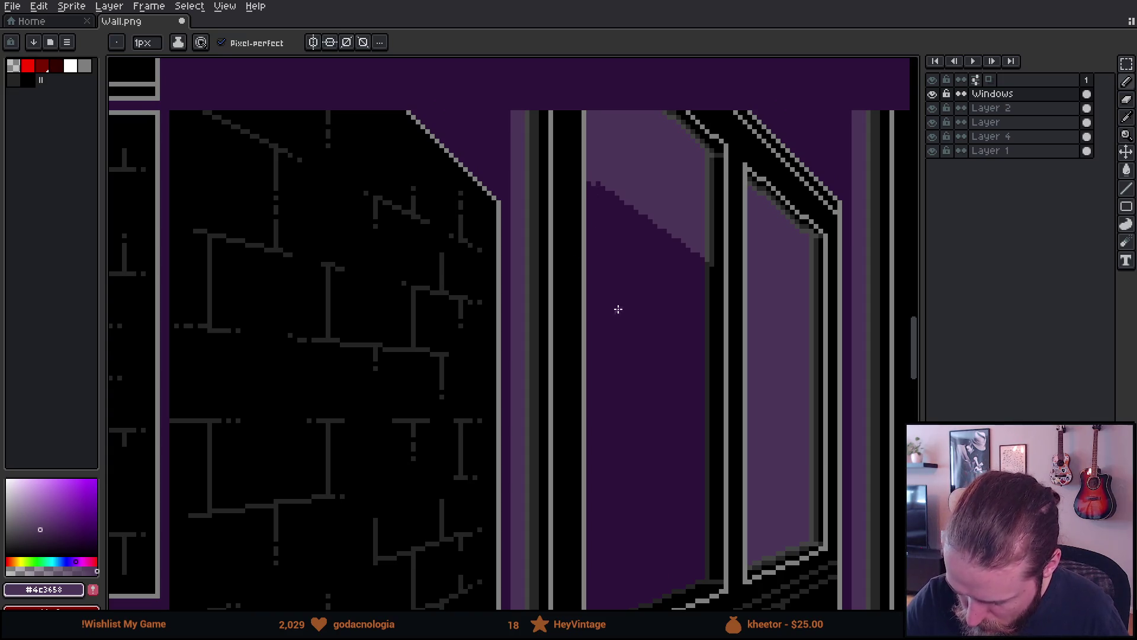
{"action": "mouse_move", "coordinate": [594, 308]}
{"action": "left_mouse_down"}
{"action": "mouse_move", "coordinate": [574, 223]}
{"action": "mouse_move", "coordinate": [574, 54]}
{"action": "left_mouse_up"}
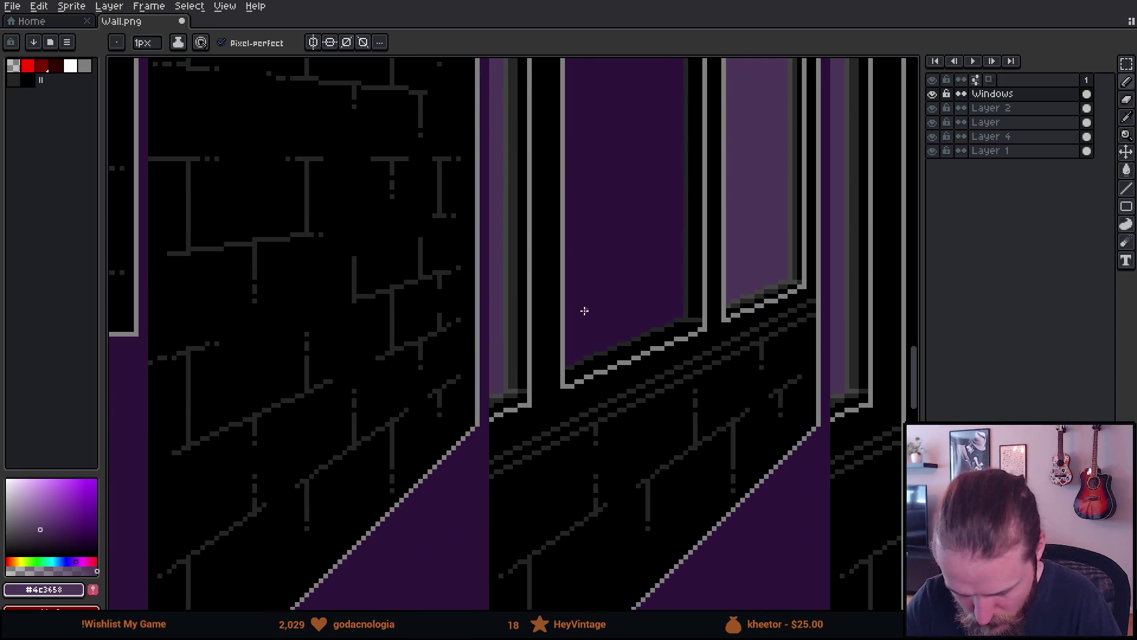
{"action": "scroll", "coordinate": [585, 310], "scroll_direction": "up", "scroll_amount": 2}
{"action": "mouse_move", "coordinate": [620, 445]}
{"action": "left_mouse_down"}
{"action": "mouse_move", "coordinate": [498, 460]}
{"action": "mouse_move", "coordinate": [571, 451]}
{"action": "left_mouse_up"}
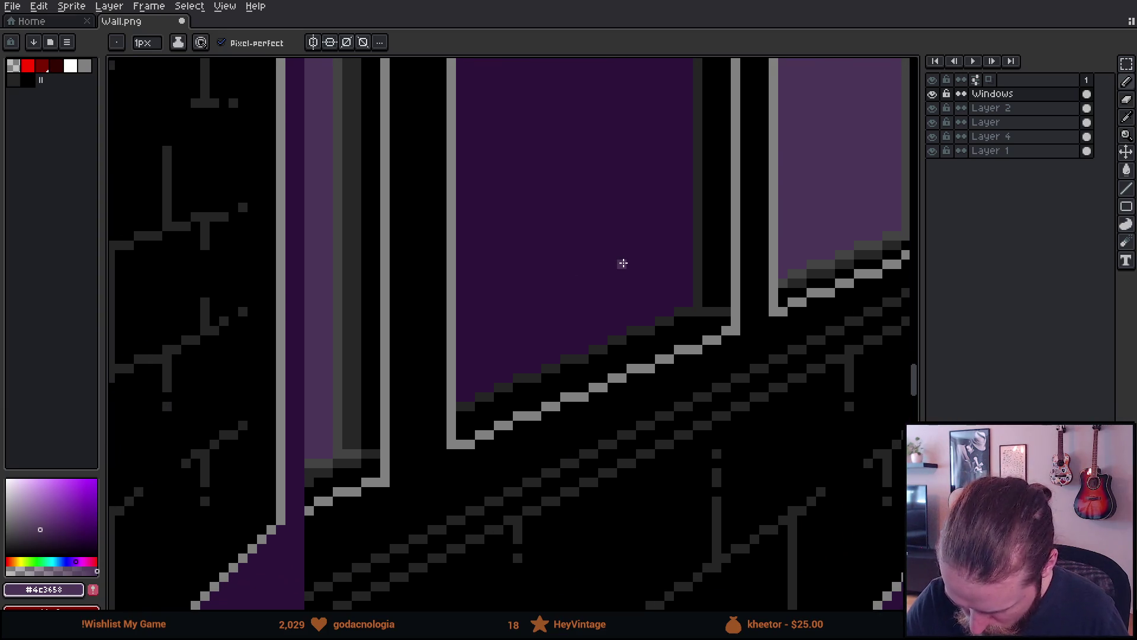
{"action": "left_click", "coordinate": [459, 415], "text": "shift"}
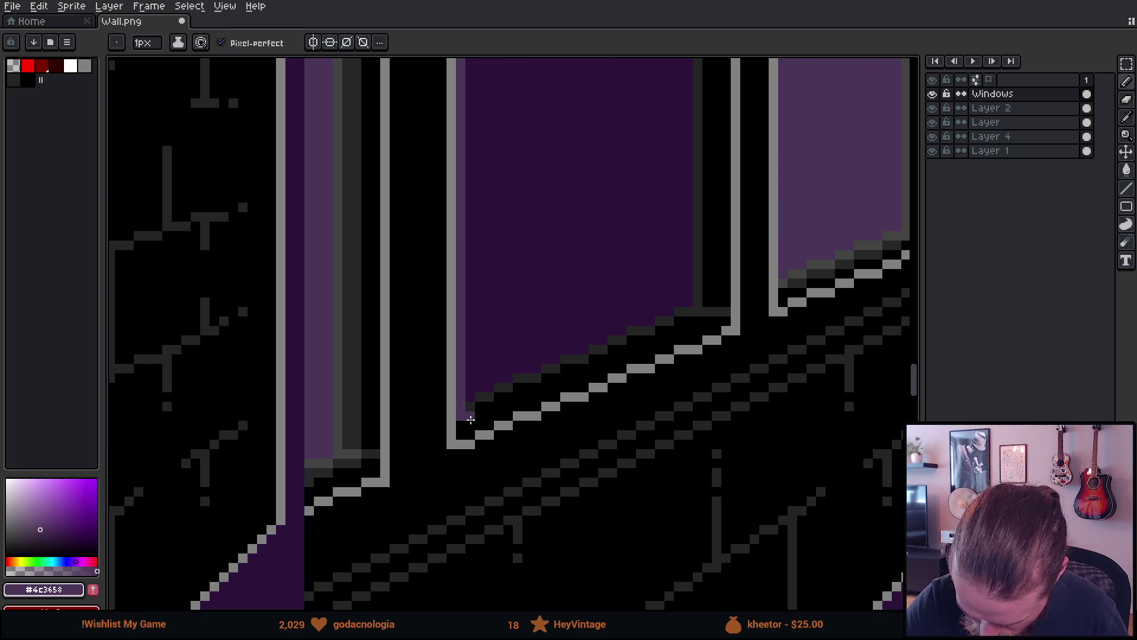
{"action": "key", "text": "ctrl+z"}
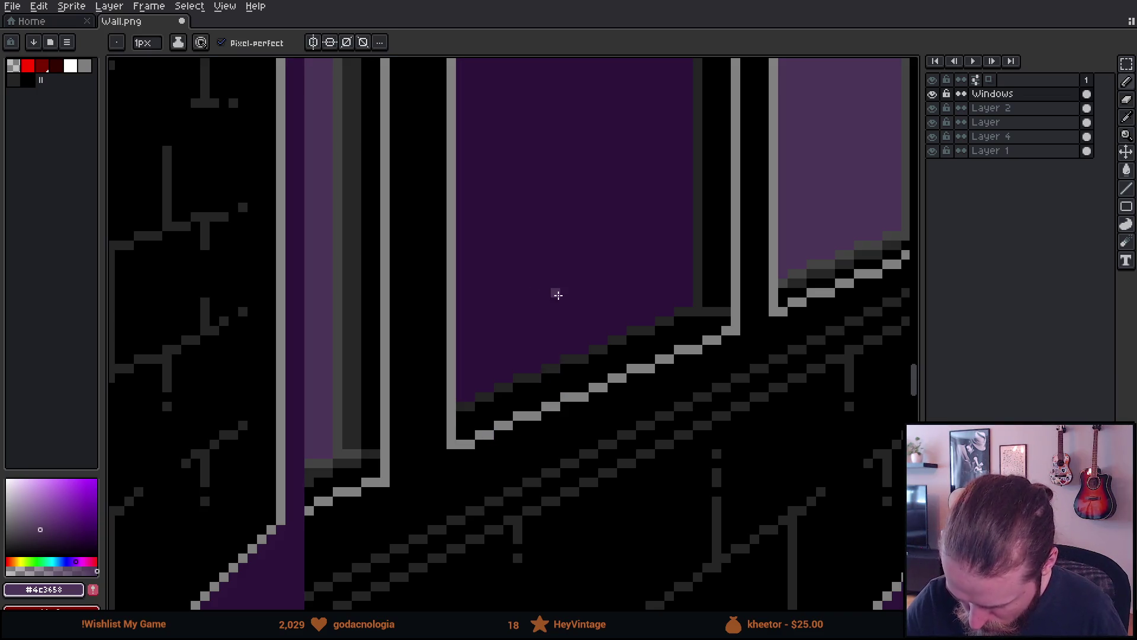
{"action": "scroll", "coordinate": [749, 343], "scroll_direction": "down", "scroll_amount": 2}
{"action": "mouse_move", "coordinate": [752, 397]}
{"action": "left_mouse_down"}
{"action": "mouse_move", "coordinate": [727, 290]}
{"action": "mouse_move", "coordinate": [704, 402]}
{"action": "left_mouse_up"}
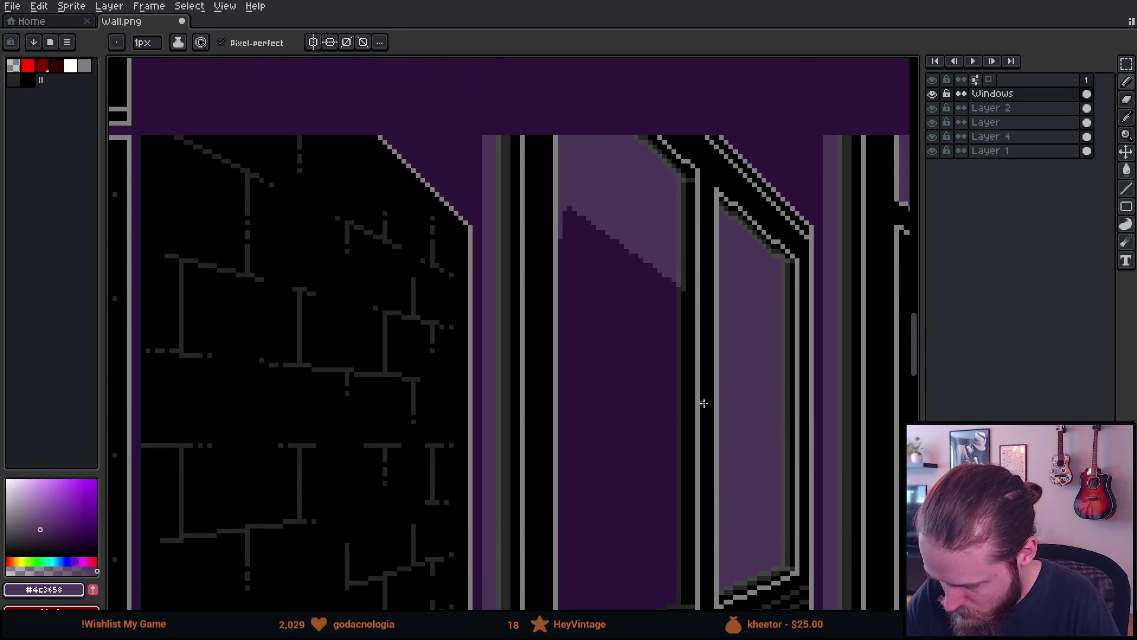
Swap the drawing colour and add two dark-grey pixels at the window's lower corner.
{"action": "left_click", "coordinate": [934, 151]}
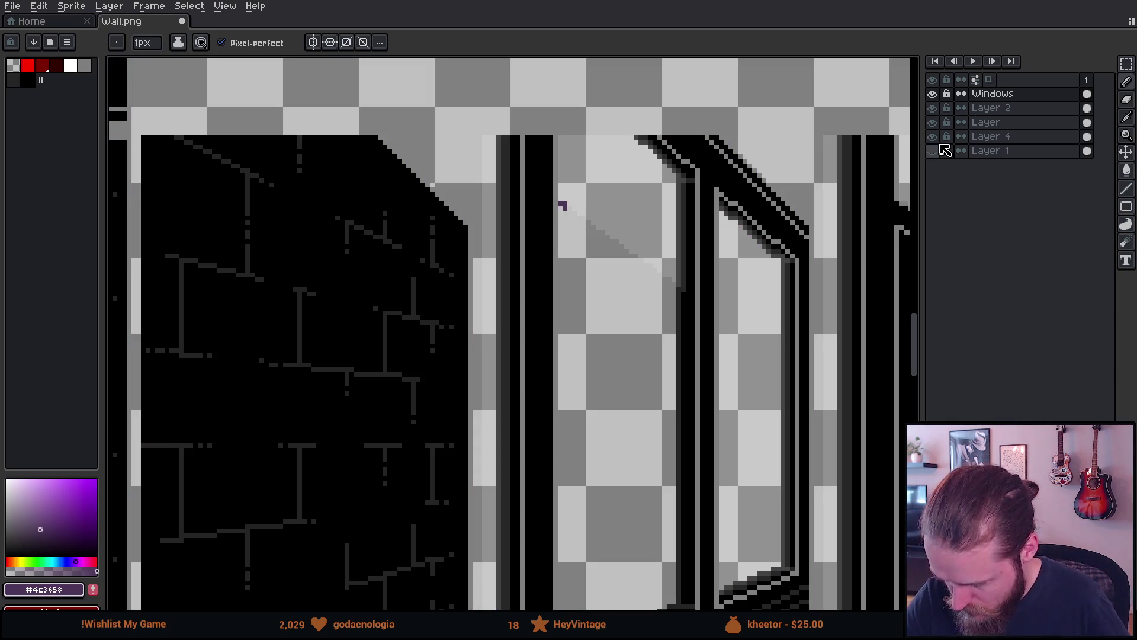
{"action": "key", "text": "x"}
{"action": "left_click", "coordinate": [934, 152]}
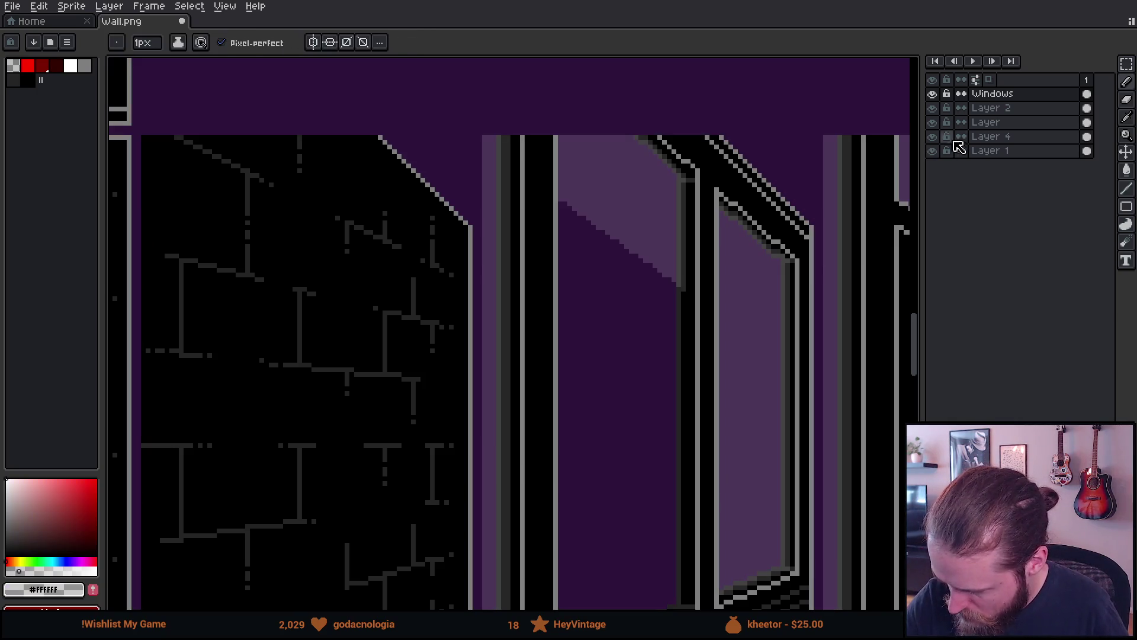
{"action": "left_click_drag", "start_coordinate": [602, 234], "coordinate": [645, 239]}
{"action": "scroll", "coordinate": [645, 239], "scroll_direction": "up", "scroll_amount": 5}
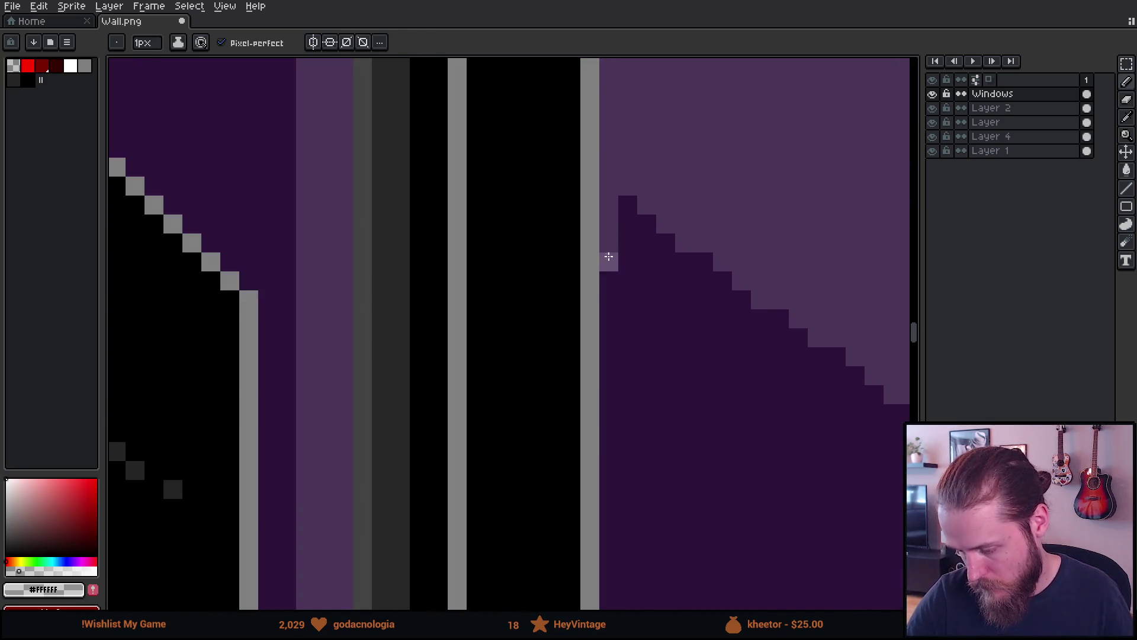
{"action": "scroll", "coordinate": [683, 376], "scroll_direction": "down", "scroll_amount": 4}
{"action": "scroll", "coordinate": [740, 498], "scroll_direction": "down", "scroll_amount": 3}
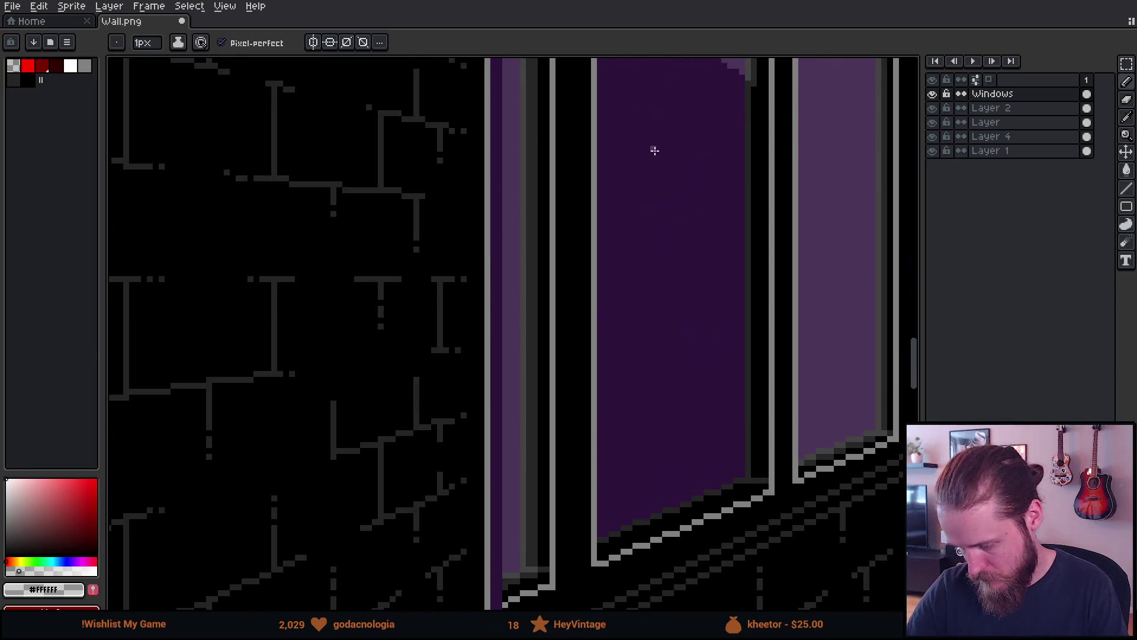
{"action": "scroll", "coordinate": [654, 354], "scroll_direction": "up", "scroll_amount": 4}
{"action": "left_click_drag", "start_coordinate": [655, 354], "coordinate": [581, 458]}
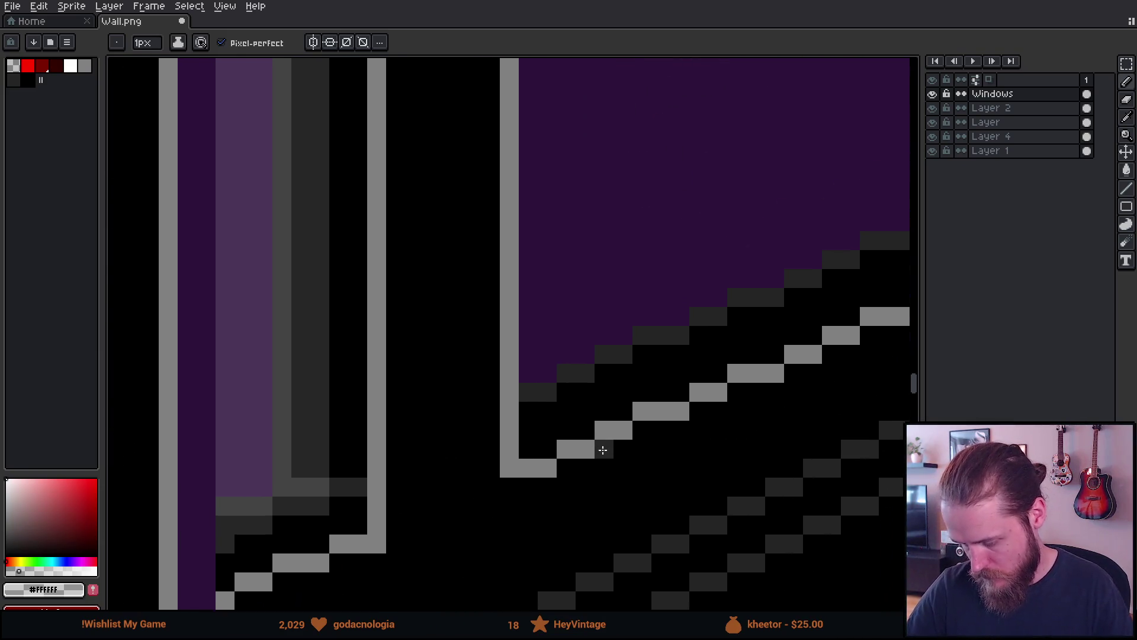
{"action": "left_click", "coordinate": [529, 413]}
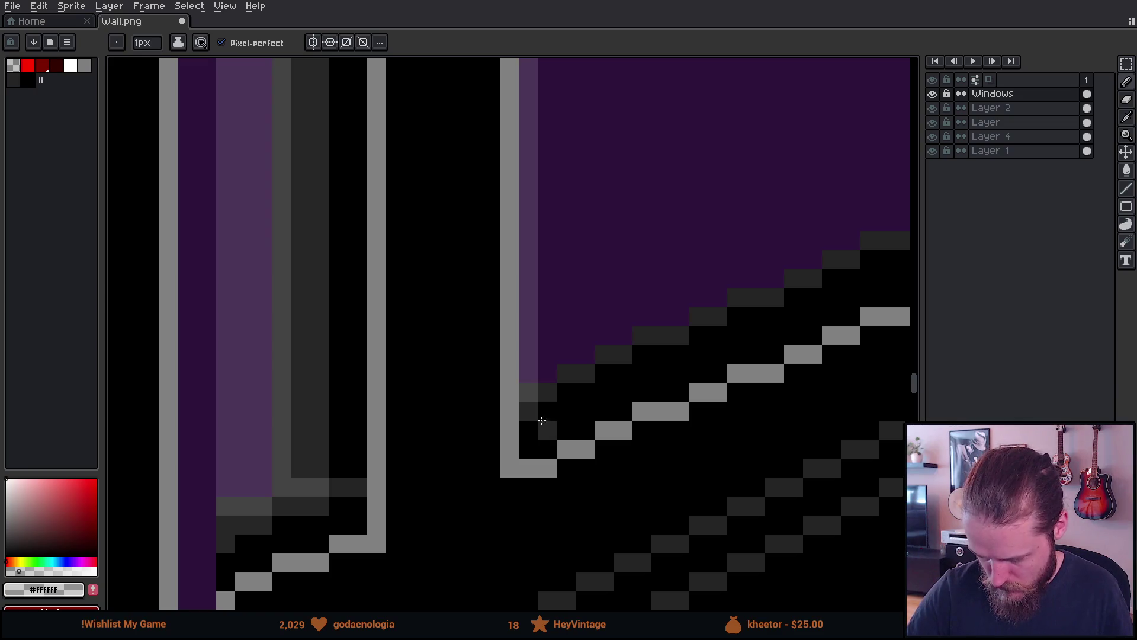
{"action": "left_click", "coordinate": [623, 448]}
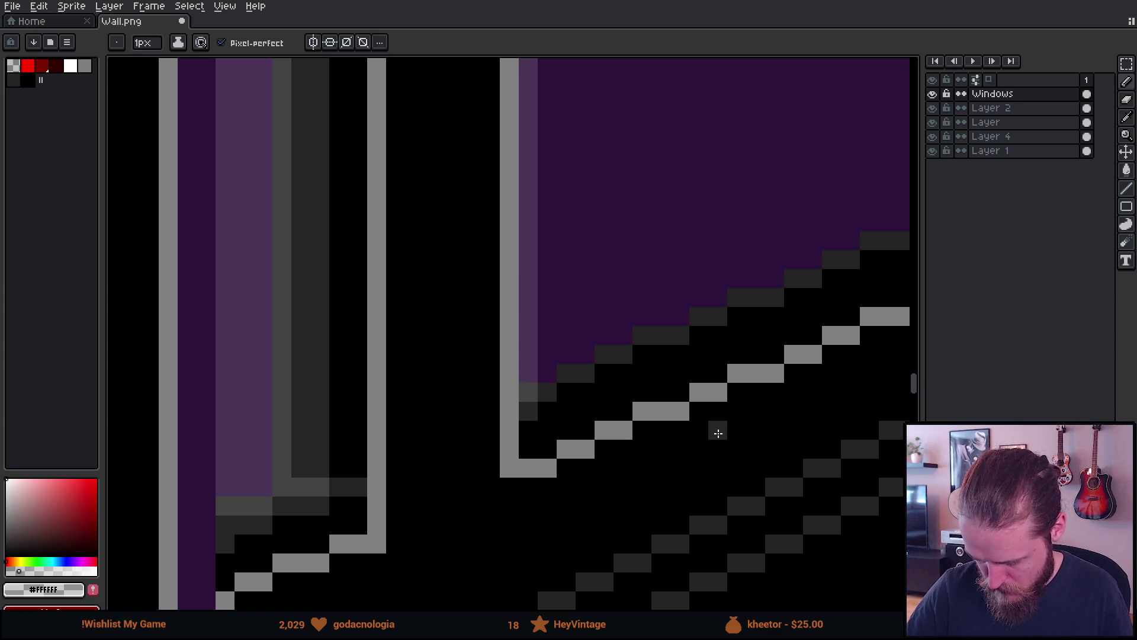
Paint stepped lighter-purple columns rising from the pane's bottom corner across the glass.
{"action": "scroll", "coordinate": [736, 432], "scroll_direction": "down", "scroll_amount": 3}
{"action": "left_click_drag", "start_coordinate": [645, 441], "coordinate": [584, 463]}
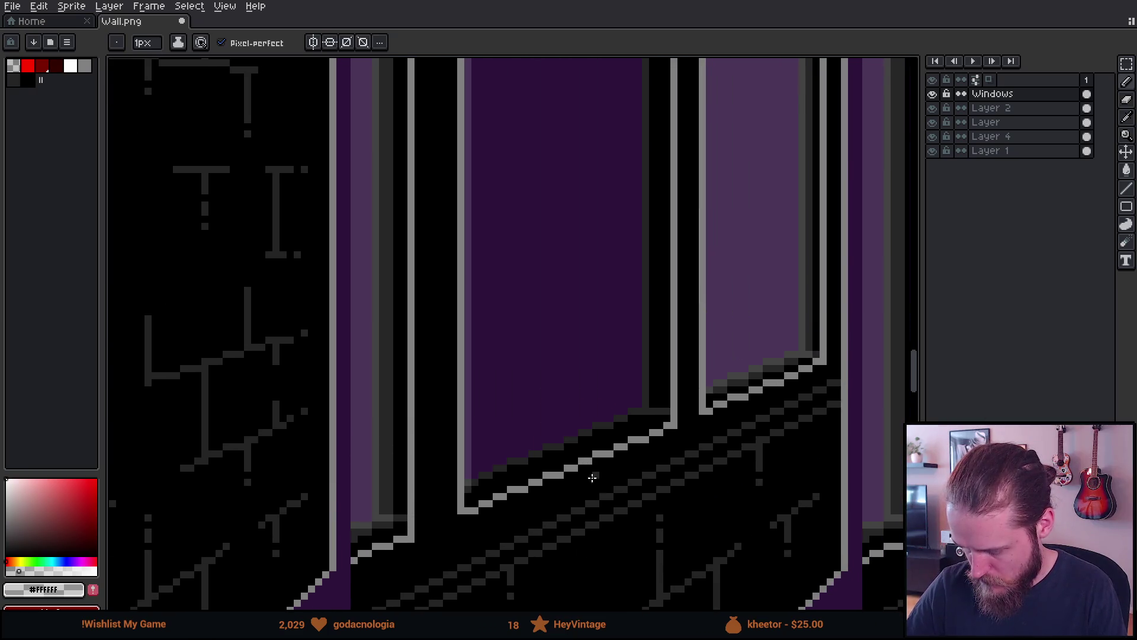
{"action": "mouse_move", "coordinate": [824, 316]}
{"action": "left_mouse_down"}
{"action": "mouse_move", "coordinate": [685, 491]}
{"action": "mouse_move", "coordinate": [397, 468]}
{"action": "mouse_move", "coordinate": [425, 531]}
{"action": "mouse_move", "coordinate": [425, 518]}
{"action": "mouse_move", "coordinate": [452, 518]}
{"action": "mouse_move", "coordinate": [809, 319]}
{"action": "left_mouse_up"}
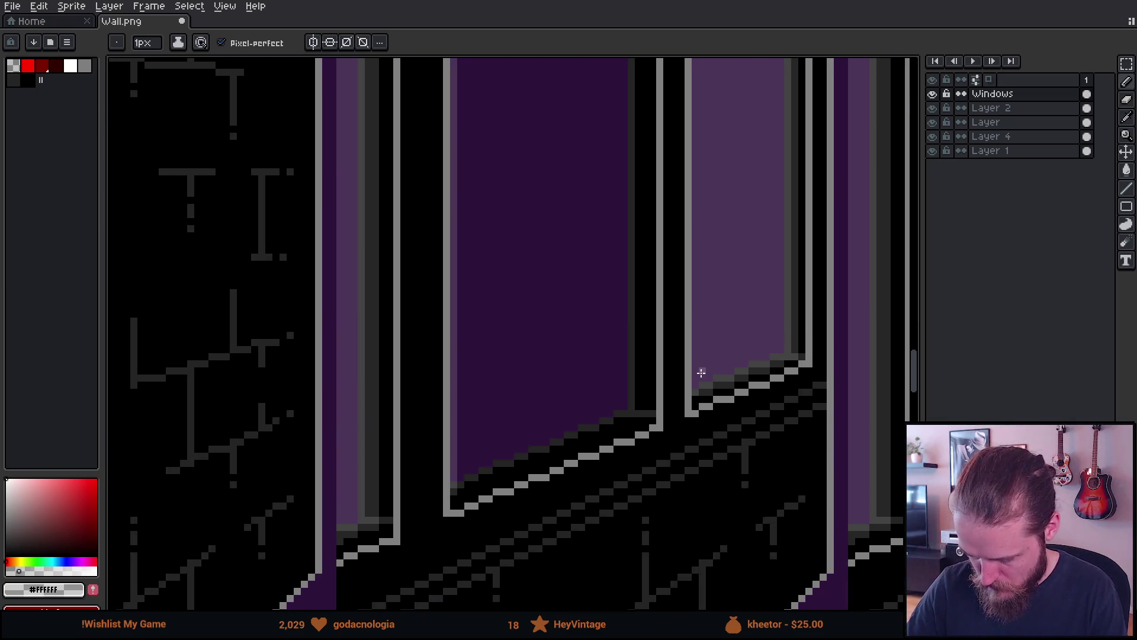
{"action": "scroll", "coordinate": [500, 511], "scroll_direction": "up", "scroll_amount": 3}
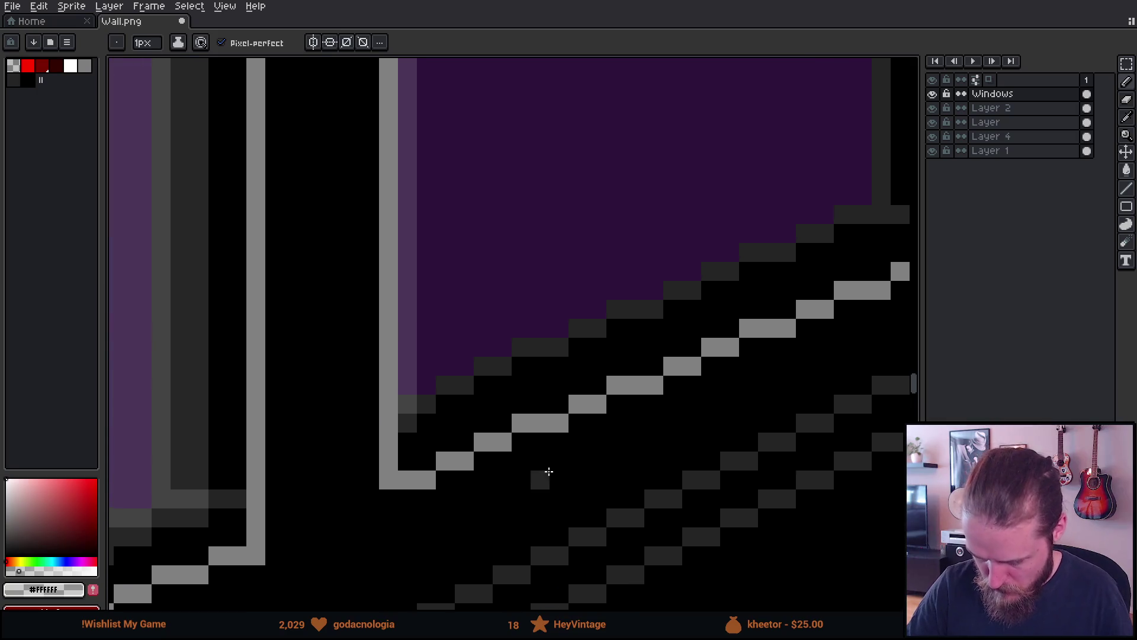
{"action": "mouse_move", "coordinate": [426, 419]}
{"action": "left_mouse_down"}
{"action": "mouse_move", "coordinate": [444, 399]}
{"action": "mouse_move", "coordinate": [444, 330]}
{"action": "mouse_move", "coordinate": [460, 399]}
{"action": "mouse_move", "coordinate": [468, 294]}
{"action": "mouse_move", "coordinate": [482, 386]}
{"action": "mouse_move", "coordinate": [502, 347]}
{"action": "mouse_move", "coordinate": [503, 293]}
{"action": "left_mouse_up"}
{"action": "mouse_move", "coordinate": [524, 359]}
{"action": "left_mouse_down"}
{"action": "mouse_move", "coordinate": [521, 286]}
{"action": "mouse_move", "coordinate": [539, 269]}
{"action": "mouse_move", "coordinate": [579, 337]}
{"action": "mouse_move", "coordinate": [592, 252]}
{"action": "mouse_move", "coordinate": [617, 323]}
{"action": "mouse_move", "coordinate": [647, 305]}
{"action": "mouse_move", "coordinate": [654, 233]}
{"action": "mouse_move", "coordinate": [676, 310]}
{"action": "mouse_move", "coordinate": [698, 311]}
{"action": "mouse_move", "coordinate": [729, 266]}
{"action": "mouse_move", "coordinate": [728, 212]}
{"action": "left_mouse_up"}
Draw the lighter-purple skyline columns across the rest of the window pane.
{"action": "left_click", "coordinate": [800, 197]}
{"action": "left_click_drag", "start_coordinate": [800, 197], "coordinate": [704, 249]}
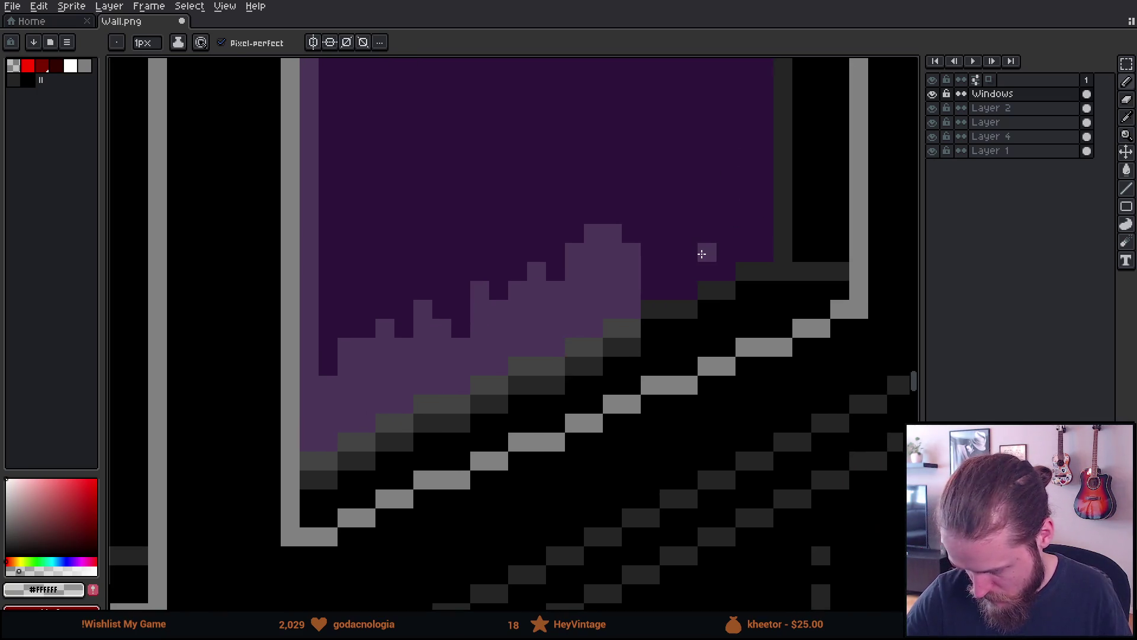
{"action": "left_click_drag", "start_coordinate": [651, 320], "coordinate": [672, 256]}
{"action": "mouse_move", "coordinate": [688, 323]}
{"action": "left_mouse_down"}
{"action": "mouse_move", "coordinate": [686, 247]}
{"action": "mouse_move", "coordinate": [711, 308]}
{"action": "mouse_move", "coordinate": [728, 310]}
{"action": "mouse_move", "coordinate": [744, 264]}
{"action": "mouse_move", "coordinate": [741, 193]}
{"action": "left_mouse_up"}
{"action": "left_click", "coordinate": [706, 291]}
{"action": "left_click_drag", "start_coordinate": [768, 288], "coordinate": [764, 155]}
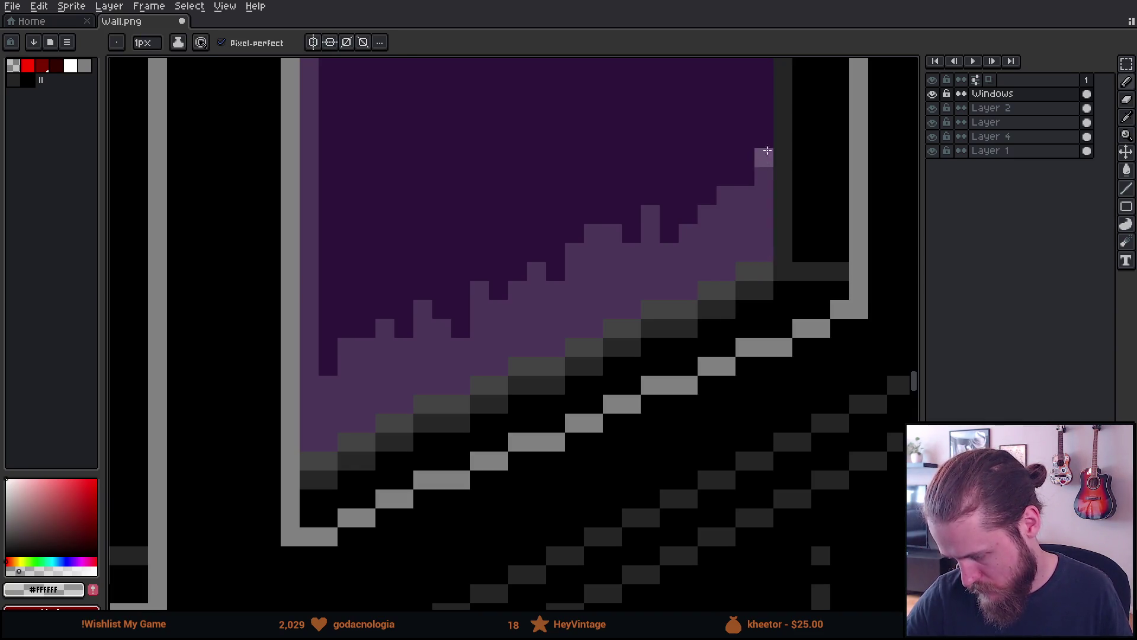
{"action": "scroll", "coordinate": [800, 241], "scroll_direction": "up", "scroll_amount": 3}
{"action": "scroll", "coordinate": [702, 349], "scroll_direction": "down", "scroll_amount": 4}
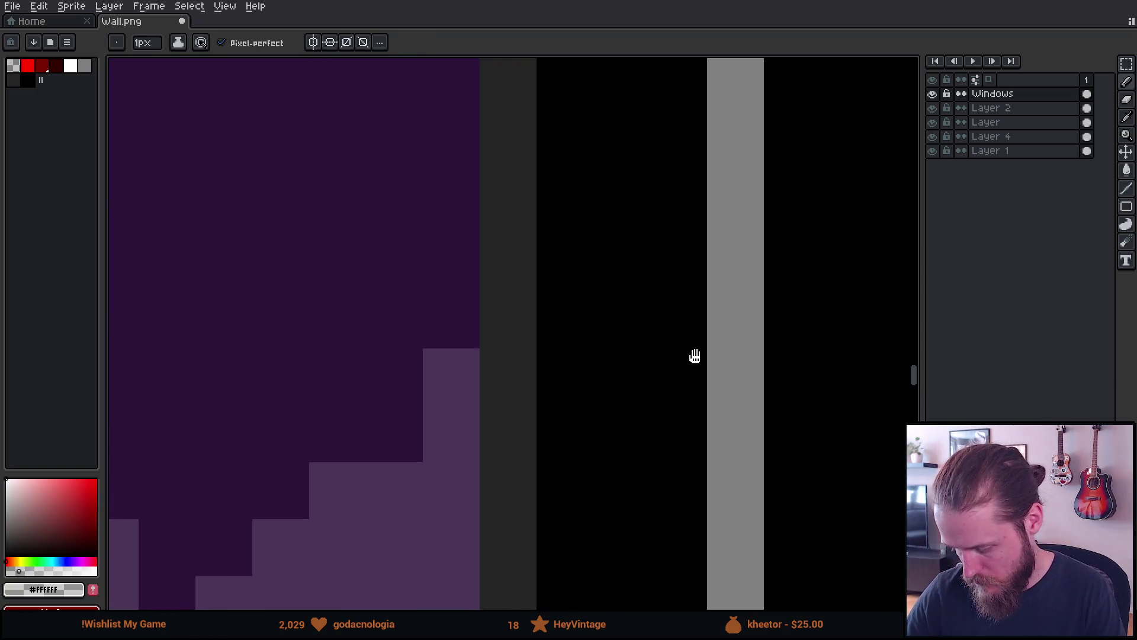
{"action": "scroll", "coordinate": [635, 407], "scroll_direction": "down", "scroll_amount": 2}
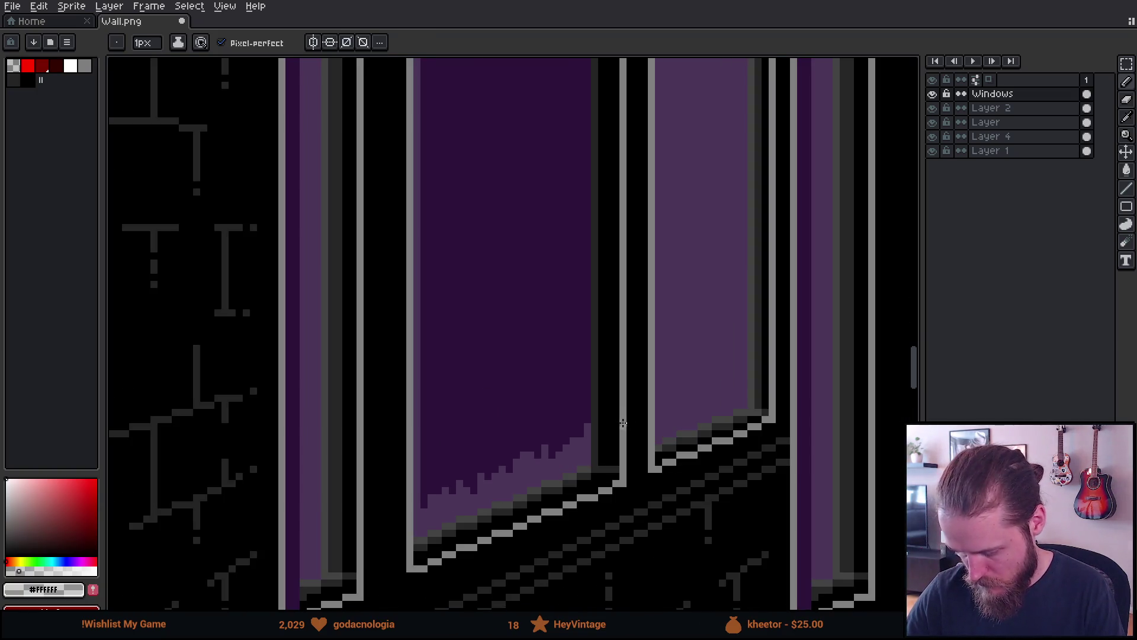
{"action": "scroll", "coordinate": [605, 400], "scroll_direction": "up", "scroll_amount": 2}
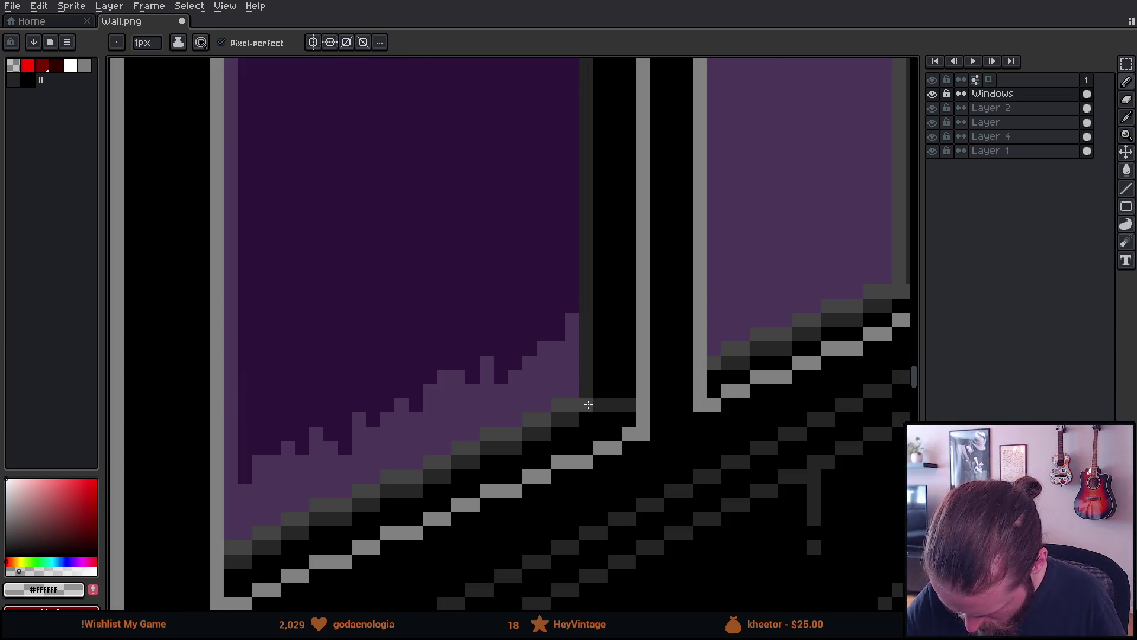
{"action": "scroll", "coordinate": [597, 184], "scroll_direction": "up", "scroll_amount": 10}
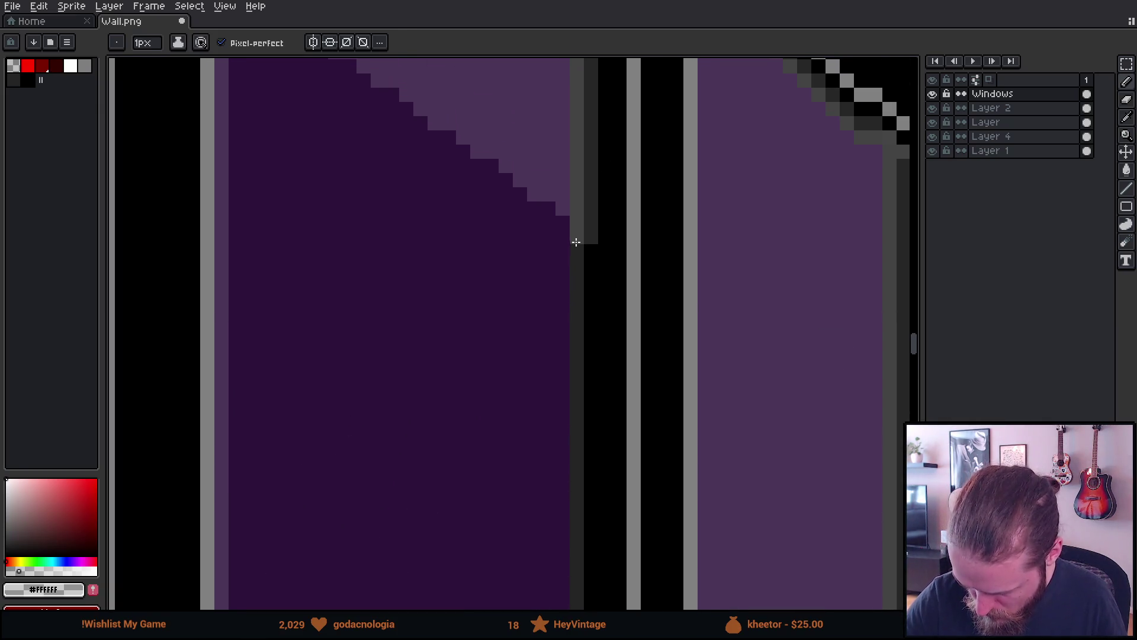
Lighten the frame's inner column to grey and draw a dark-grey line down the frame edge.
{"action": "left_click", "coordinate": [577, 243]}
{"action": "left_click", "coordinate": [591, 250]}
{"action": "left_click_drag", "start_coordinate": [591, 355], "coordinate": [619, 187]}
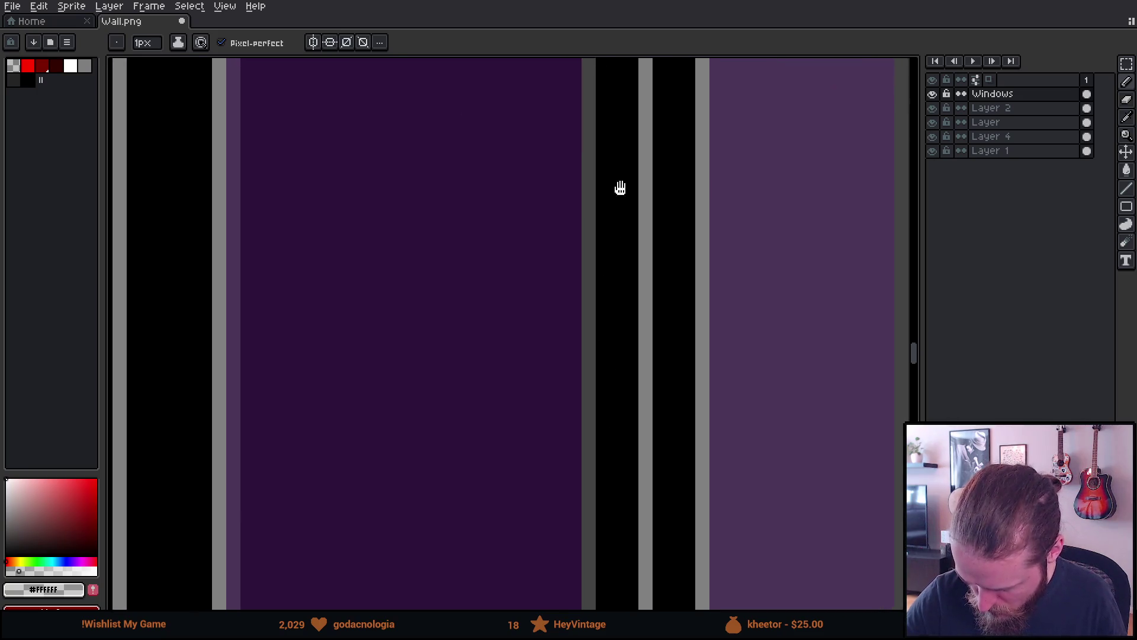
{"action": "left_click_drag", "start_coordinate": [594, 472], "coordinate": [617, 91]}
{"action": "left_click_drag", "start_coordinate": [619, 409], "coordinate": [623, 295]}
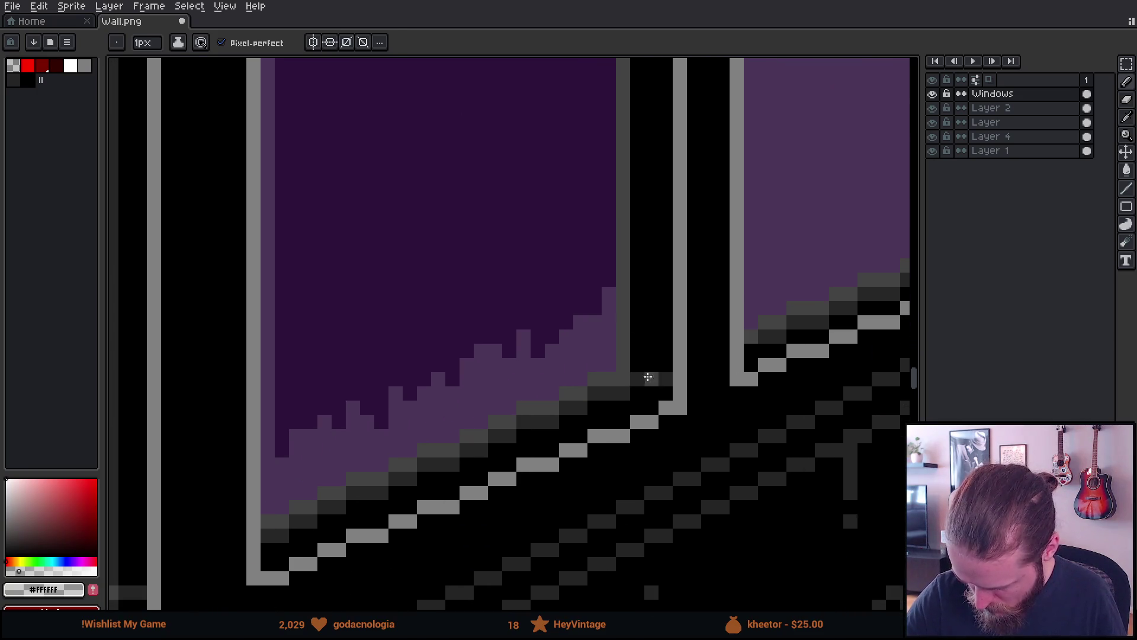
{"action": "left_click", "coordinate": [638, 378], "text": "shift"}
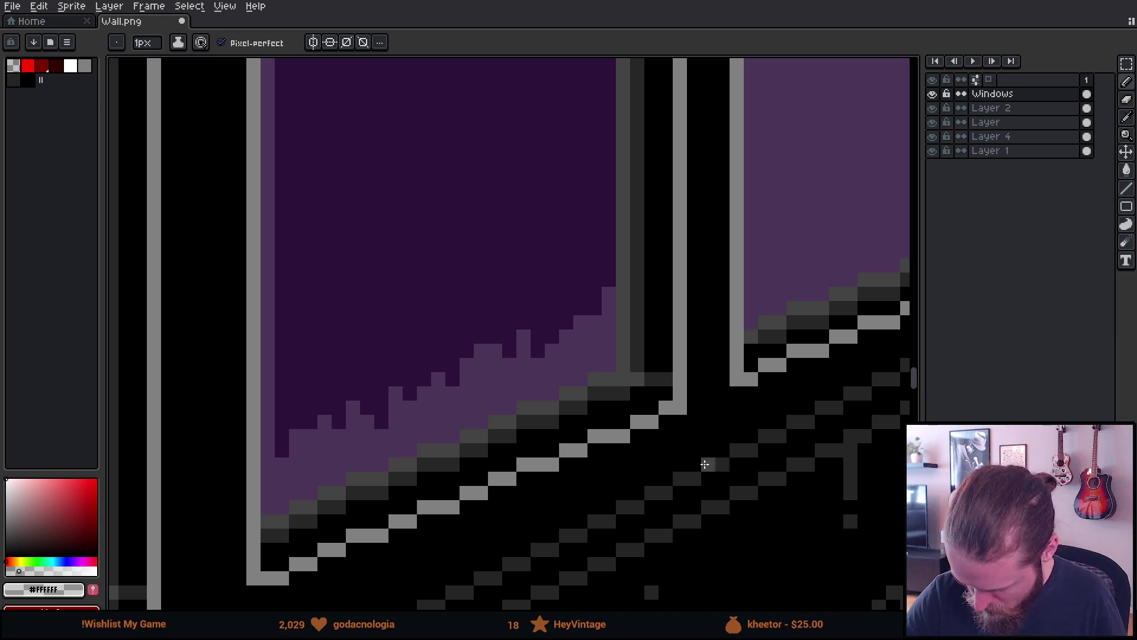
{"action": "scroll", "coordinate": [749, 436], "scroll_direction": "down", "scroll_amount": 4}
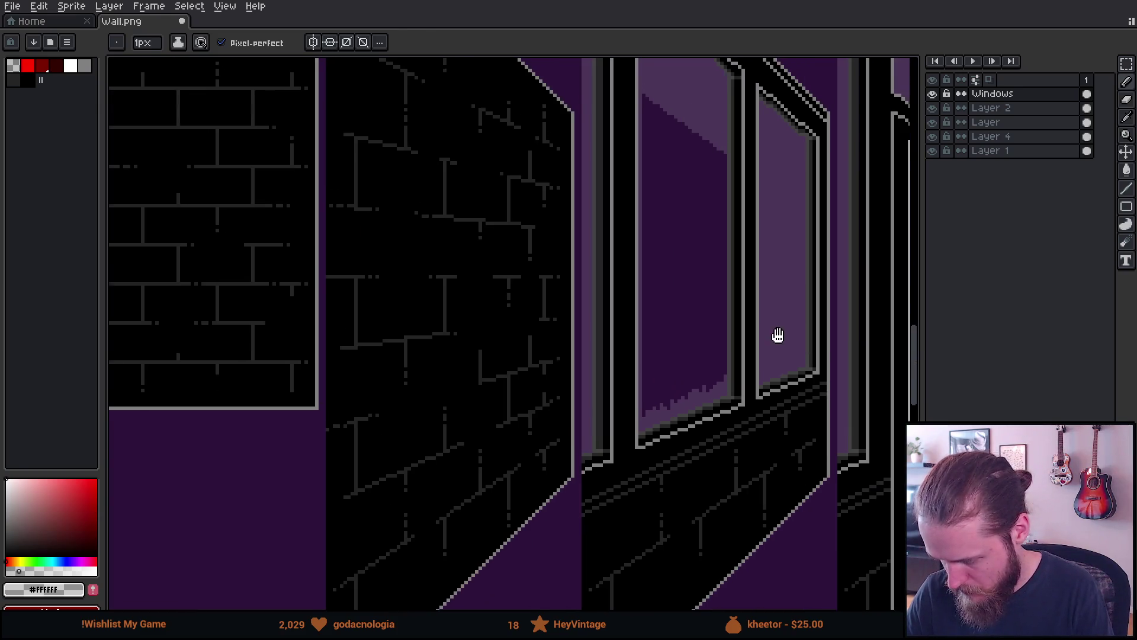
{"action": "left_click_drag", "start_coordinate": [778, 336], "coordinate": [749, 401]}
Bucket-fill the dark window pane with lighter purple, using Contiguous and 4-Connected filling.
{"action": "key", "text": "g"}
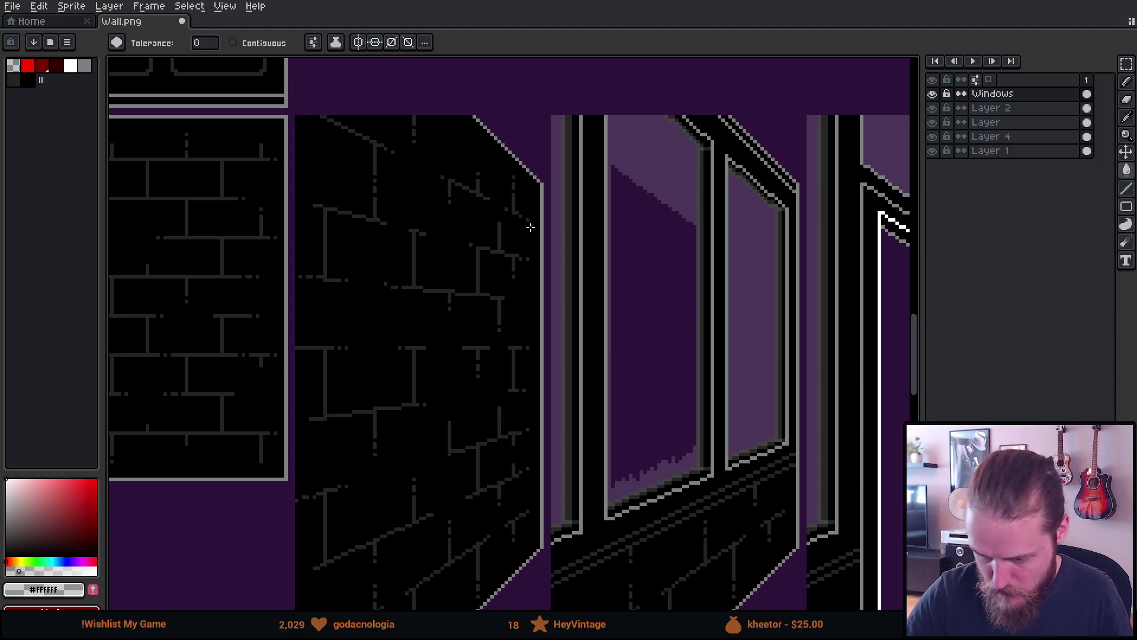
{"action": "left_click", "coordinate": [272, 43]}
{"action": "left_click", "coordinate": [314, 42]}
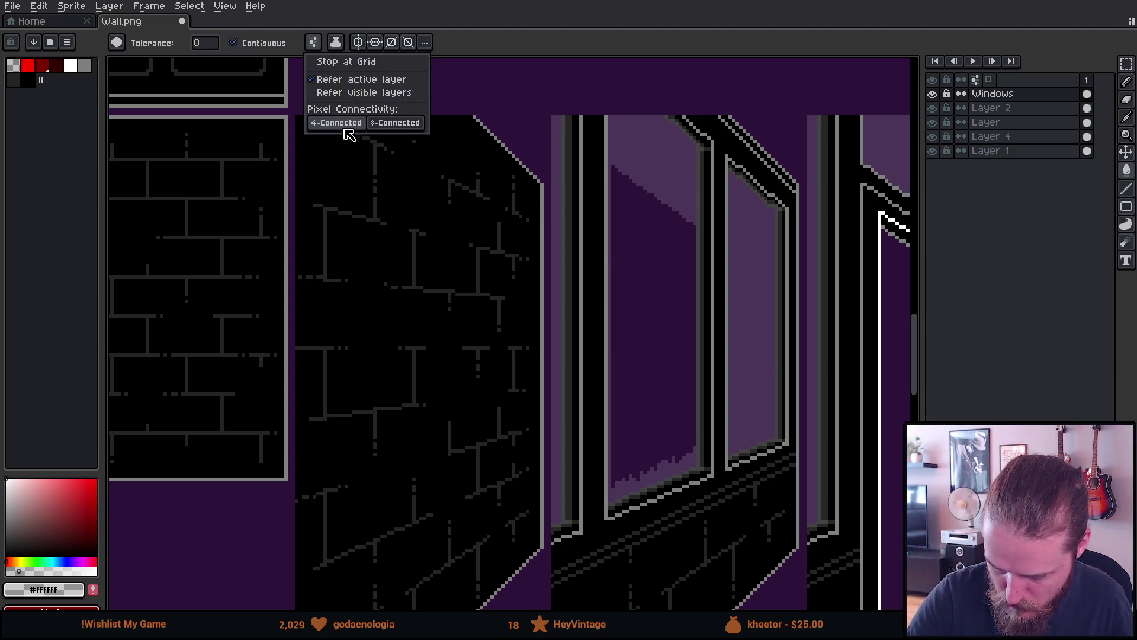
{"action": "left_click", "coordinate": [336, 123]}
{"action": "left_click", "coordinate": [638, 239]}
{"action": "left_click", "coordinate": [654, 258]}
{"action": "scroll", "coordinate": [806, 397], "scroll_direction": "down", "scroll_amount": 5}
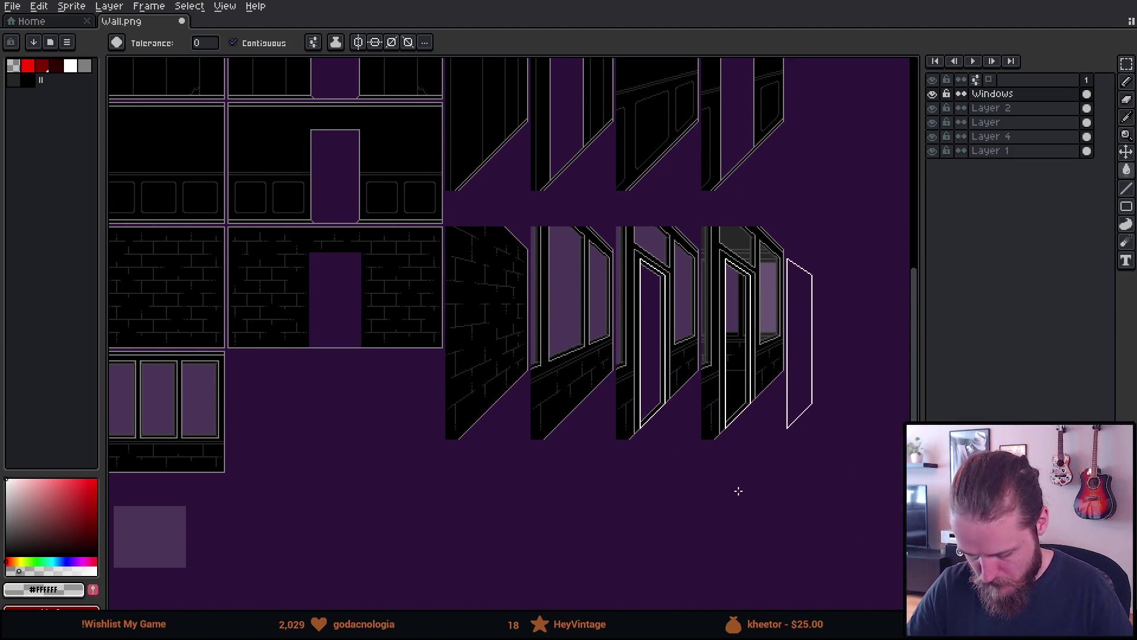
Delete the stray light-purple square on Layer below the window tiles.
{"action": "key", "text": "m"}
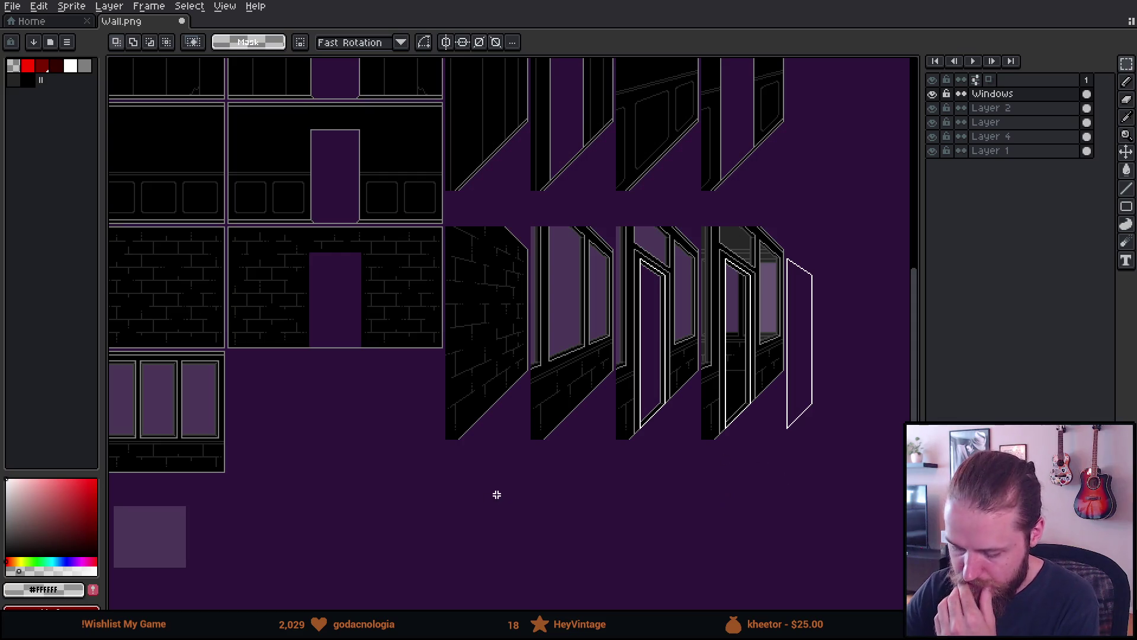
{"action": "mouse_move", "coordinate": [496, 494]}
{"action": "left_mouse_down"}
{"action": "mouse_move", "coordinate": [625, 464]}
{"action": "mouse_move", "coordinate": [694, 433]}
{"action": "left_mouse_up"}
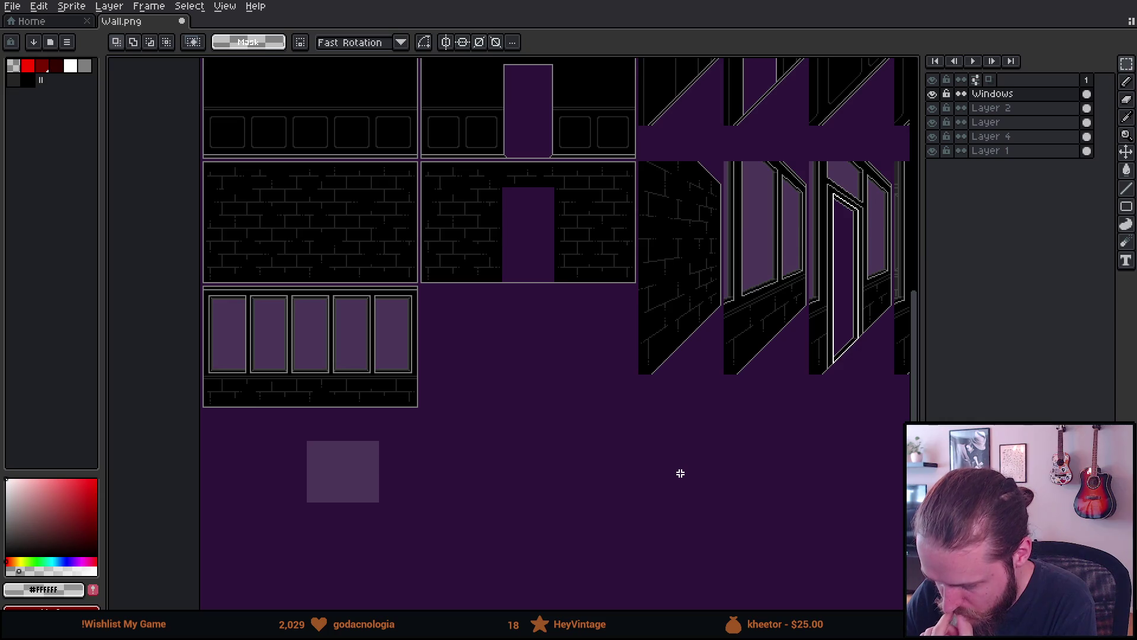
{"action": "mouse_move", "coordinate": [780, 490]}
{"action": "left_mouse_down"}
{"action": "mouse_move", "coordinate": [591, 500]}
{"action": "mouse_move", "coordinate": [612, 509]}
{"action": "left_mouse_up"}
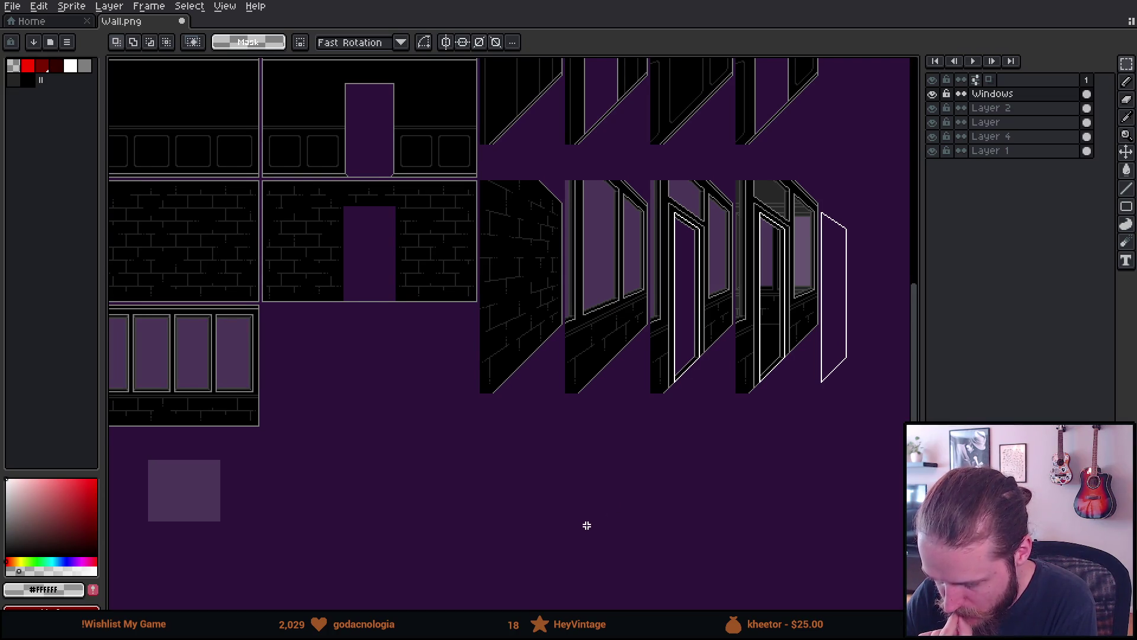
{"action": "scroll", "coordinate": [605, 482], "scroll_direction": "left", "scroll_amount": 4}
{"action": "scroll", "coordinate": [604, 482], "scroll_direction": "down", "scroll_amount": 2}
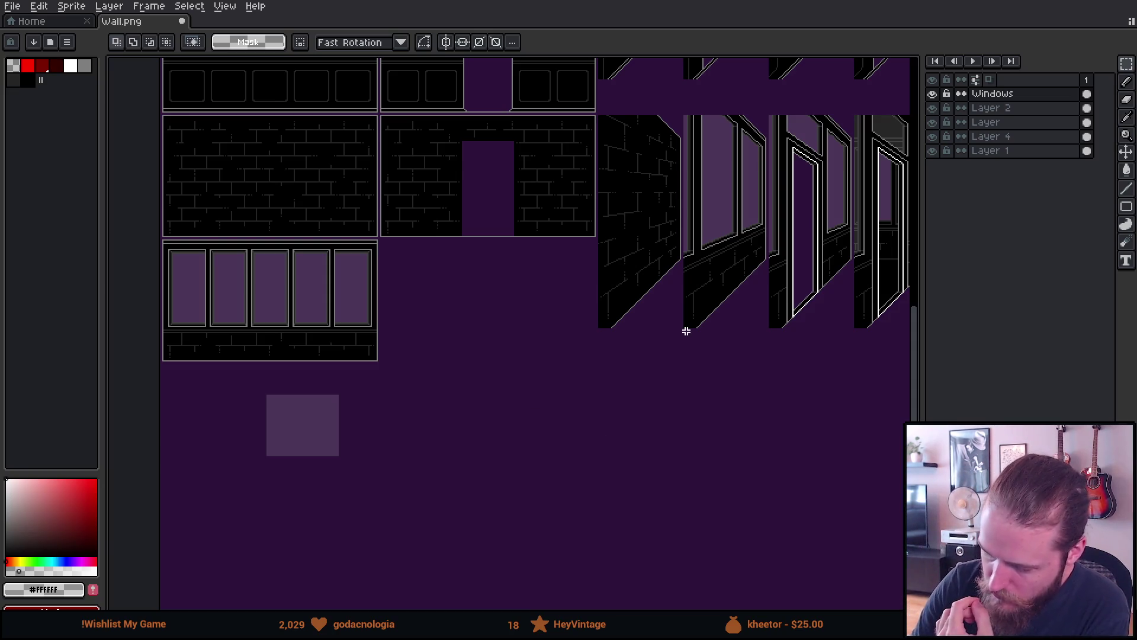
{"action": "left_click", "coordinate": [934, 109]}
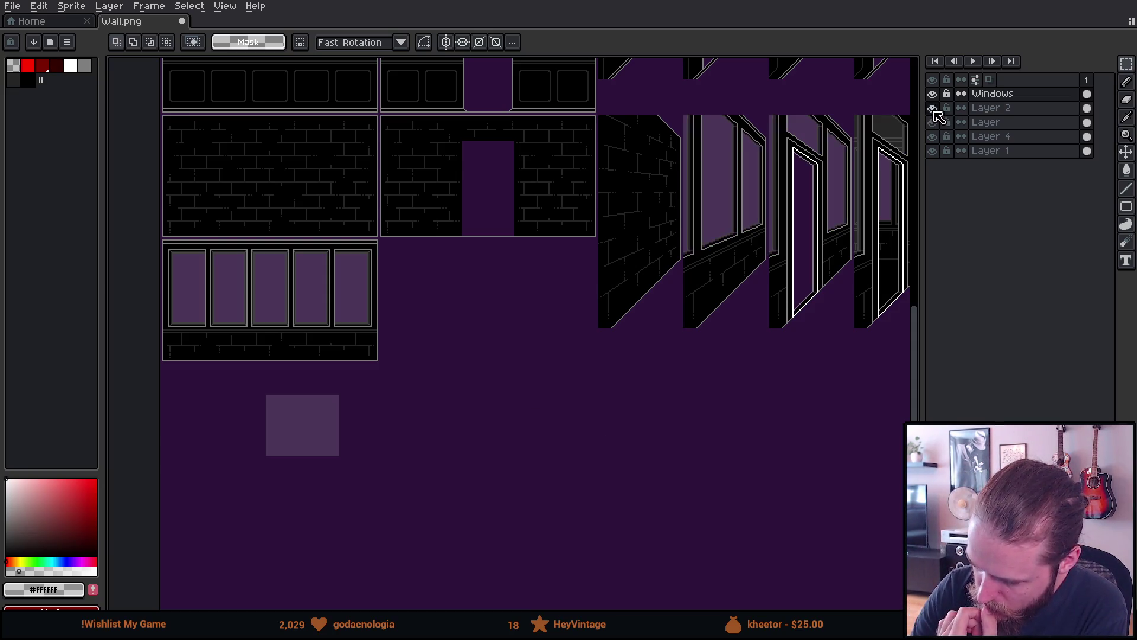
{"action": "left_click", "coordinate": [935, 122]}
{"action": "left_click", "coordinate": [935, 123]}
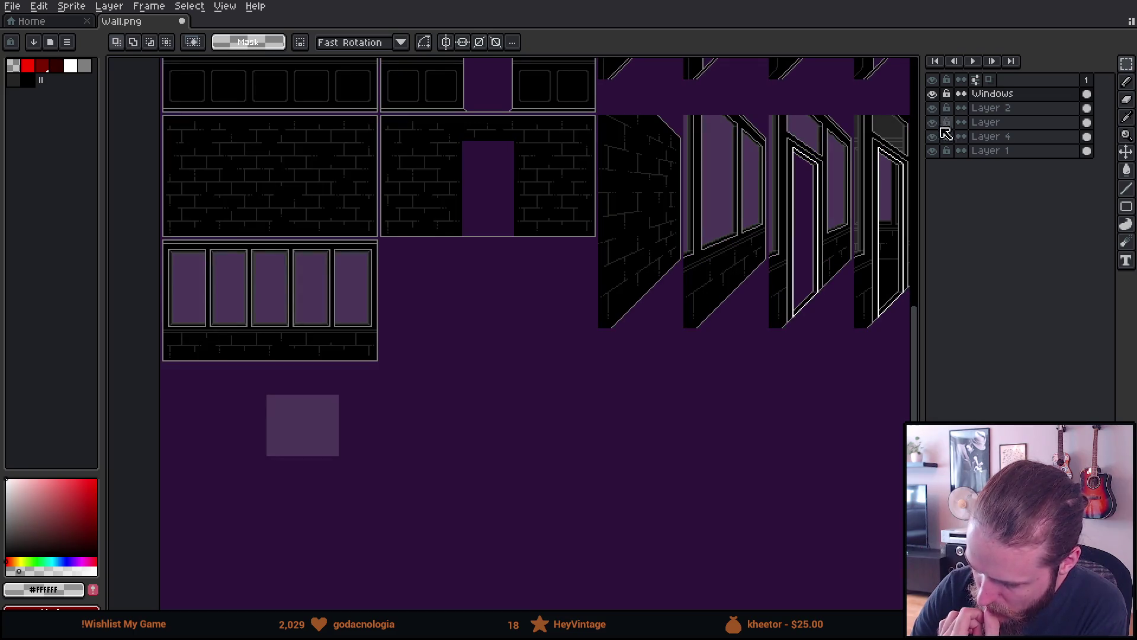
{"action": "left_click", "coordinate": [1004, 124]}
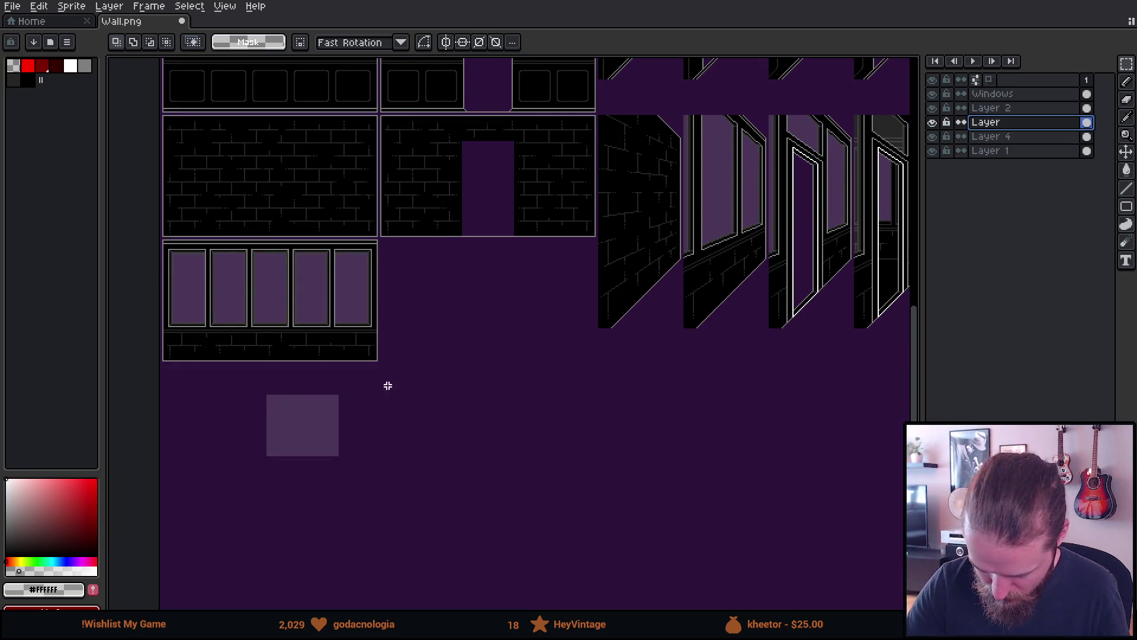
{"action": "left_click_drag", "start_coordinate": [235, 387], "coordinate": [454, 495]}
{"action": "key", "text": "Delete"}
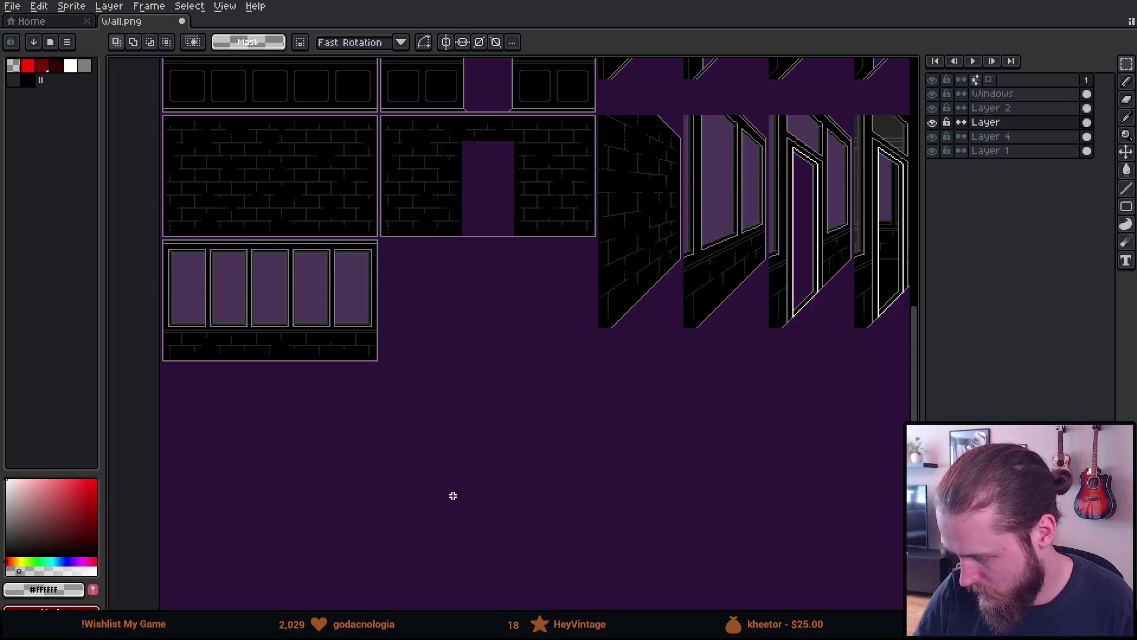
{"action": "left_click", "coordinate": [996, 93]}
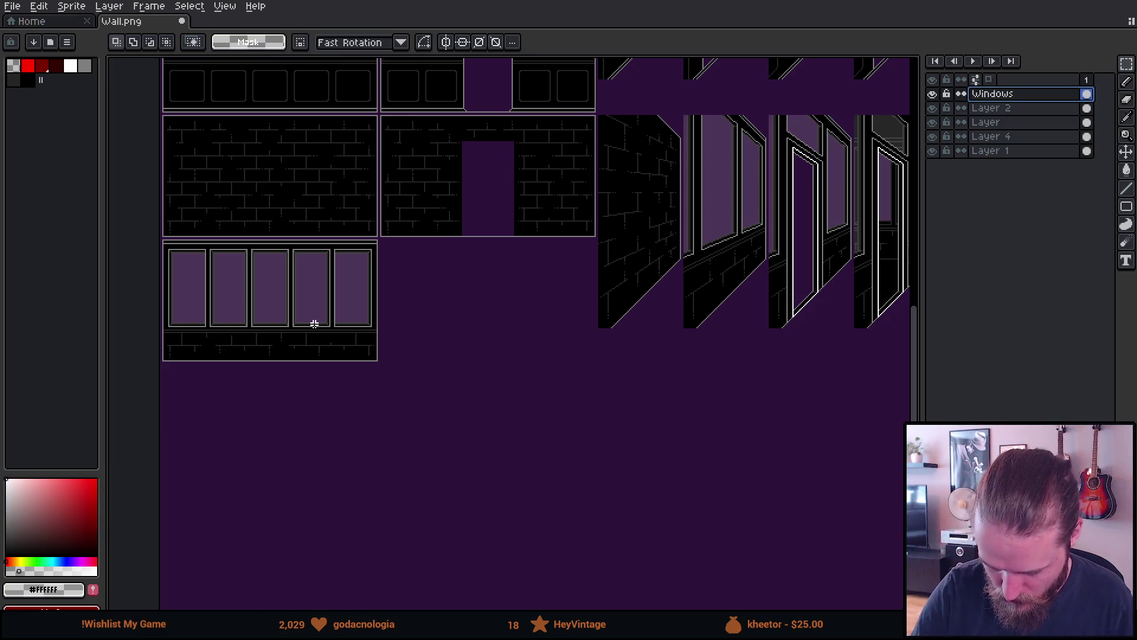
Move the five-pane window fills into open space, then select the Windows layer for editing.
{"action": "mouse_move", "coordinate": [162, 251]}
{"action": "left_mouse_down"}
{"action": "mouse_move", "coordinate": [291, 351]}
{"action": "mouse_move", "coordinate": [407, 392]}
{"action": "left_mouse_up"}
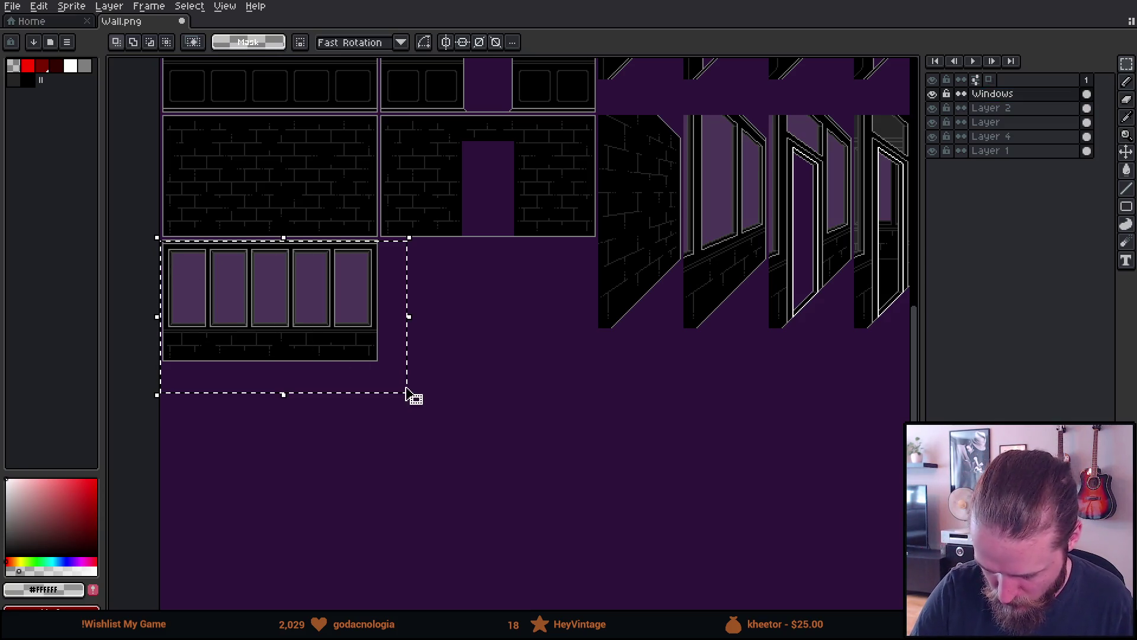
{"action": "mouse_move", "coordinate": [350, 297]}
{"action": "left_mouse_down"}
{"action": "mouse_move", "coordinate": [605, 459]}
{"action": "mouse_move", "coordinate": [673, 455]}
{"action": "mouse_move", "coordinate": [632, 440]}
{"action": "mouse_move", "coordinate": [394, 414]}
{"action": "left_mouse_up"}
{"action": "mouse_move", "coordinate": [338, 452]}
{"action": "left_mouse_down"}
{"action": "mouse_move", "coordinate": [838, 183]}
{"action": "mouse_move", "coordinate": [866, 146]}
{"action": "left_mouse_up"}
{"action": "left_click_drag", "start_coordinate": [788, 220], "coordinate": [538, 419]}
{"action": "left_click_drag", "start_coordinate": [599, 330], "coordinate": [641, 295]}
{"action": "left_click", "coordinate": [584, 434]}
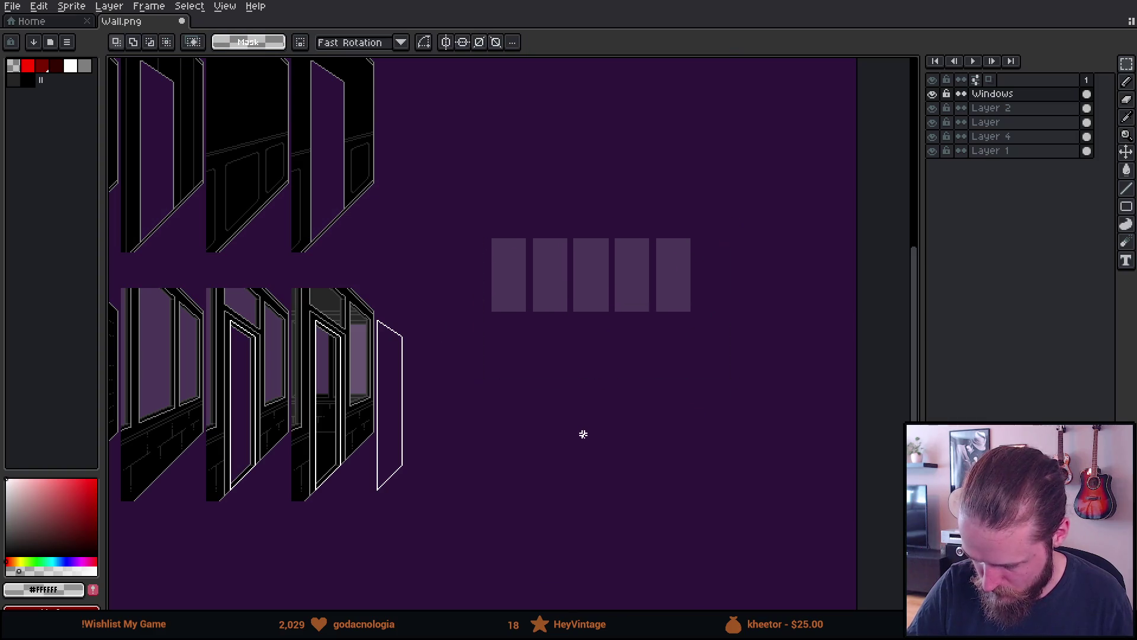
{"action": "left_click_drag", "start_coordinate": [437, 457], "coordinate": [678, 384]}
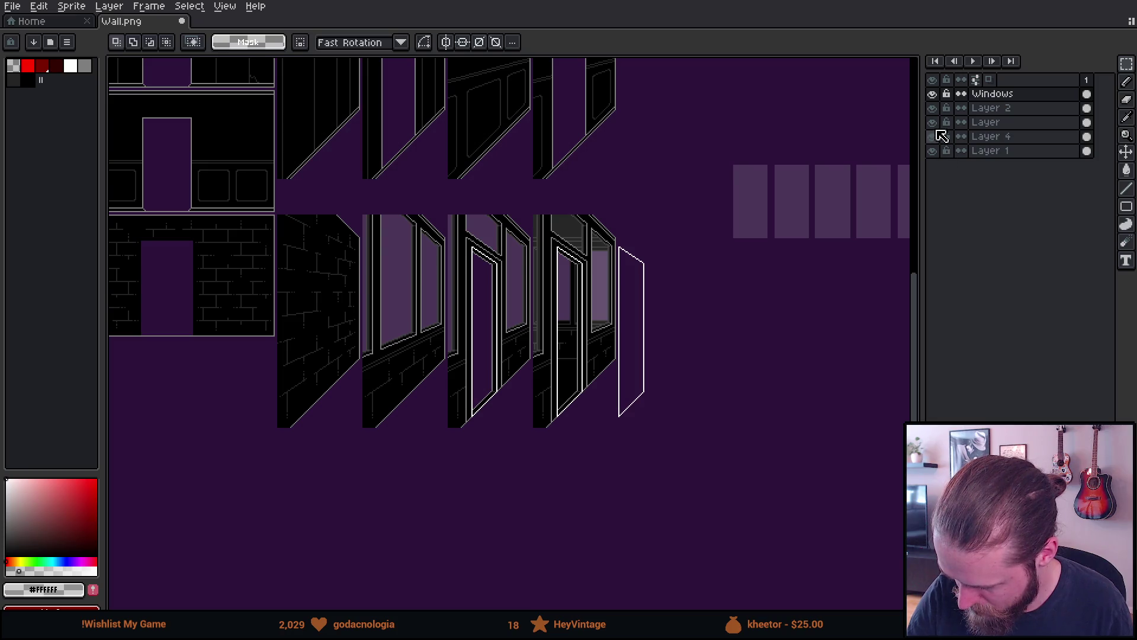
{"action": "left_click", "coordinate": [935, 122]}
{"action": "left_click", "coordinate": [933, 122]}
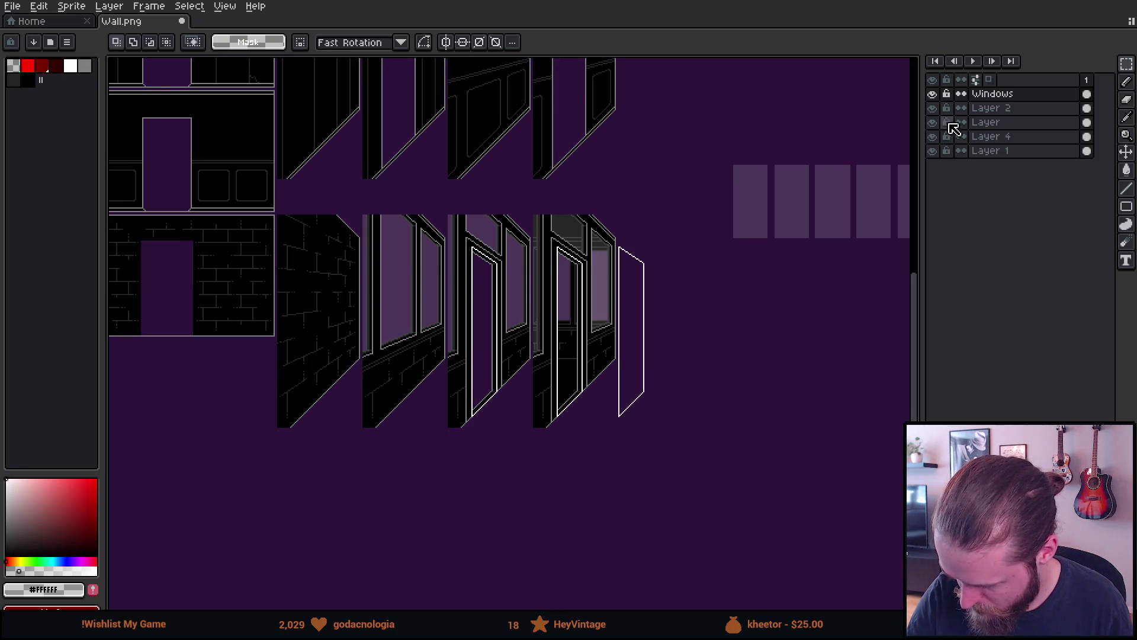
{"action": "left_click", "coordinate": [993, 94]}
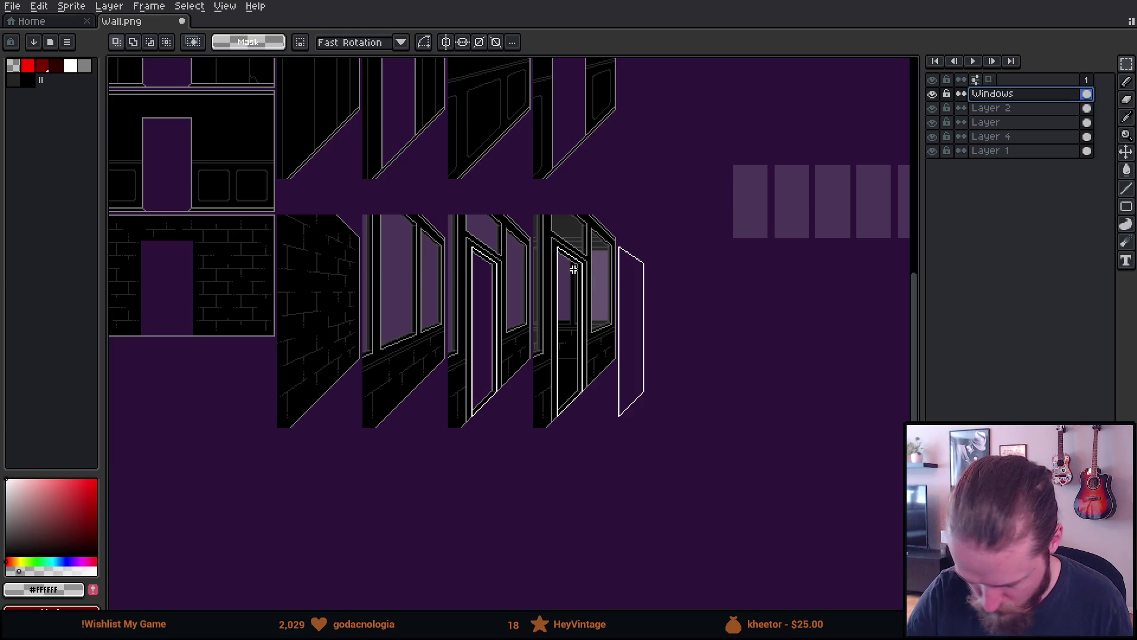
Move the two middle window panels slightly down on the Windows layer.
{"action": "mouse_move", "coordinate": [373, 253]}
{"action": "left_mouse_down"}
{"action": "mouse_move", "coordinate": [495, 437]}
{"action": "mouse_move", "coordinate": [532, 442]}
{"action": "left_mouse_up"}
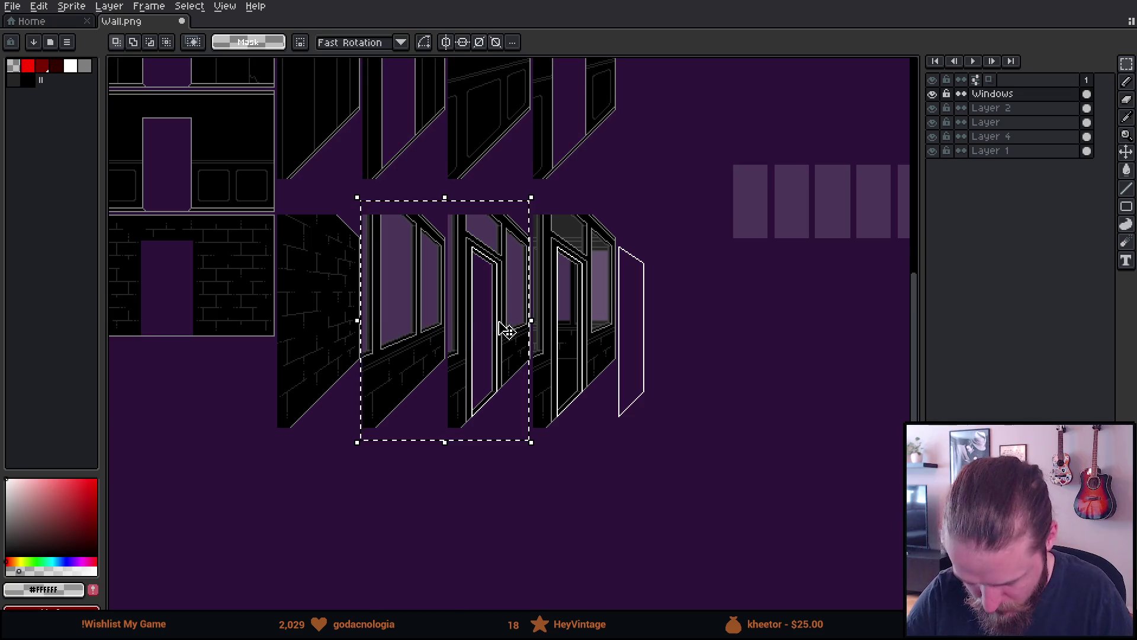
{"action": "scroll", "coordinate": [505, 361], "scroll_direction": "up", "scroll_amount": 2}
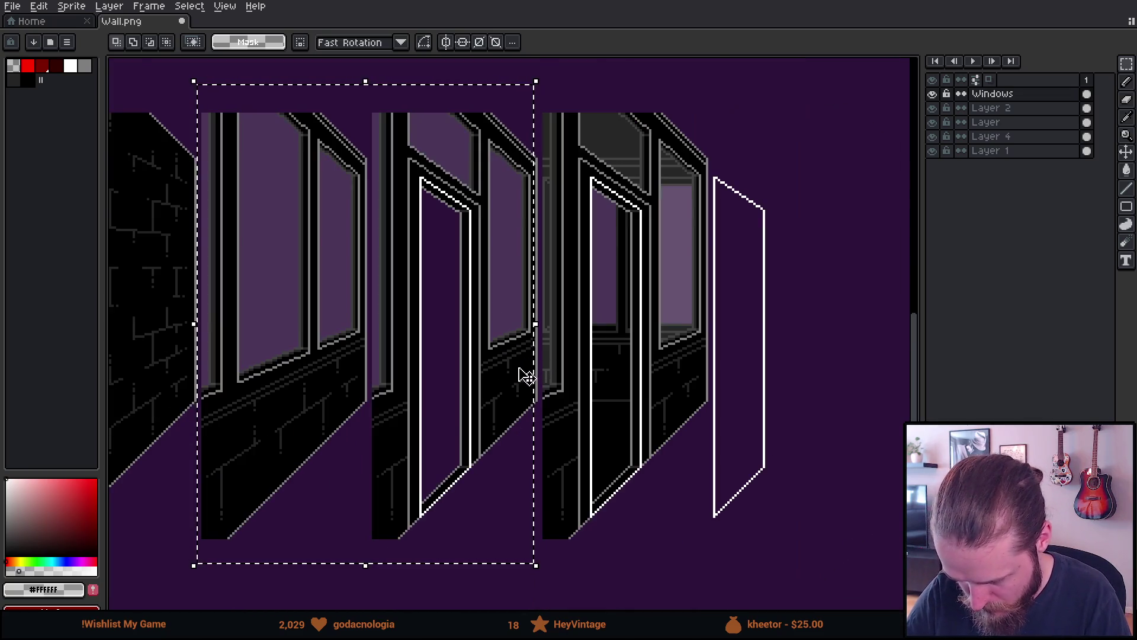
{"action": "scroll", "coordinate": [520, 375], "scroll_direction": "down", "scroll_amount": 3}
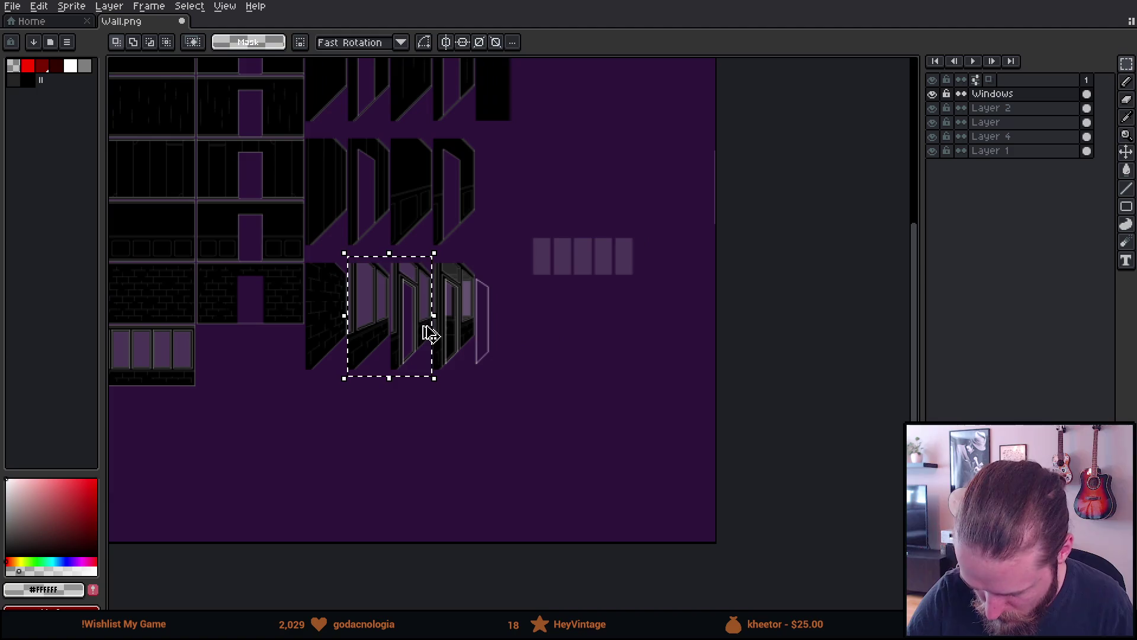
{"action": "mouse_move", "coordinate": [426, 338]}
{"action": "left_mouse_down"}
{"action": "mouse_move", "coordinate": [398, 312]}
{"action": "mouse_move", "coordinate": [382, 327]}
{"action": "mouse_move", "coordinate": [579, 363]}
{"action": "mouse_move", "coordinate": [564, 333]}
{"action": "mouse_move", "coordinate": [571, 339]}
{"action": "left_mouse_up"}
{"action": "left_click", "coordinate": [580, 451]}
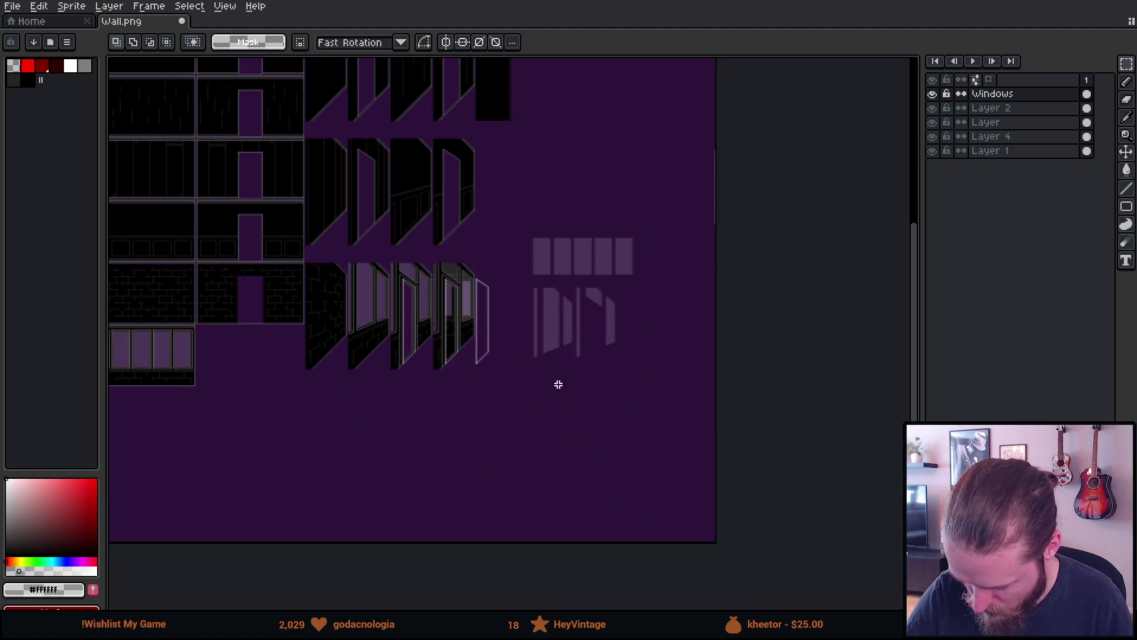
Hide the purple background layer so the tiles show on transparency.
{"action": "left_click_drag", "start_coordinate": [622, 421], "coordinate": [750, 412]}
{"action": "scroll", "coordinate": [713, 417], "scroll_direction": "up", "scroll_amount": 1}
{"action": "mouse_move", "coordinate": [635, 418]}
{"action": "left_mouse_down"}
{"action": "mouse_move", "coordinate": [813, 476]}
{"action": "mouse_move", "coordinate": [798, 465]}
{"action": "left_mouse_up"}
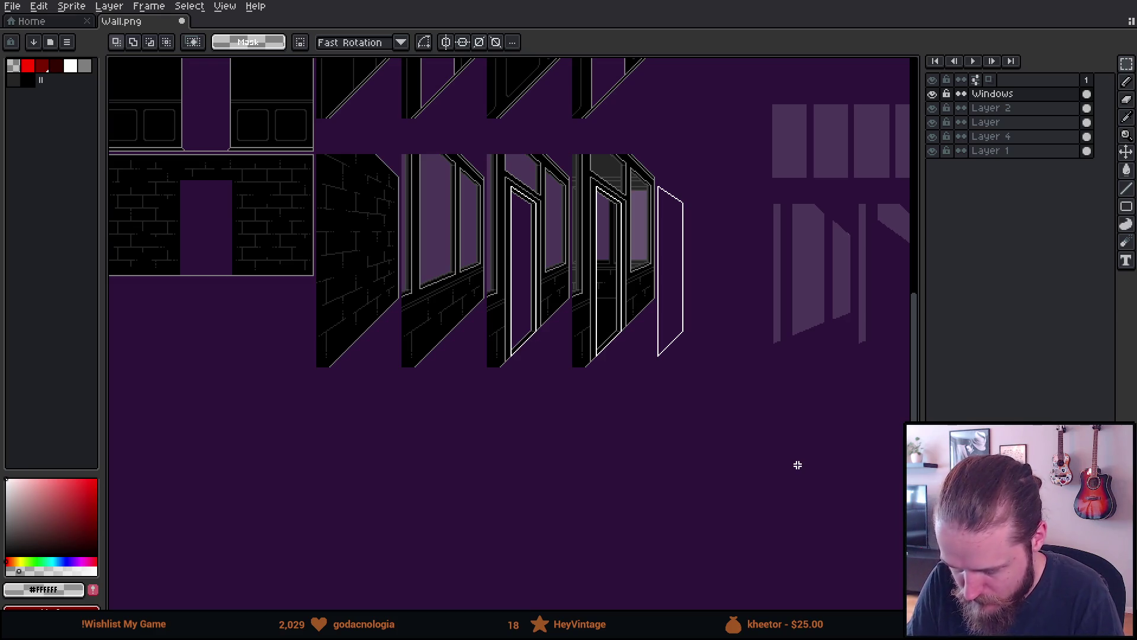
{"action": "scroll", "coordinate": [798, 465], "scroll_direction": "down", "scroll_amount": 1}
{"action": "scroll", "coordinate": [828, 393], "scroll_direction": "up", "scroll_amount": 1}
{"action": "mouse_move", "coordinate": [828, 393]}
{"action": "left_mouse_down"}
{"action": "mouse_move", "coordinate": [744, 439]}
{"action": "mouse_move", "coordinate": [755, 443]}
{"action": "left_mouse_up"}
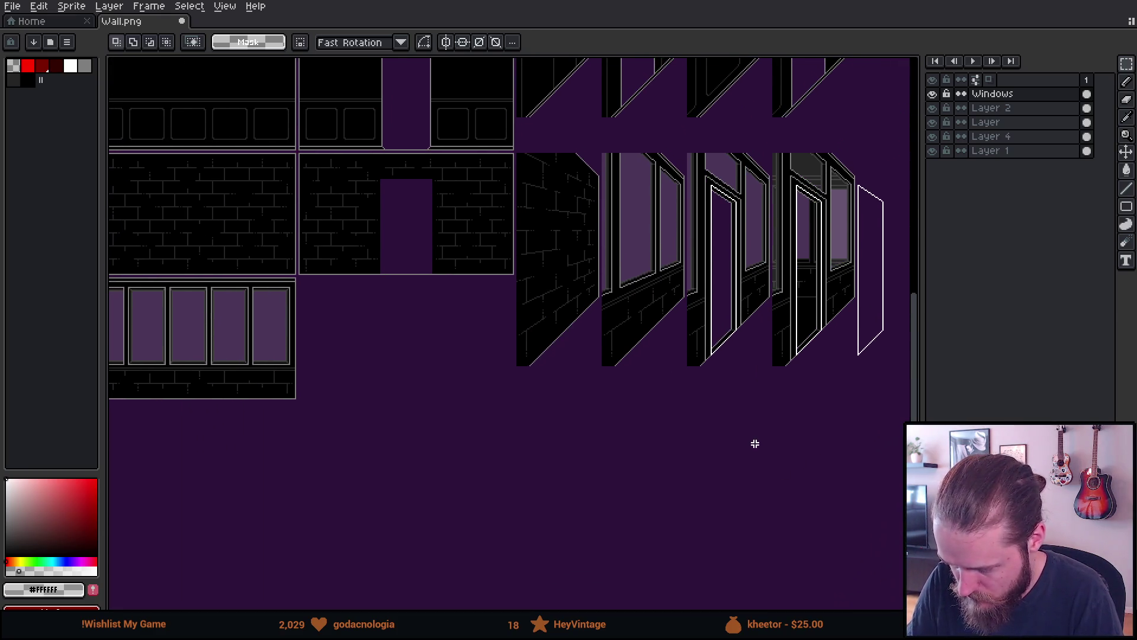
{"action": "left_click", "coordinate": [932, 150]}
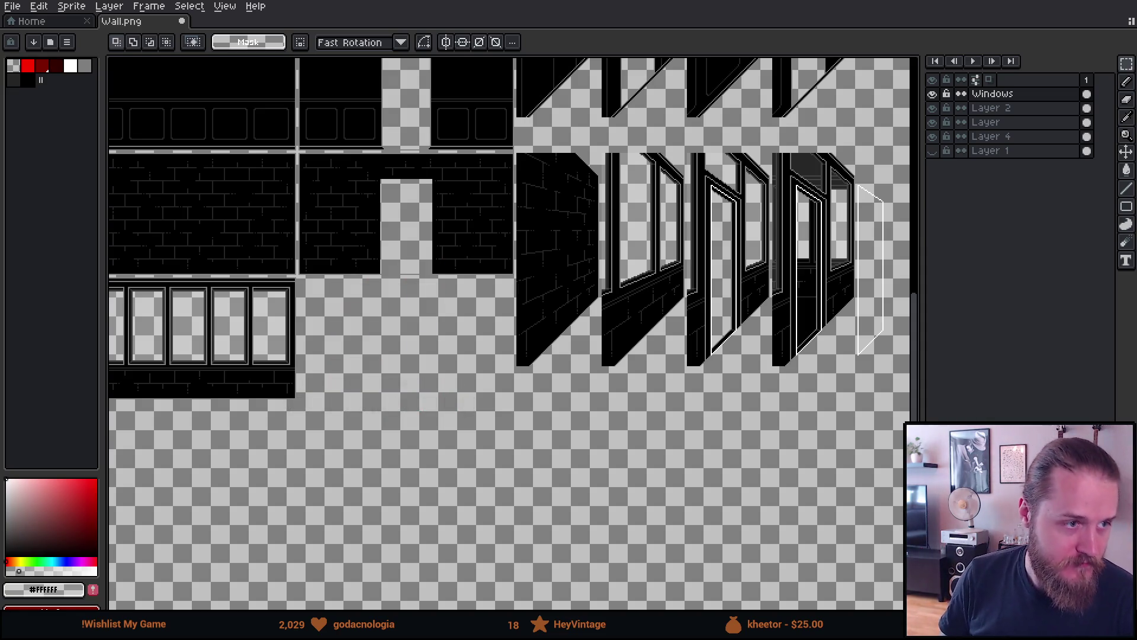
Switch to Unity so Wall.png reimports, and compare the conservatory in Scene and Game views.
{"action": "key", "text": "alt+Tab"}
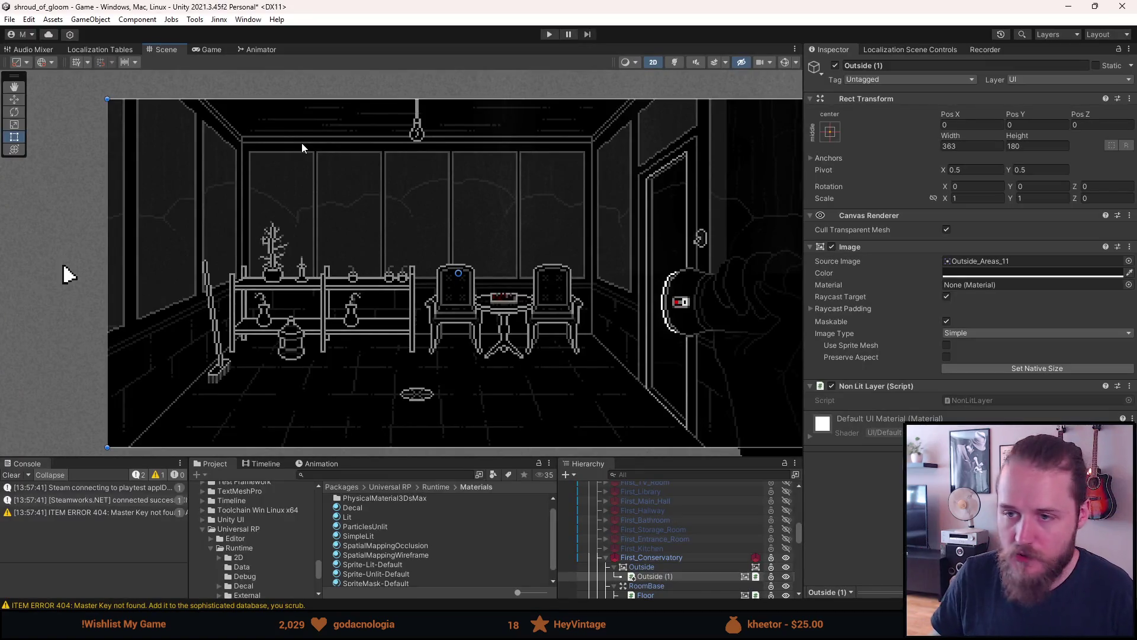
{"action": "left_click_drag", "start_coordinate": [436, 460], "coordinate": [436, 521]}
{"action": "mouse_move", "coordinate": [436, 415]}
{"action": "left_mouse_down"}
{"action": "mouse_move", "coordinate": [403, 401]}
{"action": "mouse_move", "coordinate": [414, 403]}
{"action": "left_mouse_up"}
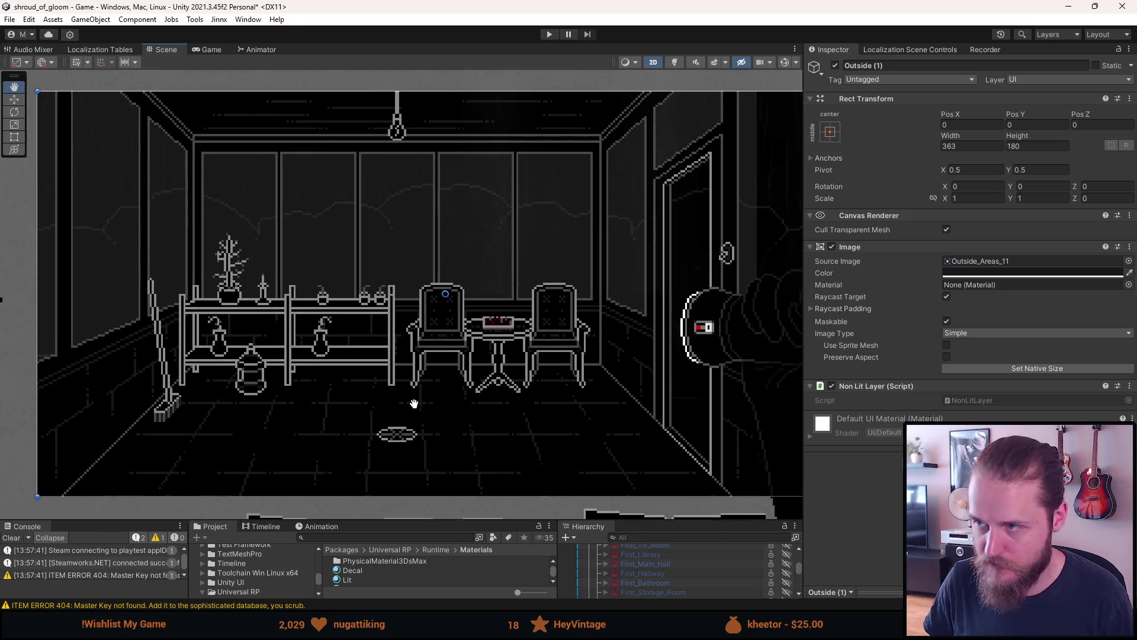
{"action": "left_click", "coordinate": [210, 50]}
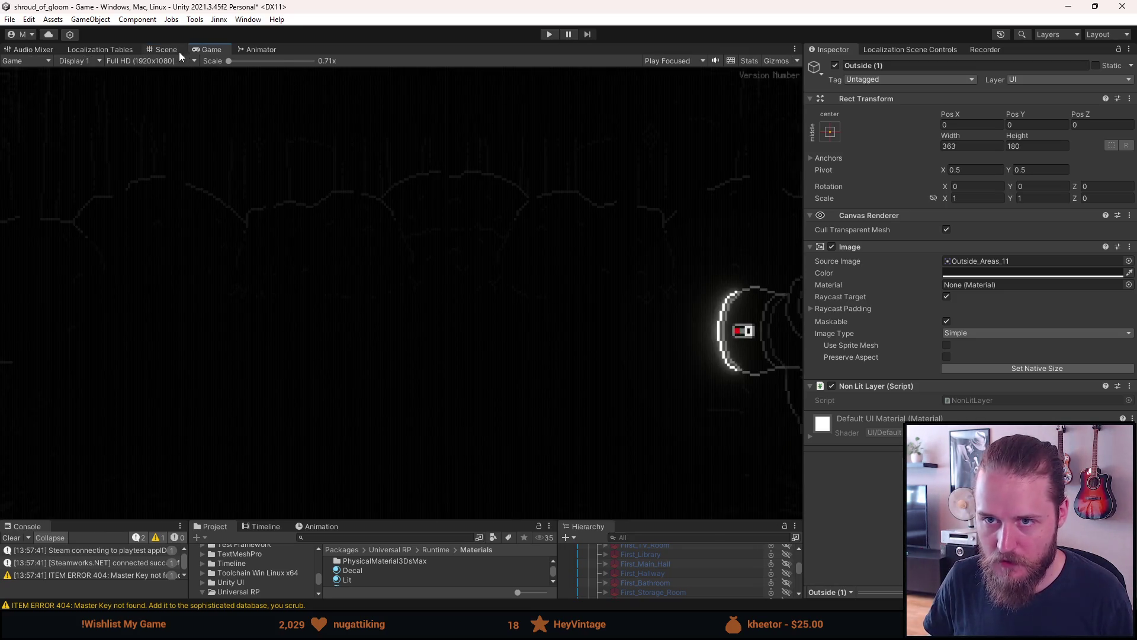
{"action": "left_click", "coordinate": [177, 51]}
{"action": "left_click_drag", "start_coordinate": [413, 266], "coordinate": [412, 259]}
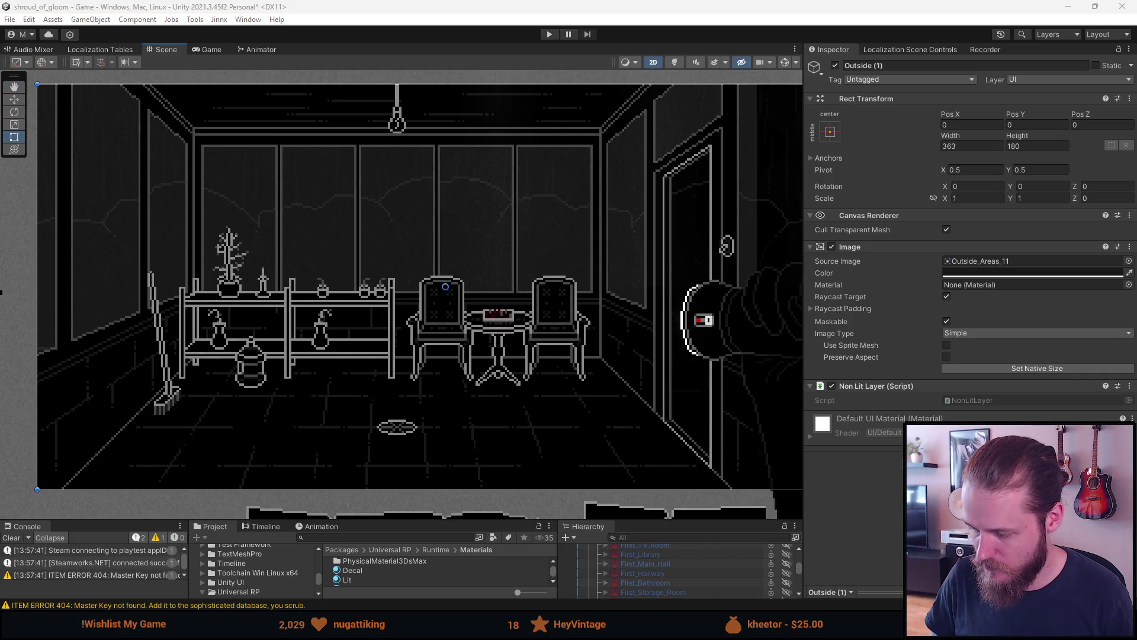
{"action": "left_click", "coordinate": [398, 11]}
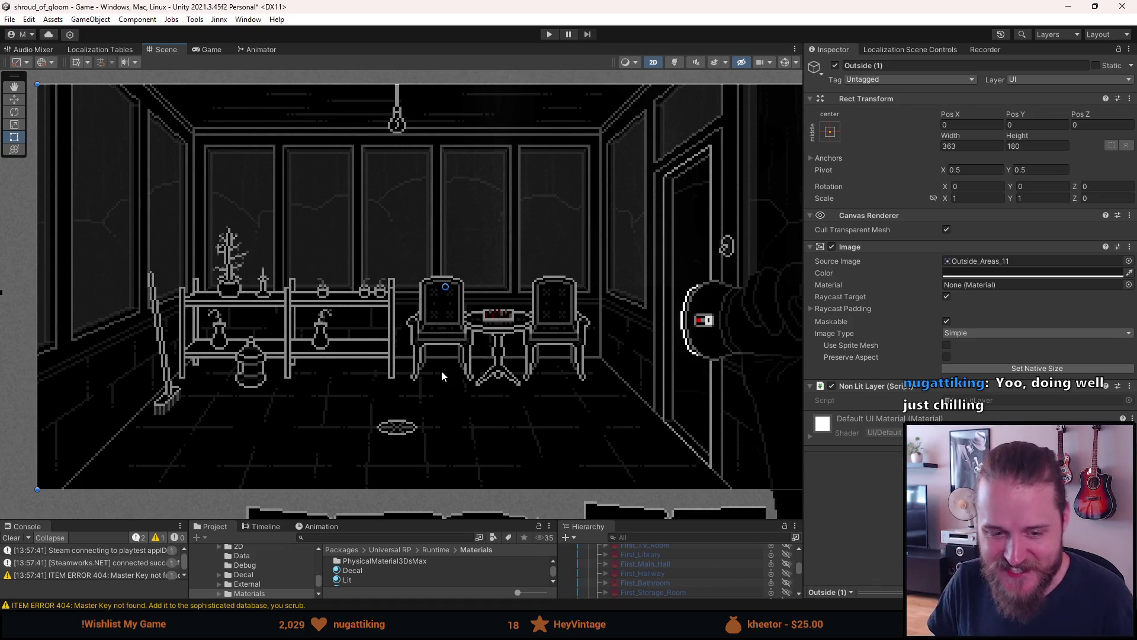
Frame Outside (1) in the scene view, preview it in Game view, and clear the Console.
{"action": "left_click_drag", "start_coordinate": [441, 373], "coordinate": [429, 348]}
{"action": "key", "text": "f"}
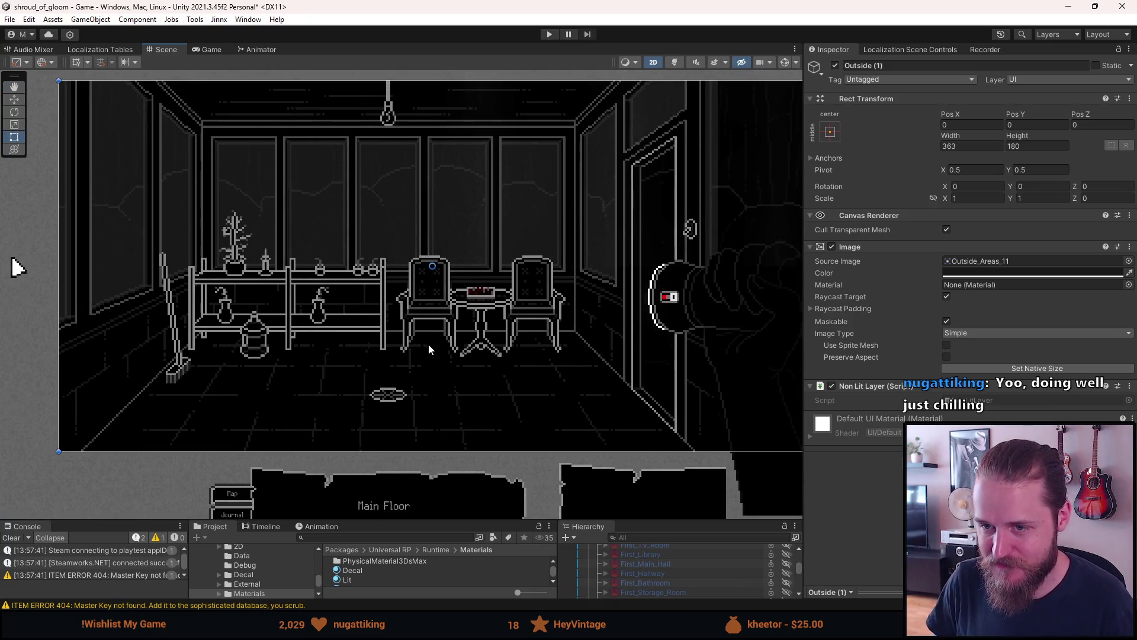
{"action": "key", "text": "f"}
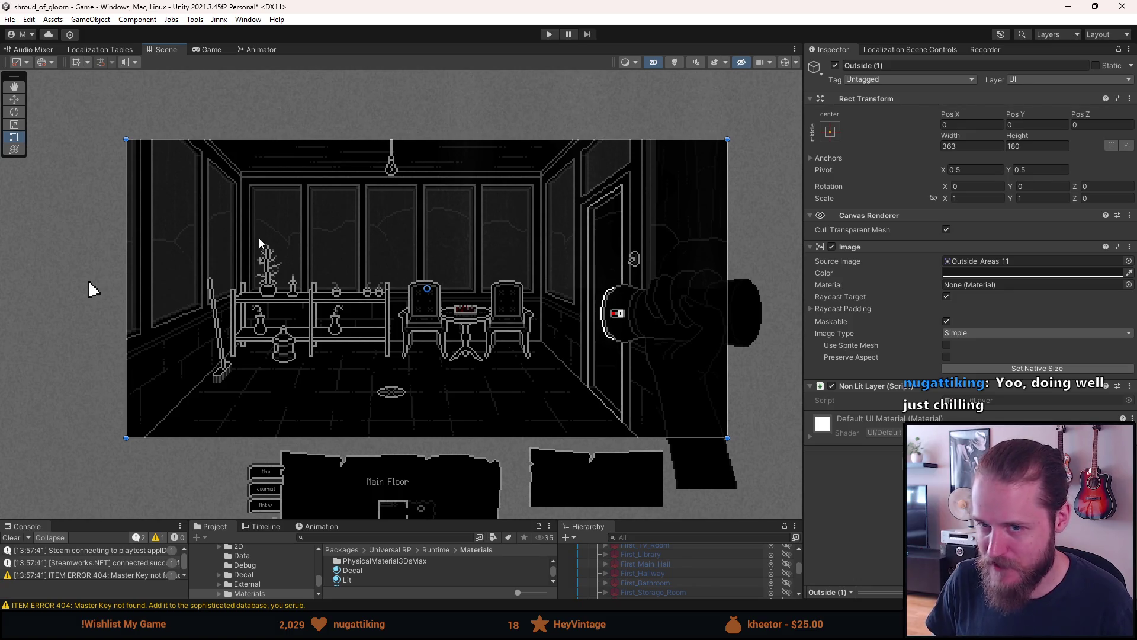
{"action": "scroll", "coordinate": [363, 268], "scroll_direction": "up", "scroll_amount": 1}
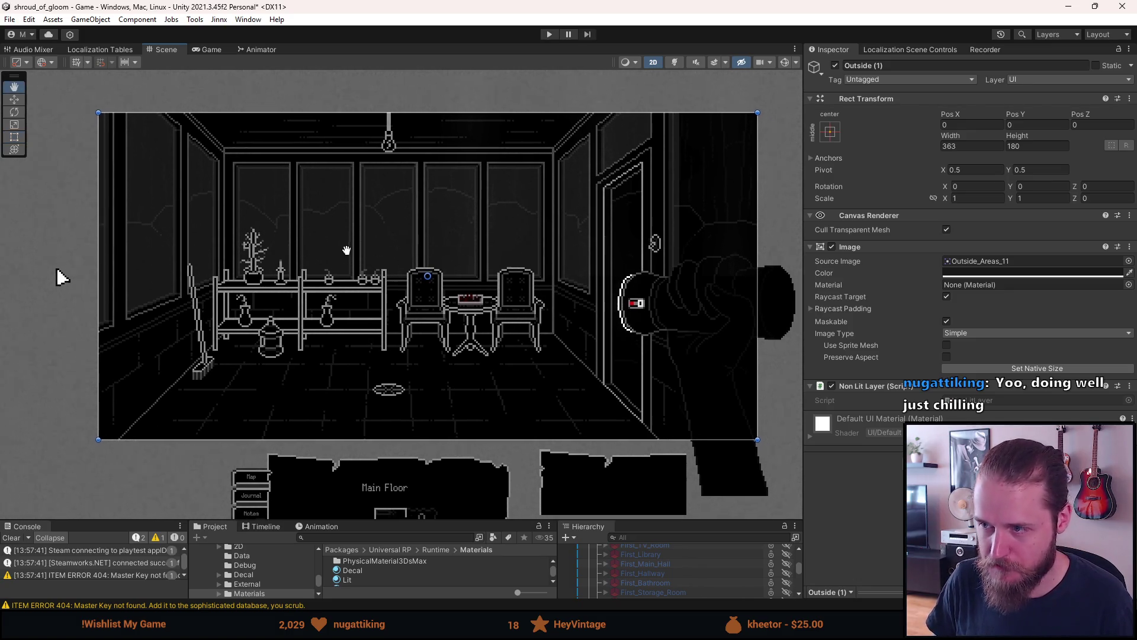
{"action": "mouse_move", "coordinate": [363, 269]}
{"action": "left_mouse_down"}
{"action": "mouse_move", "coordinate": [358, 242]}
{"action": "mouse_move", "coordinate": [389, 208]}
{"action": "mouse_move", "coordinate": [384, 228]}
{"action": "left_mouse_up"}
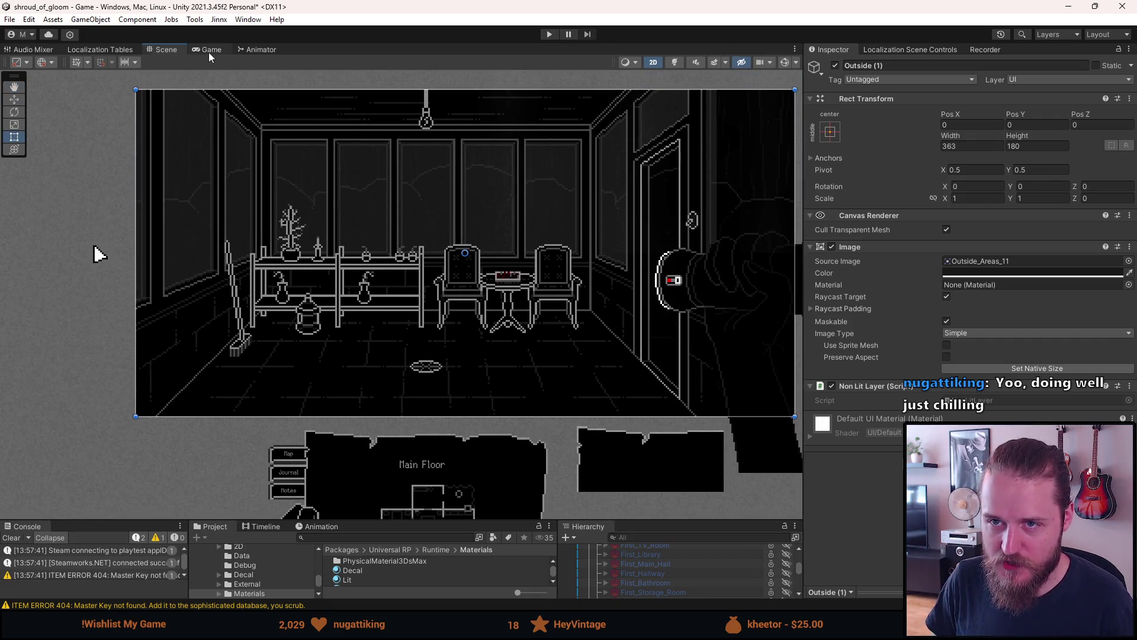
{"action": "left_click", "coordinate": [209, 52]}
{"action": "left_click", "coordinate": [172, 51]}
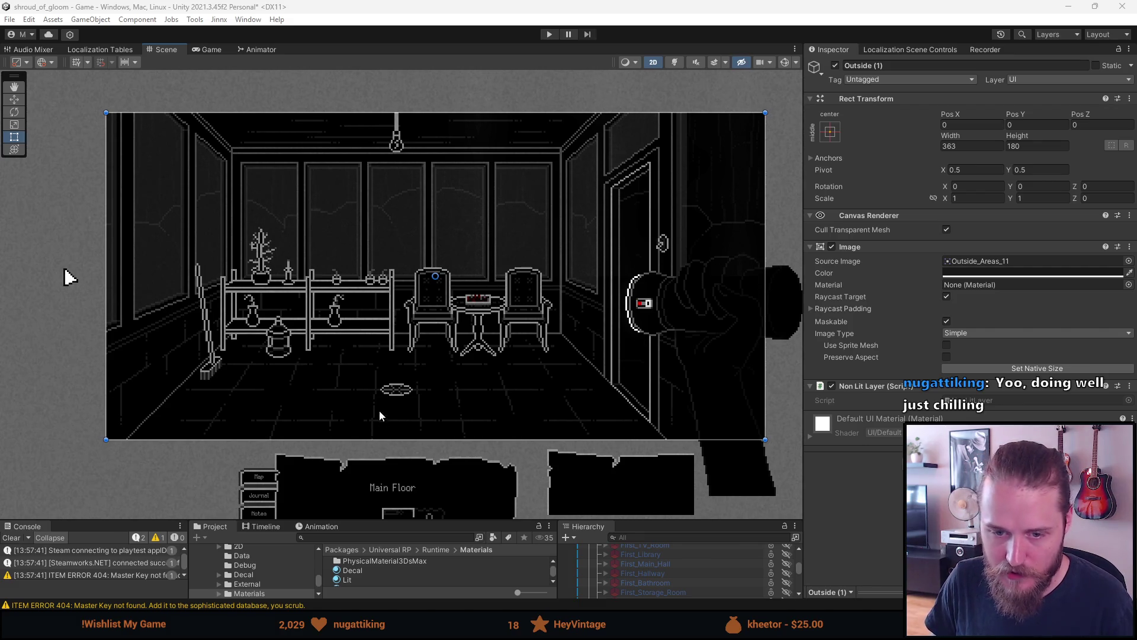
{"action": "left_click", "coordinate": [13, 537]}
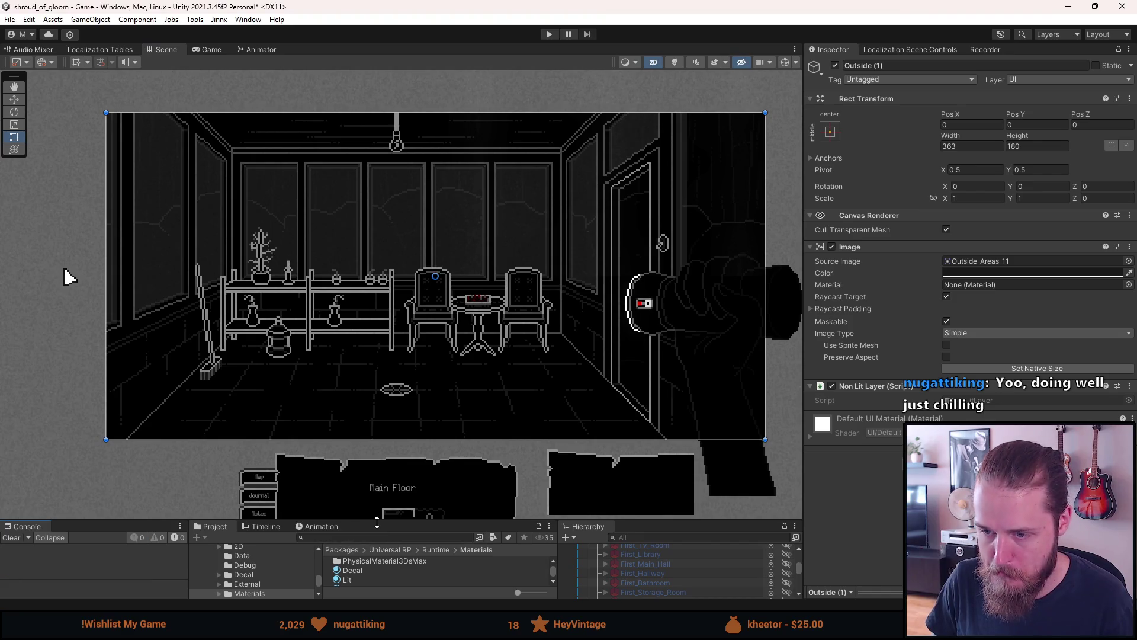
{"action": "left_click_drag", "start_coordinate": [24, 521], "coordinate": [24, 461]}
{"action": "scroll", "coordinate": [681, 566], "scroll_direction": "down", "scroll_amount": 3}
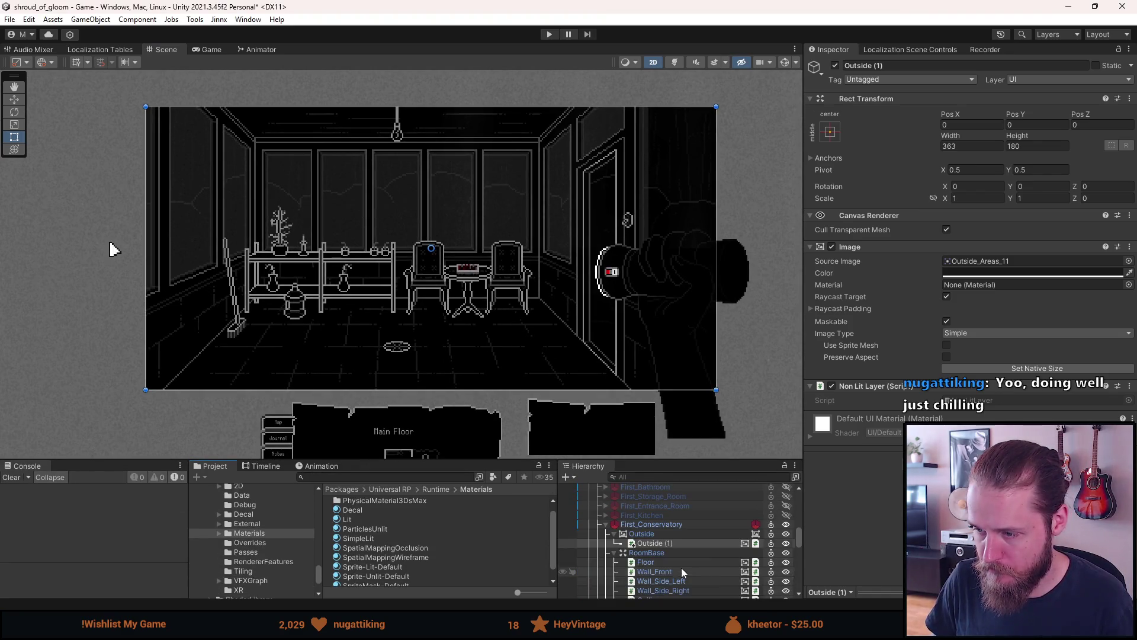
Select Outside (1) in the Hierarchy and dismiss its context menu without changes.
{"action": "left_click", "coordinate": [660, 545]}
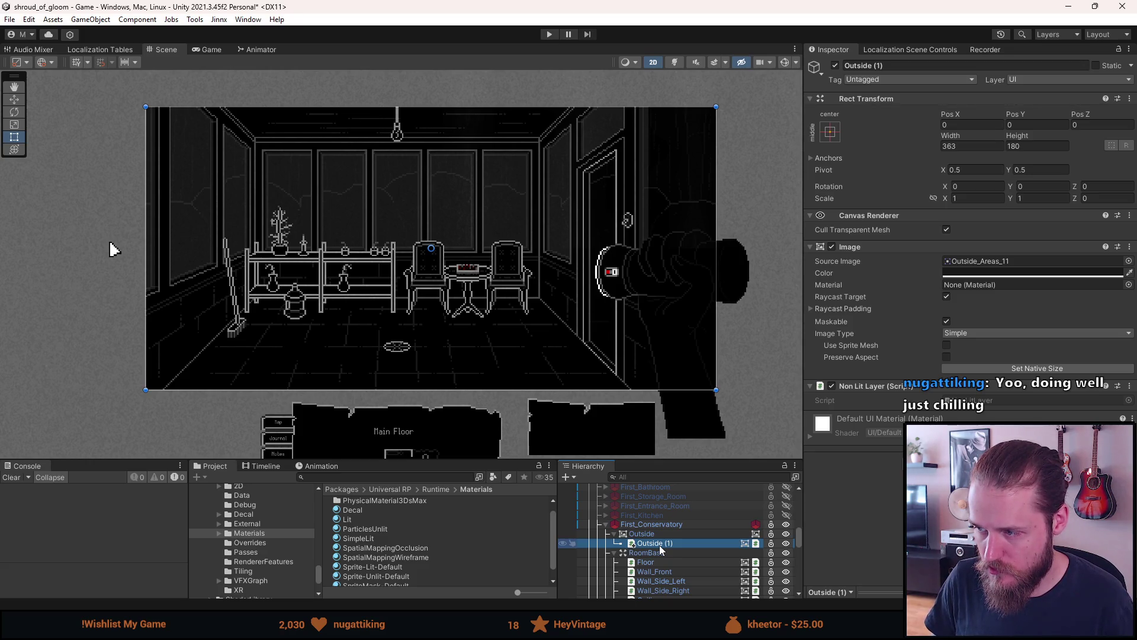
{"action": "right_click", "coordinate": [661, 550]}
{"action": "mouse_move", "coordinate": [793, 226]}
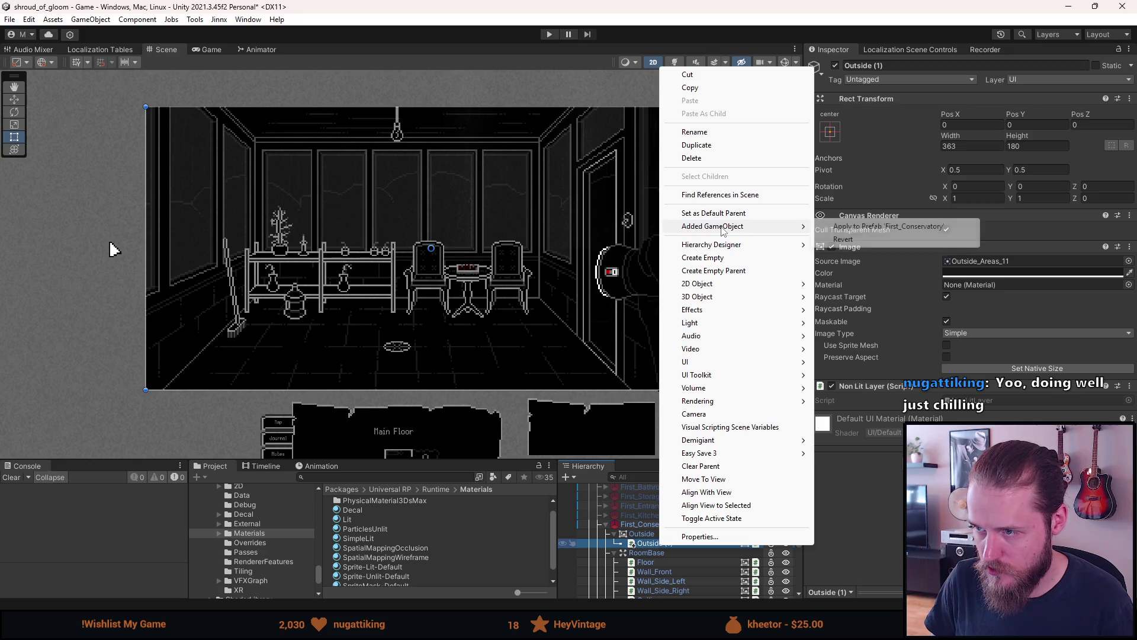
{"action": "left_click", "coordinate": [841, 228]}
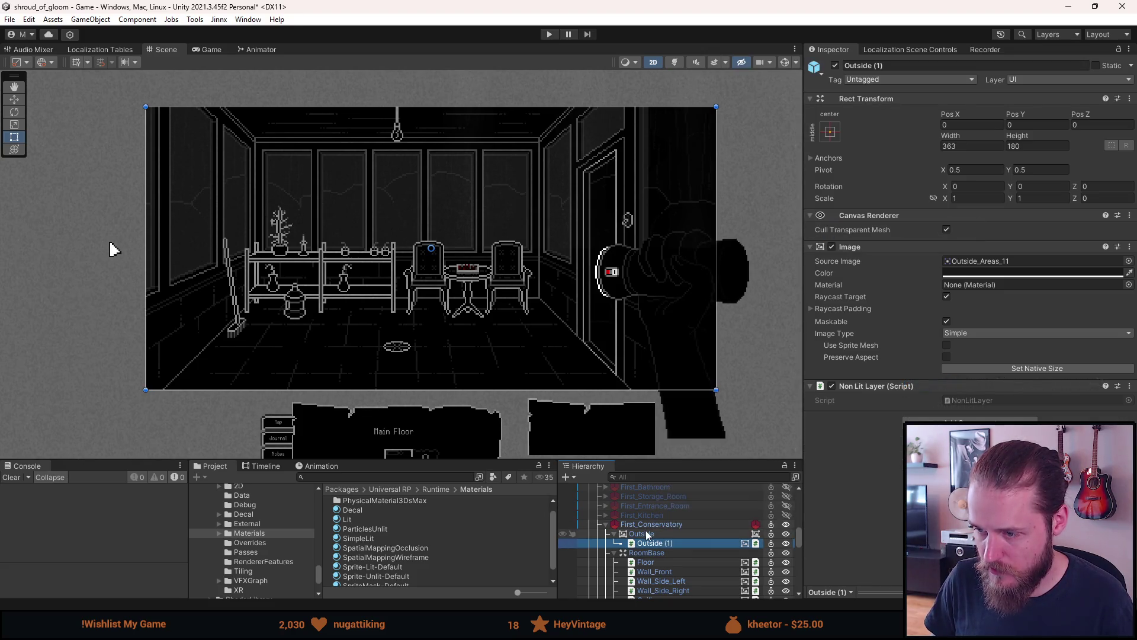
{"action": "scroll", "coordinate": [646, 535], "scroll_direction": "down", "scroll_amount": 2}
{"action": "scroll", "coordinate": [651, 538], "scroll_direction": "down", "scroll_amount": 2}
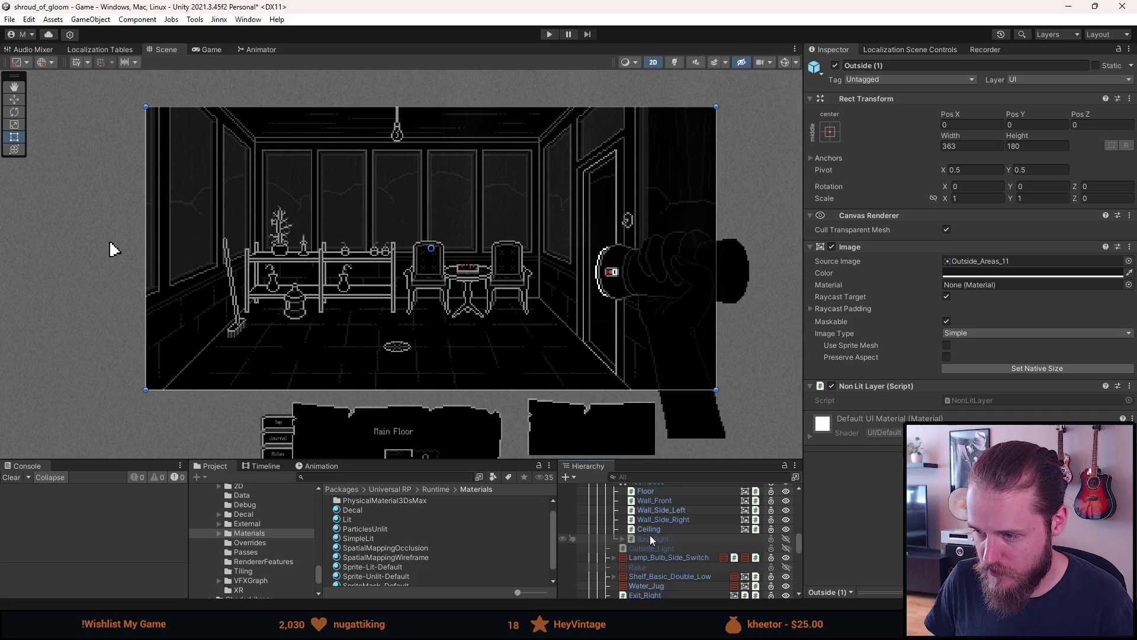
{"action": "scroll", "coordinate": [651, 538], "scroll_direction": "up", "scroll_amount": 2}
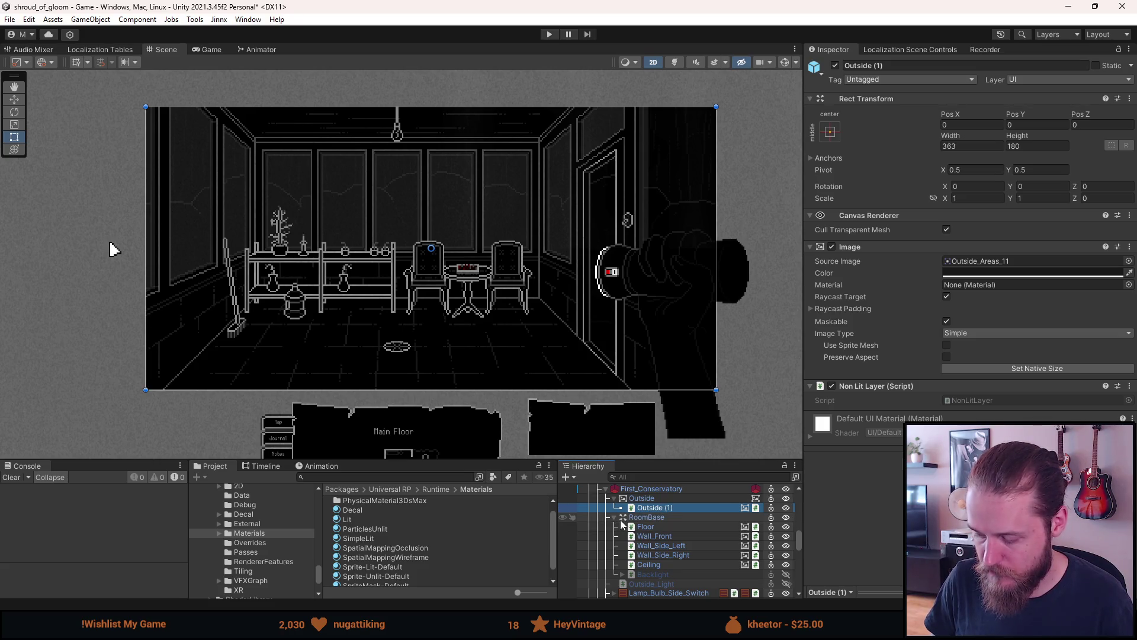
{"action": "scroll", "coordinate": [640, 516], "scroll_direction": "up", "scroll_amount": 2}
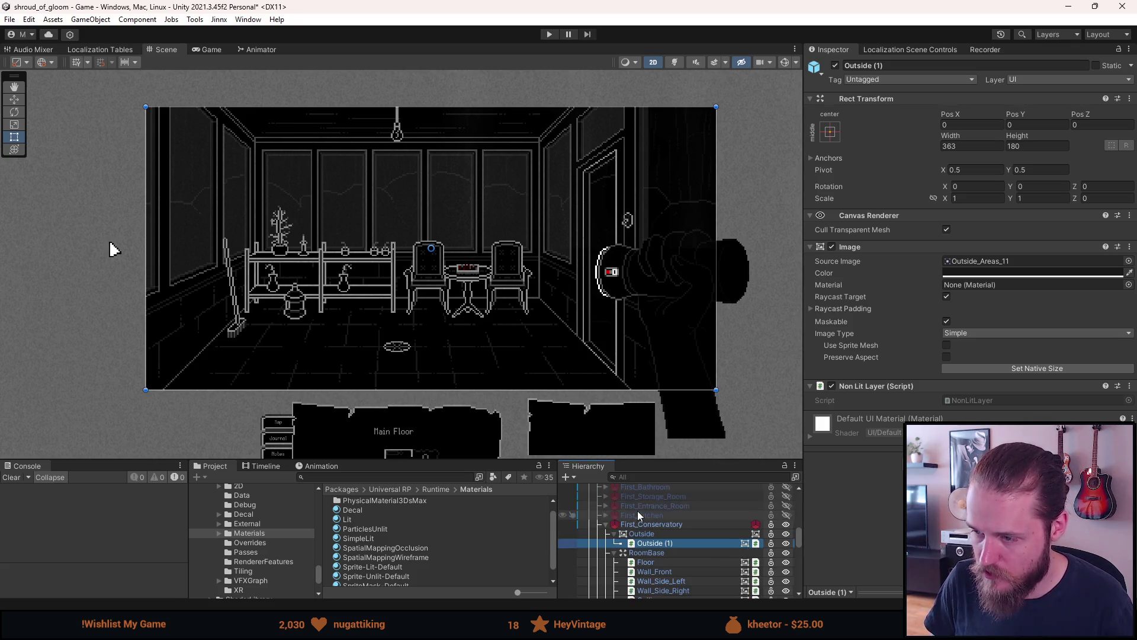
Hide First_Conservatory, show Outside_Back_Garden in the scene, and switch to Game view.
{"action": "left_click", "coordinate": [606, 524]}
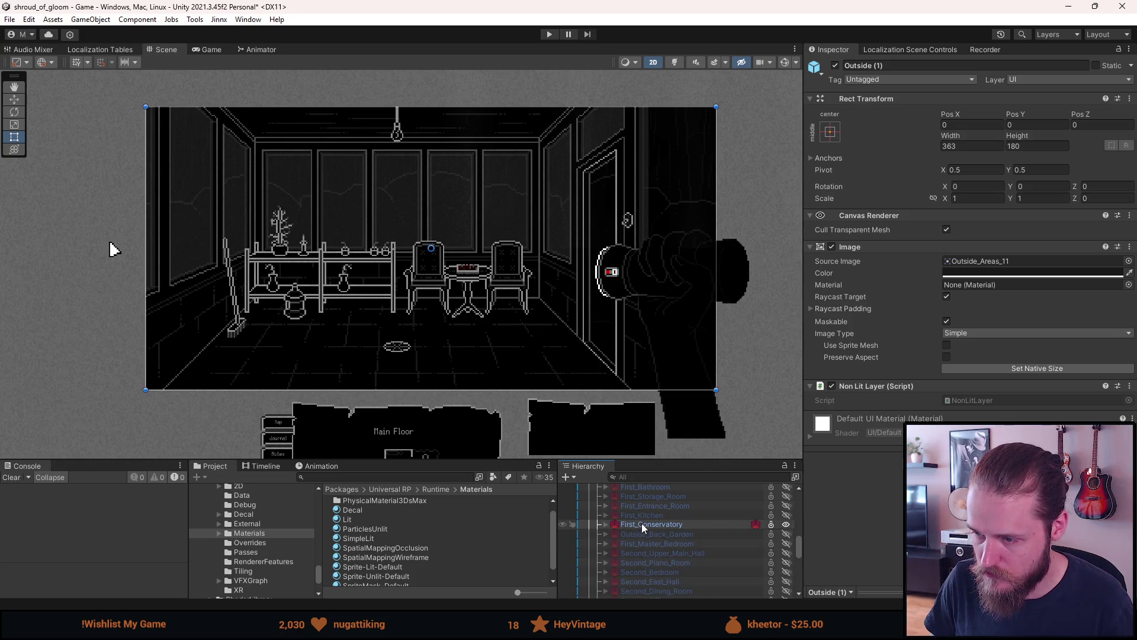
{"action": "key", "text": "h"}
{"action": "left_click", "coordinate": [639, 532]}
{"action": "key", "text": "h"}
{"action": "scroll", "coordinate": [158, 179], "scroll_direction": "up", "scroll_amount": 5}
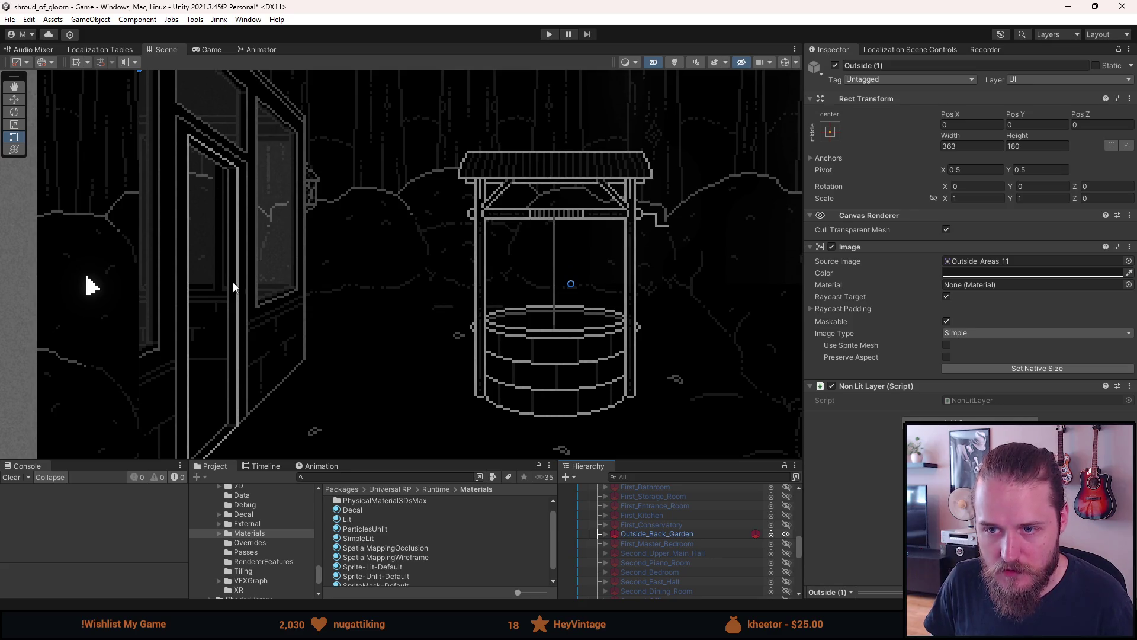
{"action": "left_click", "coordinate": [211, 50]}
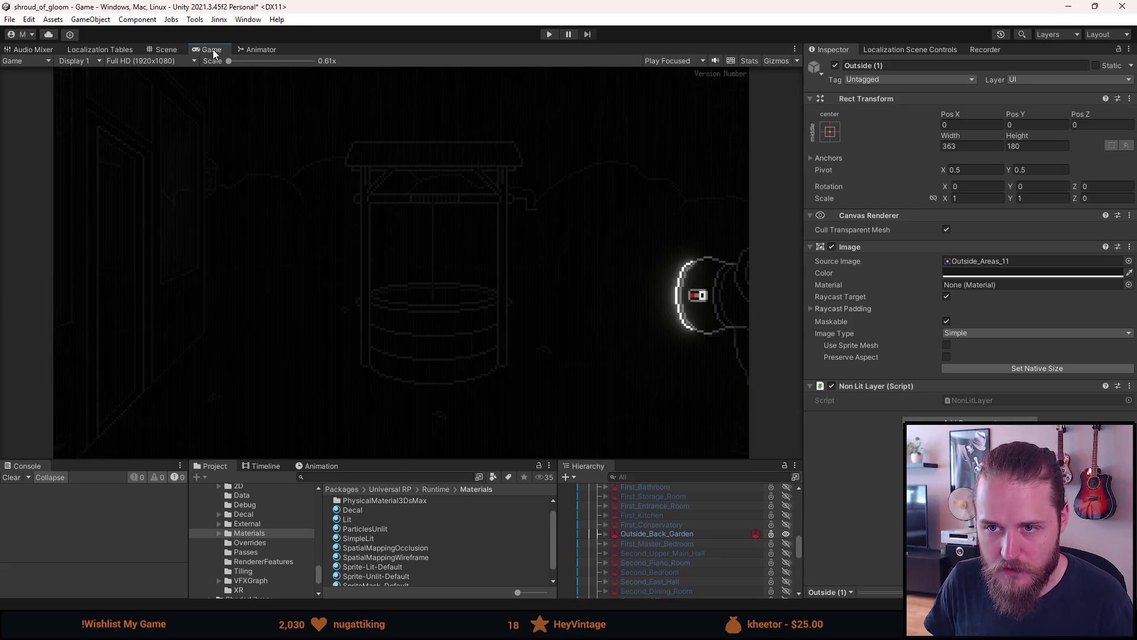
Enter Play mode and walk between the back garden and conservatory through the doors four times.
{"action": "left_click", "coordinate": [551, 33]}
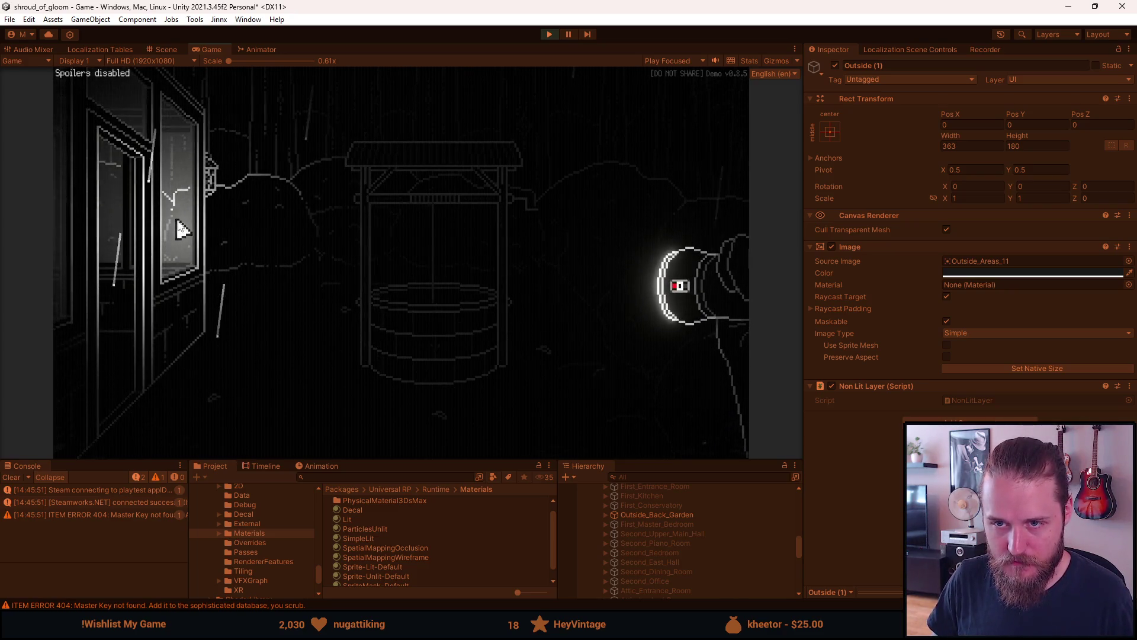
{"action": "left_click", "coordinate": [133, 205]}
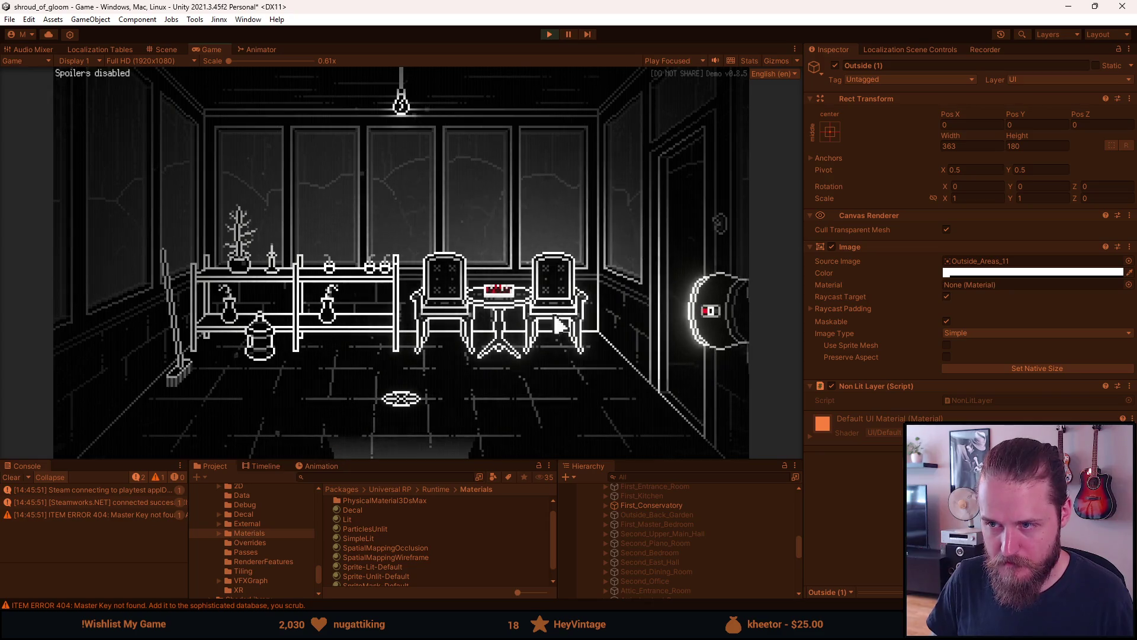
{"action": "left_click", "coordinate": [655, 246]}
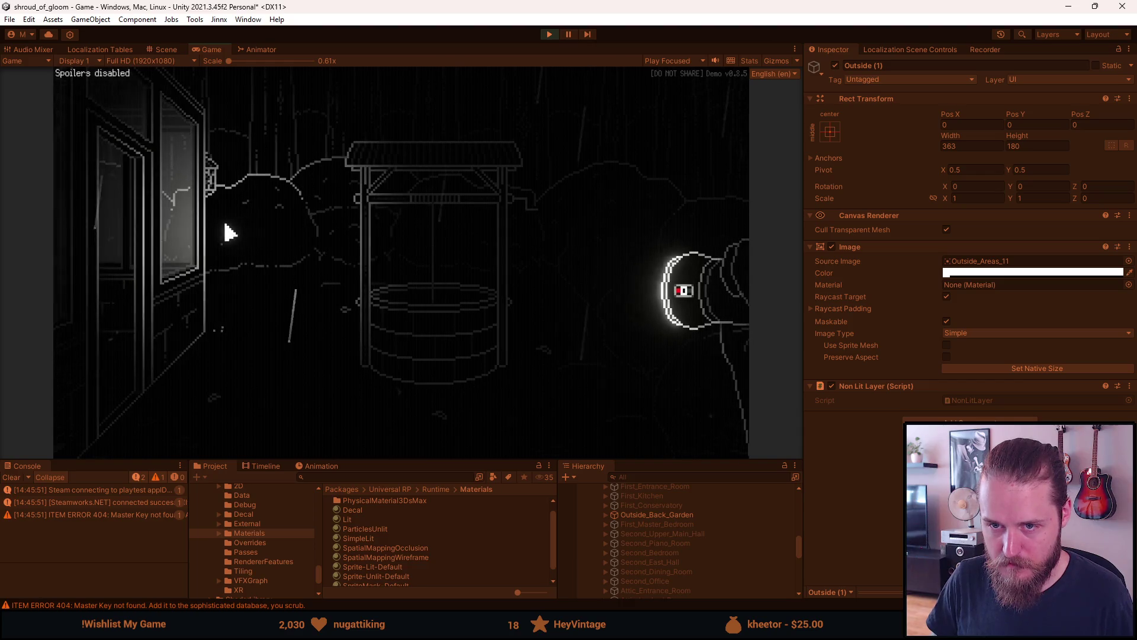
{"action": "left_click", "coordinate": [128, 216]}
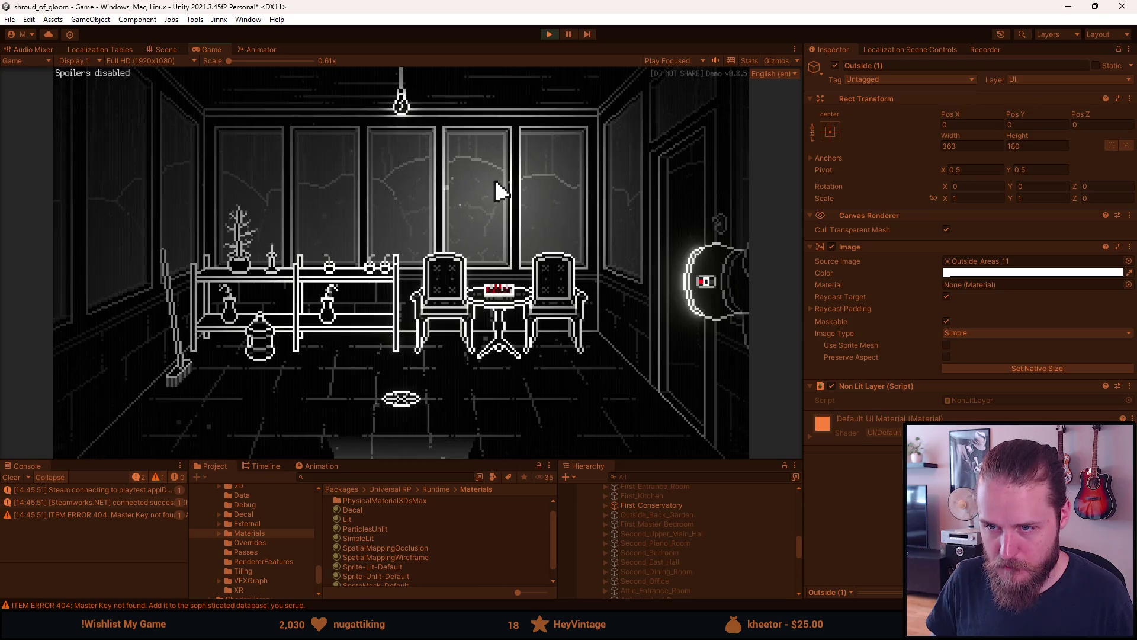
{"action": "left_click", "coordinate": [683, 191]}
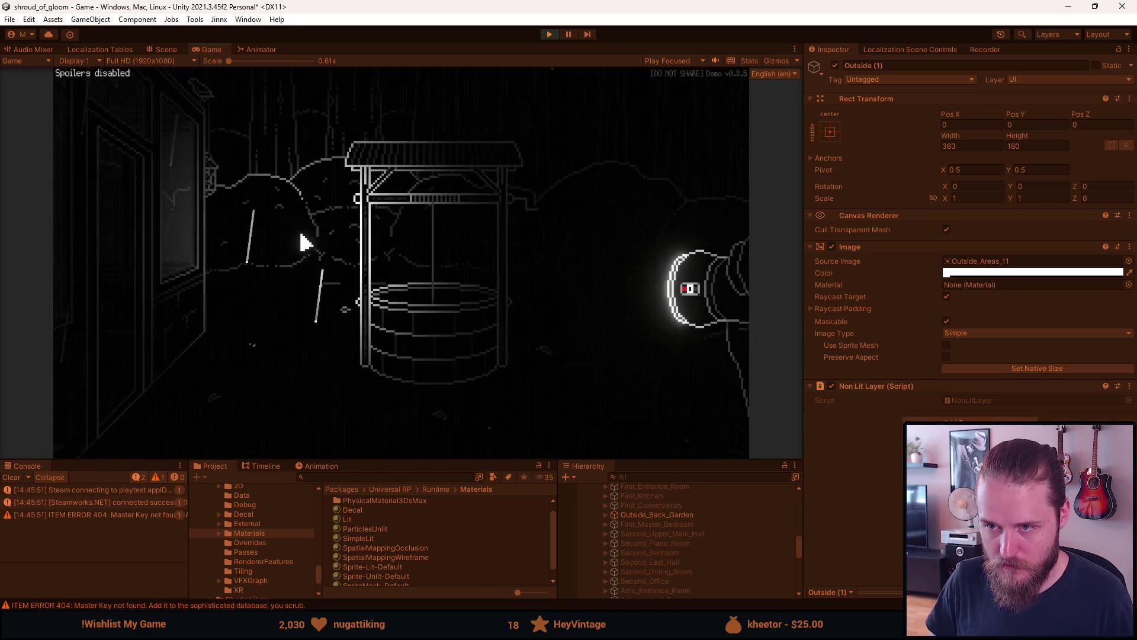
{"action": "left_click", "coordinate": [104, 244]}
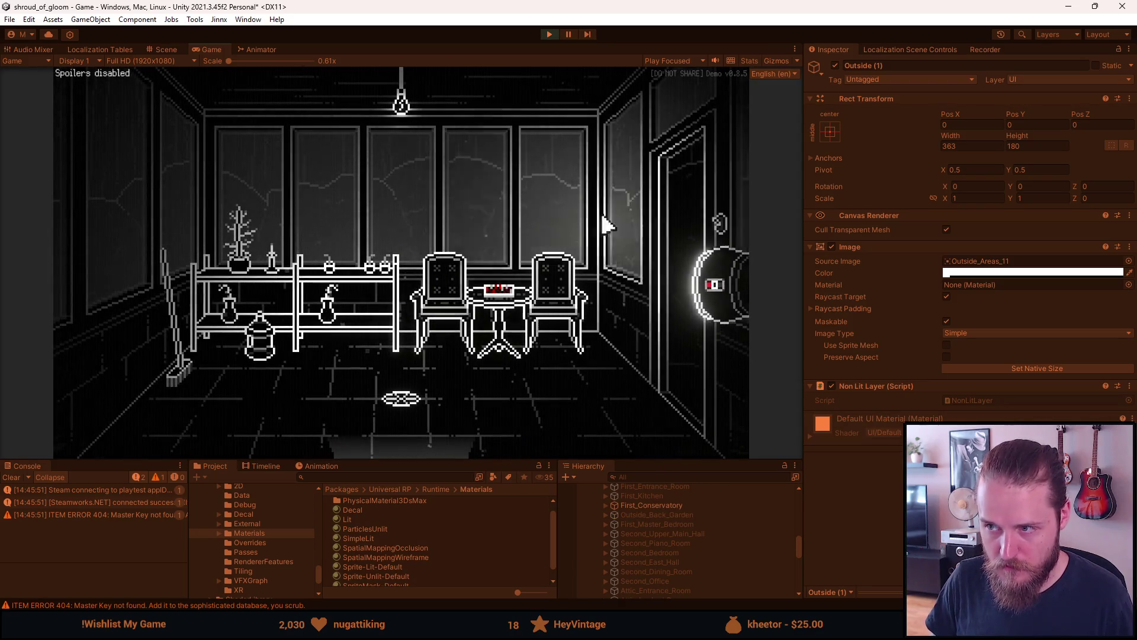
{"action": "left_click", "coordinate": [610, 223]}
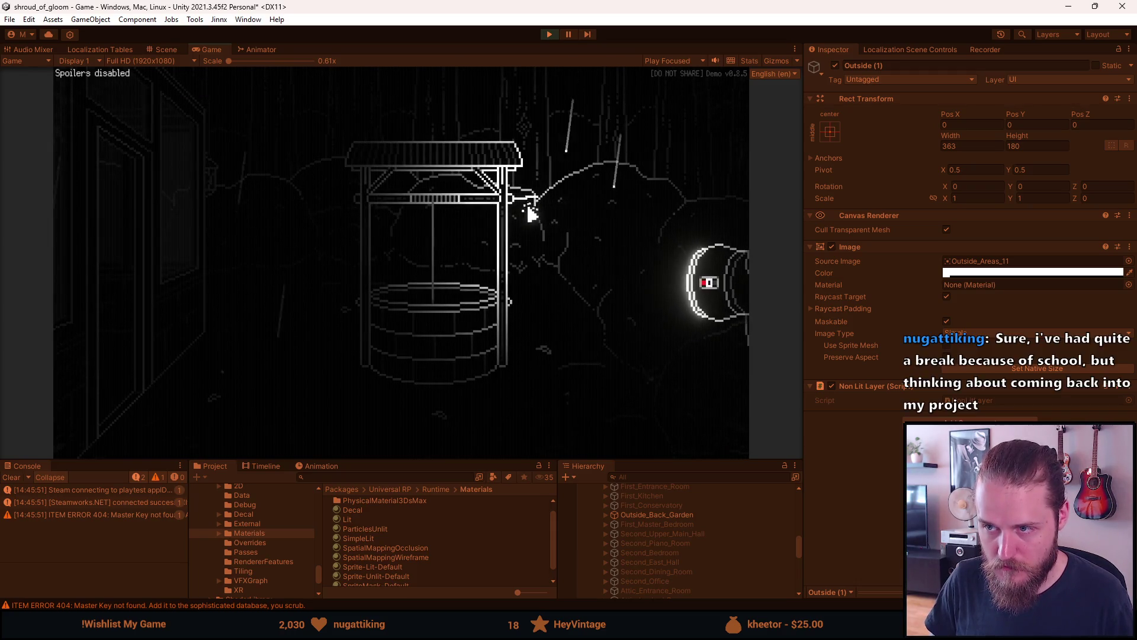
{"action": "left_click", "coordinate": [152, 190]}
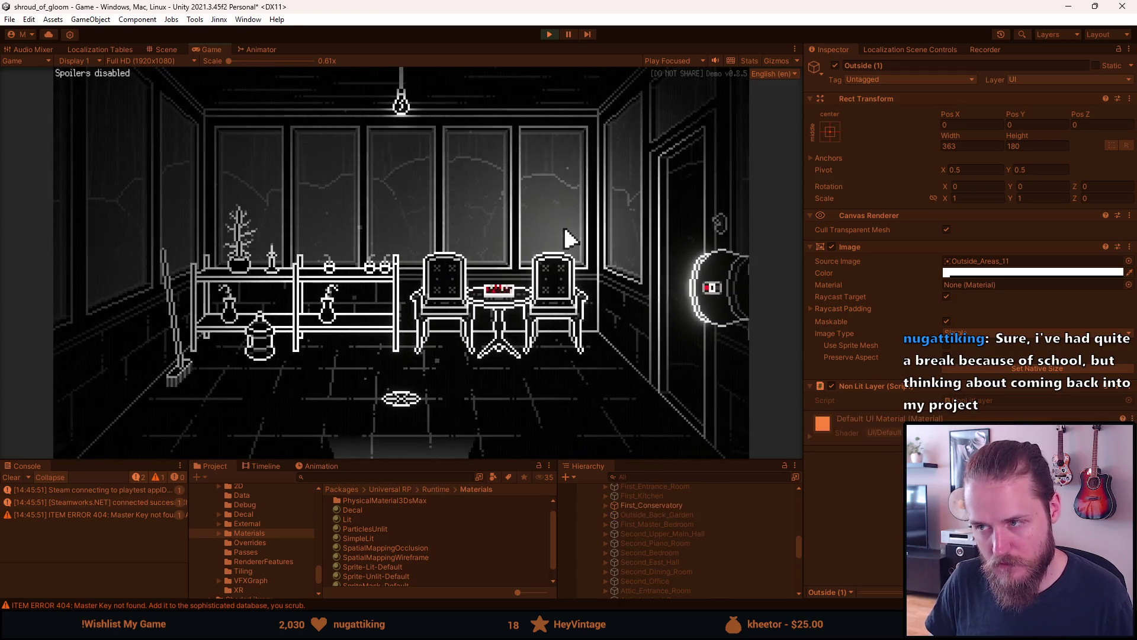
{"action": "left_click", "coordinate": [645, 216]}
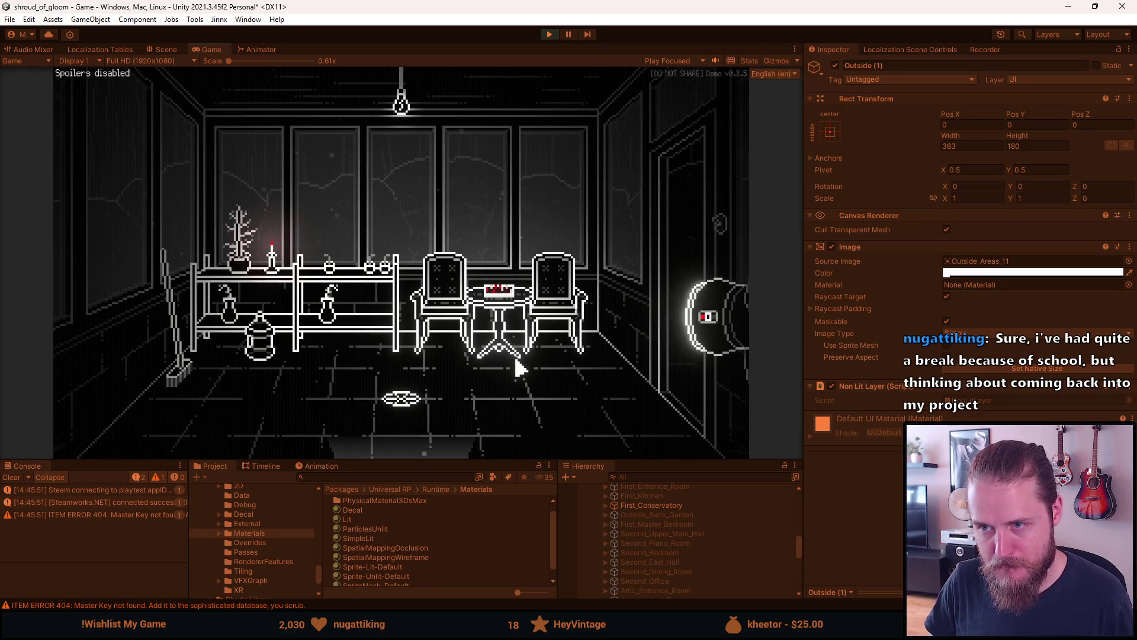
Switch the conservatory wall lamp off and on, then pause and exit Play mode.
{"action": "left_click", "coordinate": [729, 238]}
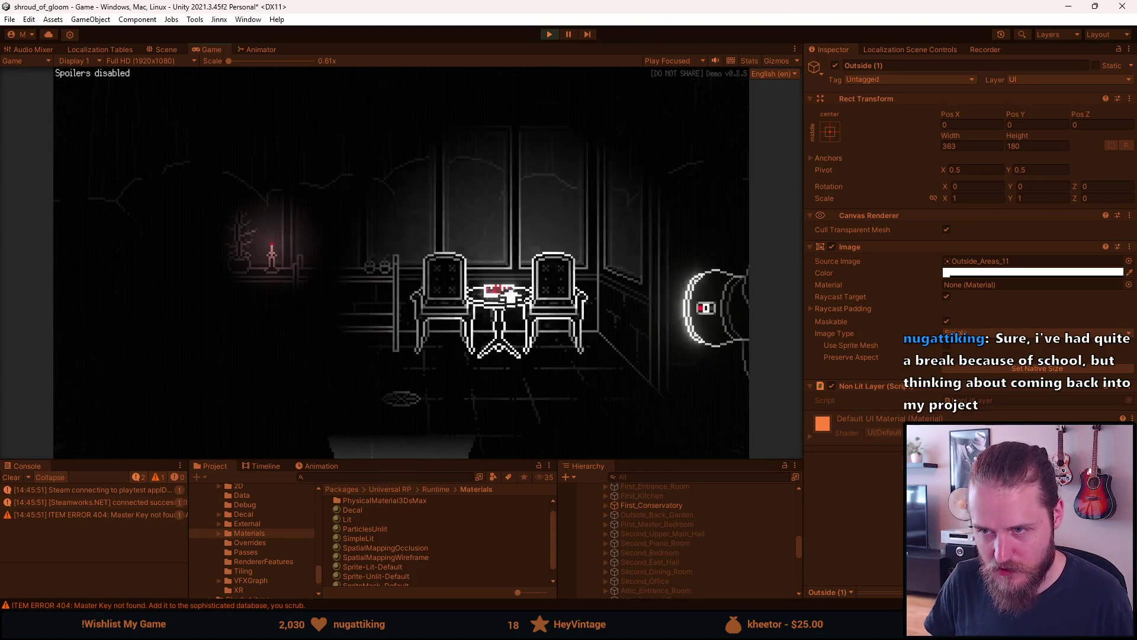
{"action": "left_click", "coordinate": [722, 230]}
{"action": "key", "text": "Escape"}
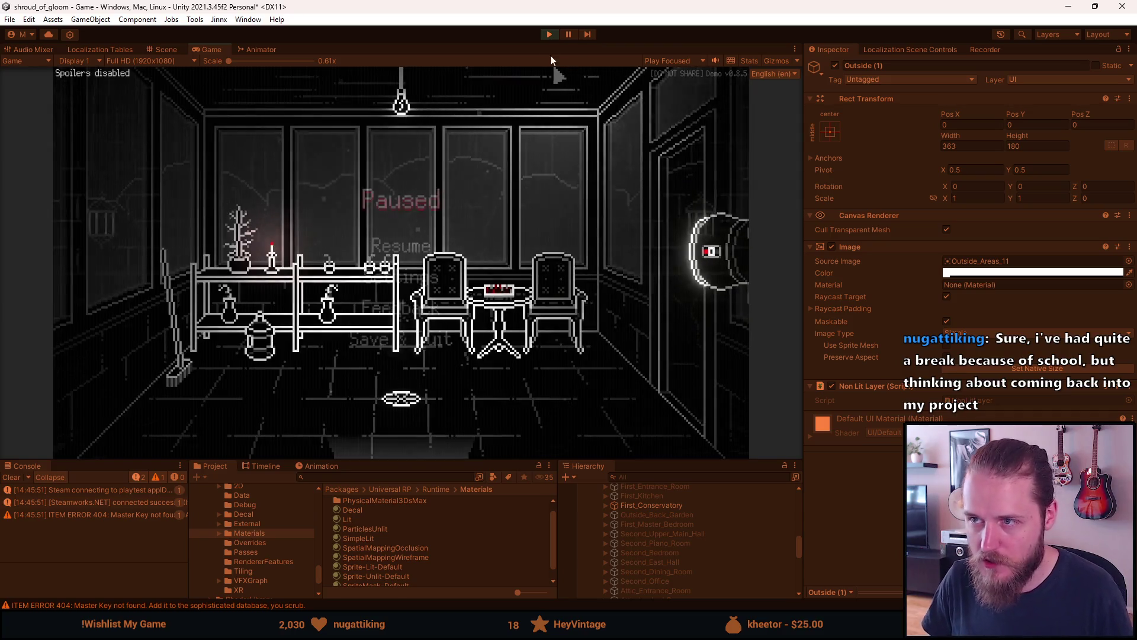
{"action": "key", "text": "ctrl+p"}
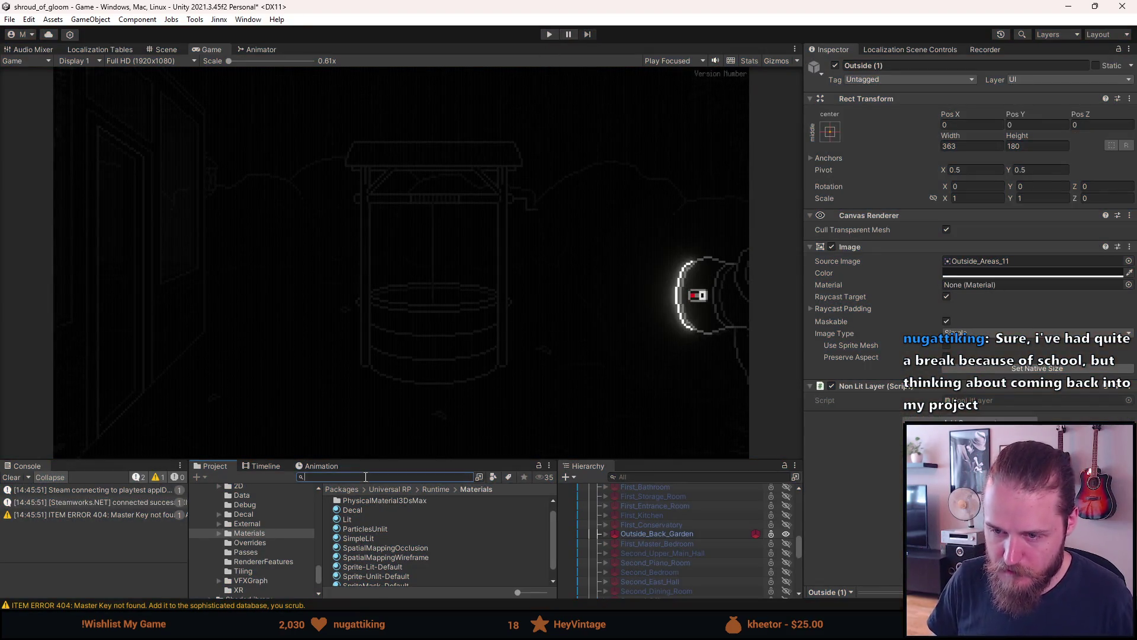
Search 'wall' in the Project window and open the Wall texture in the Sprite Editor.
{"action": "type", "text": "wals"}
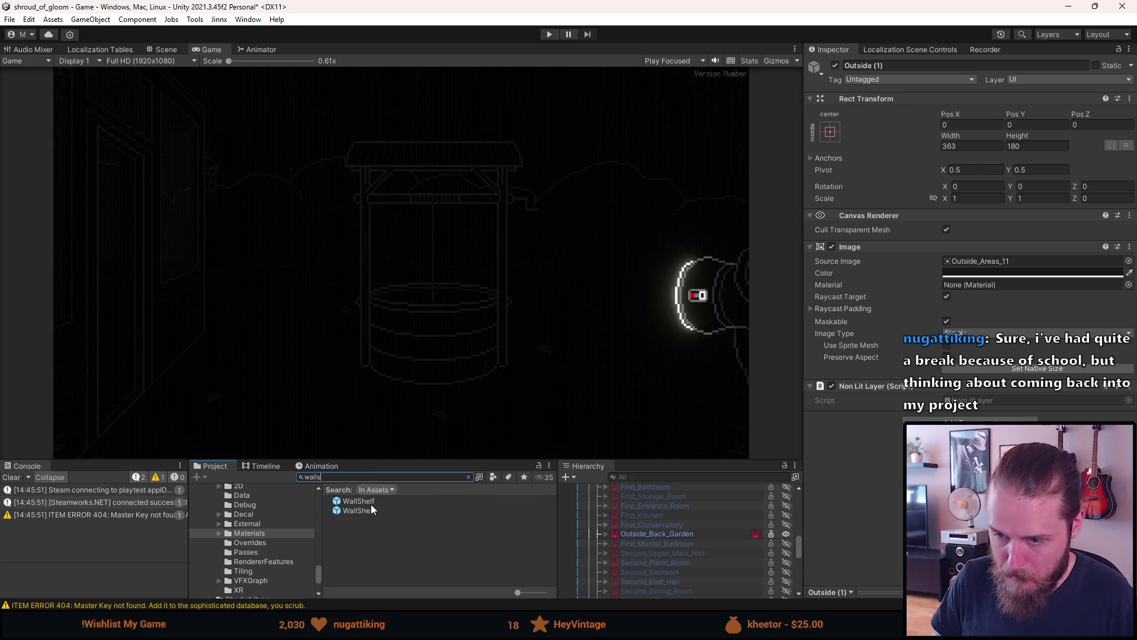
{"action": "key", "text": "BackSpace"}
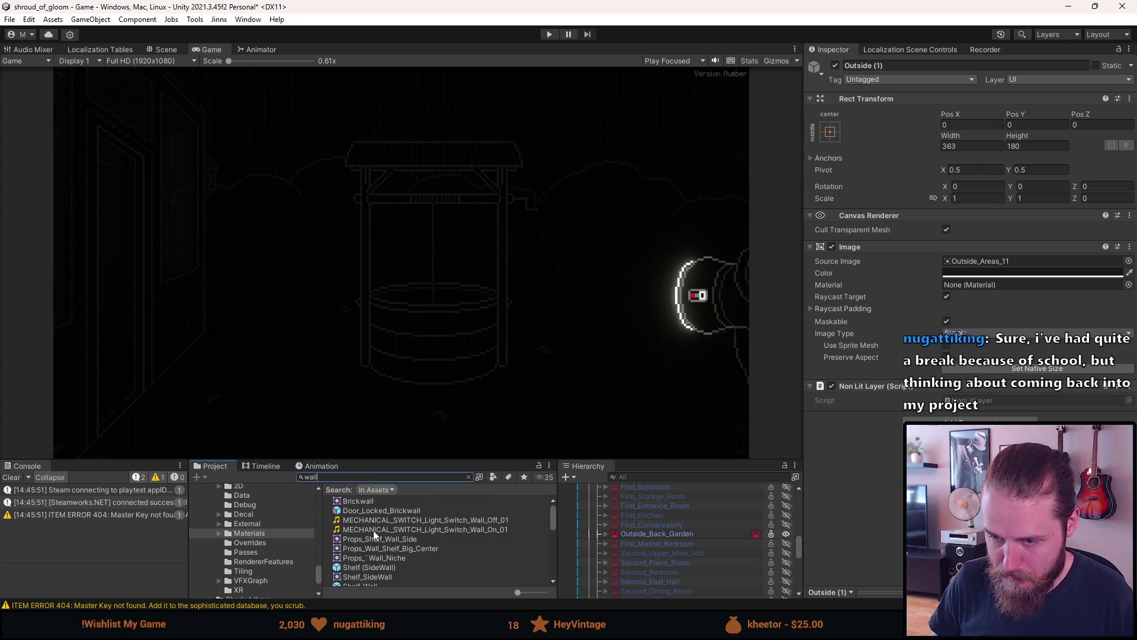
{"action": "left_click", "coordinate": [369, 569]}
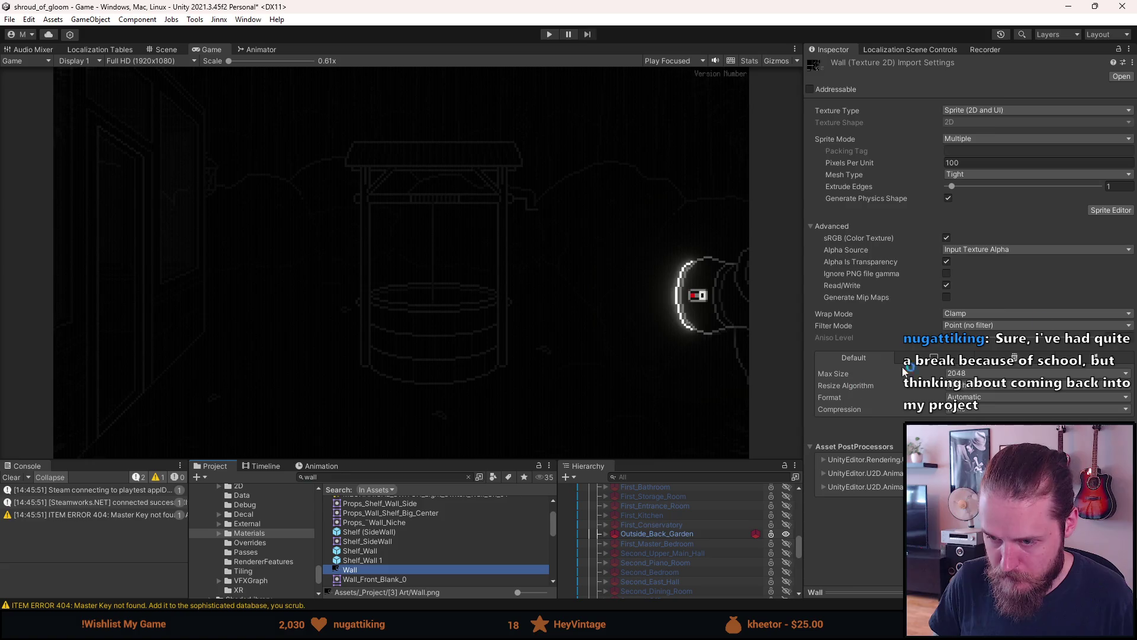
{"action": "left_click", "coordinate": [1111, 210]}
{"action": "scroll", "coordinate": [619, 330], "scroll_direction": "up", "scroll_amount": 5}
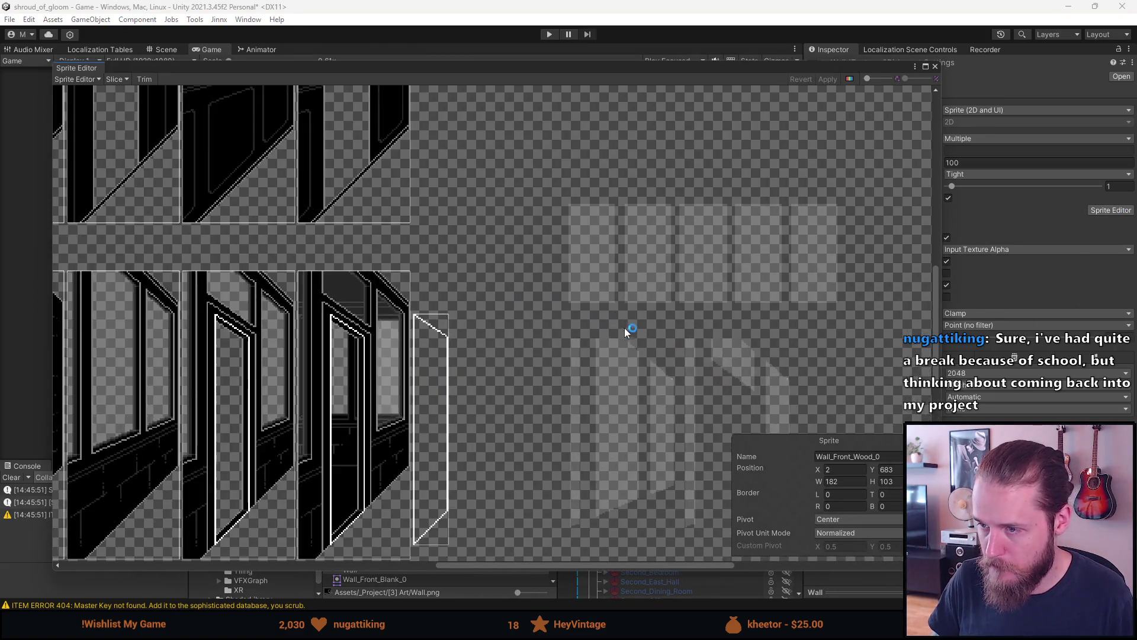
Outline a new sprite slice around the wide top row of windows and rename it.
{"action": "scroll", "coordinate": [196, 219], "scroll_direction": "up", "scroll_amount": 4}
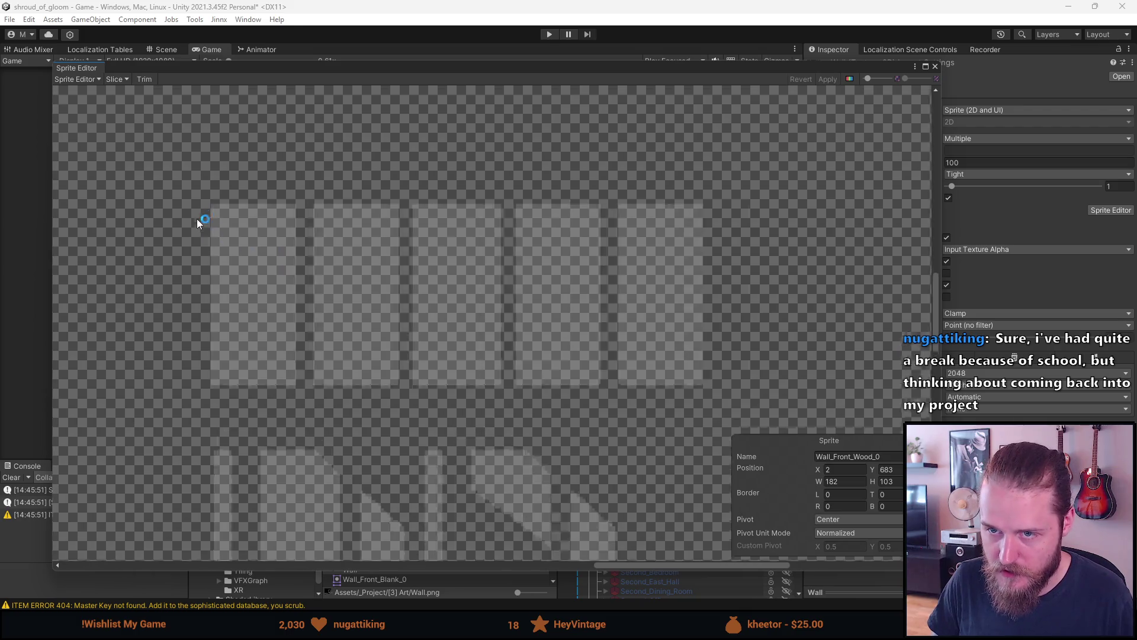
{"action": "mouse_move", "coordinate": [221, 194]}
{"action": "left_mouse_down"}
{"action": "mouse_move", "coordinate": [632, 389]}
{"action": "mouse_move", "coordinate": [933, 499]}
{"action": "left_mouse_up"}
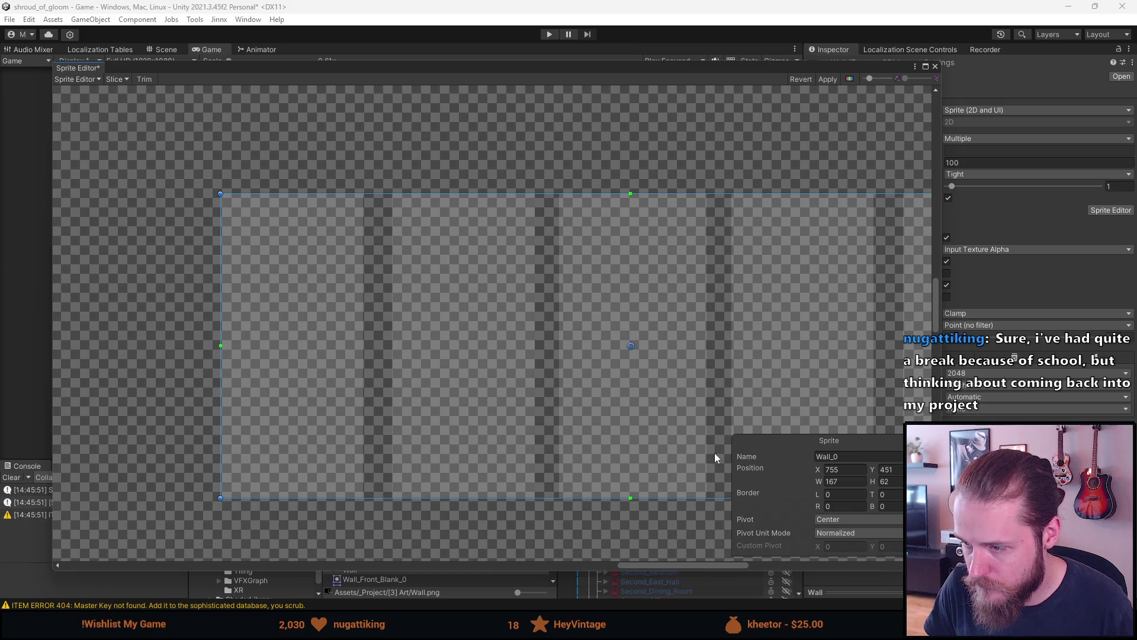
{"action": "scroll", "coordinate": [516, 365], "scroll_direction": "up", "scroll_amount": 5}
{"action": "scroll", "coordinate": [616, 333], "scroll_direction": "up", "scroll_amount": 3}
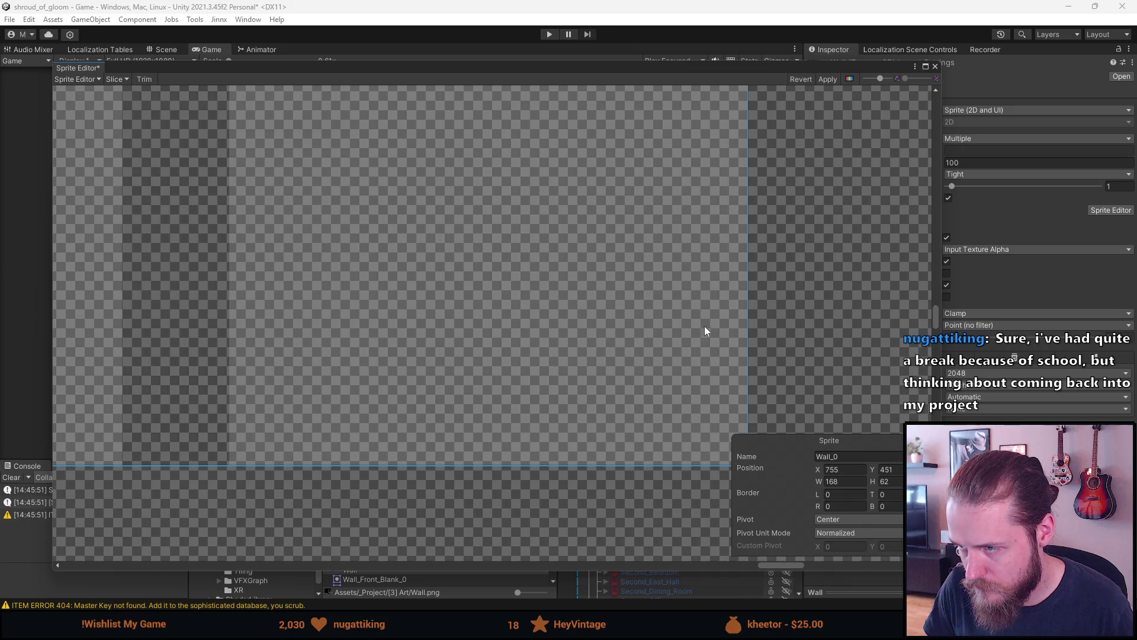
{"action": "scroll", "coordinate": [701, 326], "scroll_direction": "down", "scroll_amount": 5}
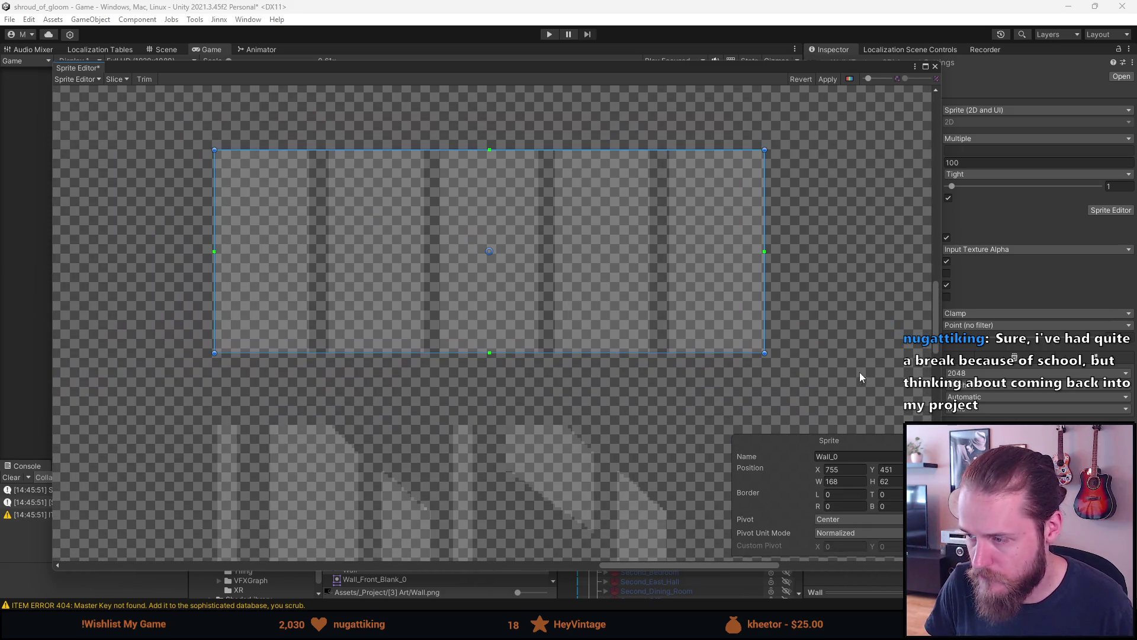
{"action": "left_click", "coordinate": [851, 454]}
{"action": "type", "text": "Conservatory_Windo"}
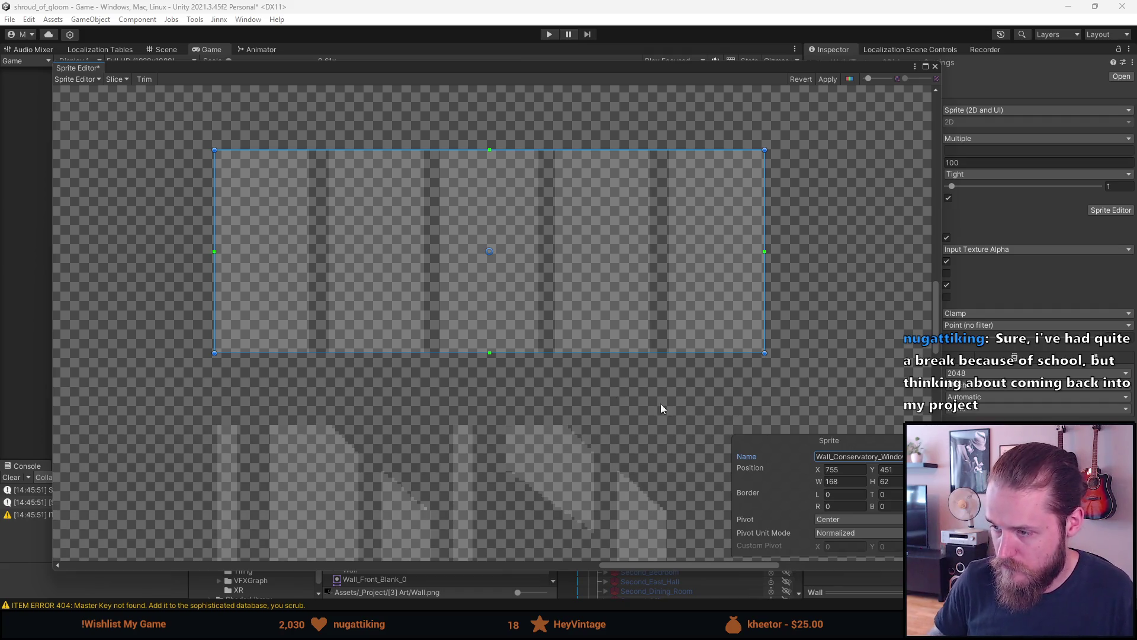
{"action": "left_click_drag", "start_coordinate": [345, 352], "coordinate": [405, 101]}
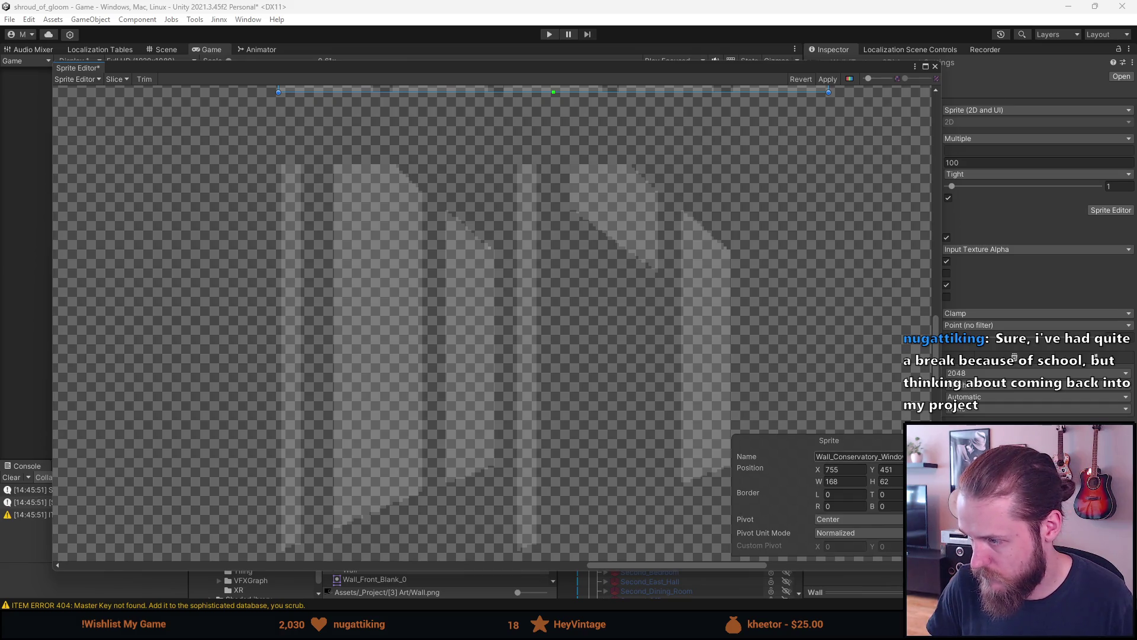
{"action": "left_click", "coordinate": [821, 456]}
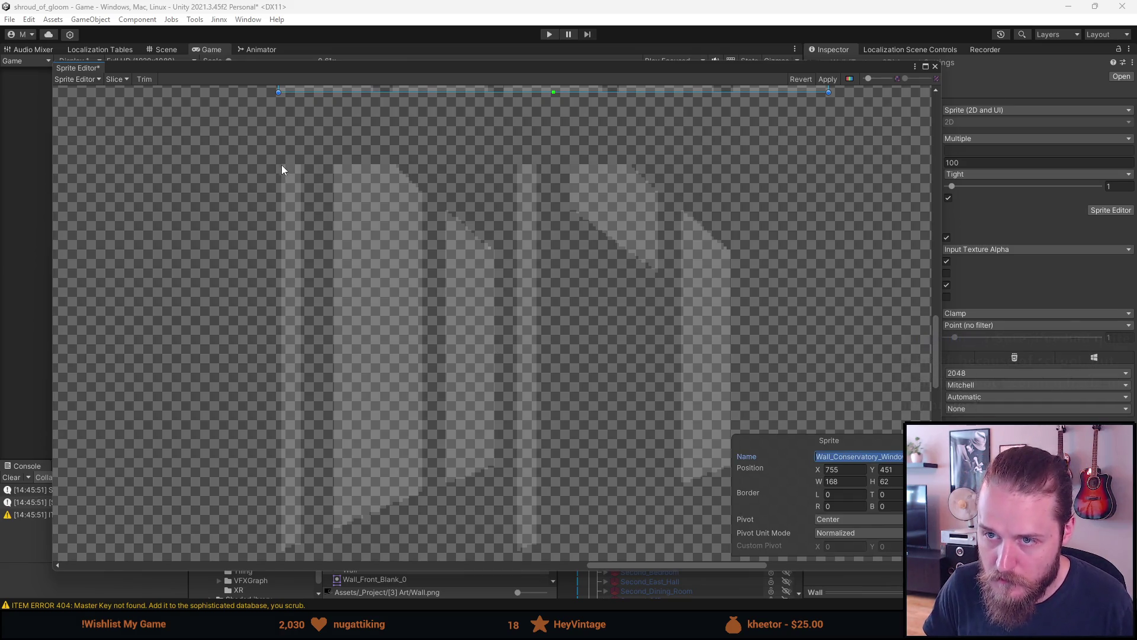
Slice the tall left panel, raise its bottom edge one pixel, and paste the conservatory window name.
{"action": "mouse_move", "coordinate": [281, 165]}
{"action": "left_mouse_down"}
{"action": "mouse_move", "coordinate": [368, 375]}
{"action": "mouse_move", "coordinate": [493, 553]}
{"action": "left_mouse_up"}
{"action": "scroll", "coordinate": [428, 335], "scroll_direction": "up", "scroll_amount": 5}
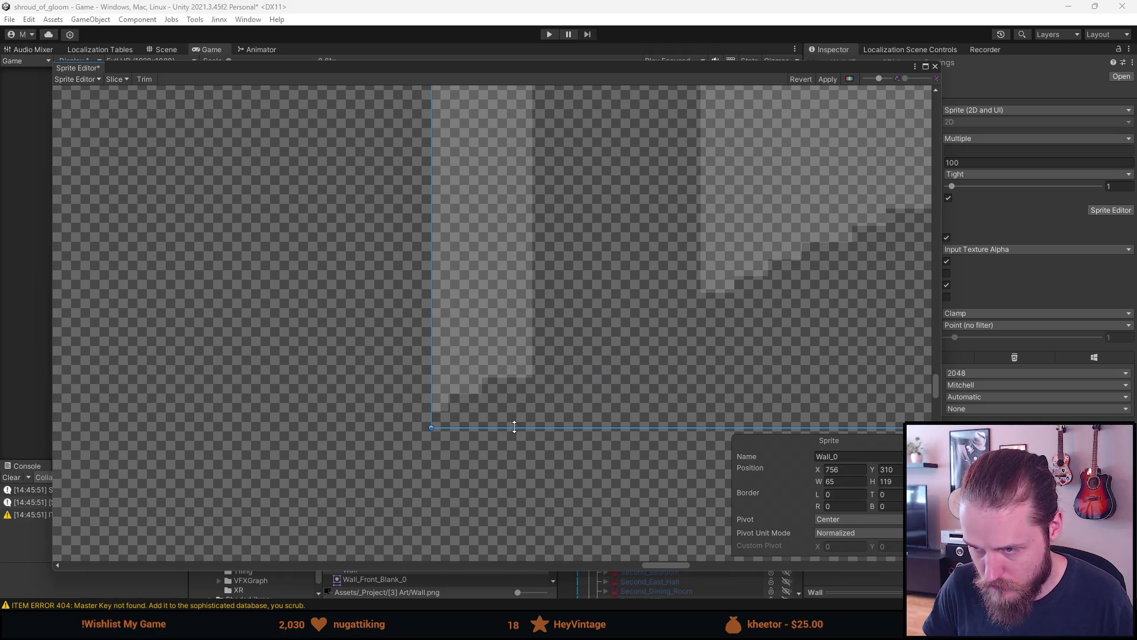
{"action": "left_click_drag", "start_coordinate": [514, 428], "coordinate": [513, 417]}
{"action": "scroll", "coordinate": [513, 418], "scroll_direction": "down", "scroll_amount": 5}
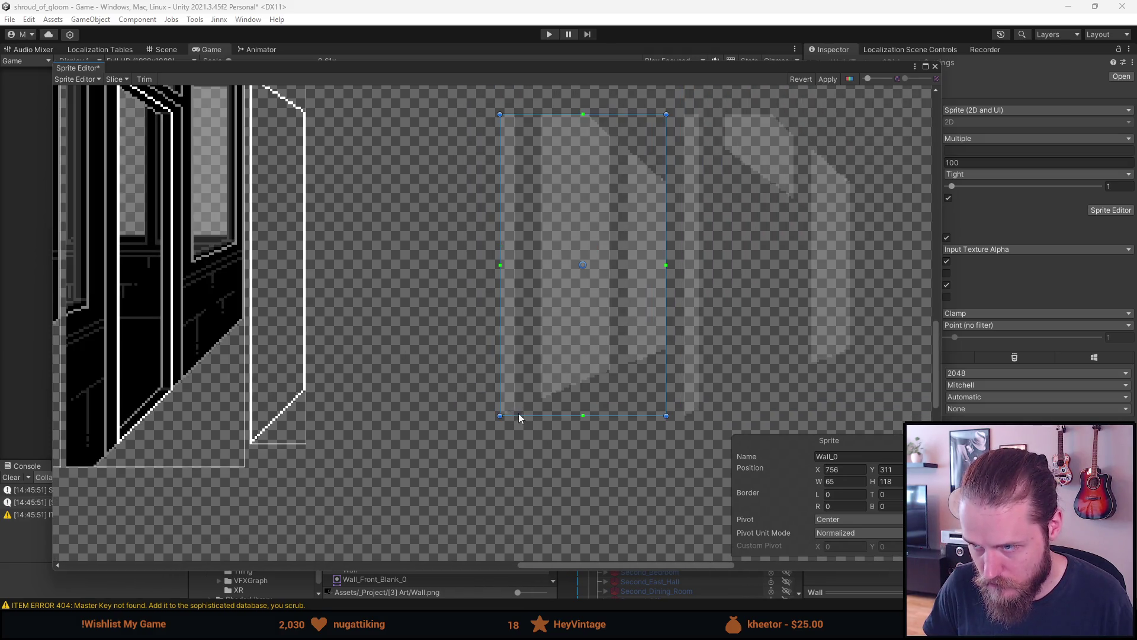
{"action": "left_click", "coordinate": [850, 457]}
{"action": "key", "text": "ctrl+v"}
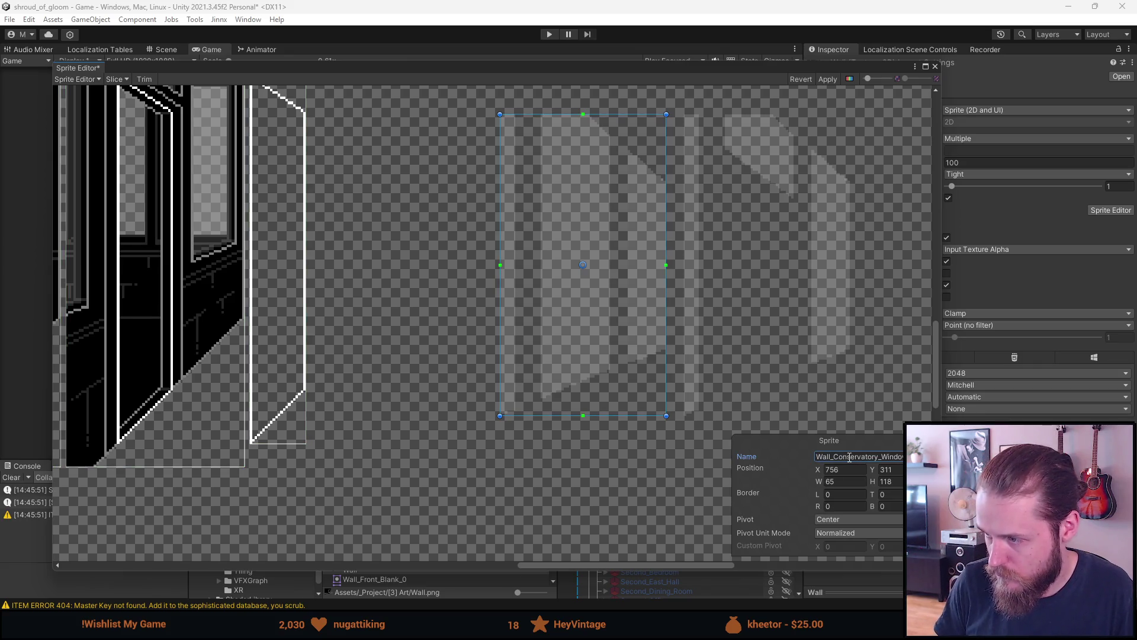
Slice the right-hand panel, extend its bottom edge to match its neighbour, and paste the conservatory window name.
{"action": "scroll", "coordinate": [591, 236], "scroll_direction": "up", "scroll_amount": 2}
{"action": "scroll", "coordinate": [496, 89], "scroll_direction": "up", "scroll_amount": 3}
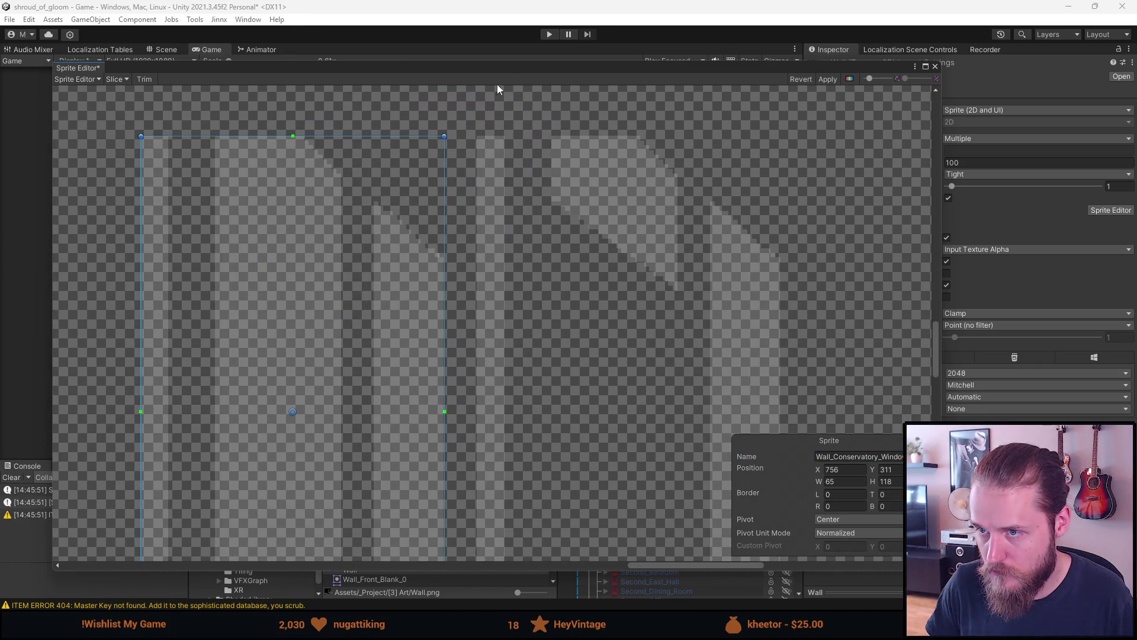
{"action": "mouse_move", "coordinate": [477, 136]}
{"action": "left_mouse_down"}
{"action": "mouse_move", "coordinate": [535, 290]}
{"action": "mouse_move", "coordinate": [724, 444]}
{"action": "mouse_move", "coordinate": [783, 457]}
{"action": "left_mouse_up"}
{"action": "scroll", "coordinate": [687, 432], "scroll_direction": "down", "scroll_amount": 5}
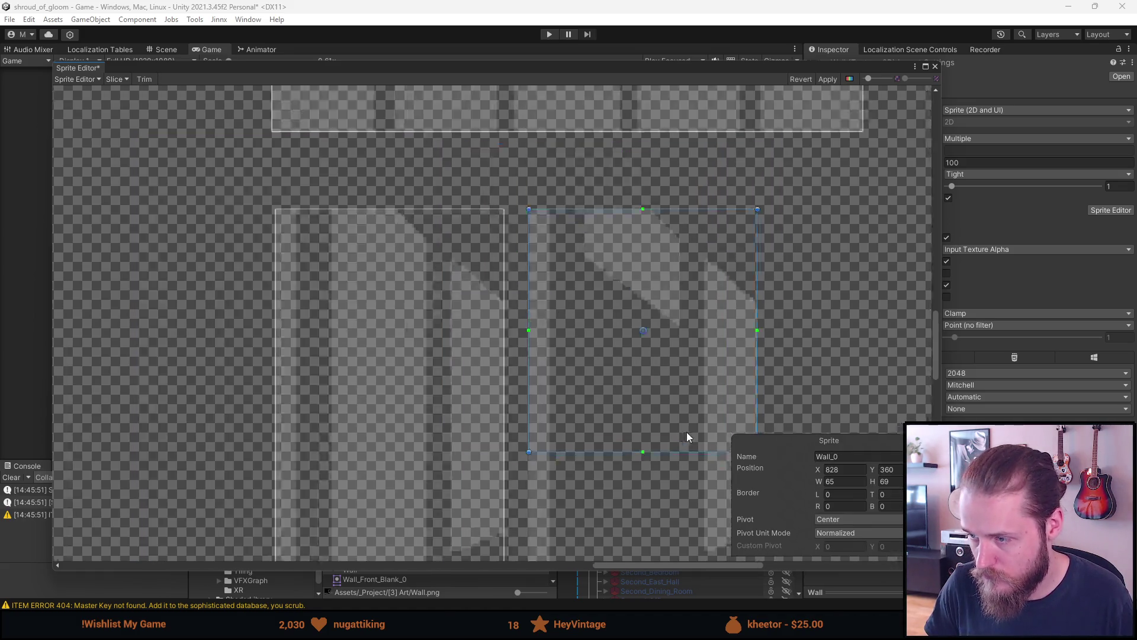
{"action": "scroll", "coordinate": [645, 265], "scroll_direction": "up", "scroll_amount": 5}
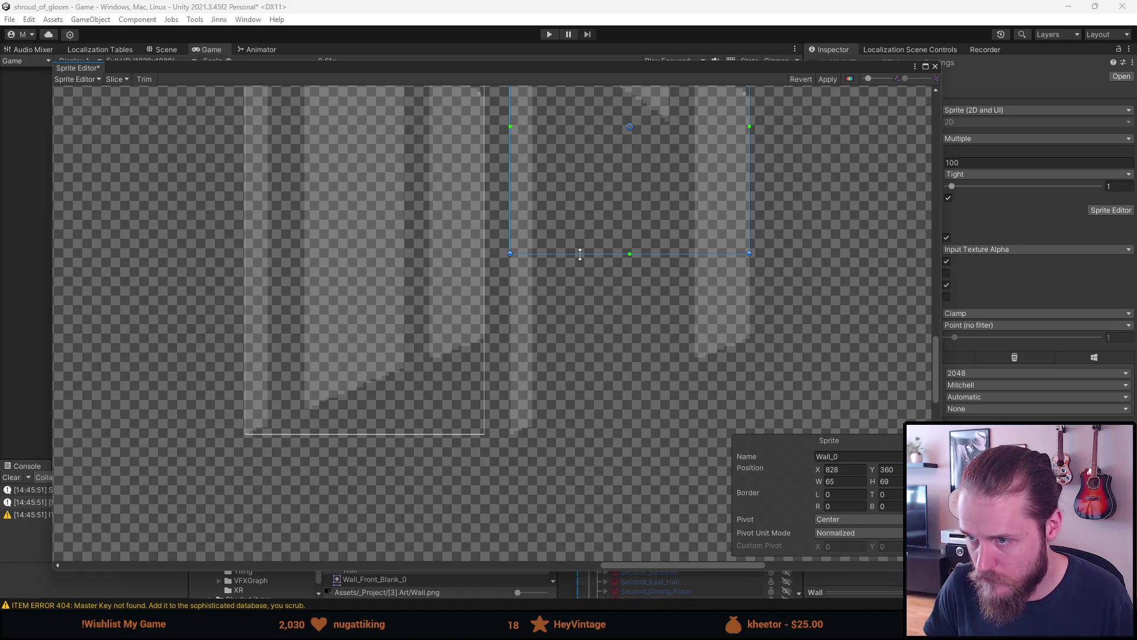
{"action": "mouse_move", "coordinate": [580, 254]}
{"action": "left_mouse_down"}
{"action": "mouse_move", "coordinate": [568, 430]}
{"action": "mouse_move", "coordinate": [534, 437]}
{"action": "left_mouse_up"}
{"action": "scroll", "coordinate": [534, 429], "scroll_direction": "up", "scroll_amount": 2}
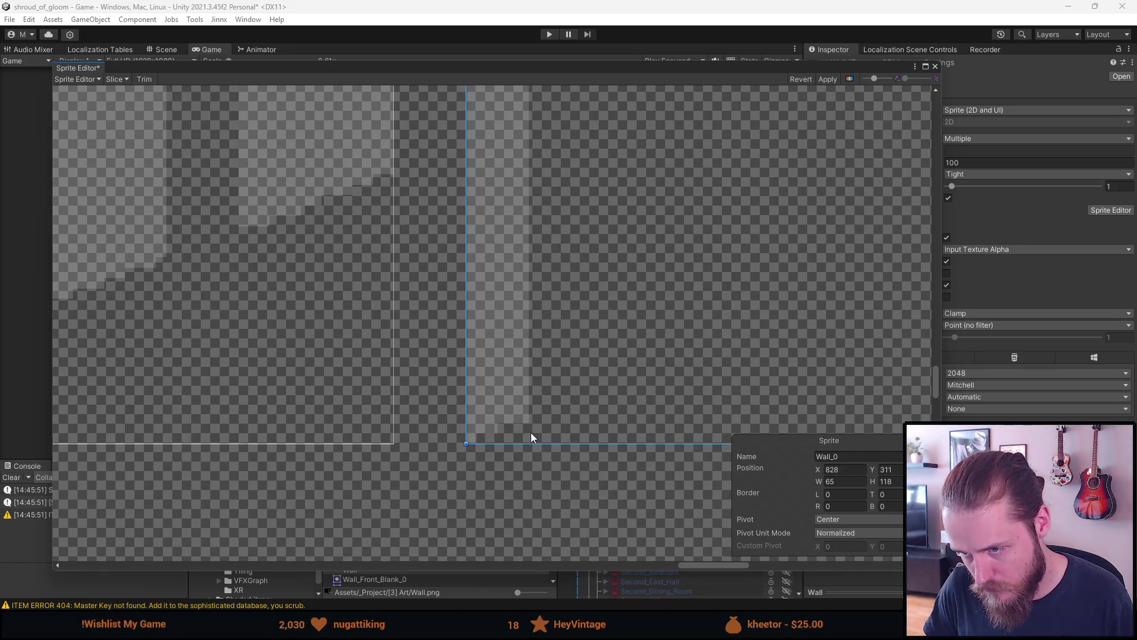
{"action": "scroll", "coordinate": [531, 433], "scroll_direction": "down", "scroll_amount": 3}
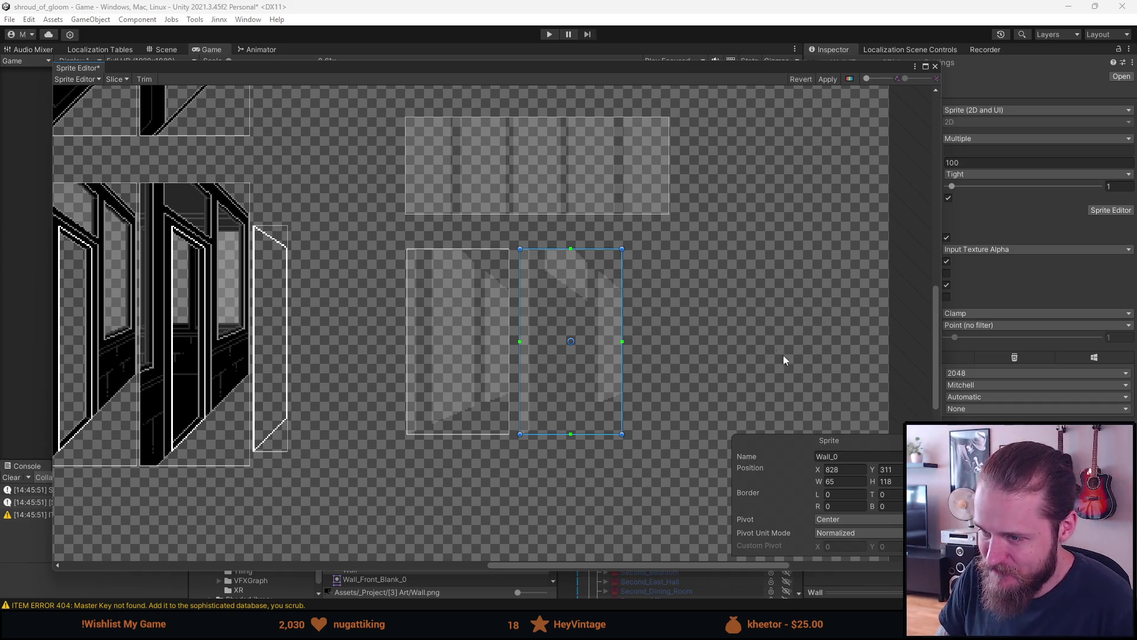
{"action": "left_click", "coordinate": [857, 455]}
{"action": "key", "text": "ctrl+v"}
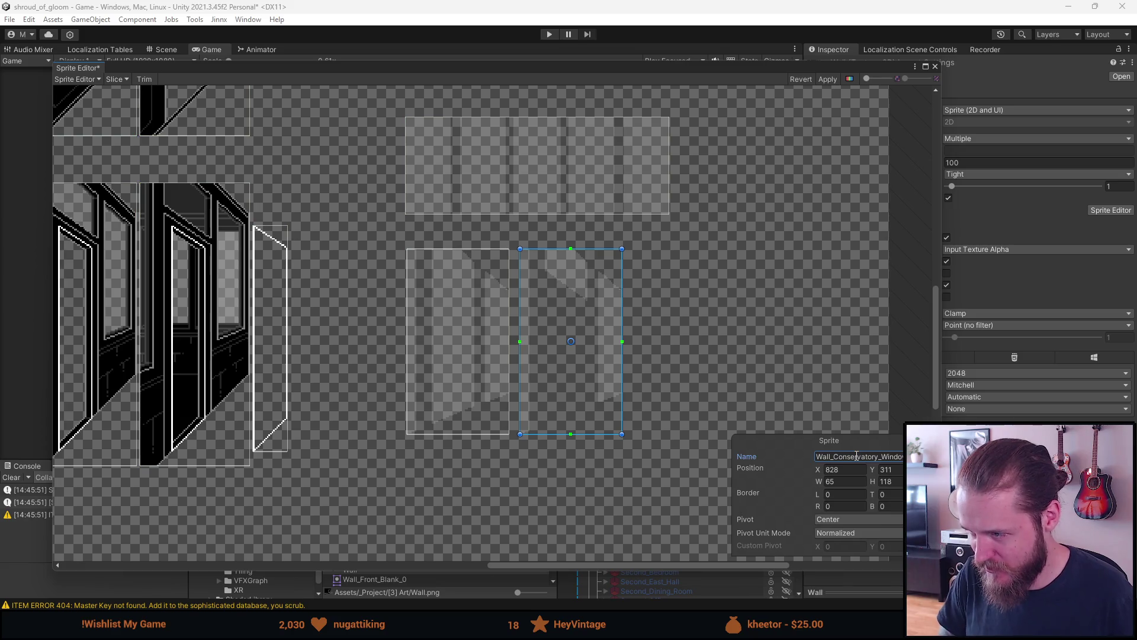
Review the top, lower-left and lower-right window slices, apply them, and close the Sprite Editor.
{"action": "left_click", "coordinate": [517, 149]}
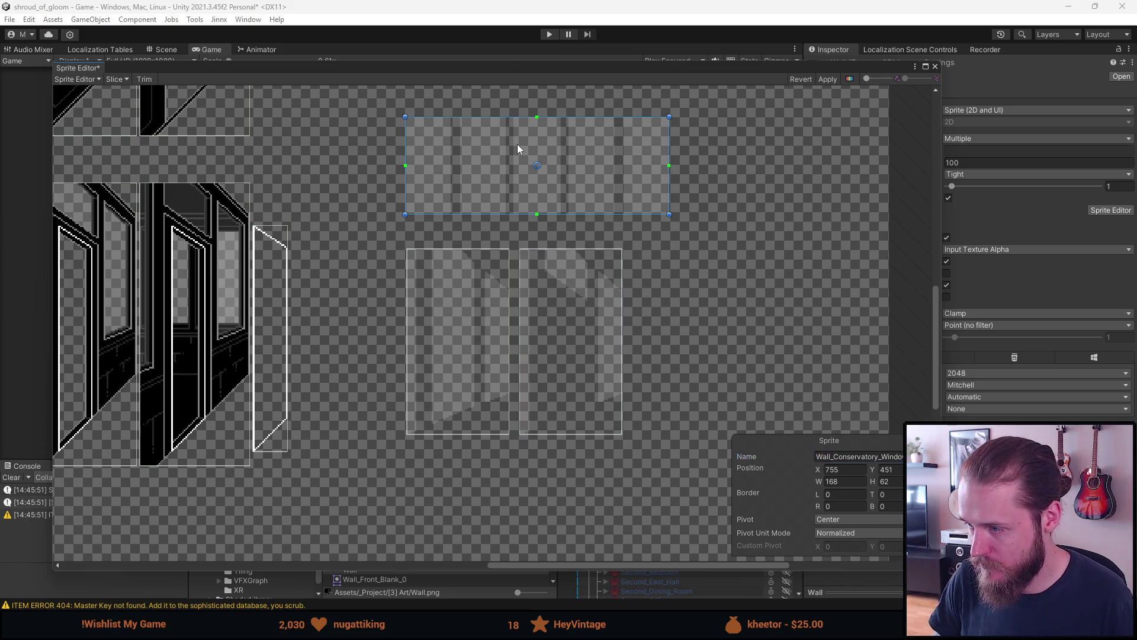
{"action": "left_click", "coordinate": [480, 313]}
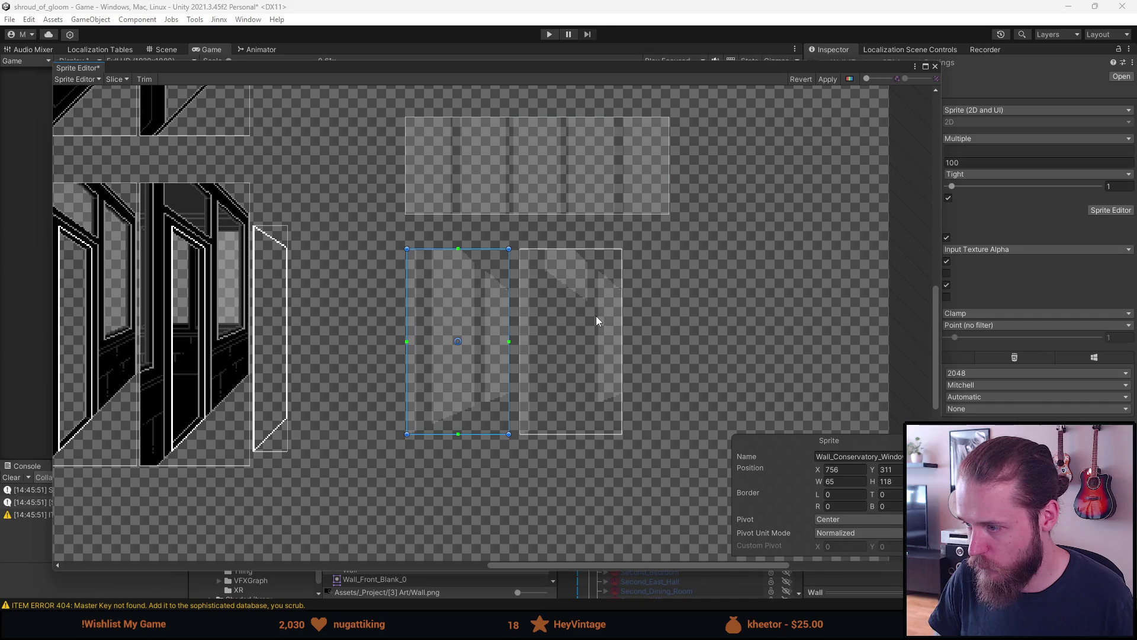
{"action": "left_click", "coordinate": [566, 315]}
{"action": "scroll", "coordinate": [527, 272], "scroll_direction": "up", "scroll_amount": 3}
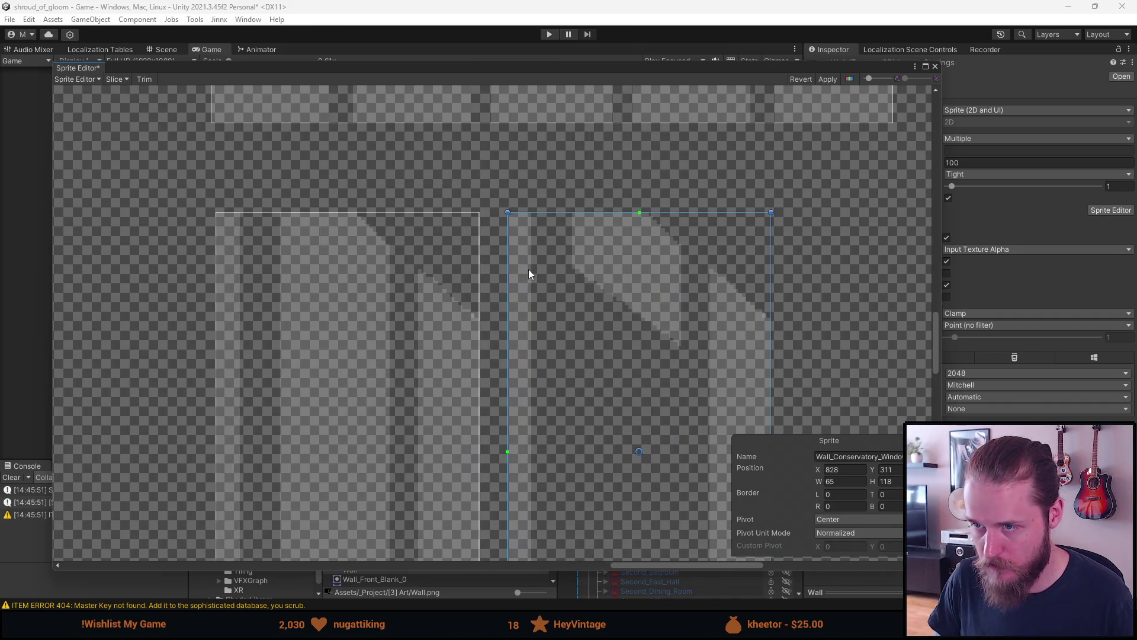
{"action": "scroll", "coordinate": [529, 269], "scroll_direction": "down", "scroll_amount": 5}
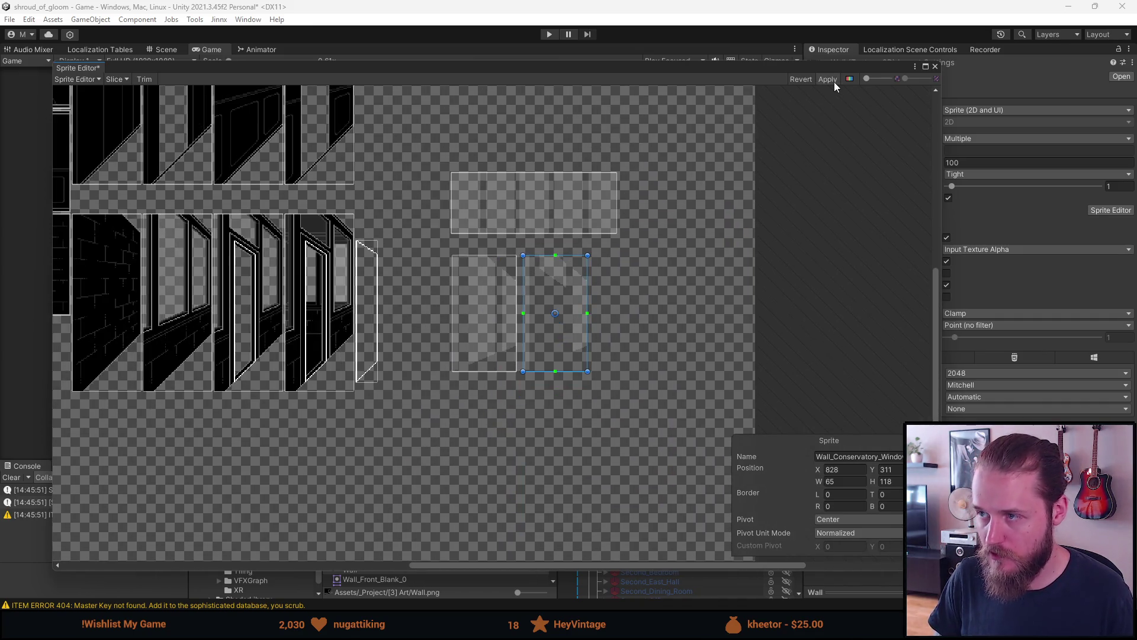
{"action": "left_click", "coordinate": [835, 83]}
{"action": "left_click_drag", "start_coordinate": [160, 363], "coordinate": [601, 307]}
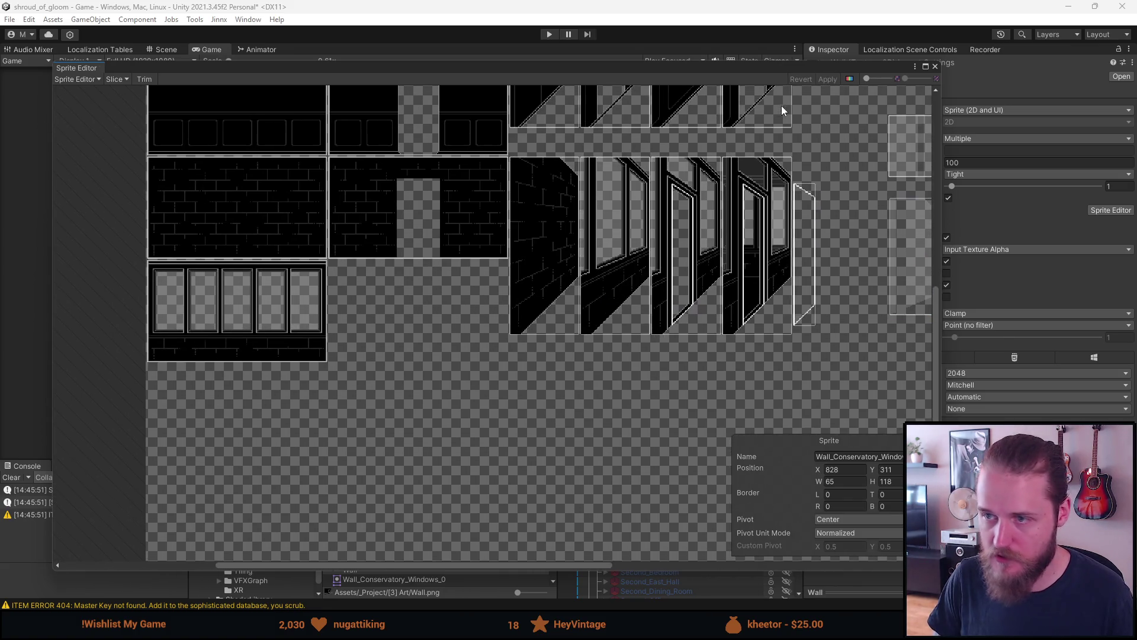
{"action": "left_click", "coordinate": [935, 67]}
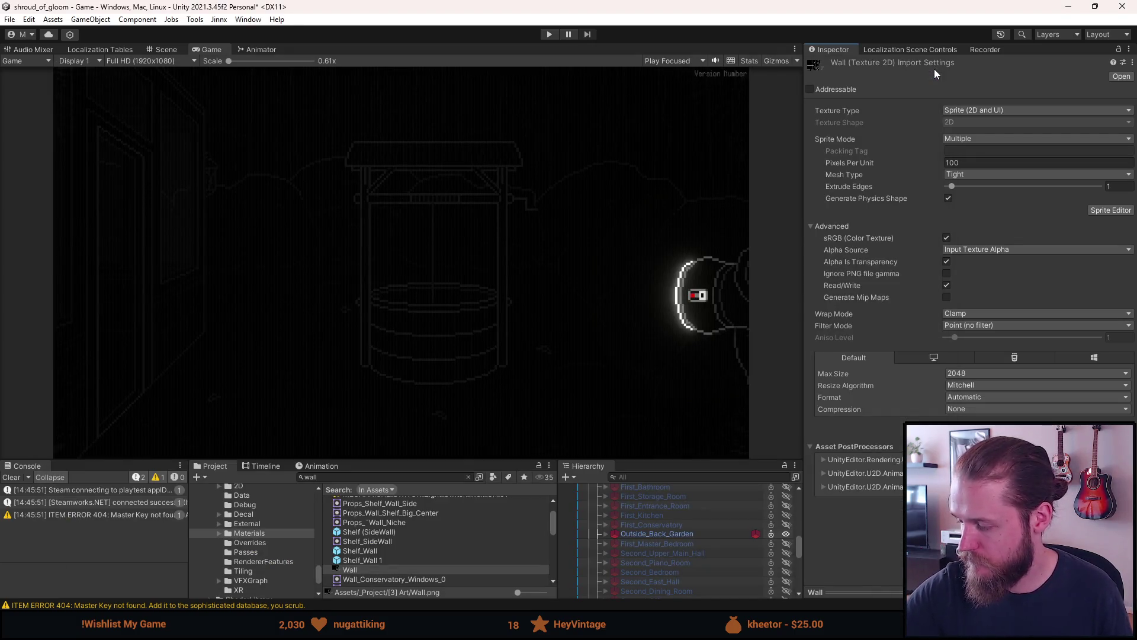
Apply all of First_Conservatory's scene overrides to its prefab, then open that prefab for editing.
{"action": "key", "text": "ctrl+1"}
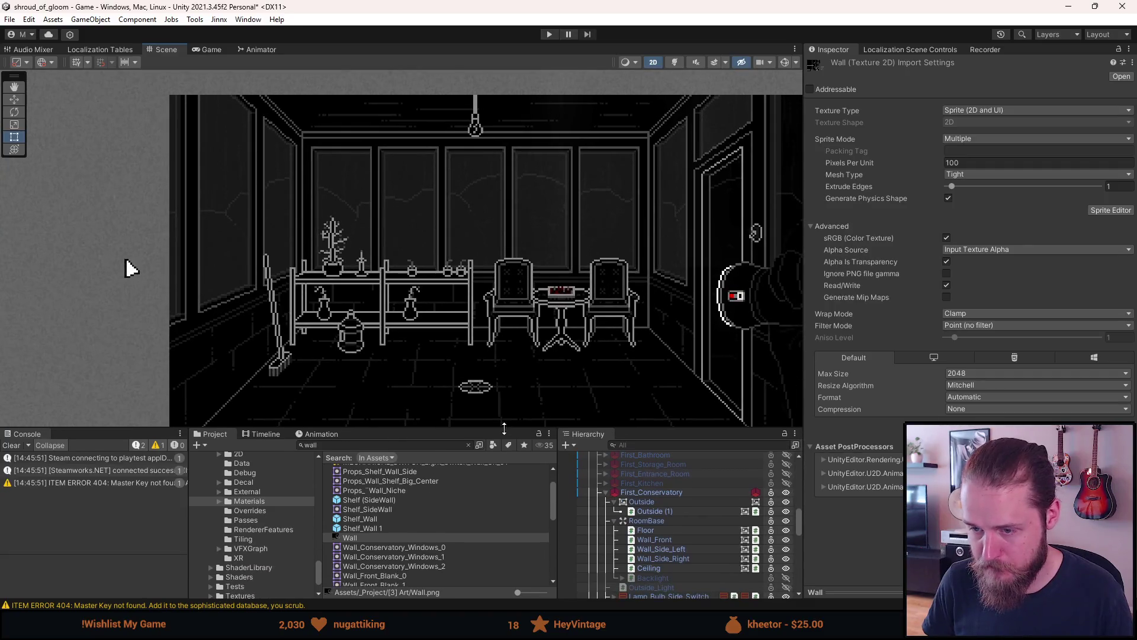
{"action": "scroll", "coordinate": [680, 544], "scroll_direction": "down", "scroll_amount": 3}
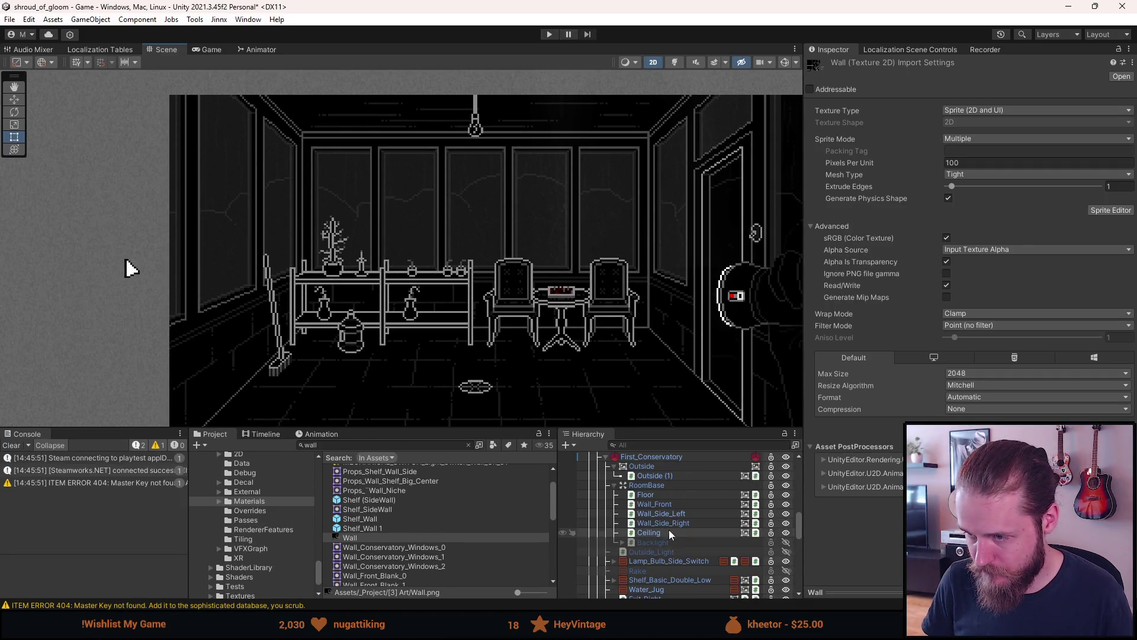
{"action": "left_click", "coordinate": [614, 485]}
{"action": "left_click", "coordinate": [658, 456]}
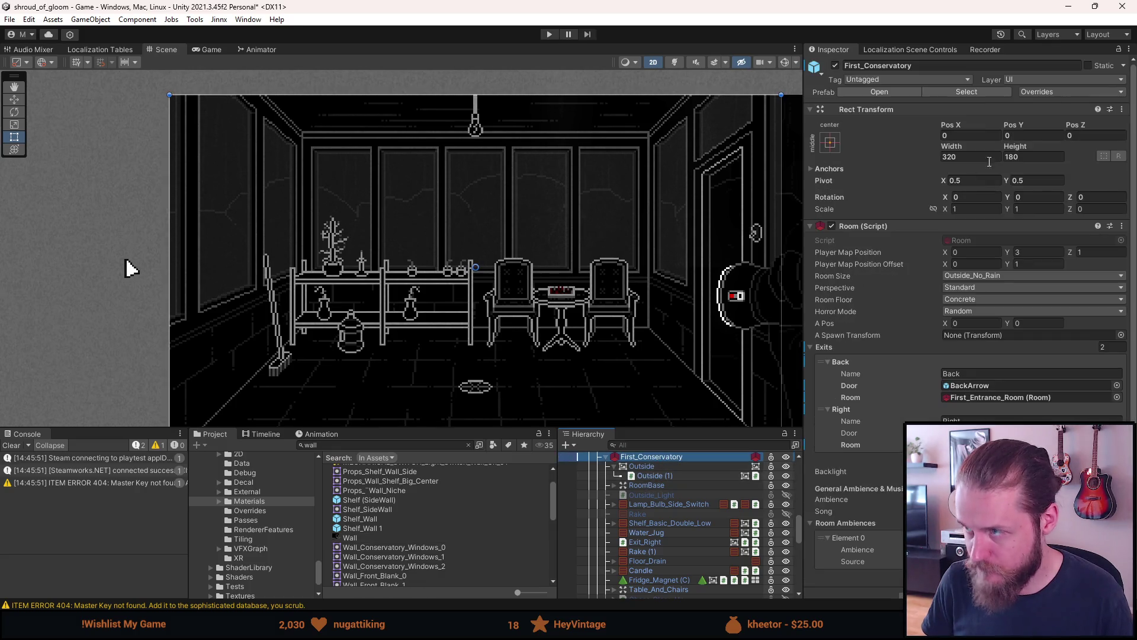
{"action": "left_click", "coordinate": [1040, 91]}
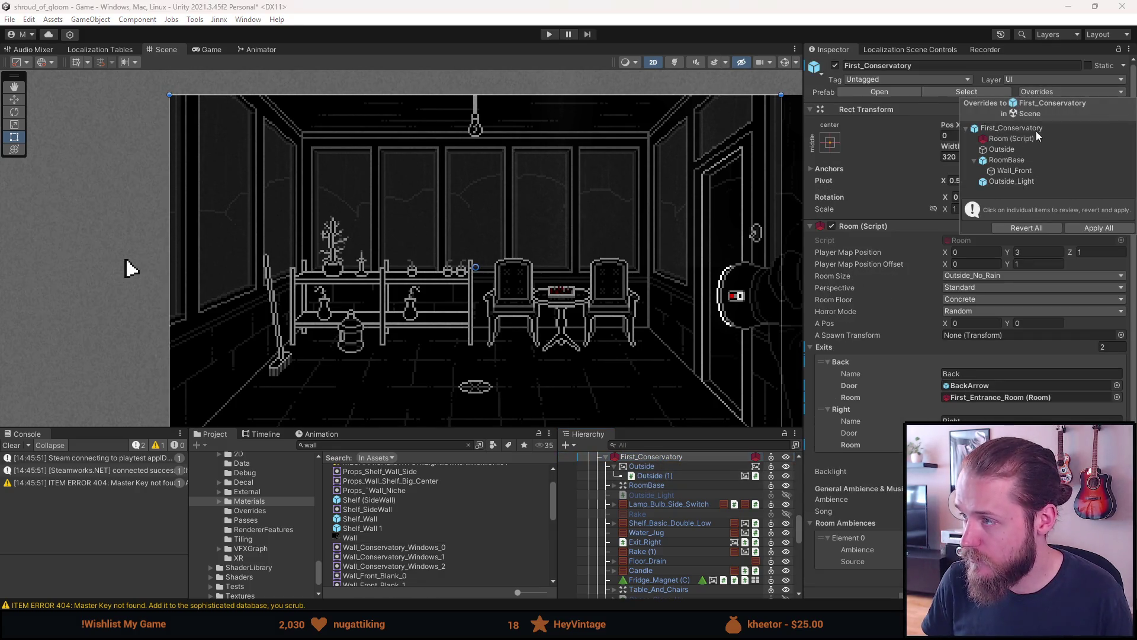
{"action": "left_click", "coordinate": [1099, 228]}
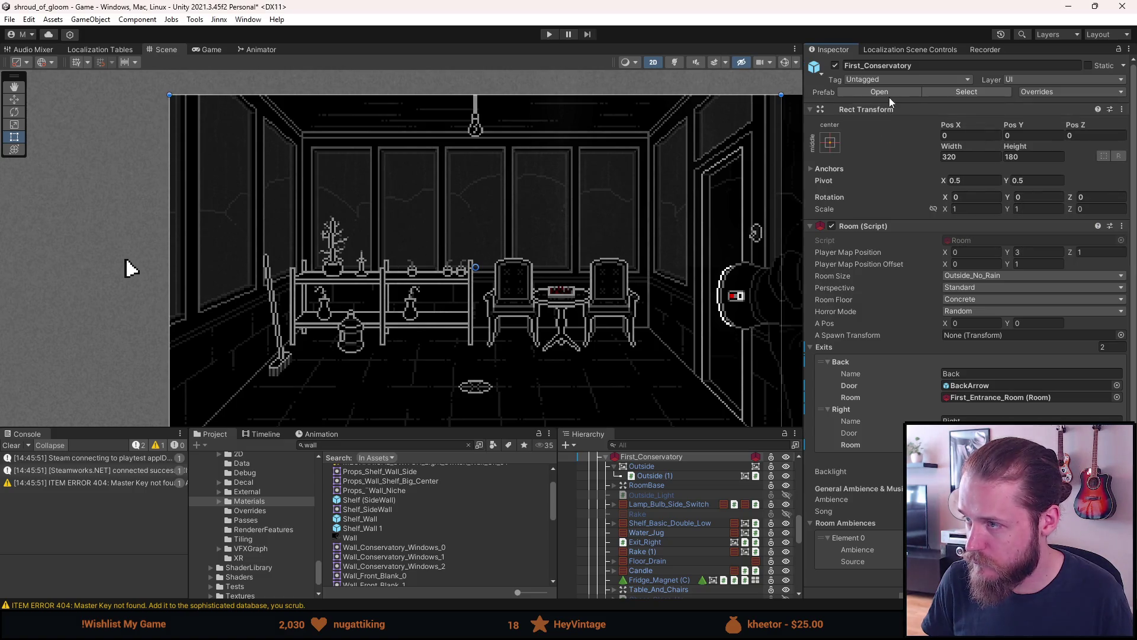
{"action": "left_click", "coordinate": [891, 93]}
{"action": "left_click", "coordinate": [607, 491]}
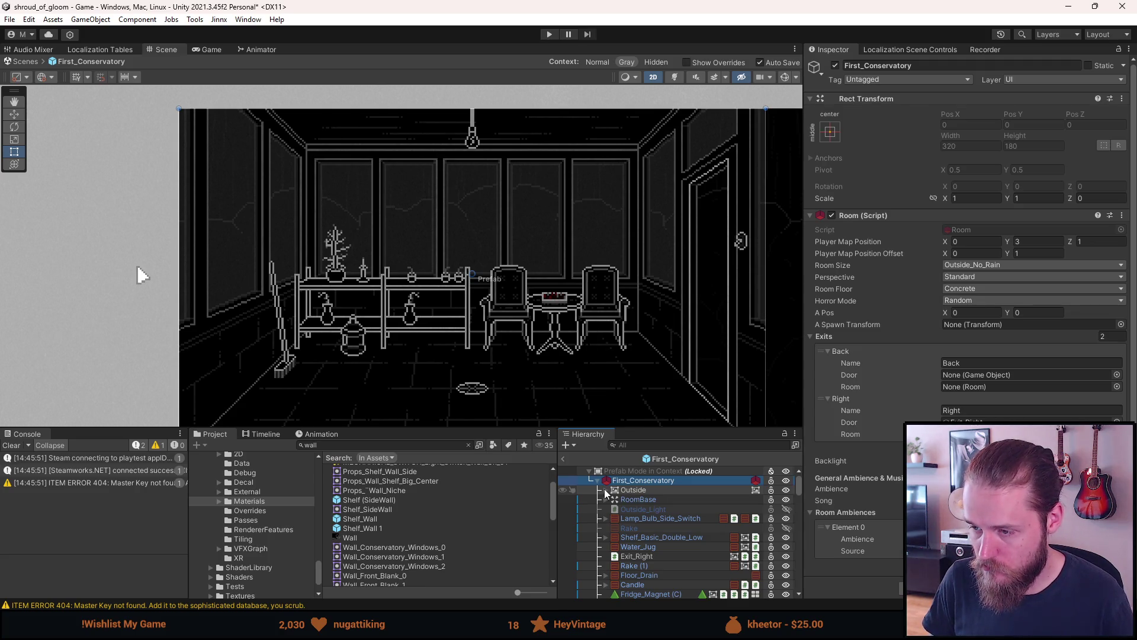
Duplicate the Outside (1) layer with Ctrl+D to create Outside (2).
{"action": "left_click", "coordinate": [606, 490]}
{"action": "left_click", "coordinate": [637, 499]}
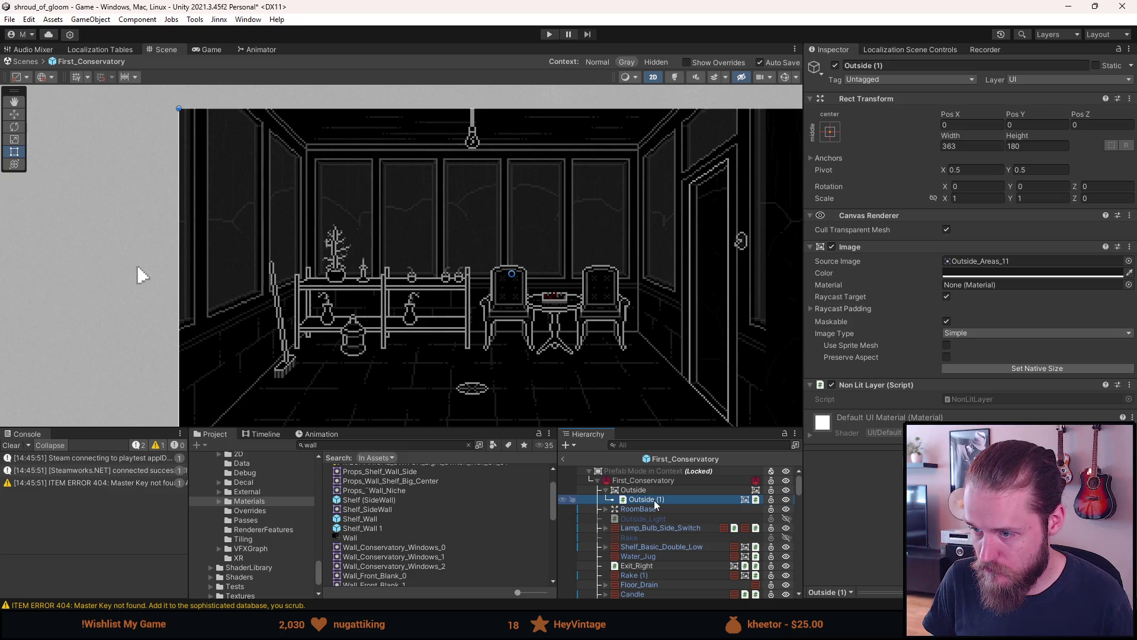
{"action": "key", "text": "ctrl+d"}
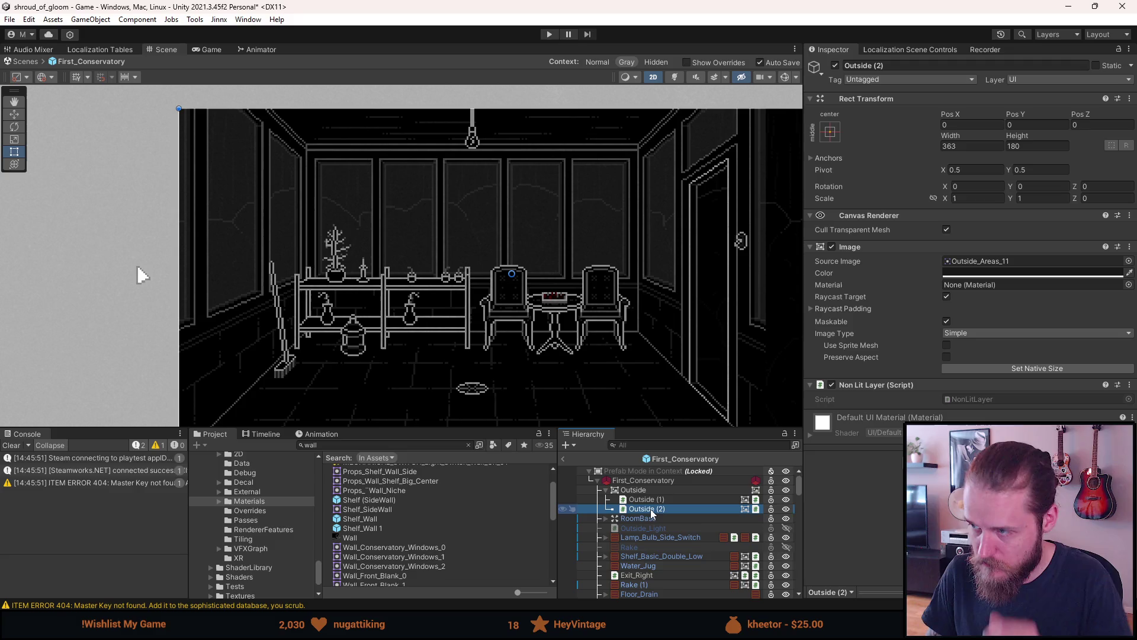
{"action": "left_click", "coordinate": [648, 500]}
{"action": "left_click", "coordinate": [648, 488]}
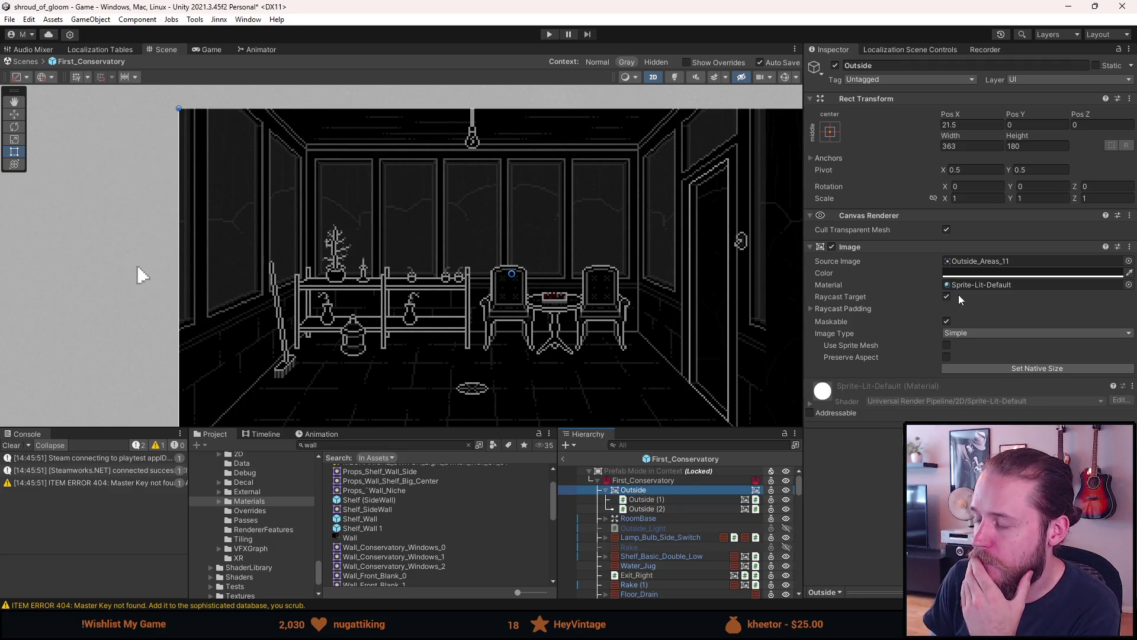
{"action": "left_click", "coordinate": [658, 501]}
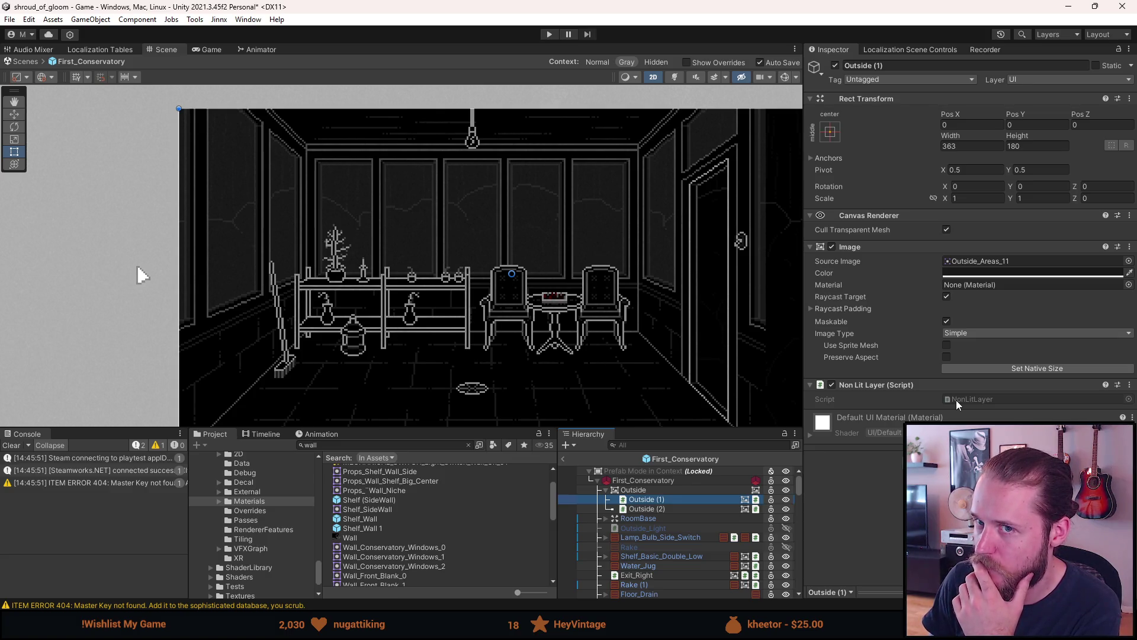
Remove the Non Lit Layer component from Outside (1) and check the result in Game view.
{"action": "right_click", "coordinate": [953, 385]}
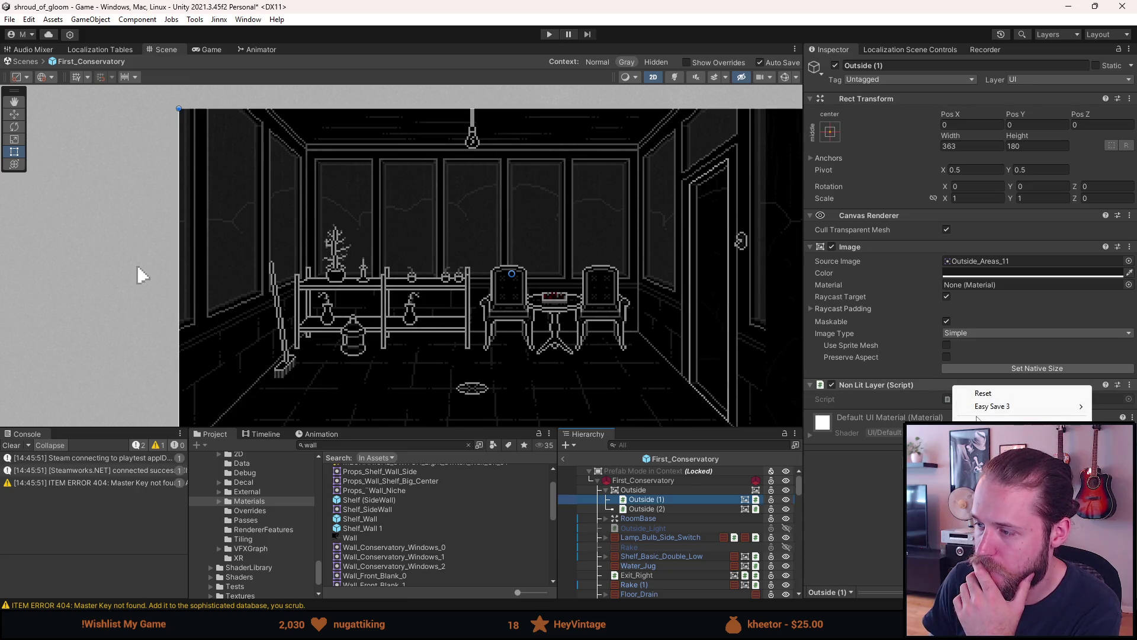
{"action": "left_click", "coordinate": [977, 419]}
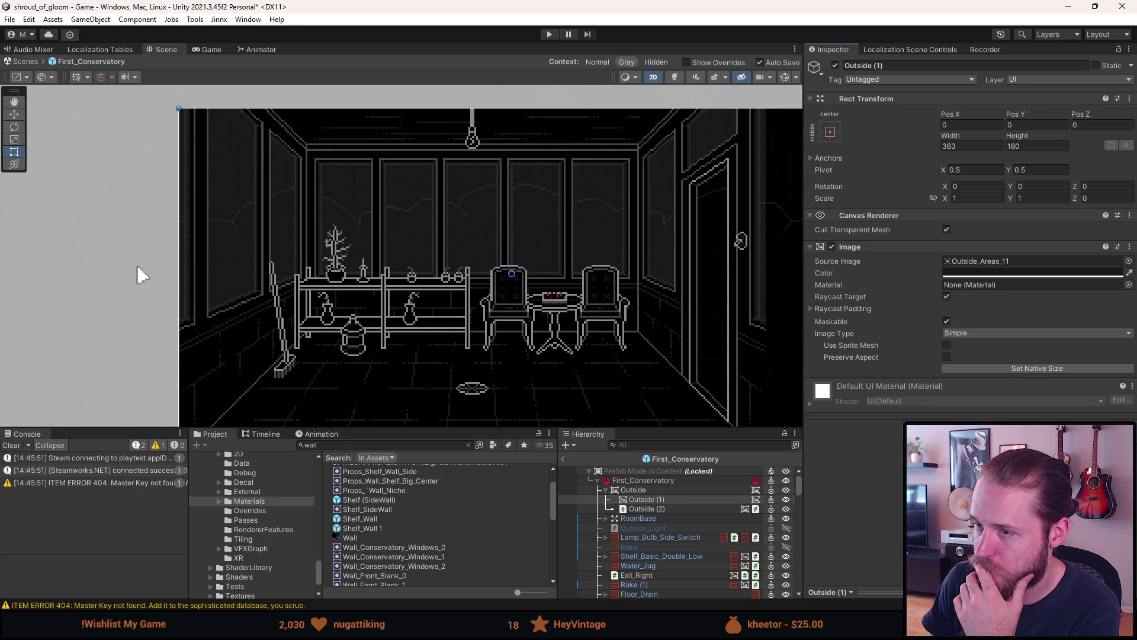
{"action": "left_click", "coordinate": [203, 50]}
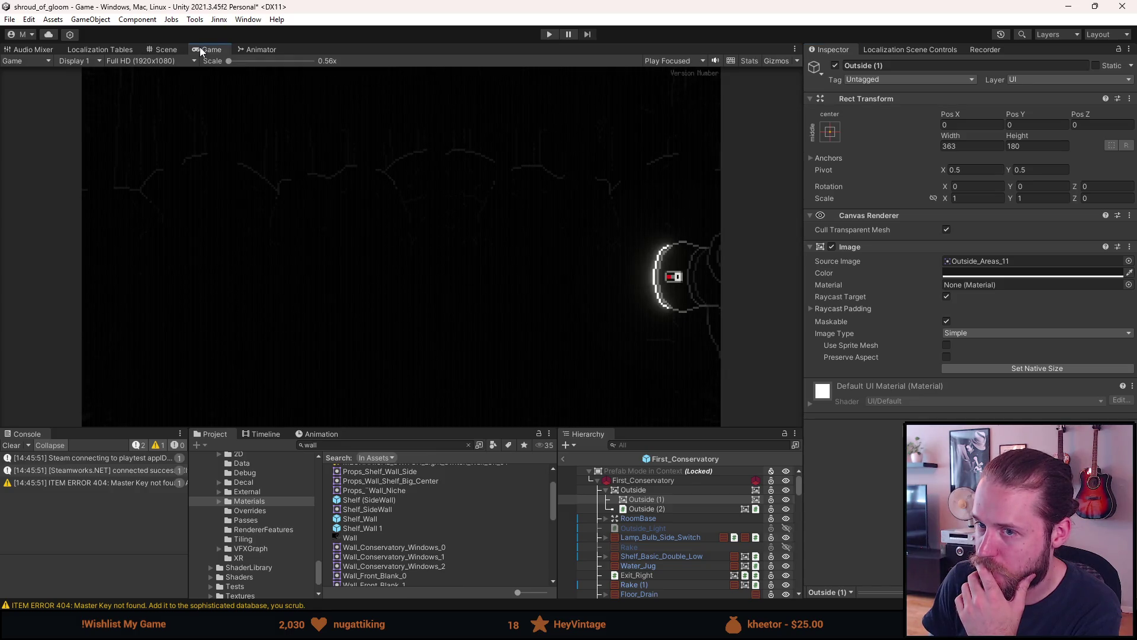
{"action": "left_click", "coordinate": [165, 49]}
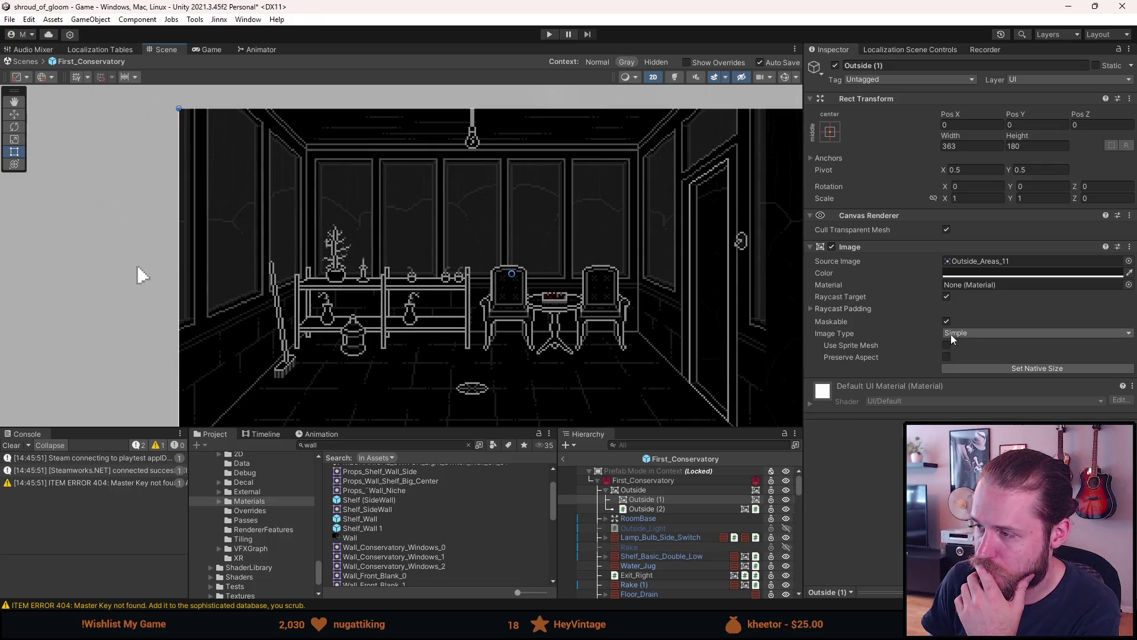
{"action": "left_click", "coordinate": [973, 274]}
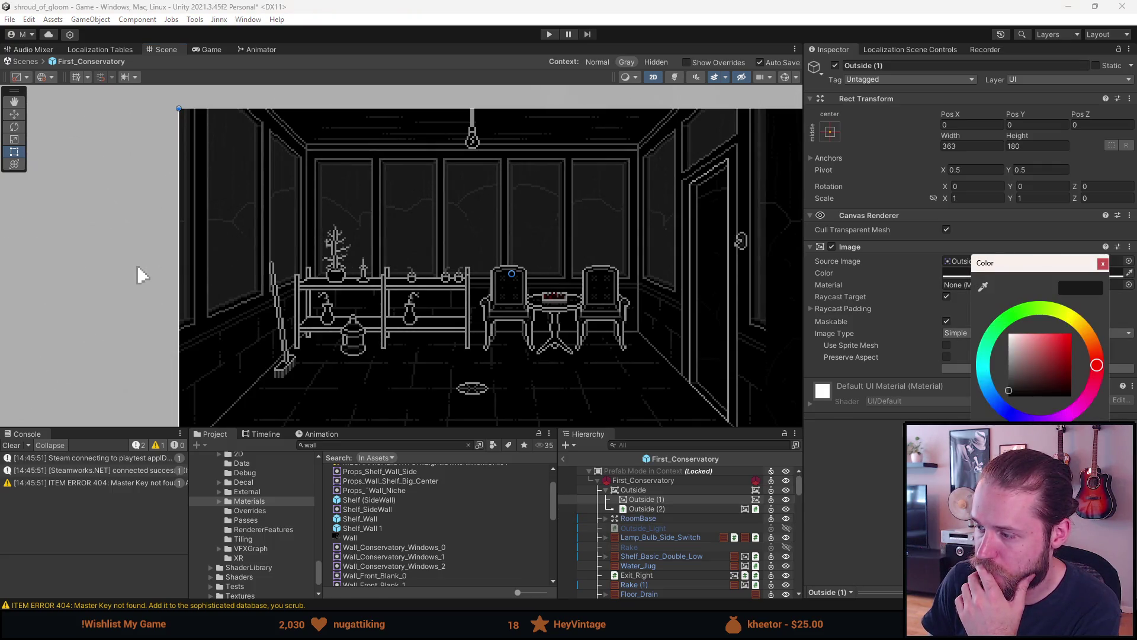
{"action": "left_click", "coordinate": [1104, 264]}
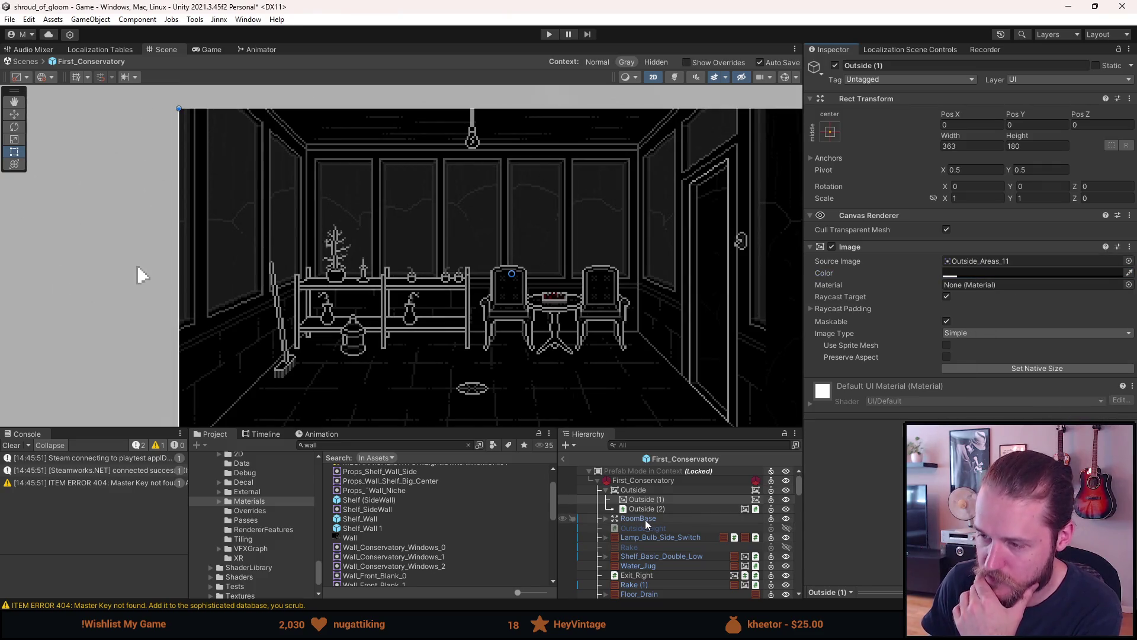
{"action": "scroll", "coordinate": [647, 523], "scroll_direction": "down", "scroll_amount": 3}
{"action": "left_click", "coordinate": [651, 474]}
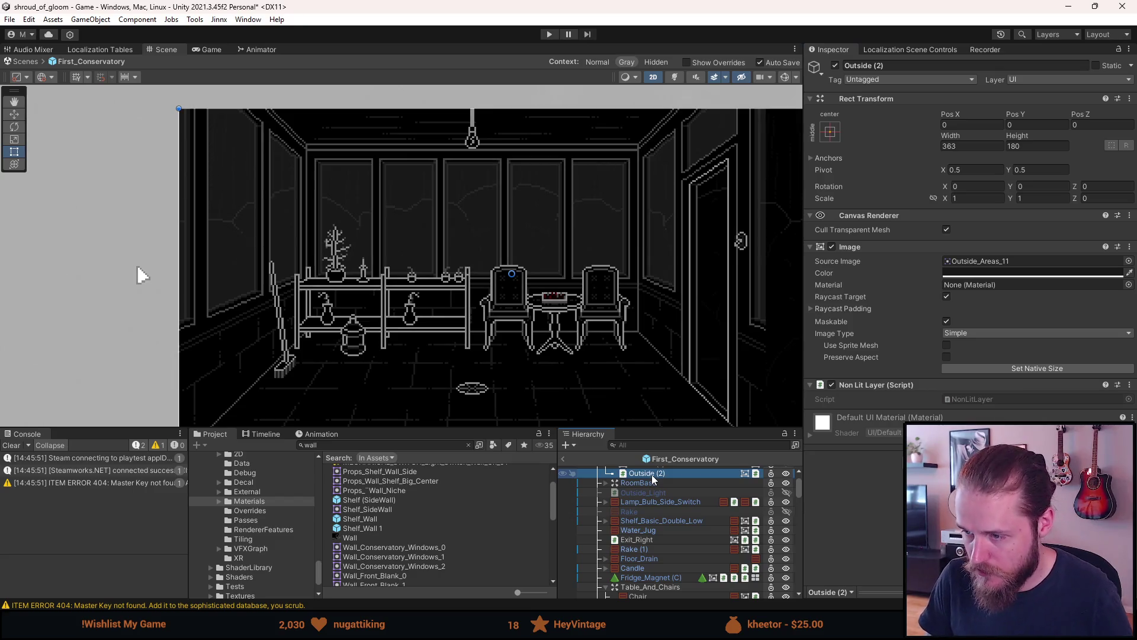
Move Outside (2) below RoomBase and rename it Windows_Non_Lit.
{"action": "left_click_drag", "start_coordinate": [653, 479], "coordinate": [638, 492]}
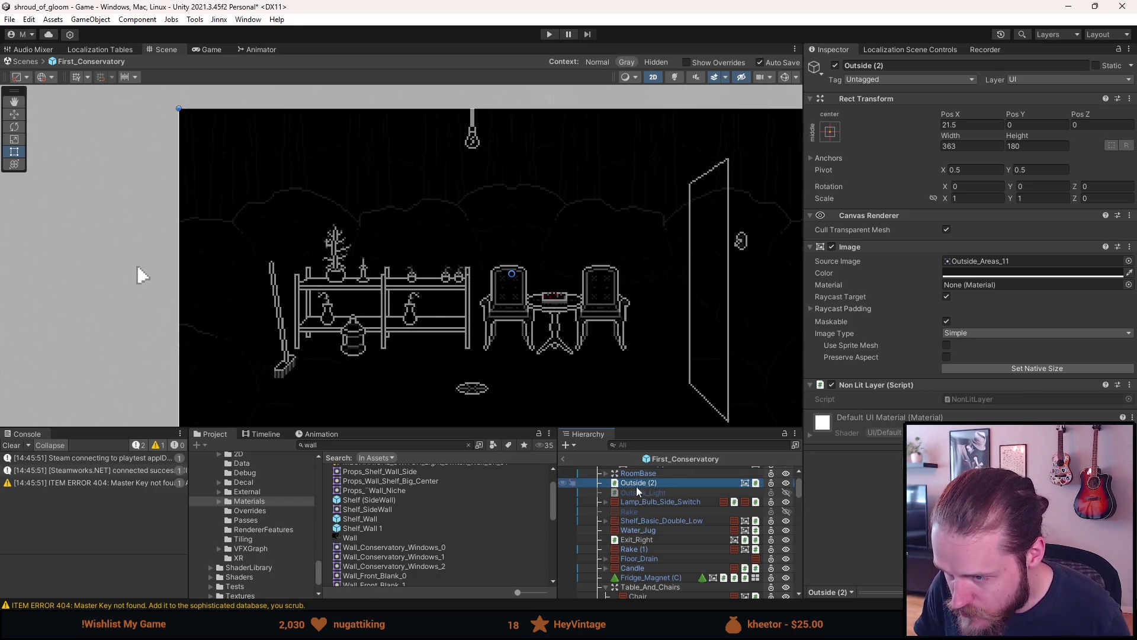
{"action": "left_click", "coordinate": [944, 66]}
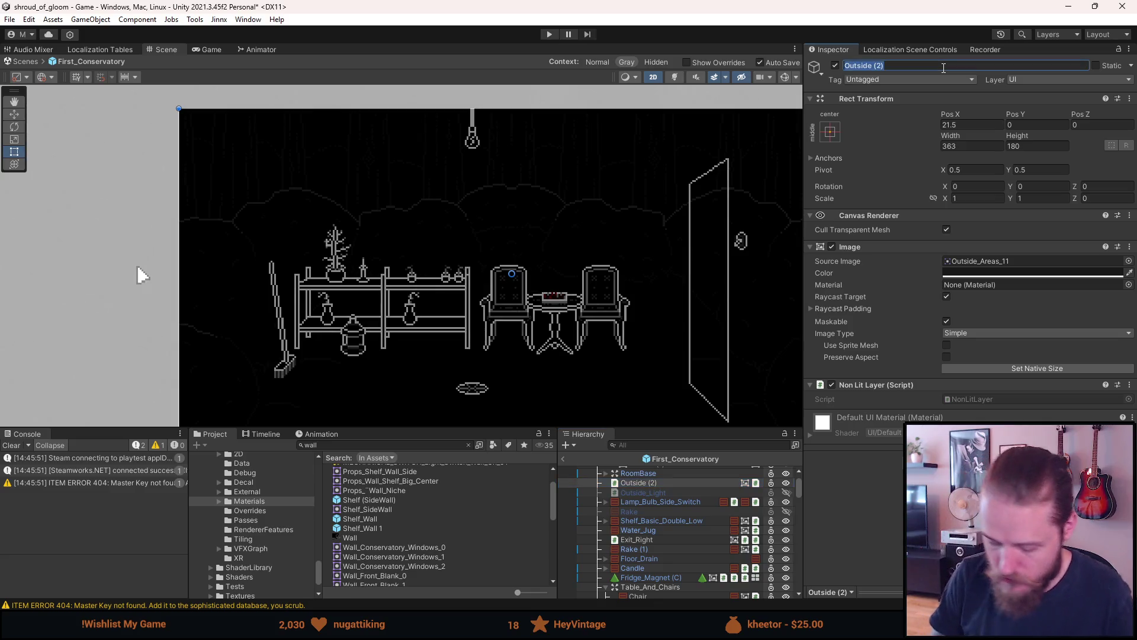
{"action": "type", "text": "Windows_No"}
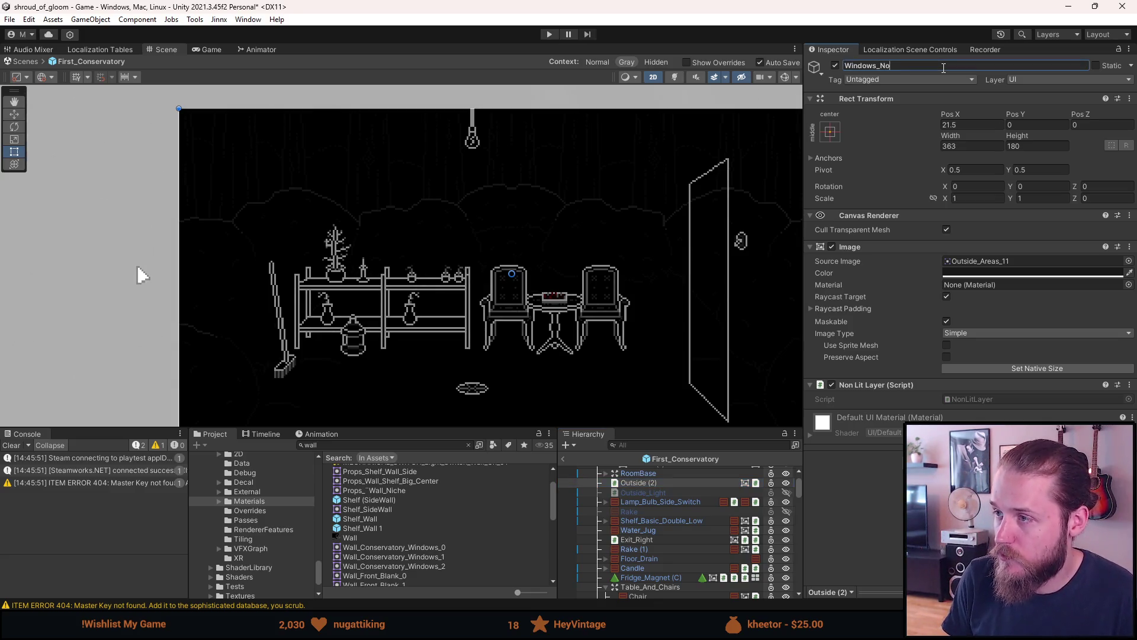
{"action": "type", "text": "n_Lit"}
{"action": "key", "text": "Return"}
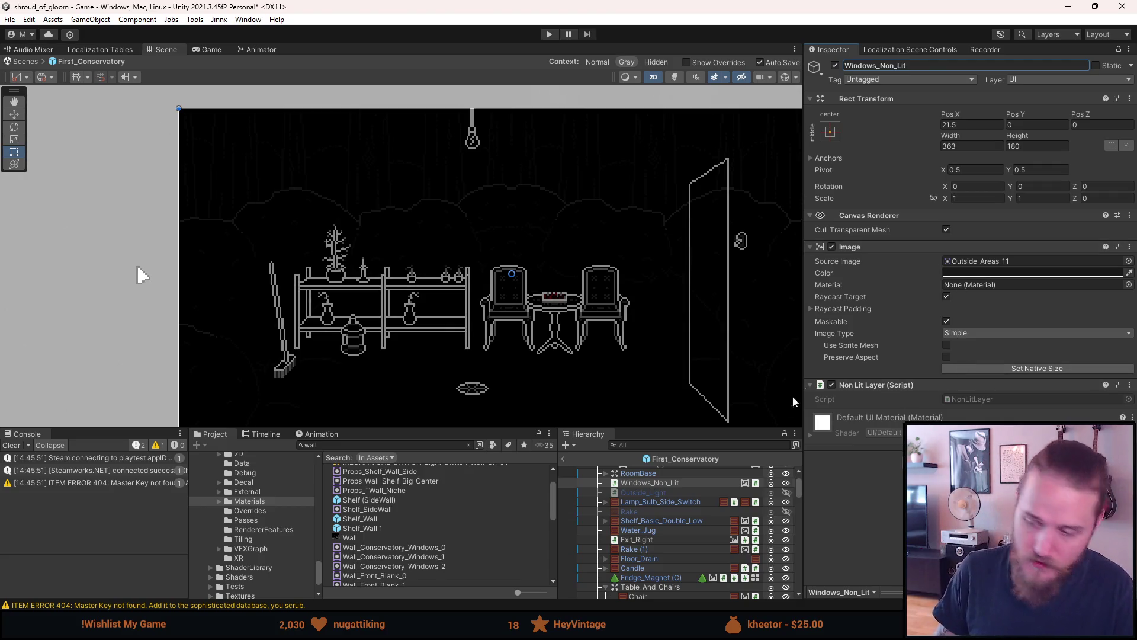
Copy Water_Jug's Image colour and paste it into Windows_Non_Lit's colour.
{"action": "left_click", "coordinate": [659, 530]}
{"action": "left_click", "coordinate": [981, 317]}
{"action": "left_click", "coordinate": [682, 483]}
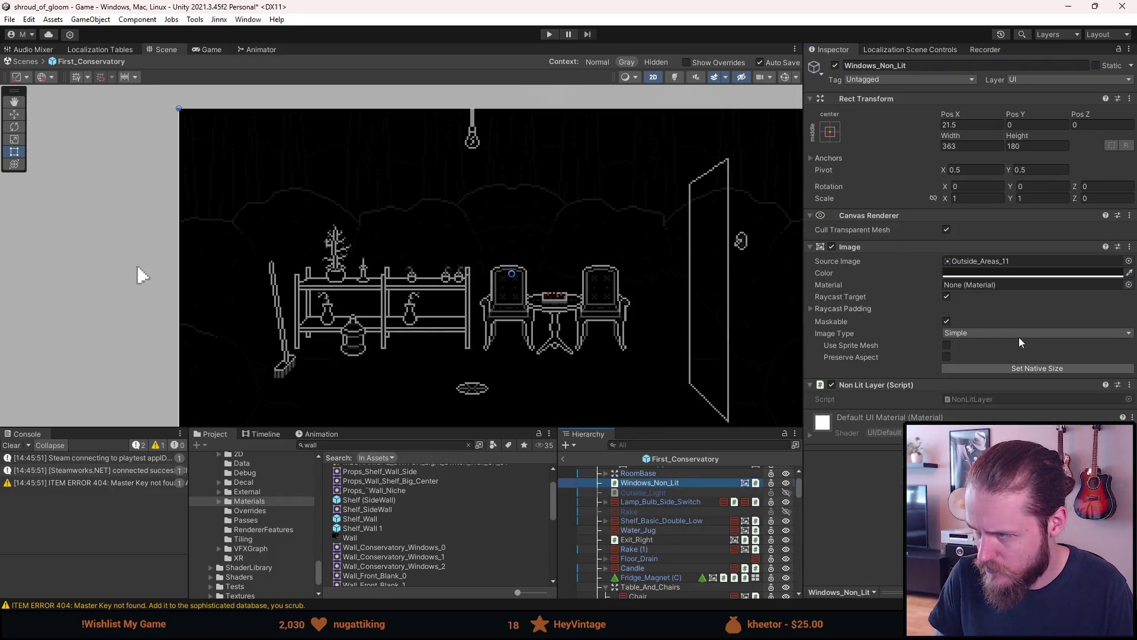
{"action": "right_click", "coordinate": [995, 273]}
{"action": "left_click", "coordinate": [1026, 294]}
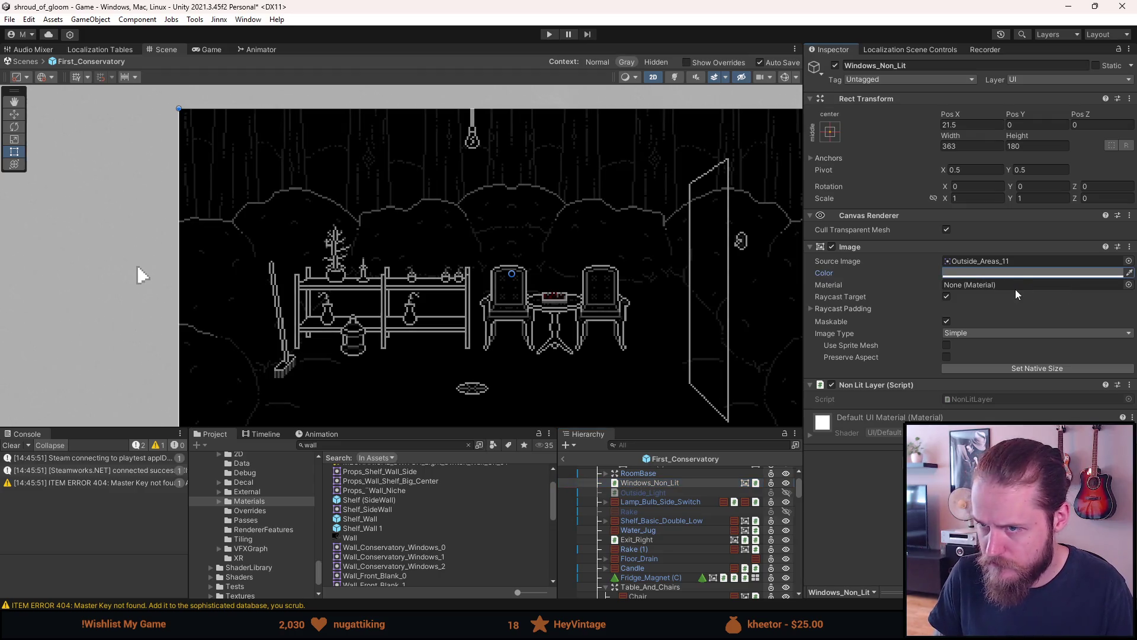
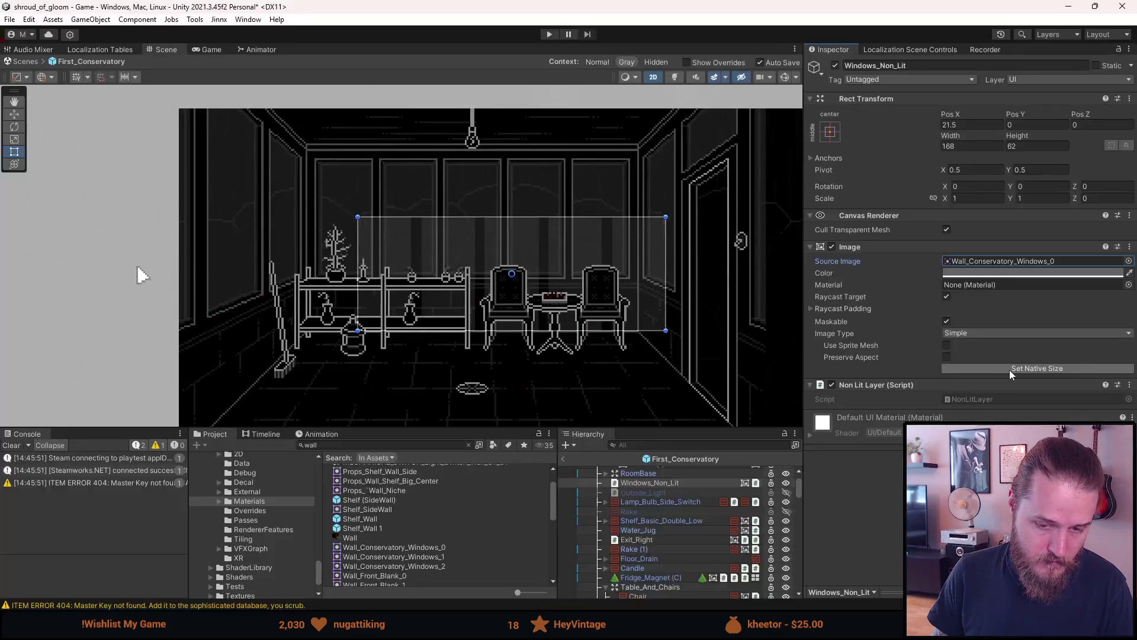
Drag the Windows_Non_Lit sprite up toward the back wall with the Move tool.
{"action": "scroll", "coordinate": [425, 236], "scroll_direction": "up", "scroll_amount": 3}
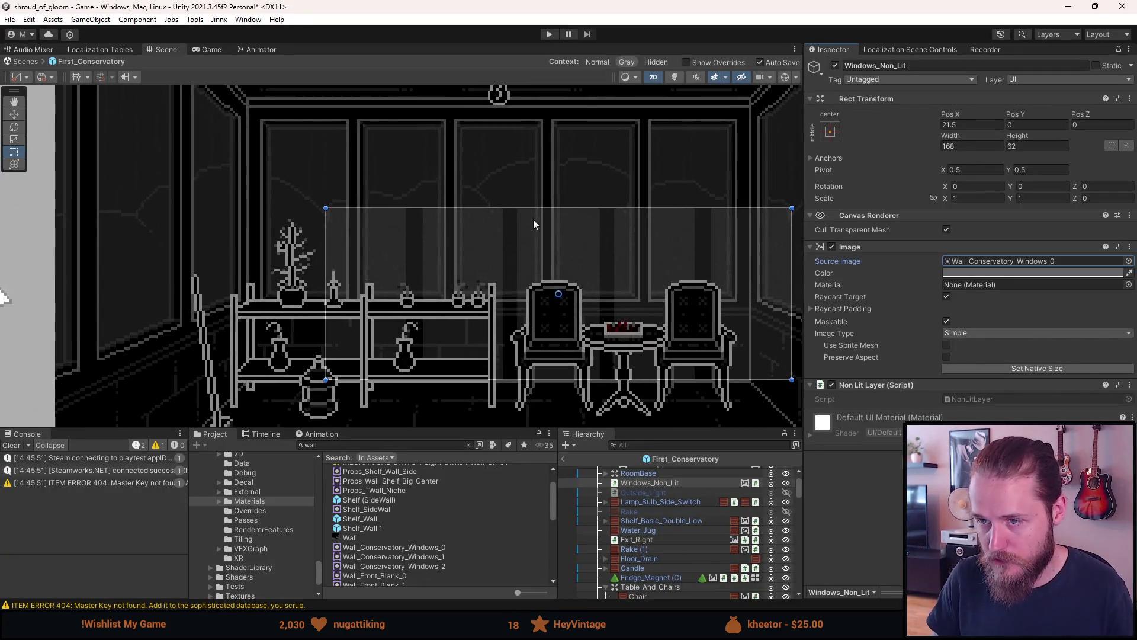
{"action": "key", "text": "w"}
{"action": "mouse_move", "coordinate": [559, 296]}
{"action": "left_mouse_down"}
{"action": "mouse_move", "coordinate": [524, 252]}
{"action": "mouse_move", "coordinate": [509, 202]}
{"action": "left_mouse_up"}
{"action": "scroll", "coordinate": [460, 148], "scroll_direction": "up", "scroll_amount": 5}
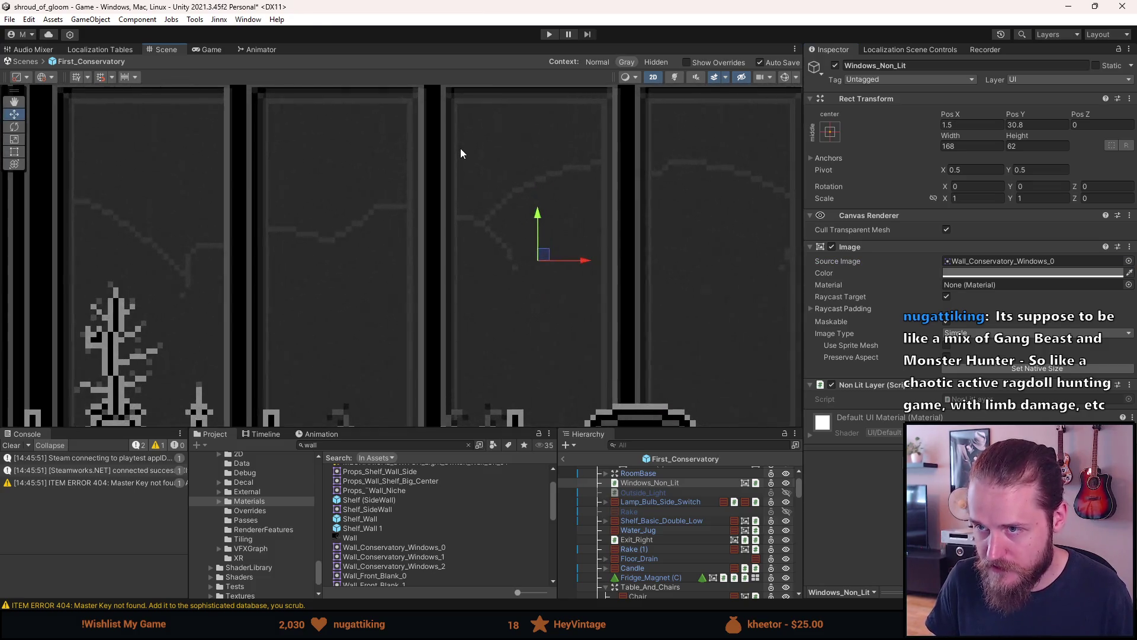
{"action": "scroll", "coordinate": [482, 139], "scroll_direction": "up", "scroll_amount": 1}
{"action": "scroll", "coordinate": [572, 113], "scroll_direction": "up", "scroll_amount": 3}
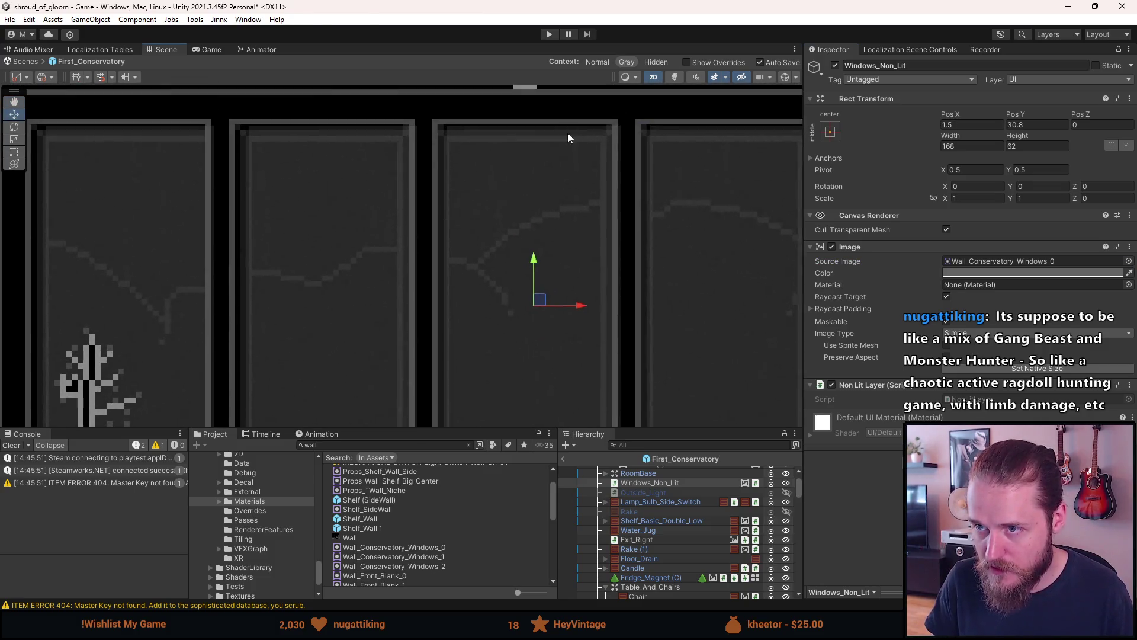
{"action": "left_click_drag", "start_coordinate": [540, 327], "coordinate": [532, 333]}
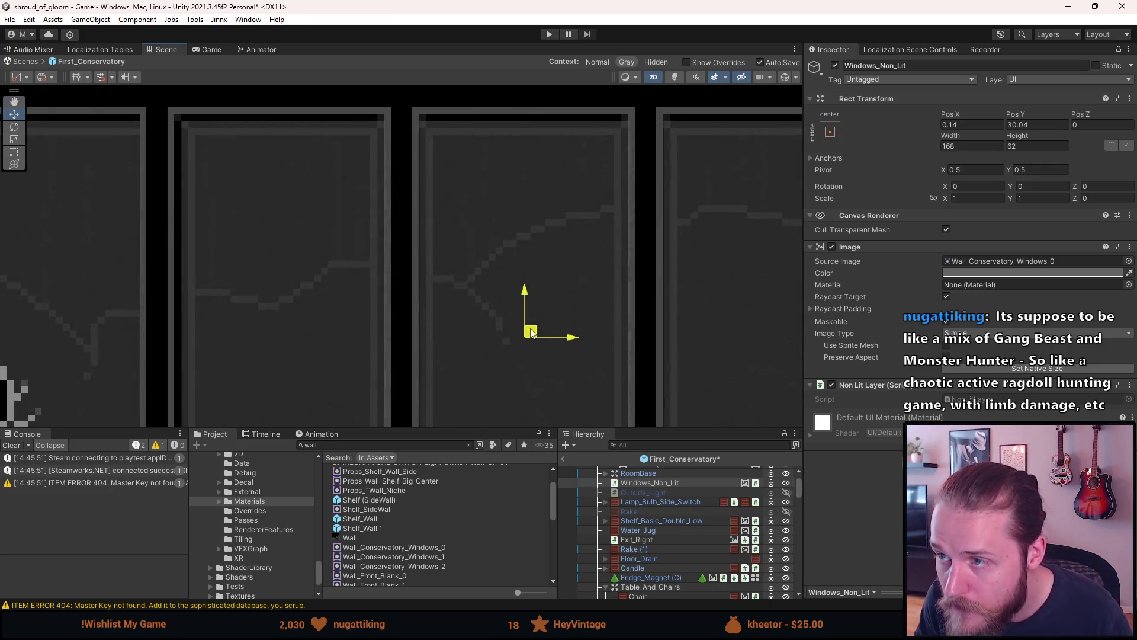
Set the sprite's position to X 0, Y 30 and check it in the game preview.
{"action": "left_click", "coordinate": [971, 125]}
{"action": "type", "text": "0"}
{"action": "left_click_drag", "start_coordinate": [1030, 125], "coordinate": [1023, 126]}
{"action": "type", "text": "0"}
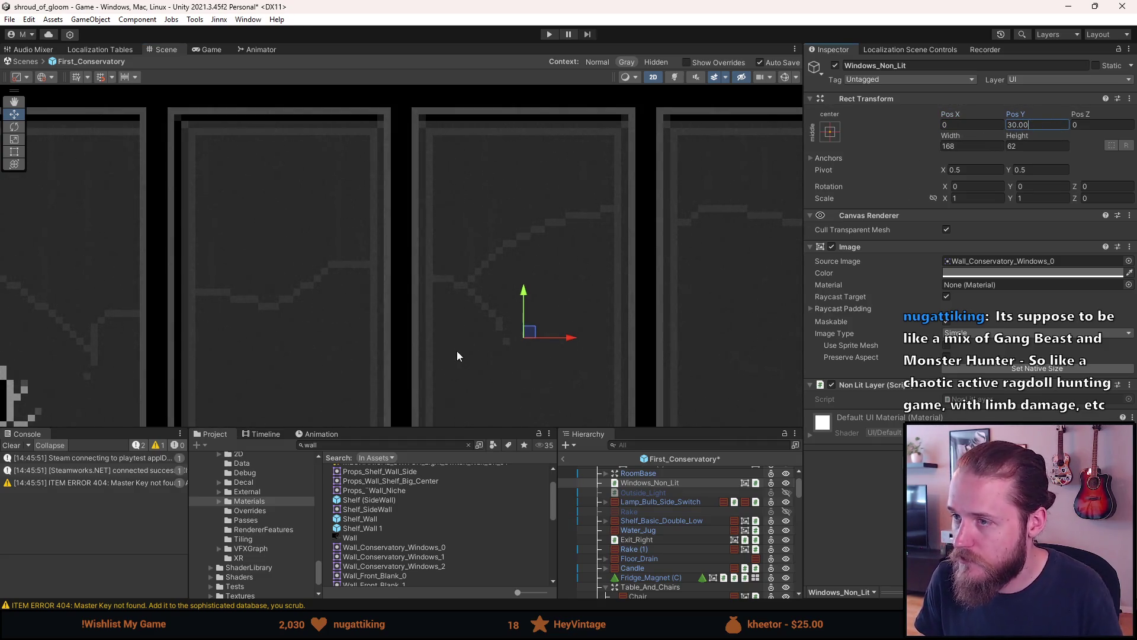
{"action": "scroll", "coordinate": [457, 356], "scroll_direction": "down", "scroll_amount": 10}
{"action": "scroll", "coordinate": [442, 346], "scroll_direction": "up", "scroll_amount": 4}
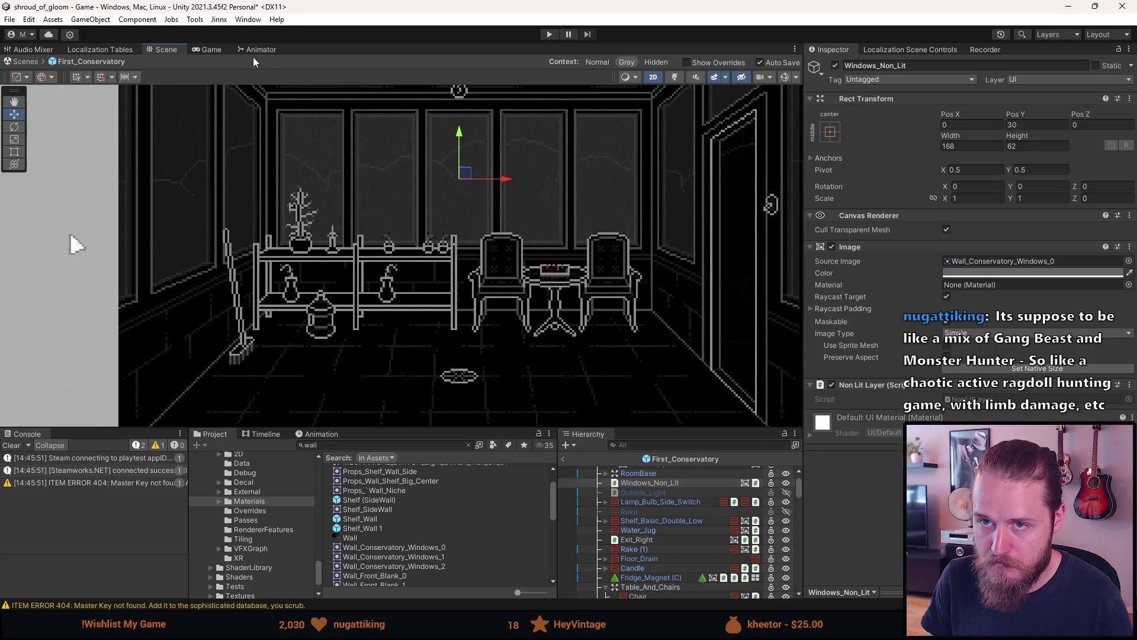
{"action": "left_click", "coordinate": [210, 51]}
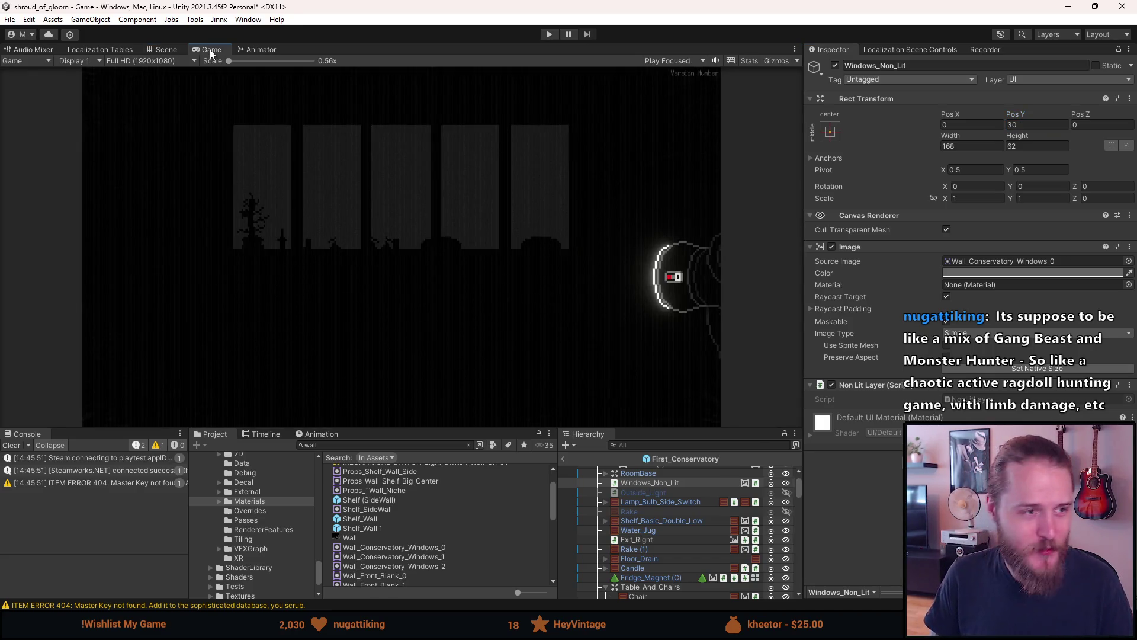
{"action": "scroll", "coordinate": [281, 197], "scroll_direction": "up", "scroll_amount": 2}
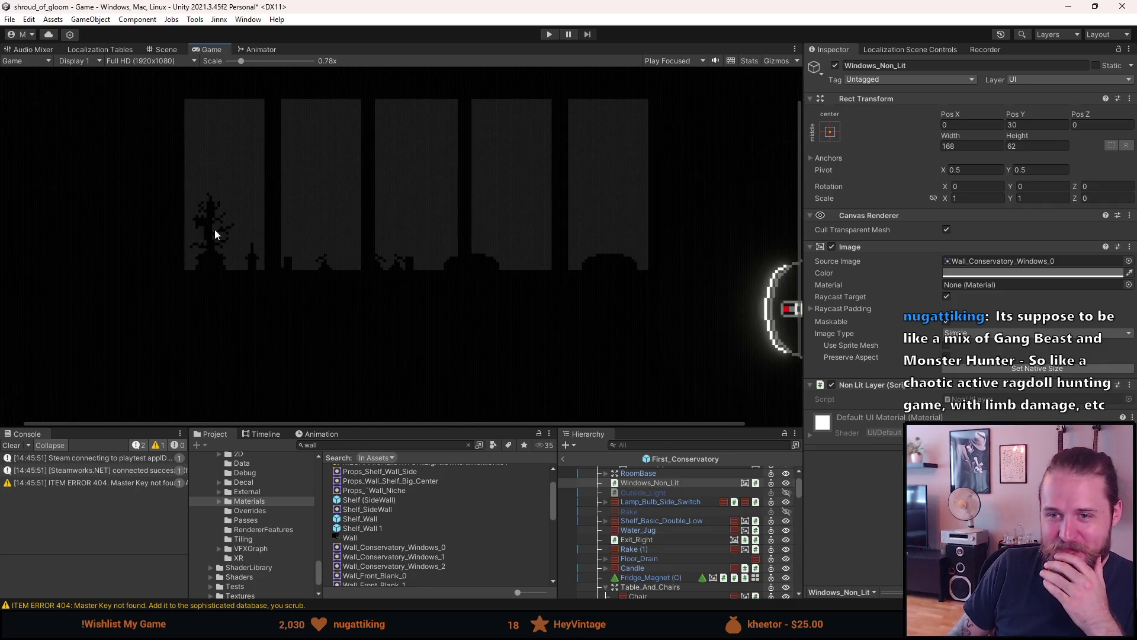
{"action": "scroll", "coordinate": [200, 196], "scroll_direction": "down", "scroll_amount": 2}
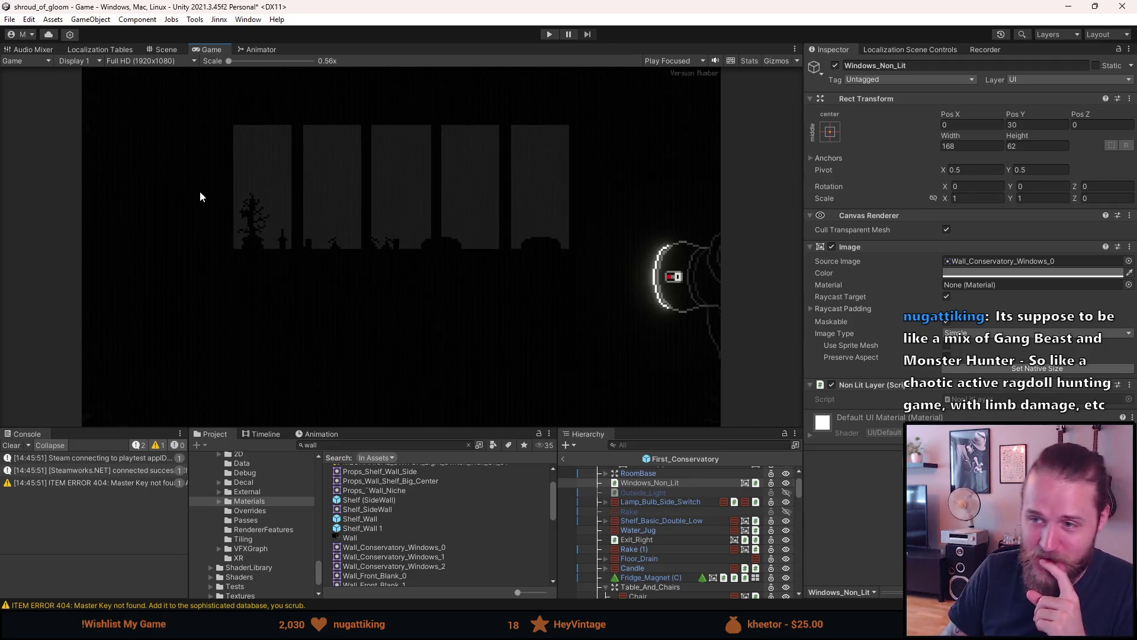
{"action": "scroll", "coordinate": [200, 191], "scroll_direction": "up", "scroll_amount": 1}
{"action": "scroll", "coordinate": [207, 185], "scroll_direction": "down", "scroll_amount": 1}
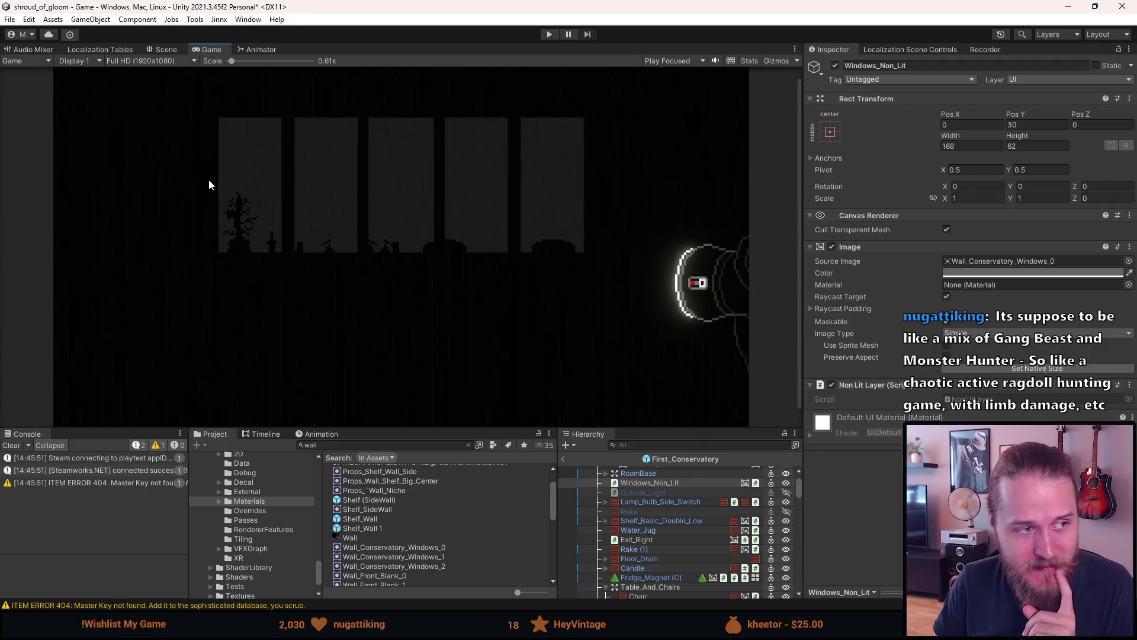
{"action": "left_click", "coordinate": [156, 50]}
{"action": "scroll", "coordinate": [399, 314], "scroll_direction": "down", "scroll_amount": 4}
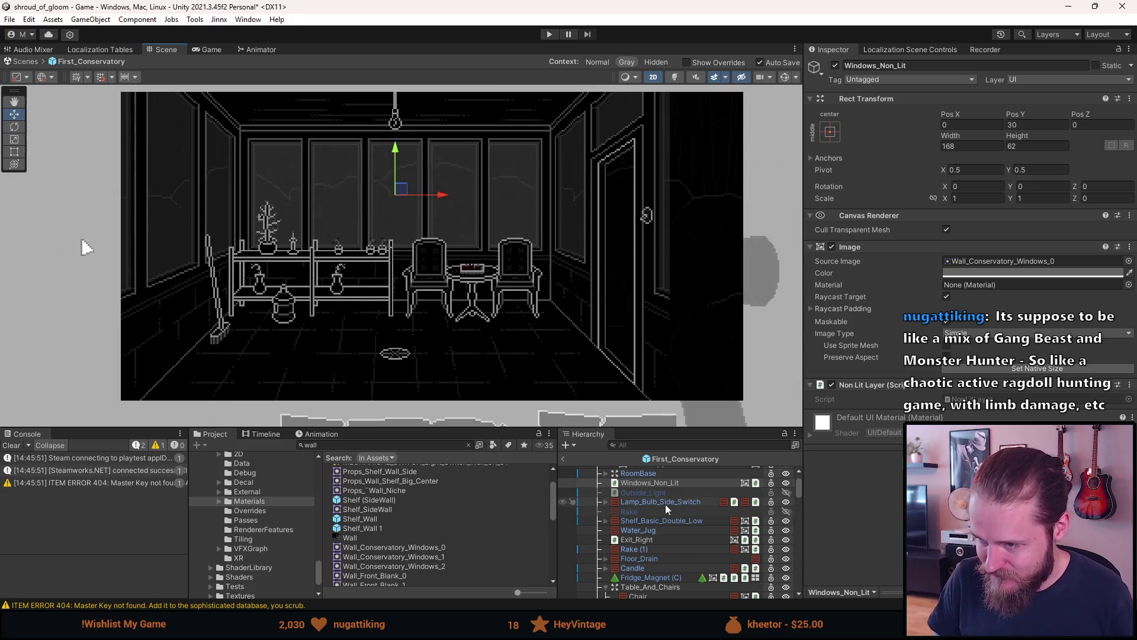
Wrap the window sprite in a new empty parent named Windows_Non_Lit.
{"action": "left_click", "coordinate": [663, 483]}
{"action": "right_click", "coordinate": [664, 483]}
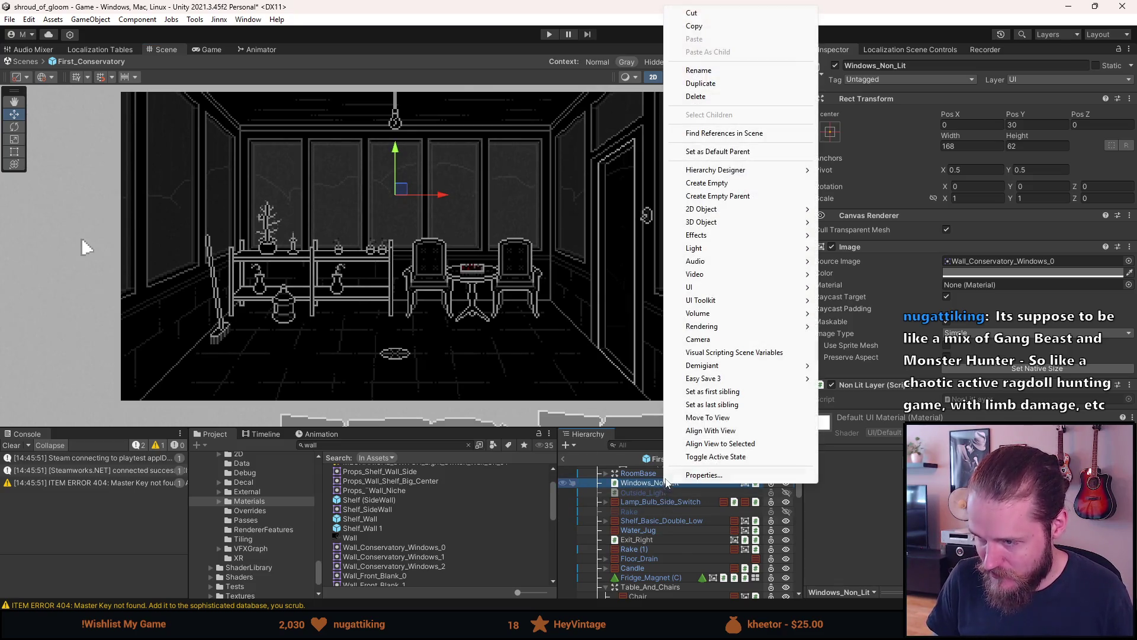
{"action": "left_click", "coordinate": [747, 197]}
{"action": "left_click", "coordinate": [913, 66]}
{"action": "type", "text": "Windows_Non_"}
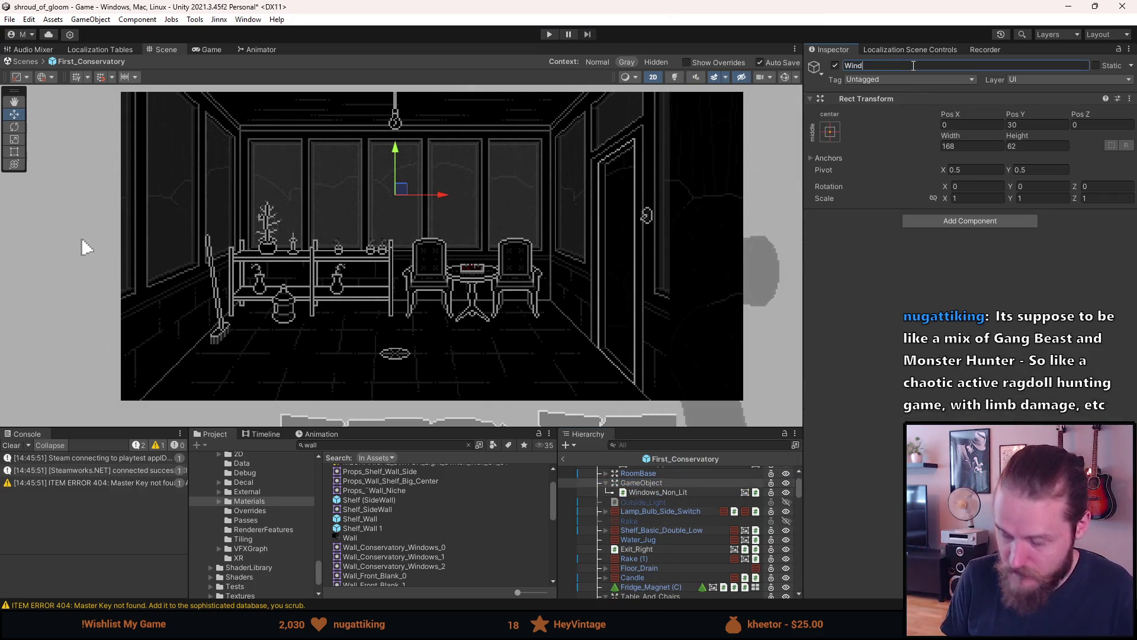
{"action": "key", "text": "Return"}
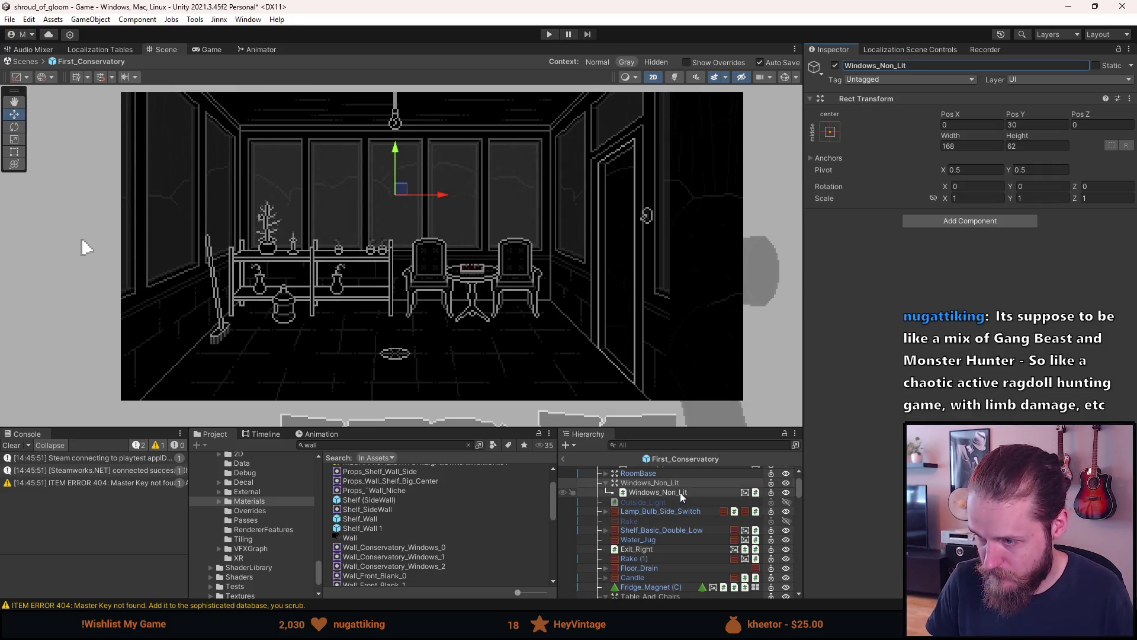
Duplicate the child sprite, switch its image to Wall_Conservatory_Windows_1 at native size.
{"action": "left_click", "coordinate": [680, 492]}
{"action": "key", "text": "ctrl+d"}
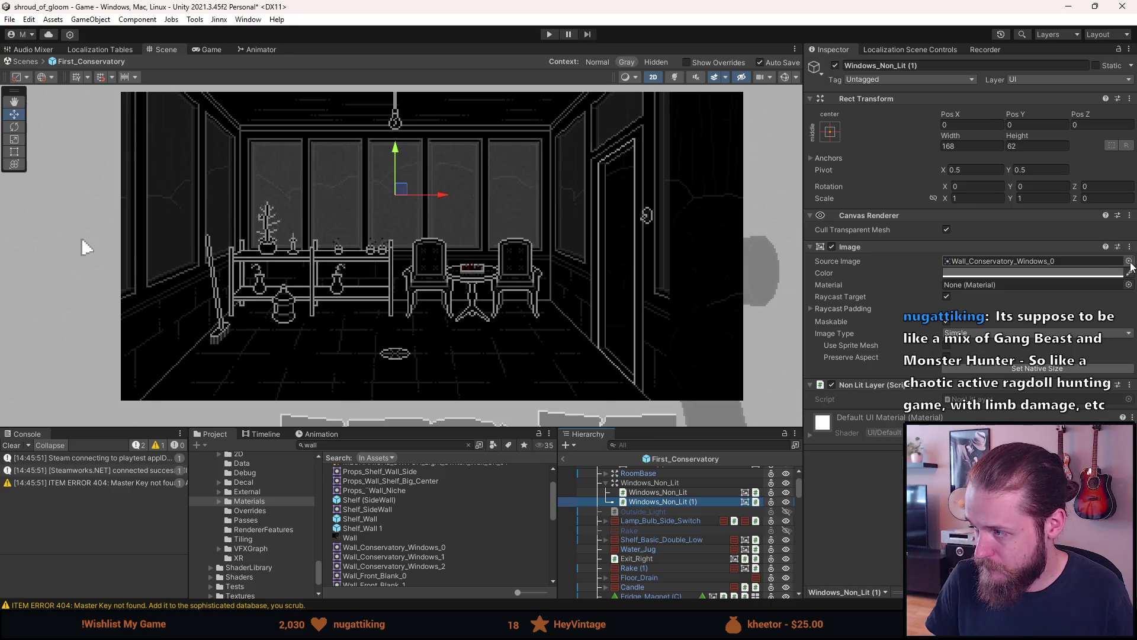
{"action": "left_click", "coordinate": [1129, 260]}
{"action": "scroll", "coordinate": [879, 373], "scroll_direction": "down", "scroll_amount": 3}
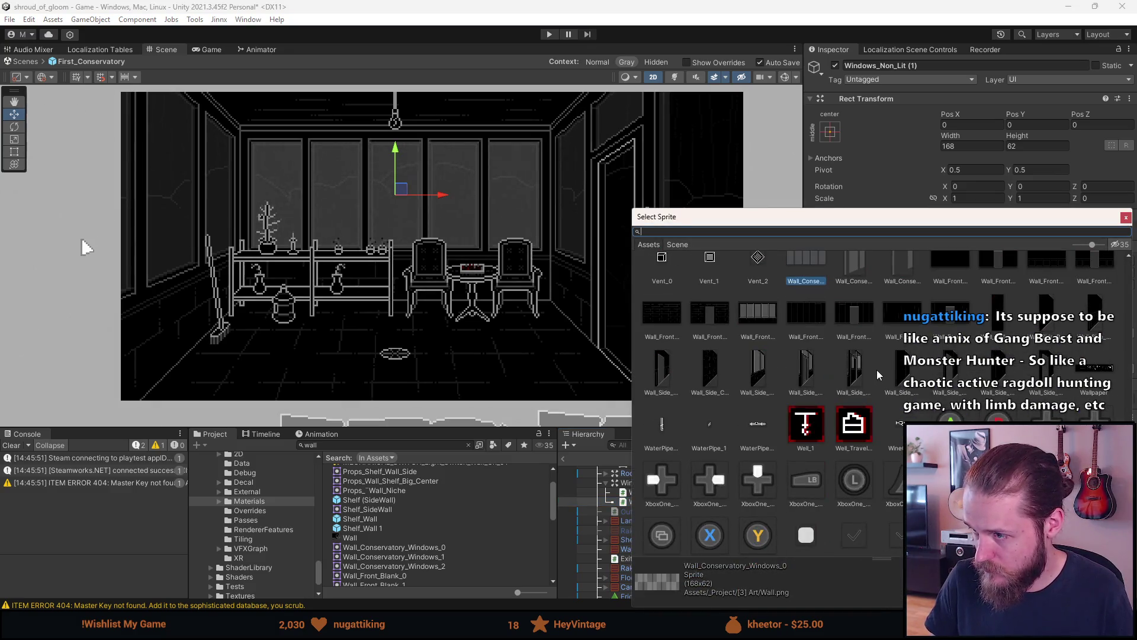
{"action": "double_click", "coordinate": [848, 271]}
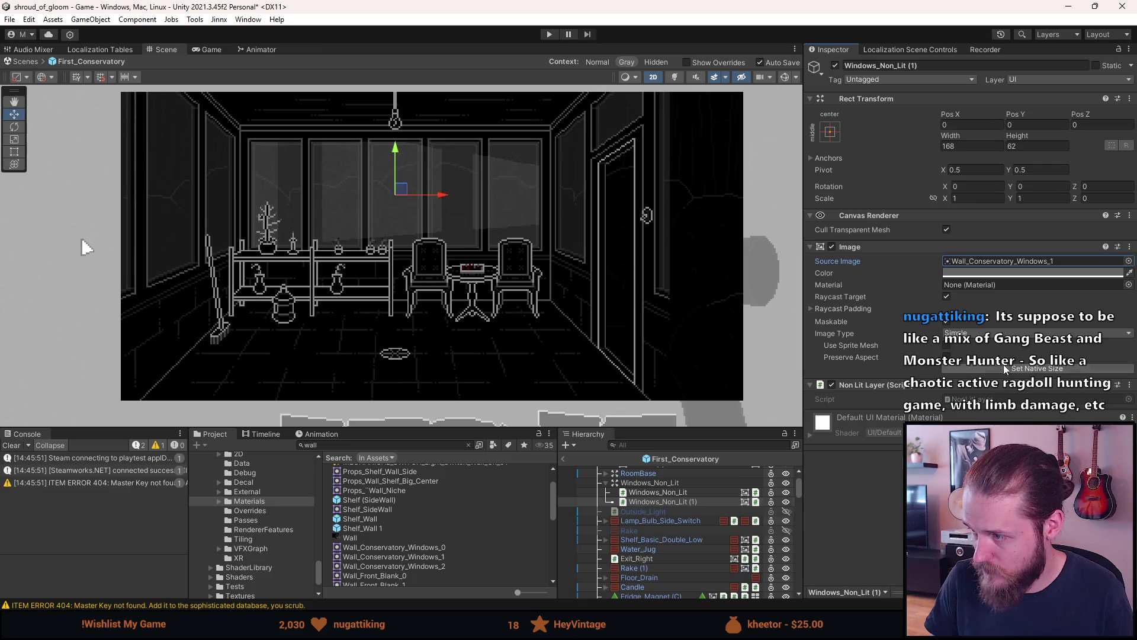
{"action": "left_click", "coordinate": [1007, 367]}
Place the copy on the left wall at X -127.5, Y 1.
{"action": "mouse_move", "coordinate": [401, 188]}
{"action": "left_mouse_down"}
{"action": "mouse_move", "coordinate": [232, 168]}
{"action": "mouse_move", "coordinate": [172, 178]}
{"action": "left_mouse_up"}
{"action": "scroll", "coordinate": [190, 183], "scroll_direction": "up", "scroll_amount": 8}
{"action": "mouse_move", "coordinate": [318, 384]}
{"action": "left_mouse_down"}
{"action": "mouse_move", "coordinate": [273, 405]}
{"action": "mouse_move", "coordinate": [284, 400]}
{"action": "left_mouse_up"}
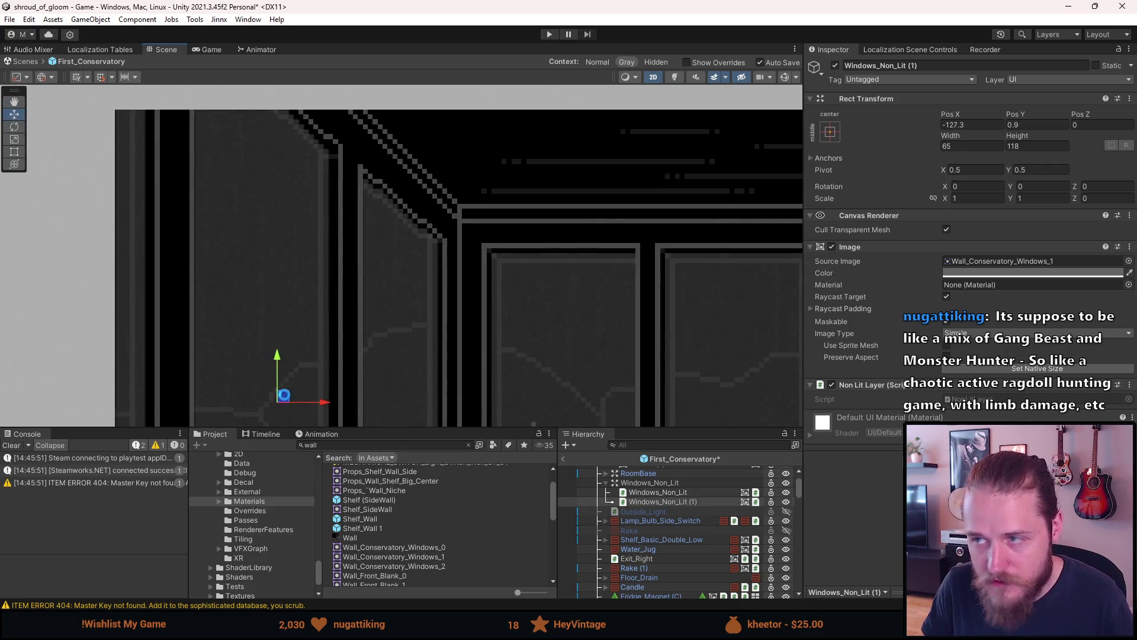
{"action": "left_click_drag", "start_coordinate": [980, 123], "coordinate": [965, 124]}
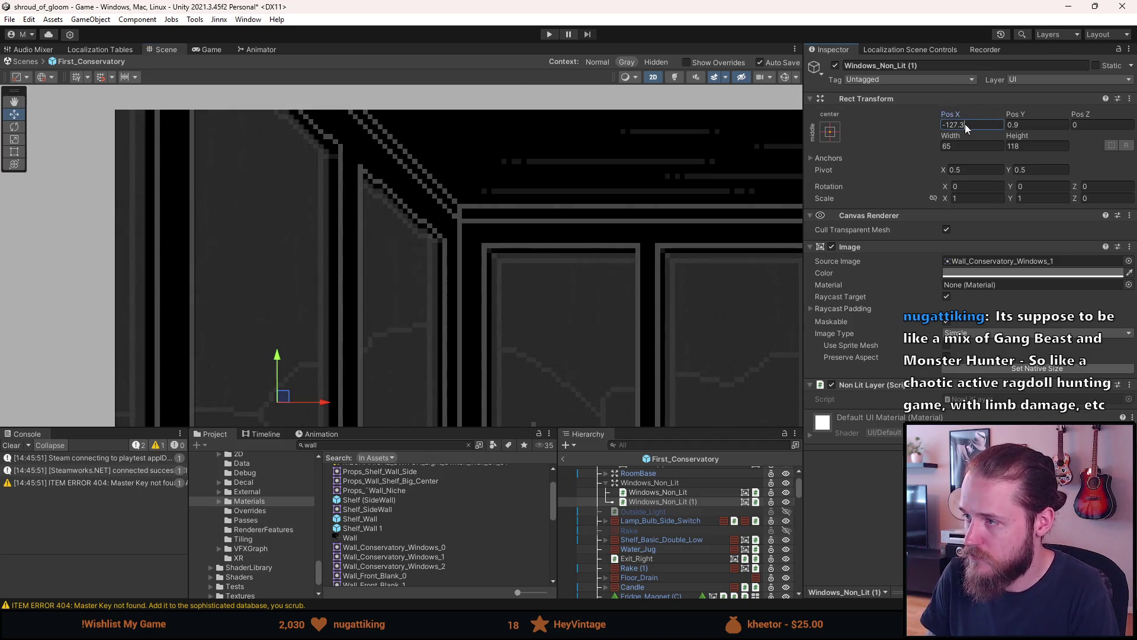
{"action": "type", "text": "5"}
{"action": "left_click", "coordinate": [1028, 126]}
{"action": "type", "text": "1"}
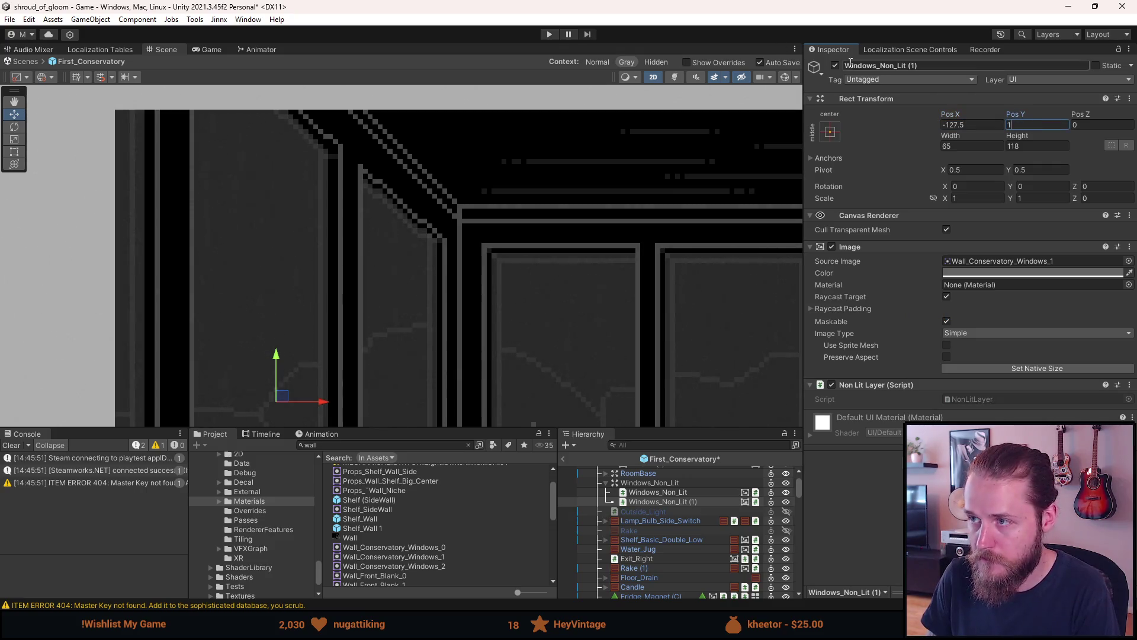
{"action": "left_click", "coordinate": [835, 65]}
{"action": "left_click", "coordinate": [835, 65]}
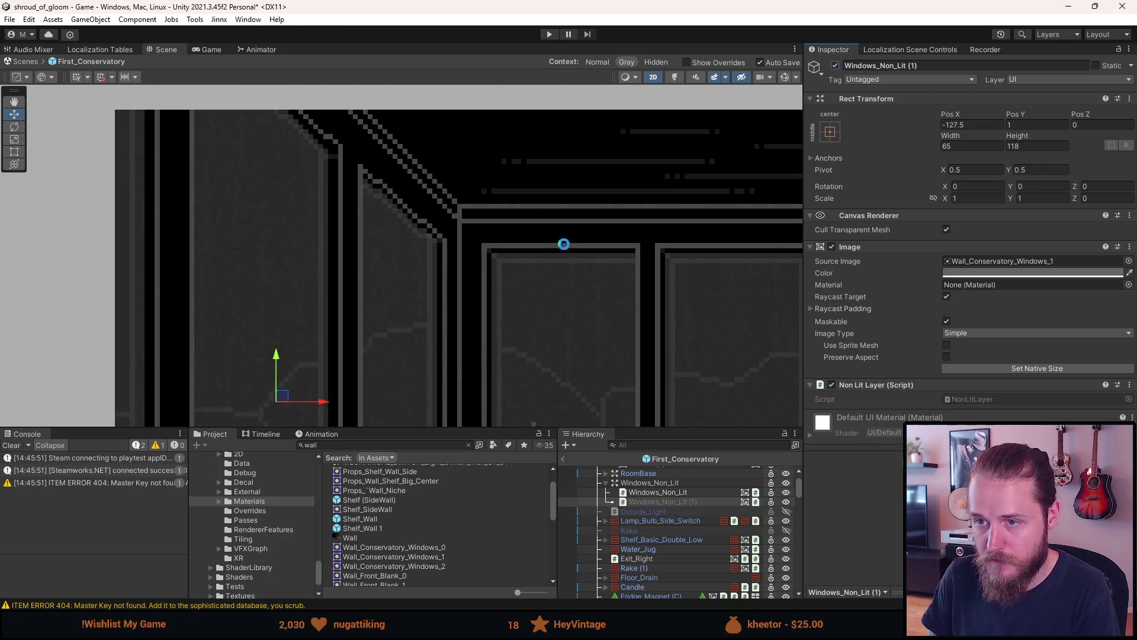
{"action": "scroll", "coordinate": [566, 245], "scroll_direction": "down", "scroll_amount": 5}
{"action": "left_click_drag", "start_coordinate": [610, 305], "coordinate": [501, 215]}
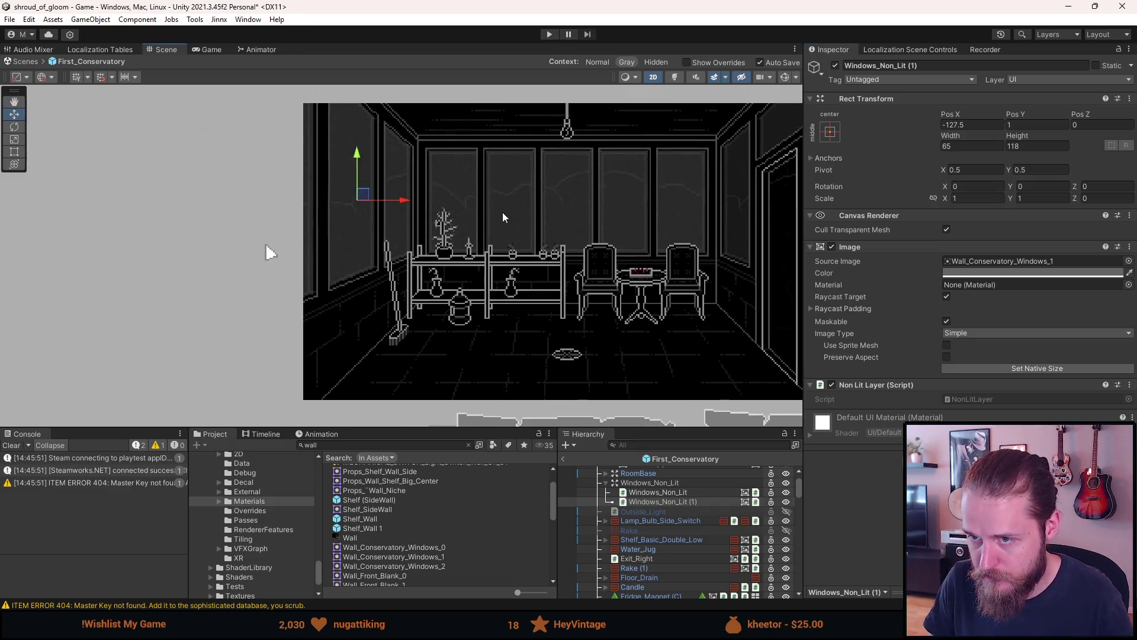
Duplicate the left side window and give the copy the Wall_Conservatory_Windows_2 sprite.
{"action": "left_click", "coordinate": [655, 502]}
{"action": "key", "text": "ctrl+d"}
{"action": "left_click", "coordinate": [1128, 262]}
{"action": "scroll", "coordinate": [1000, 389], "scroll_direction": "down", "scroll_amount": 1}
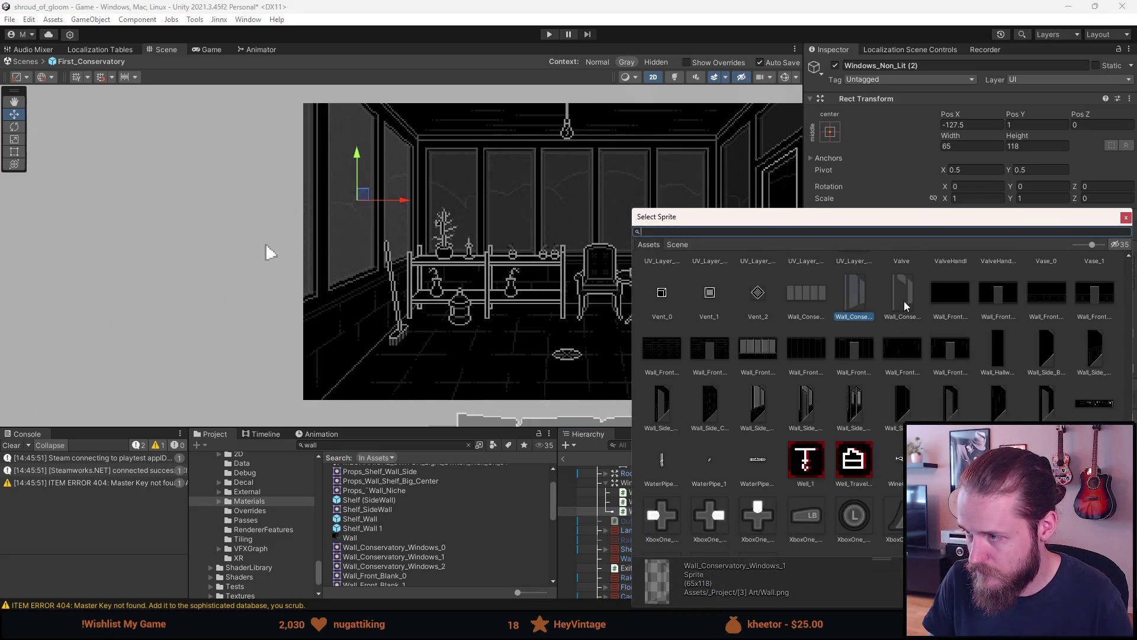
{"action": "double_click", "coordinate": [904, 301]}
Mirror the copy with Scale X -1 and move it to X 127.5 on the right wall.
{"action": "left_click", "coordinate": [960, 199]}
{"action": "type", "text": "-1"}
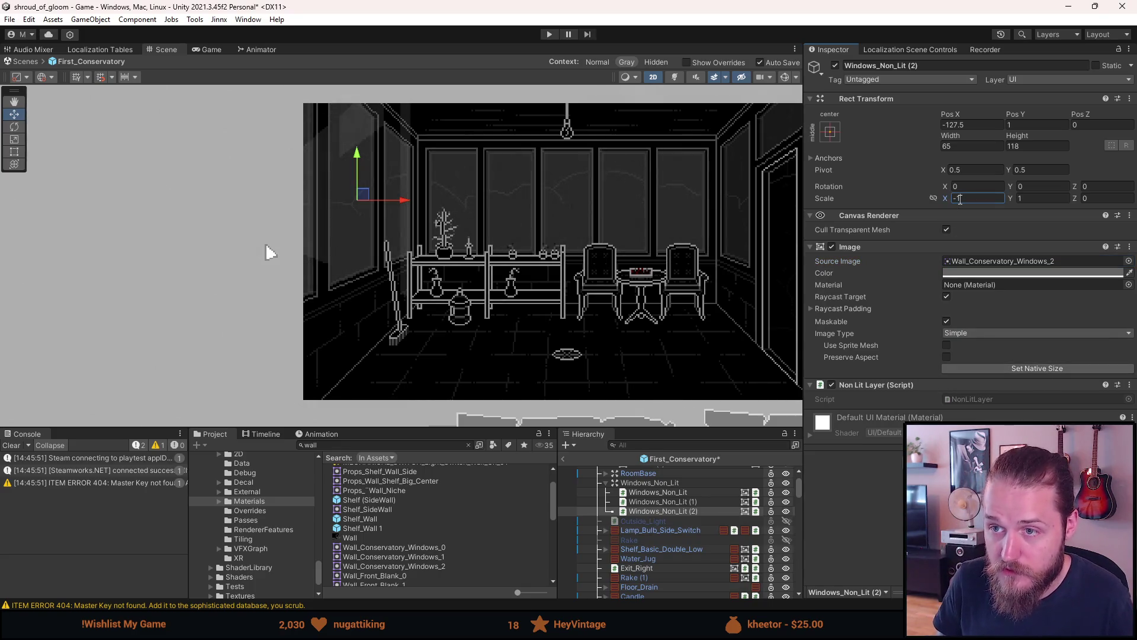
{"action": "left_click", "coordinate": [978, 125]}
{"action": "key", "text": "BackSpace"}
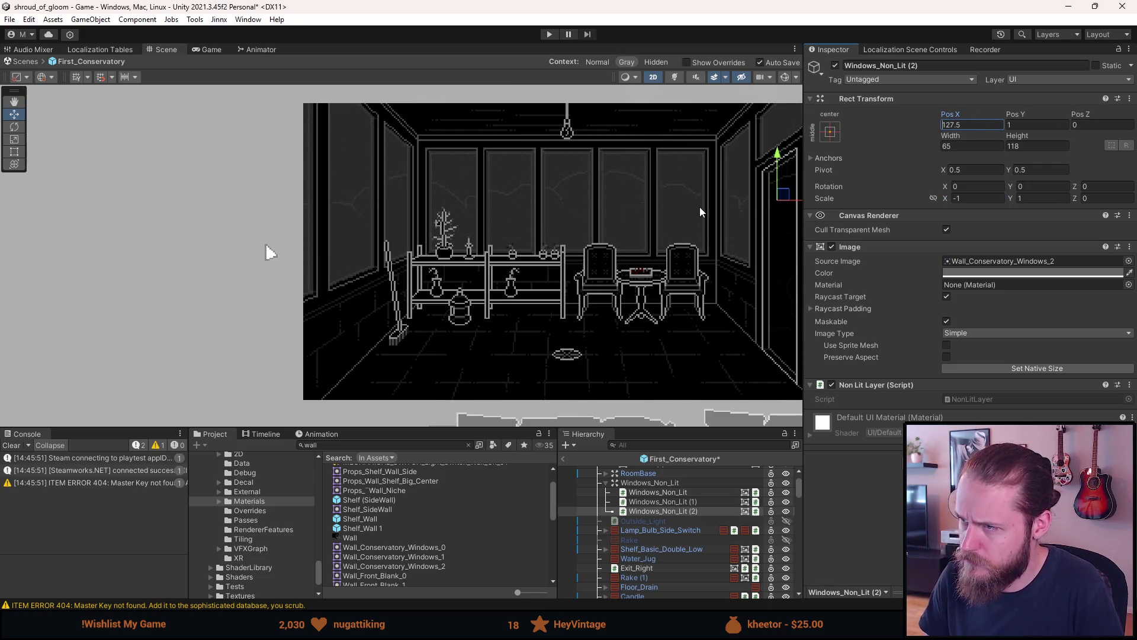
{"action": "left_click_drag", "start_coordinate": [700, 208], "coordinate": [532, 202]}
{"action": "scroll", "coordinate": [562, 187], "scroll_direction": "up", "scroll_amount": 4}
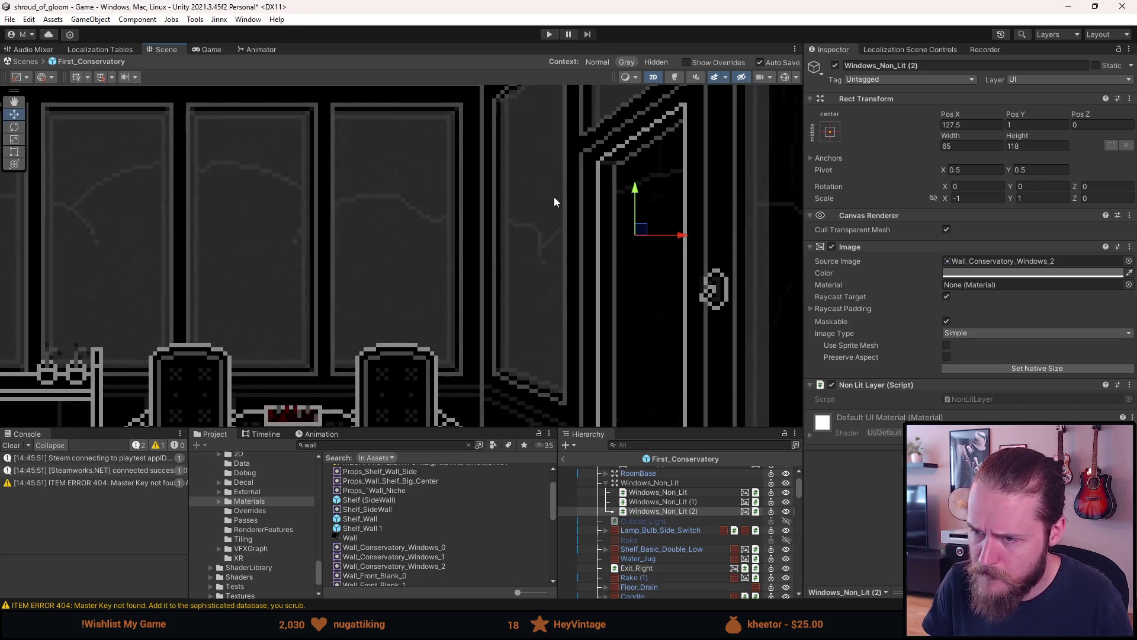
{"action": "left_click", "coordinate": [835, 65]}
{"action": "left_click", "coordinate": [835, 66]}
{"action": "scroll", "coordinate": [375, 221], "scroll_direction": "down", "scroll_amount": 2}
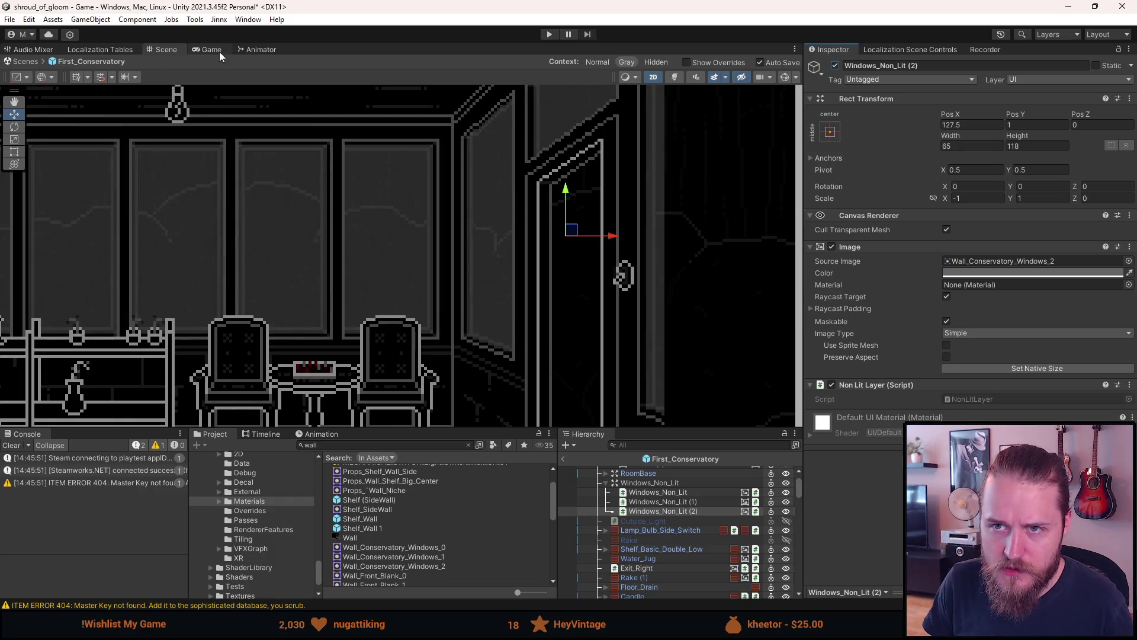
Clear the console, exit Prefab Mode back to the room, and enter Play mode.
{"action": "left_click", "coordinate": [211, 49]}
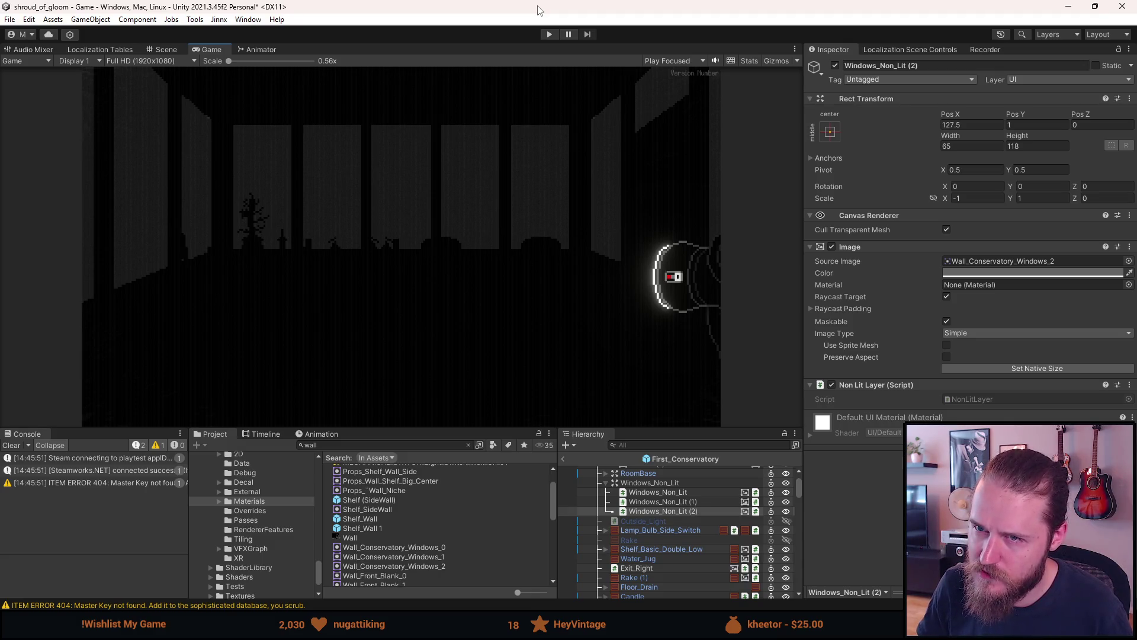
{"action": "left_click", "coordinate": [13, 446]}
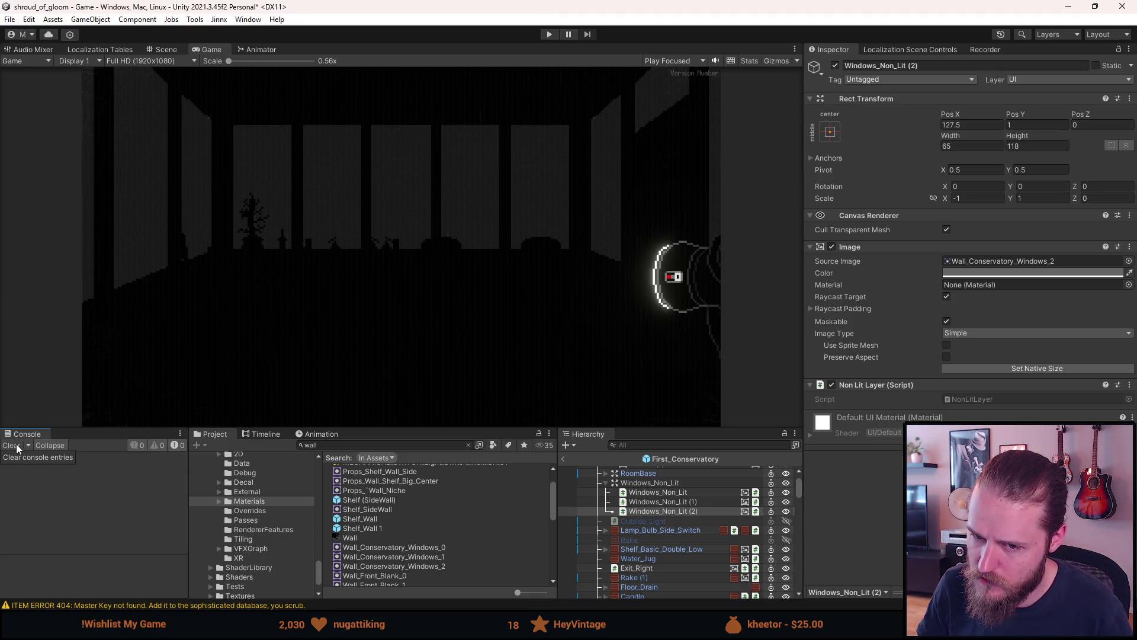
{"action": "scroll", "coordinate": [672, 504], "scroll_direction": "up", "scroll_amount": 3}
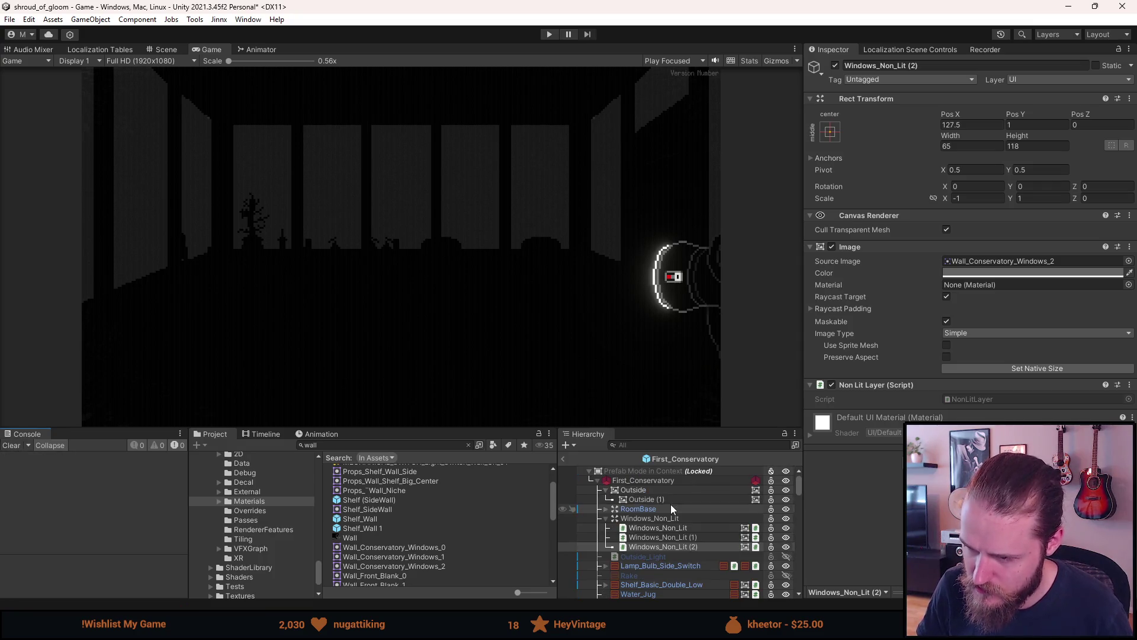
{"action": "left_click", "coordinate": [563, 459]}
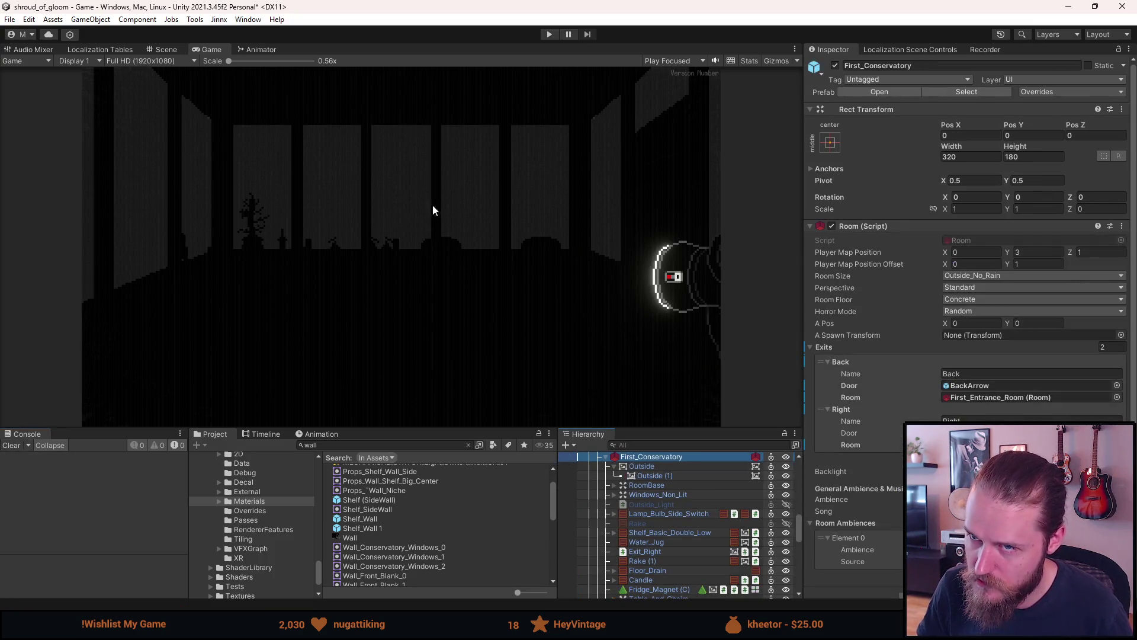
{"action": "left_click", "coordinate": [549, 34]}
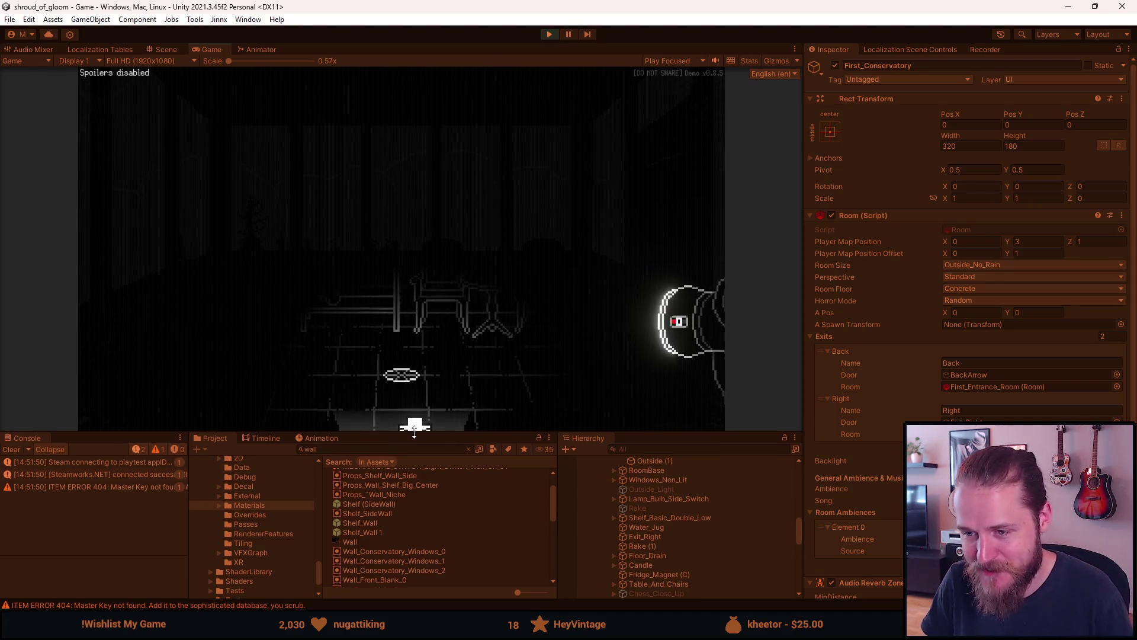
Enlarge the Game view and walk from the well scene into the conservatory.
{"action": "left_click_drag", "start_coordinate": [395, 428], "coordinate": [396, 540]}
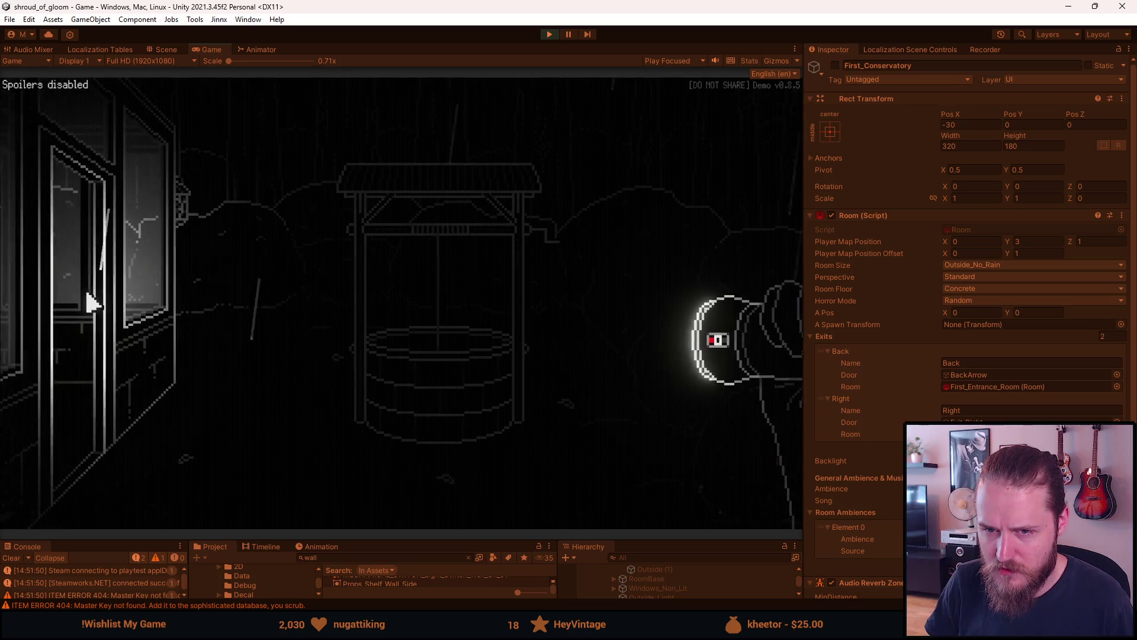
{"action": "left_click", "coordinate": [89, 301]}
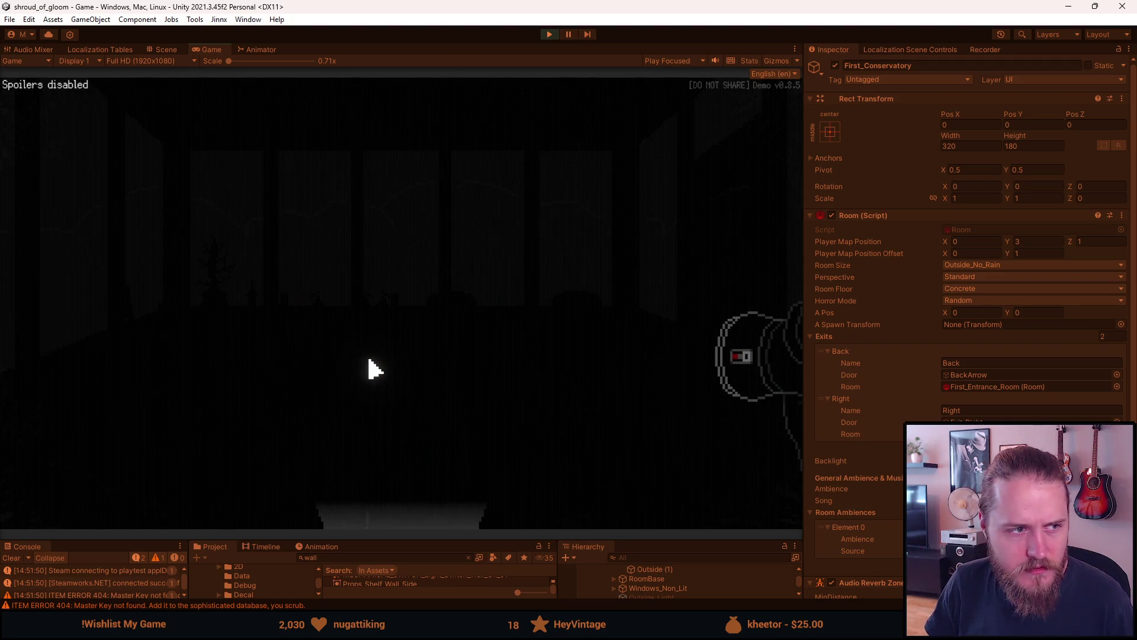
{"action": "left_click_drag", "start_coordinate": [636, 540], "coordinate": [626, 442]}
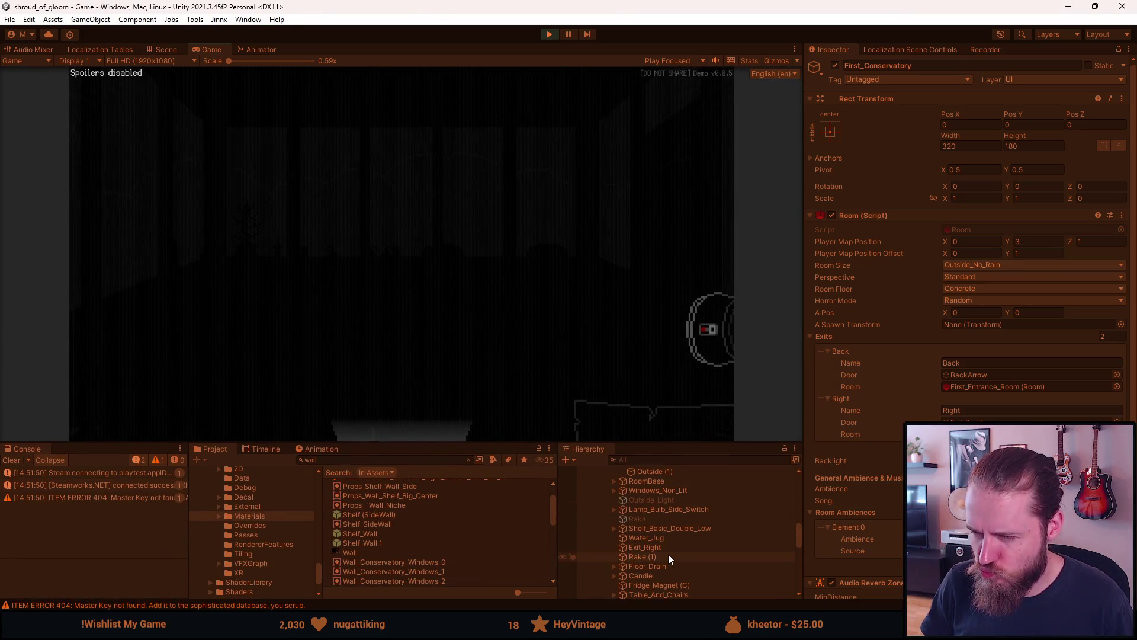
Expand Windows_Non_Lit and inspect the first window image's colour in the Color picker.
{"action": "scroll", "coordinate": [660, 549], "scroll_direction": "up", "scroll_amount": 3}
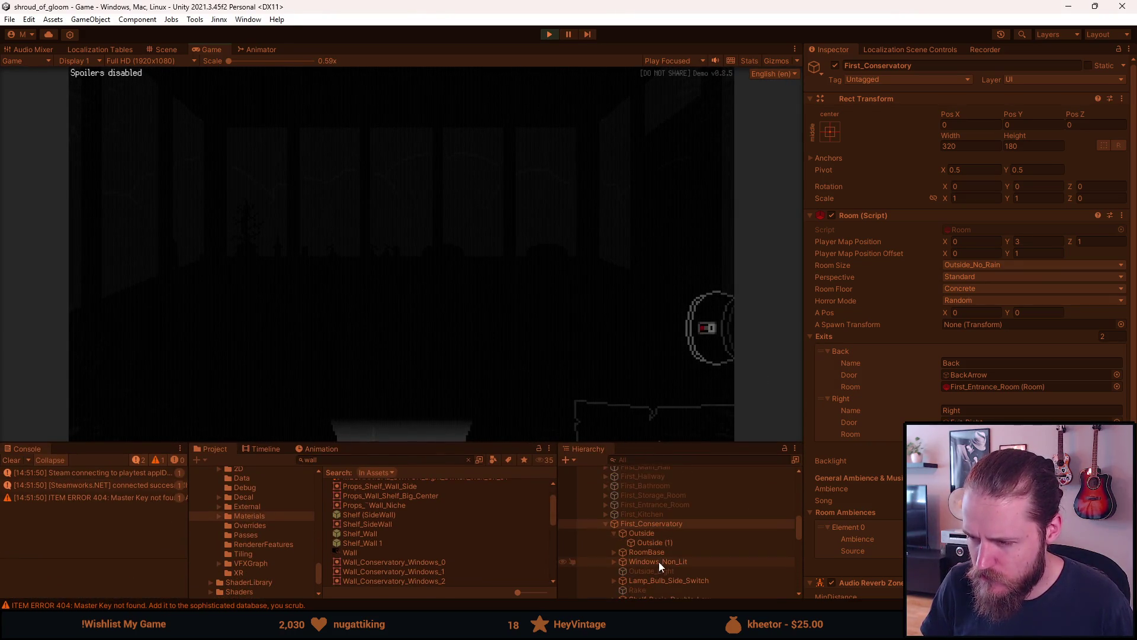
{"action": "left_click", "coordinate": [659, 561]}
{"action": "left_click", "coordinate": [614, 562]}
{"action": "left_click", "coordinate": [661, 573]}
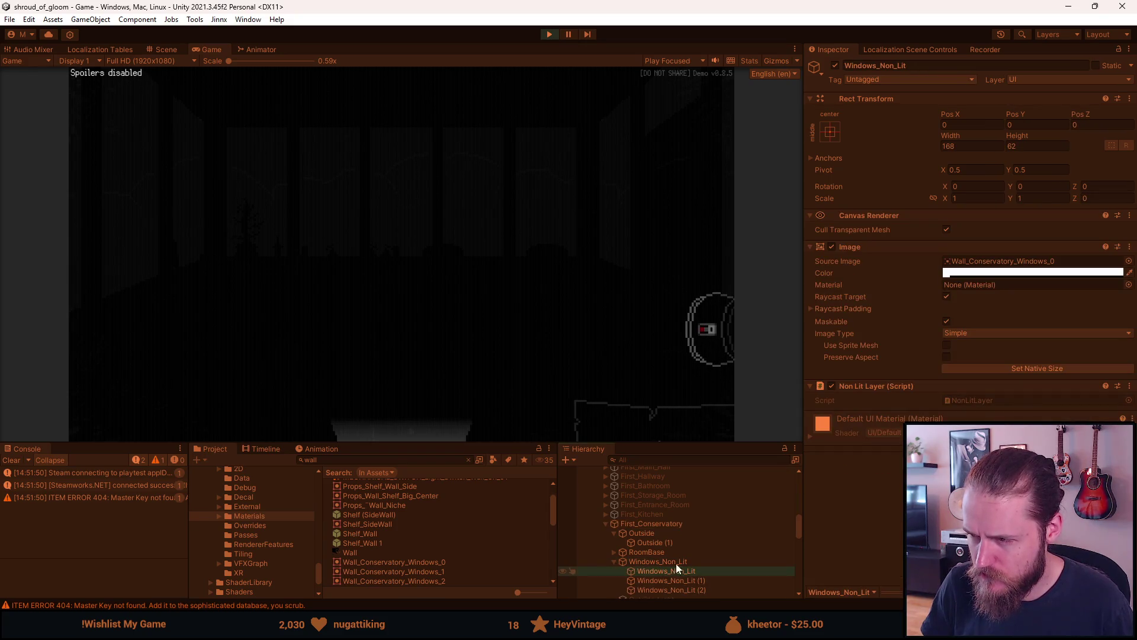
{"action": "left_click", "coordinate": [954, 274]}
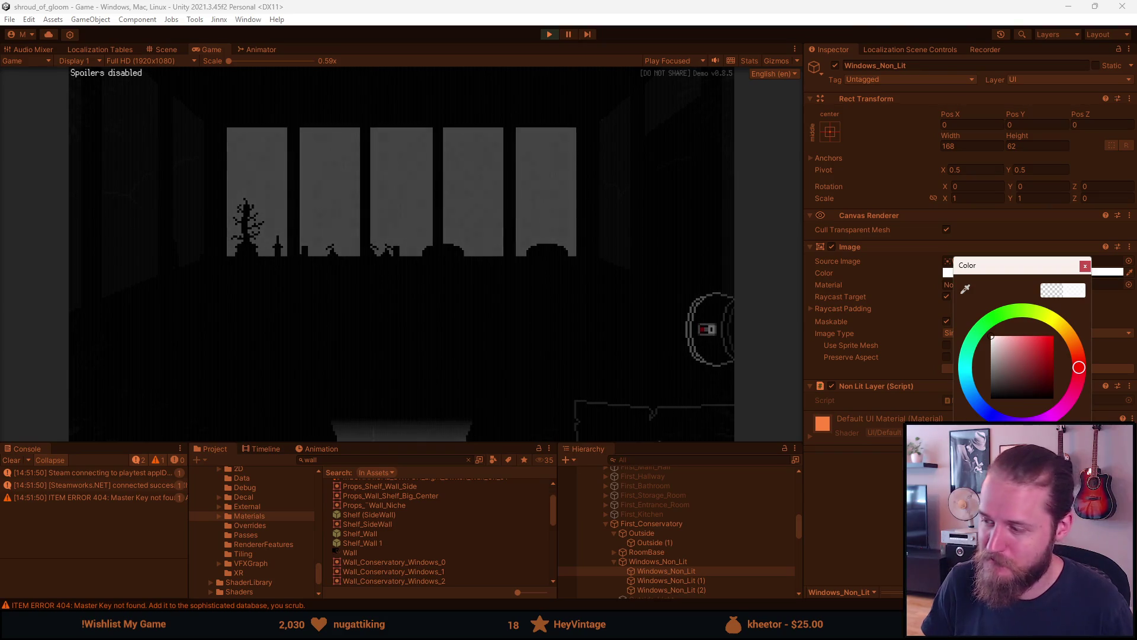
{"action": "left_click", "coordinate": [1086, 266]}
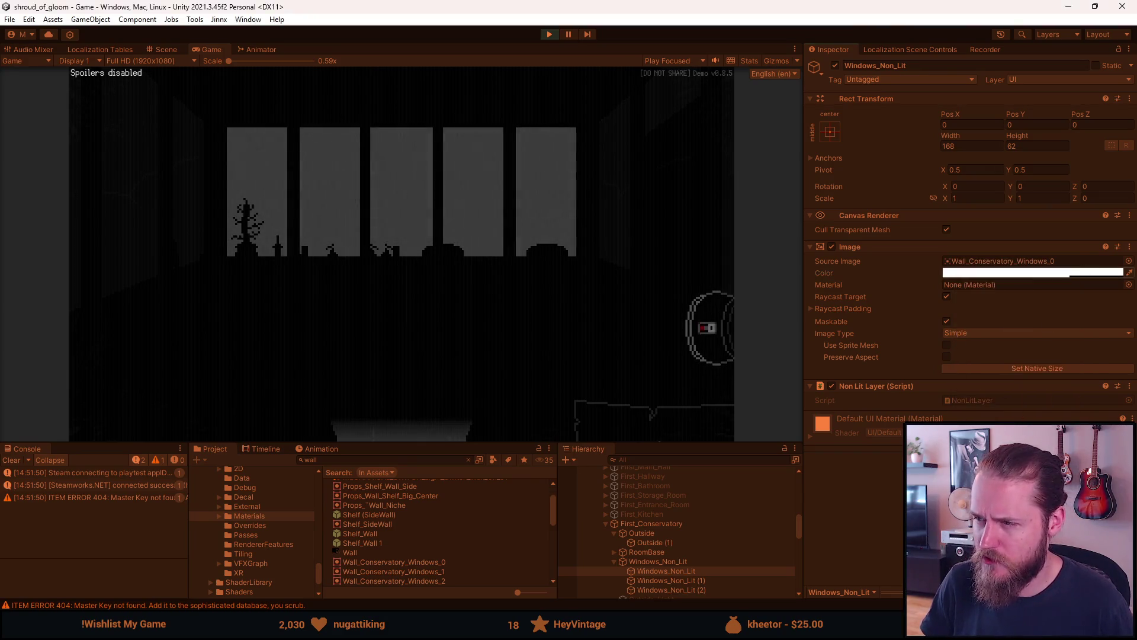
{"action": "left_click", "coordinate": [973, 274]}
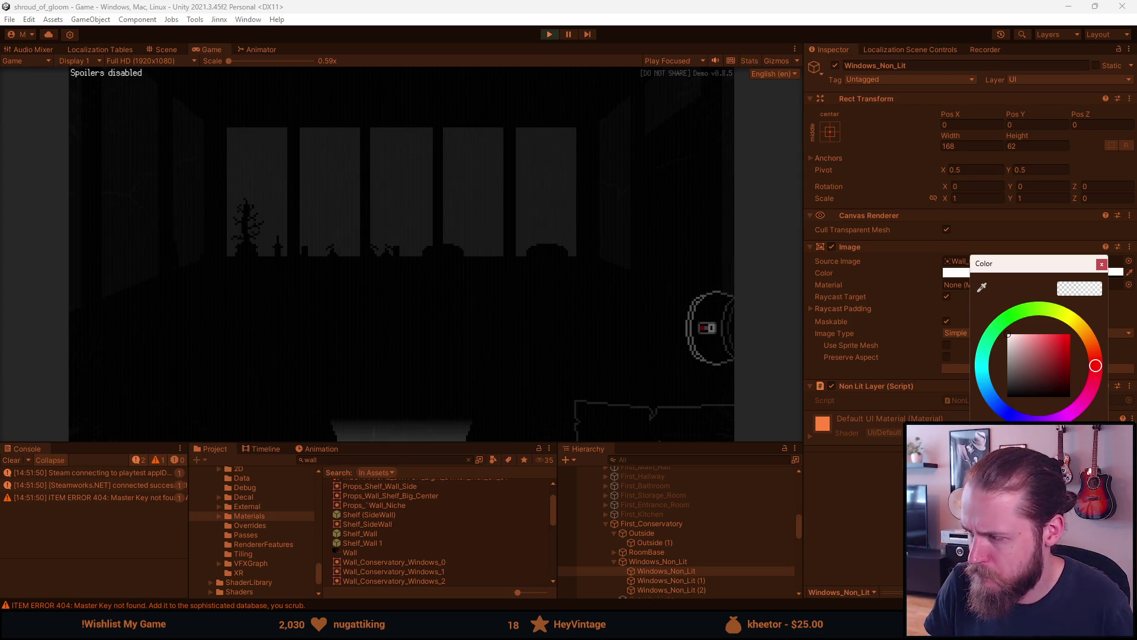
{"action": "left_click", "coordinate": [887, 508]}
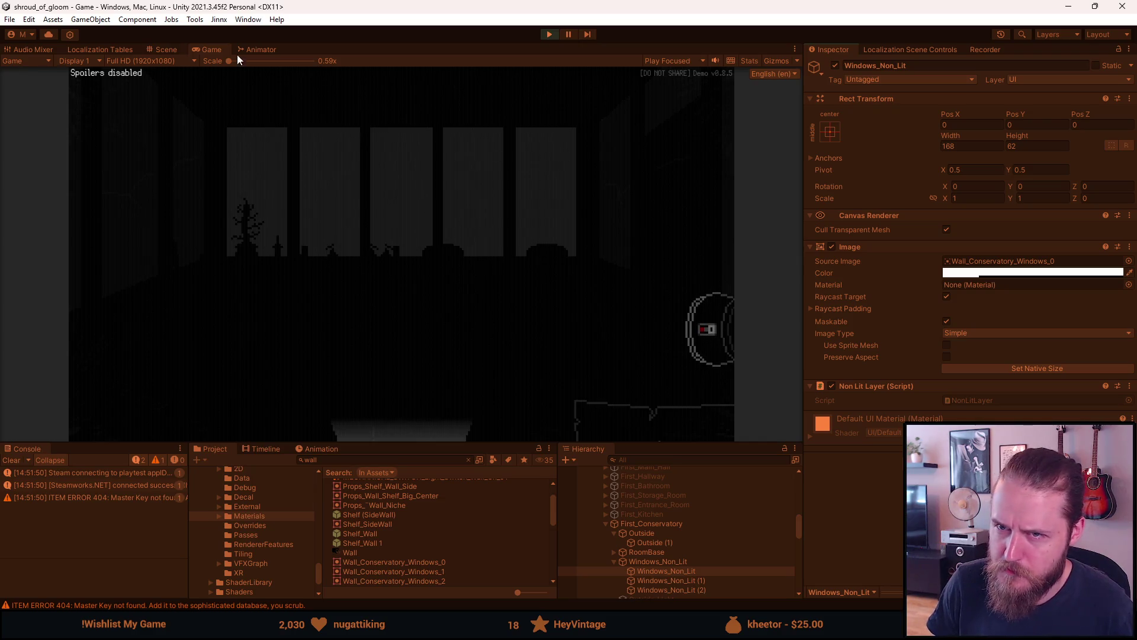
Check the Game view, then select the Outside (1) backdrop image.
{"action": "left_click", "coordinate": [177, 50]}
{"action": "left_click", "coordinate": [205, 51]}
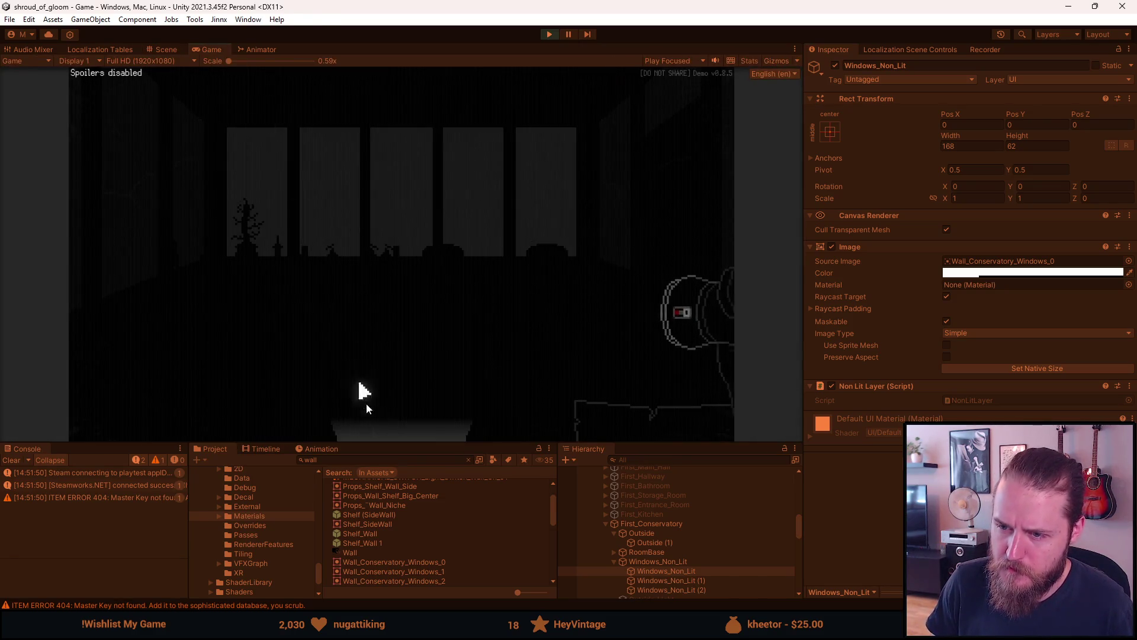
{"action": "left_click_drag", "start_coordinate": [385, 443], "coordinate": [385, 542]}
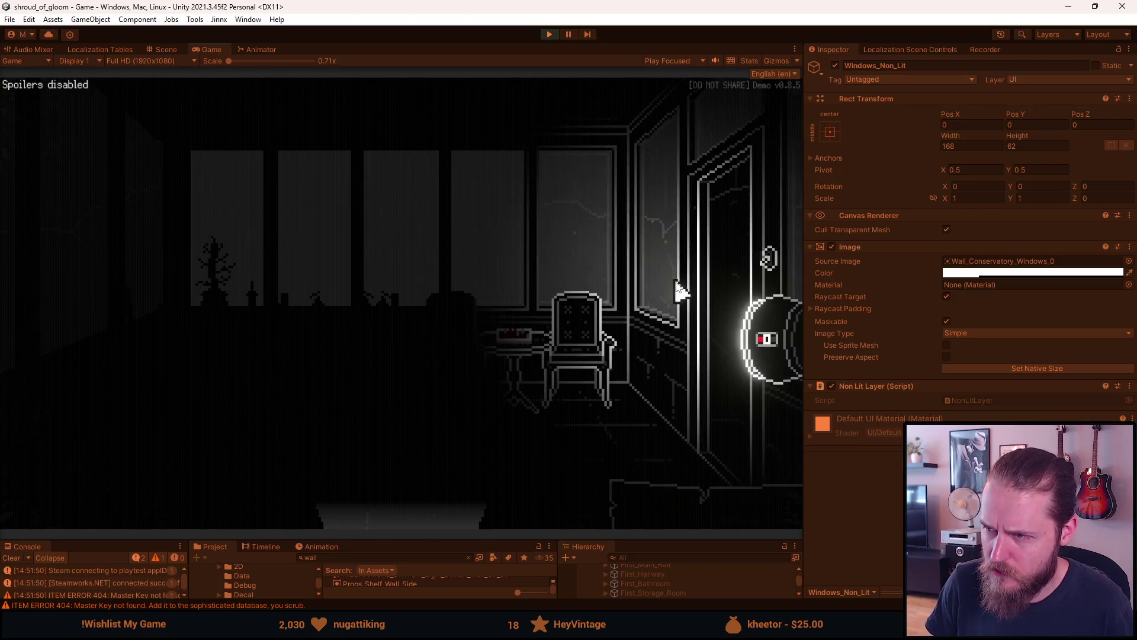
{"action": "left_click_drag", "start_coordinate": [606, 541], "coordinate": [625, 468]}
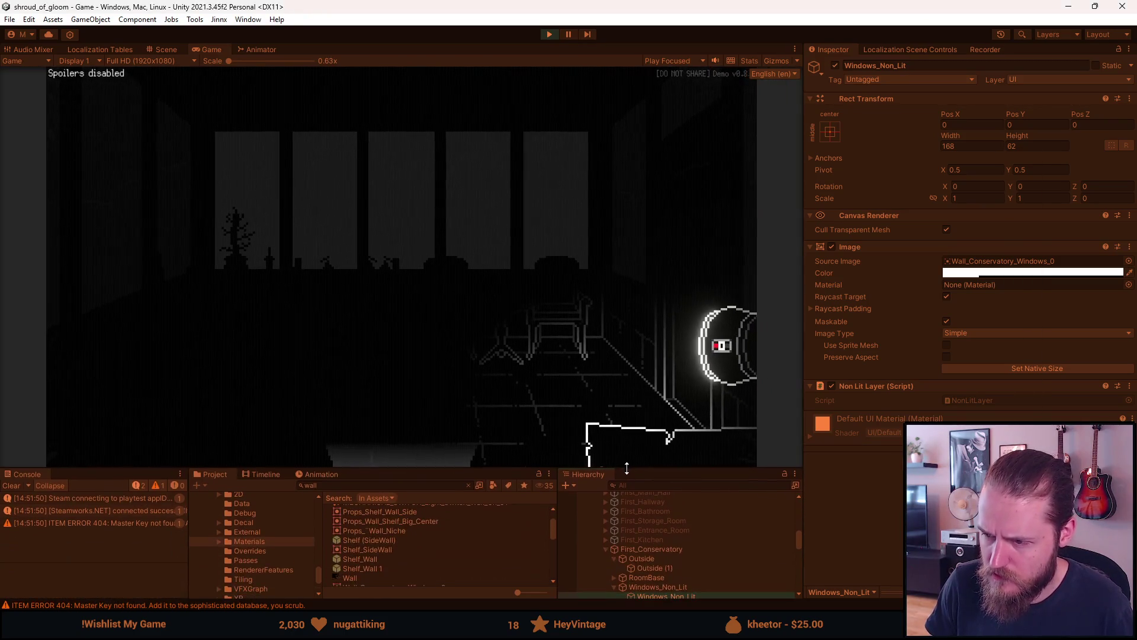
{"action": "left_click", "coordinate": [659, 570]}
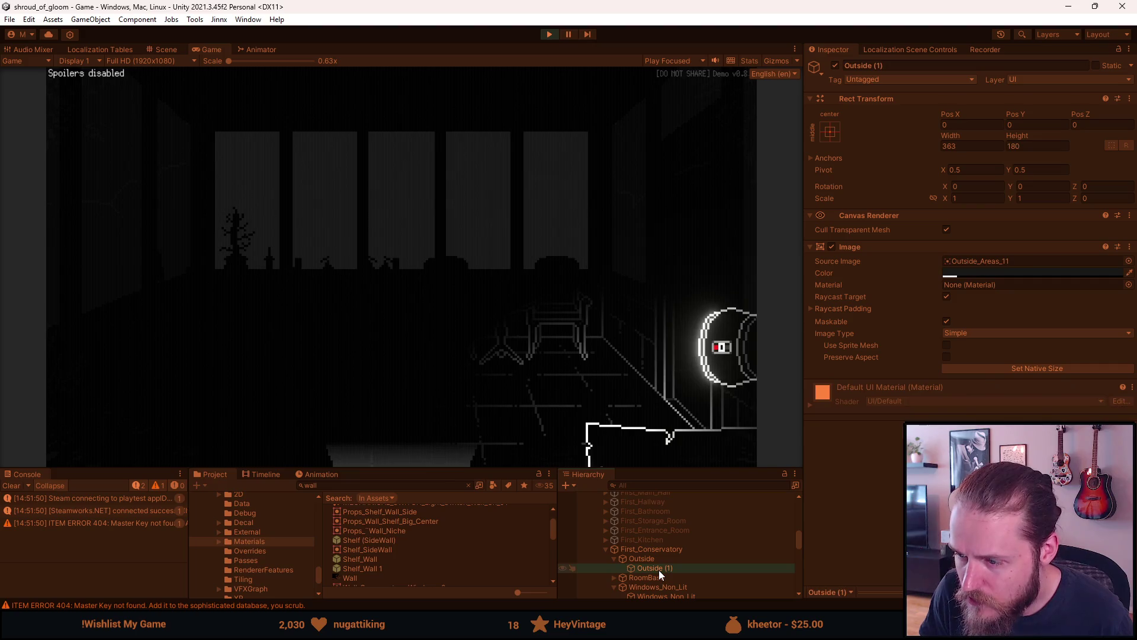
Review the Outside (1) Image colour, then enlarge the Game view.
{"action": "left_click", "coordinate": [957, 275]}
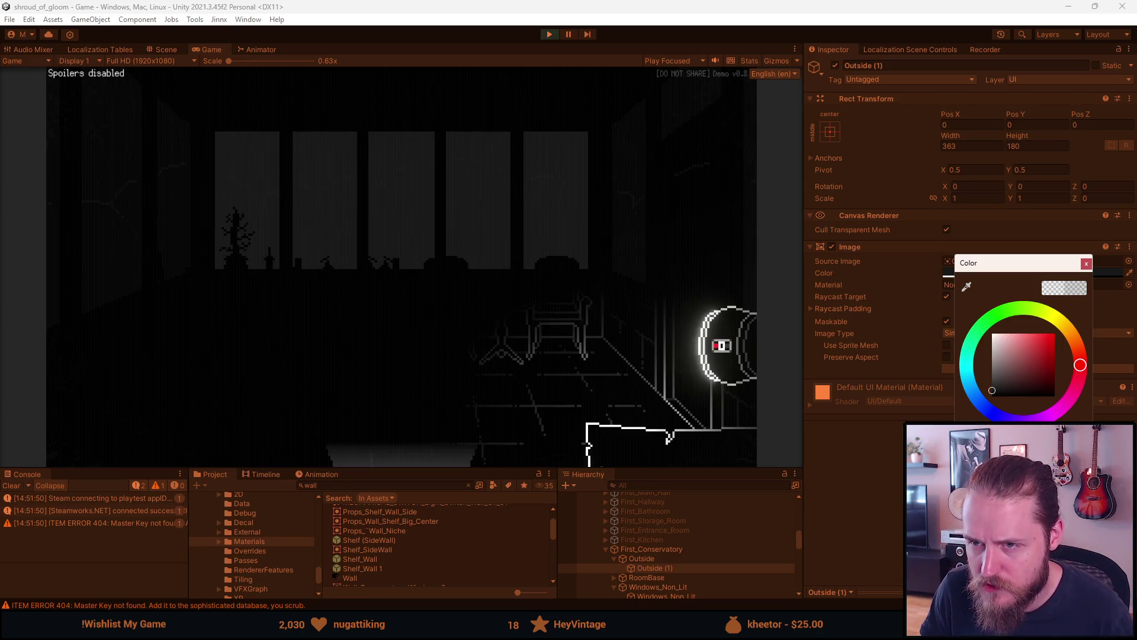
{"action": "left_click", "coordinate": [888, 533]}
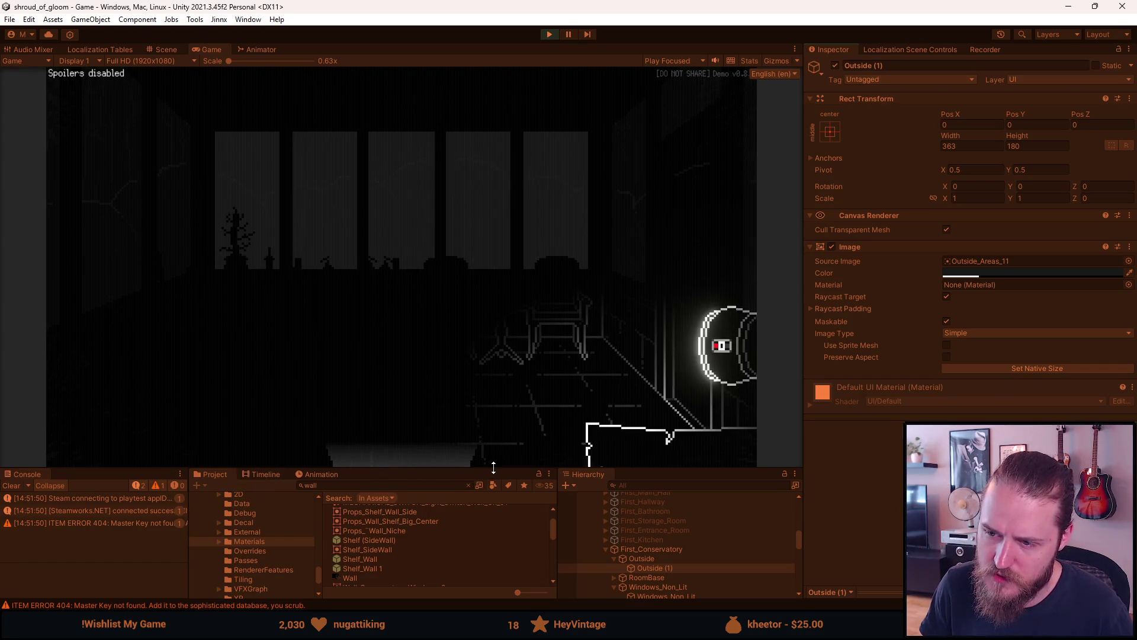
{"action": "left_click_drag", "start_coordinate": [494, 468], "coordinate": [494, 540]}
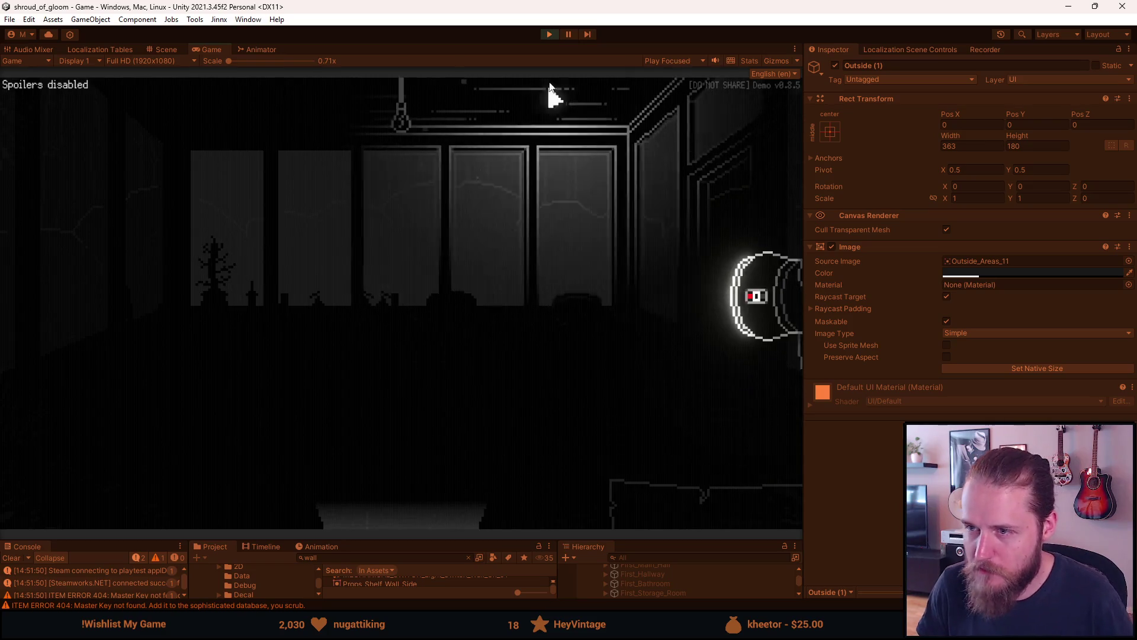
Exit Play mode and recheck the Outside (1) backdrop colour.
{"action": "key", "text": "Escape"}
{"action": "key", "text": "ctrl+p"}
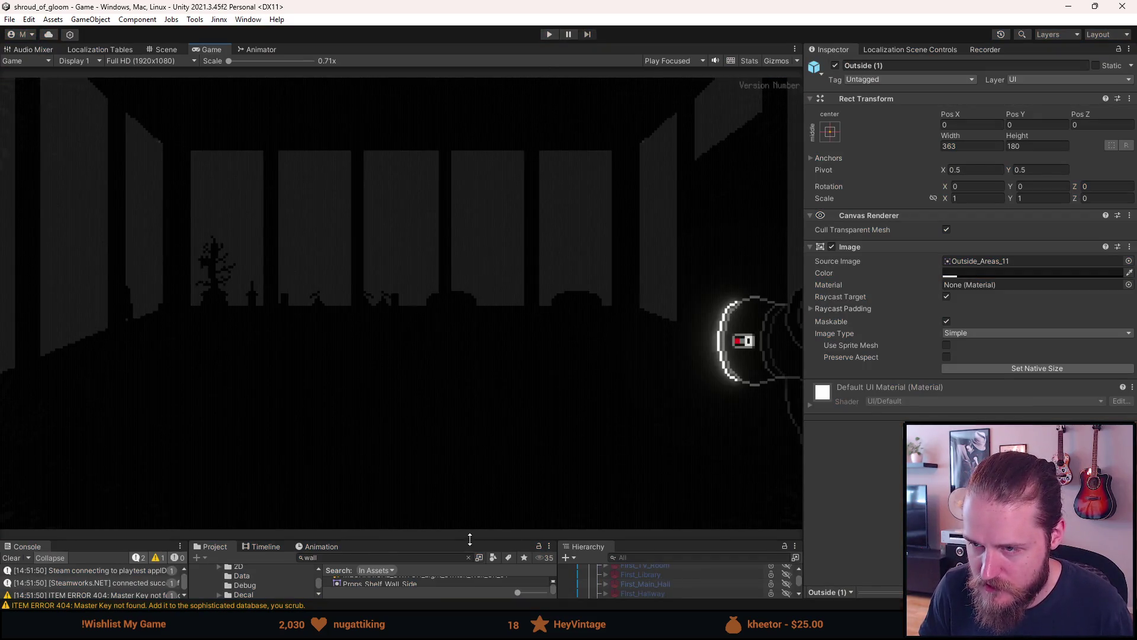
{"action": "left_click_drag", "start_coordinate": [471, 537], "coordinate": [474, 404]}
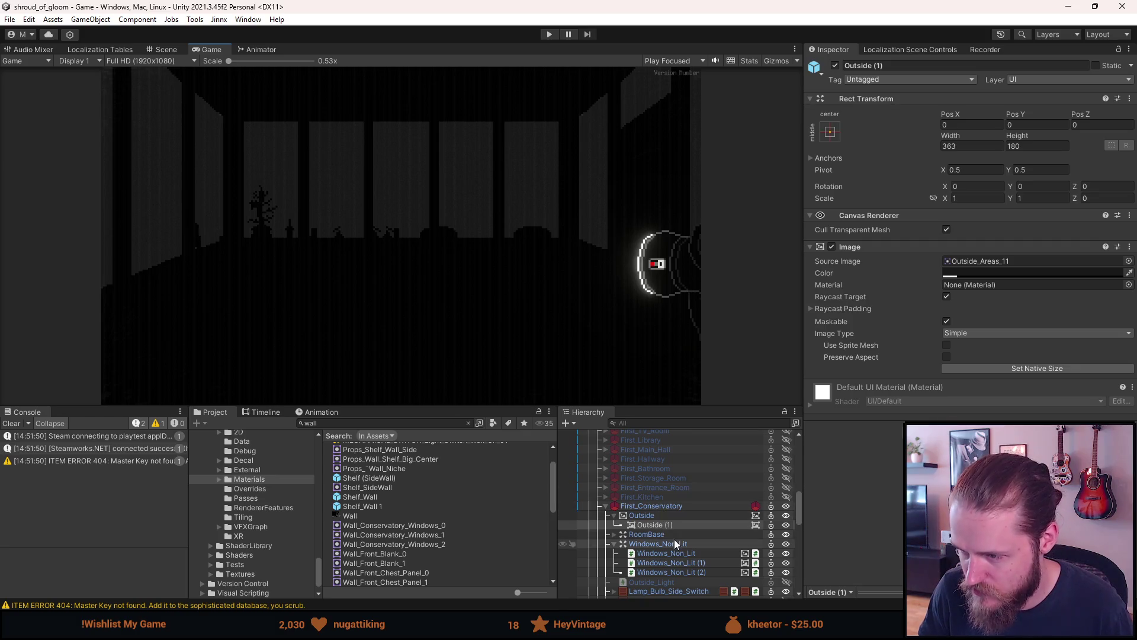
{"action": "left_click", "coordinate": [971, 274]}
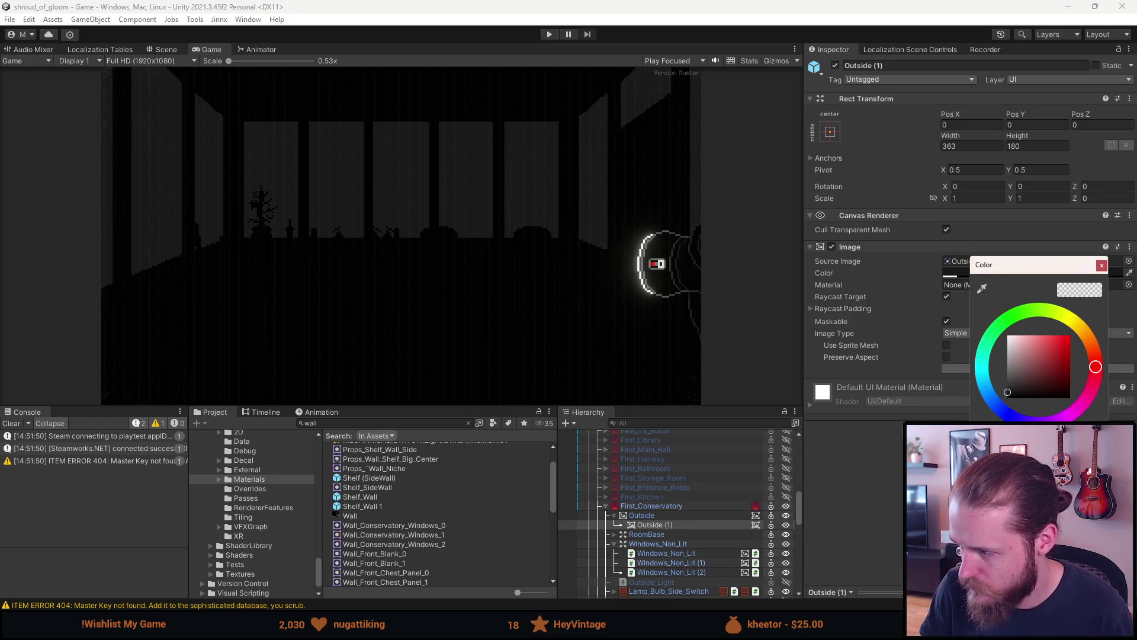
{"action": "left_click", "coordinate": [834, 506]}
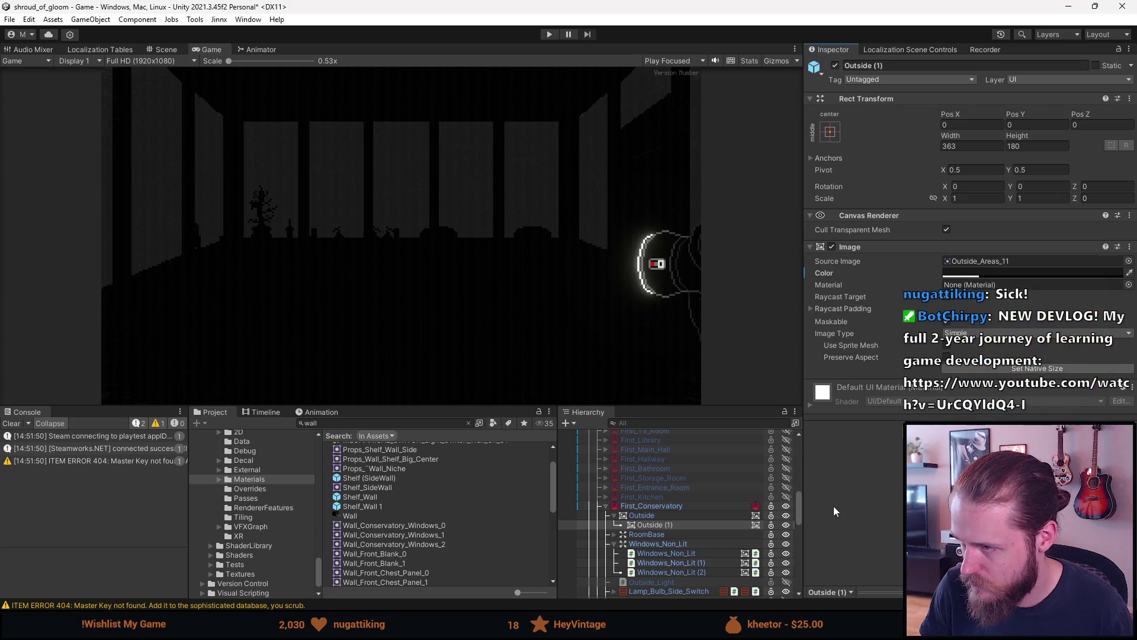
{"action": "scroll", "coordinate": [723, 513], "scroll_direction": "down", "scroll_amount": 3}
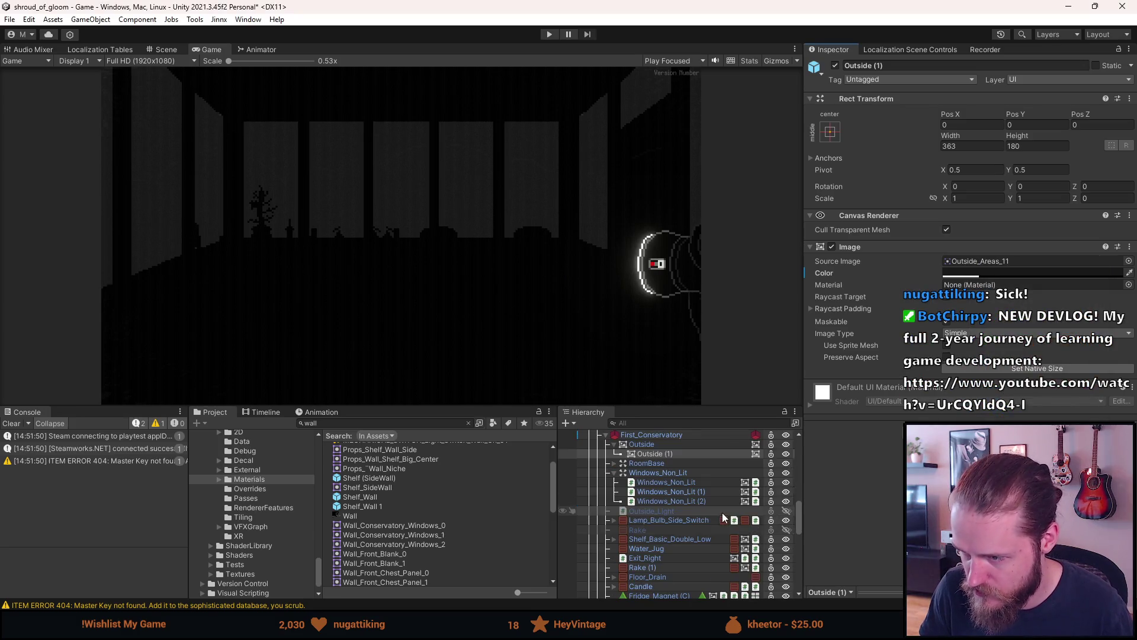
Remove Non Lit Layer from the three Windows_Non_Lit images and lower their colour alpha.
{"action": "left_click", "coordinate": [653, 500]}
{"action": "left_click", "coordinate": [669, 482], "text": "shift"}
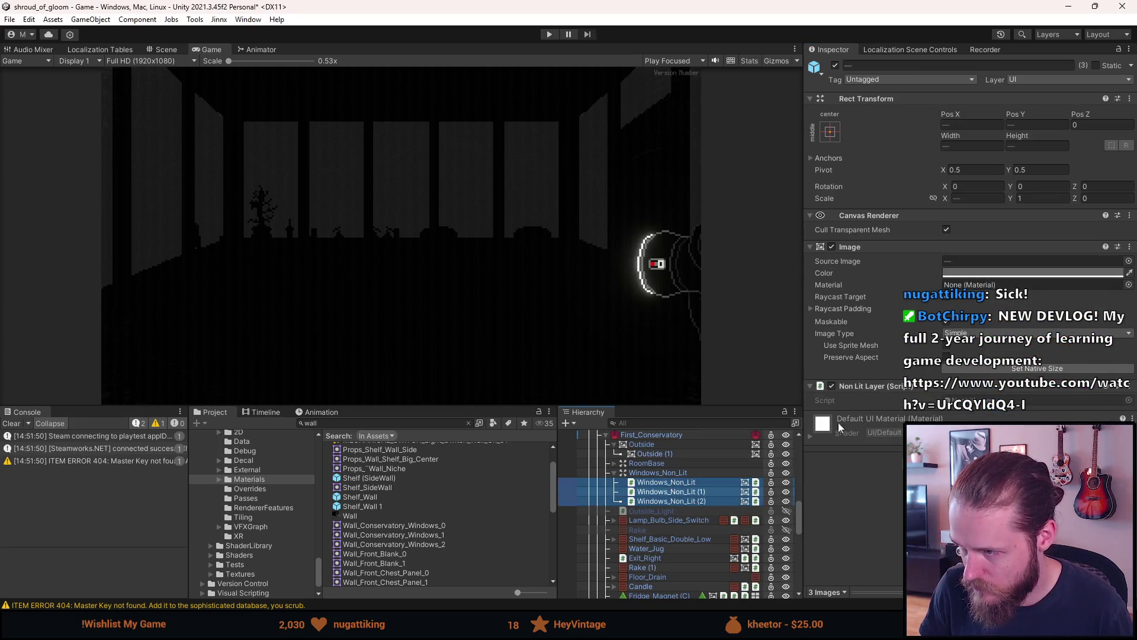
{"action": "right_click", "coordinate": [912, 396]}
{"action": "left_click", "coordinate": [947, 425]}
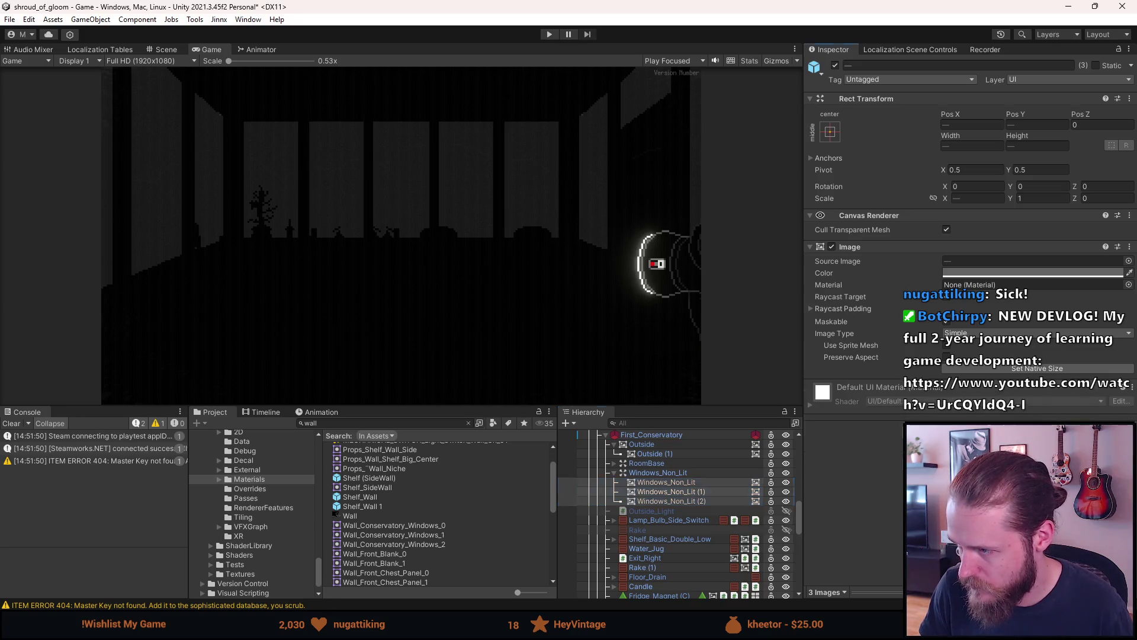
{"action": "left_click", "coordinate": [984, 272]}
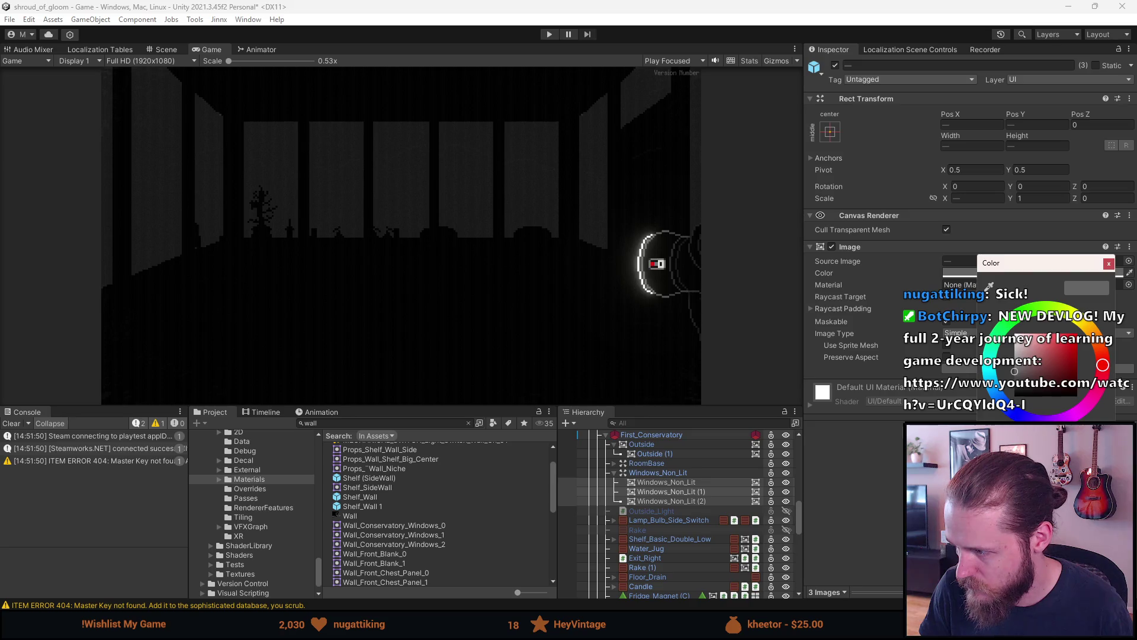
{"action": "left_click_drag", "start_coordinate": [1054, 503], "coordinate": [890, 504]}
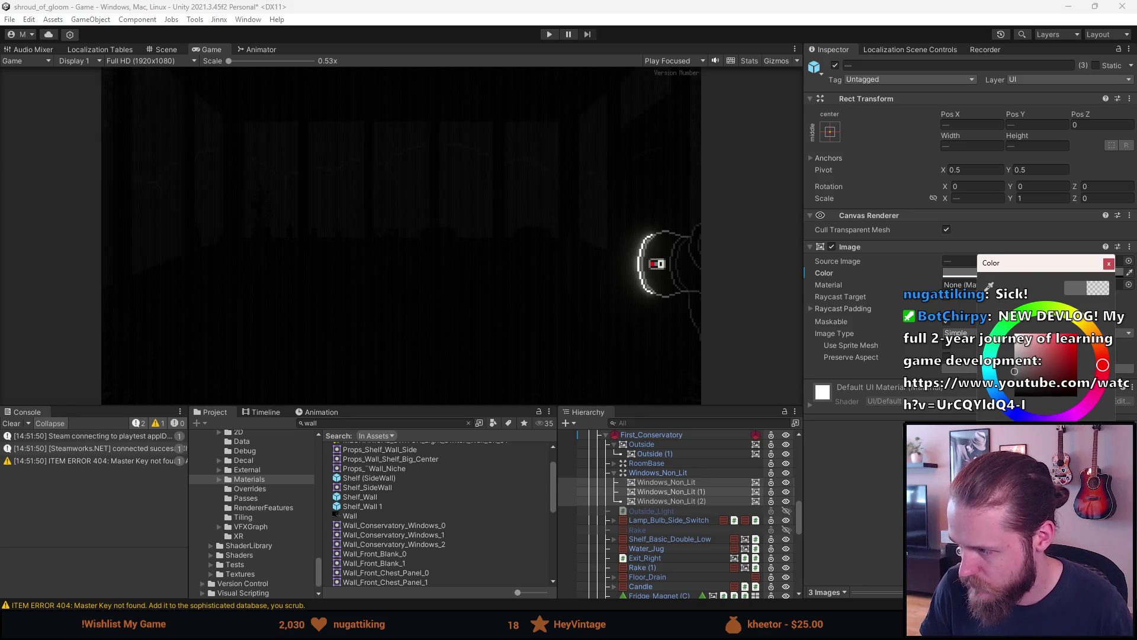
{"action": "left_click", "coordinate": [890, 500]}
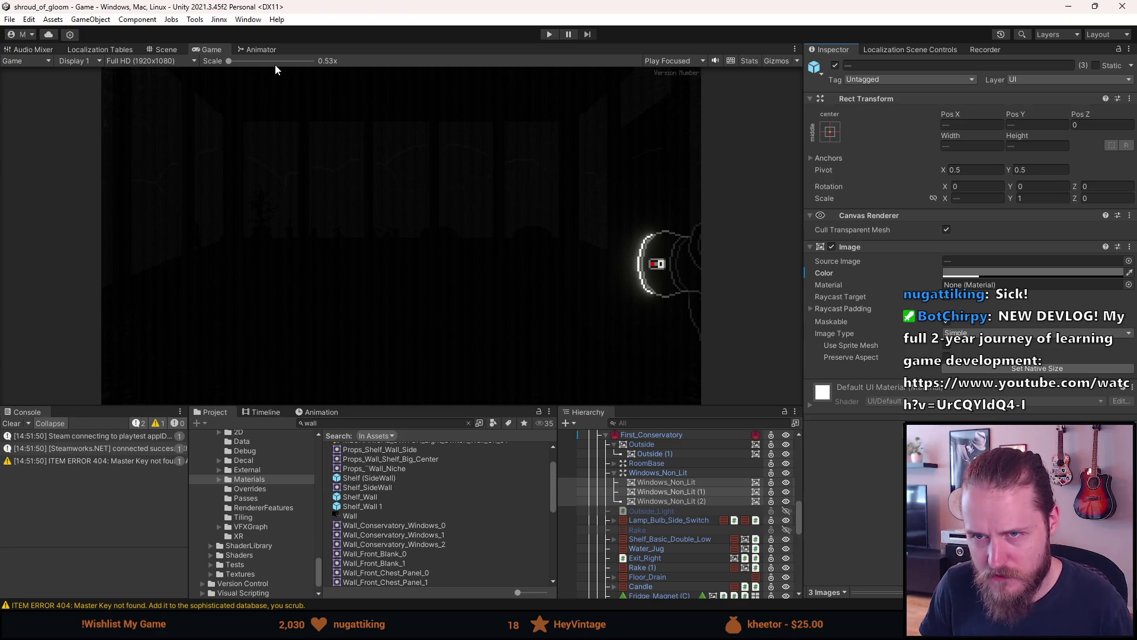
{"action": "left_click", "coordinate": [176, 48]}
{"action": "left_click", "coordinate": [219, 52]}
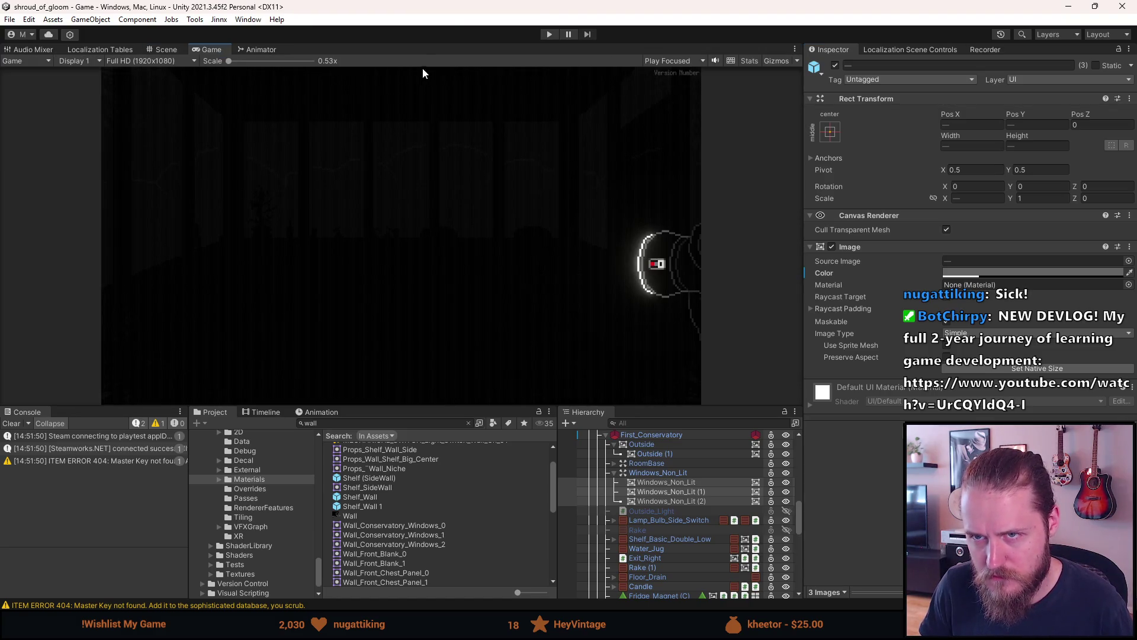
Playtest, set the three window images' colour to white, then stop play mode.
{"action": "left_click", "coordinate": [550, 36]}
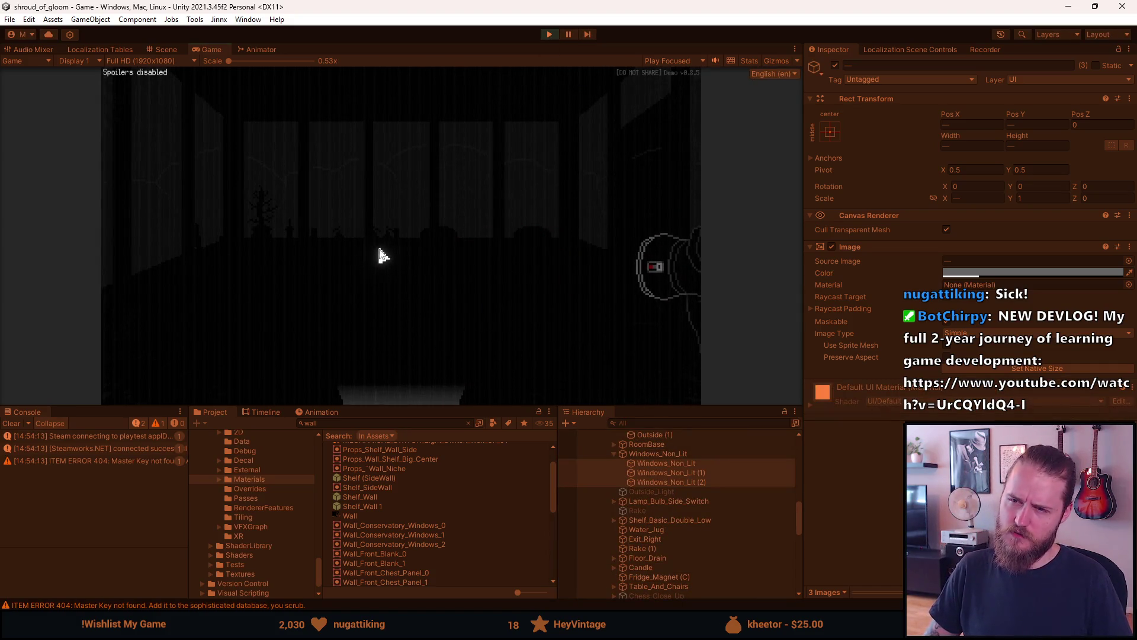
{"action": "left_click_drag", "start_coordinate": [429, 409], "coordinate": [422, 541]}
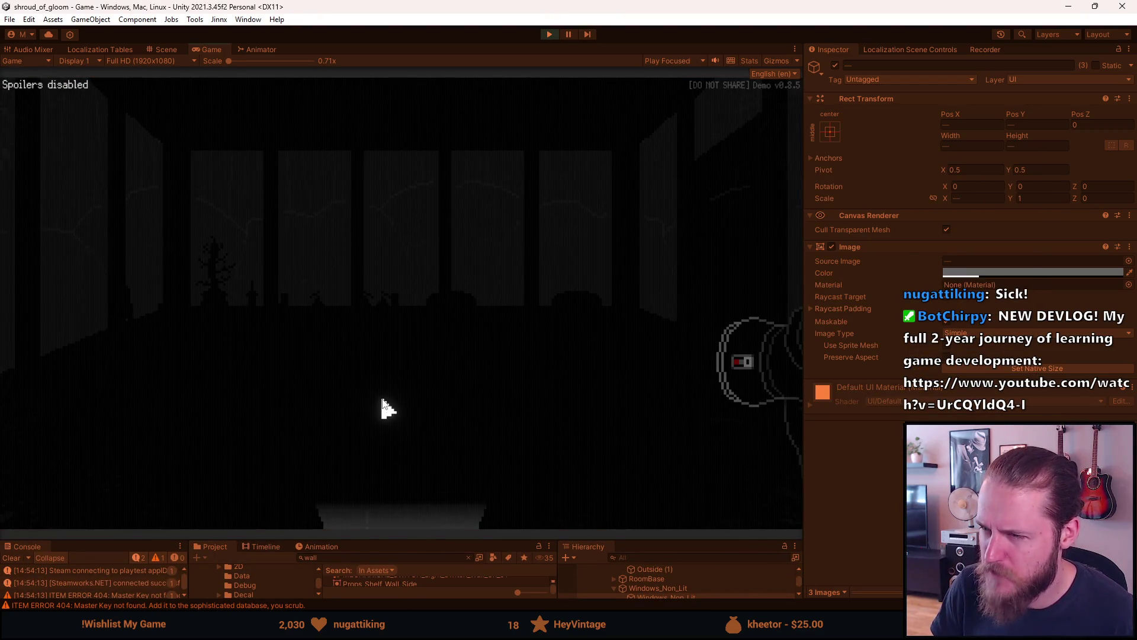
{"action": "left_click", "coordinate": [972, 272]}
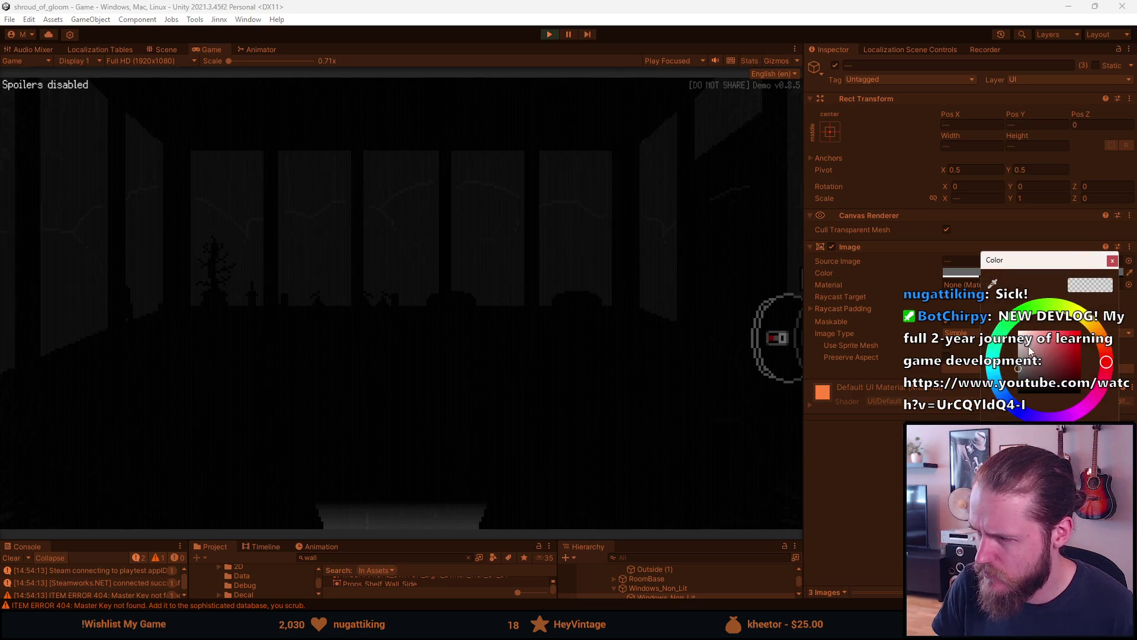
{"action": "left_click", "coordinate": [1030, 351]}
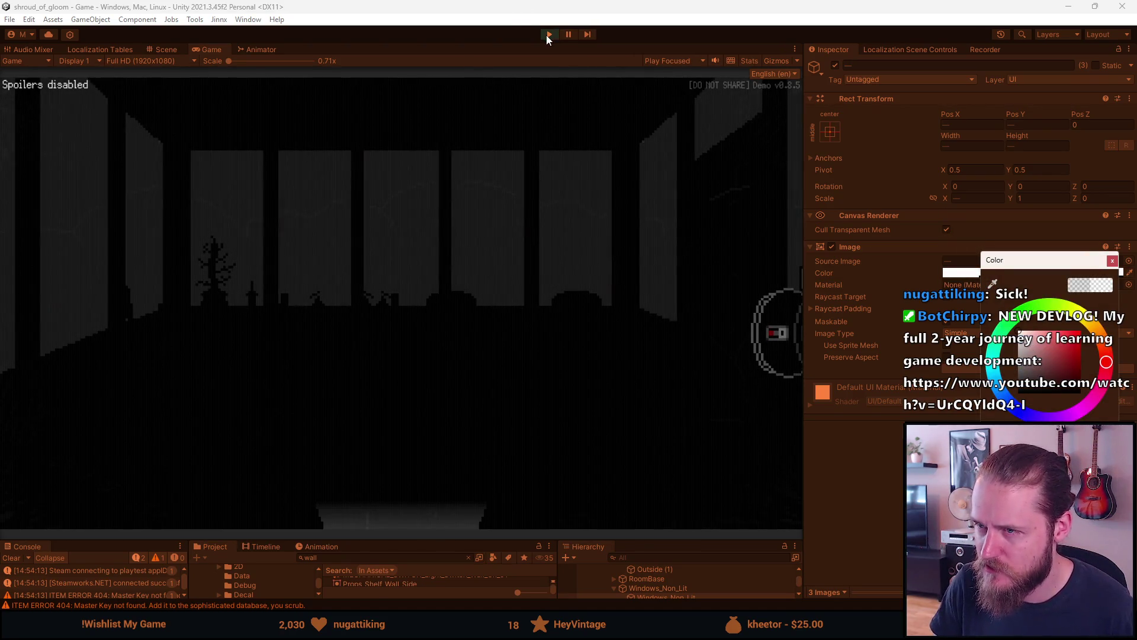
{"action": "left_click", "coordinate": [549, 35]}
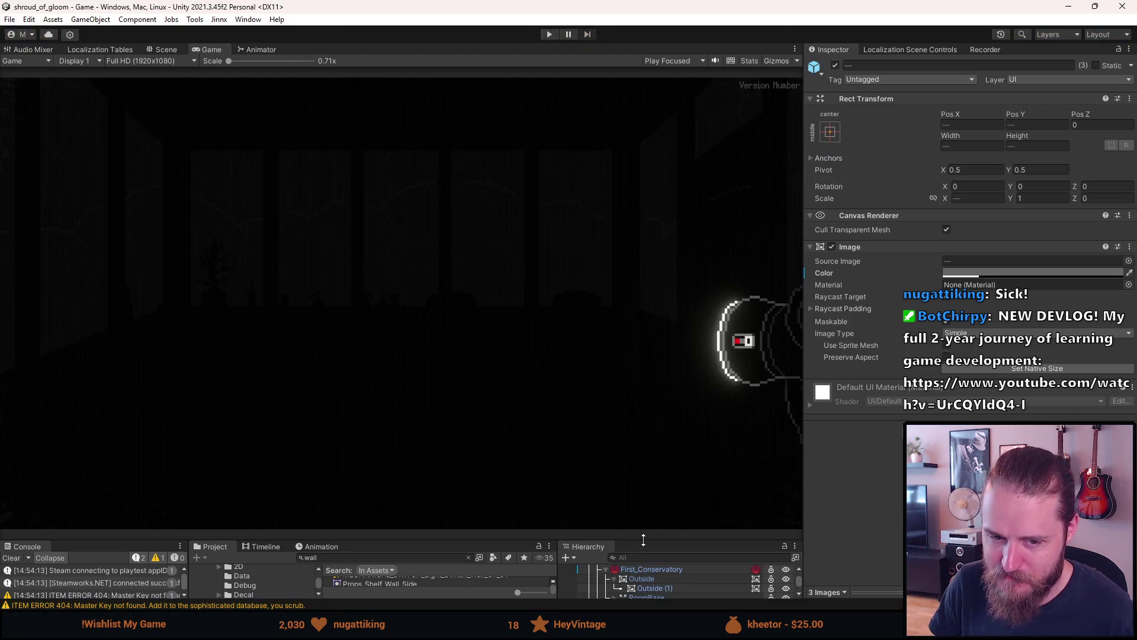
Try tints on the backdrop Image colour, keep it white, and start Play mode.
{"action": "left_click_drag", "start_coordinate": [643, 540], "coordinate": [642, 439]}
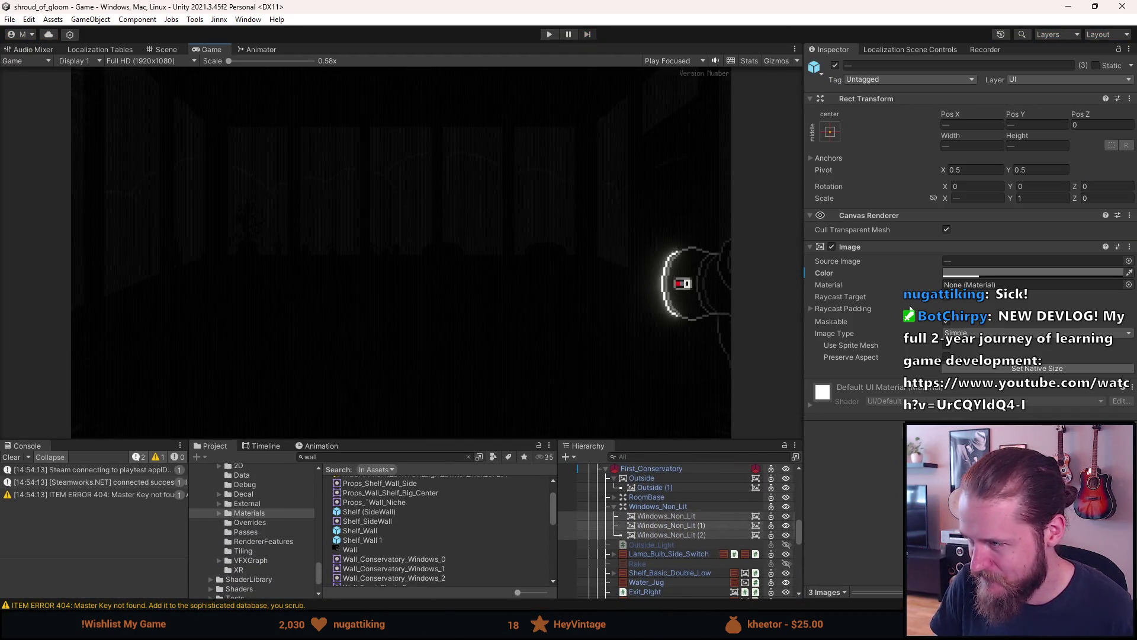
{"action": "left_click", "coordinate": [967, 274]}
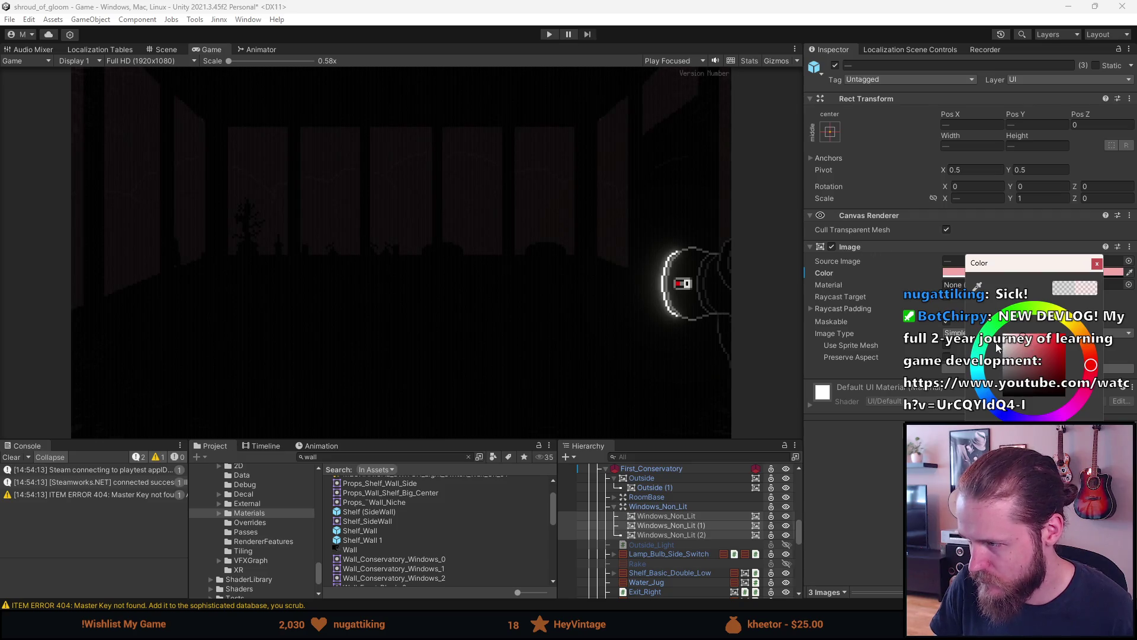
{"action": "left_click", "coordinate": [1003, 333]}
{"action": "mouse_move", "coordinate": [1002, 334]}
{"action": "left_mouse_down"}
{"action": "mouse_move", "coordinate": [1065, 333]}
{"action": "mouse_move", "coordinate": [857, 299]}
{"action": "left_mouse_up"}
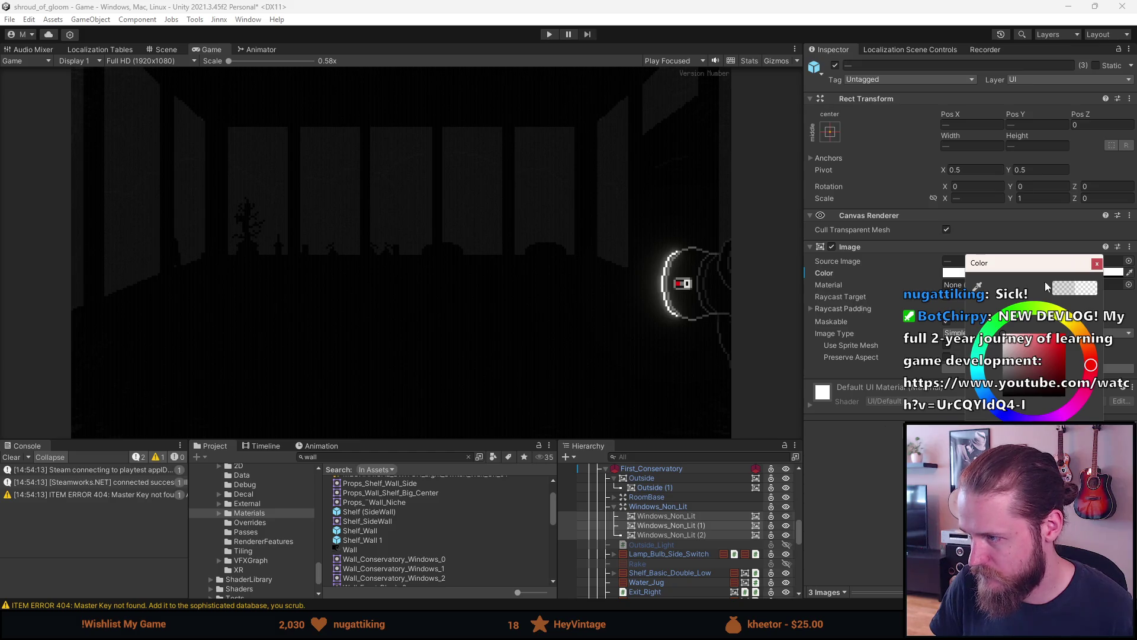
{"action": "left_click", "coordinate": [1098, 264]}
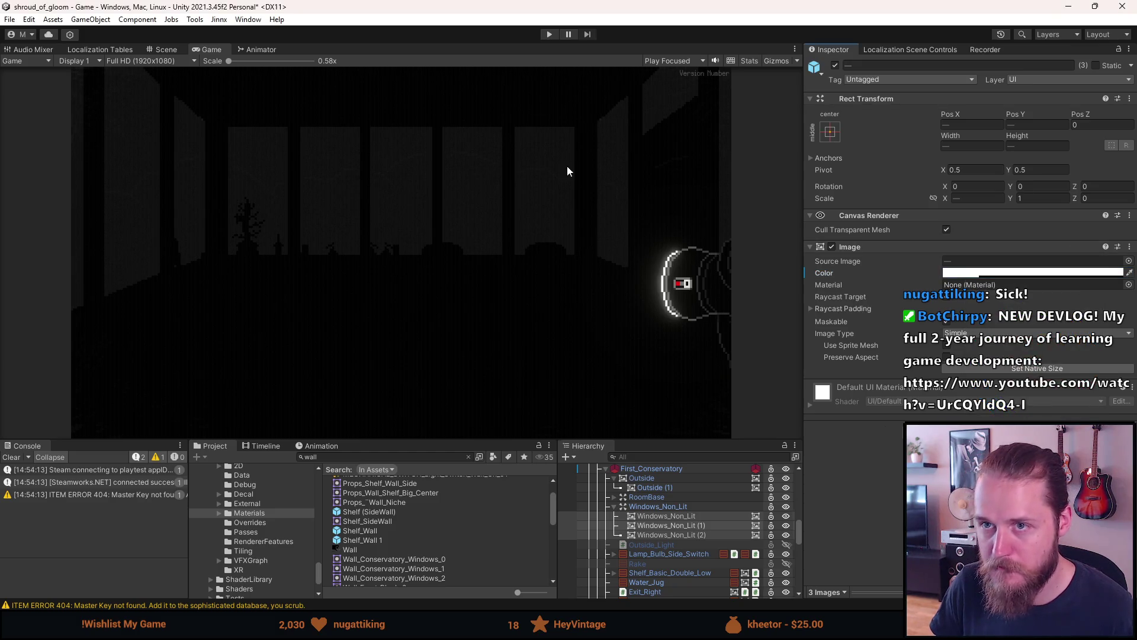
{"action": "left_click", "coordinate": [549, 37]}
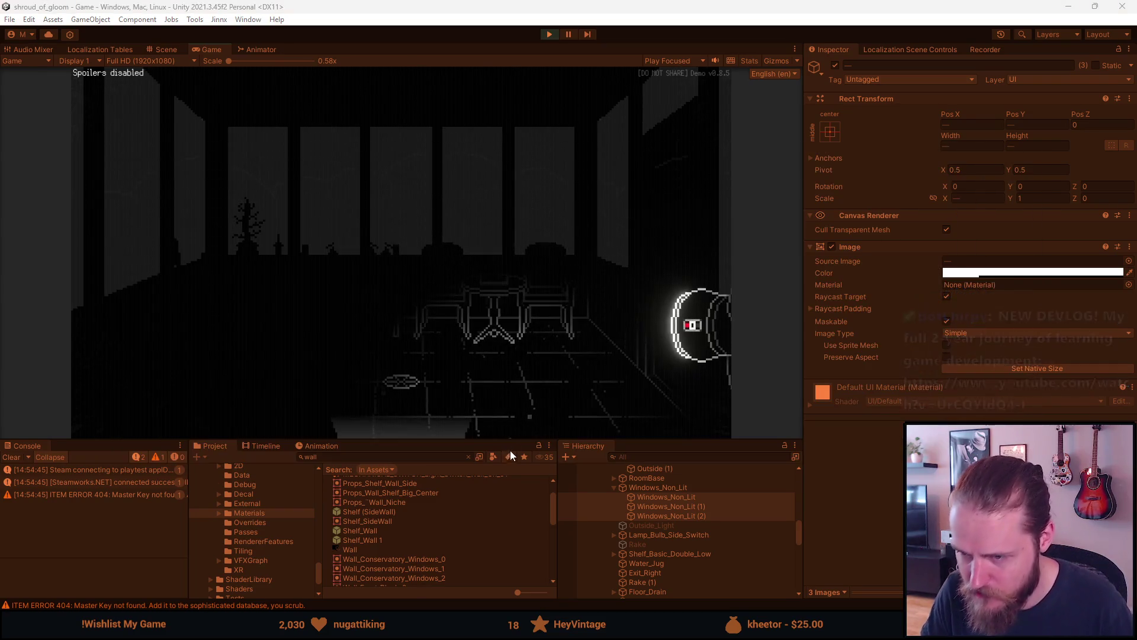
Enlarge the Game view and inspect the chess table close-up in play mode.
{"action": "left_click_drag", "start_coordinate": [509, 441], "coordinate": [509, 541]}
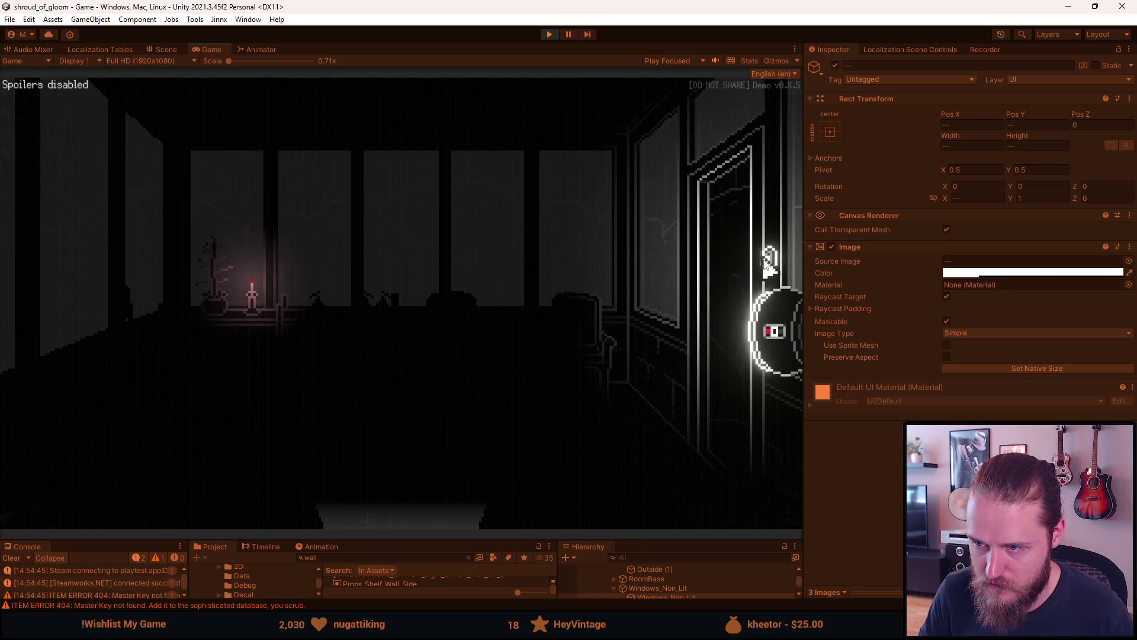
{"action": "left_click", "coordinate": [461, 318]}
{"action": "right_click", "coordinate": [439, 342]}
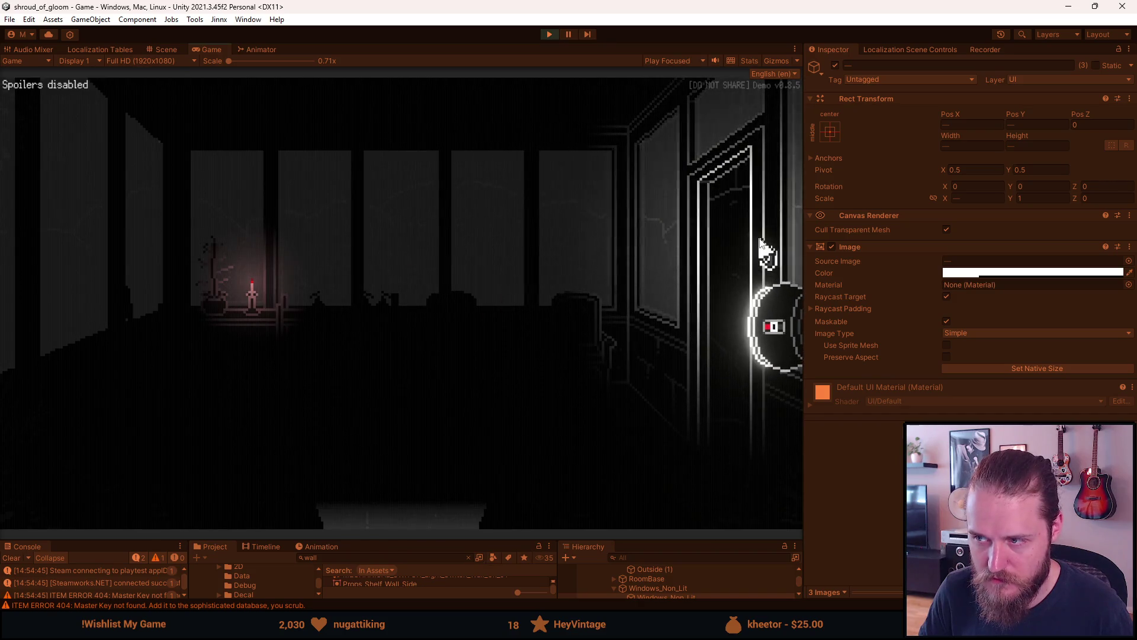
Walk through the doors to the next room, flip the wall light switch, and check the item panel.
{"action": "left_click", "coordinate": [701, 238]}
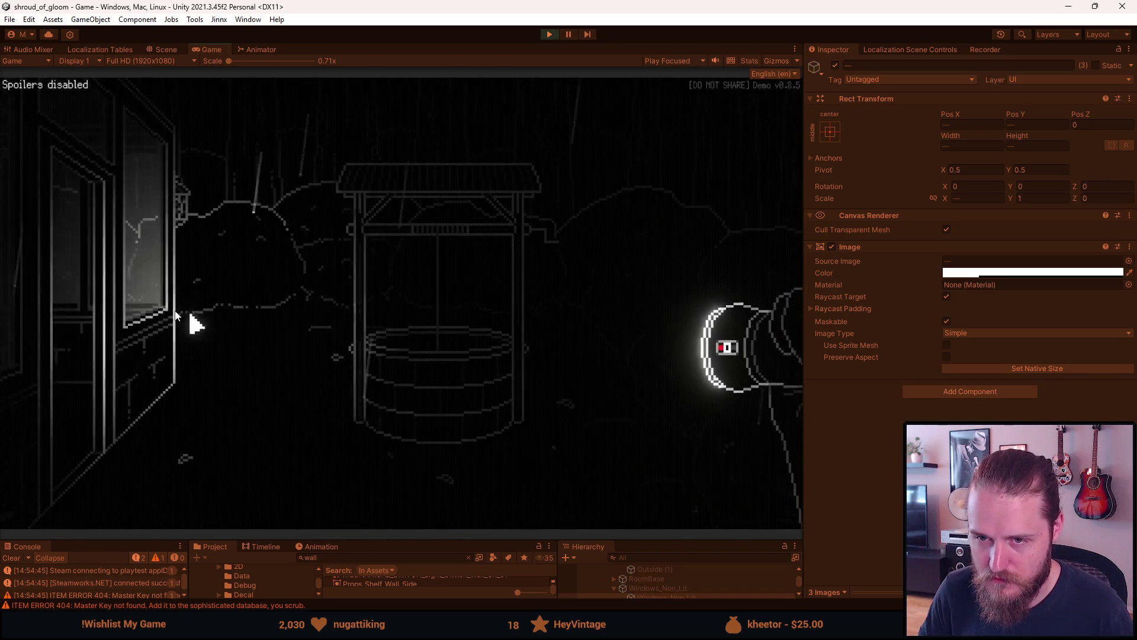
{"action": "left_click", "coordinate": [86, 315]}
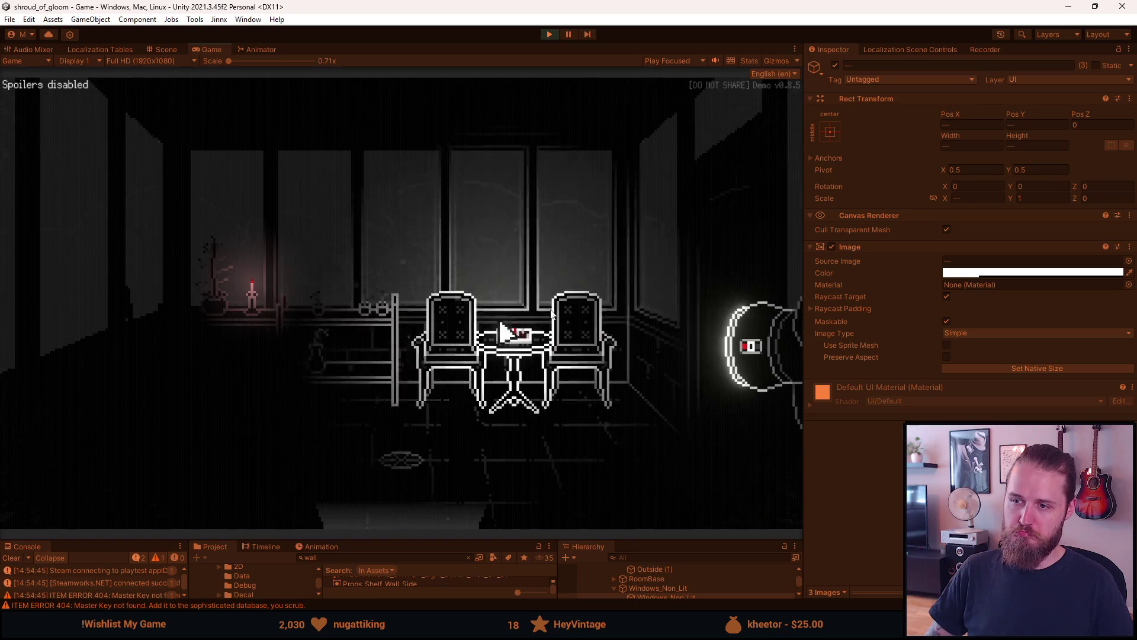
{"action": "left_click", "coordinate": [768, 260]}
{"action": "left_click", "coordinate": [164, 520]}
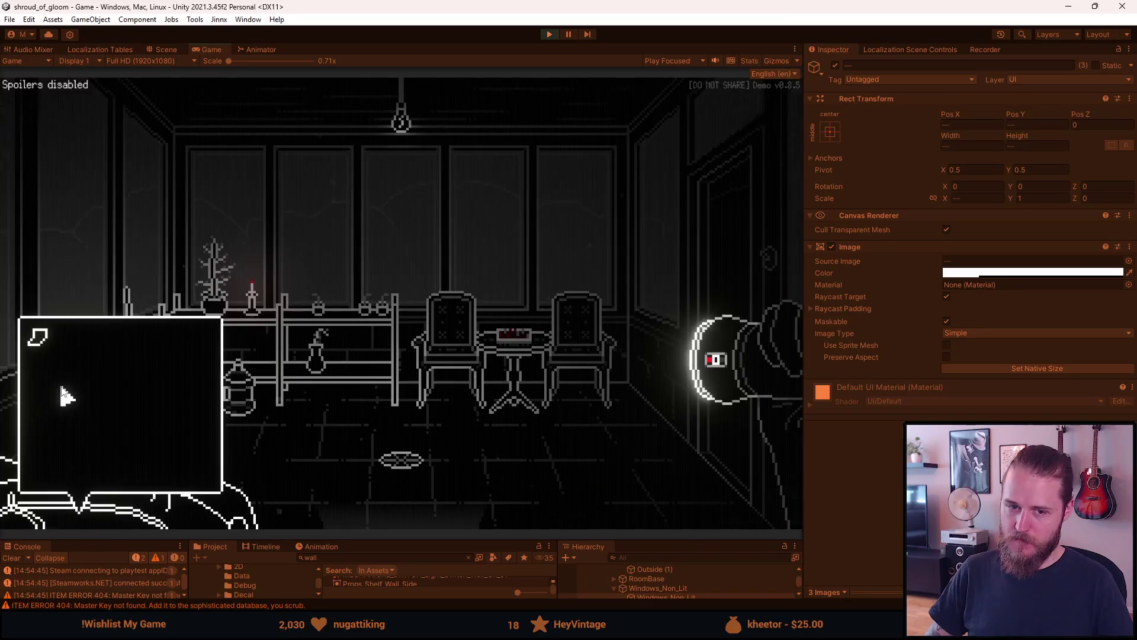
{"action": "left_click", "coordinate": [65, 395]}
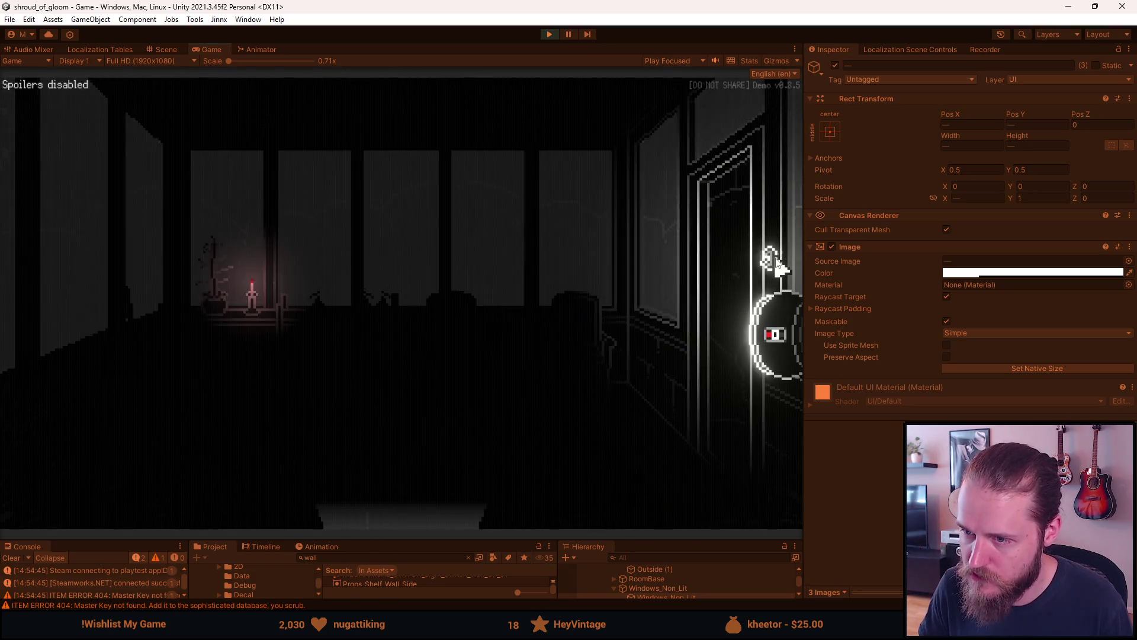
Return via the well scene to the conservatory, take the floor exit, and pause the game.
{"action": "left_click", "coordinate": [731, 252]}
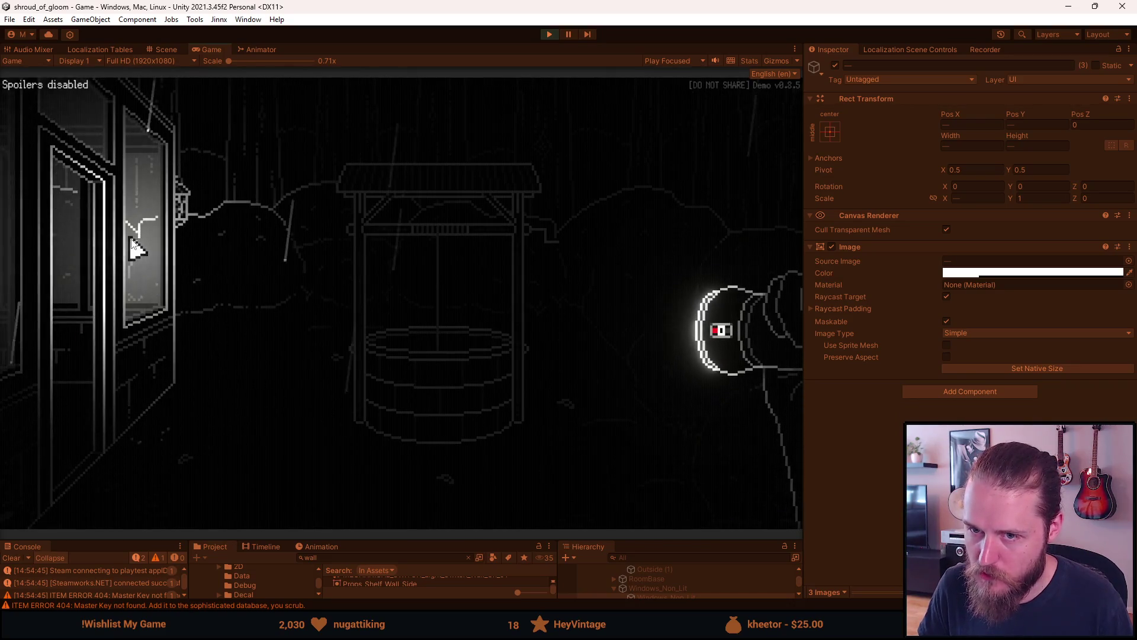
{"action": "left_click", "coordinate": [70, 245]}
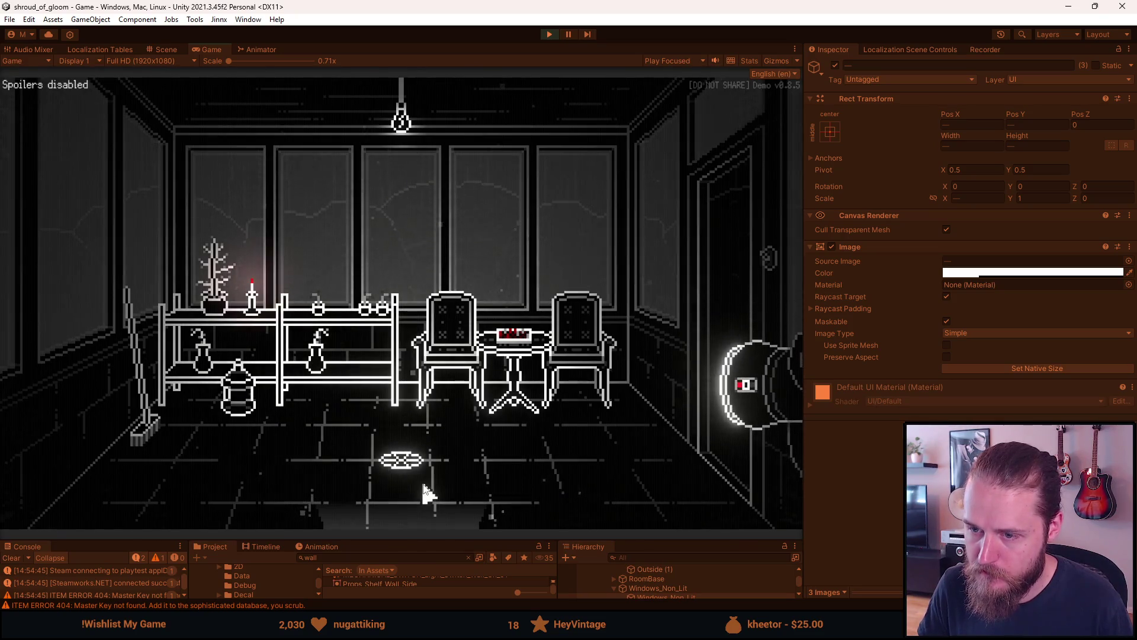
{"action": "left_click", "coordinate": [416, 498]}
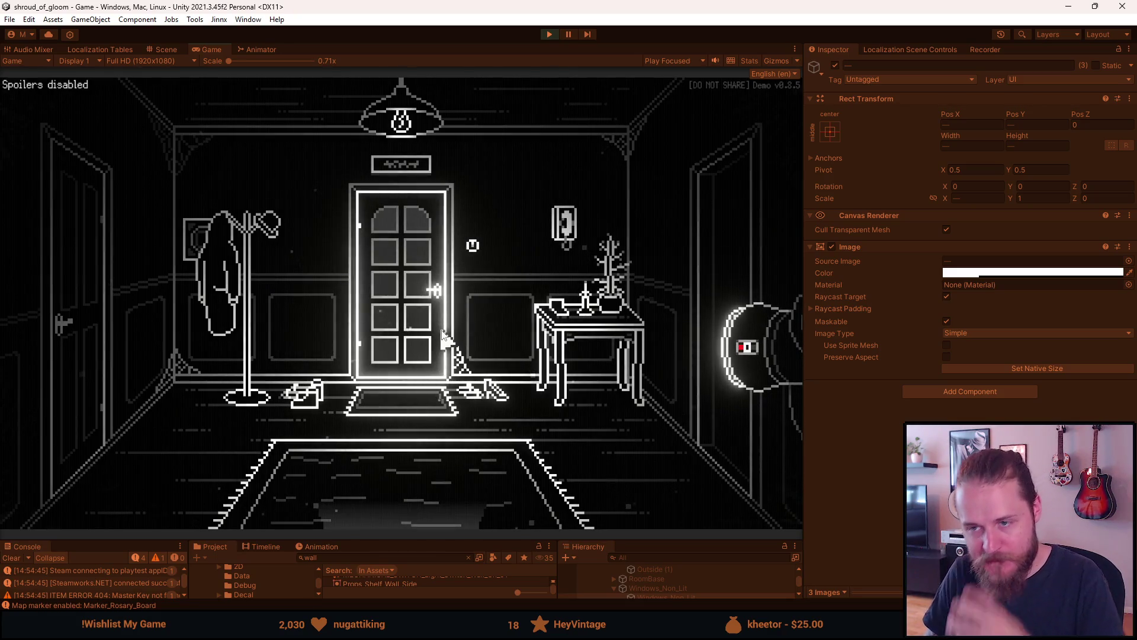
{"action": "key", "text": "Escape"}
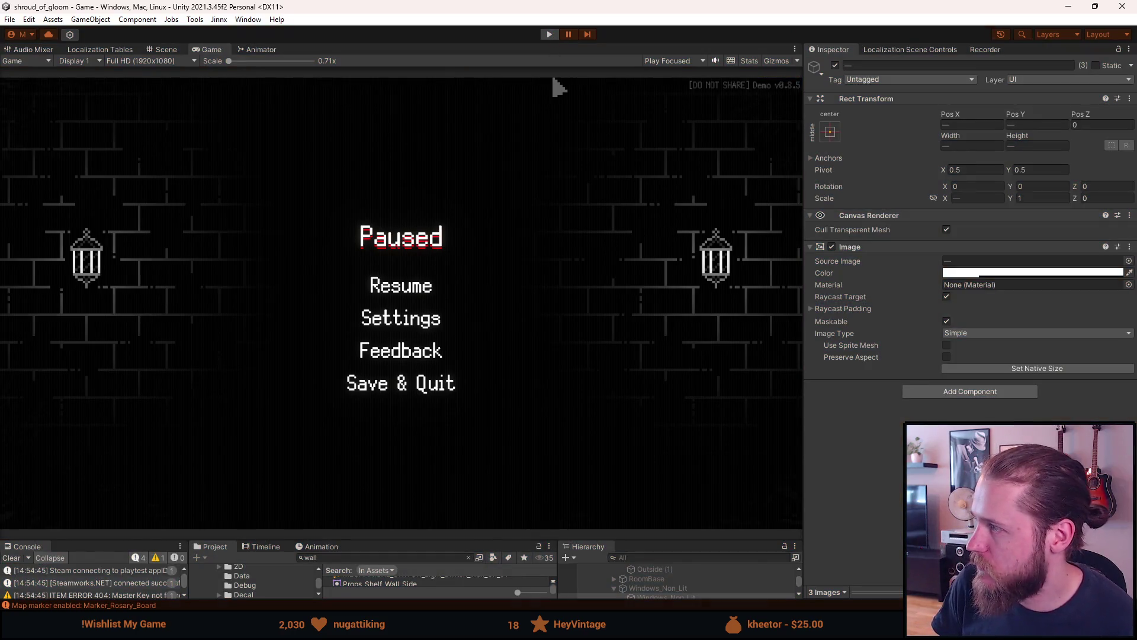
Stop Play mode with Ctrl+P and start a new play session with the Play button.
{"action": "key", "text": "ctrl+p"}
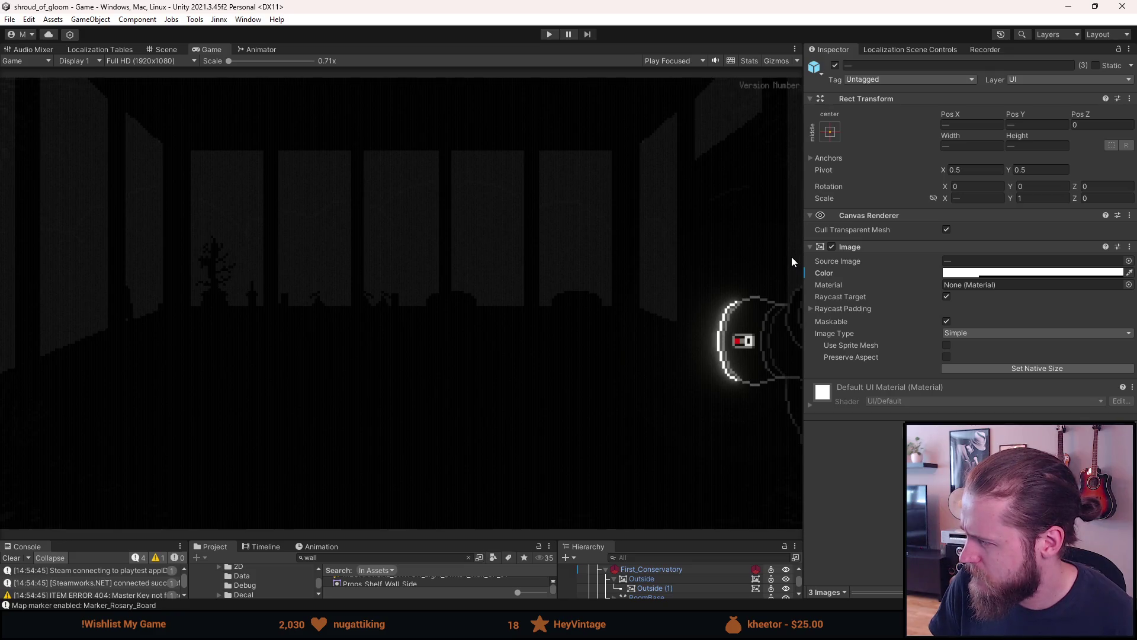
{"action": "left_click", "coordinate": [557, 35]}
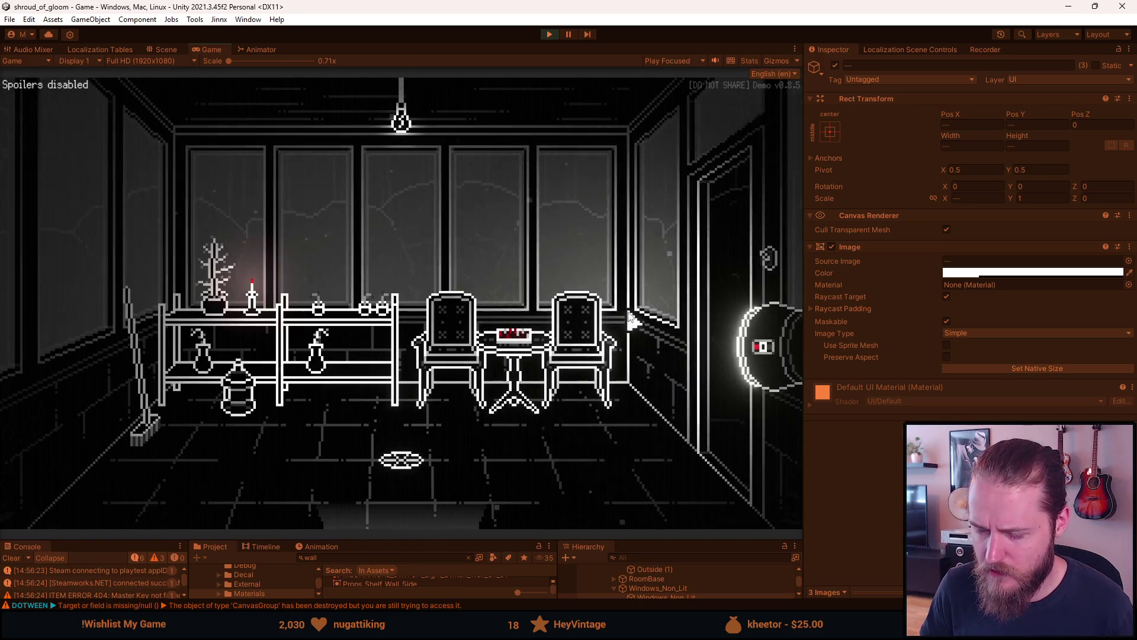
Tick Enable Recording Mode in the F1 Developer & Testing Tools overlay, then close it.
{"action": "key", "text": "F1"}
{"action": "left_click", "coordinate": [335, 345]}
{"action": "key", "text": "F1"}
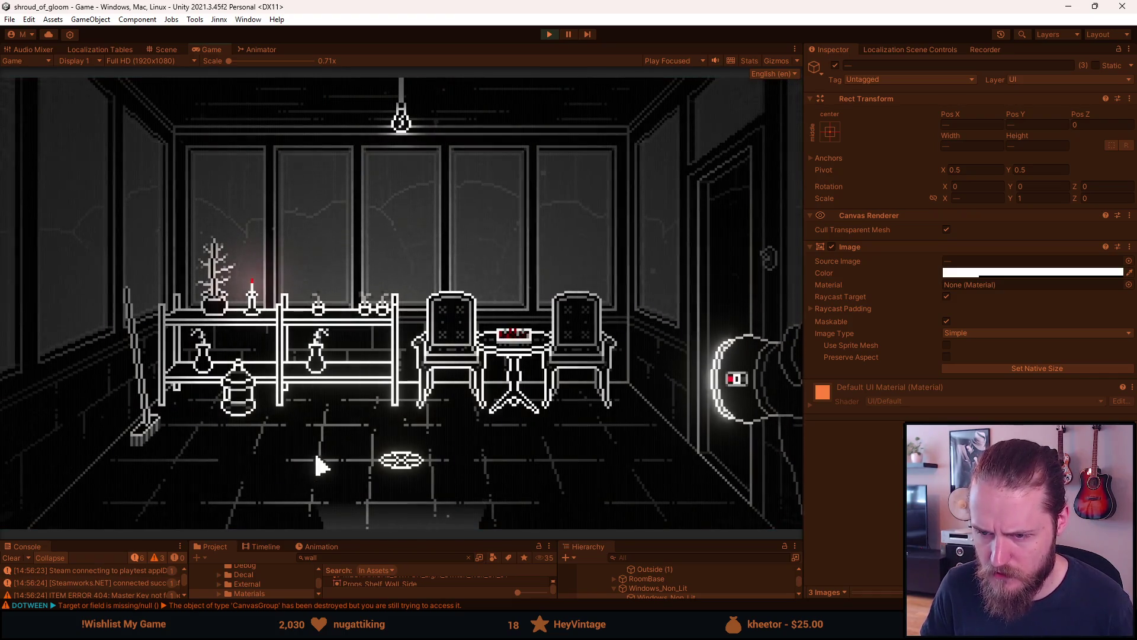
{"action": "key", "text": "F1"}
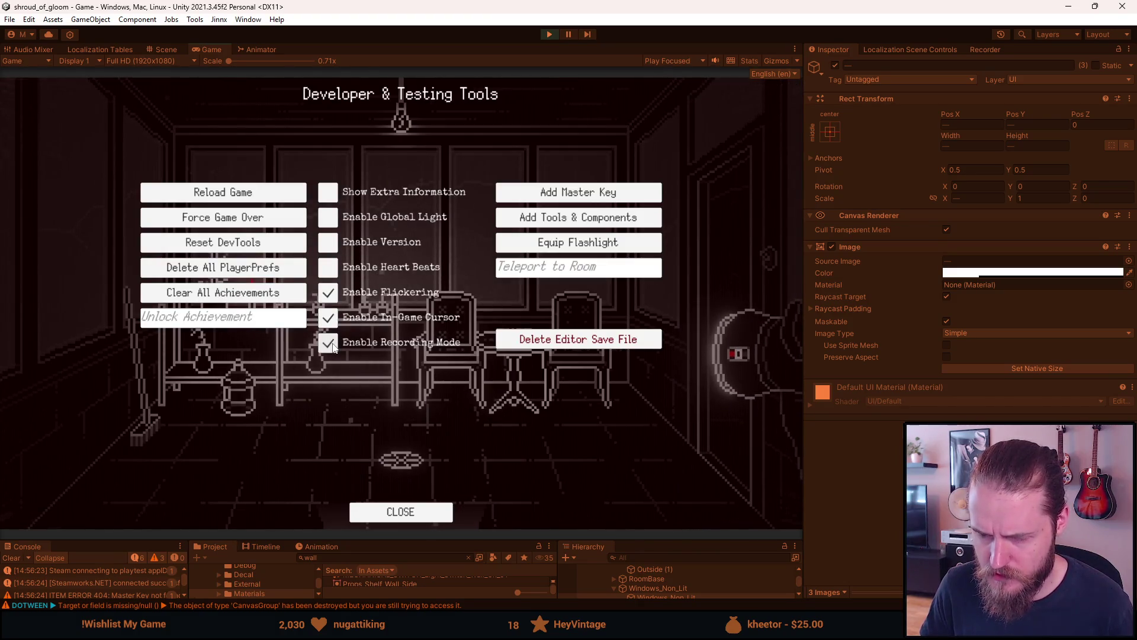
{"action": "key", "text": "F1"}
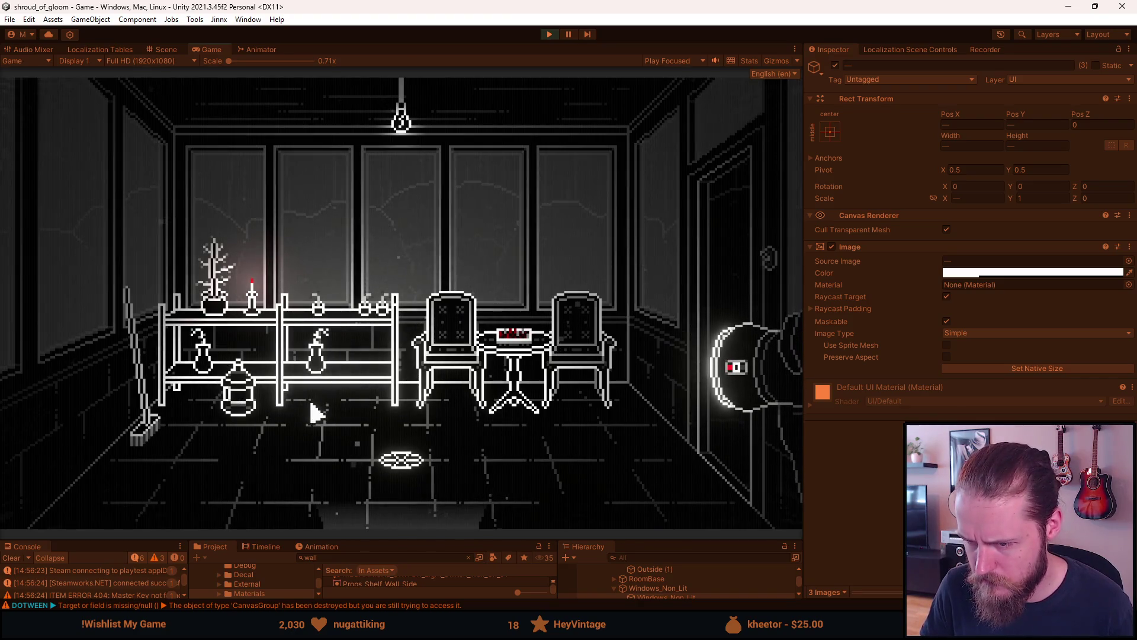
Expand First_Conservatory > RoomBase in the Hierarchy and set its Backlight object inactive.
{"action": "left_click_drag", "start_coordinate": [620, 540], "coordinate": [621, 411]}
{"action": "scroll", "coordinate": [650, 555], "scroll_direction": "up", "scroll_amount": 3}
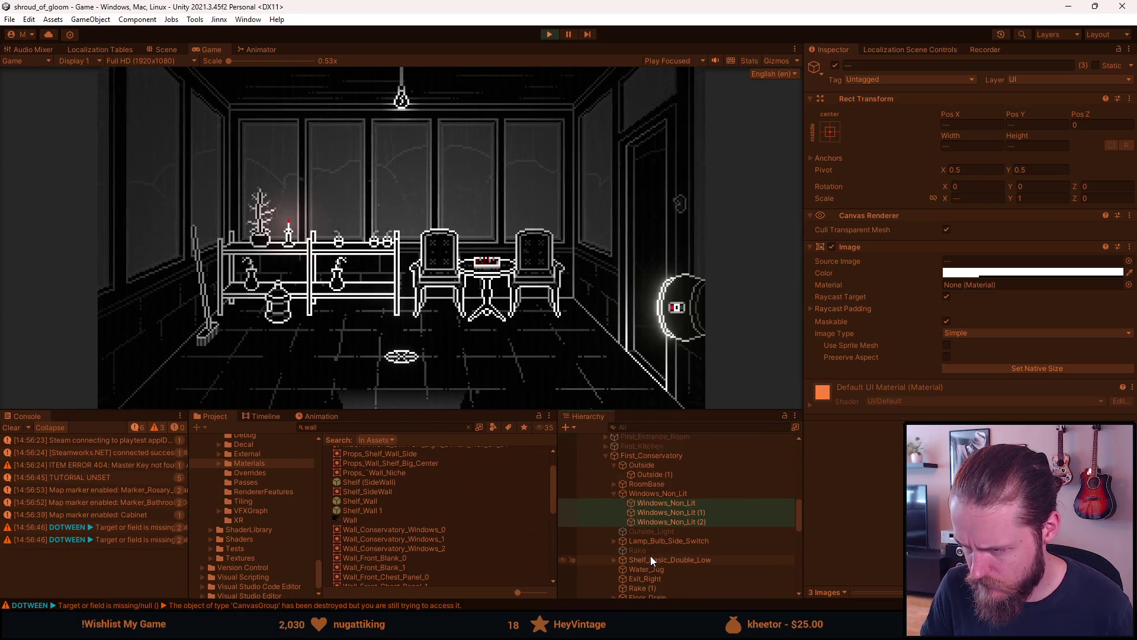
{"action": "left_click", "coordinate": [658, 457]}
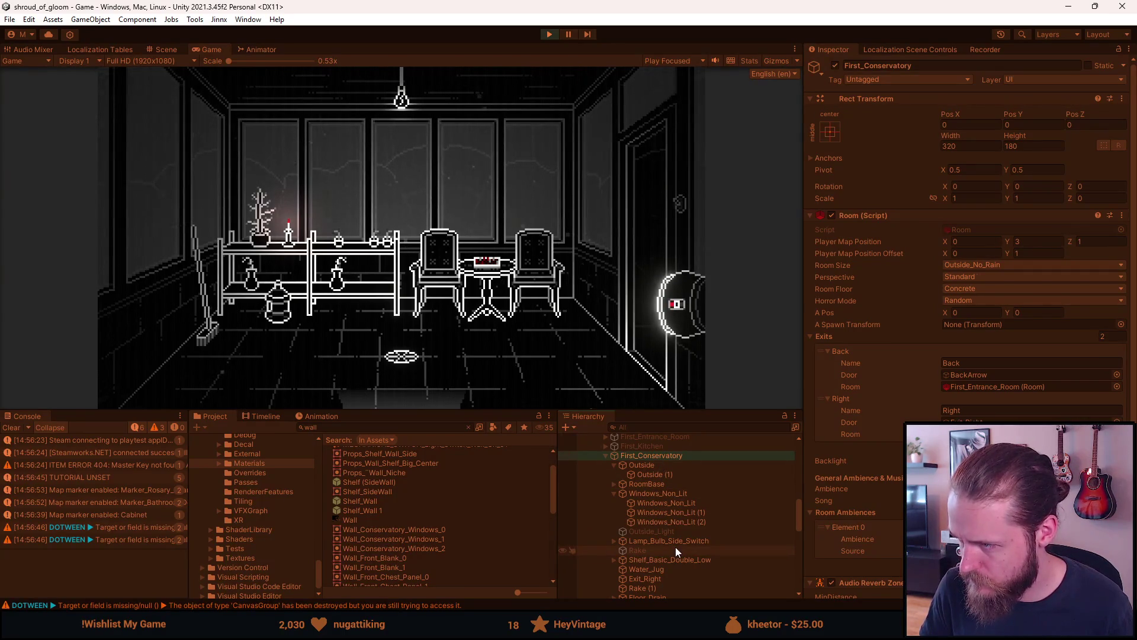
{"action": "scroll", "coordinate": [855, 489], "scroll_direction": "down", "scroll_amount": 2}
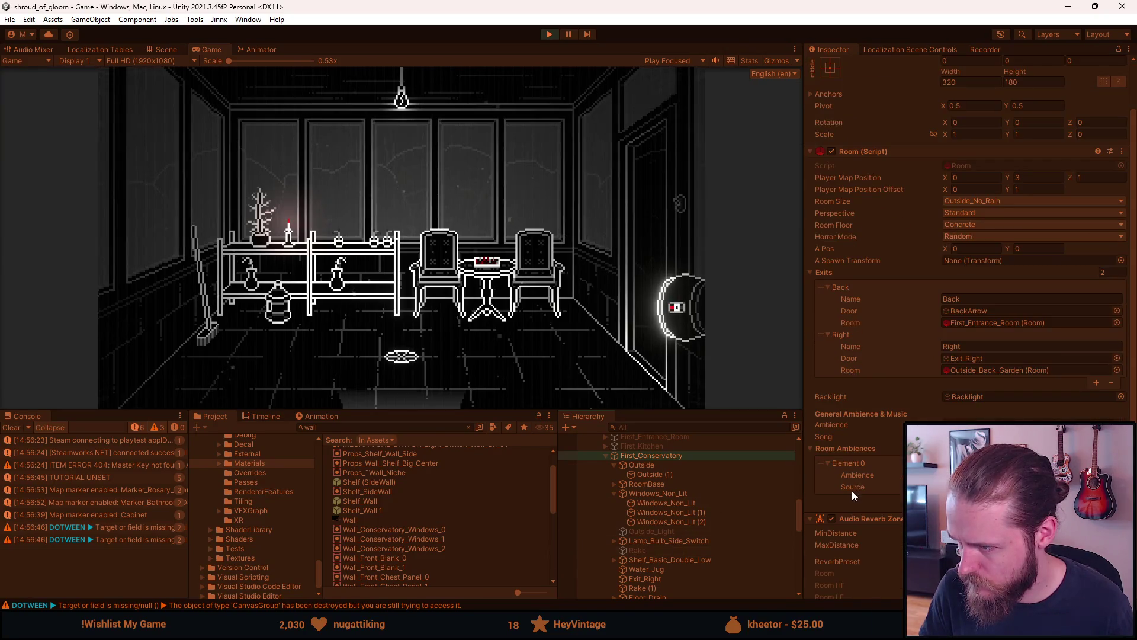
{"action": "scroll", "coordinate": [852, 489], "scroll_direction": "up", "scroll_amount": 2}
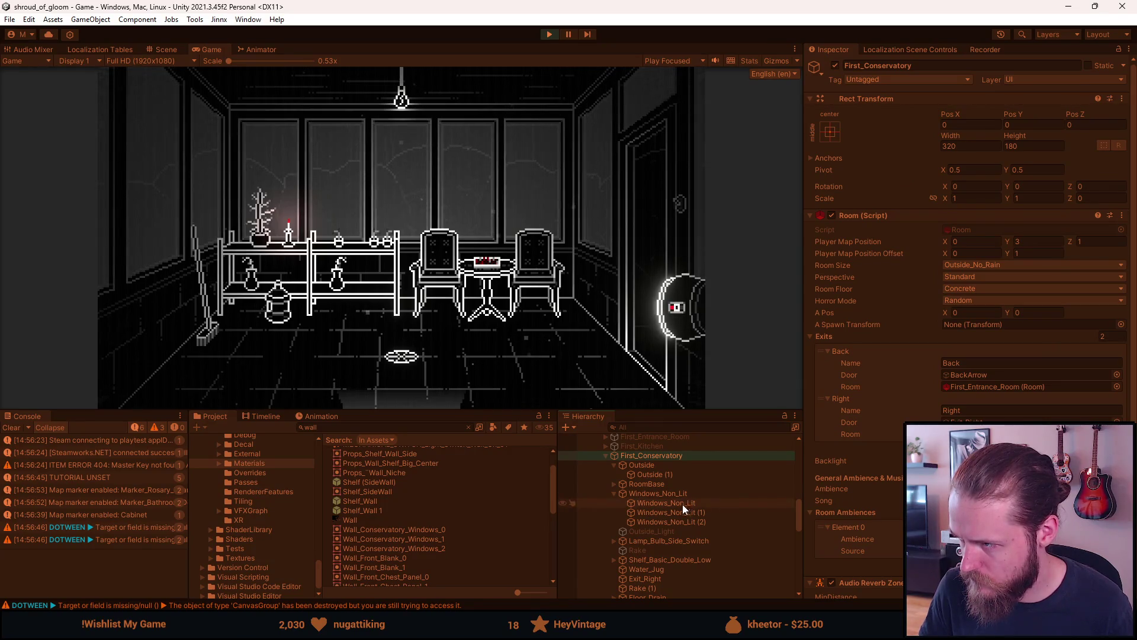
{"action": "left_click", "coordinate": [655, 483]}
{"action": "left_click", "coordinate": [614, 485]}
{"action": "left_click", "coordinate": [661, 540]}
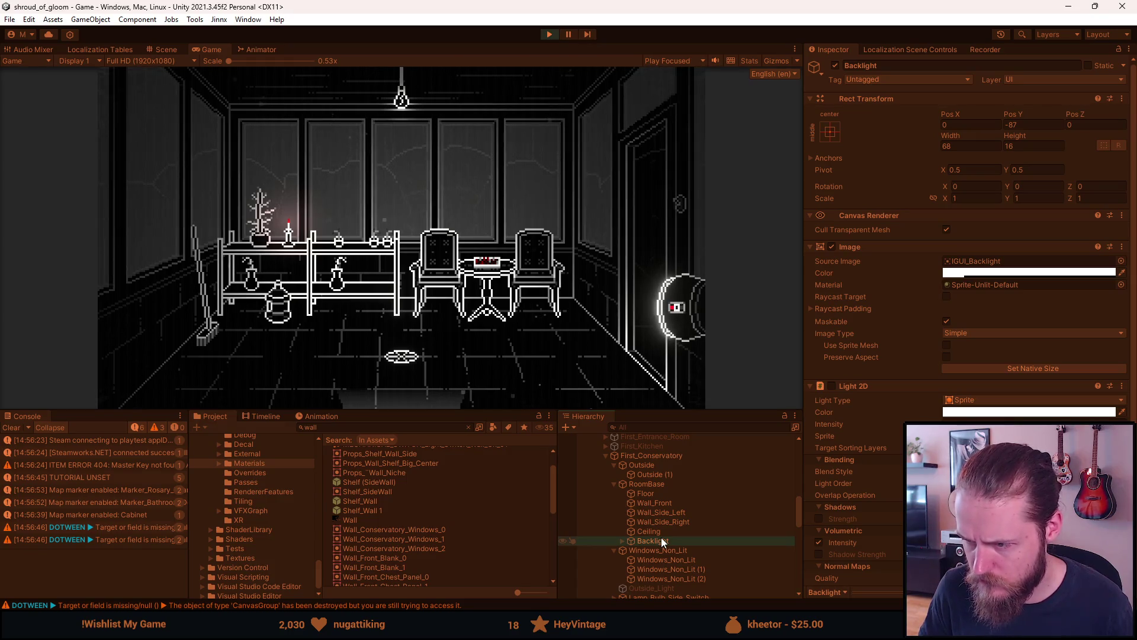
{"action": "left_click", "coordinate": [839, 64]}
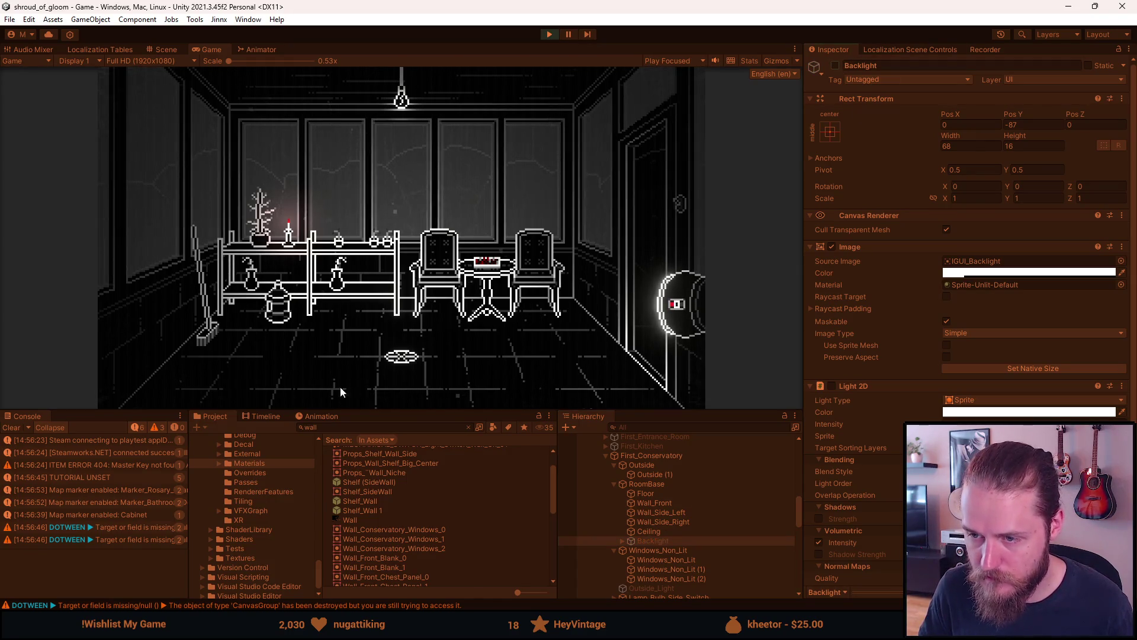
{"action": "left_click_drag", "start_coordinate": [372, 408], "coordinate": [367, 541]}
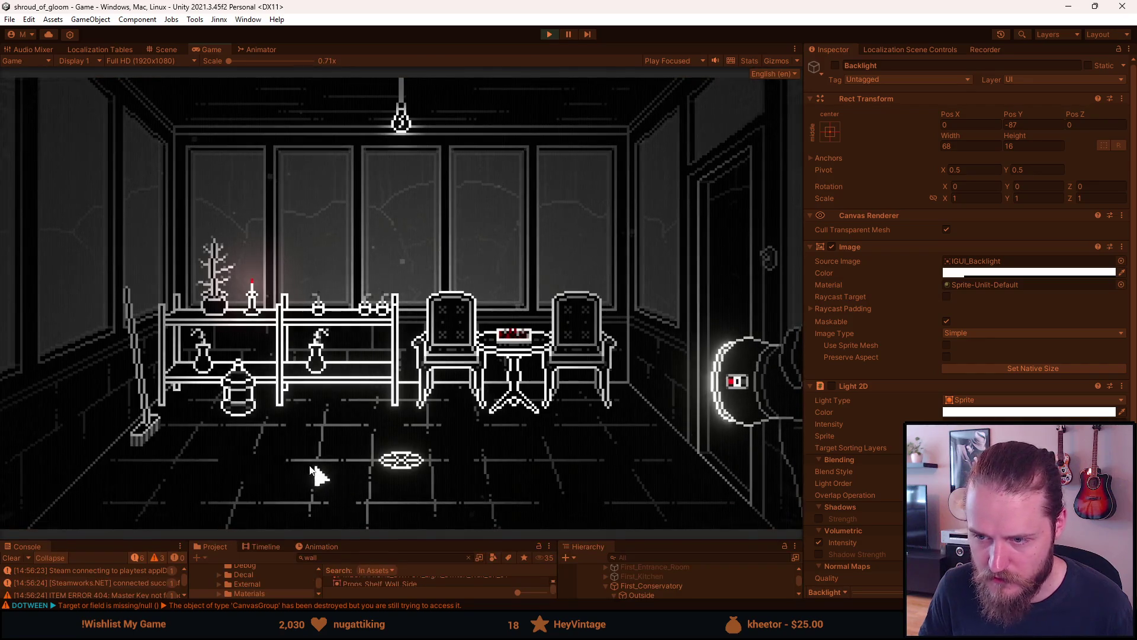
Equip the Hammer from the tool inventory and go through the door into the hallway.
{"action": "mouse_move", "coordinate": [126, 499]}
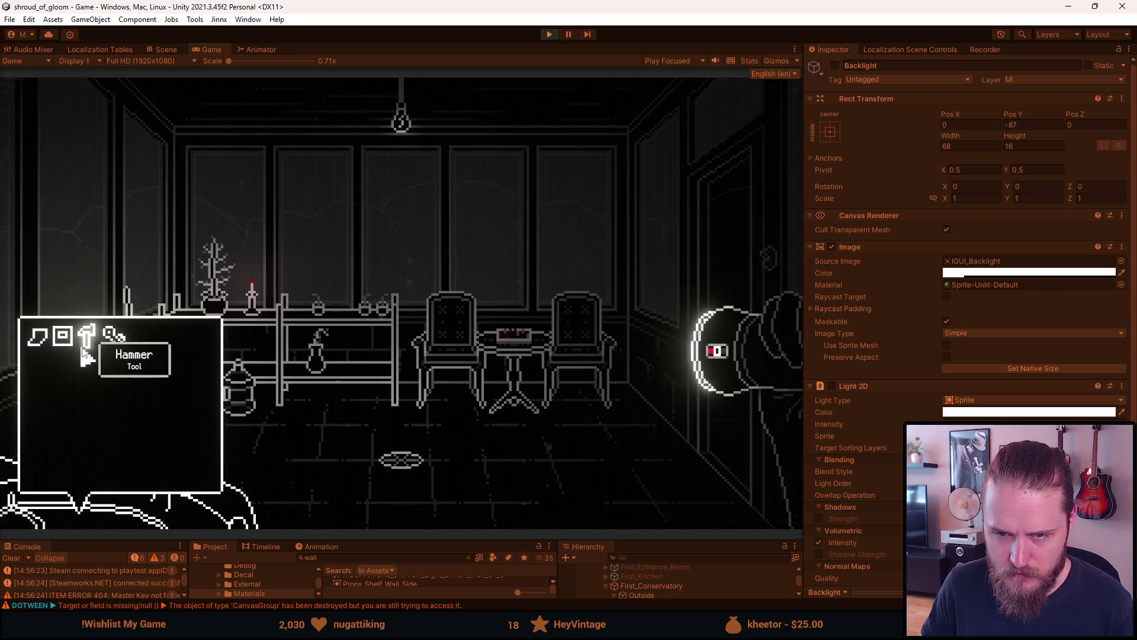
{"action": "key", "text": "alt+Tab"}
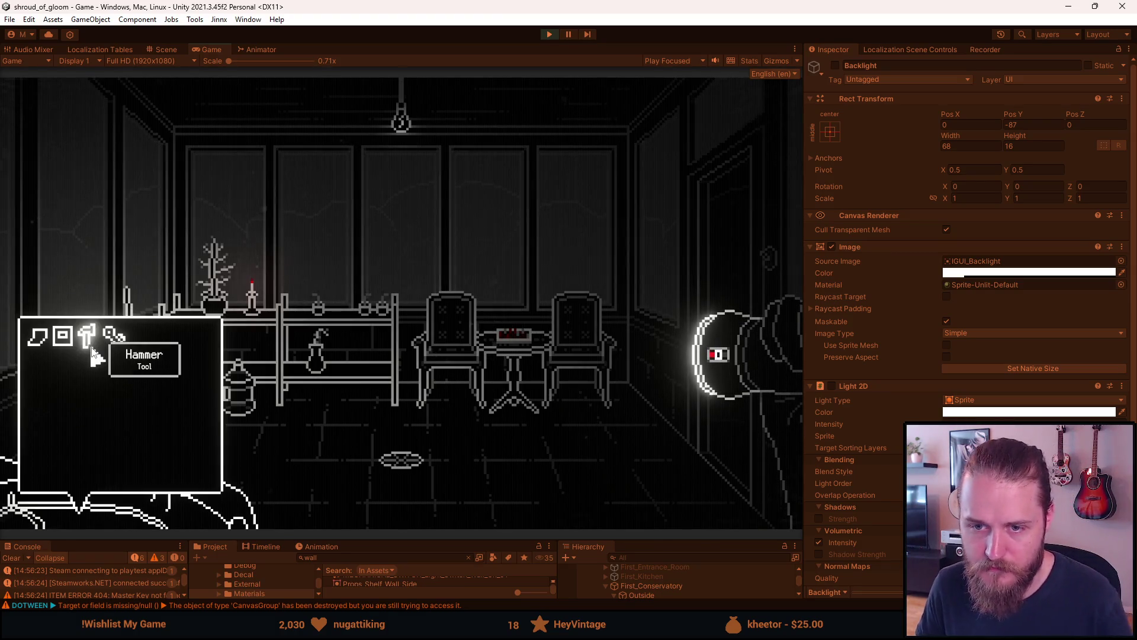
{"action": "left_click", "coordinate": [88, 338]}
{"action": "key", "text": "alt+Tab"}
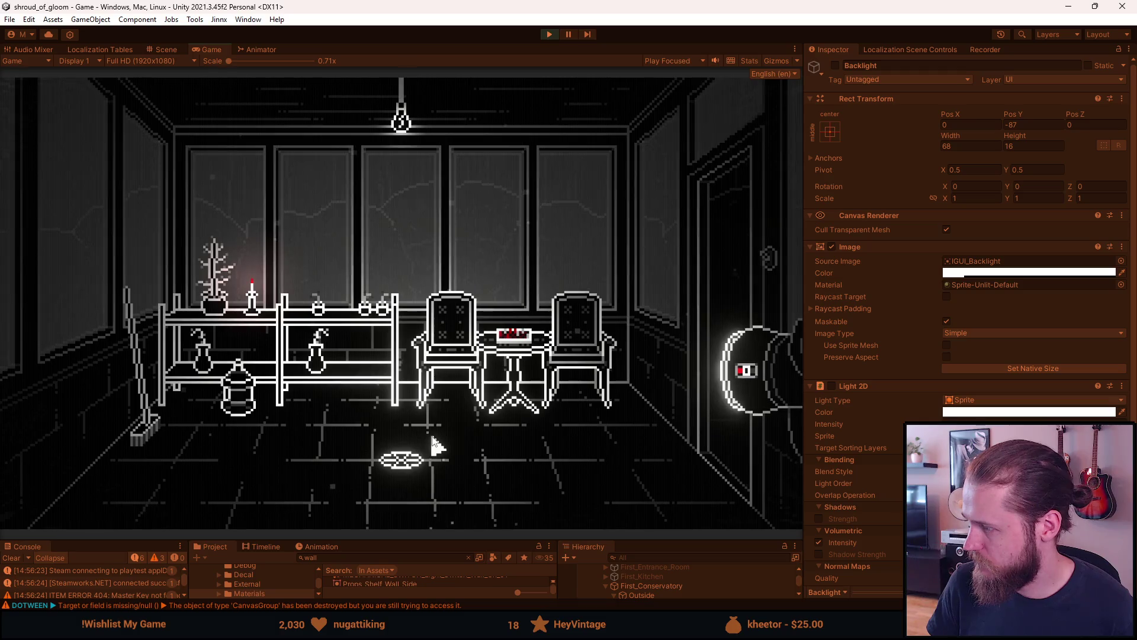
{"action": "left_click", "coordinate": [409, 492]}
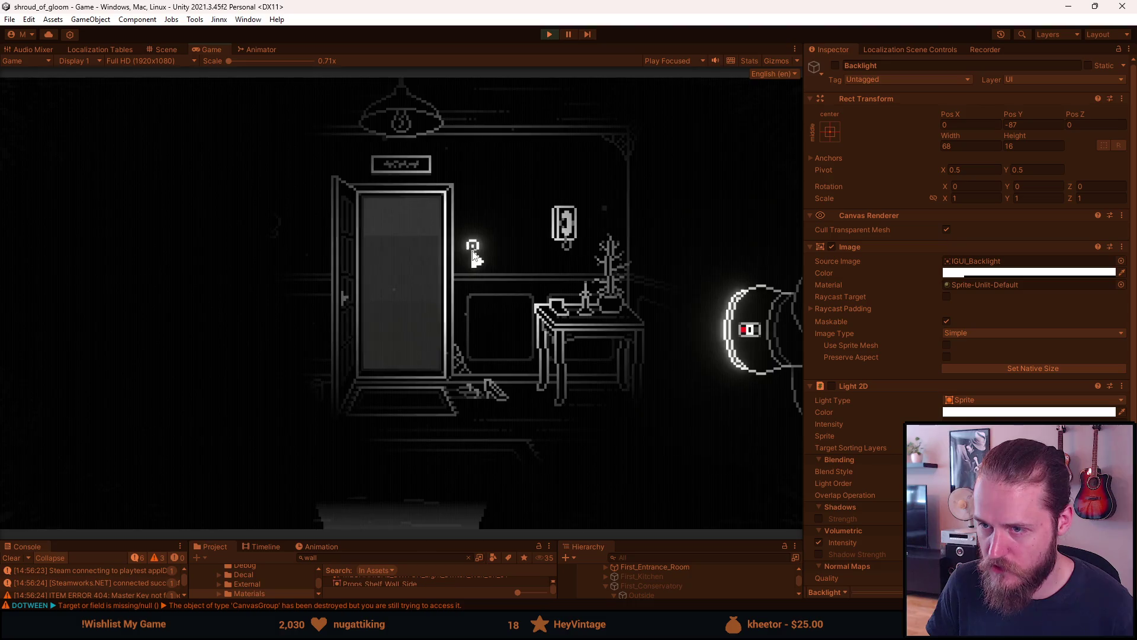
Light the hallway, move into the kitchen, and examine the framed picture above the counter.
{"action": "left_click", "coordinate": [471, 245]}
{"action": "left_click", "coordinate": [727, 233]}
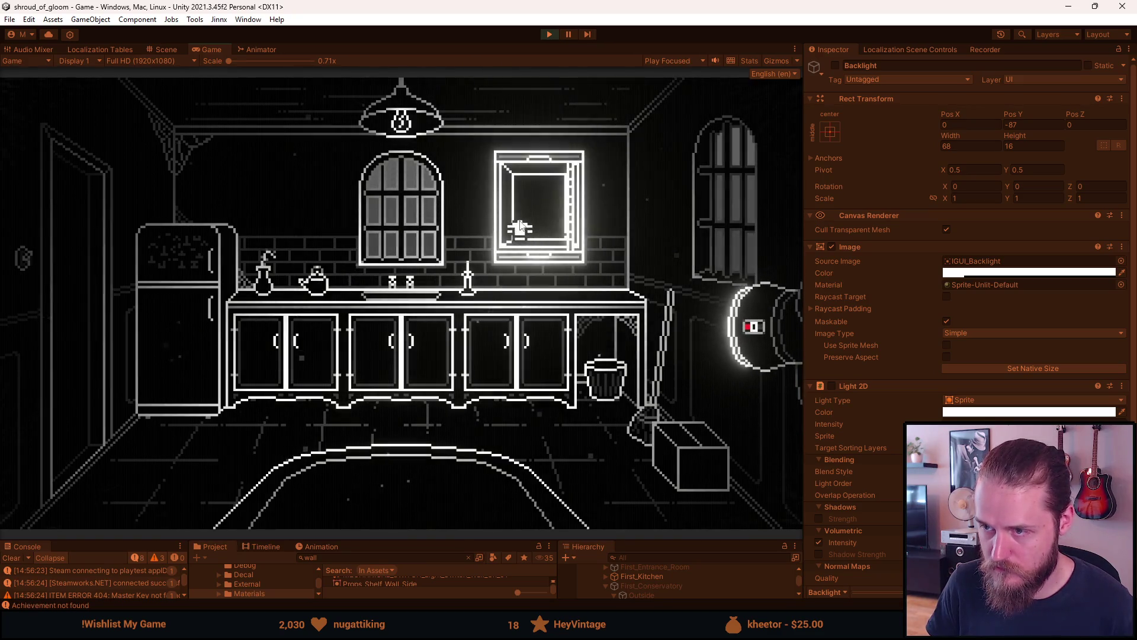
{"action": "left_click", "coordinate": [556, 210]}
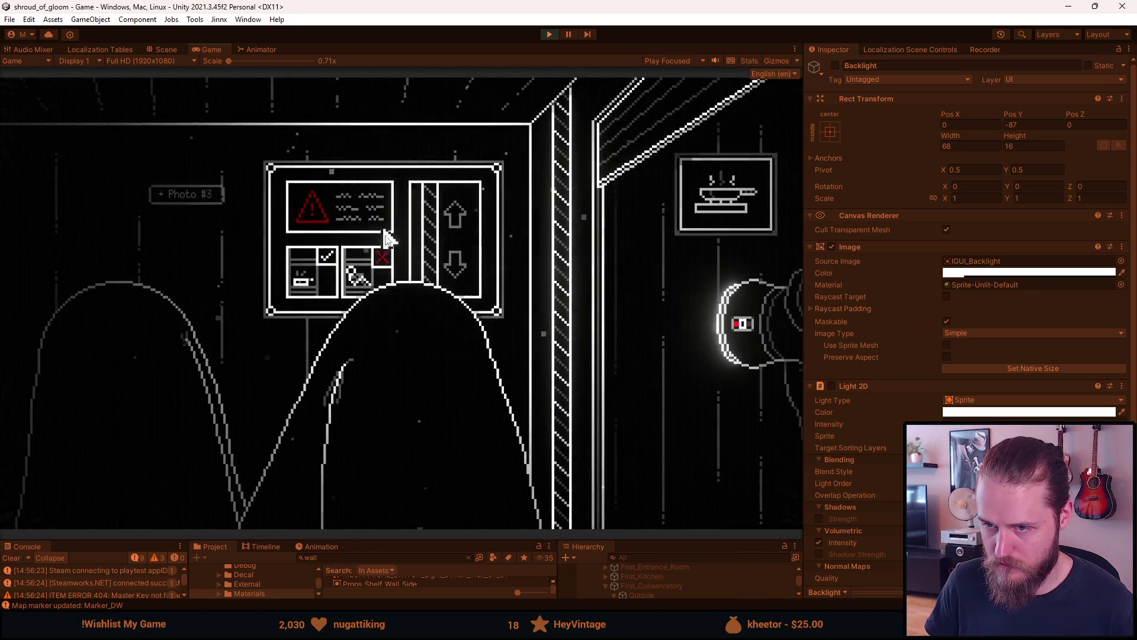
Toggle the developer tools overlay three times with F1, then pause the game.
{"action": "key", "text": "F1"}
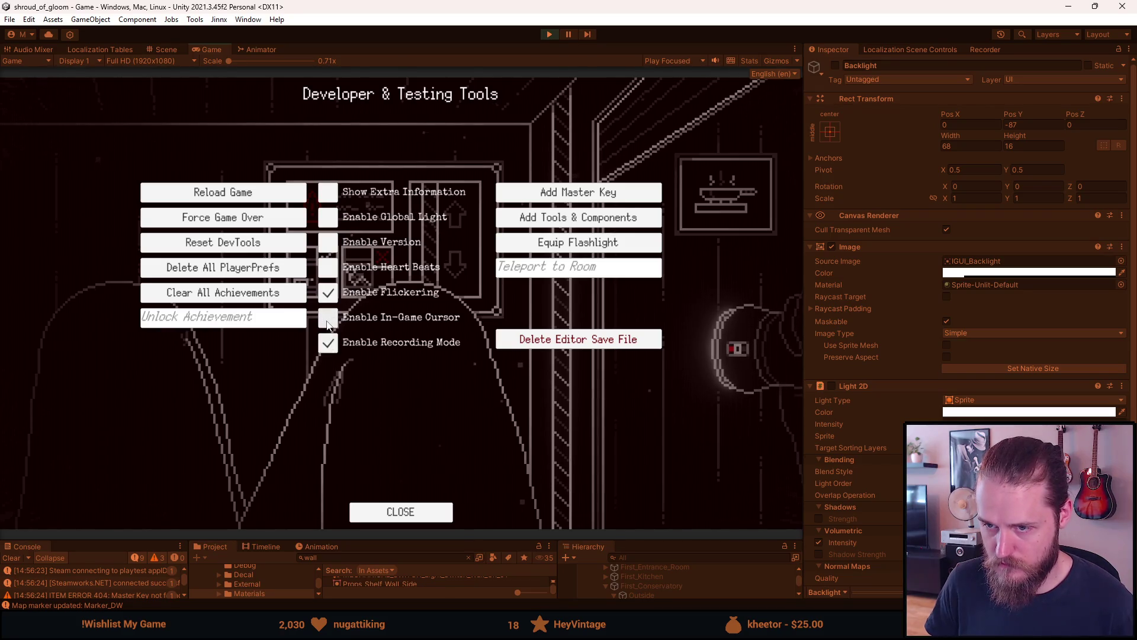
{"action": "key", "text": "F1"}
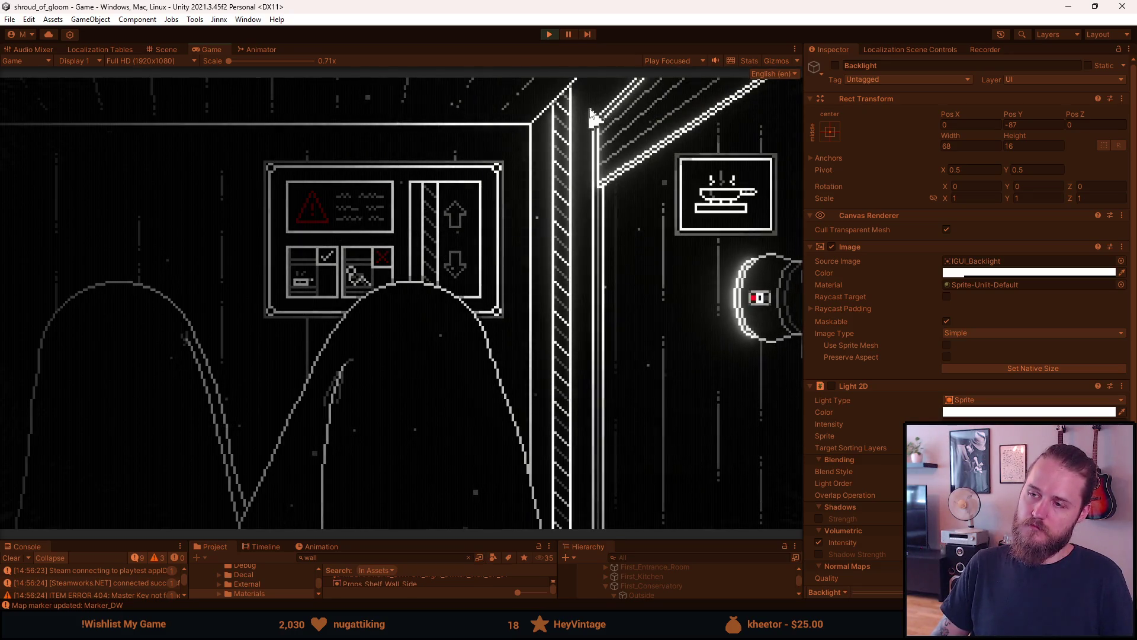
{"action": "key", "text": "F1"}
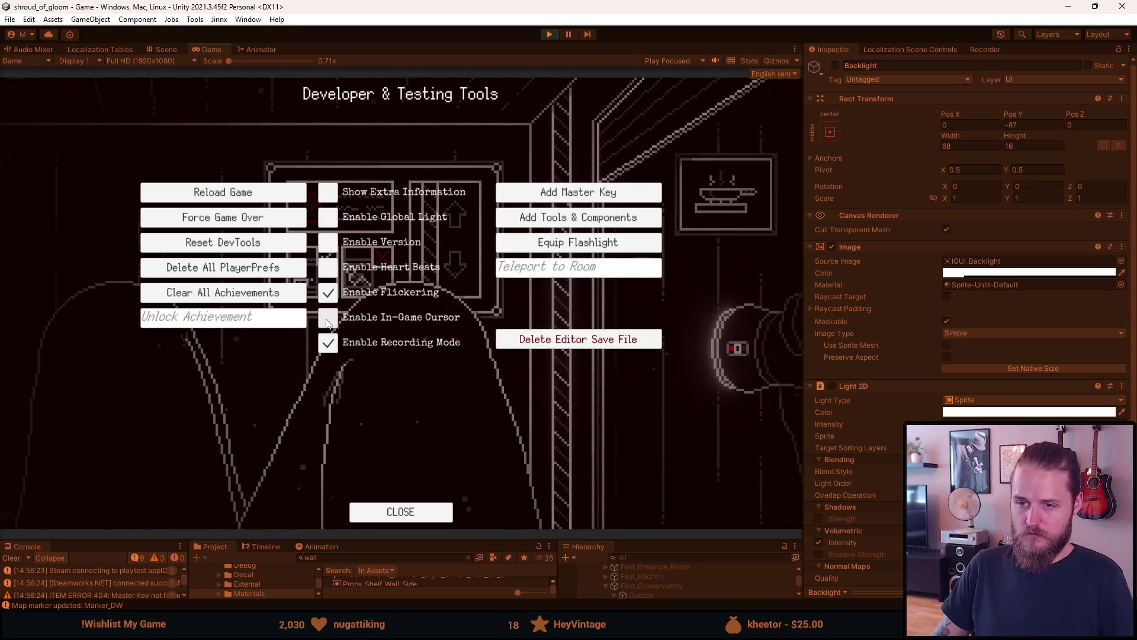
{"action": "key", "text": "F1"}
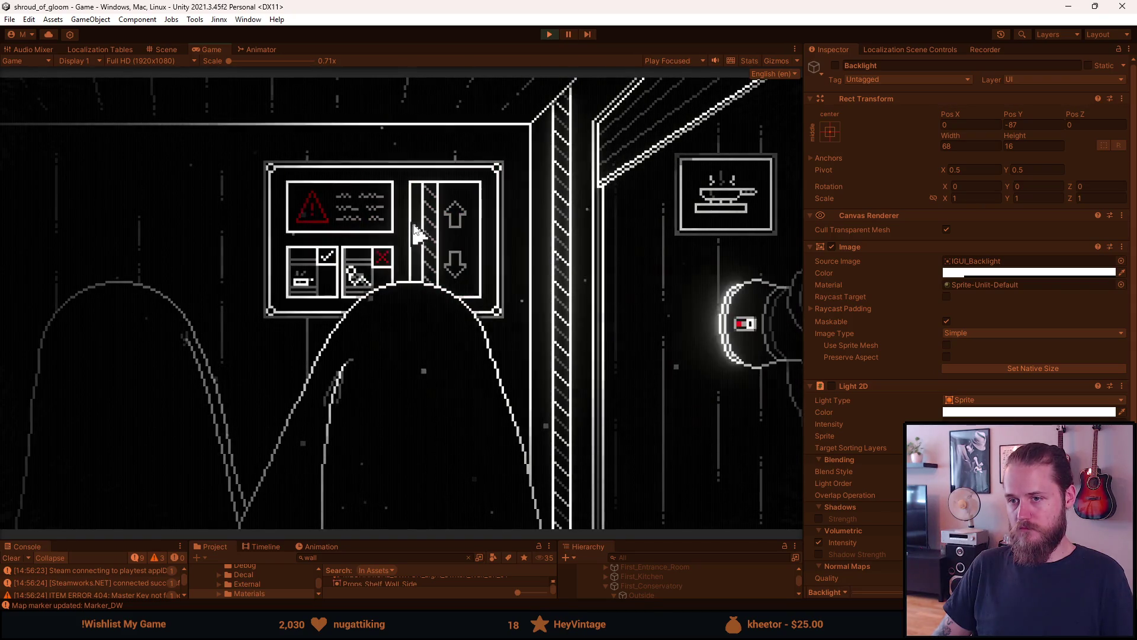
{"action": "key", "text": "F1"}
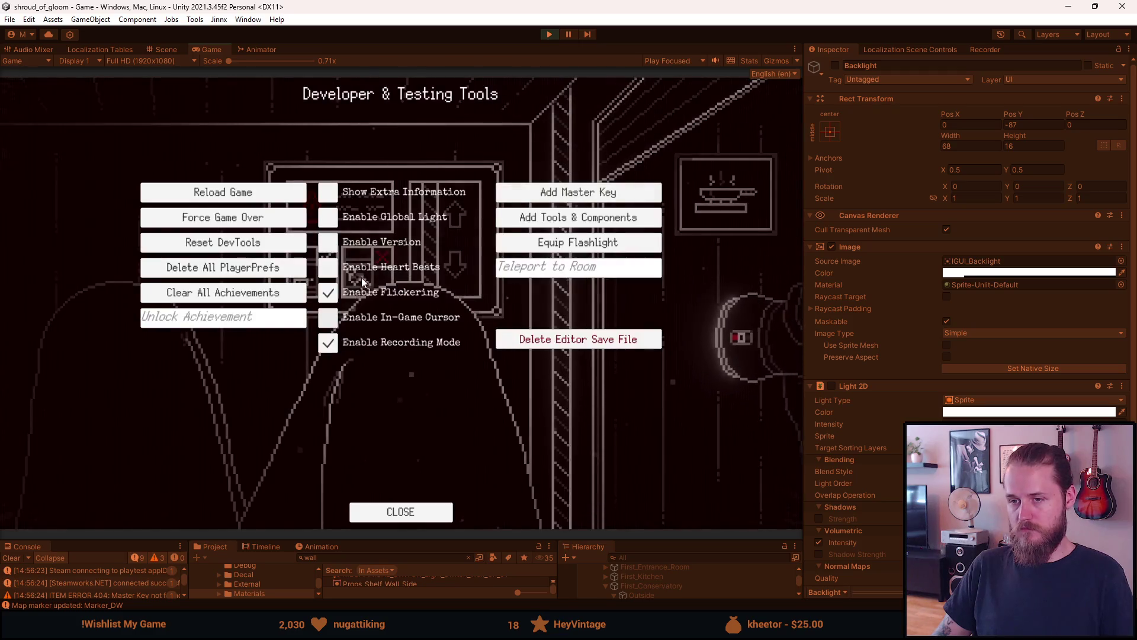
{"action": "key", "text": "F1"}
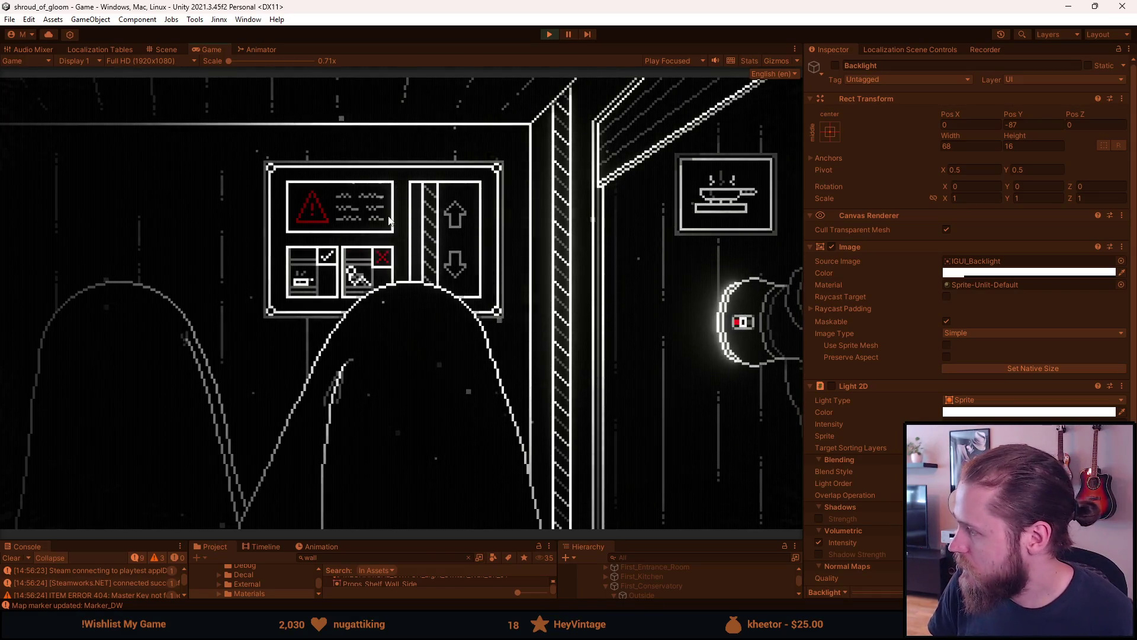
{"action": "key", "text": "Escape"}
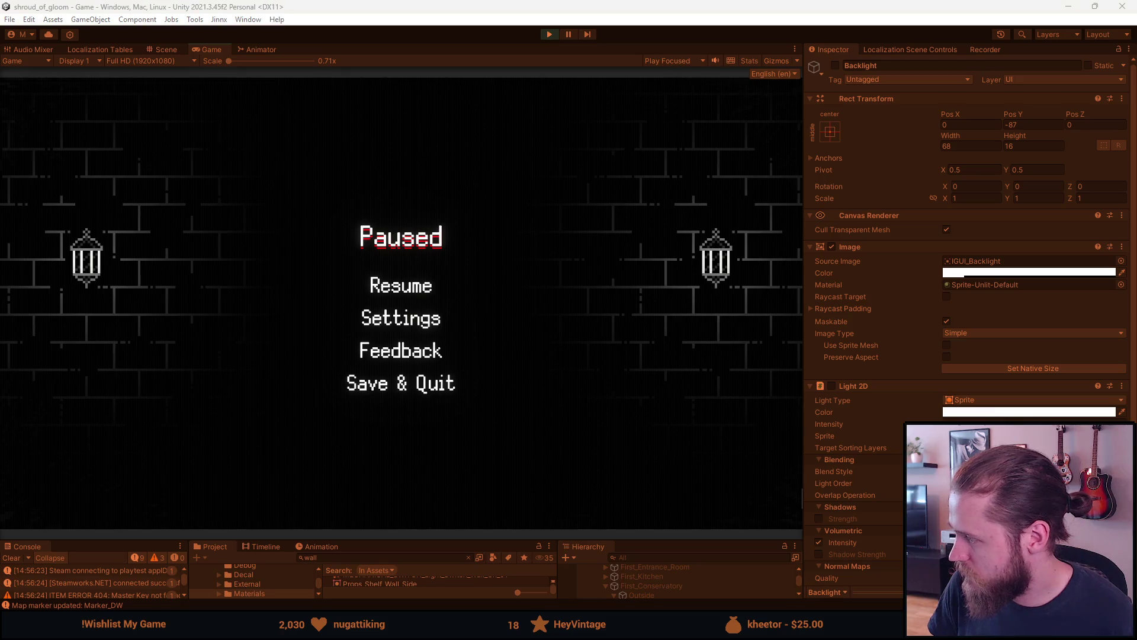
Resume the game and teleport to First_Main_Hall through the developer tools.
{"action": "left_click", "coordinate": [403, 287]}
{"action": "left_click", "coordinate": [676, 266]}
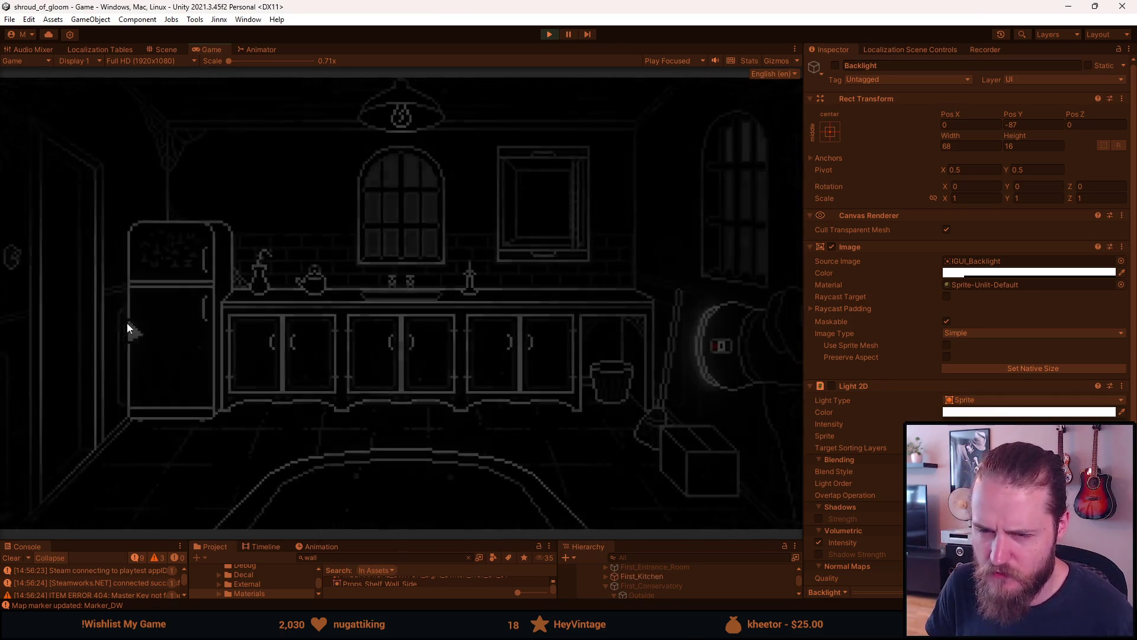
{"action": "left_click", "coordinate": [96, 350]}
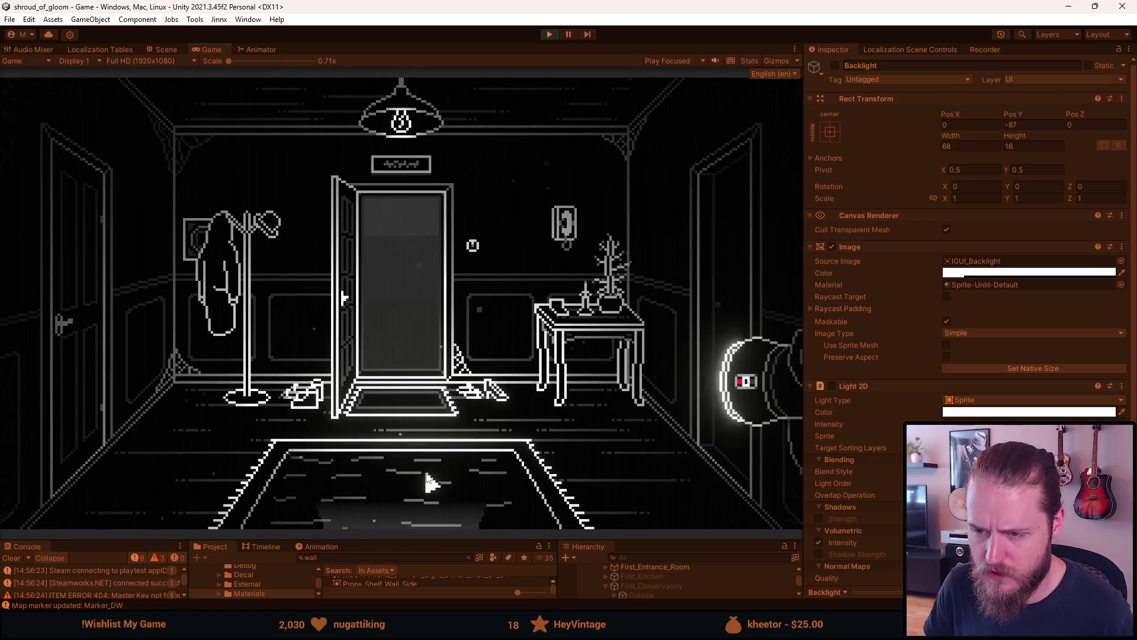
{"action": "key", "text": "F1"}
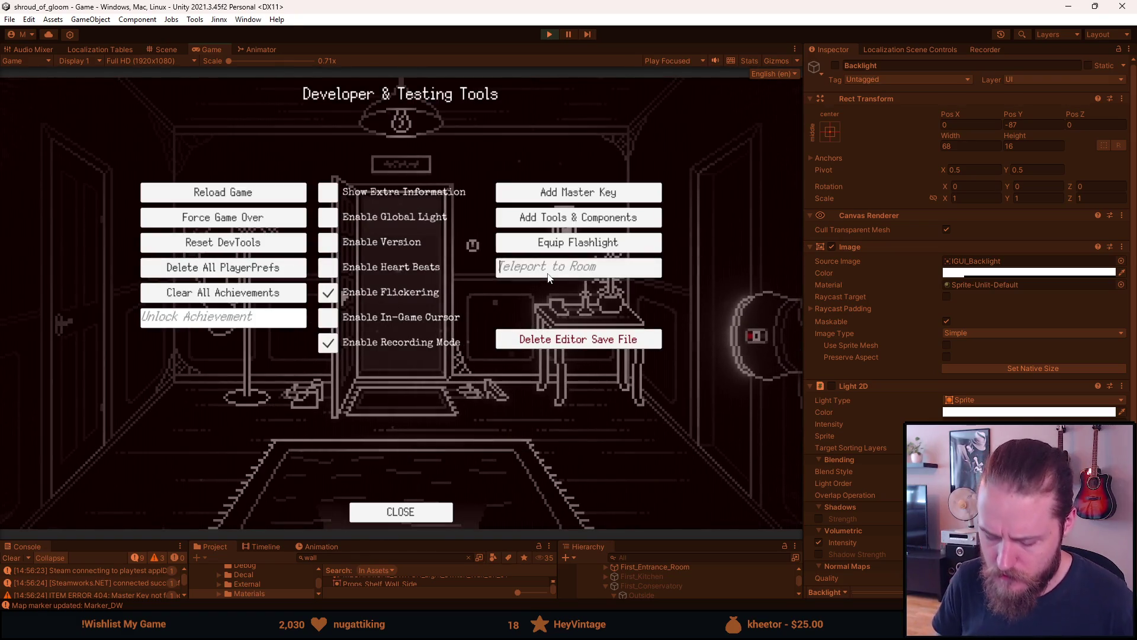
{"action": "type", "text": "First_Main_Hall"}
{"action": "key", "text": "Return"}
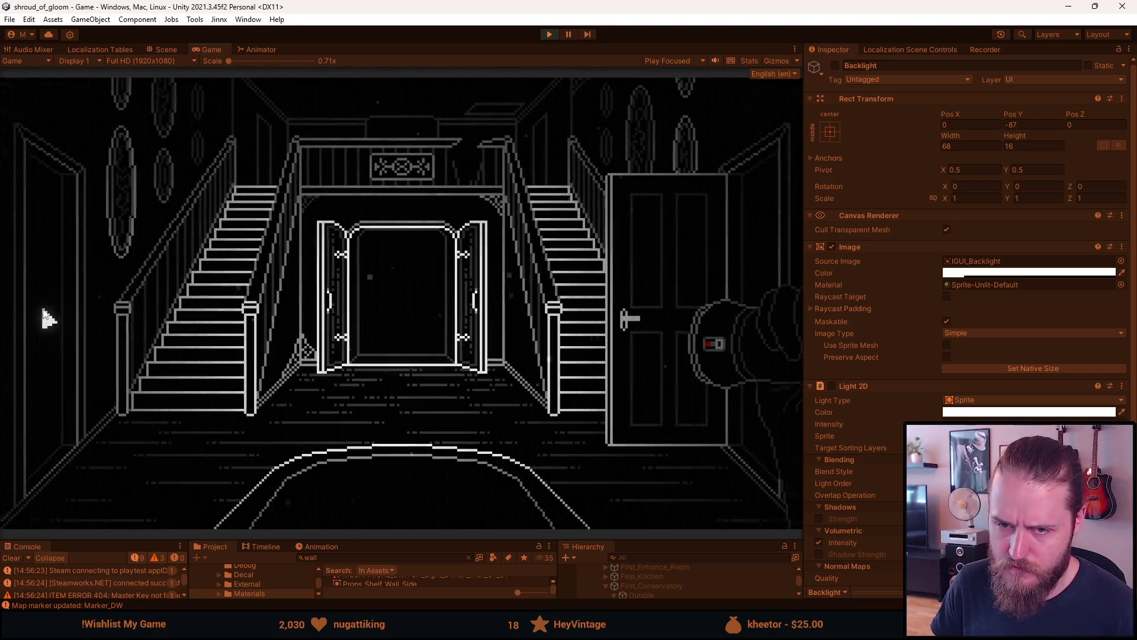
Explore the living room, open the cabinet left of the TV, and exit via the stairway hall.
{"action": "left_click", "coordinate": [46, 317]}
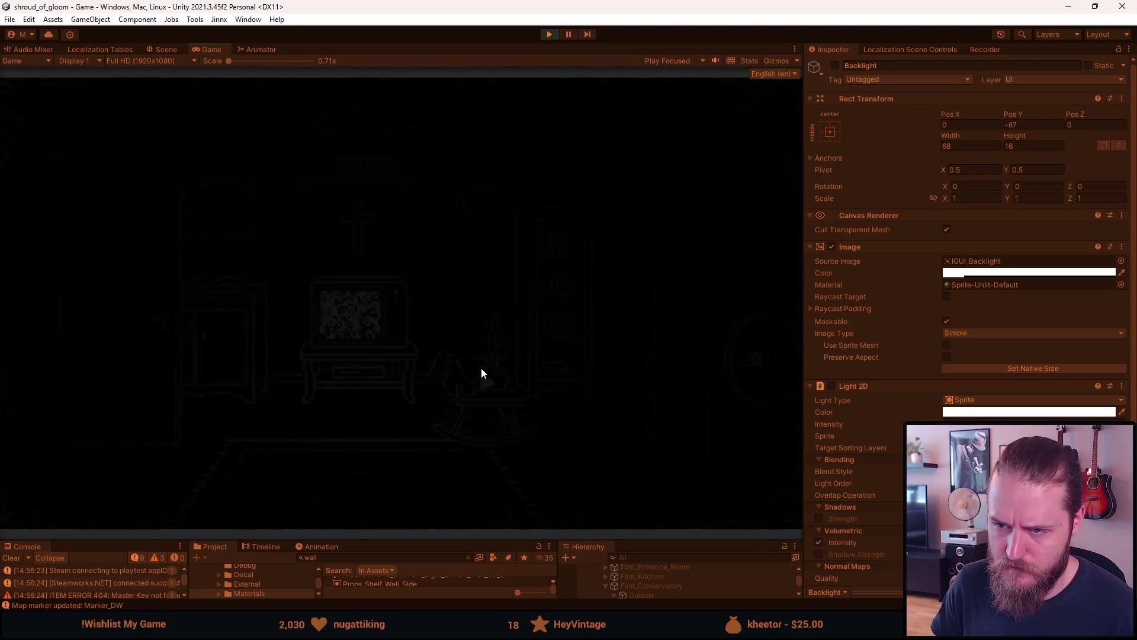
{"action": "left_click", "coordinate": [164, 355]}
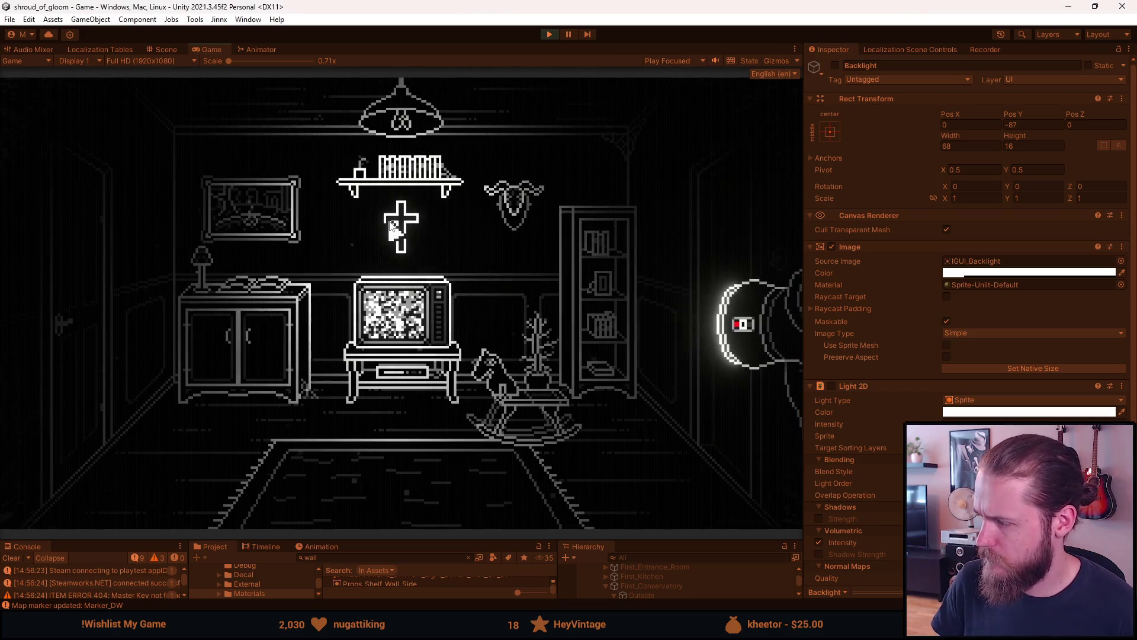
{"action": "key", "text": "F1"}
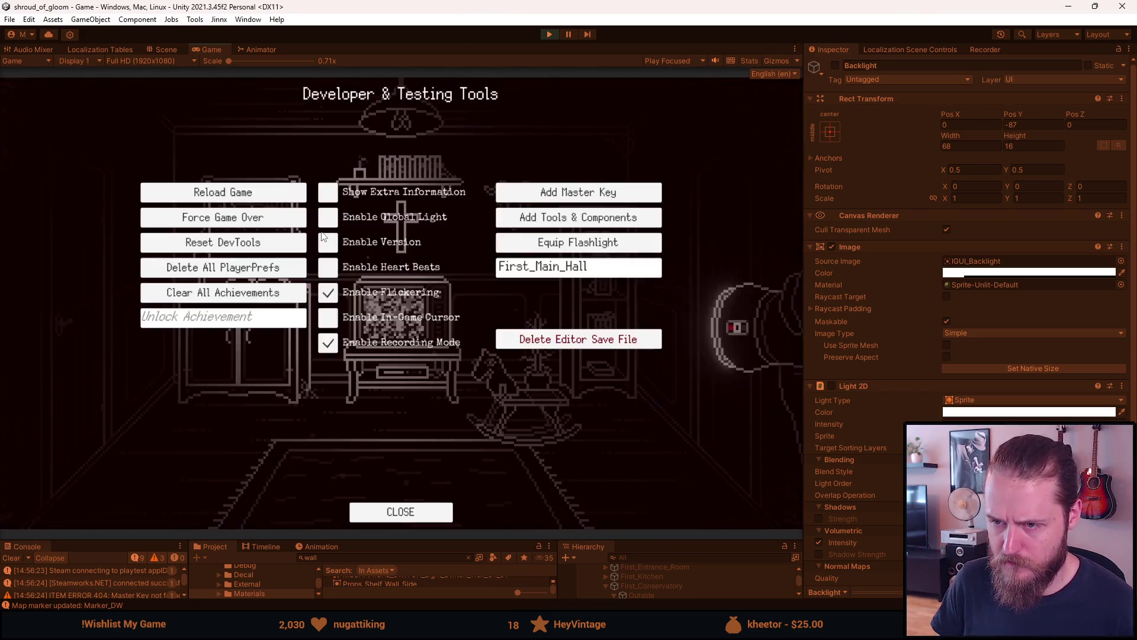
{"action": "key", "text": "F1"}
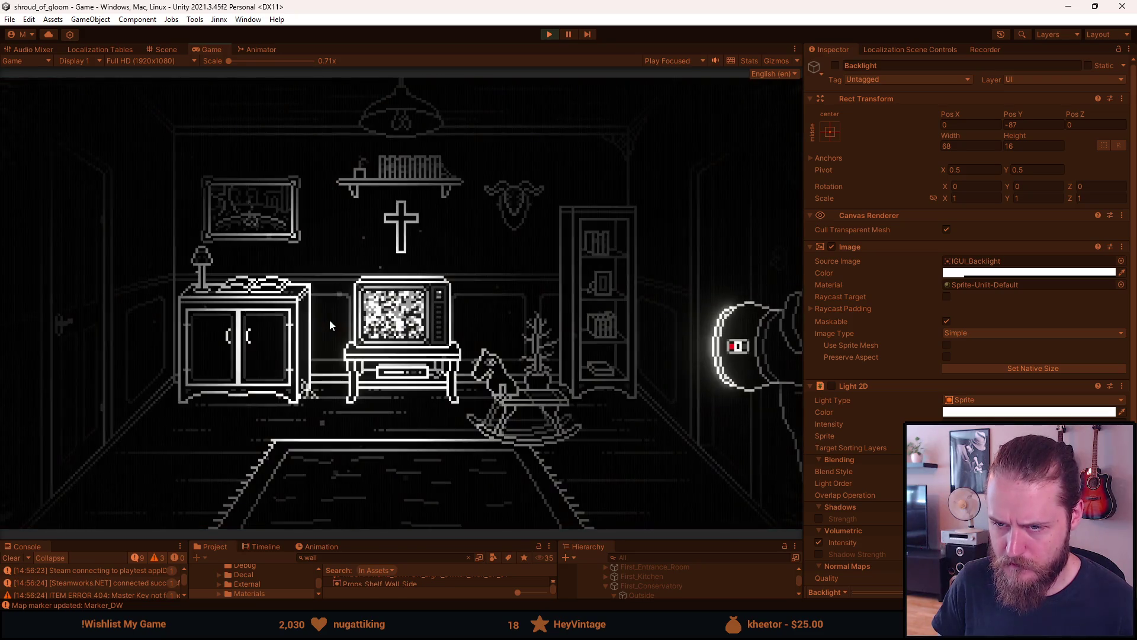
{"action": "left_click", "coordinate": [203, 354]}
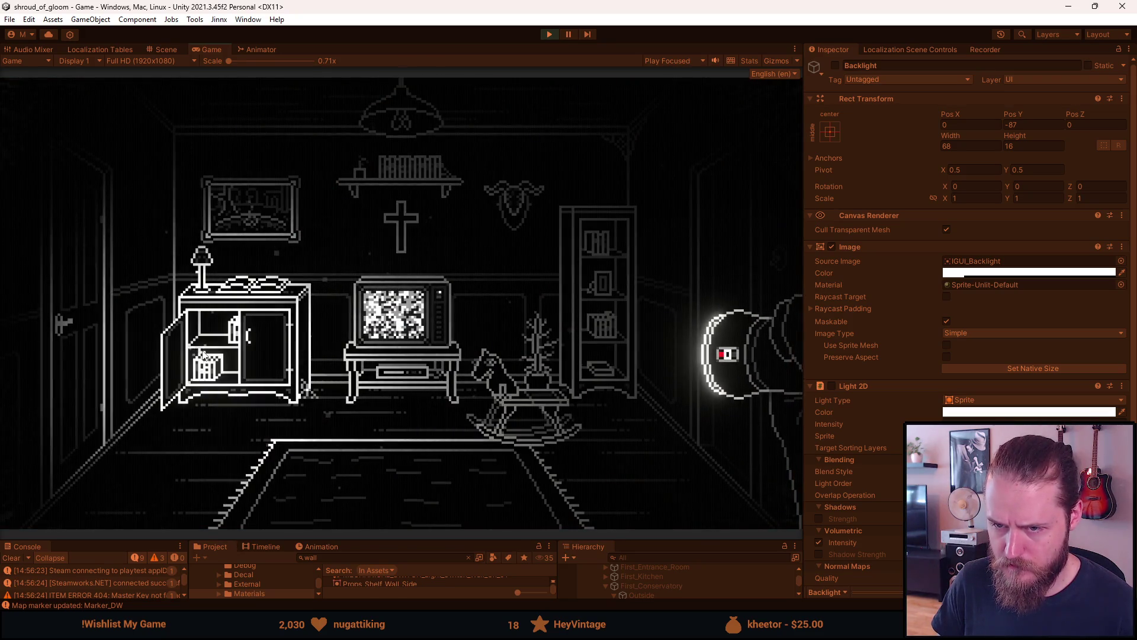
{"action": "key", "text": "F1"}
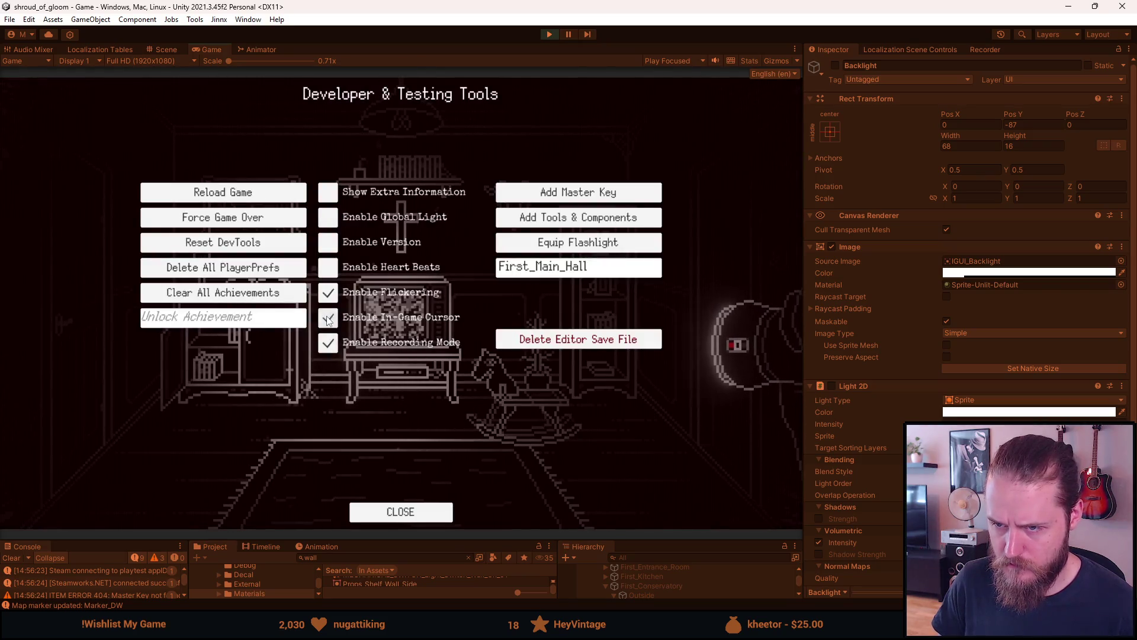
{"action": "key", "text": "F1"}
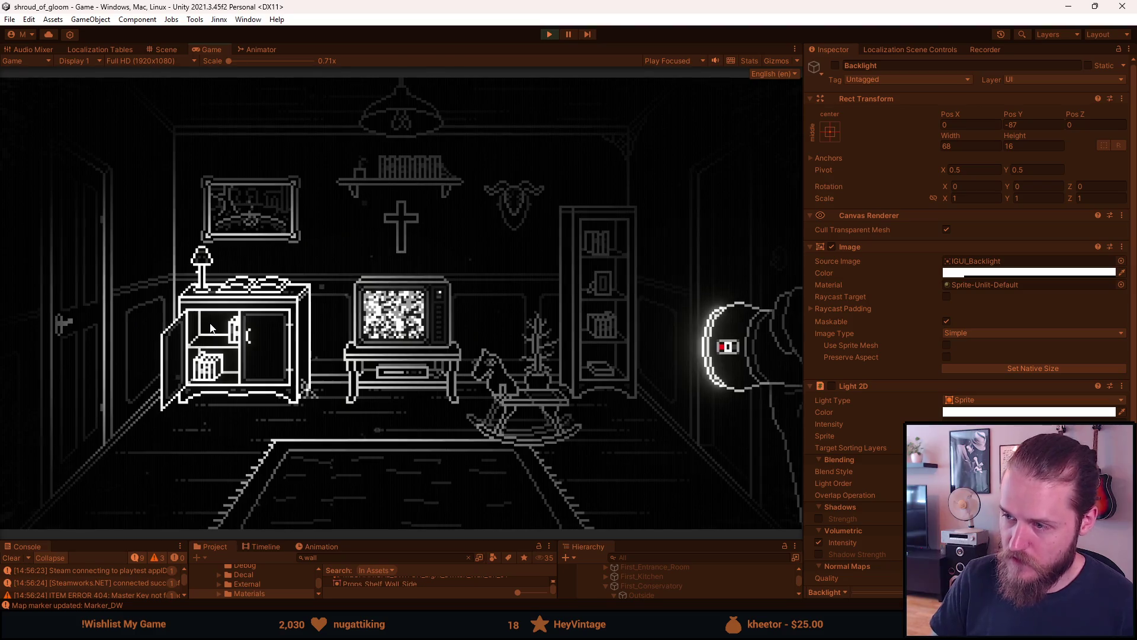
{"action": "left_click", "coordinate": [706, 255]}
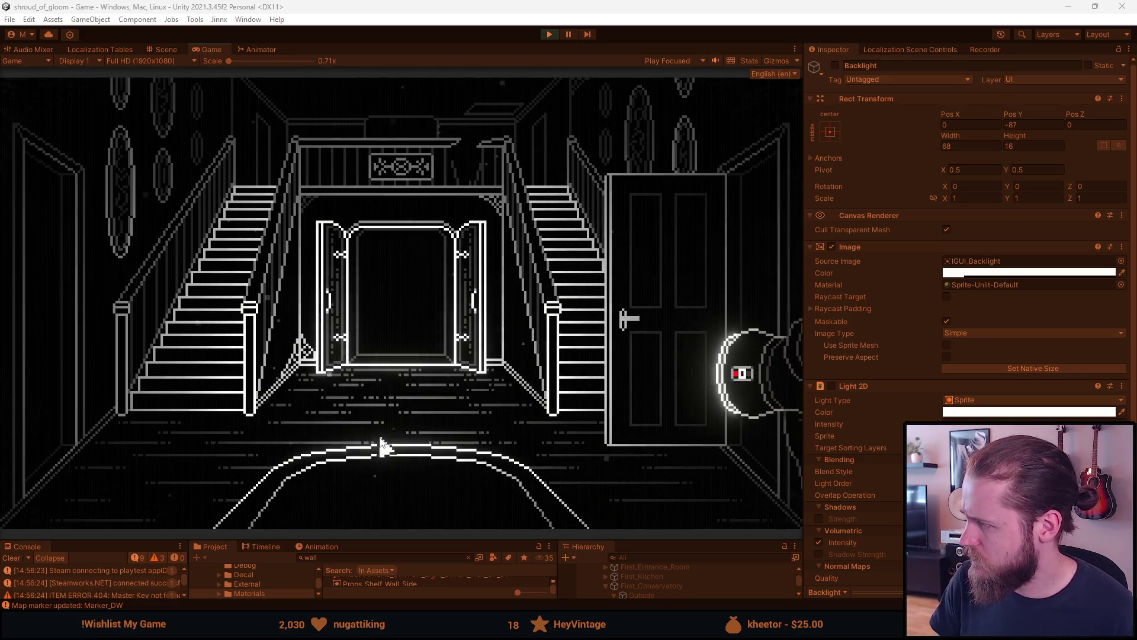
{"action": "left_click", "coordinate": [158, 361]}
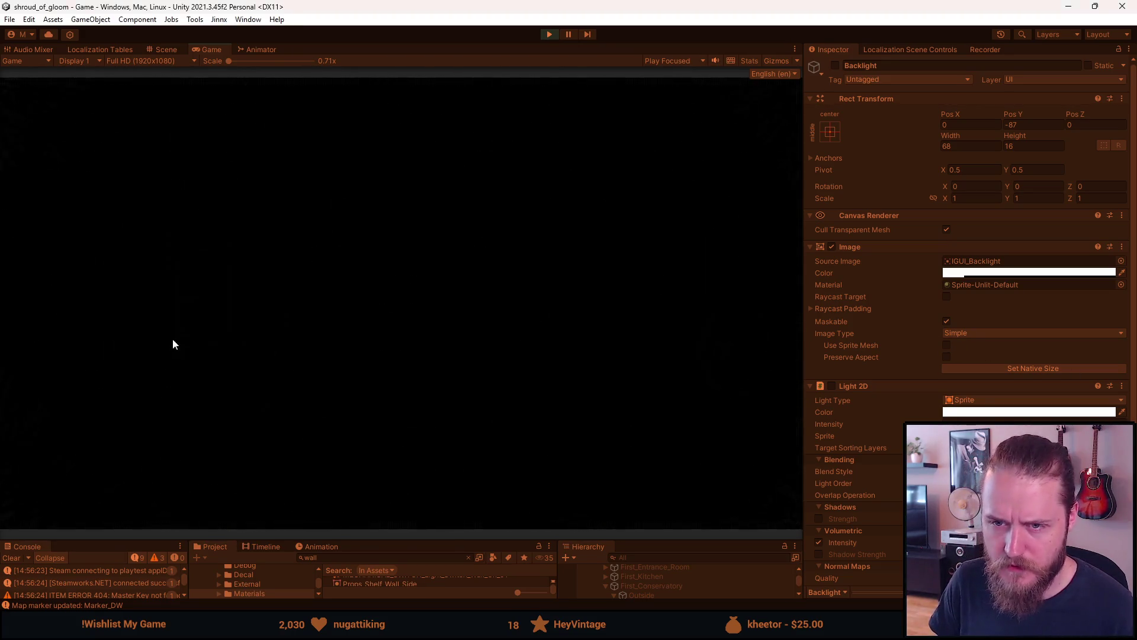
Check the house map in the notes journal, then walk into the fireplace room.
{"action": "left_click", "coordinate": [652, 493]}
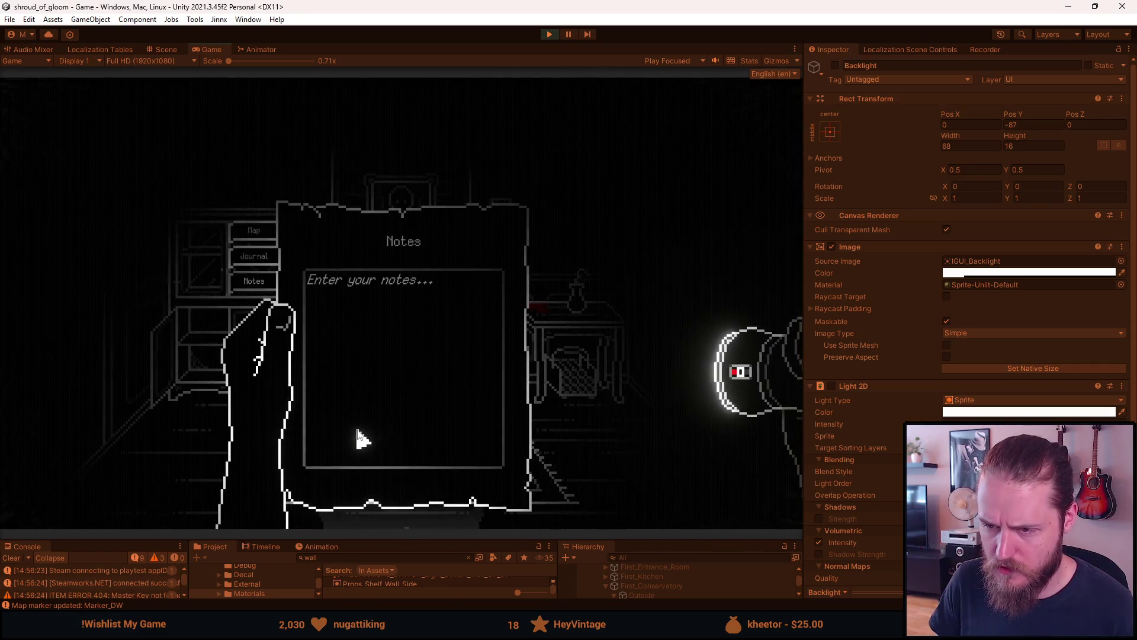
{"action": "left_click", "coordinate": [258, 233]}
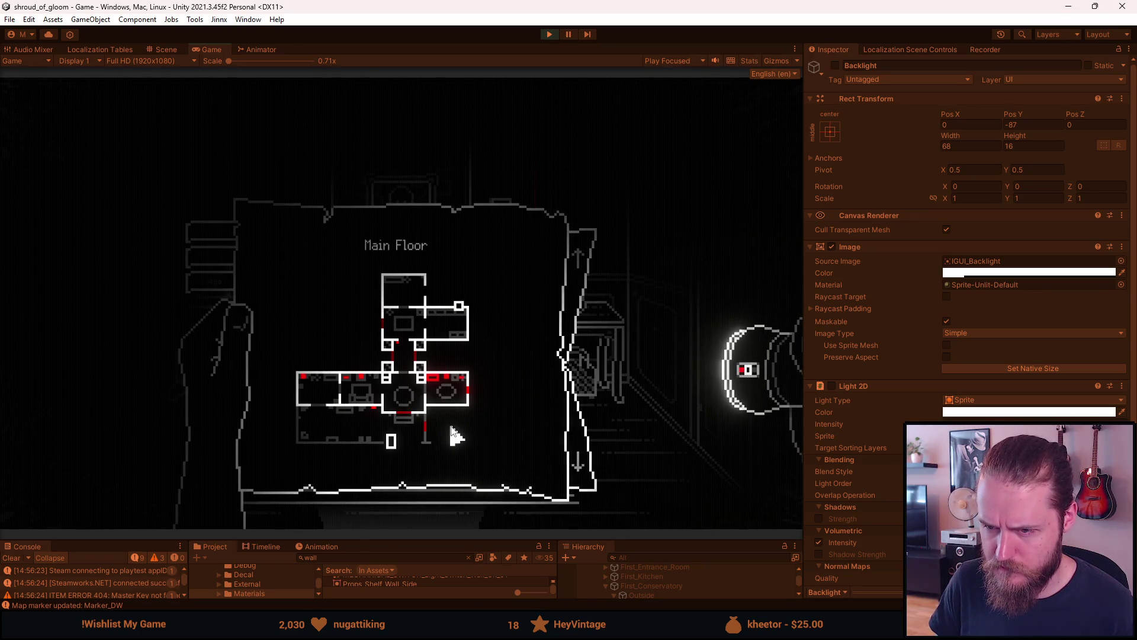
{"action": "left_click", "coordinate": [581, 414]}
{"action": "left_click", "coordinate": [640, 399]}
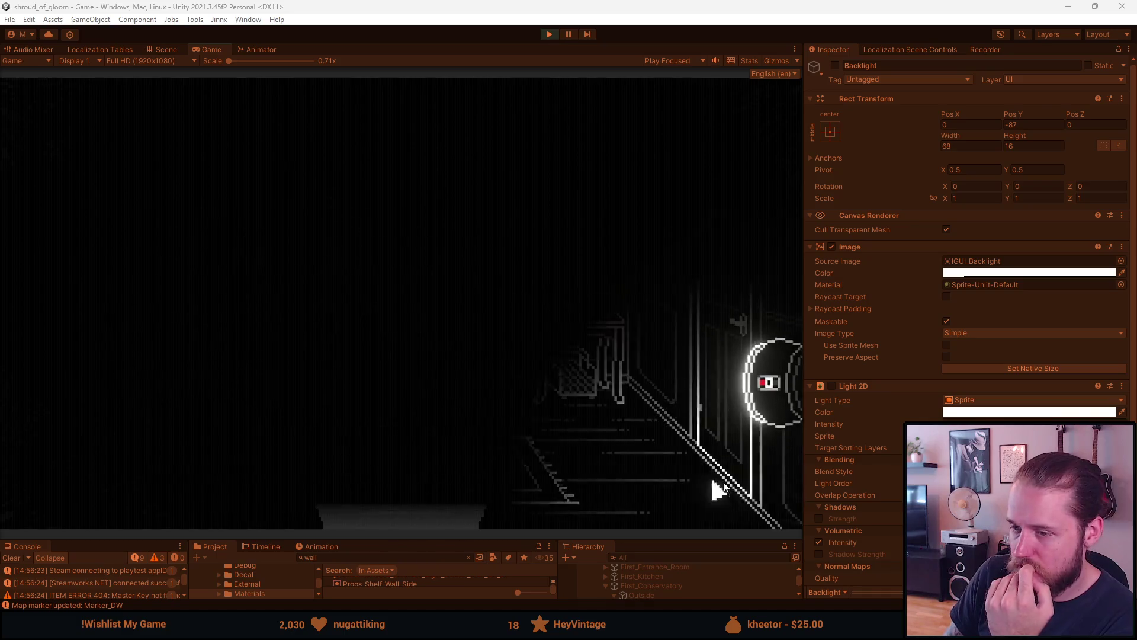
Raise and lower the Main Floor map while looking around the dim fireplace room.
{"action": "key", "text": "m"}
{"action": "scroll", "coordinate": [427, 386], "scroll_direction": "down", "scroll_amount": 1}
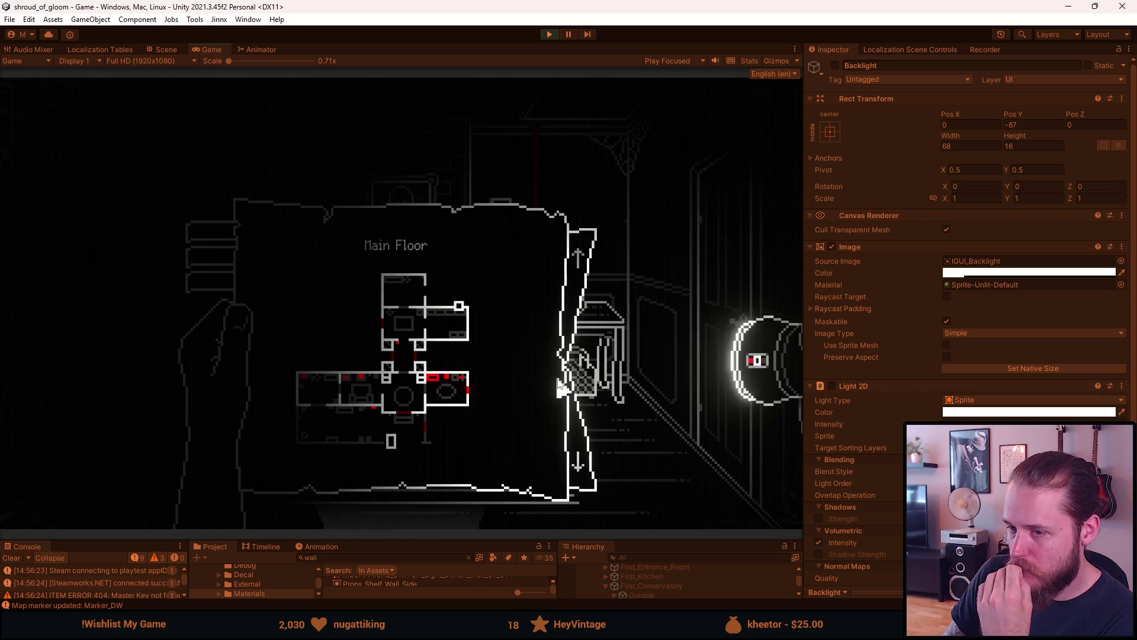
{"action": "key", "text": "m"}
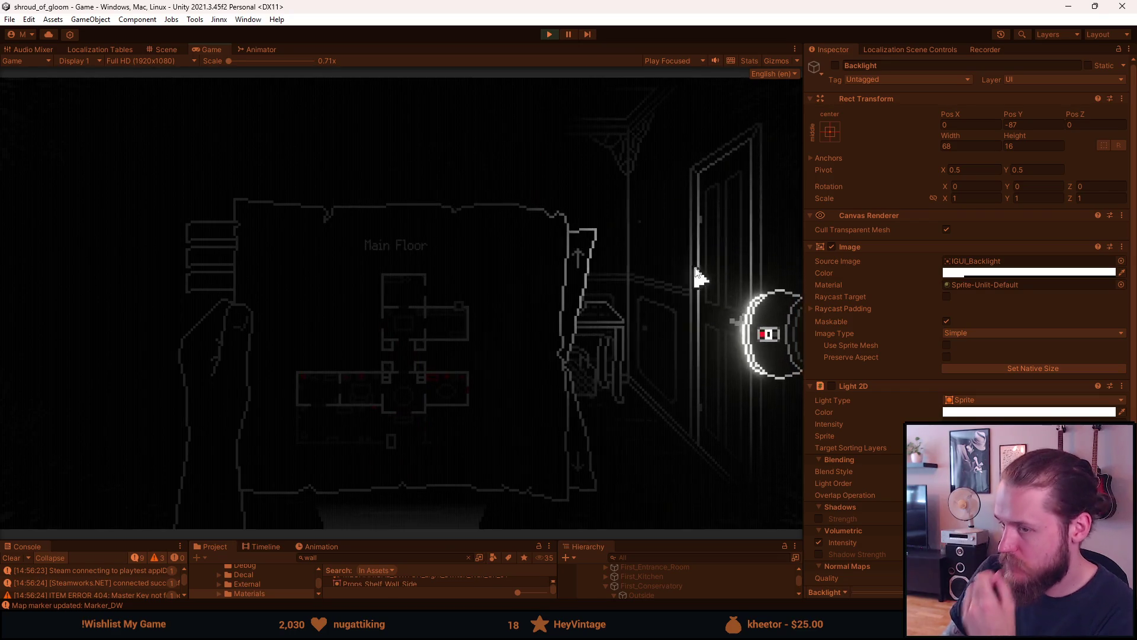
{"action": "key", "text": "s"}
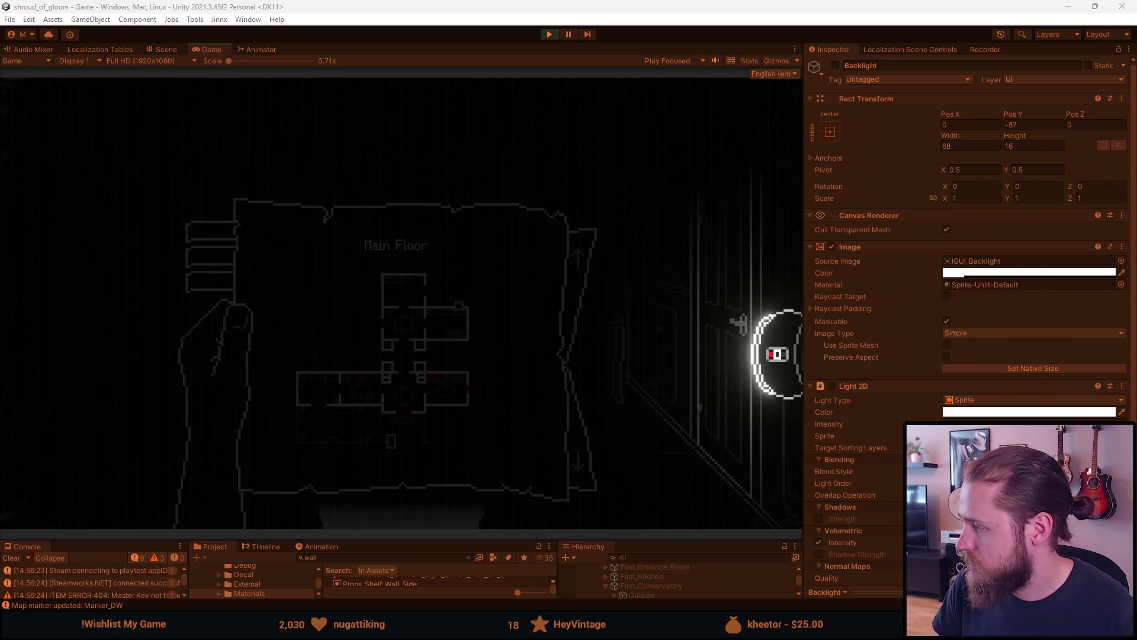
{"action": "key", "text": "d"}
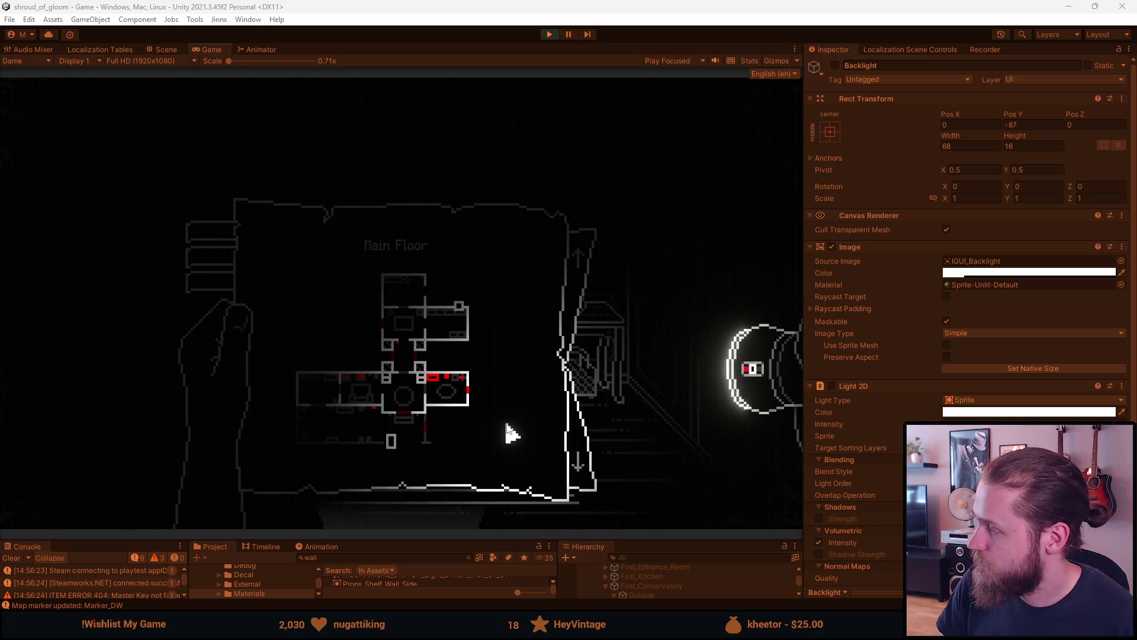
{"action": "key", "text": "a"}
{"action": "key", "text": "a"}
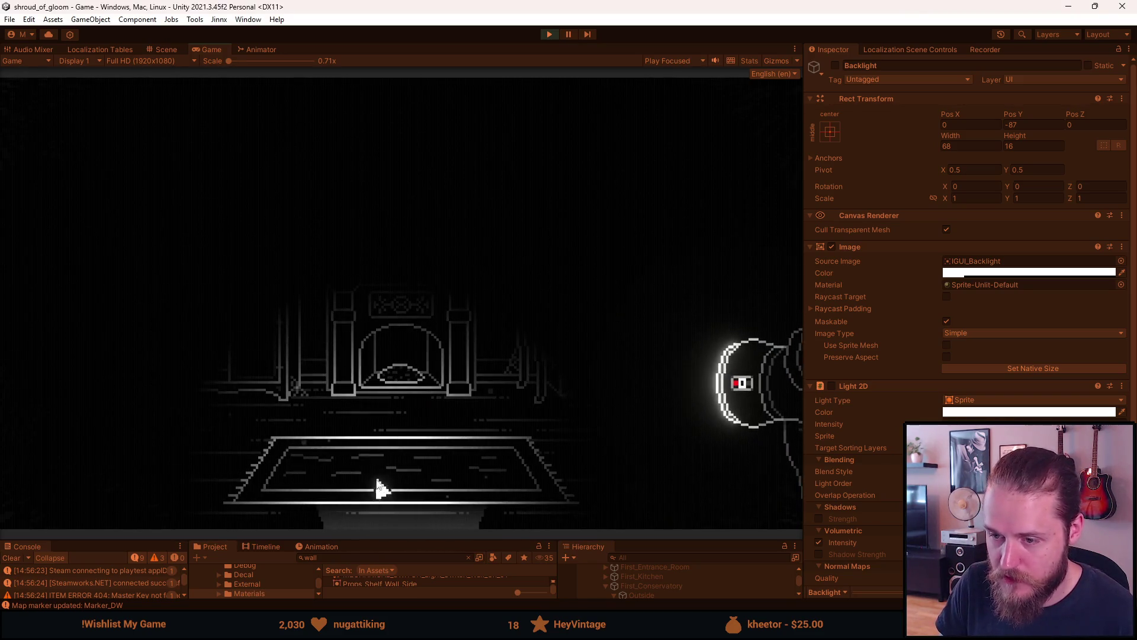